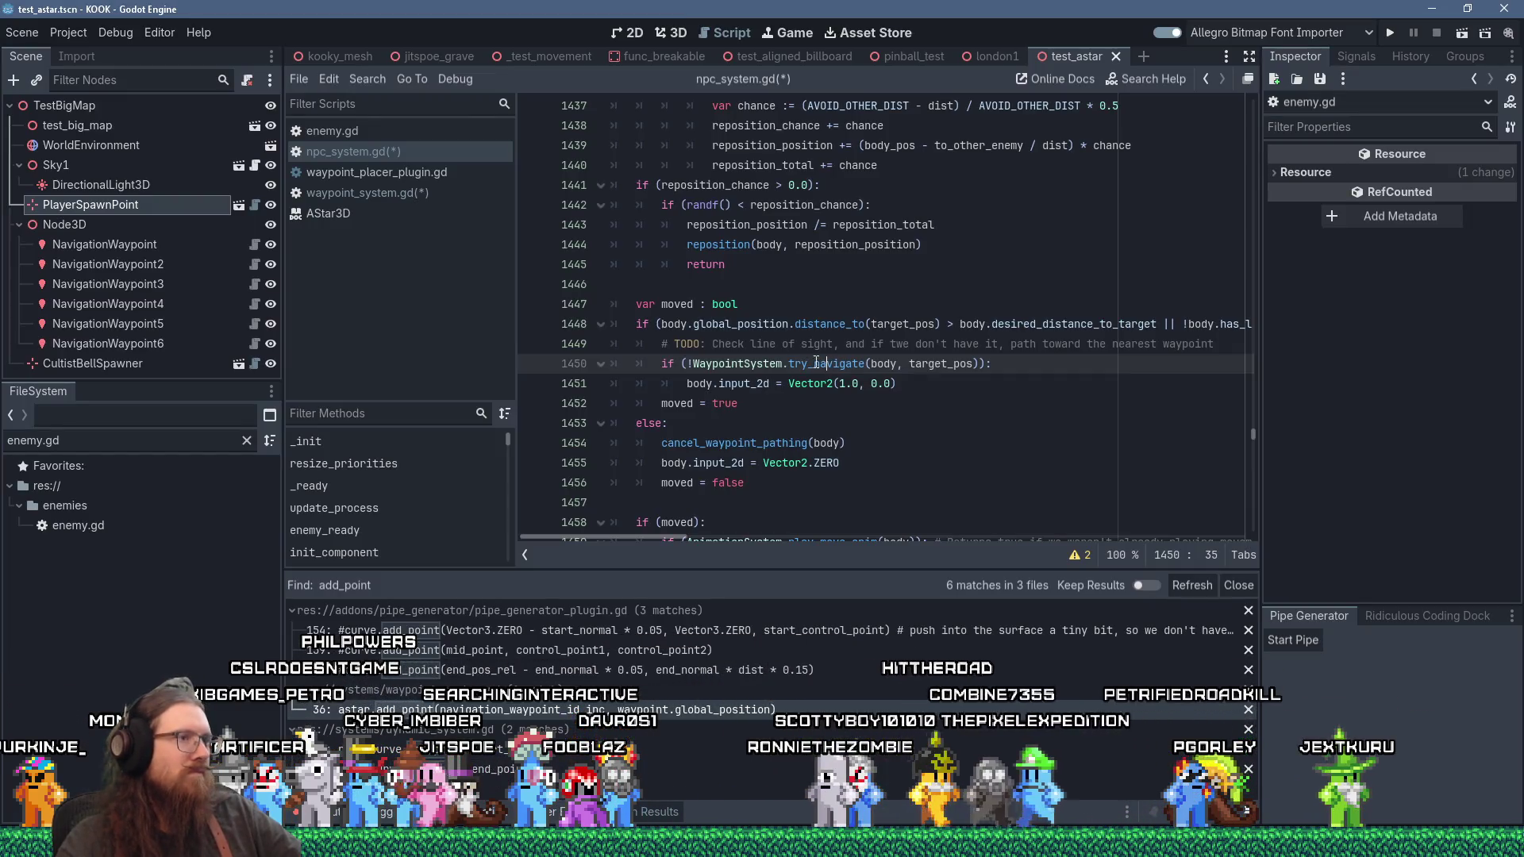
Step: In waypoint_system.gd, give try_navigate a '-> bool' return type
left_click(387, 192)
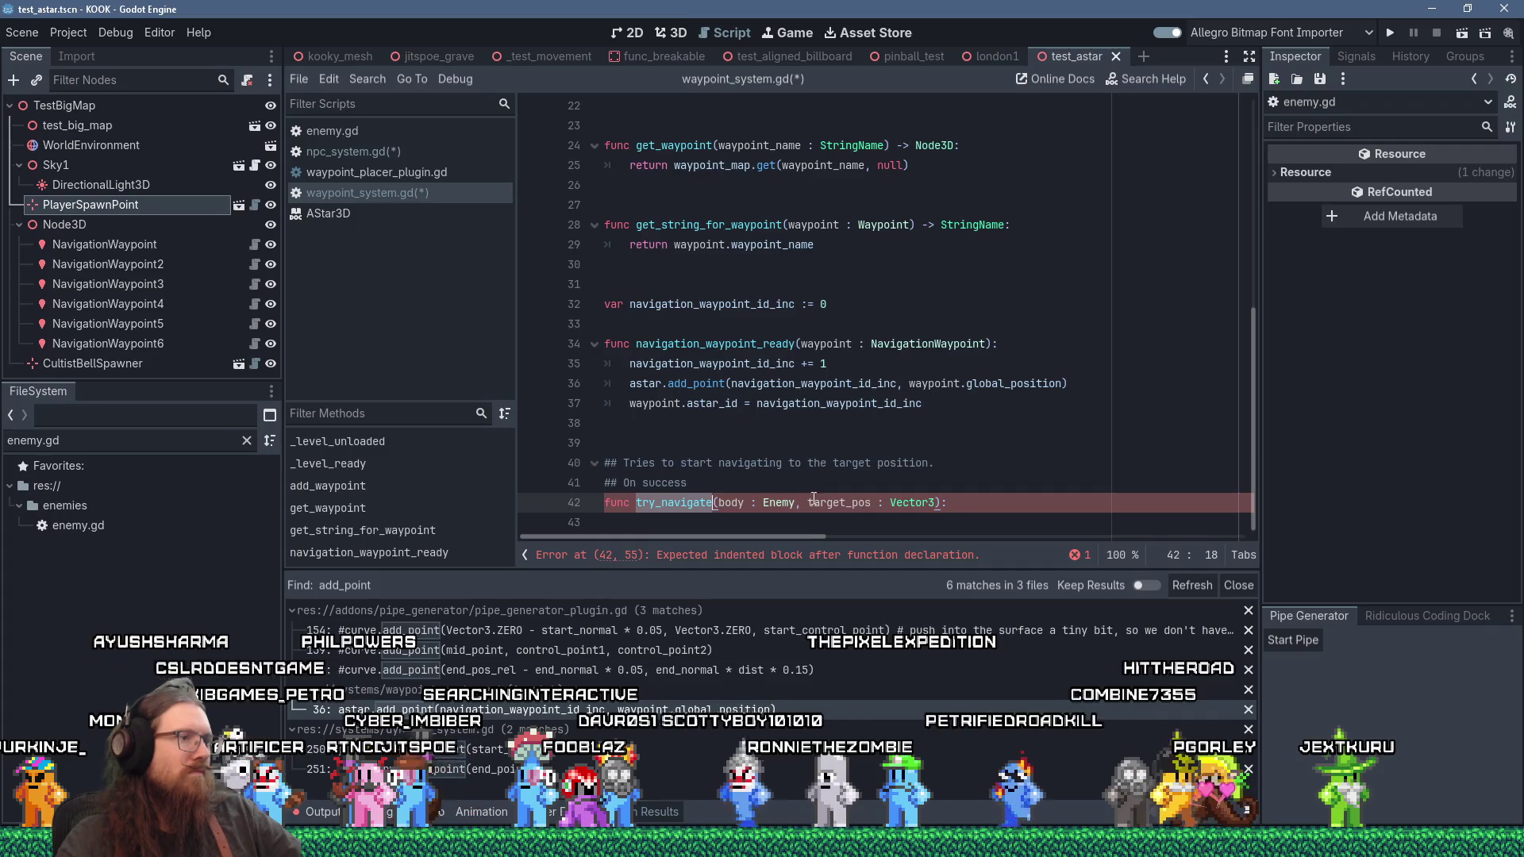
left_click(908, 521)
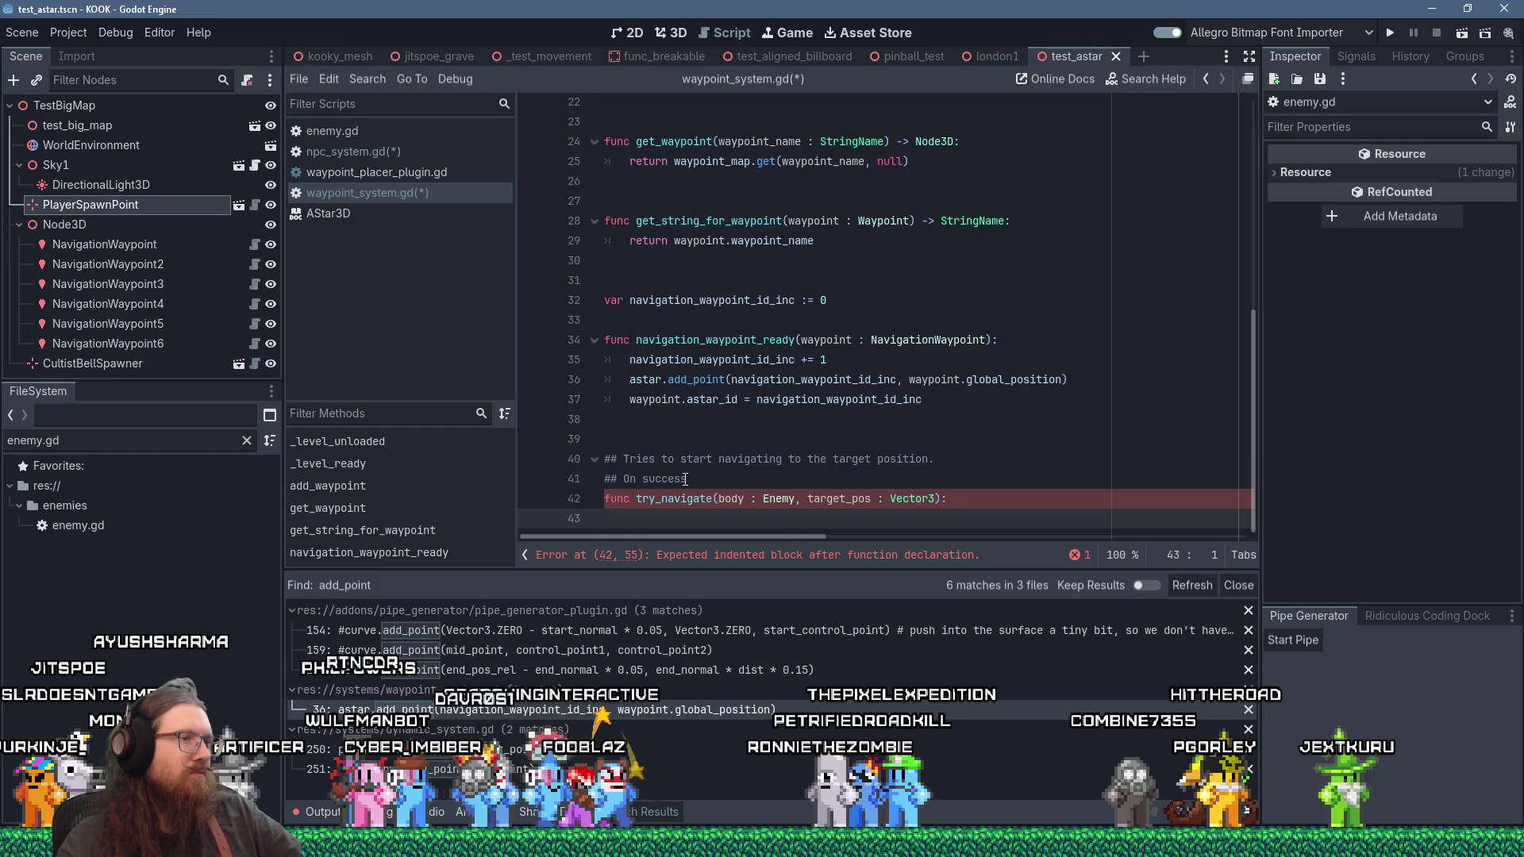
left_click(937, 497)
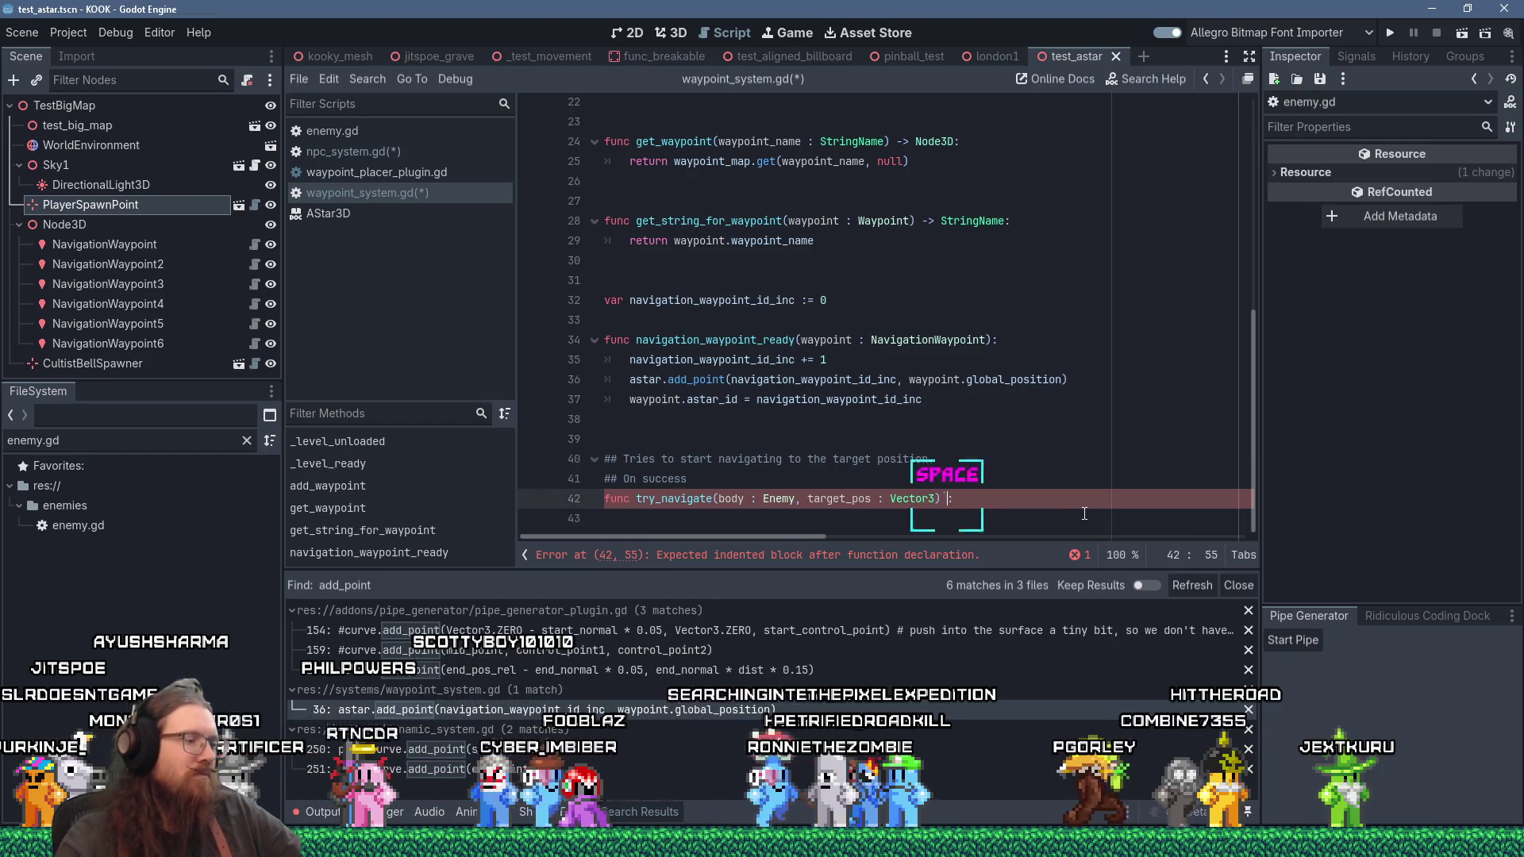
type("-> bool")
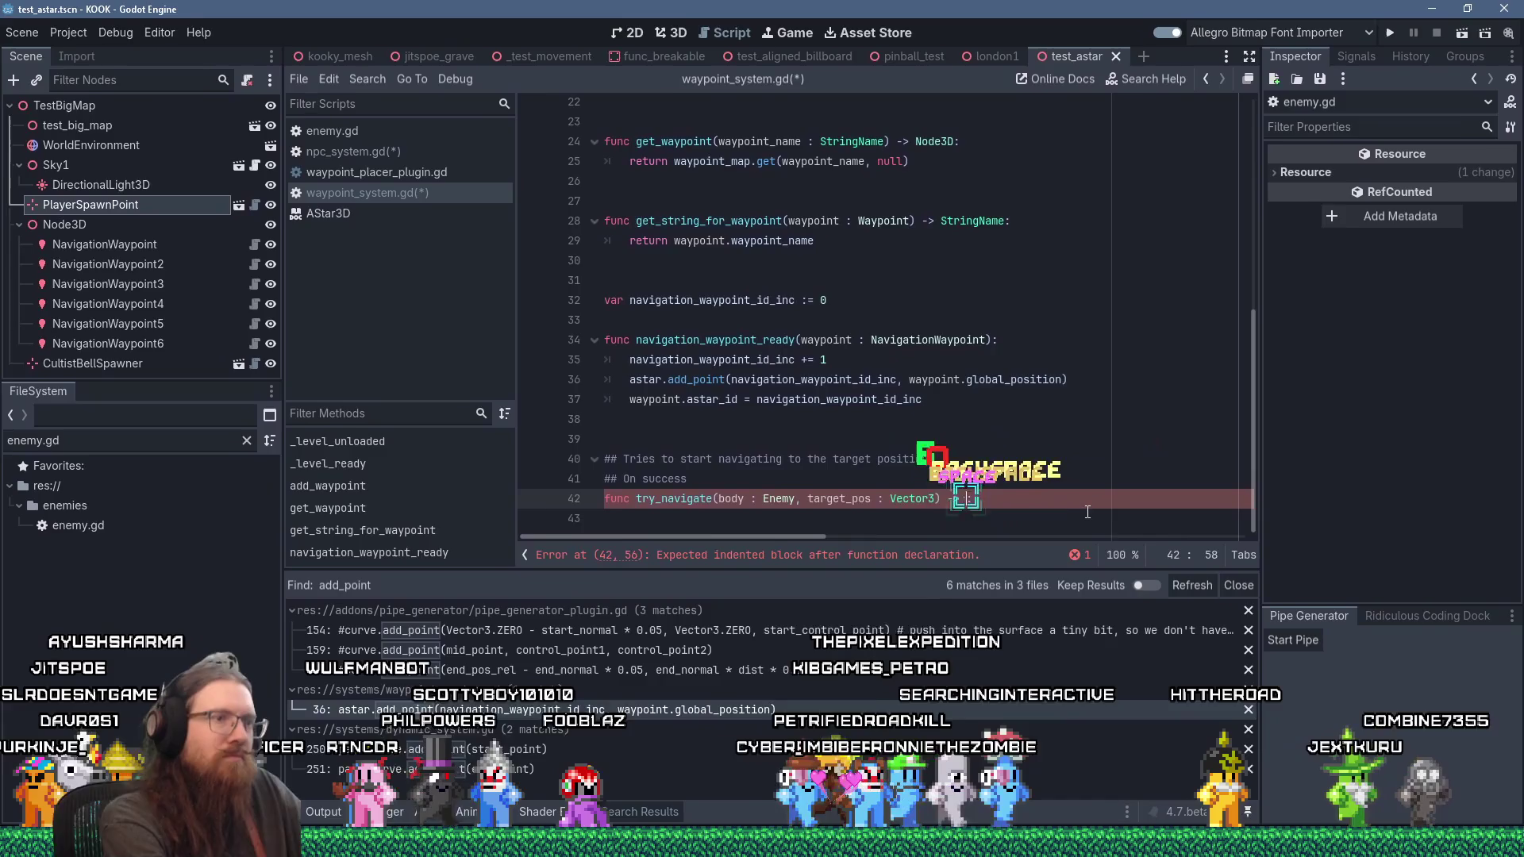
type(":")
Step: Extend the On success comment to say it sets the input to move along the path of waypoints
key("Up")
type(",")
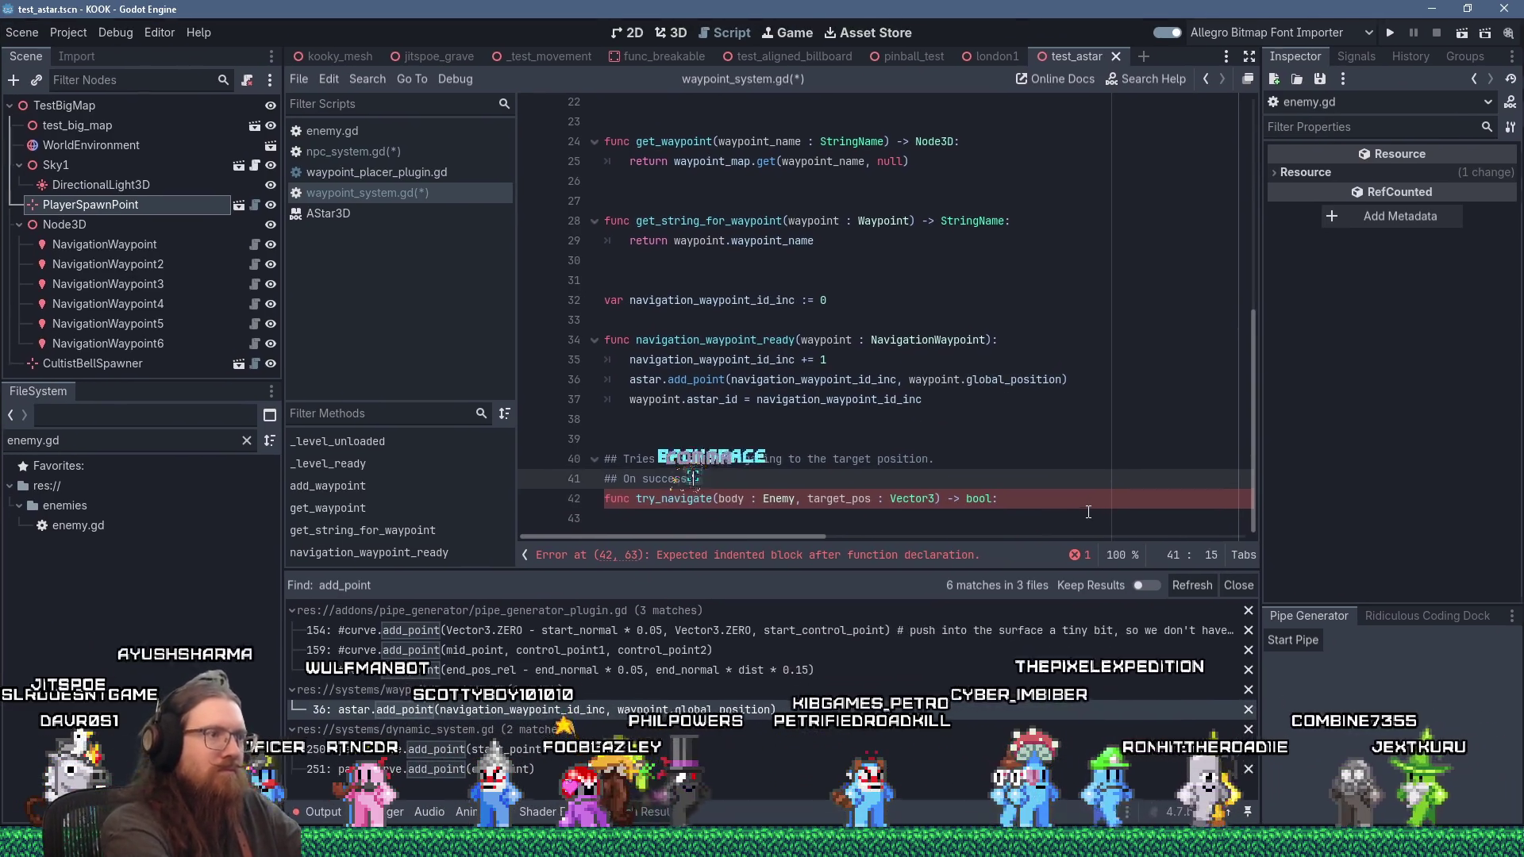
type(" sets the input to ")
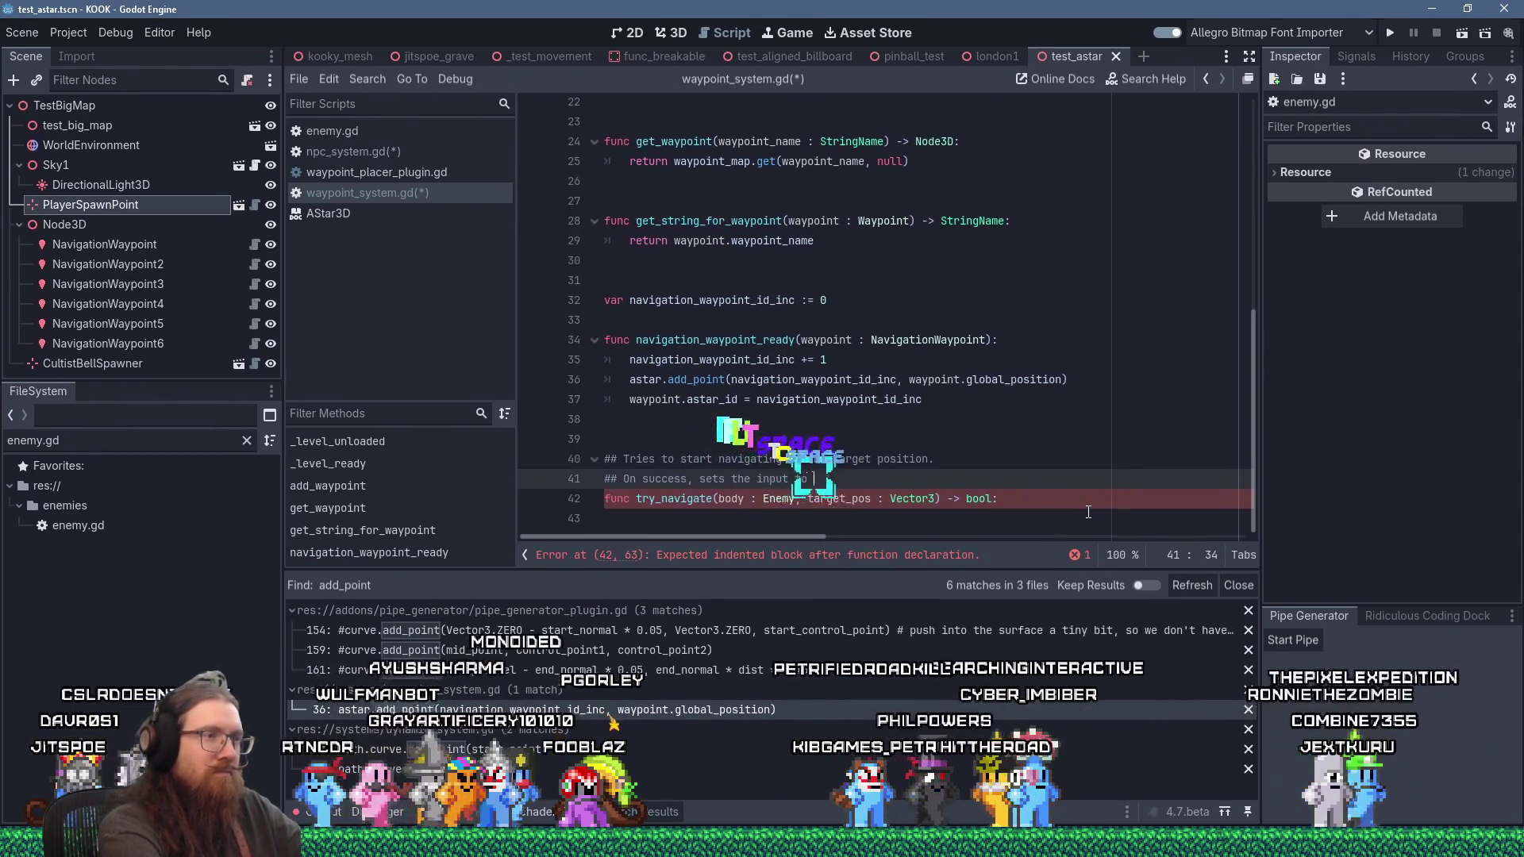
type("mov")
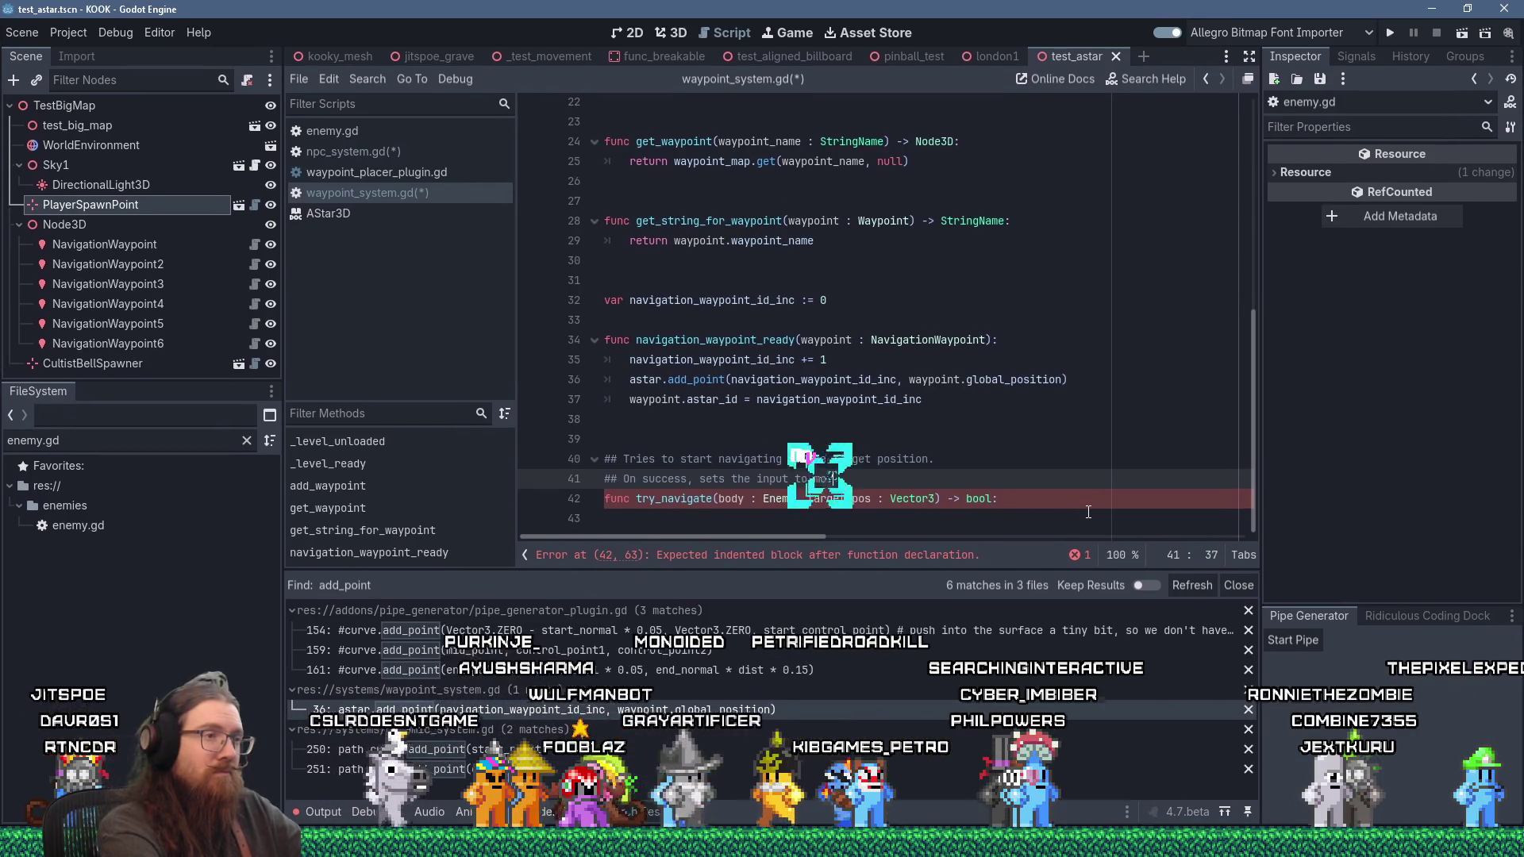
type("e along the pat")
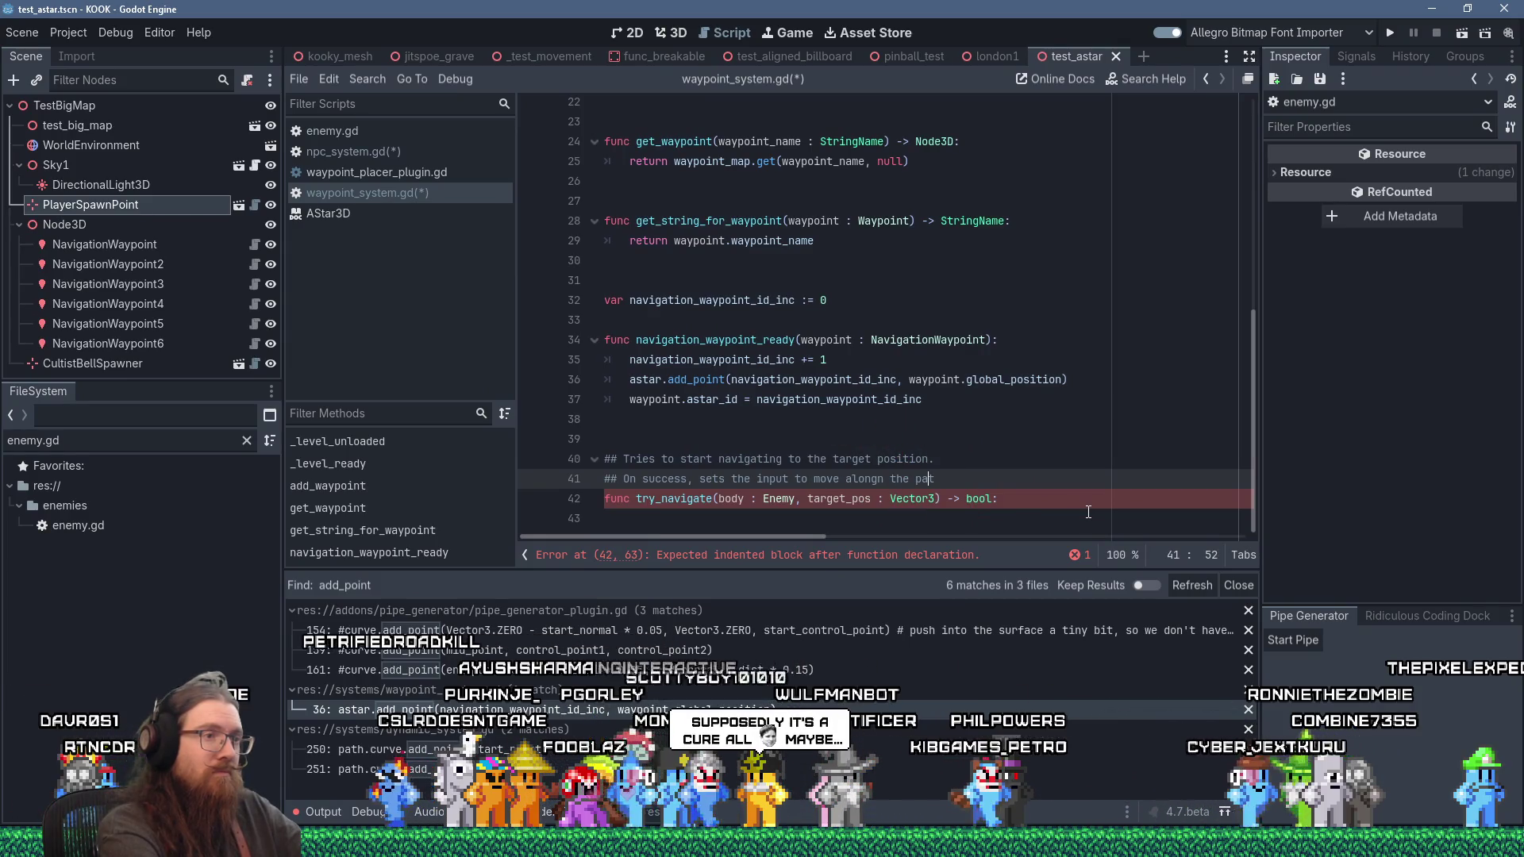
key("Delete")
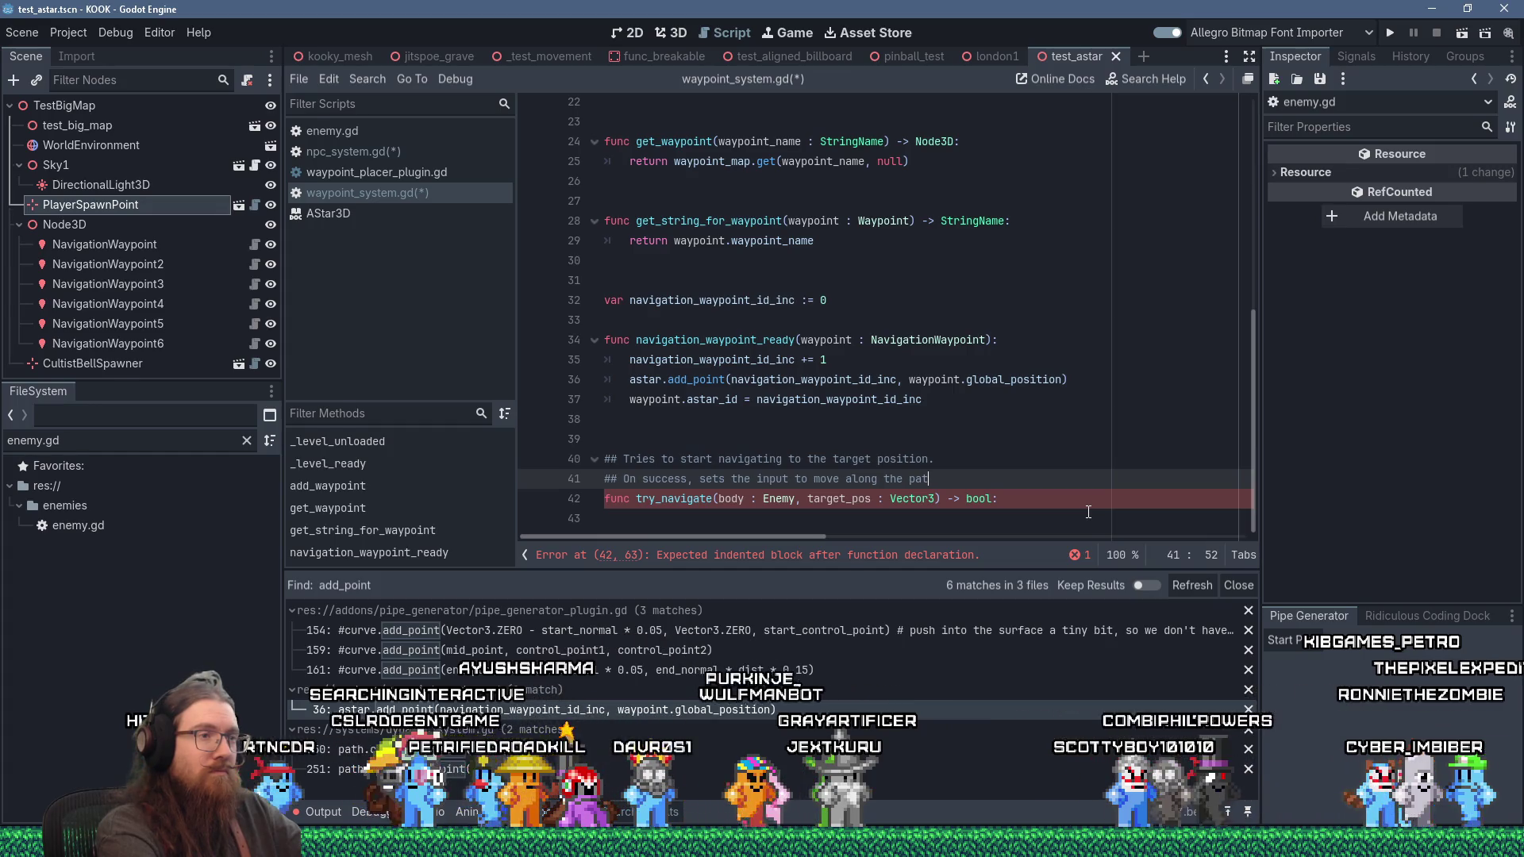
key("BackSpace")
type("th")
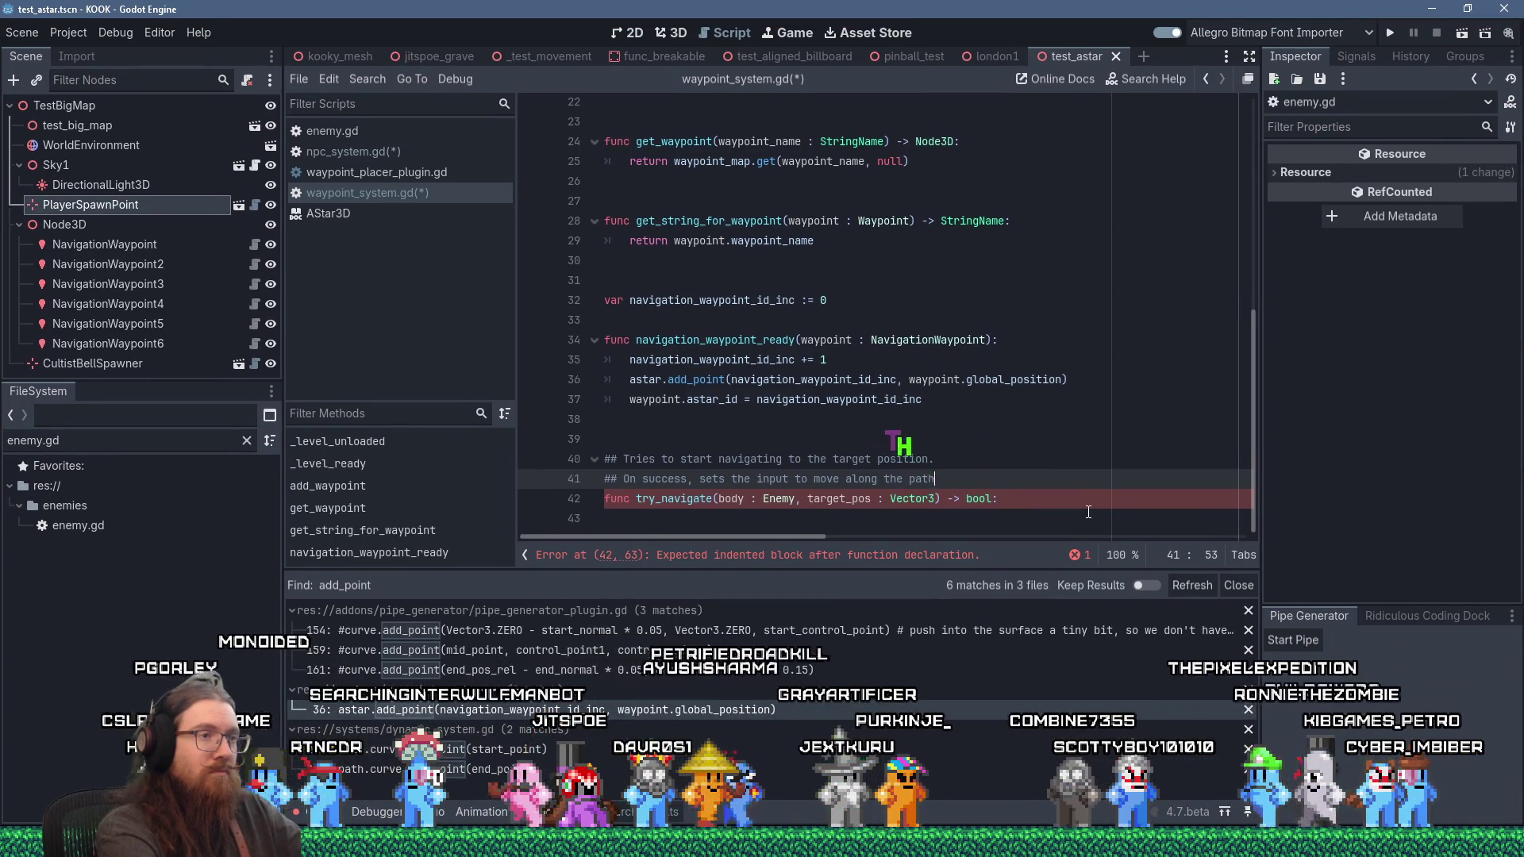
type(" of waypoints")
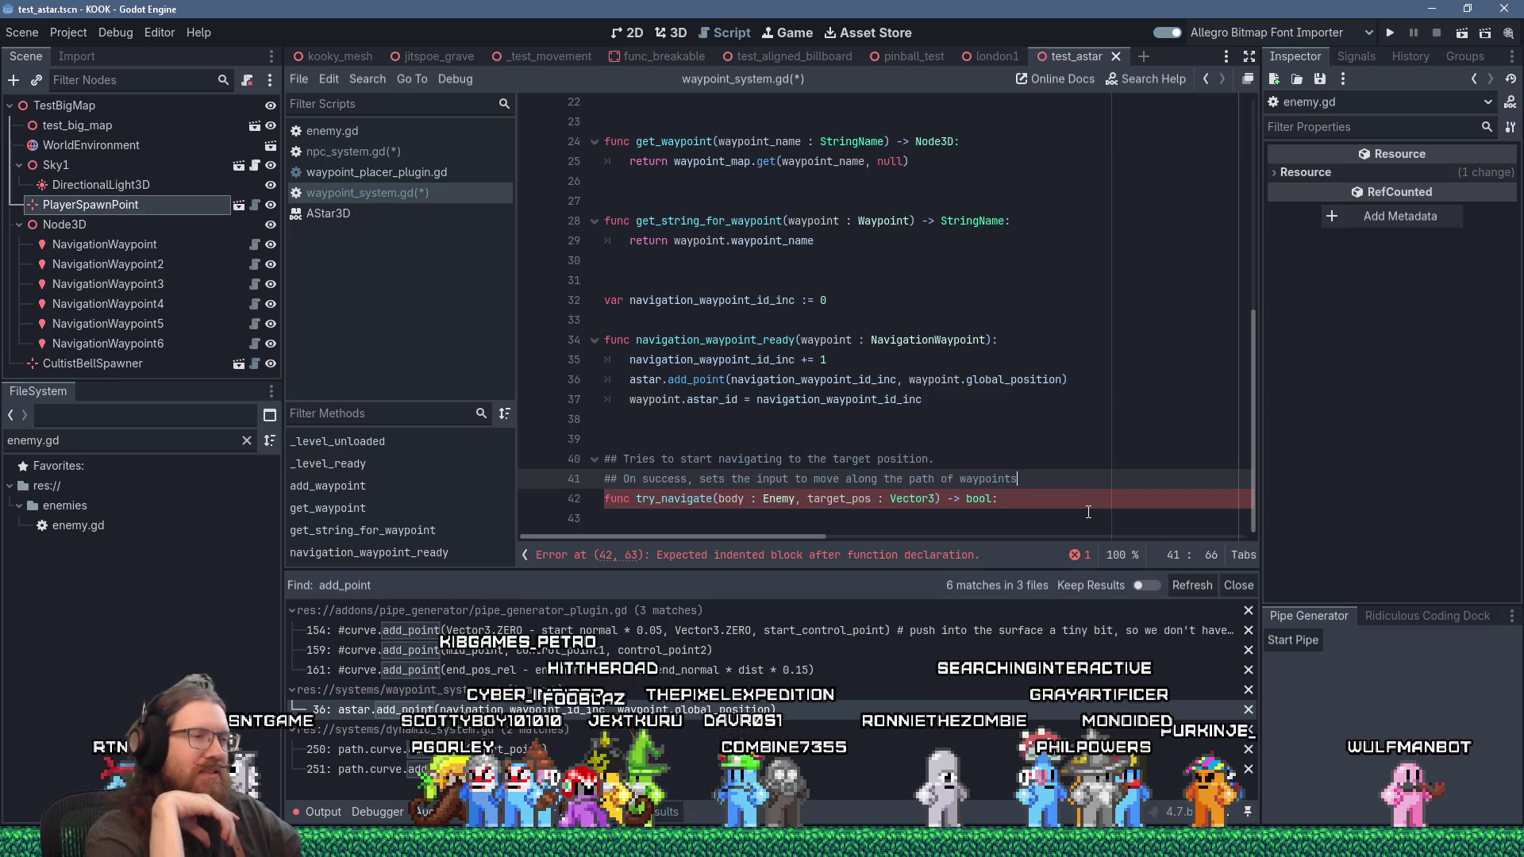
left_click(868, 528)
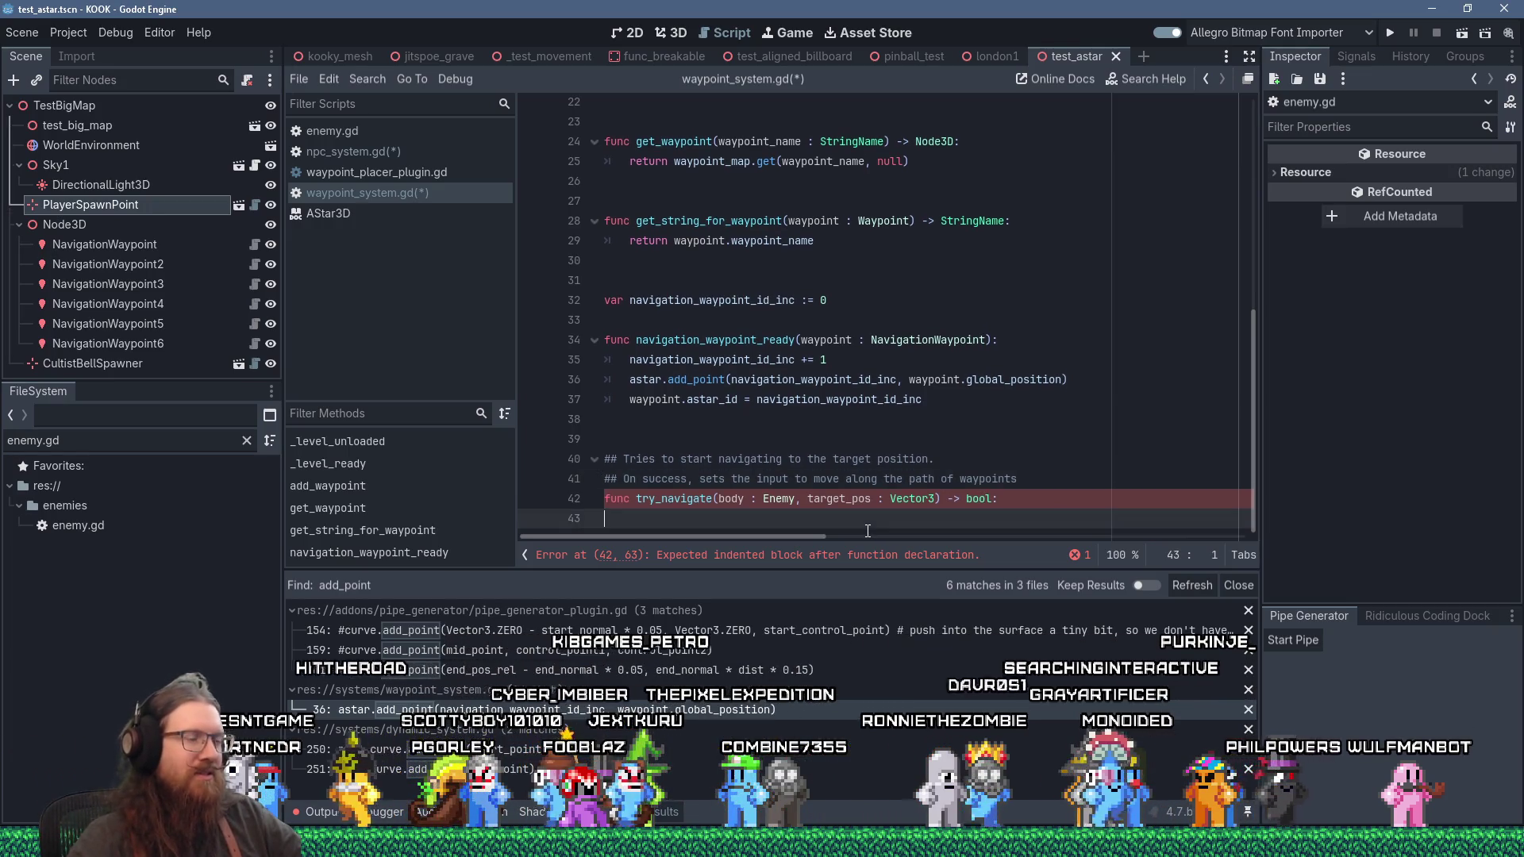
Step: Indent the first body line of try_navigate, then switch to enemy.gd
key("Tab")
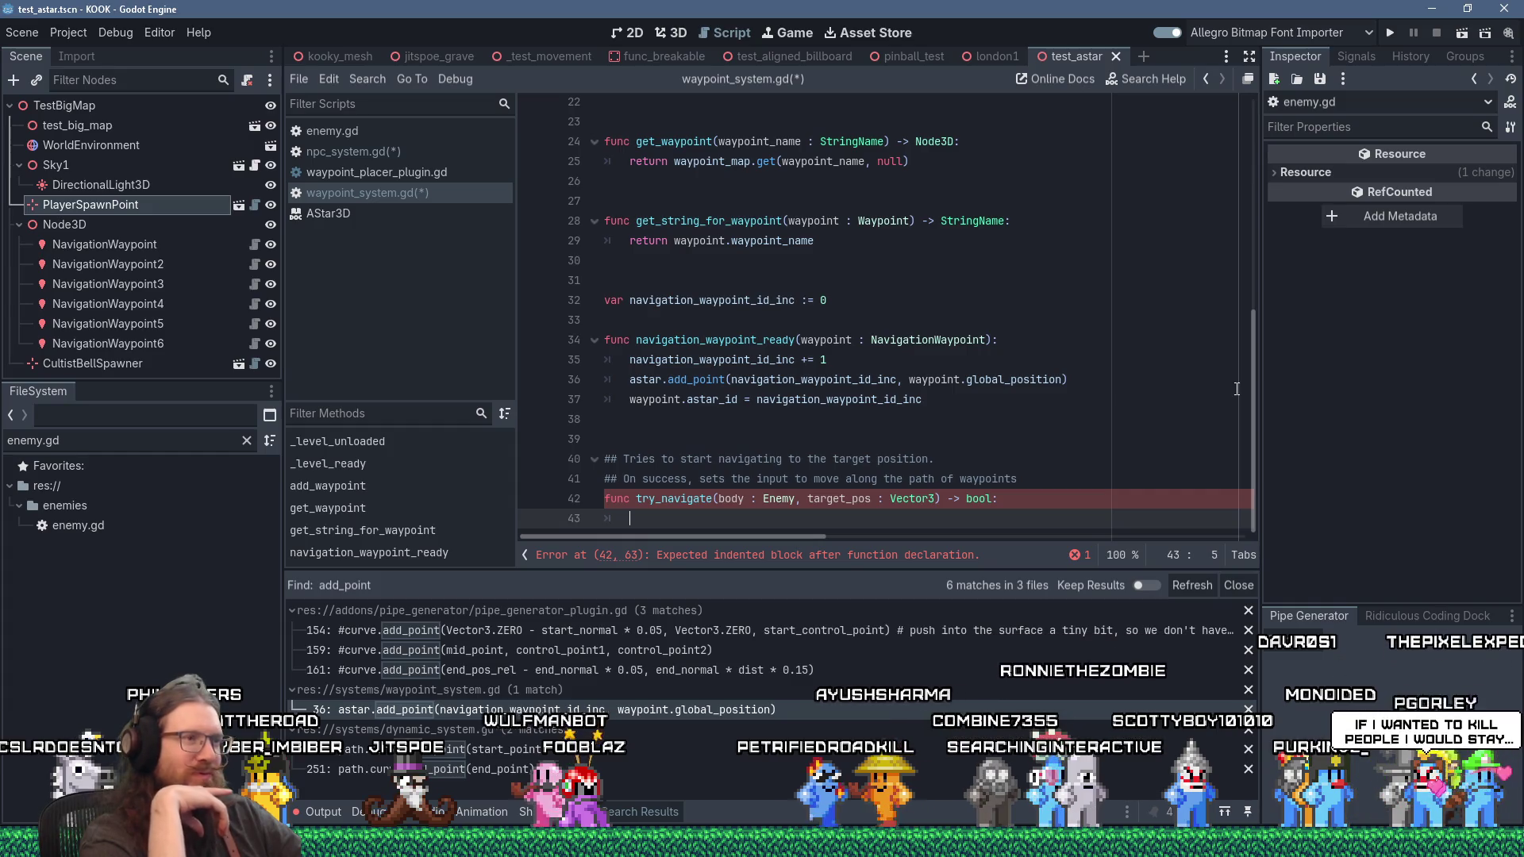
scroll(714, 456, "up", 1)
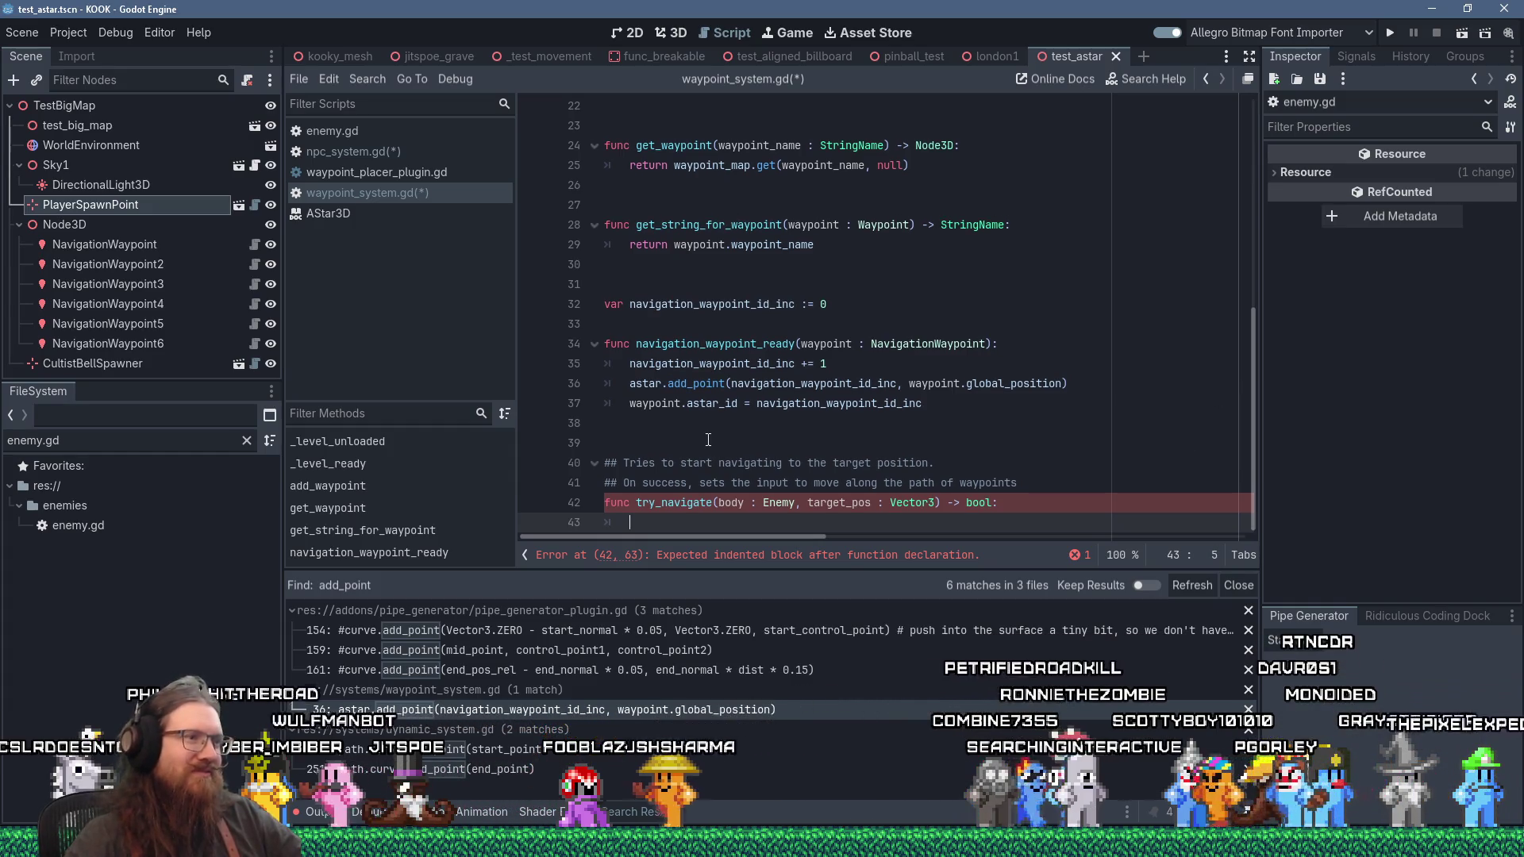
left_click(820, 501)
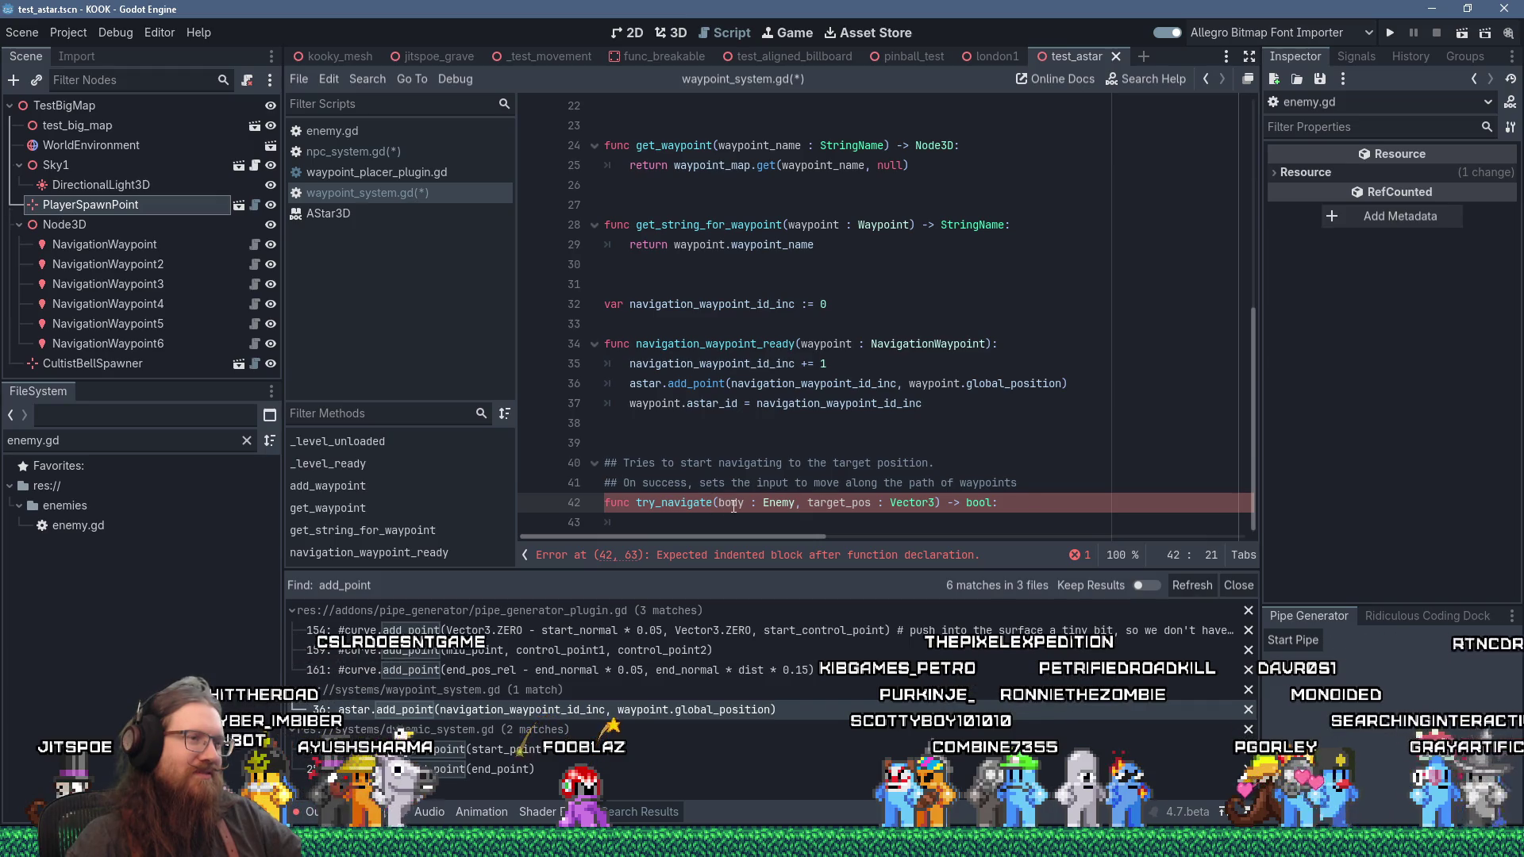
left_click(777, 502, "ctrl")
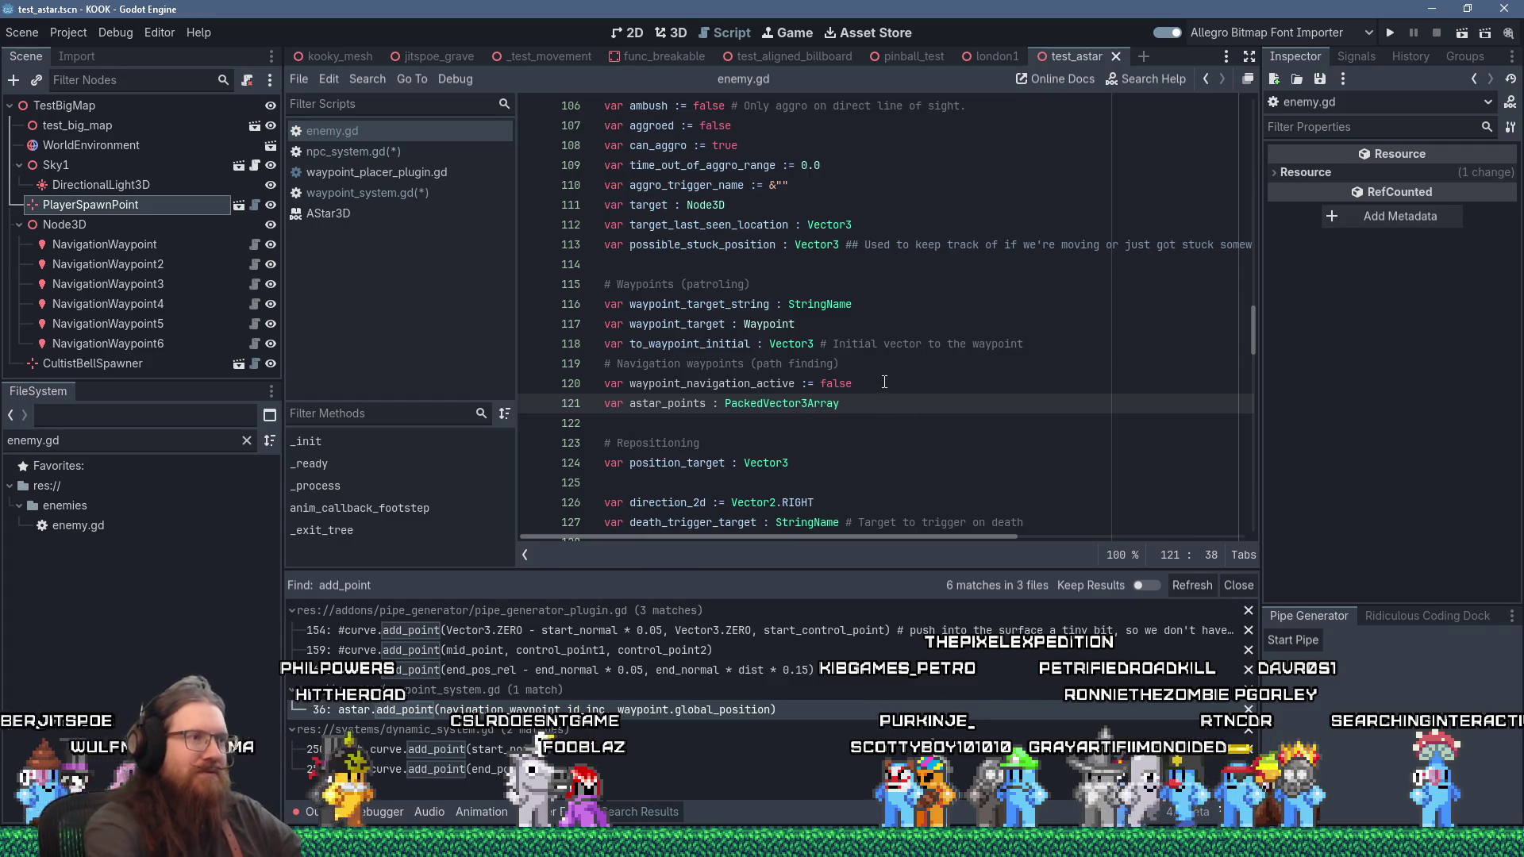
Step: Add 'var last_waypoint_navigation_time := 0.0' after astar_points in enemy.gd, save, and return to waypoint_system.gd
key("Return")
type("var")
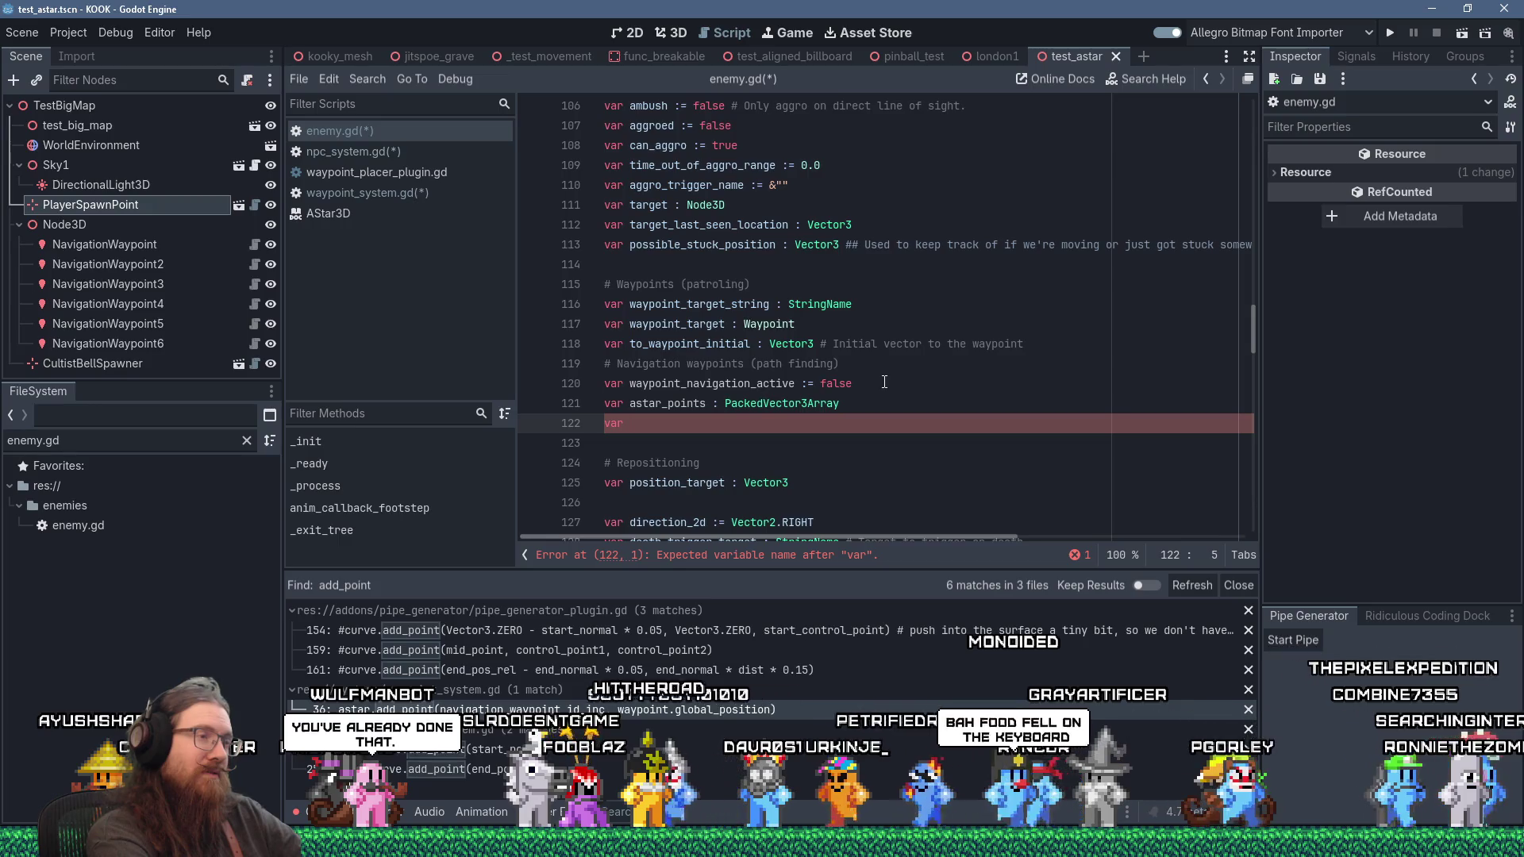
type("_")
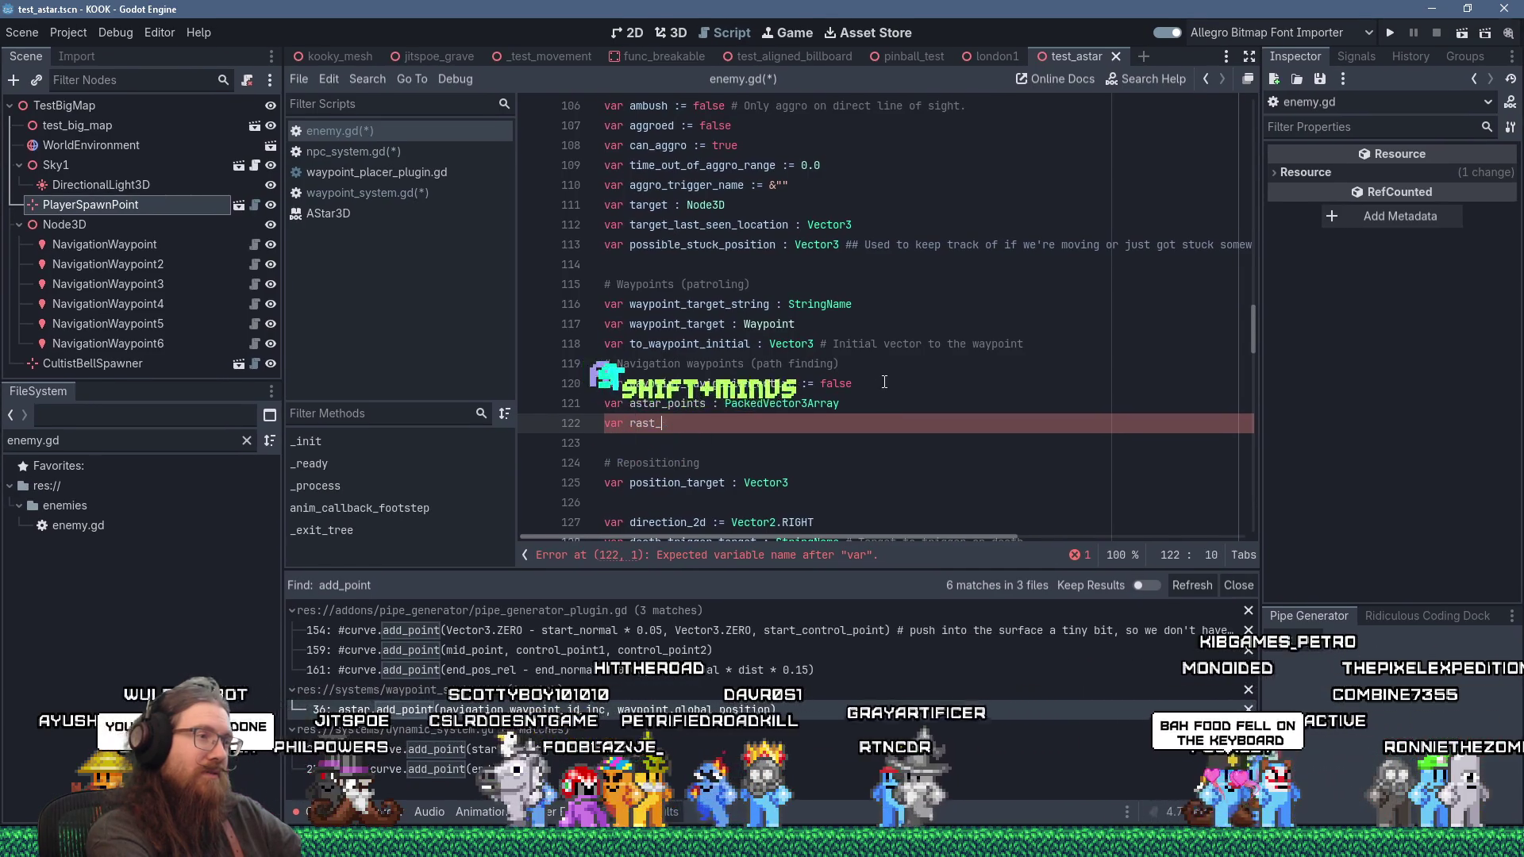
key("BackSpace")
key("BackSpace")
key("BackSpace")
key("BackSpace")
key("BackSpace")
type("last_")
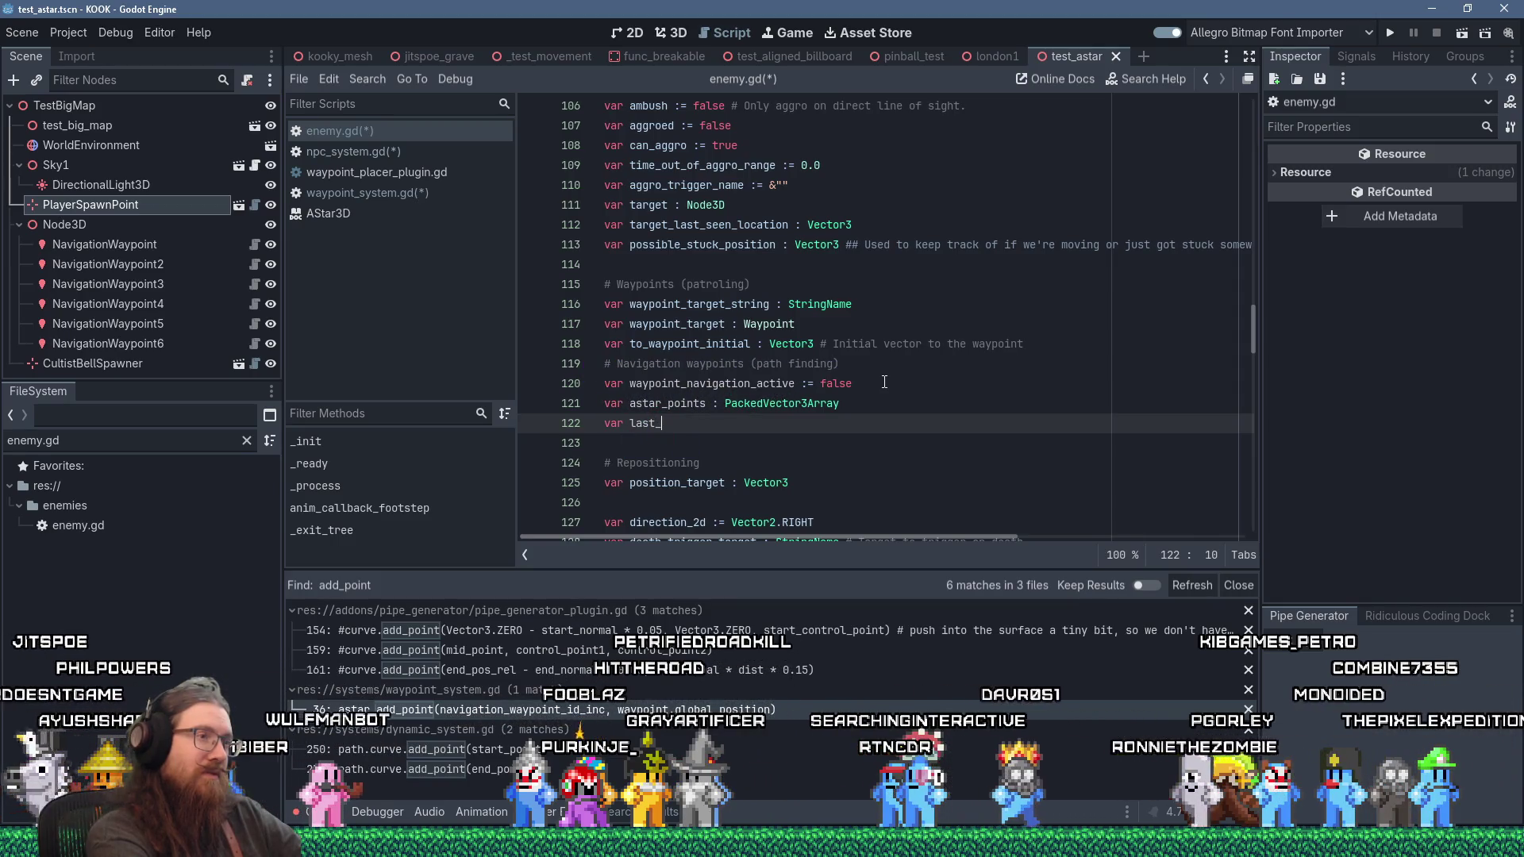
type("waypoint_")
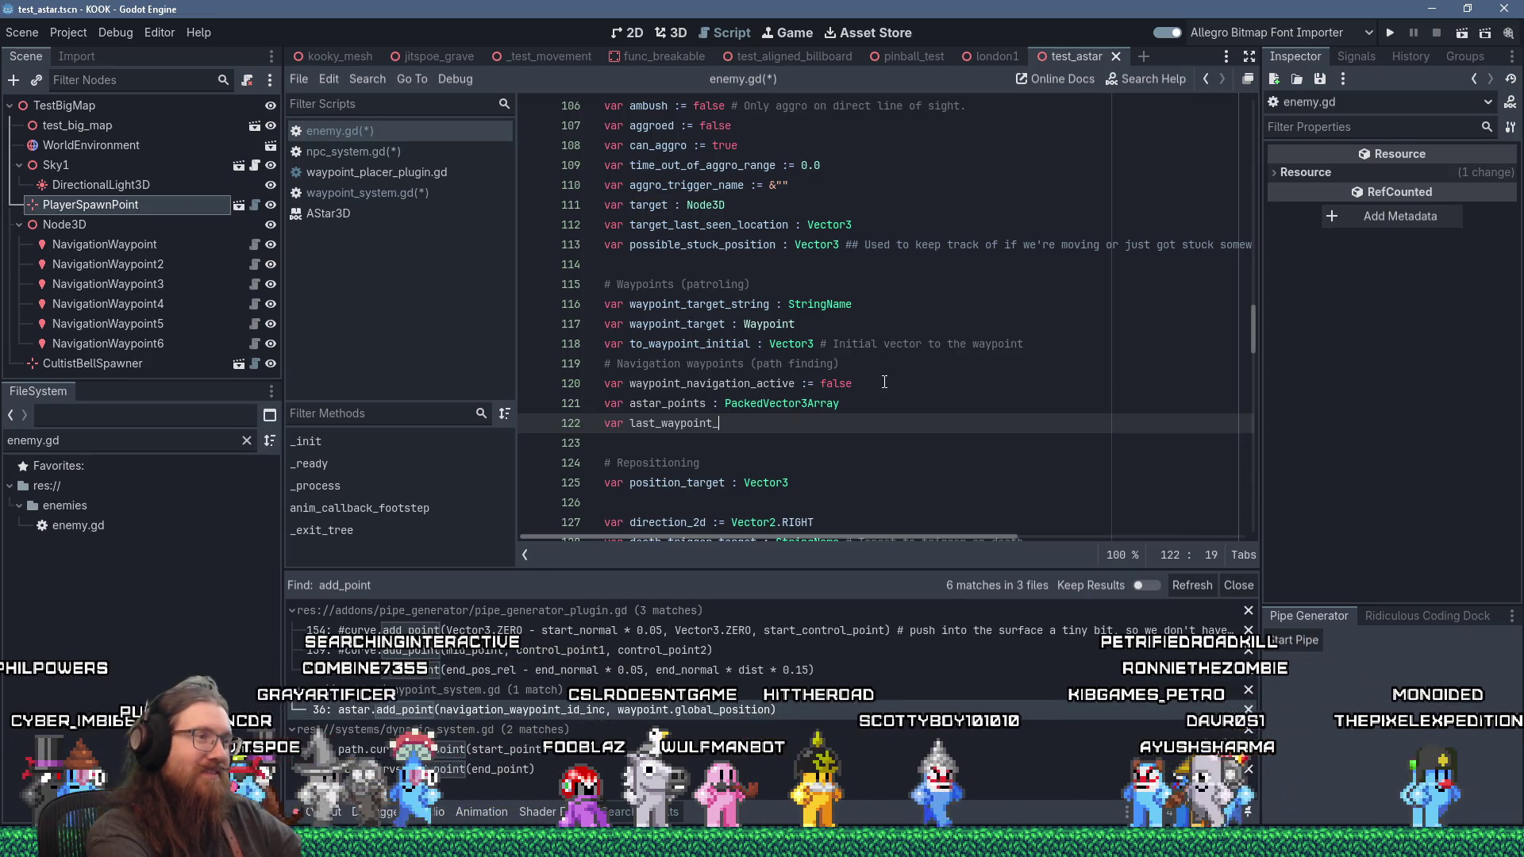
type("nav")
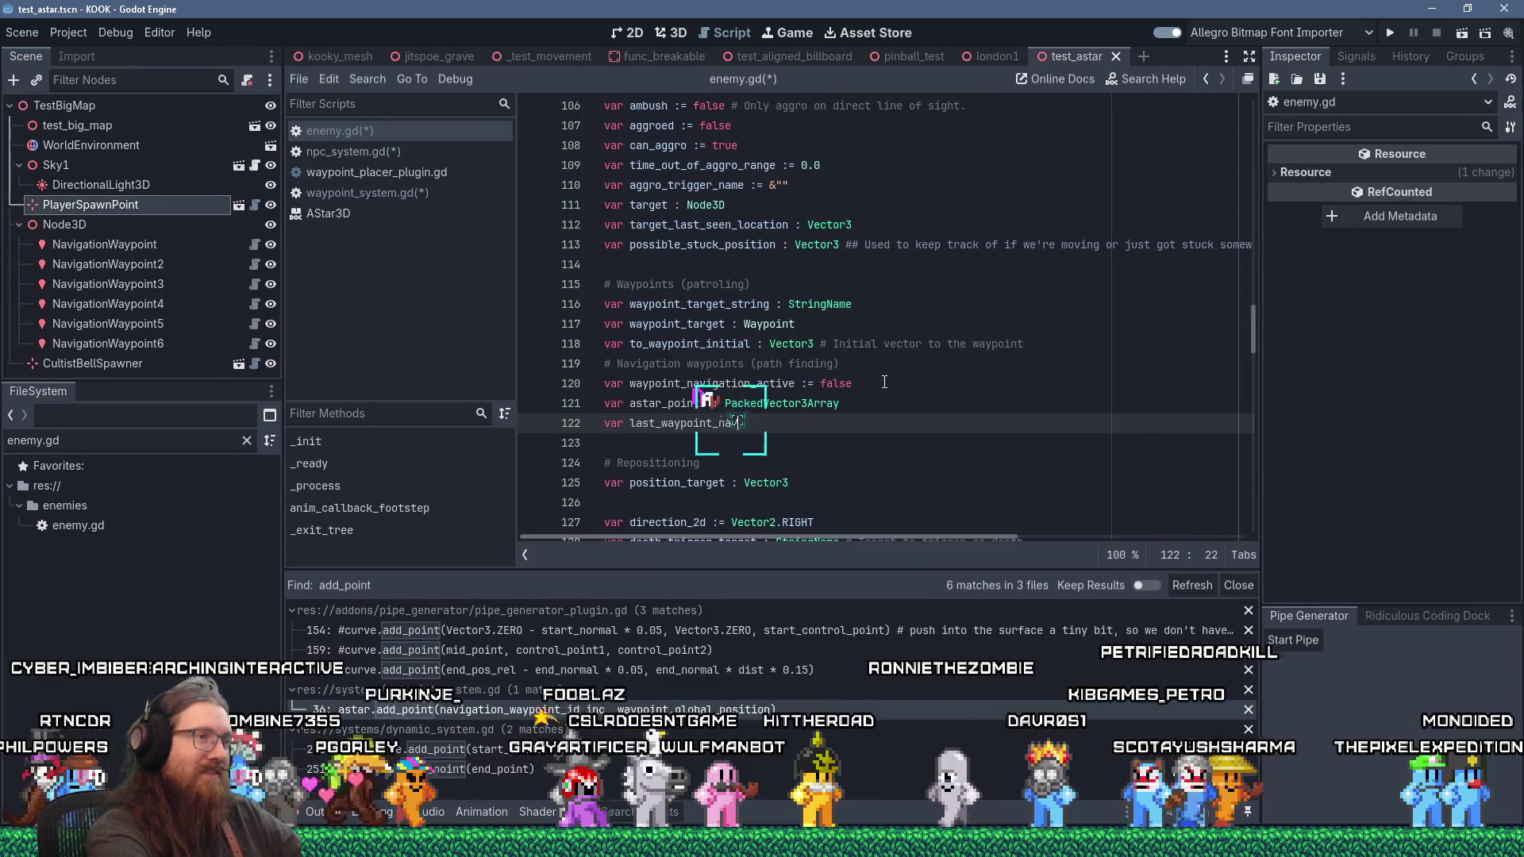
type("igation")
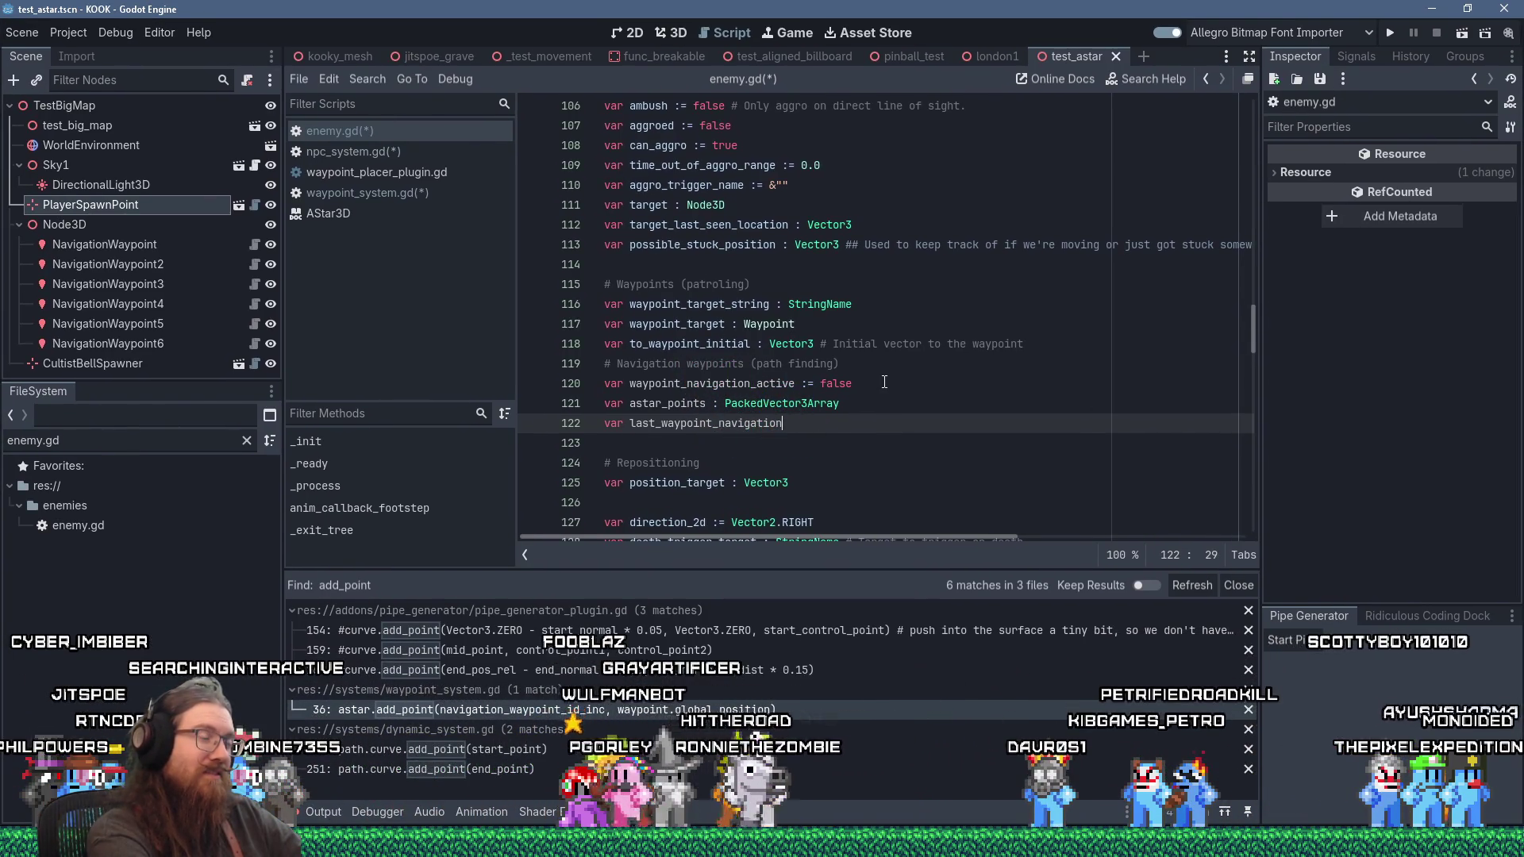
type("_time :")
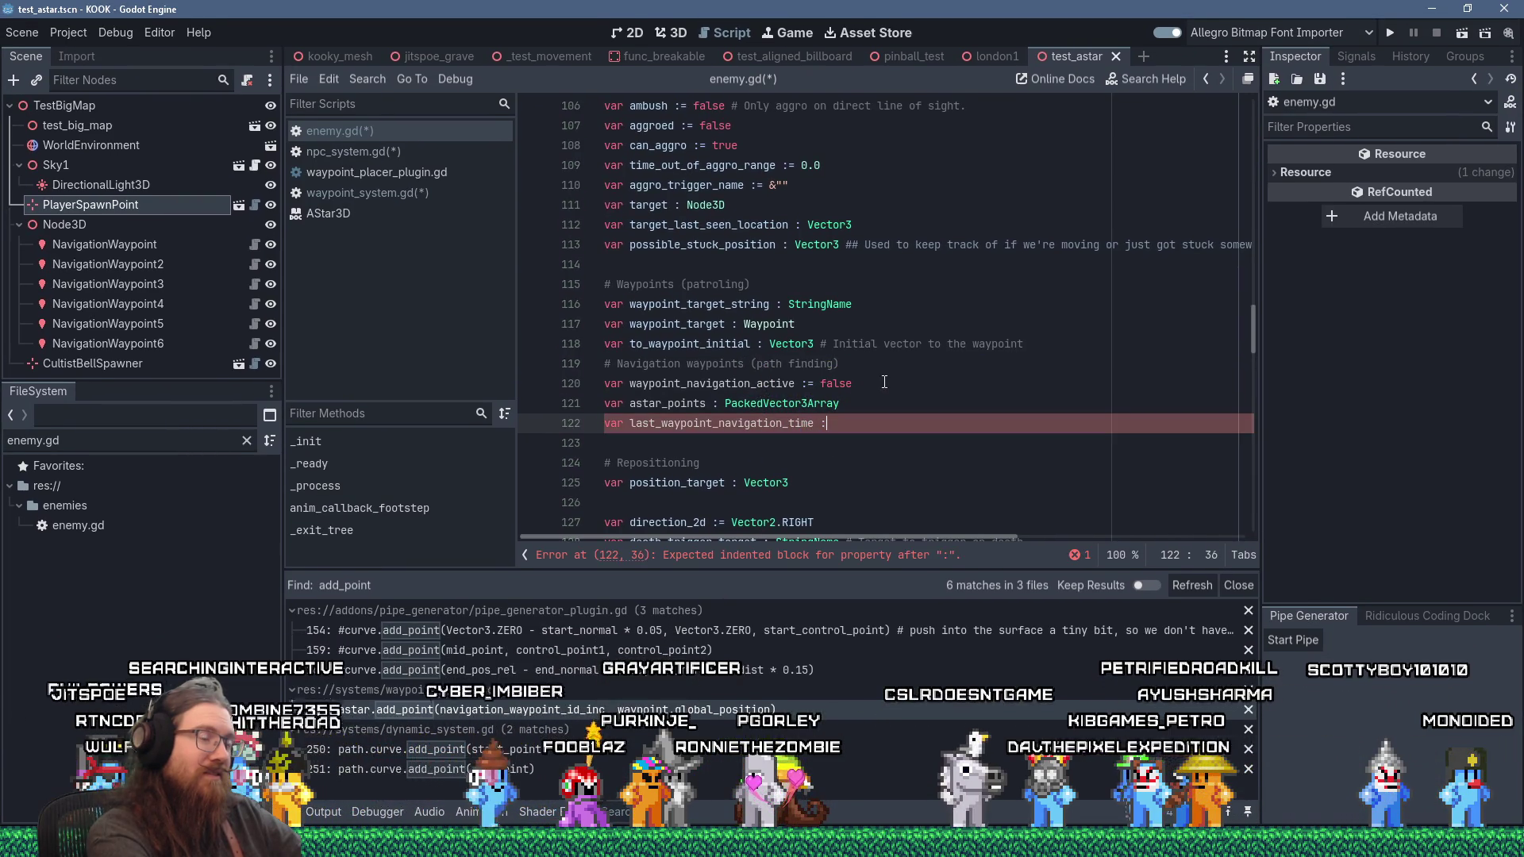
type("= 0.0")
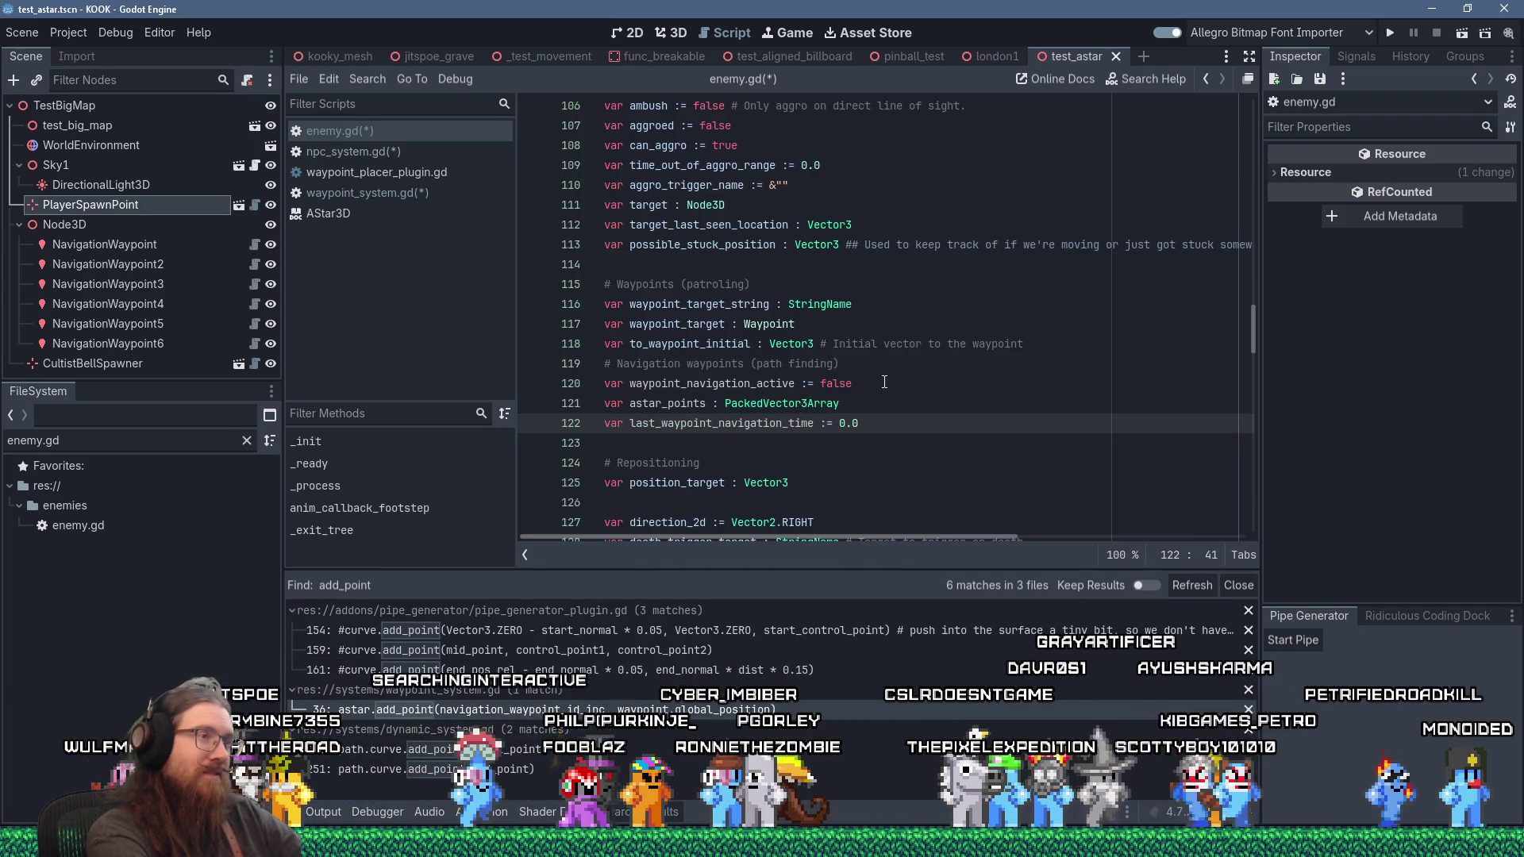
key("ctrl+s")
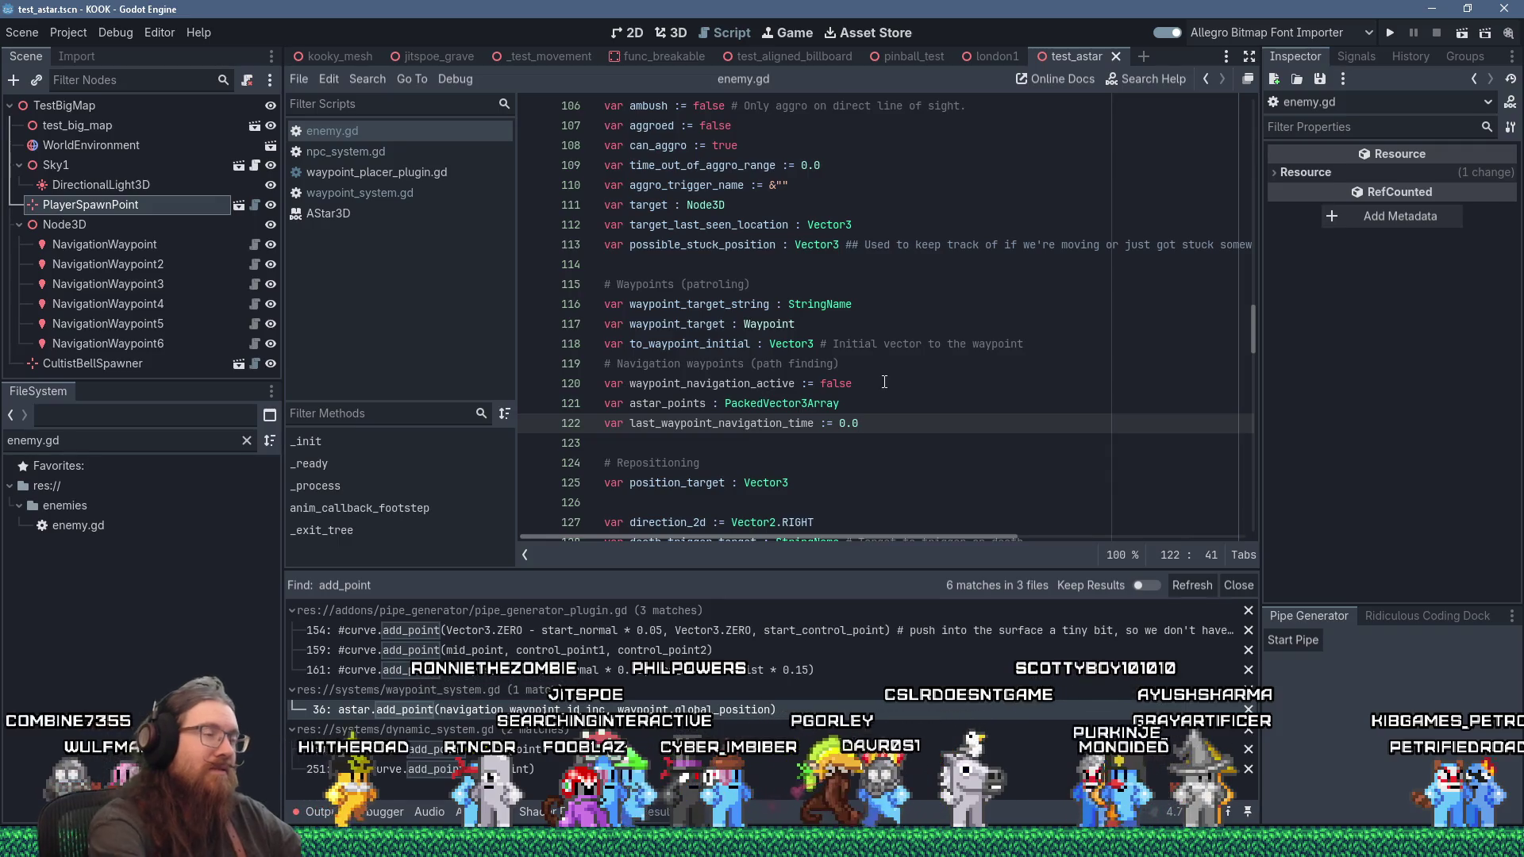
left_click(374, 190)
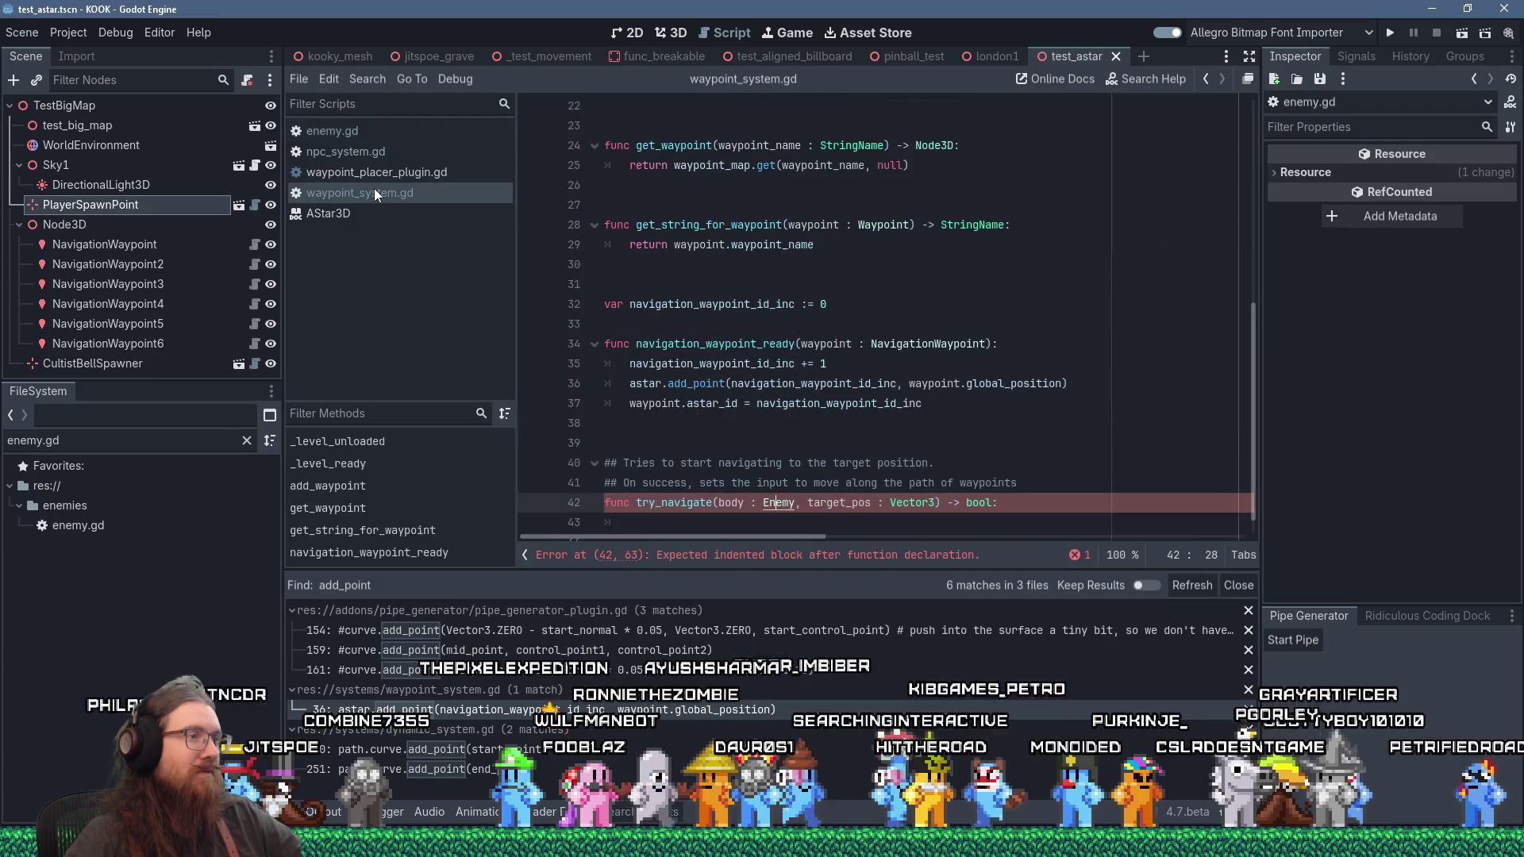
Step: Begin the if condition with body.local_time - body.last_waypoint_navigation_time using autocomplete
key("Down")
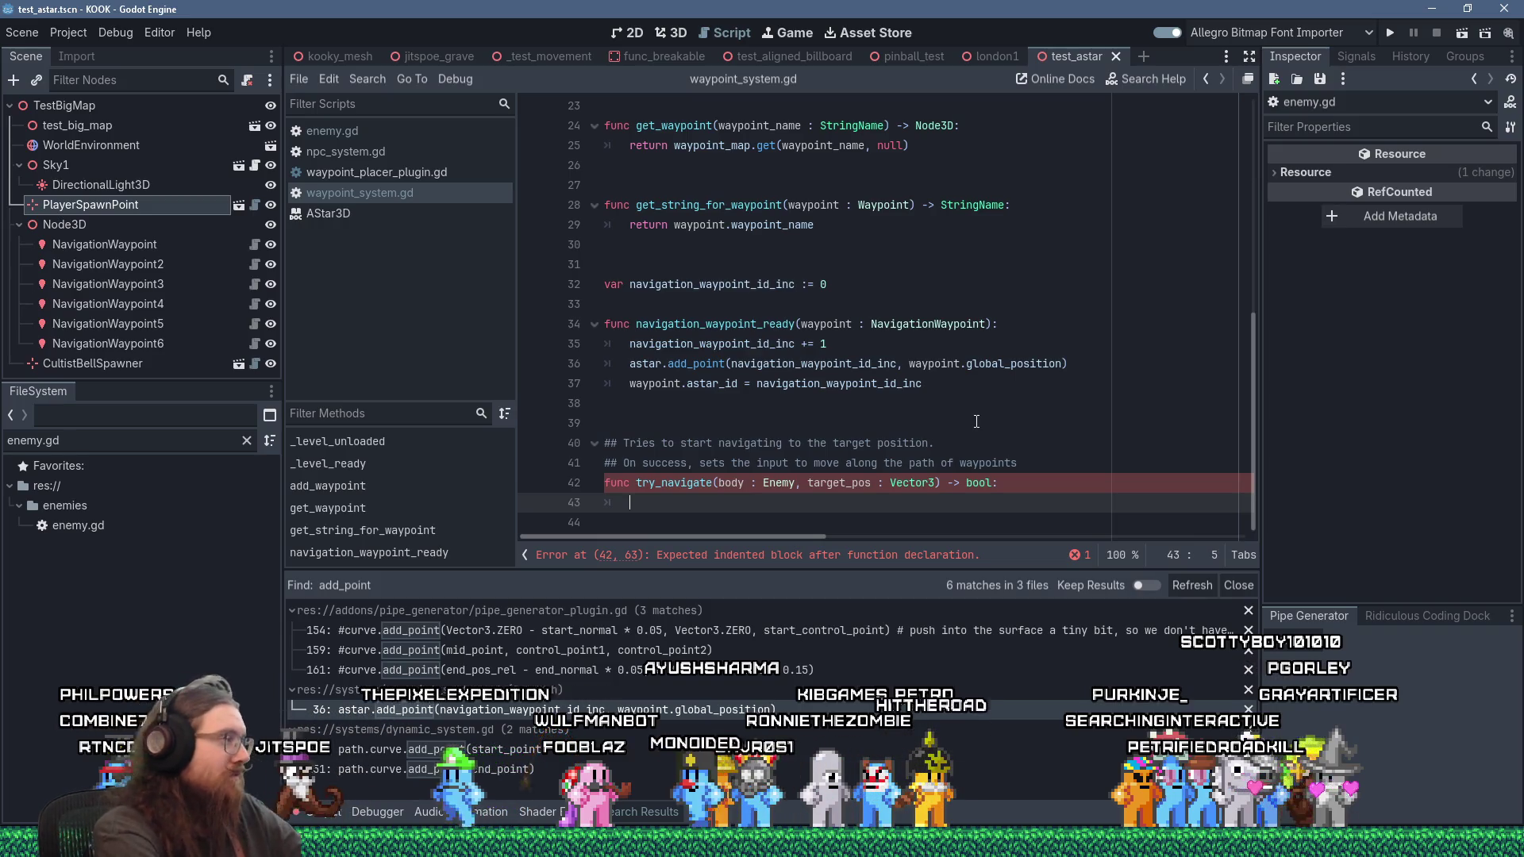
type("i")
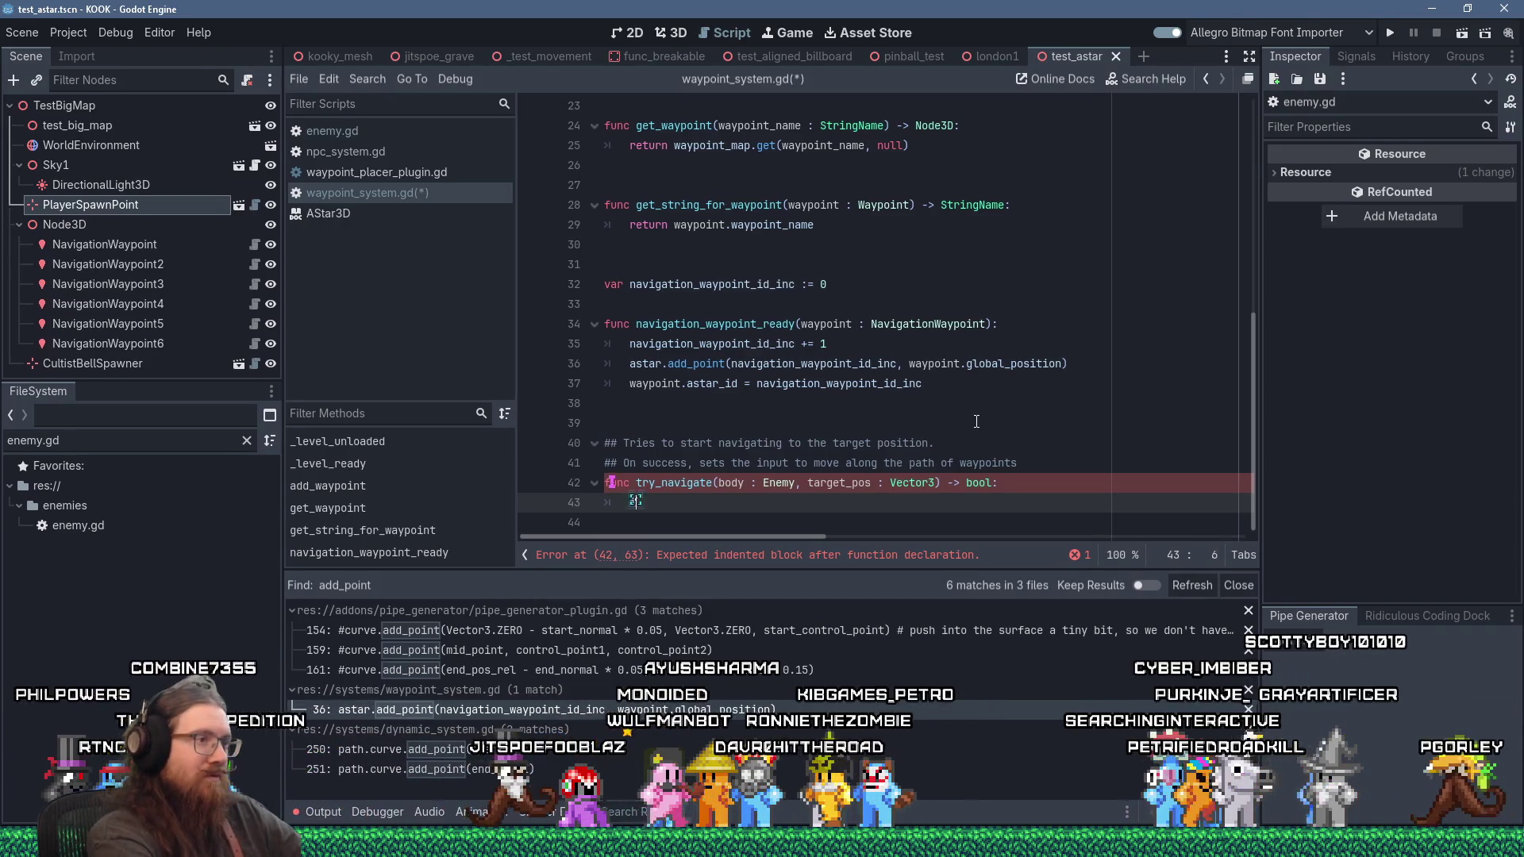
type("f (b")
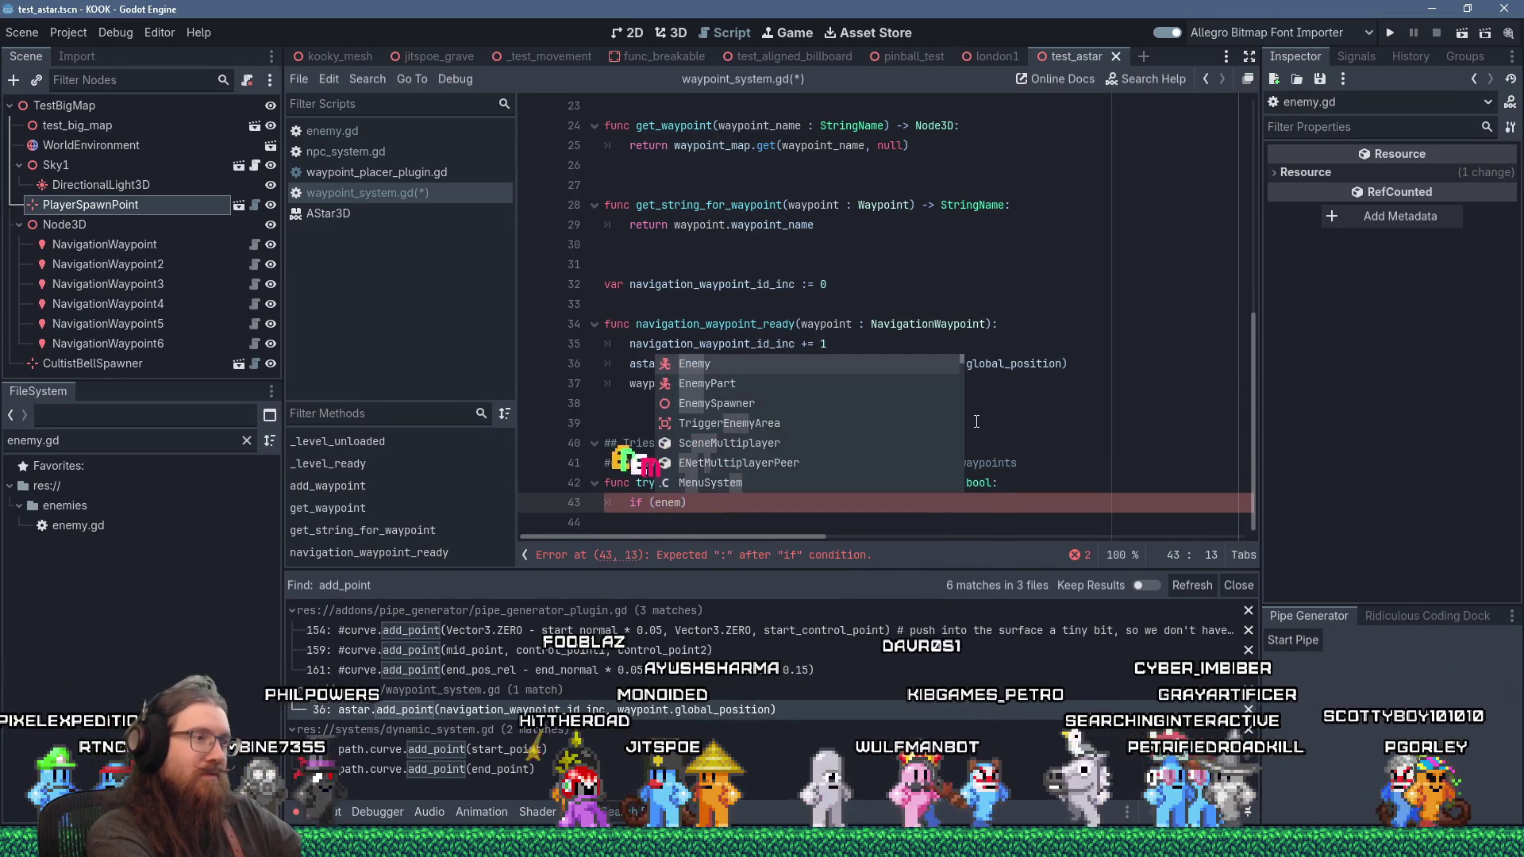
key("BackSpace")
type("body.la")
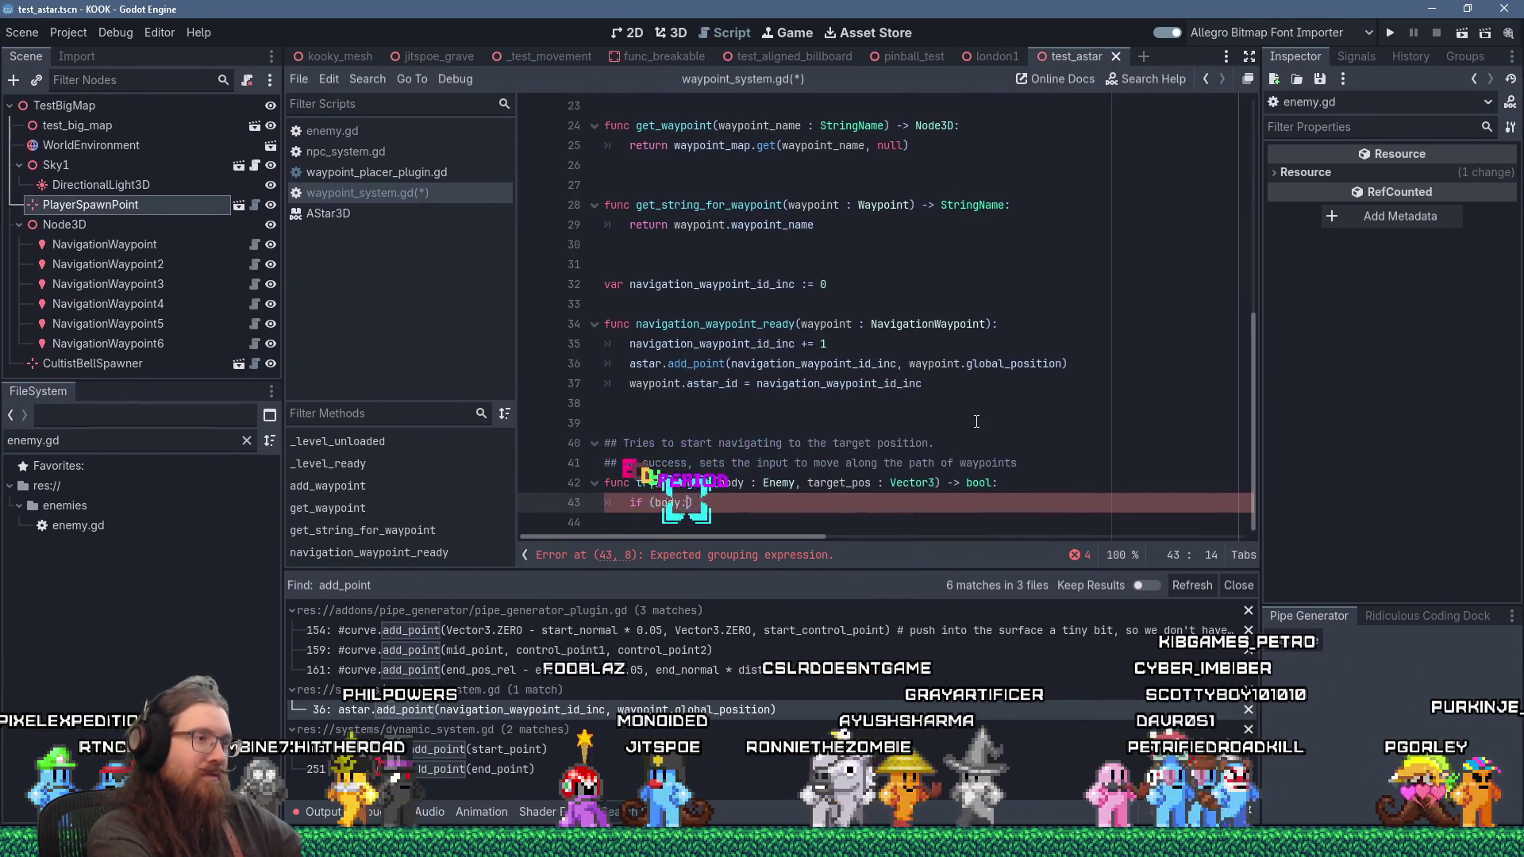
type("st_waypoint_navigation_time")
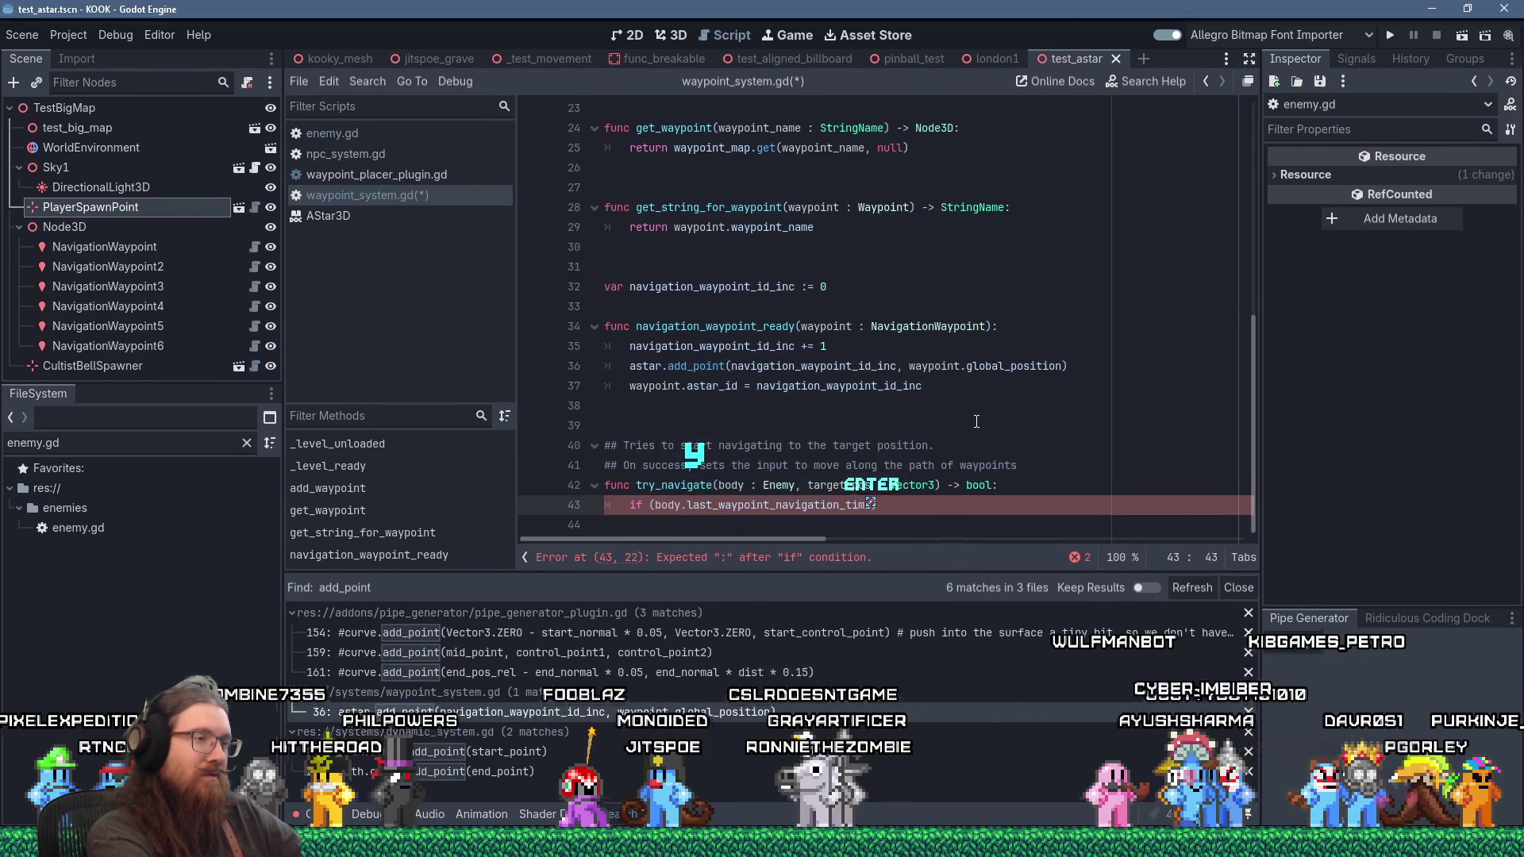
key("Return")
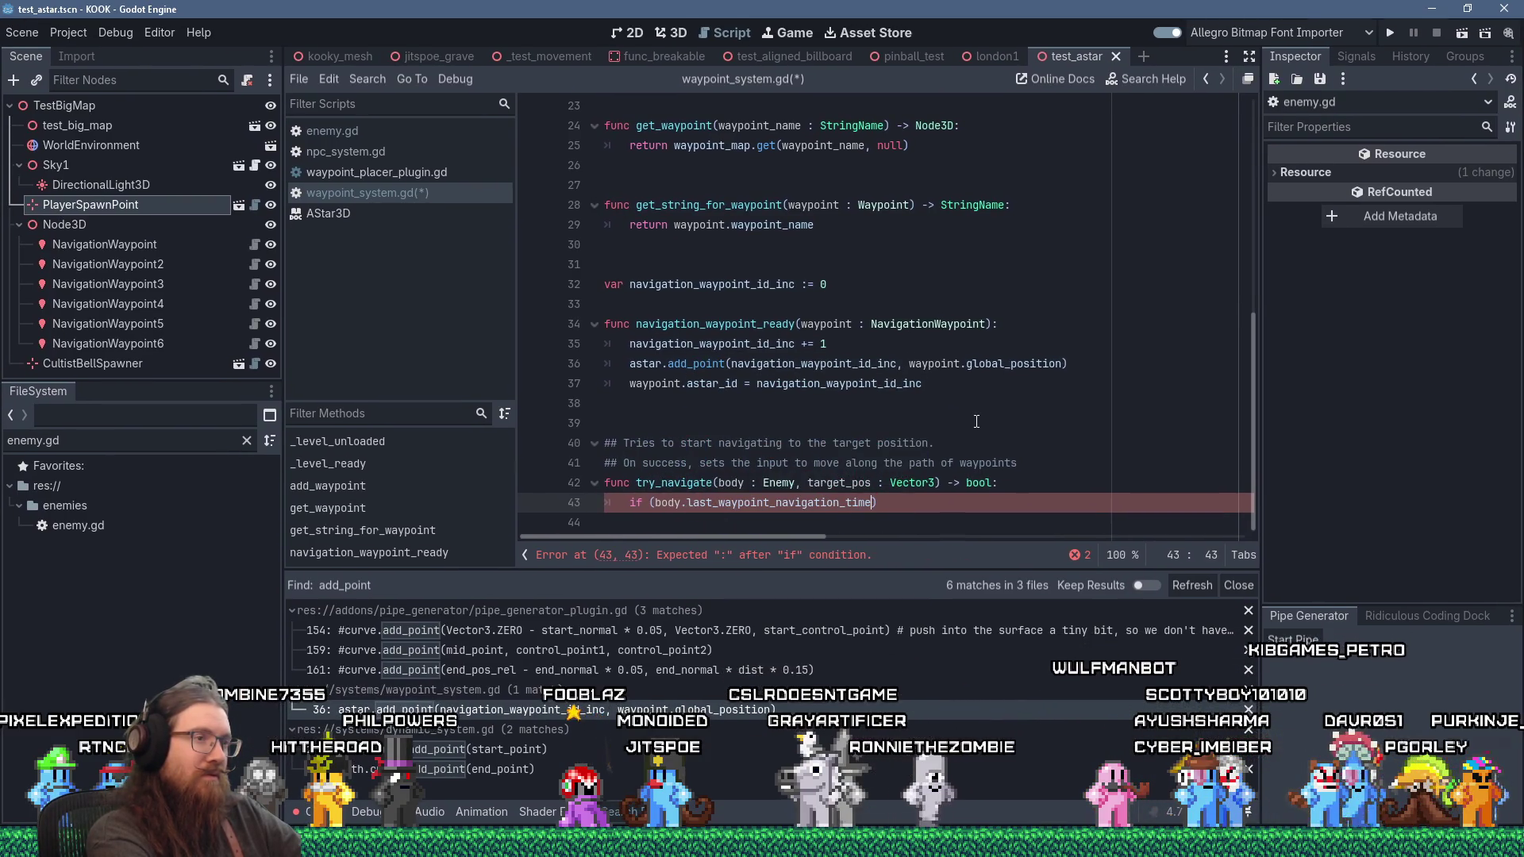
key("Left")
key("Left")
key("Left")
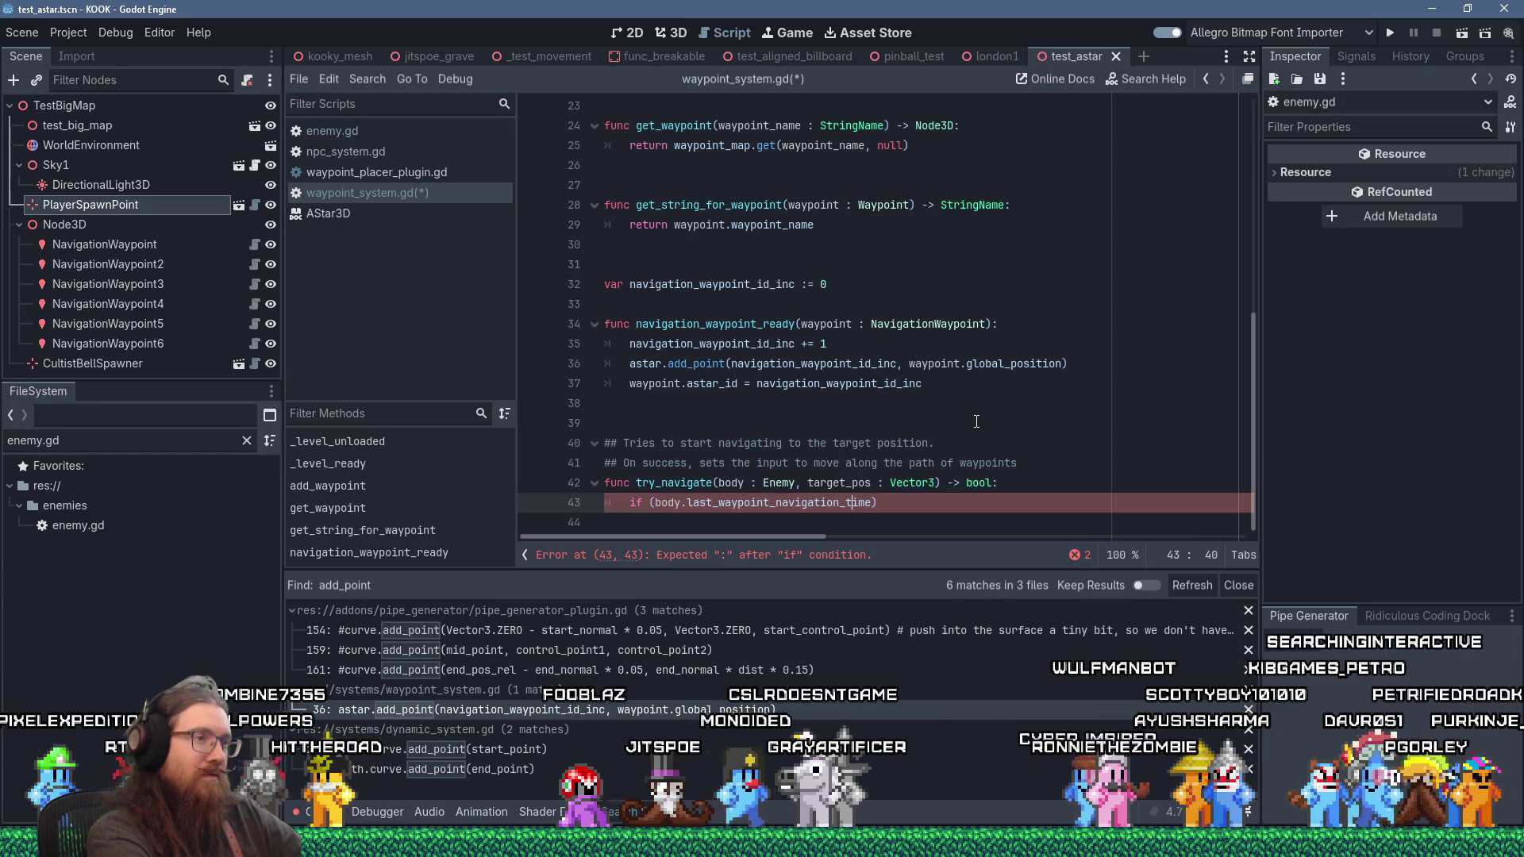
type("body.")
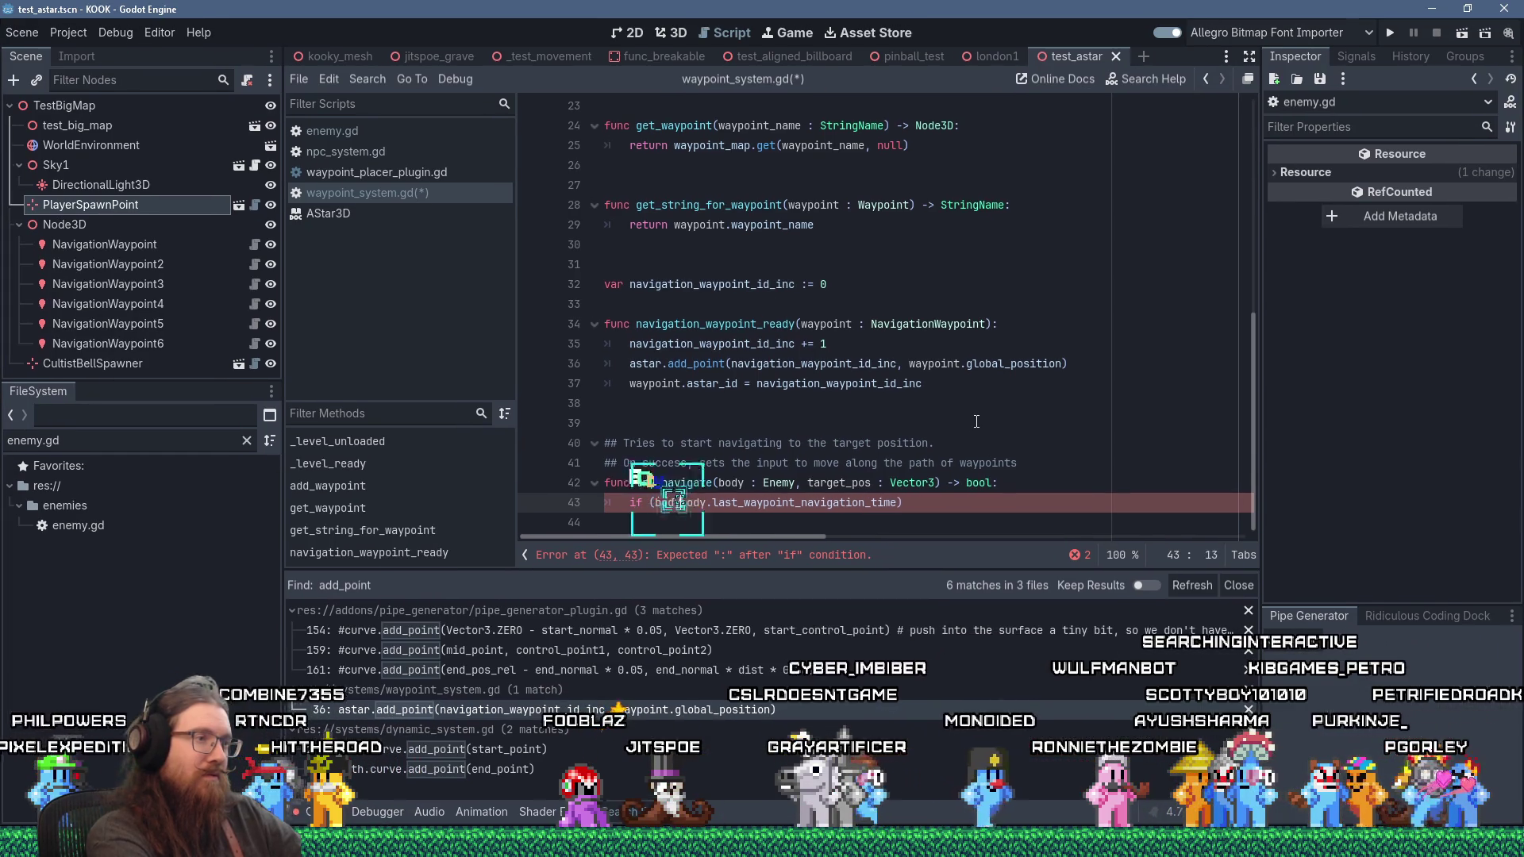
key("BackSpace")
type("time")
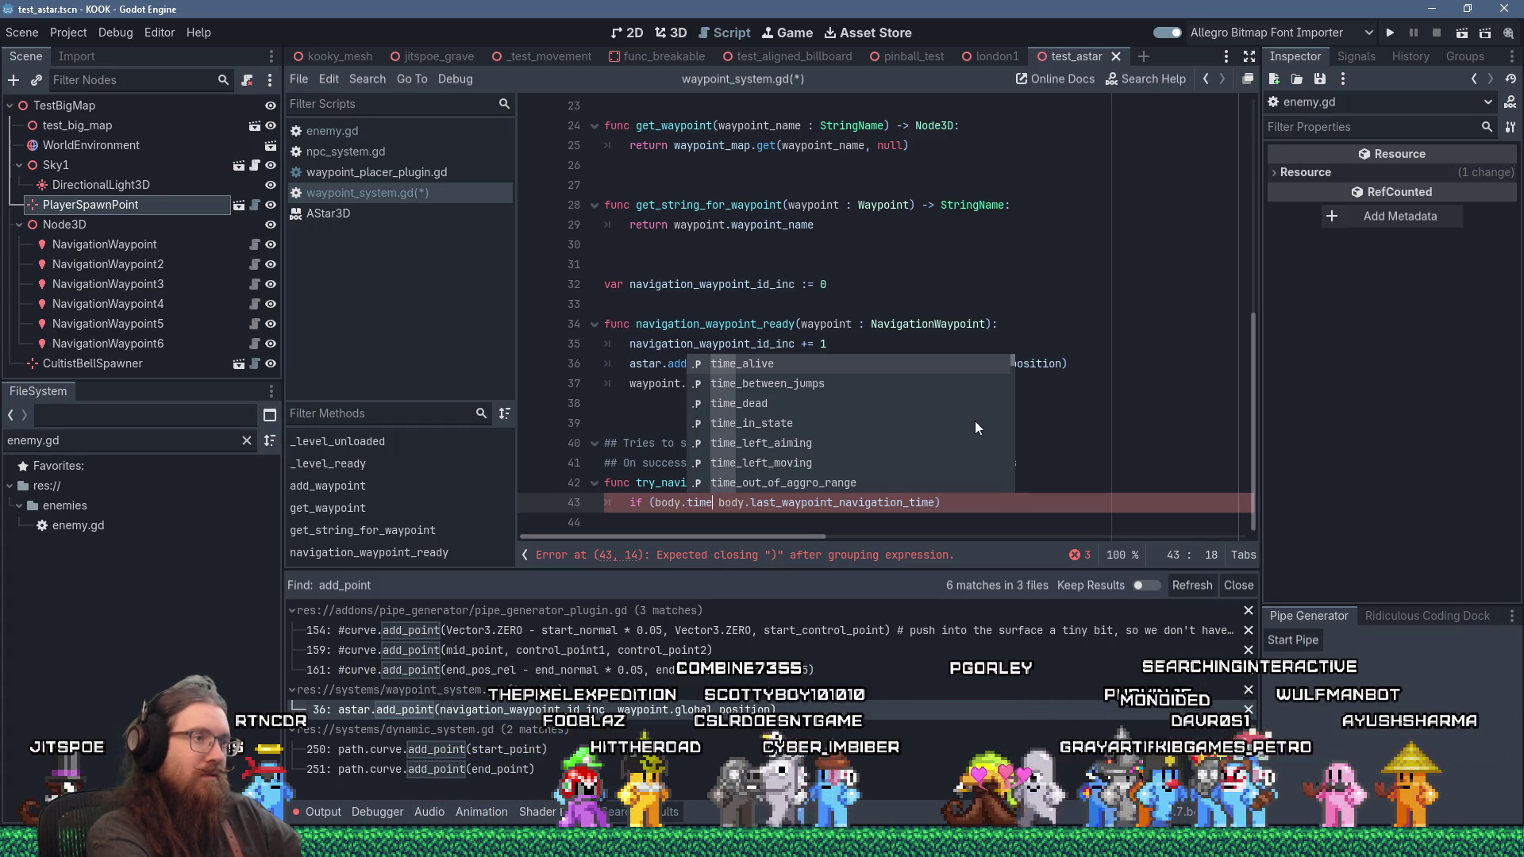
scroll(975, 420, "down", 3)
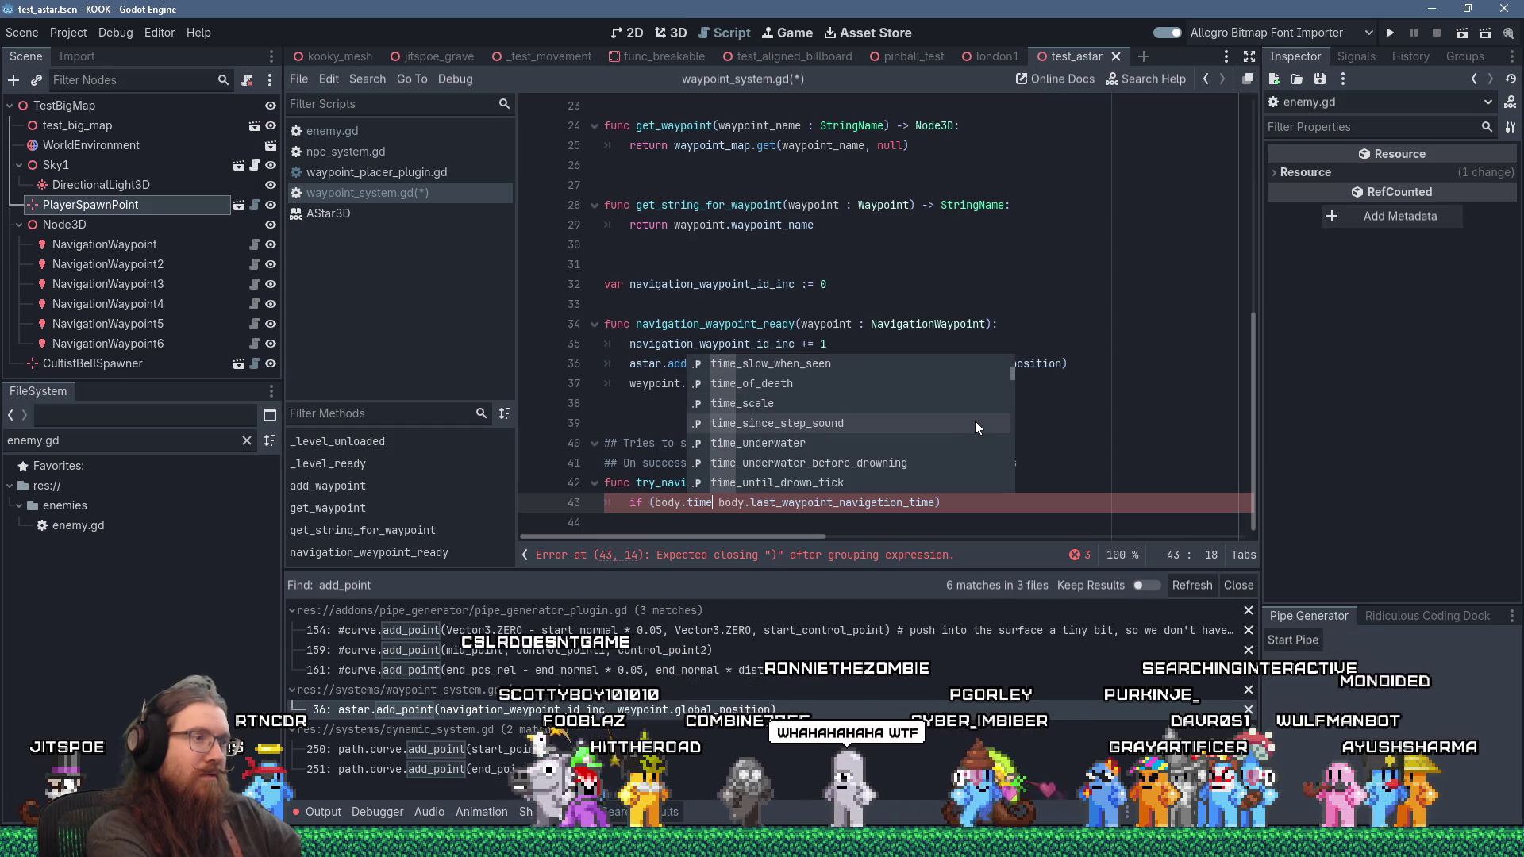
scroll(975, 427, "down", 3)
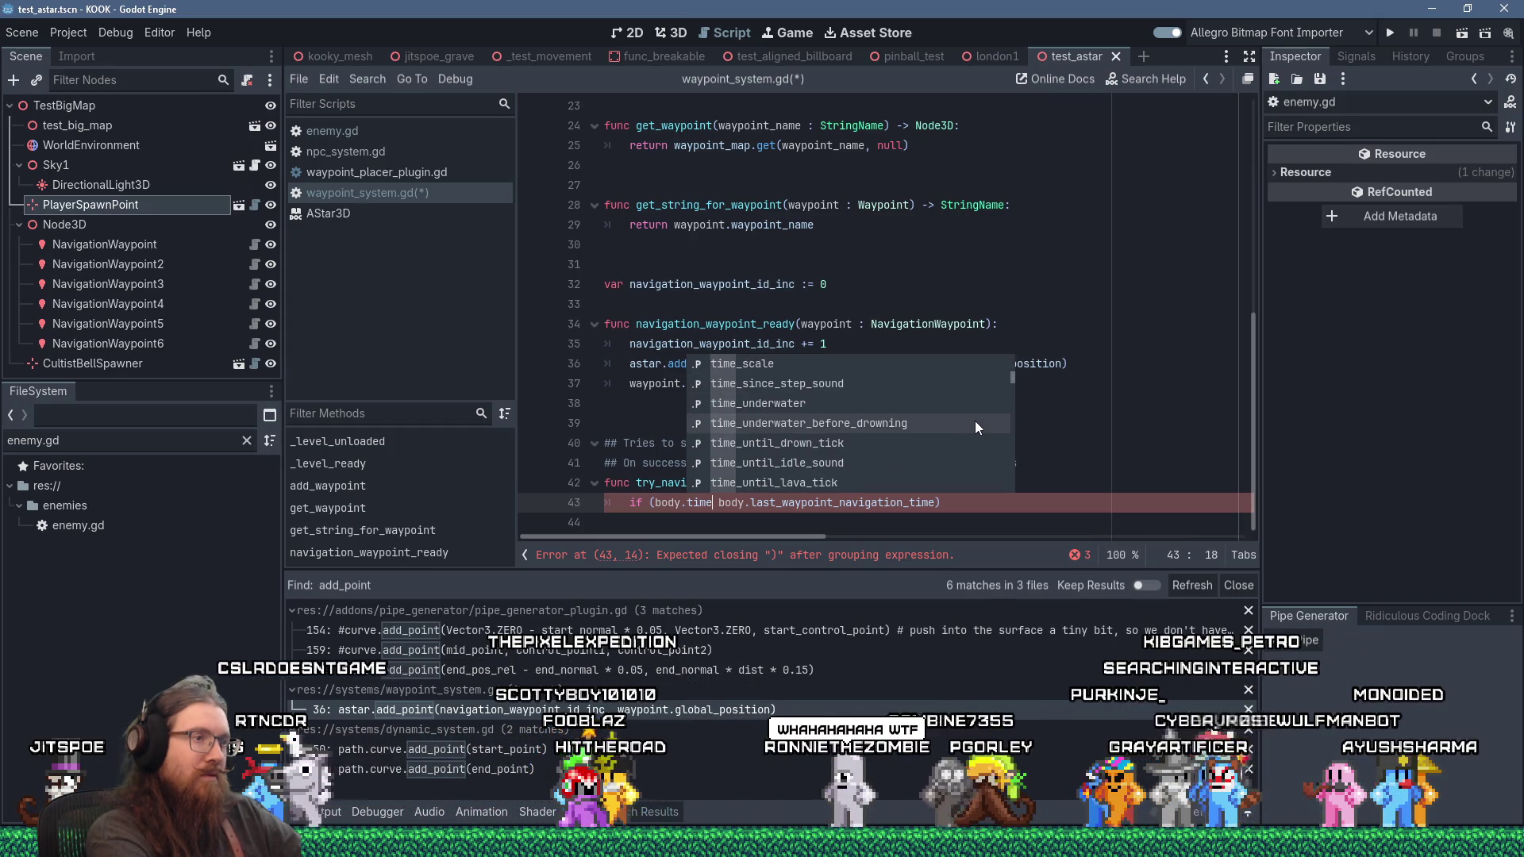
scroll(977, 427, "down", 2)
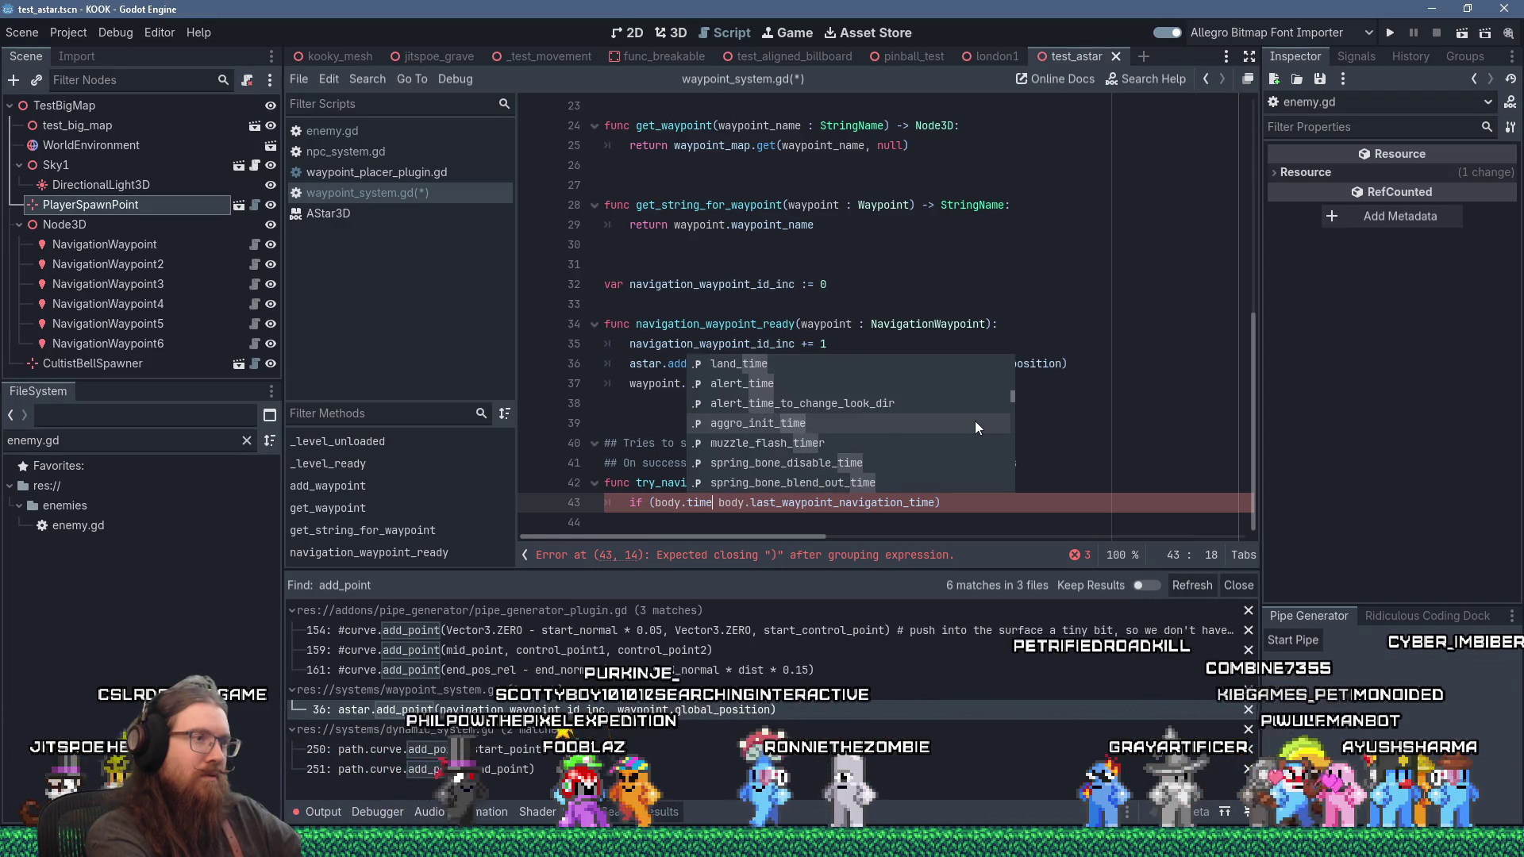
scroll(975, 427, "down", 2)
scroll(976, 427, "down", 2)
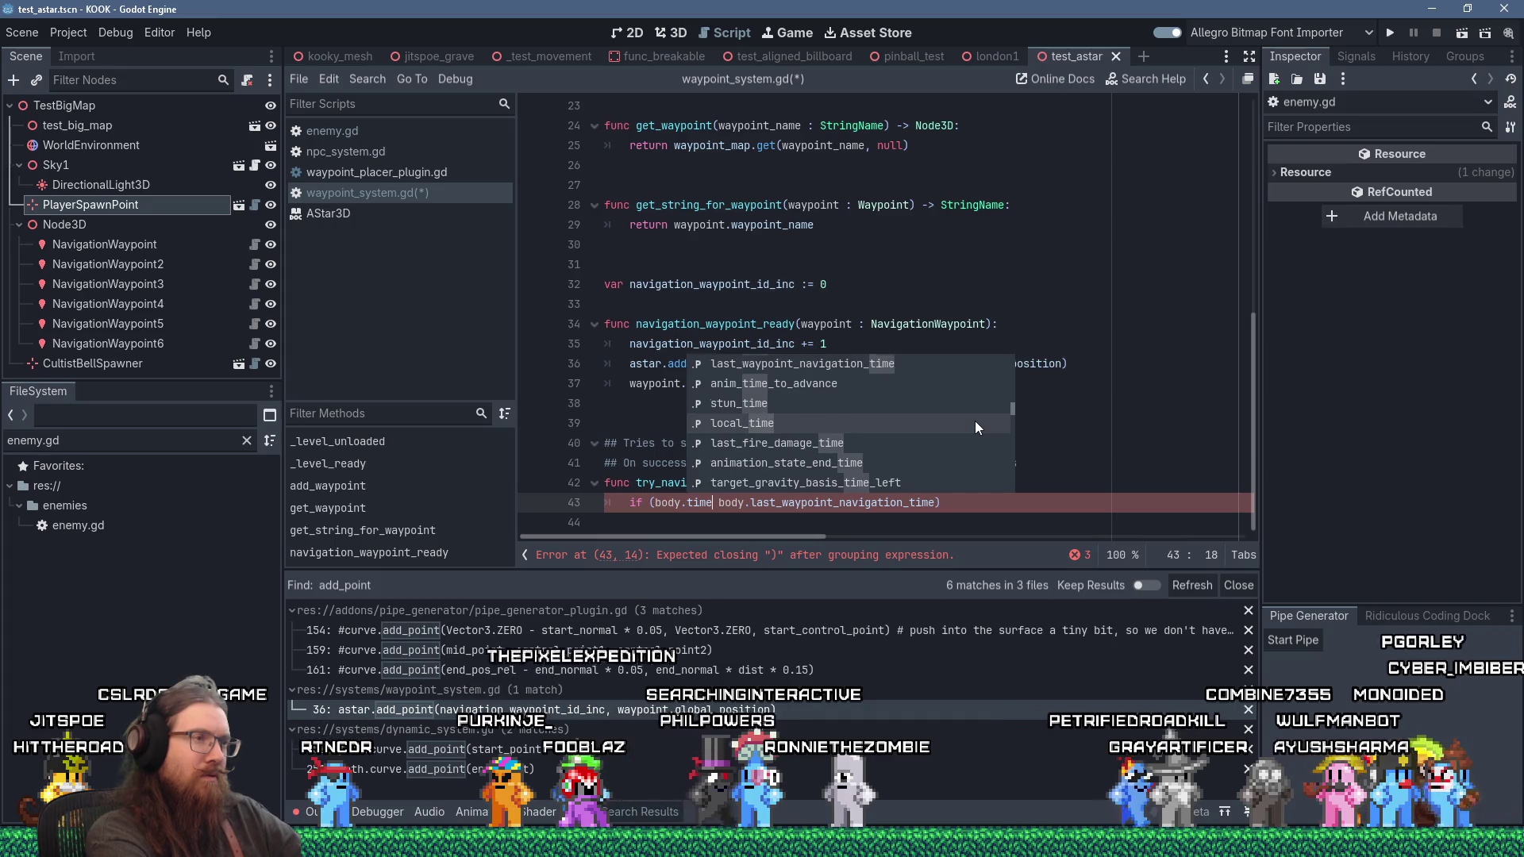
key("Return")
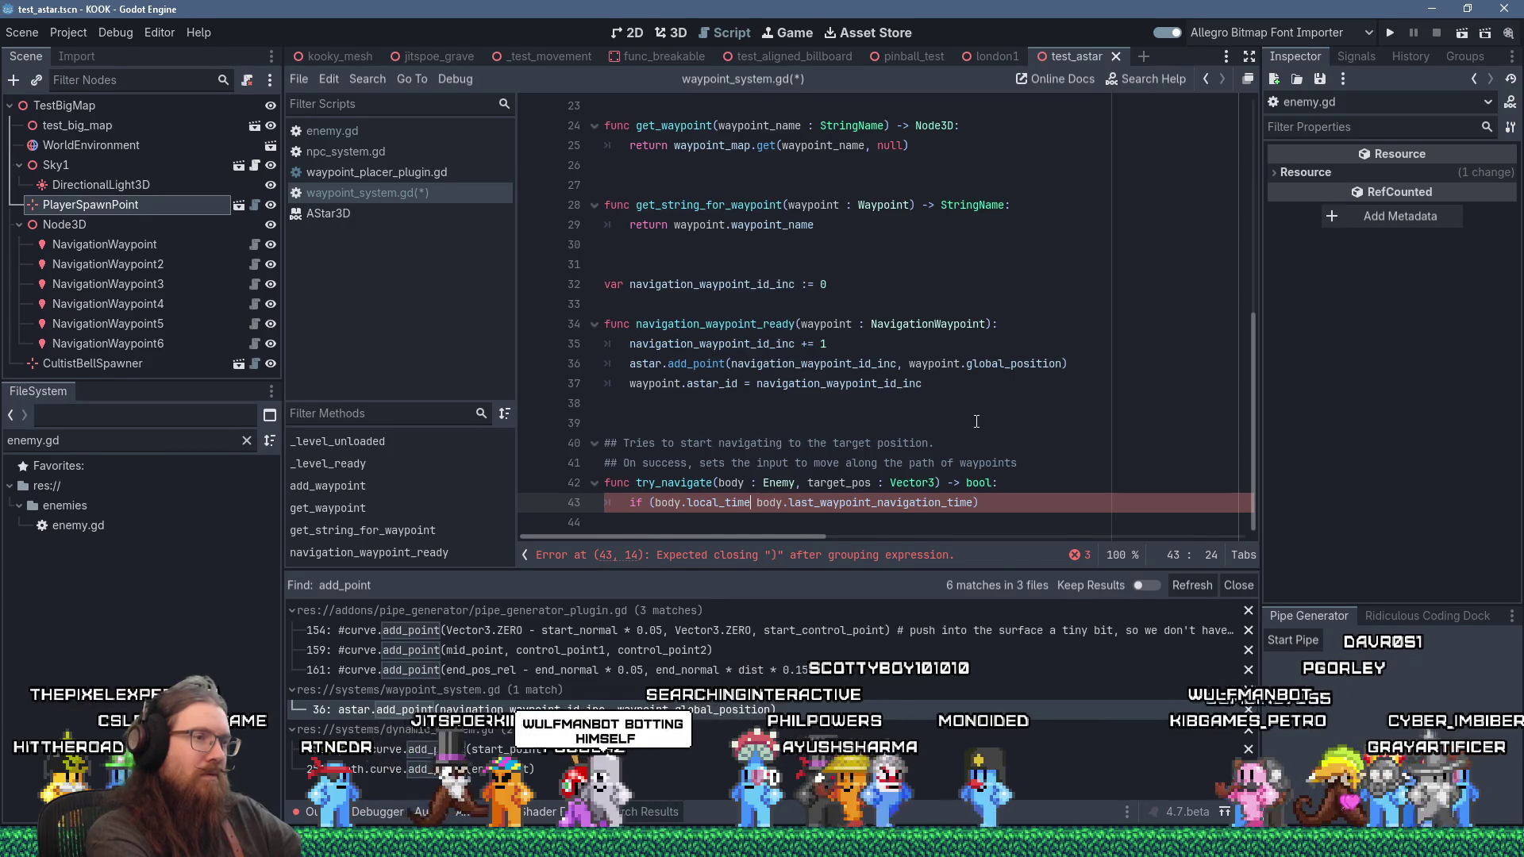
Step: Finish the condition with '> 1.0' and the comment '# Re-navigate every second or so.'
type("-")
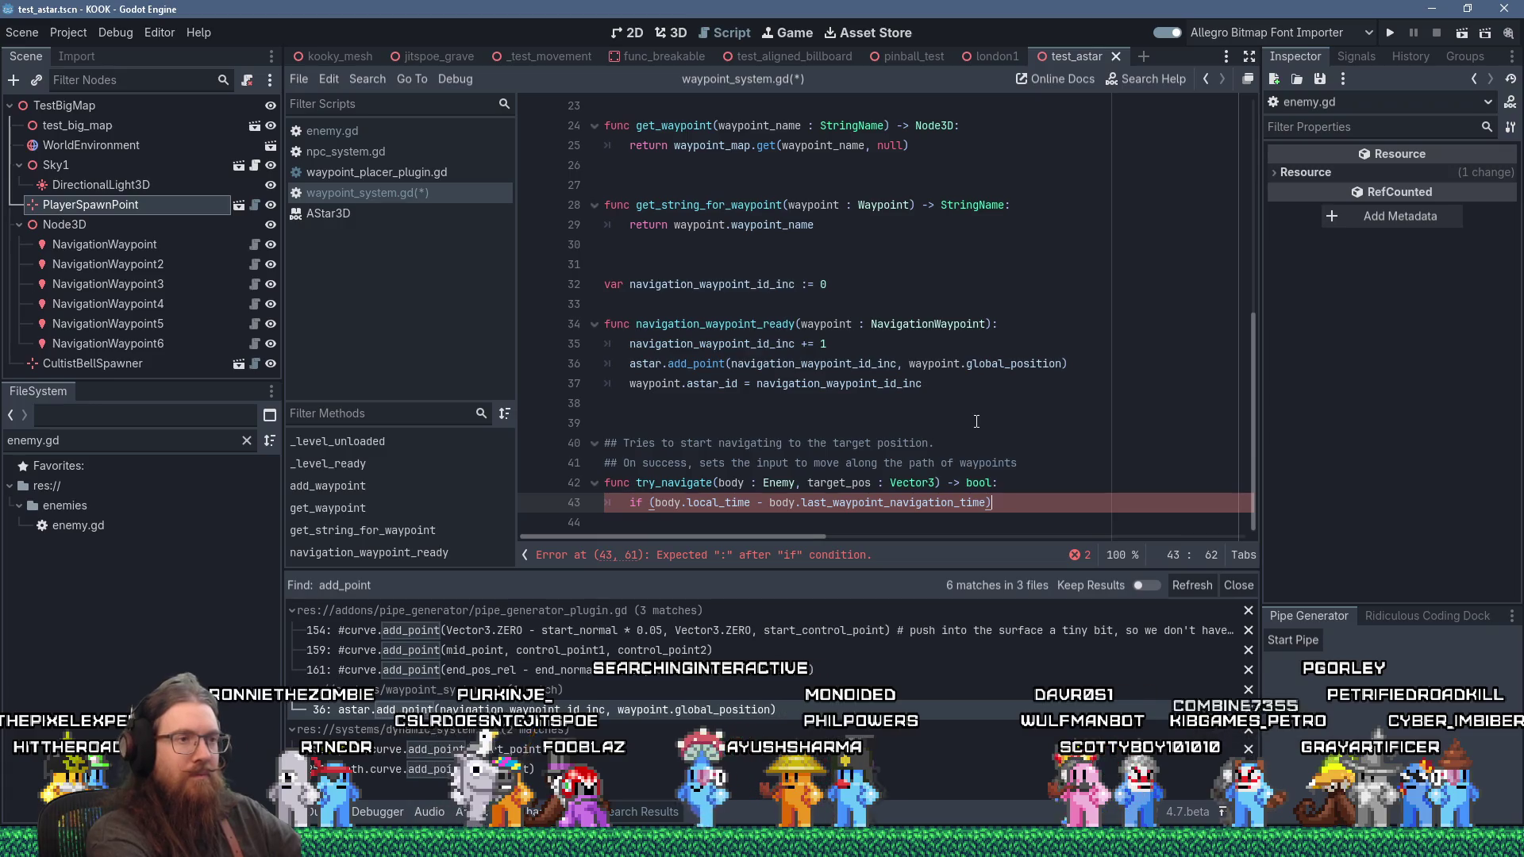
type(" > 1")
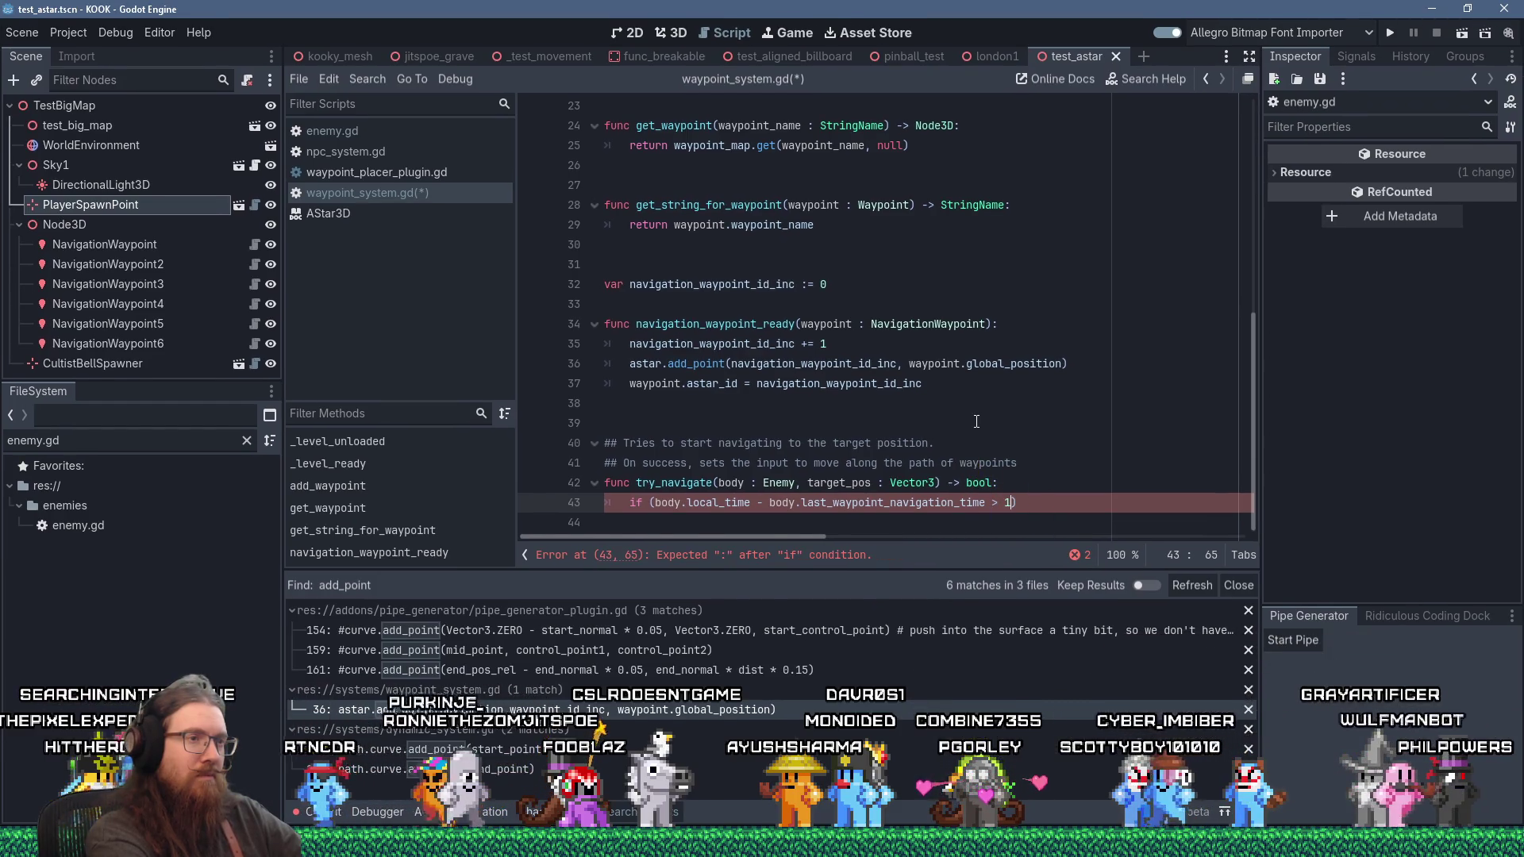
type("0")
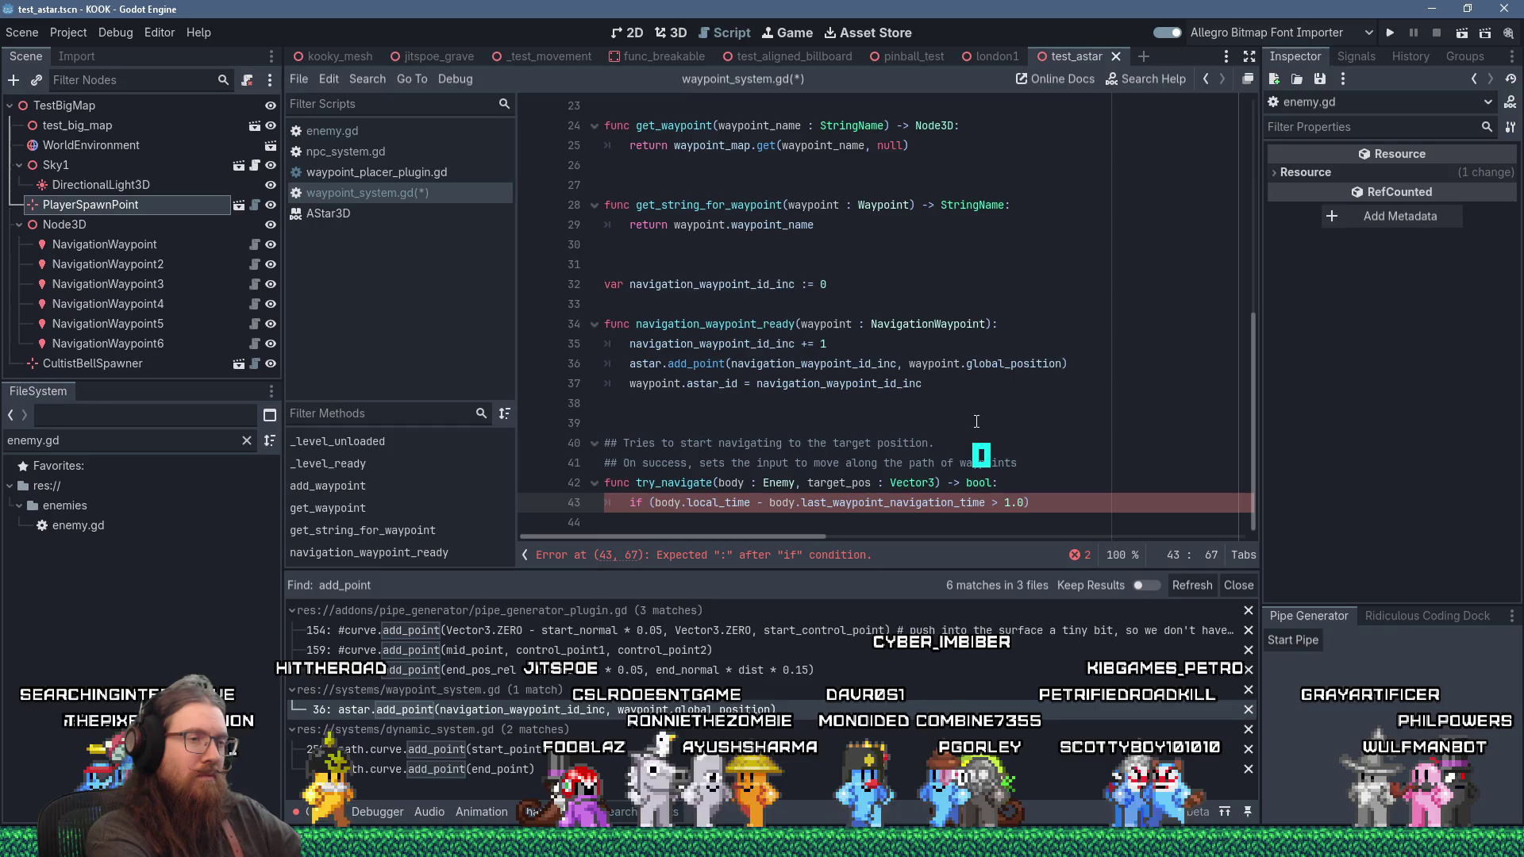
type("): ")
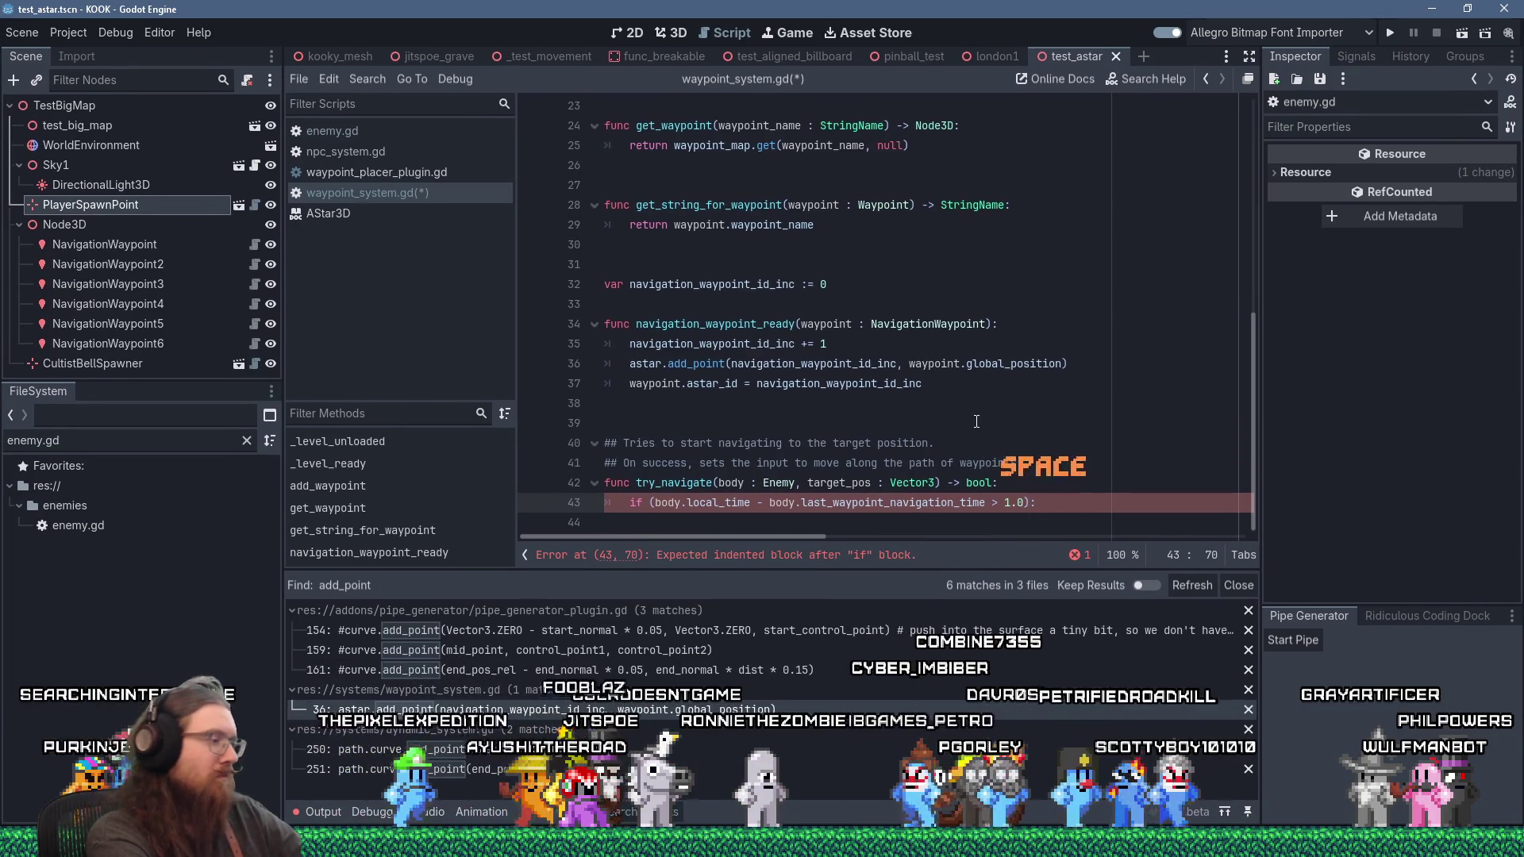
type("# Re")
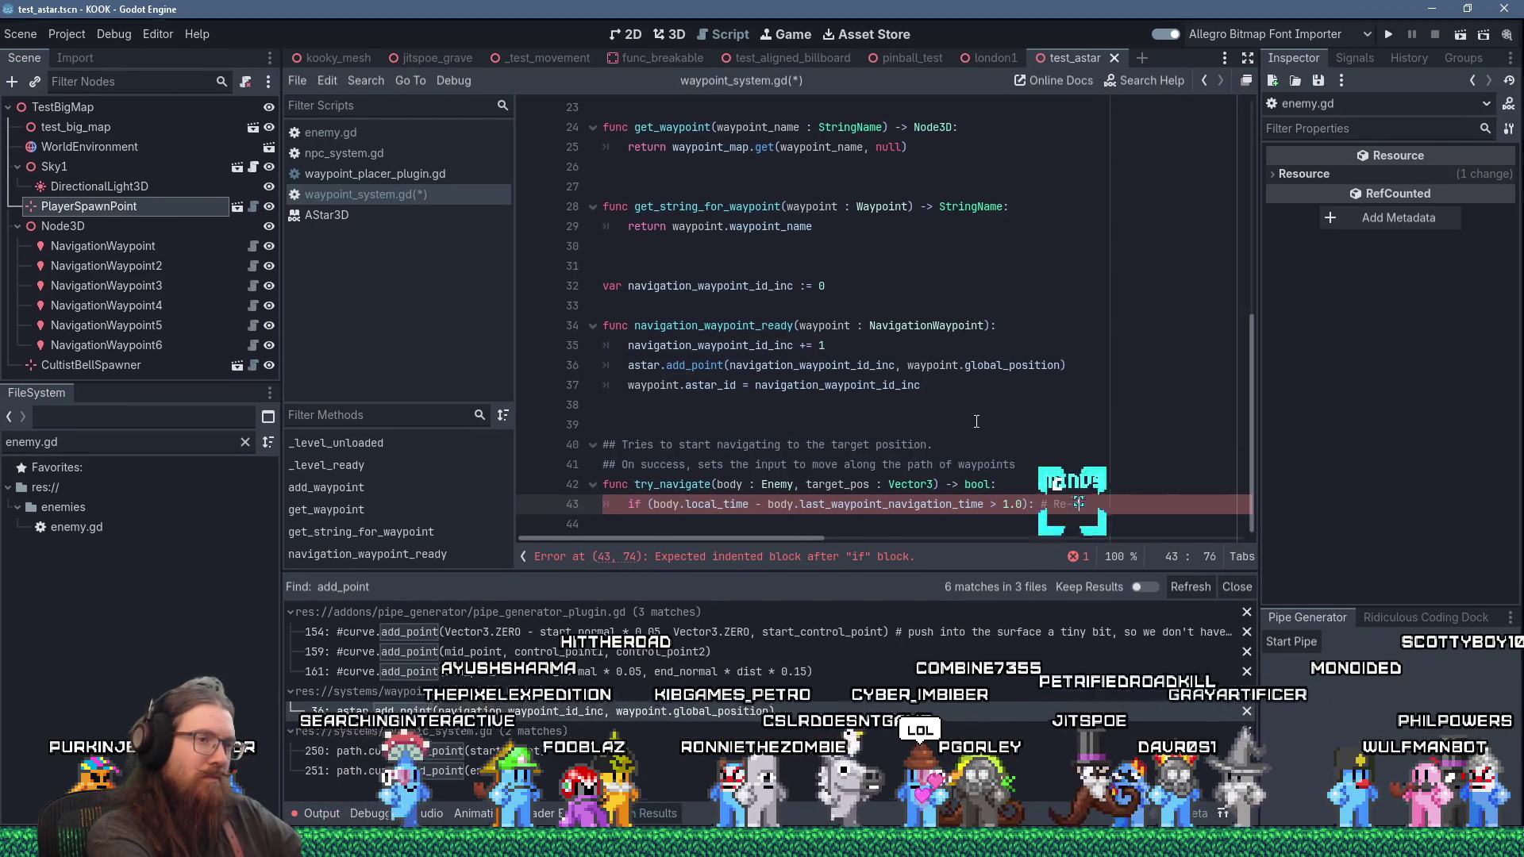
type("-check every second")
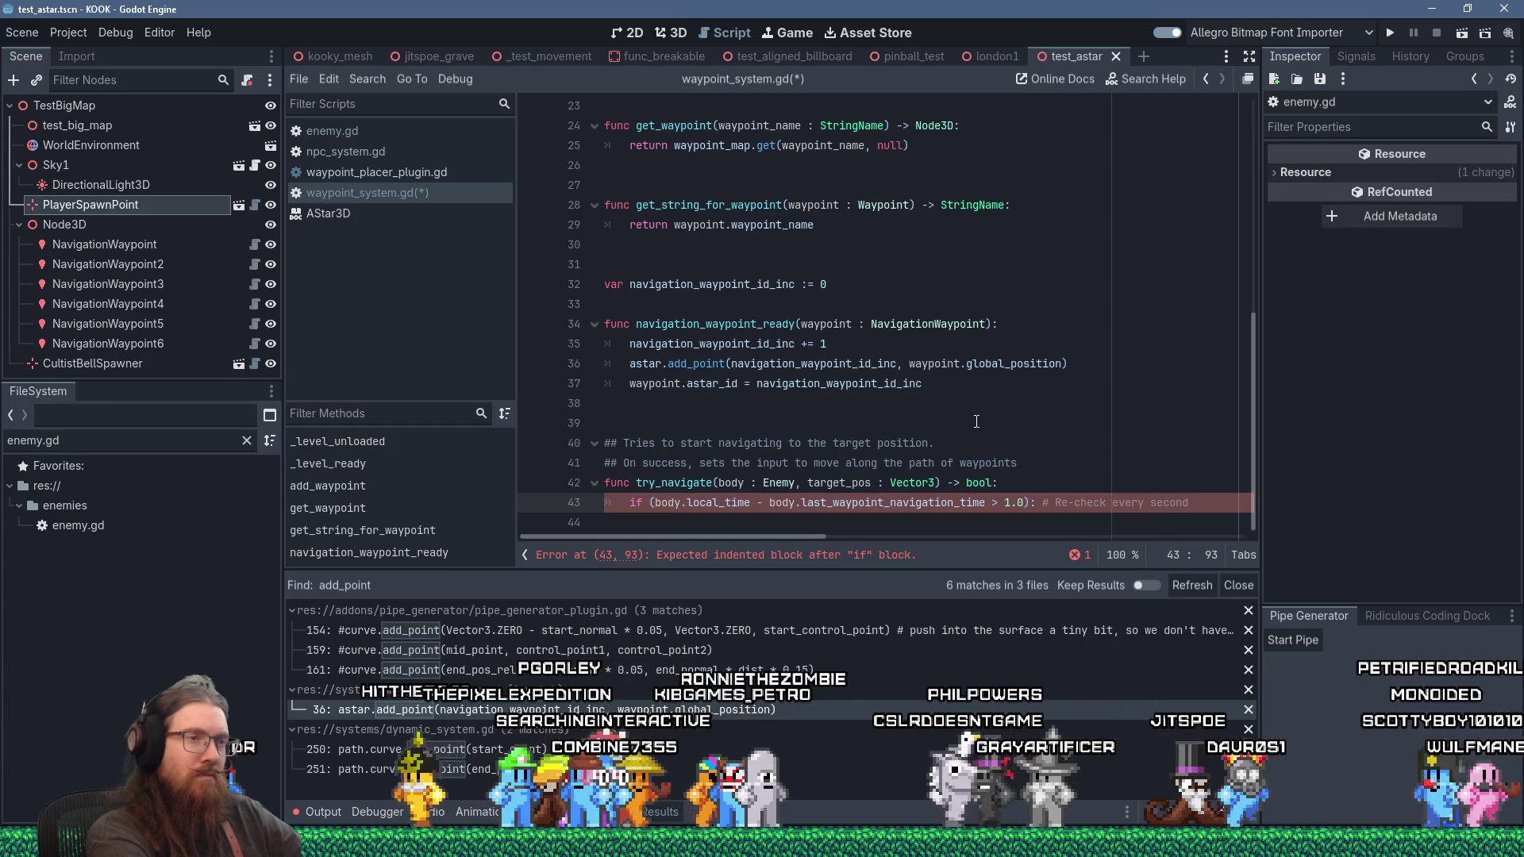
key("Left")
key("ctrl+shift+Left")
key("ctrl+shift+Left")
key("ctrl+shift+Left")
type("navig")
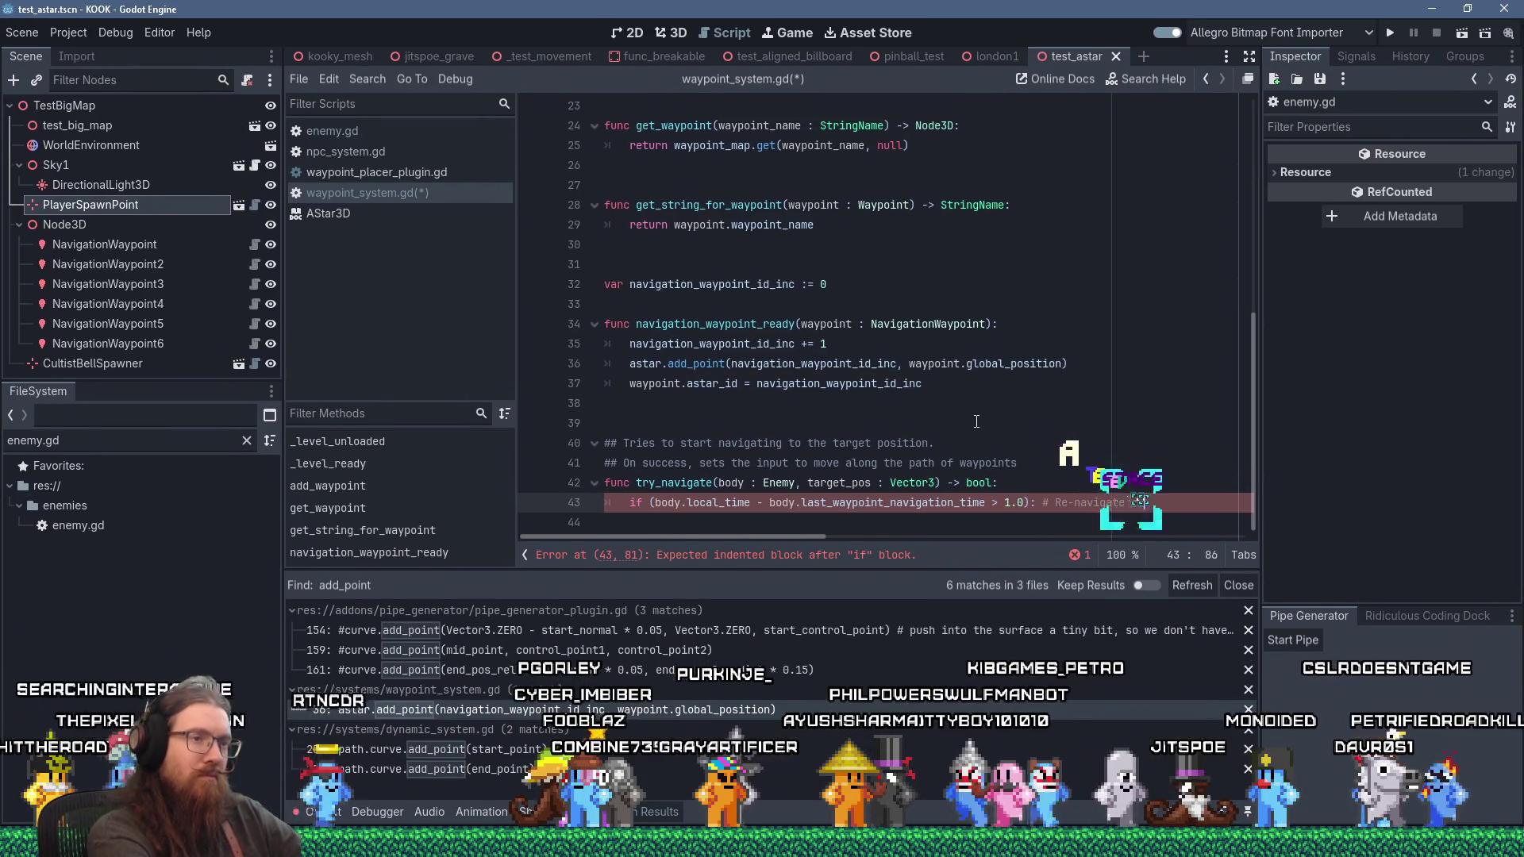
type("ate every second")
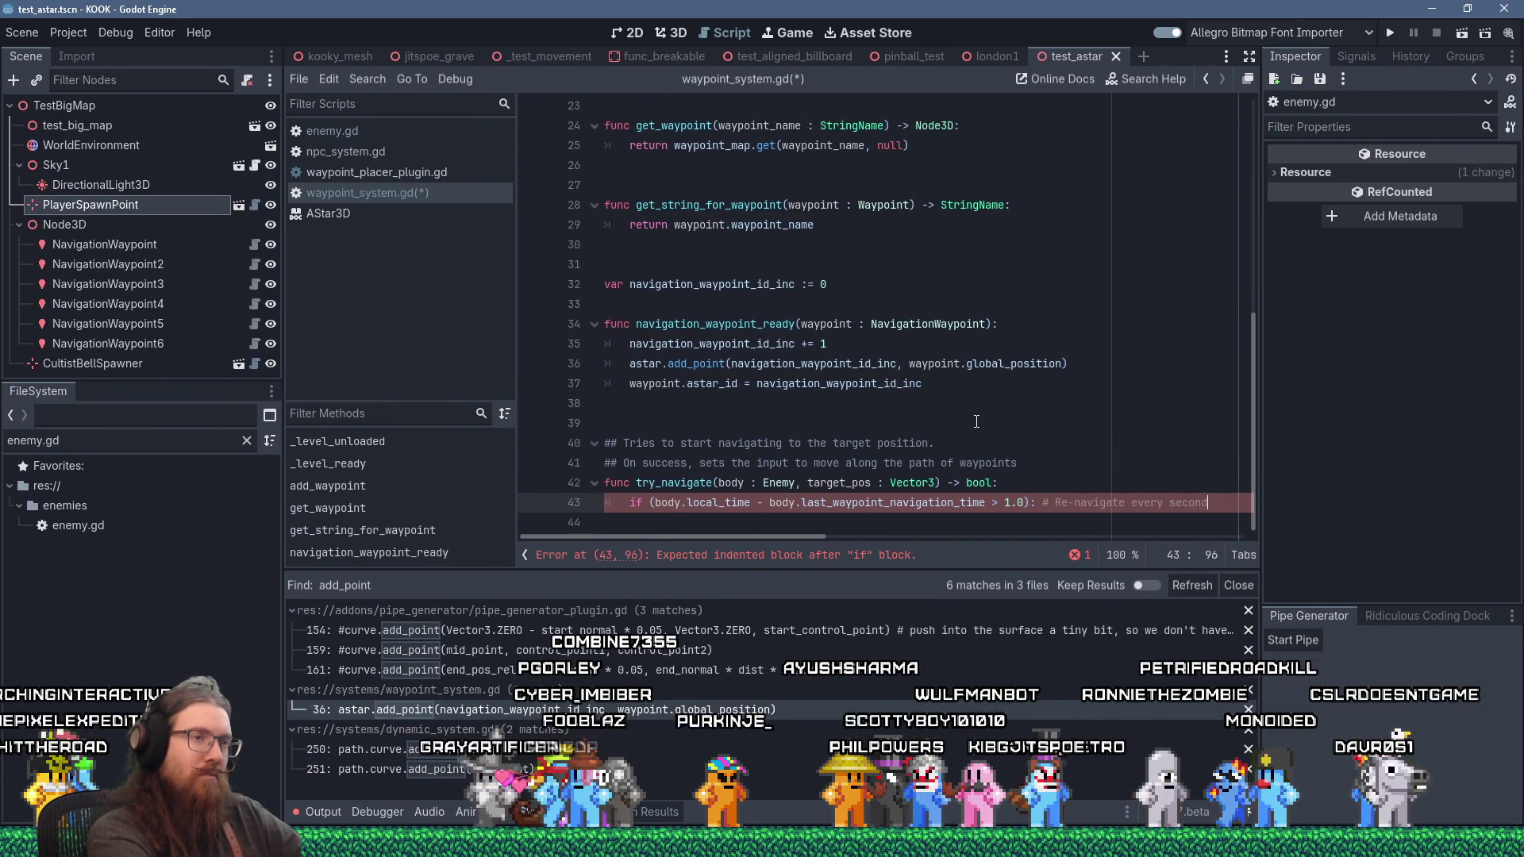
type(" or so.")
key("Return")
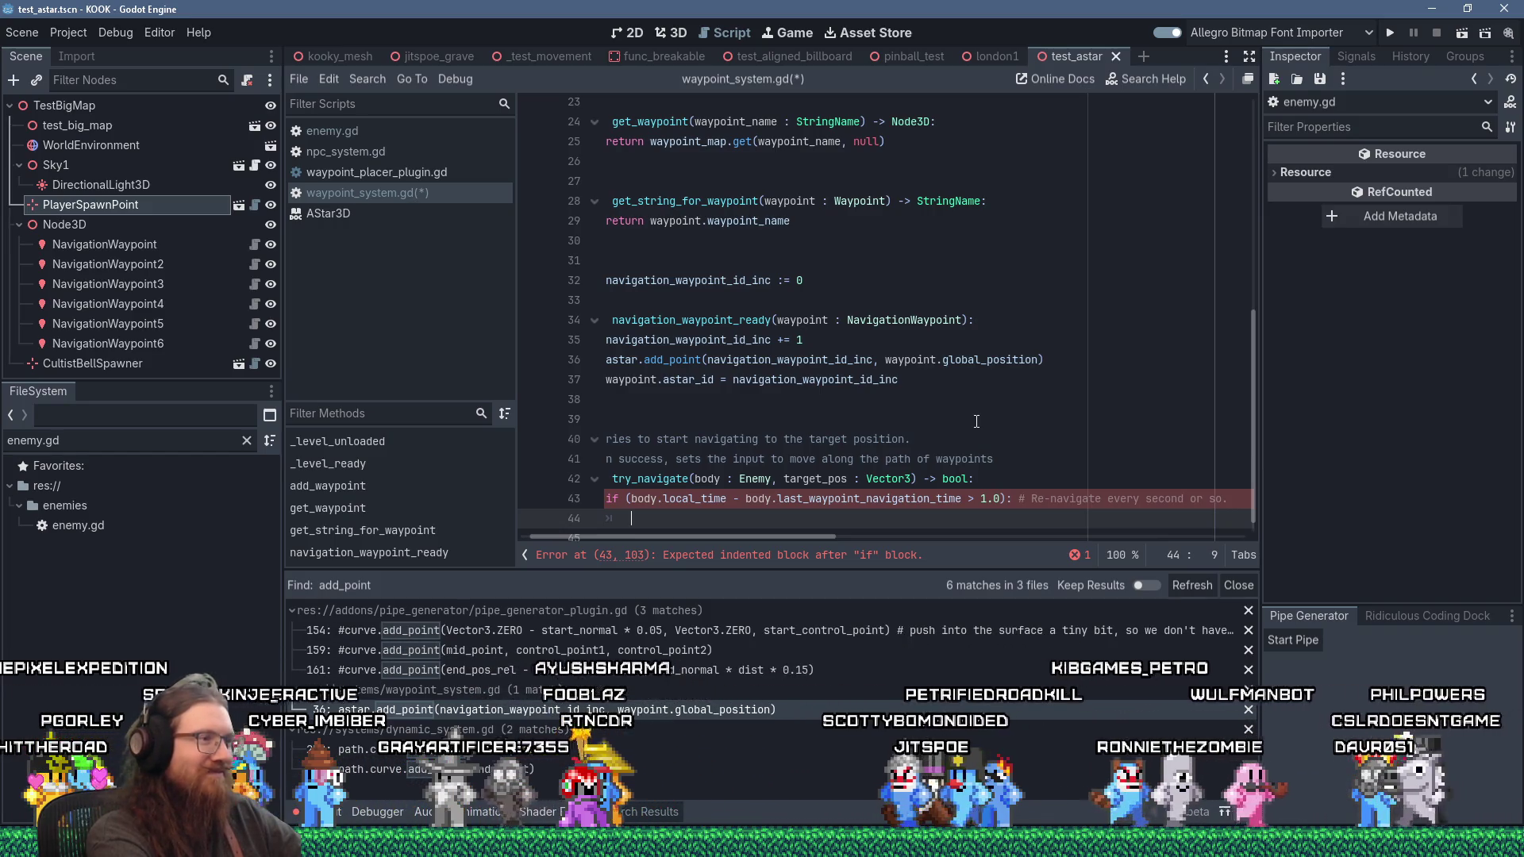
Step: Start the first line inside the if block with 'astar.'
scroll(976, 422, "left", 1)
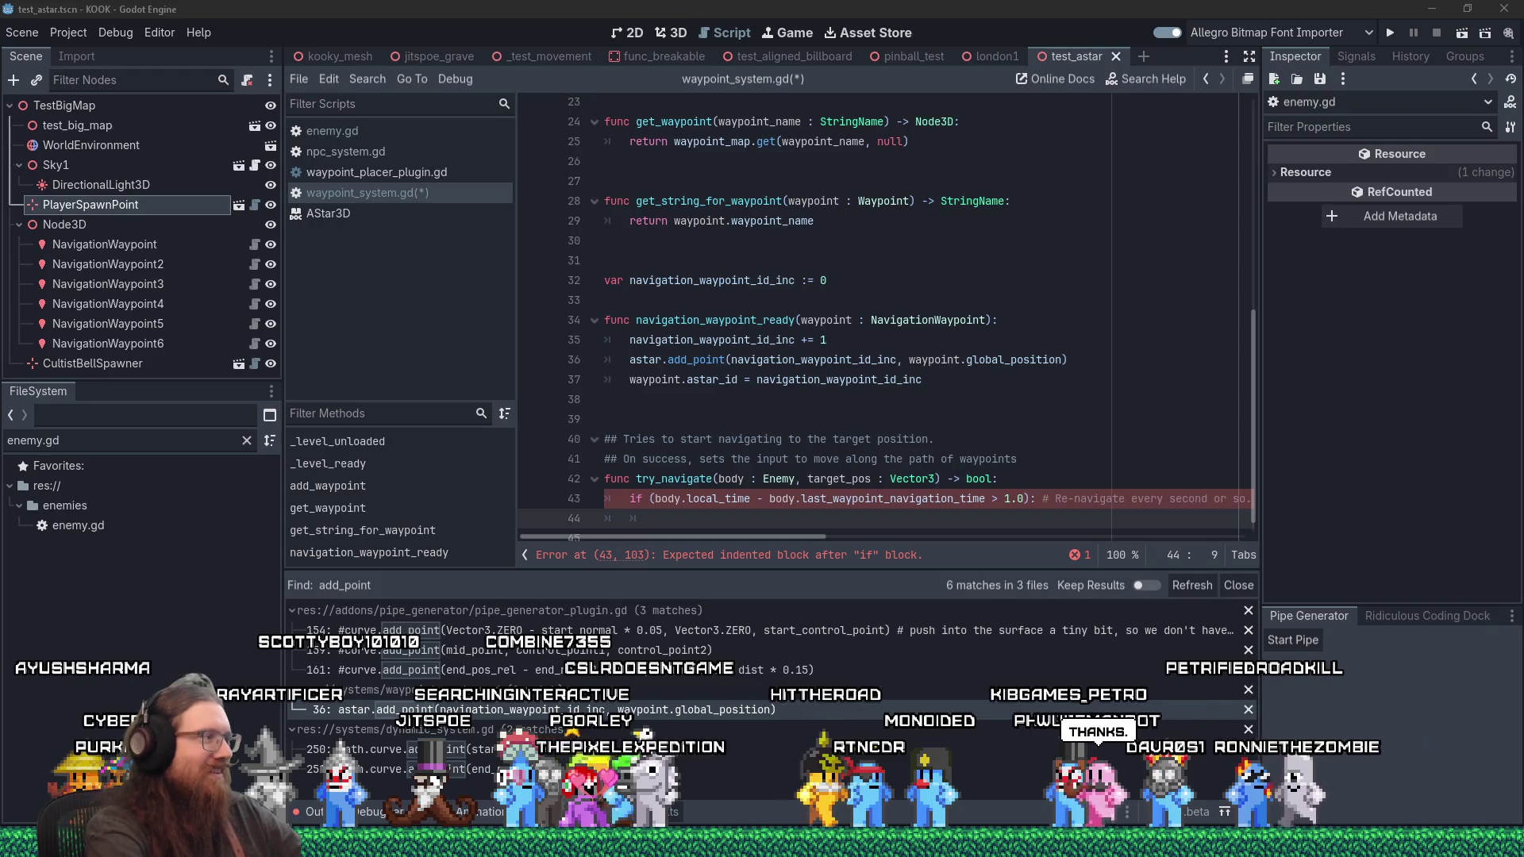
left_click(694, 527)
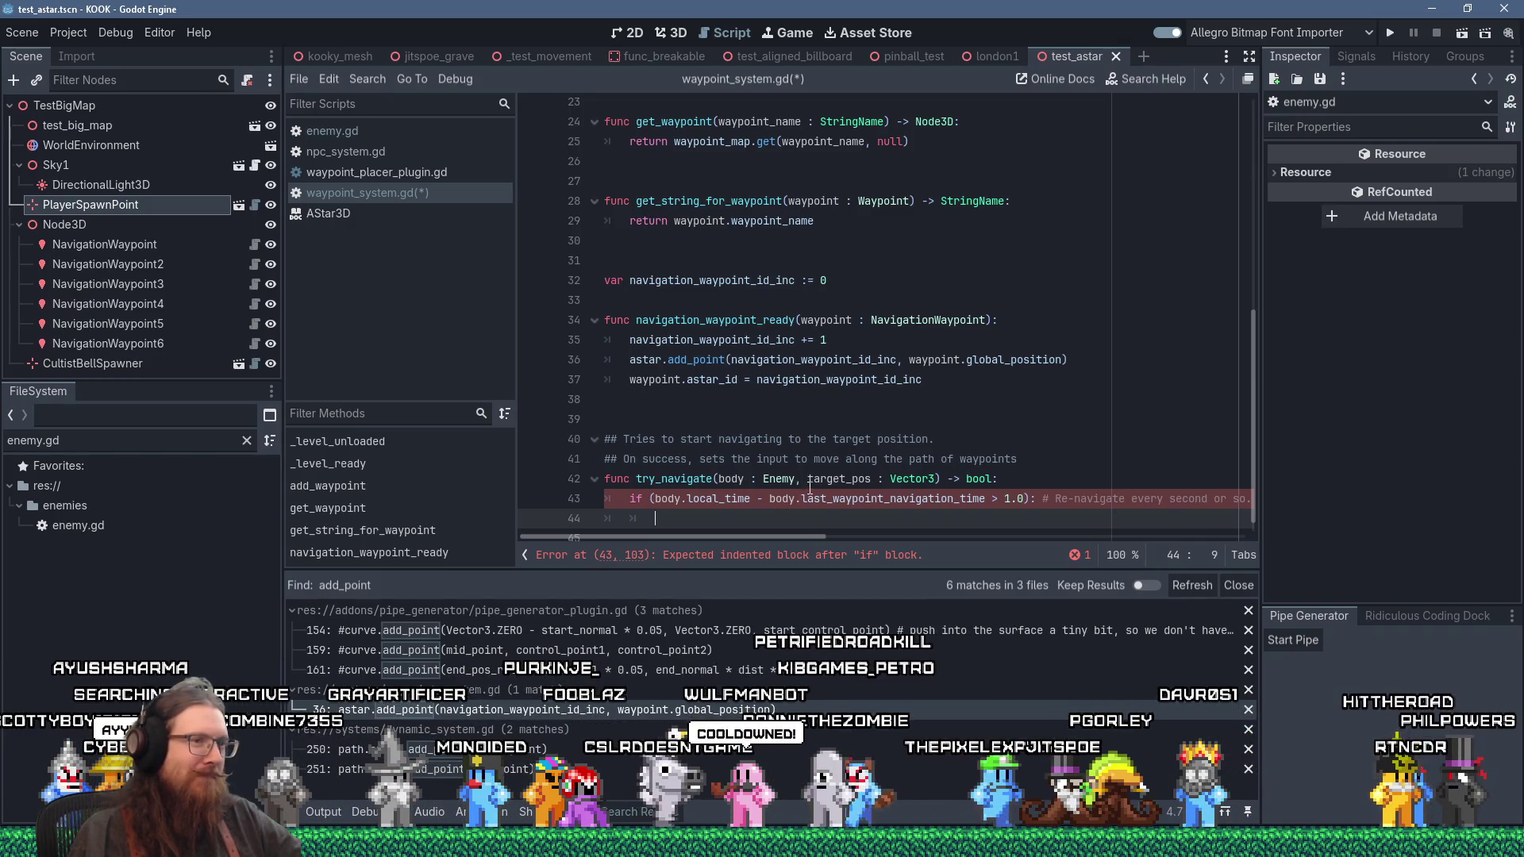
scroll(820, 453, "down", 1)
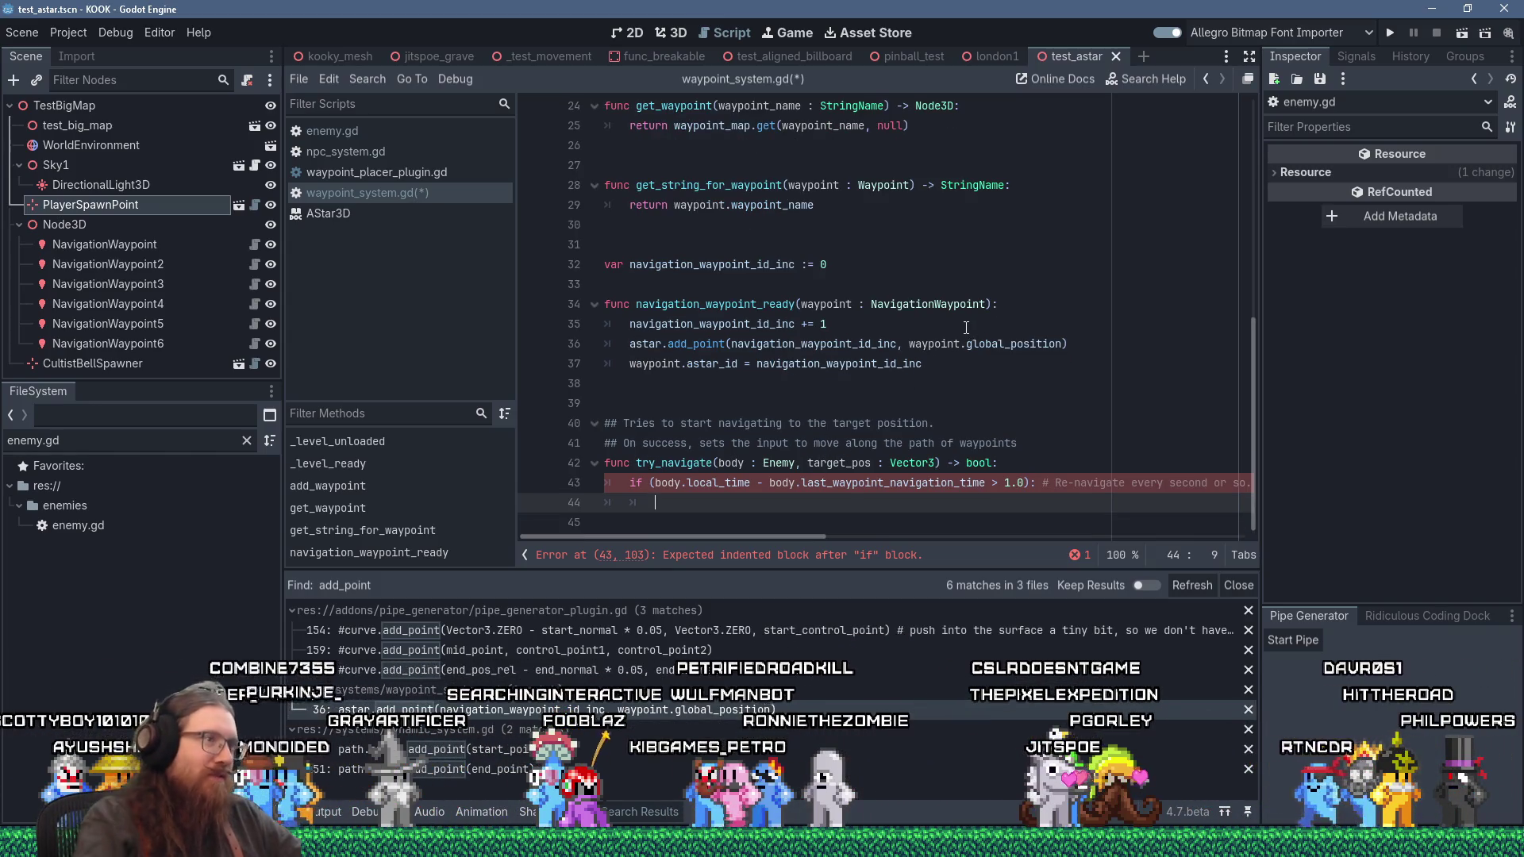
type("as")
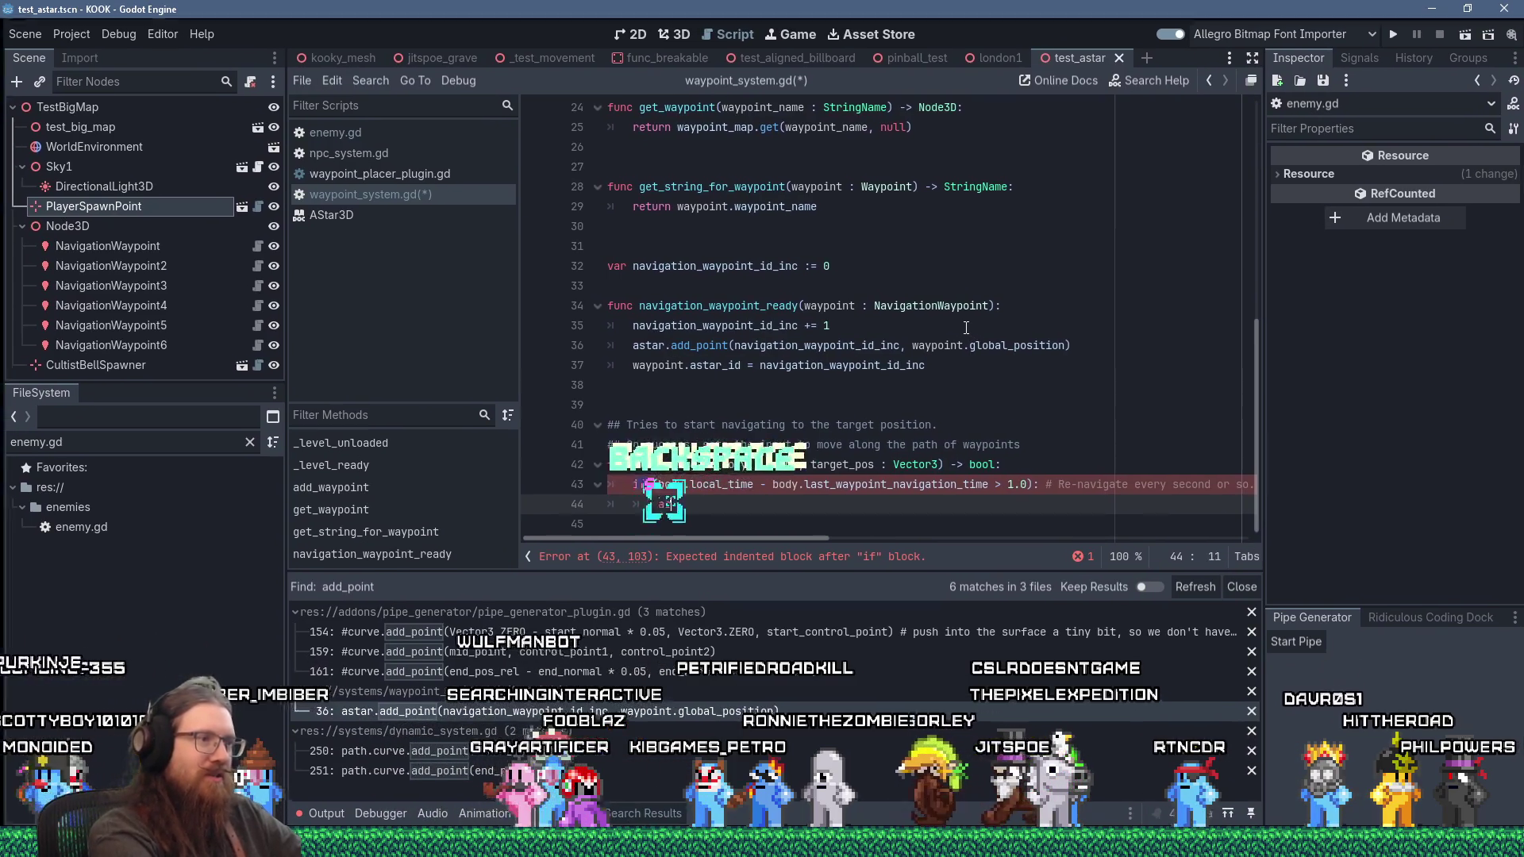
type("tar.")
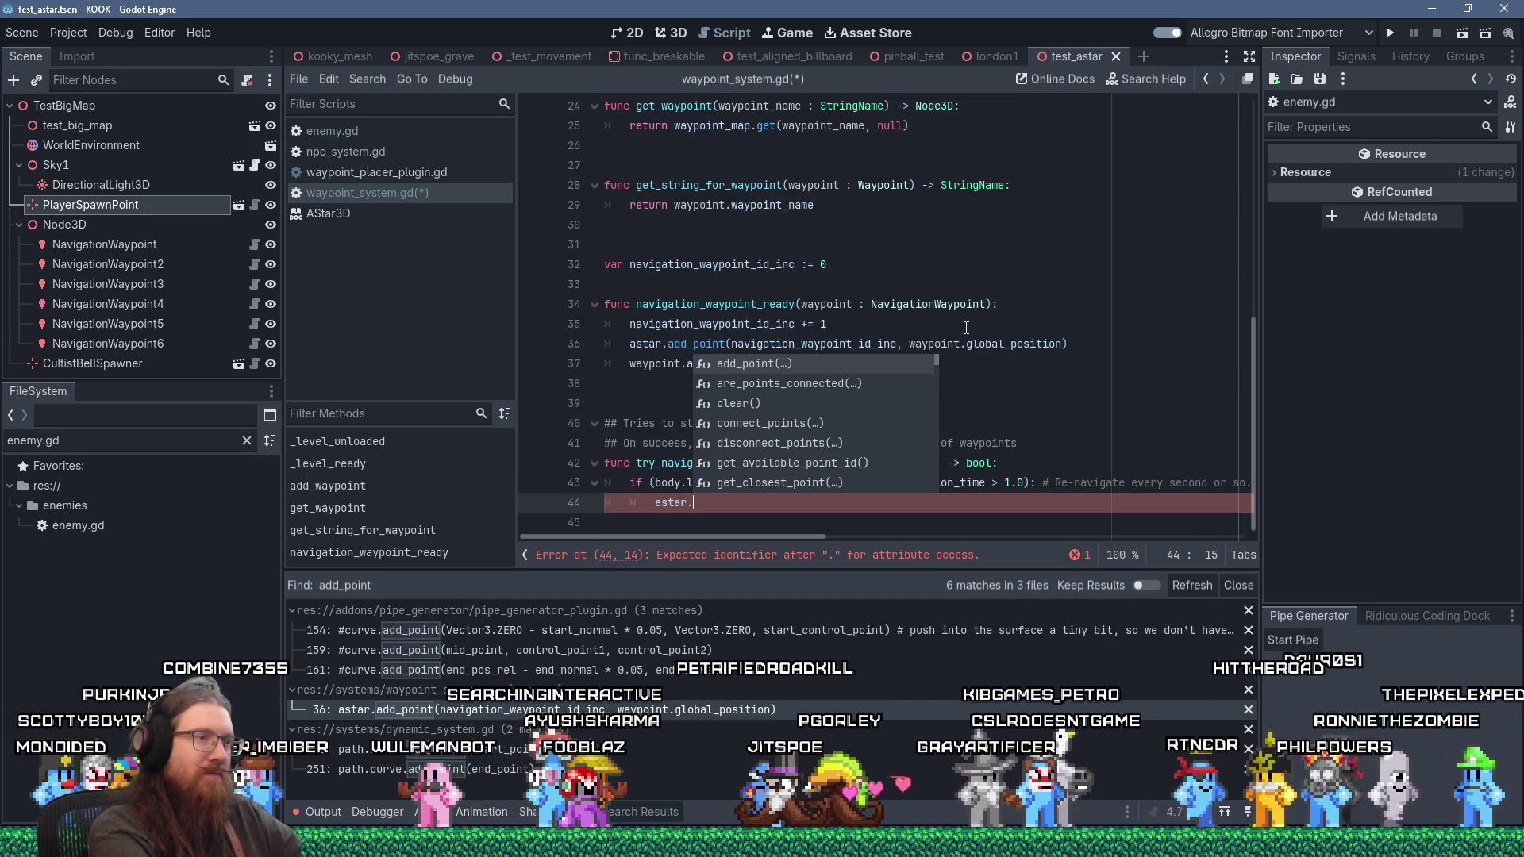
Step: Complete line 44 as astar.get_closest_point(target_pos) via autocomplete
key("Down")
key("Down")
key("Down")
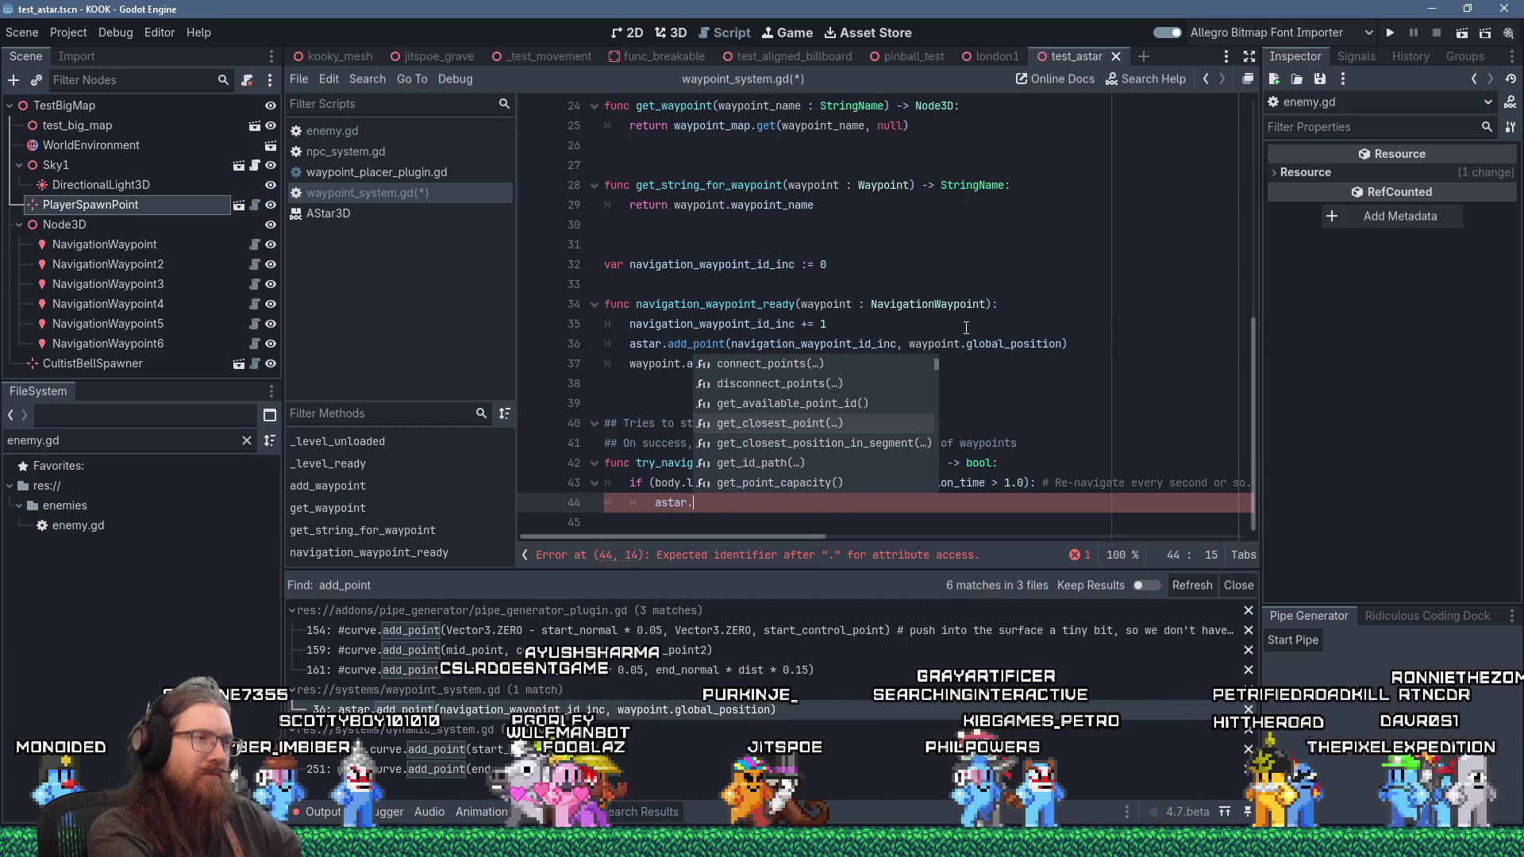
key("Return")
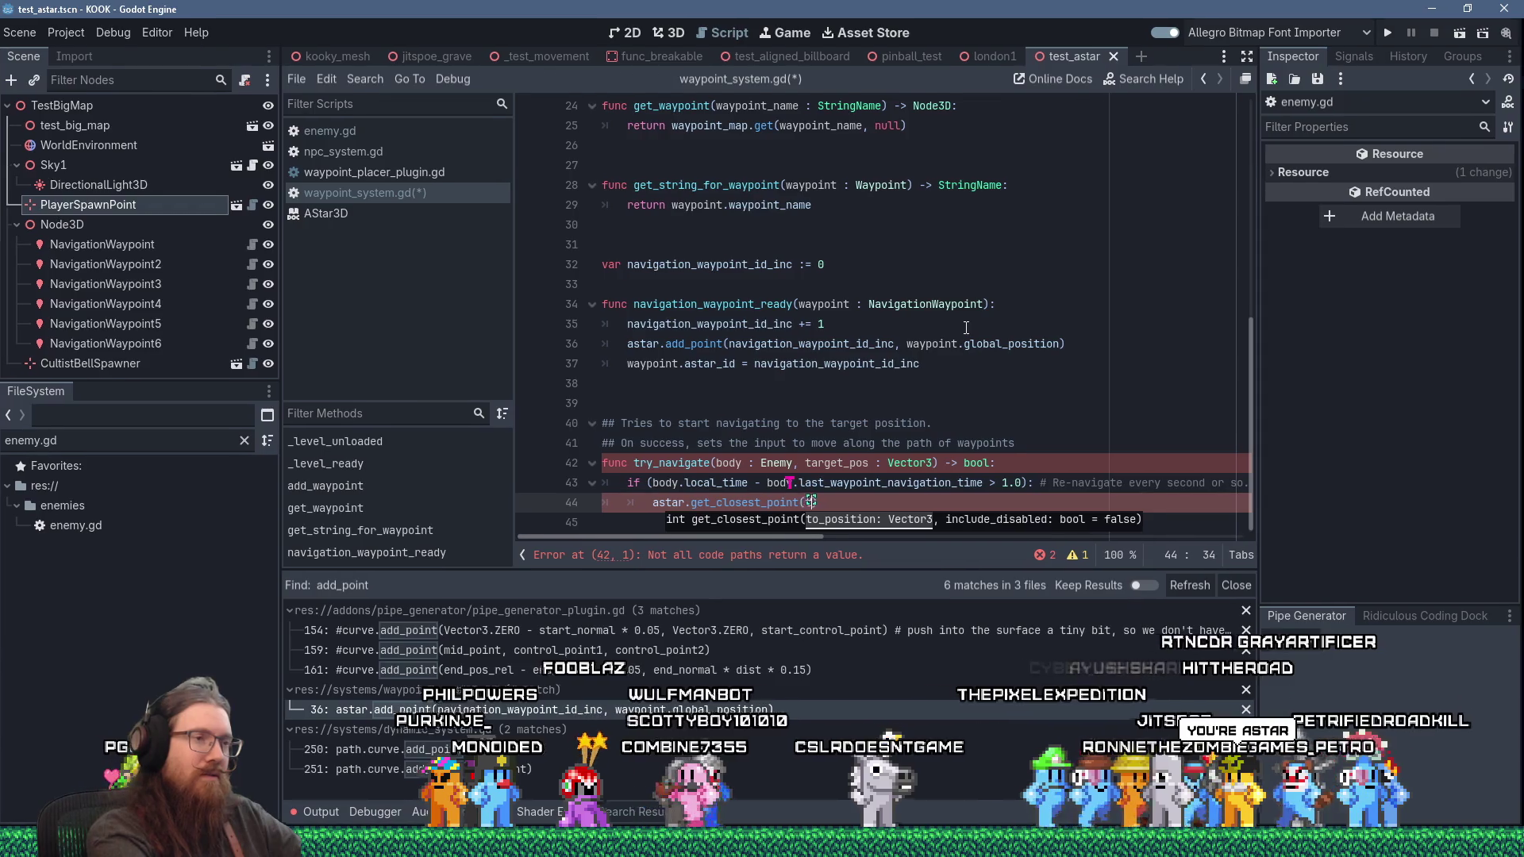
type("target_pos")
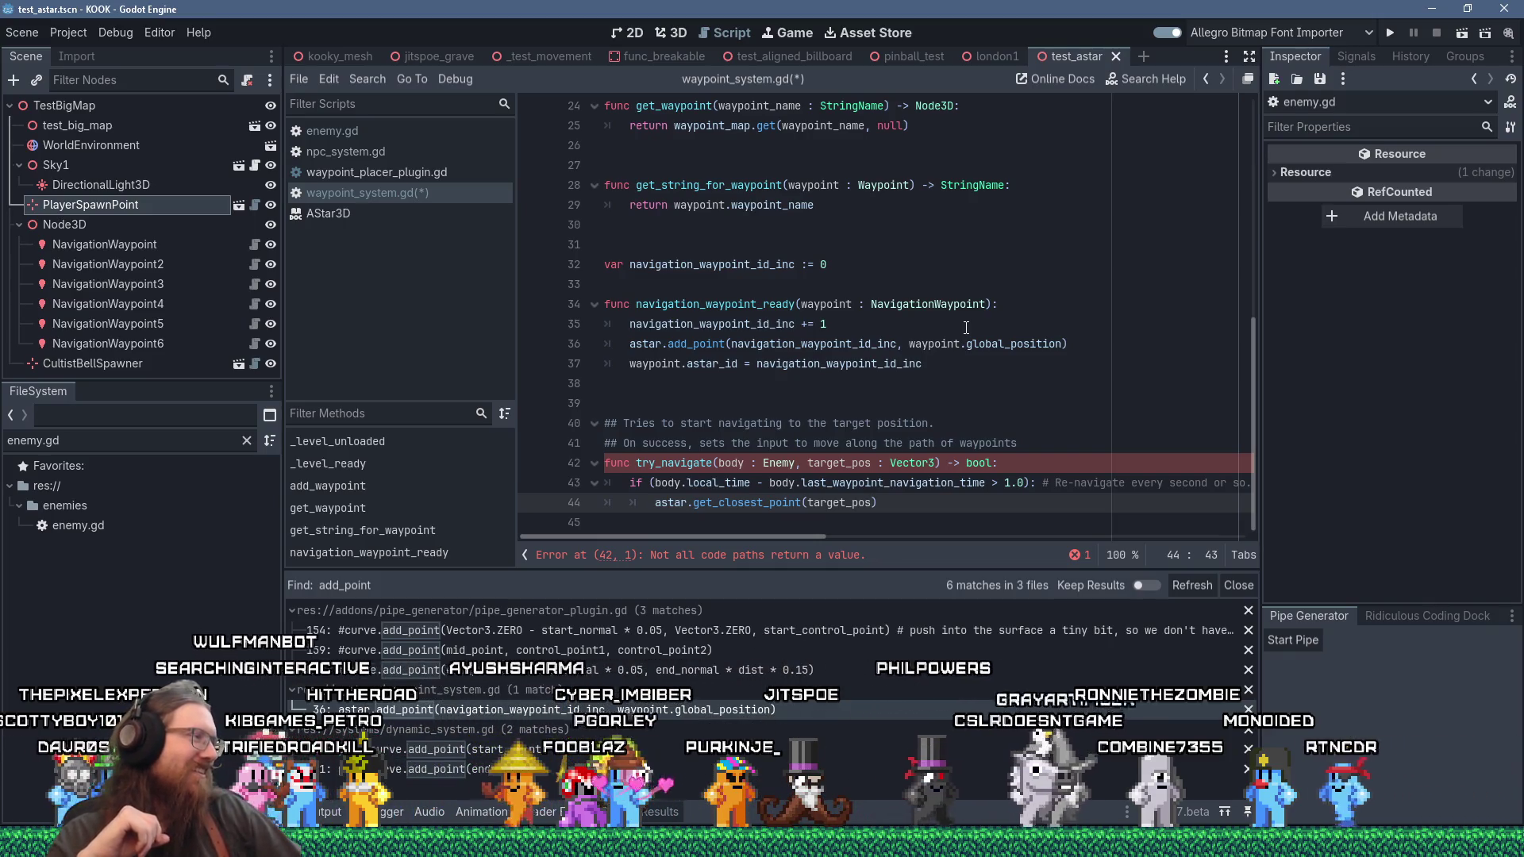
key("End")
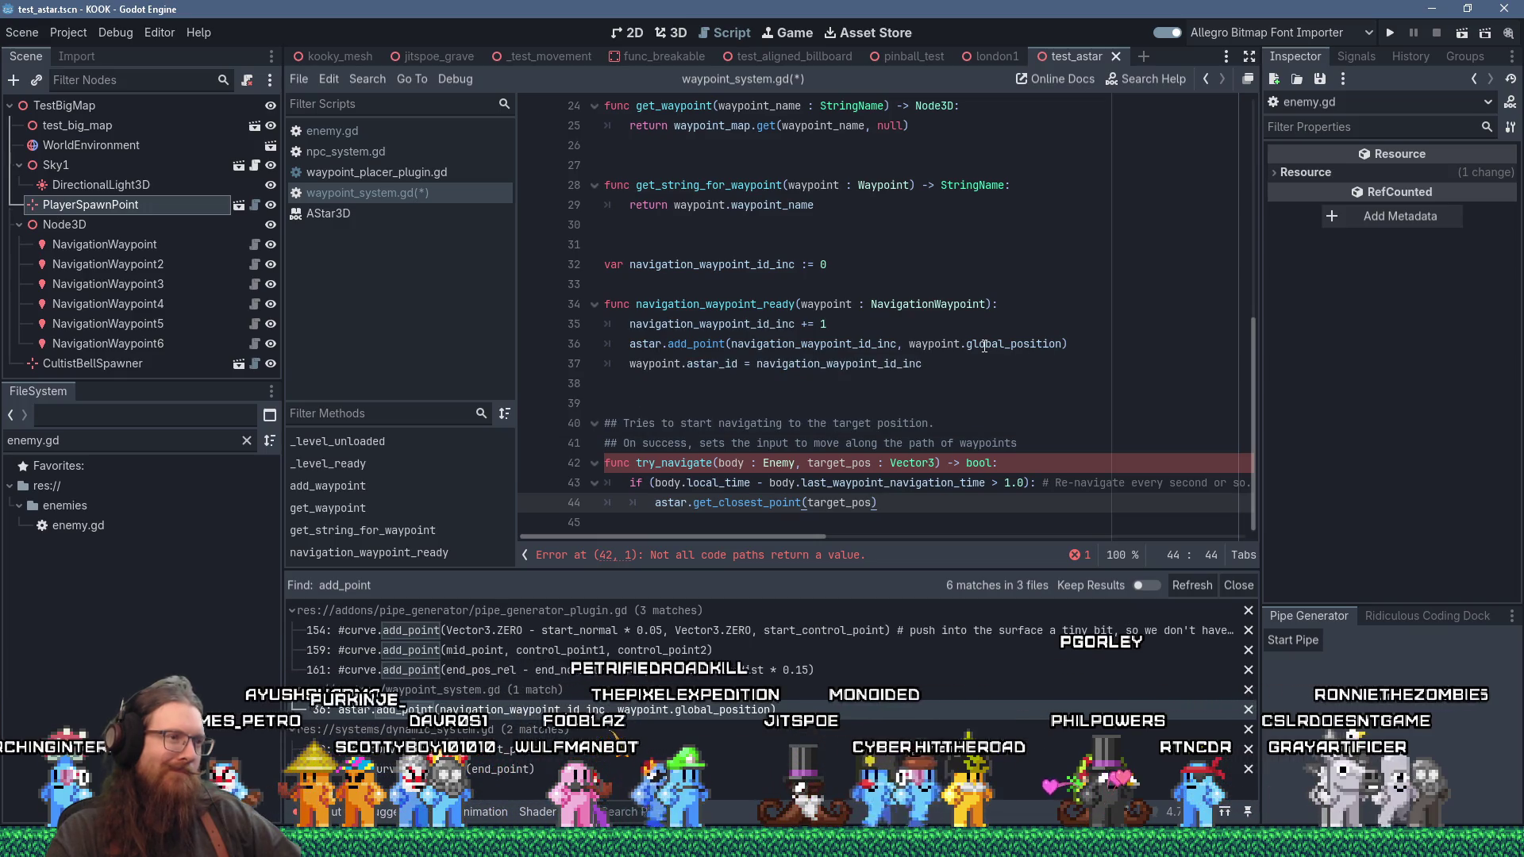
mouse_move(984, 344)
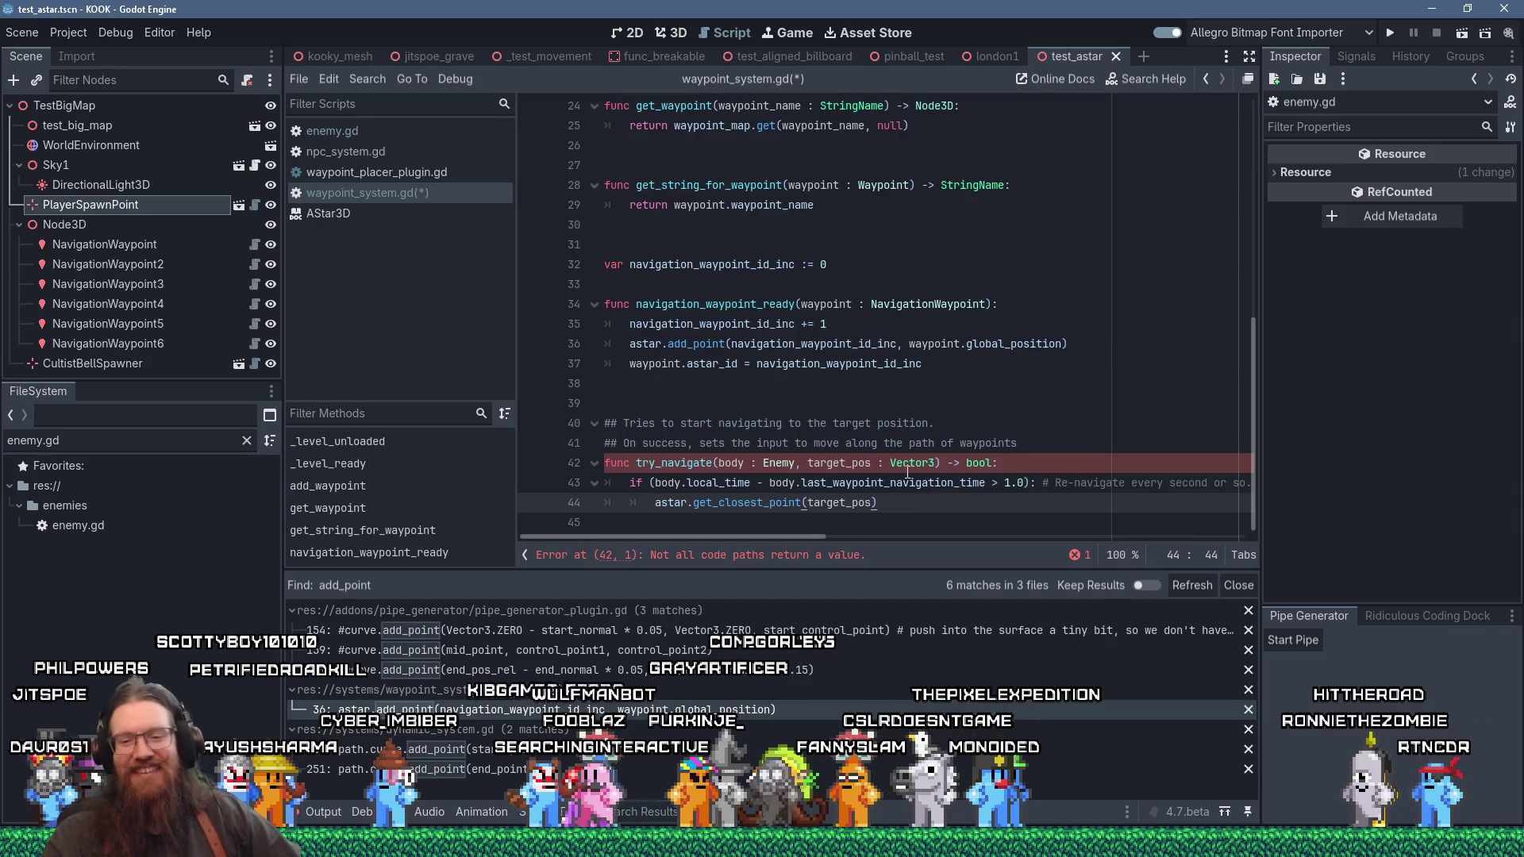
mouse_move(908, 472)
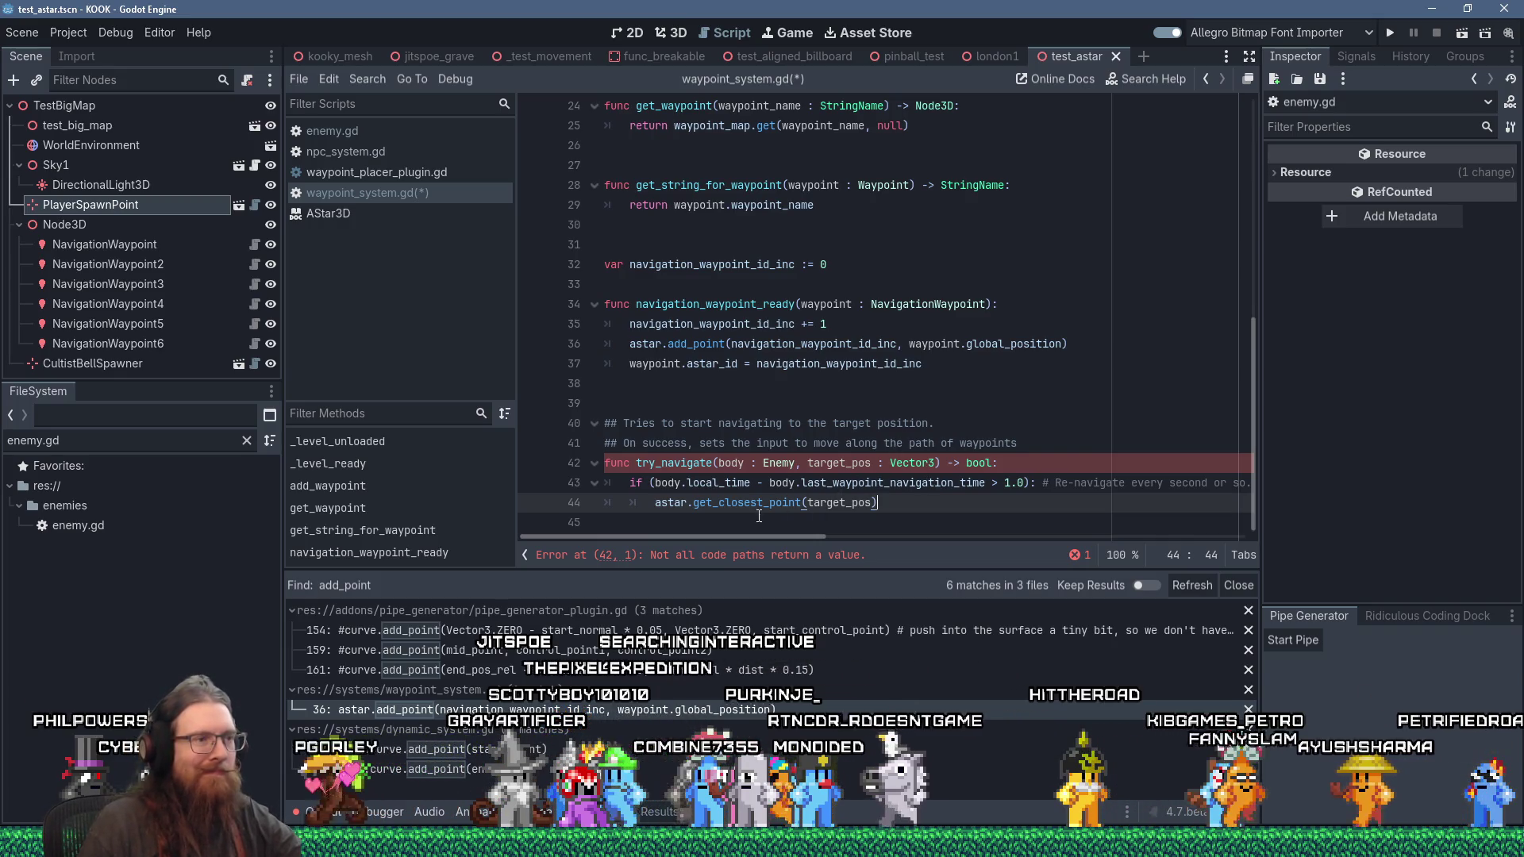
mouse_move(761, 504)
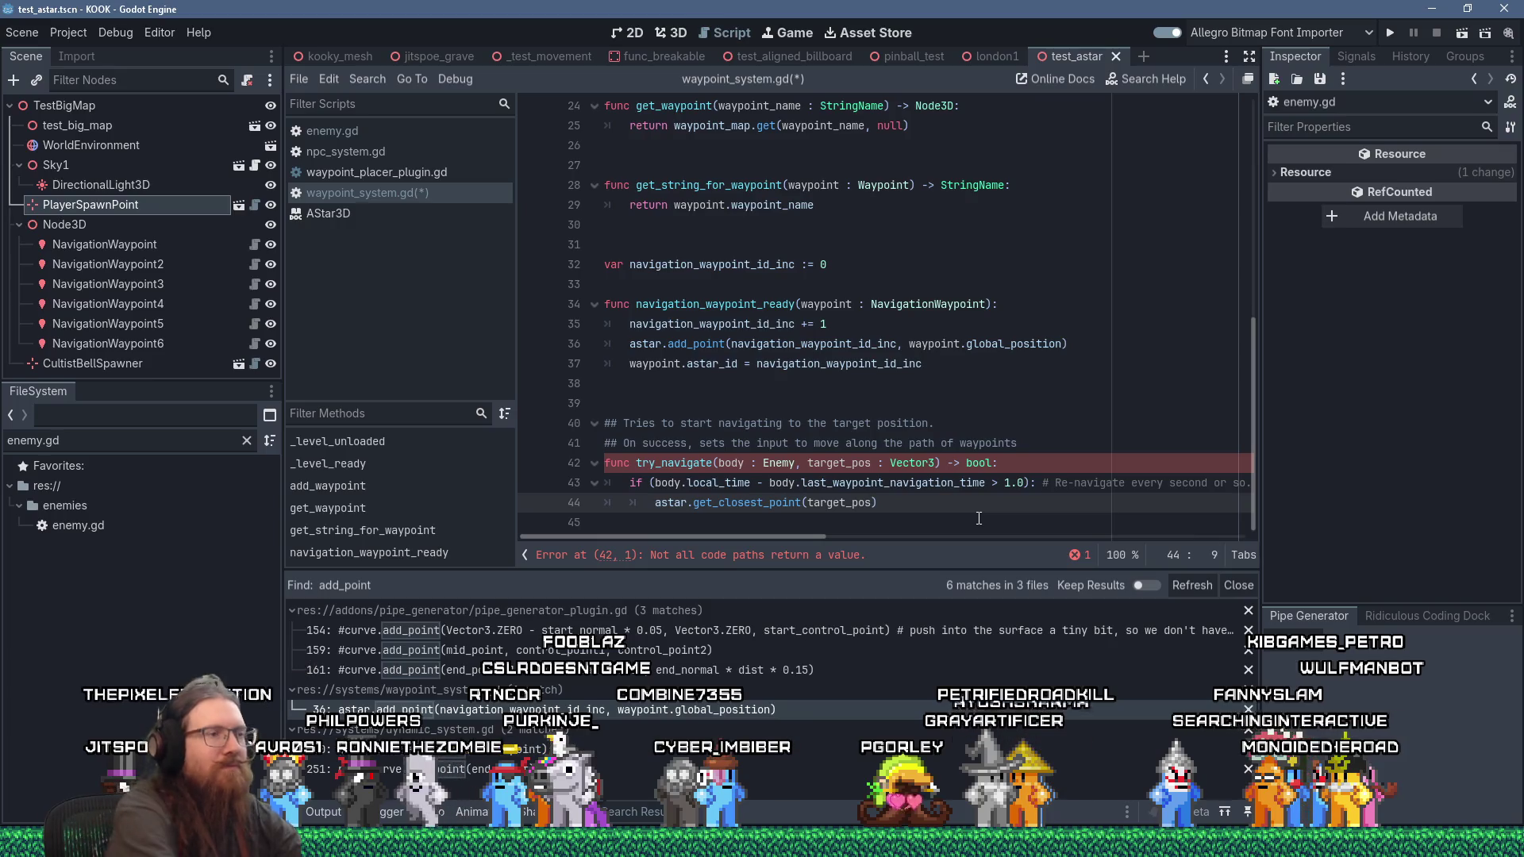
type("if (")
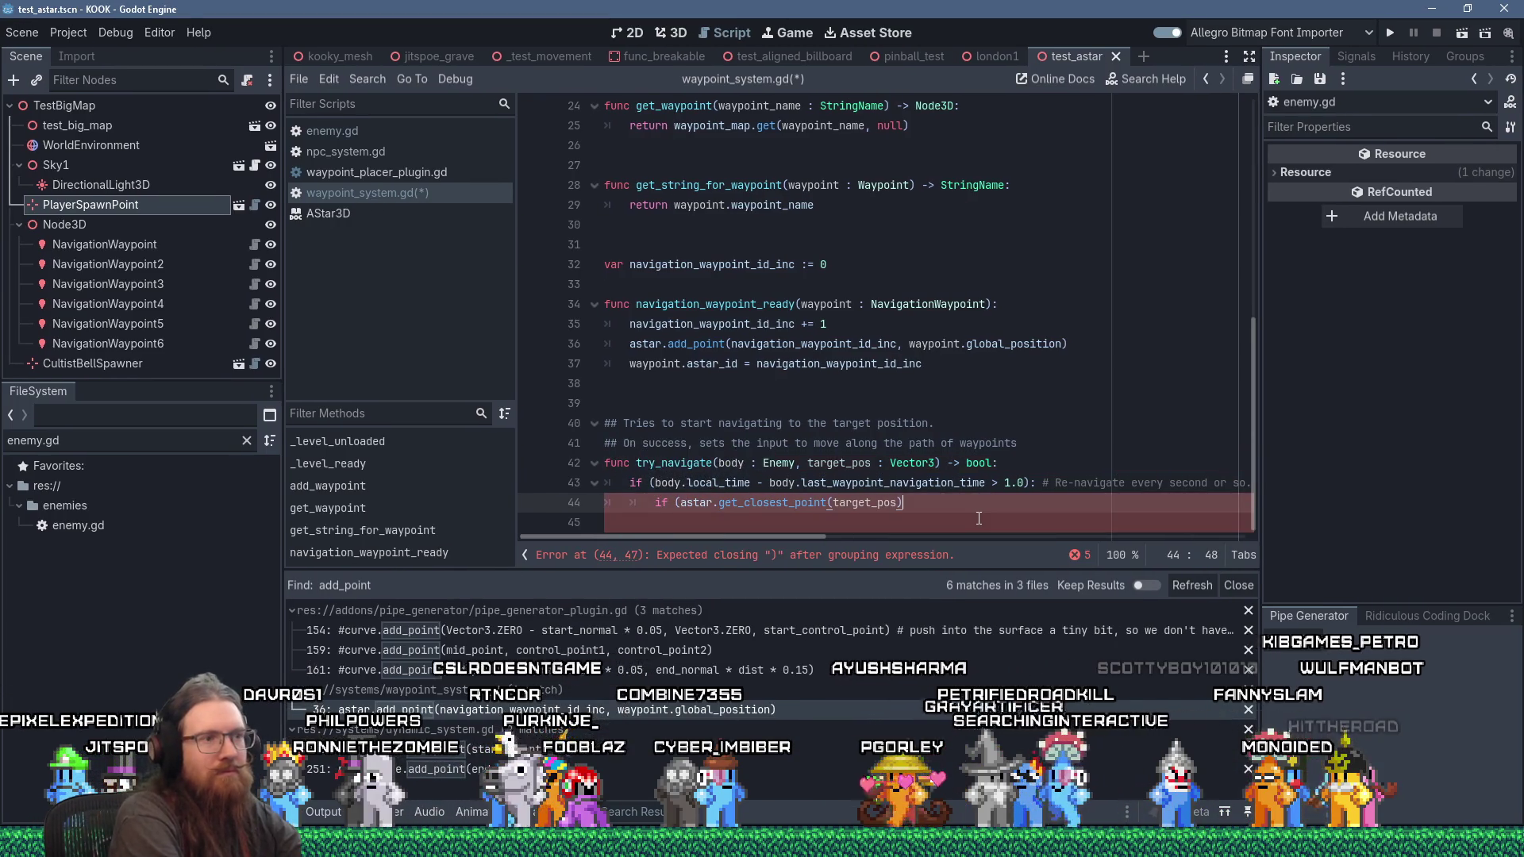
type("var astar_point:")
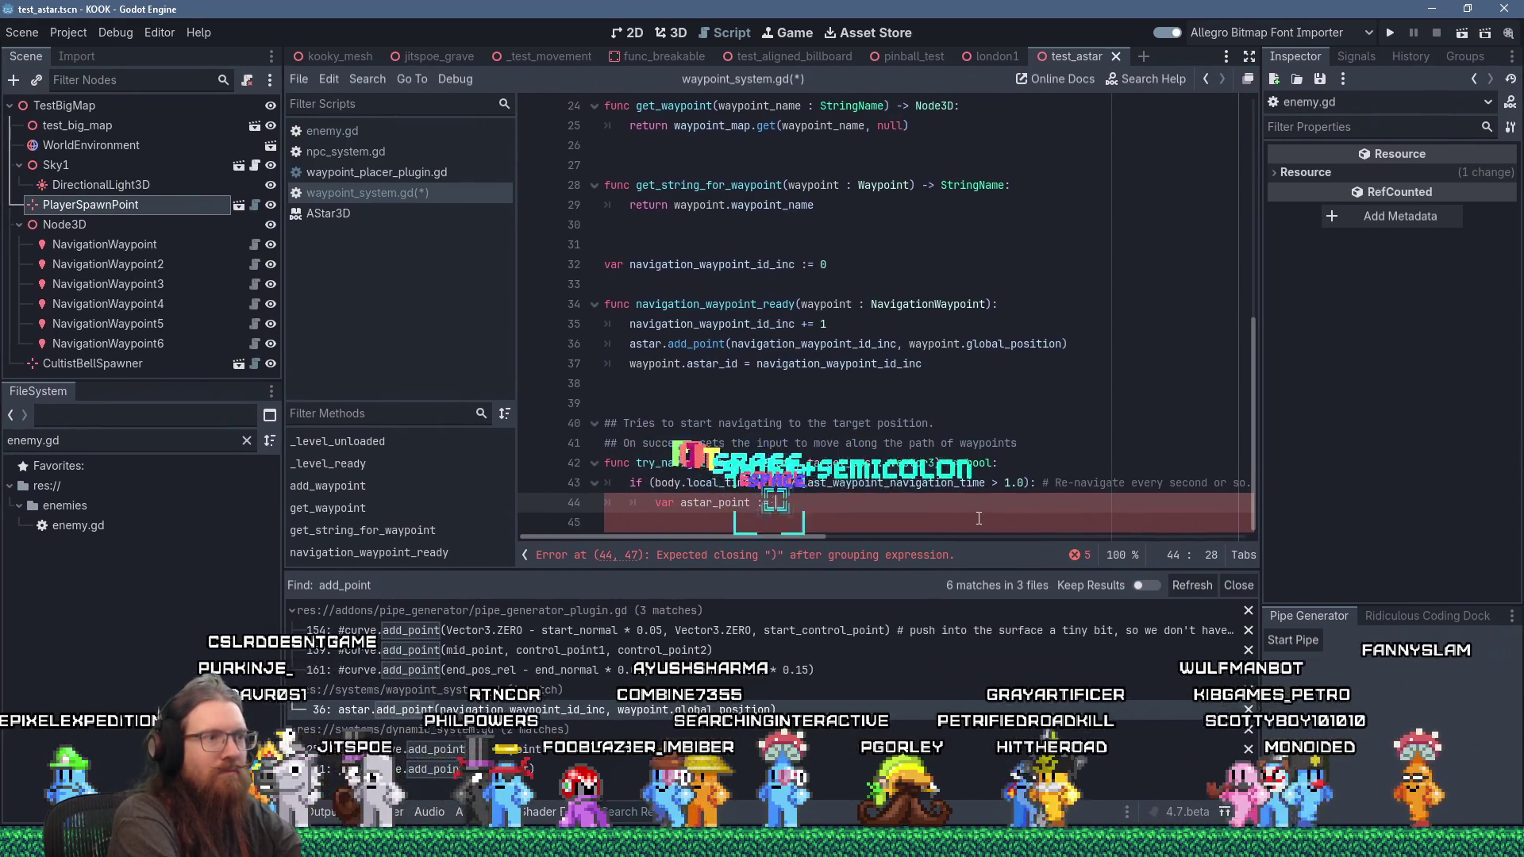
type("=")
Step: Undo the bad paste and make line 44 'var astar_point := astar.get_closest_point(target_pos)'
type("body.input_2d = Vector2(1.0, 0.0)")
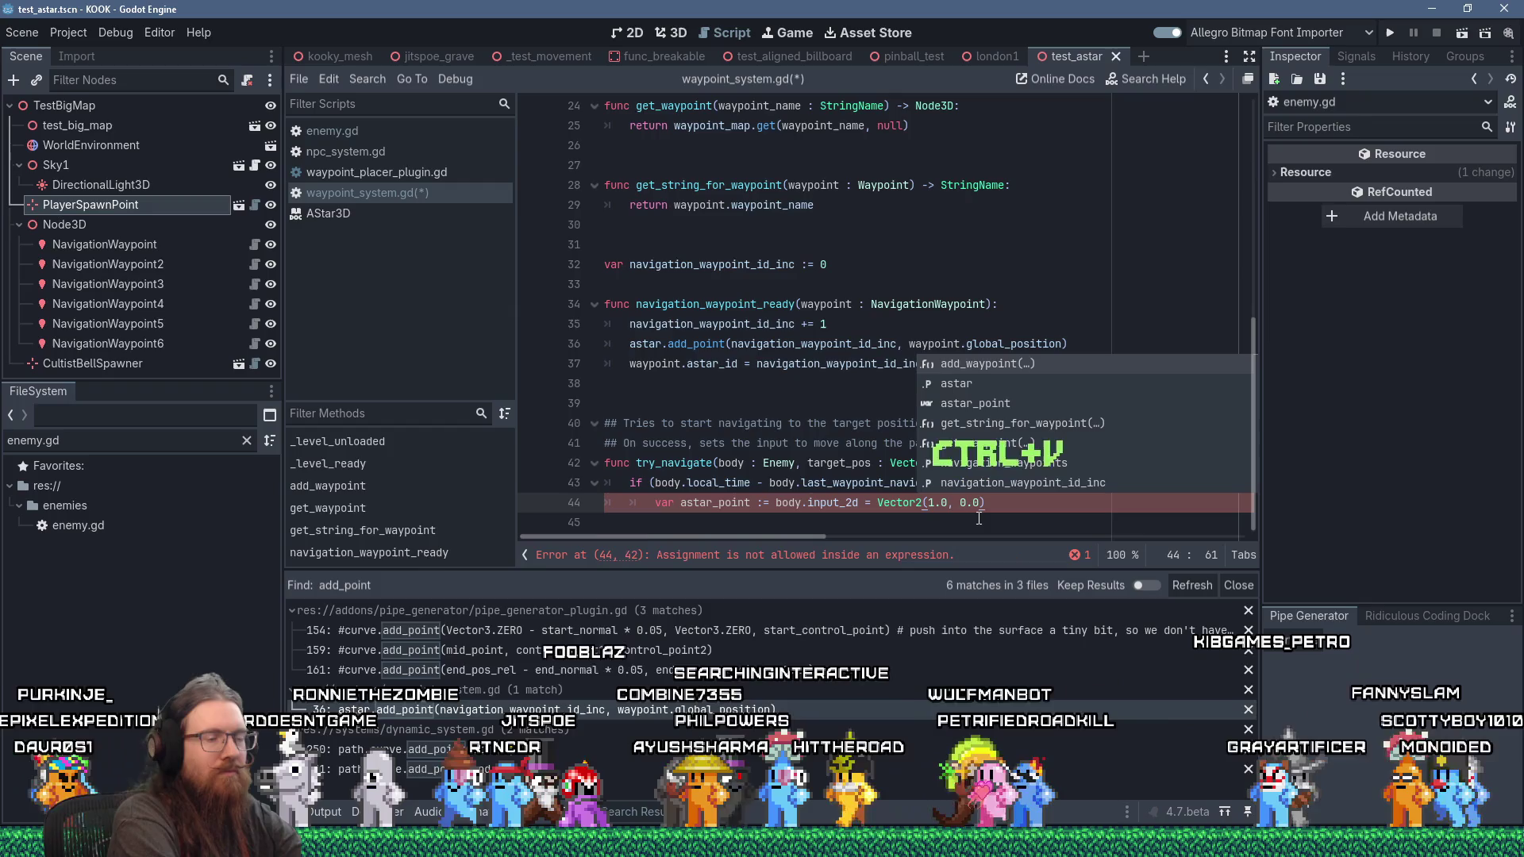
key("ctrl+z")
key("ctrl+z")
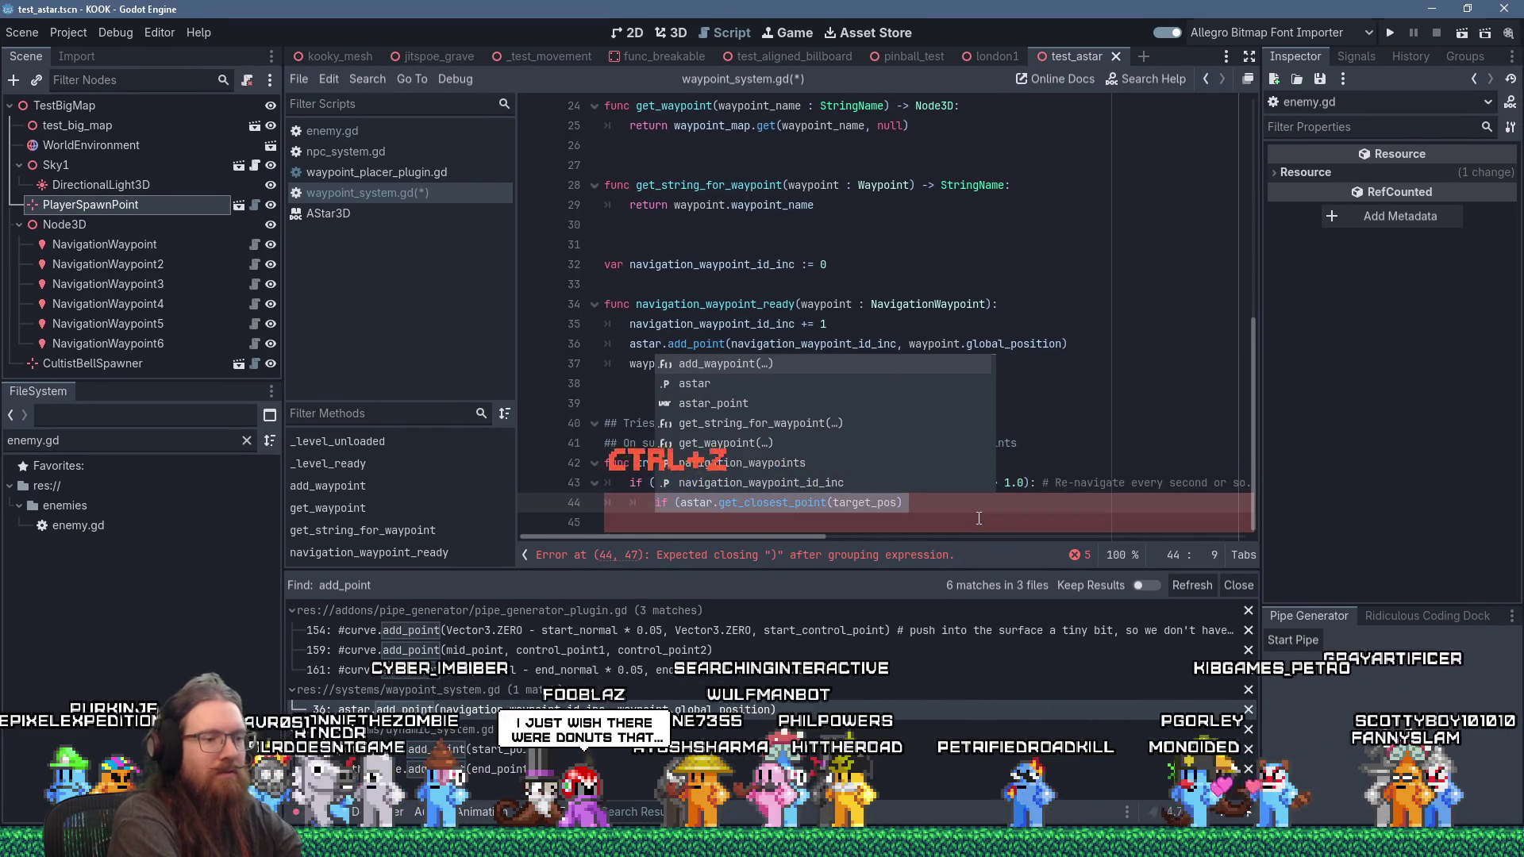
key("BackSpace")
key("BackSpace")
key("Tab")
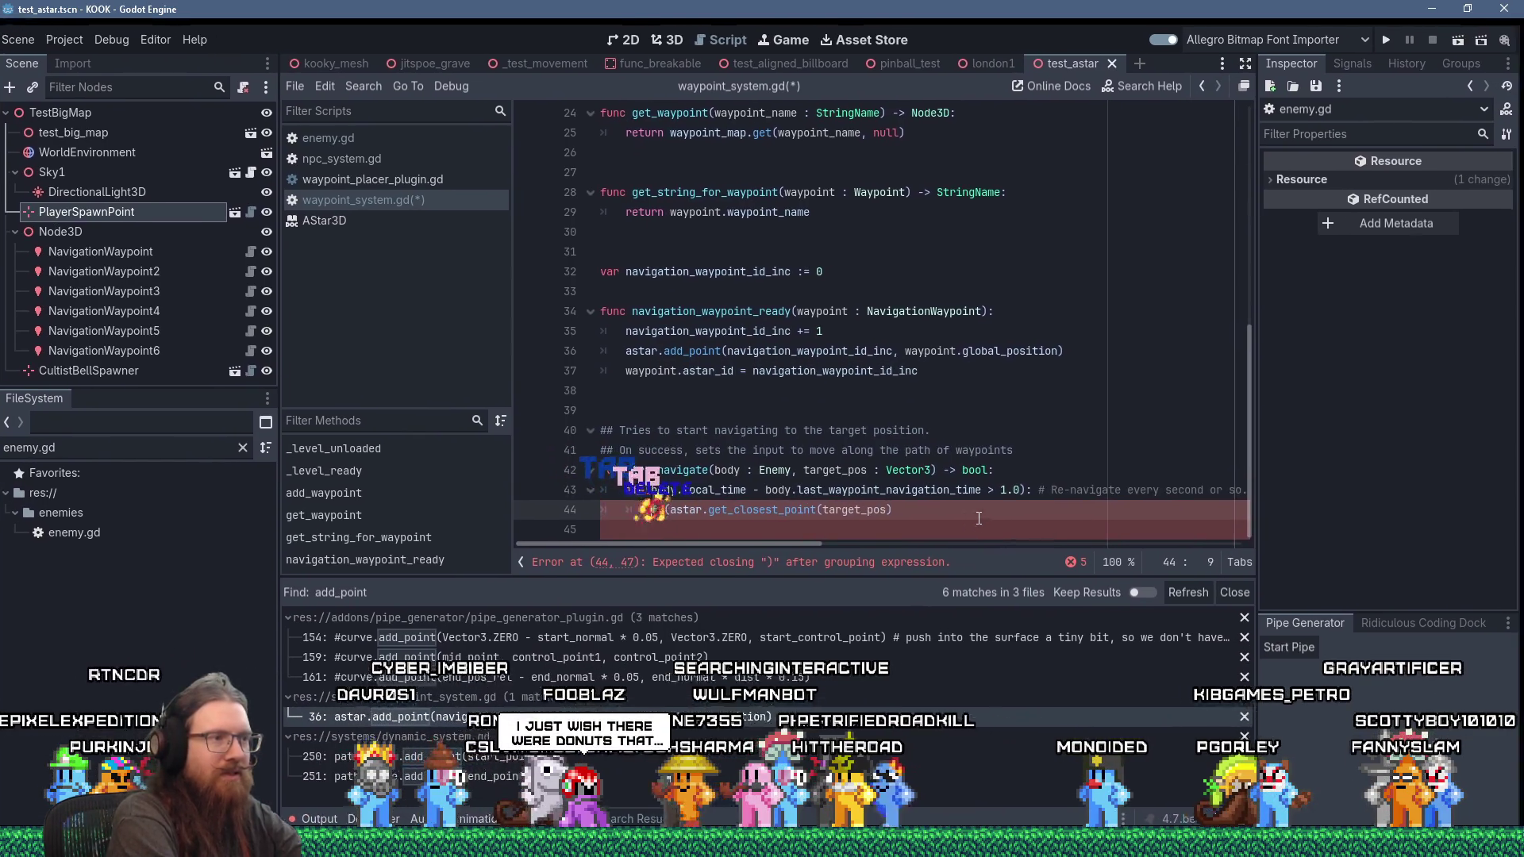
key("Delete")
type("var ast")
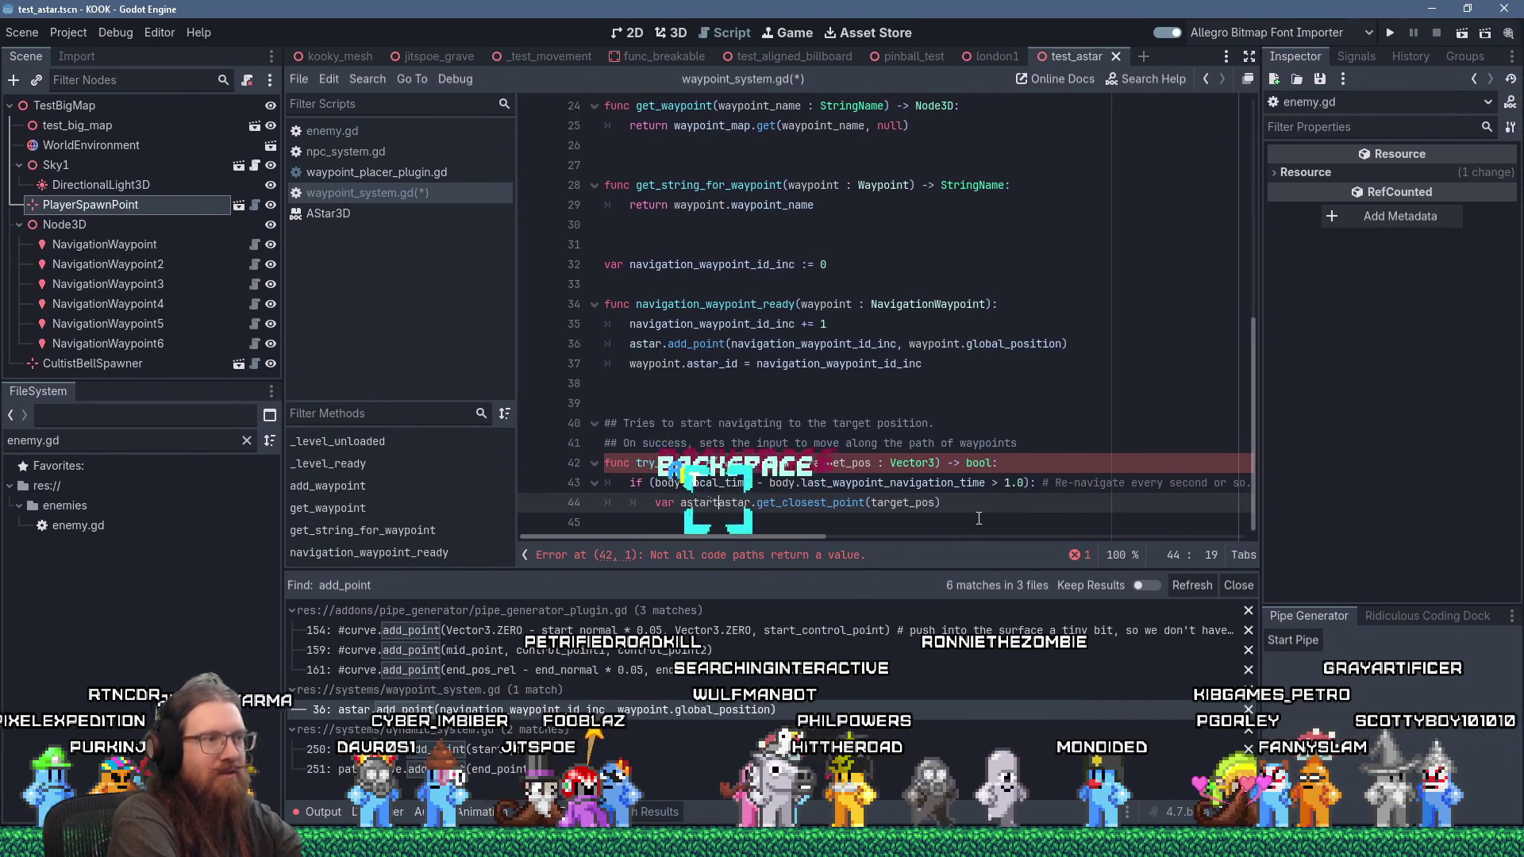
type("artpoint :=")
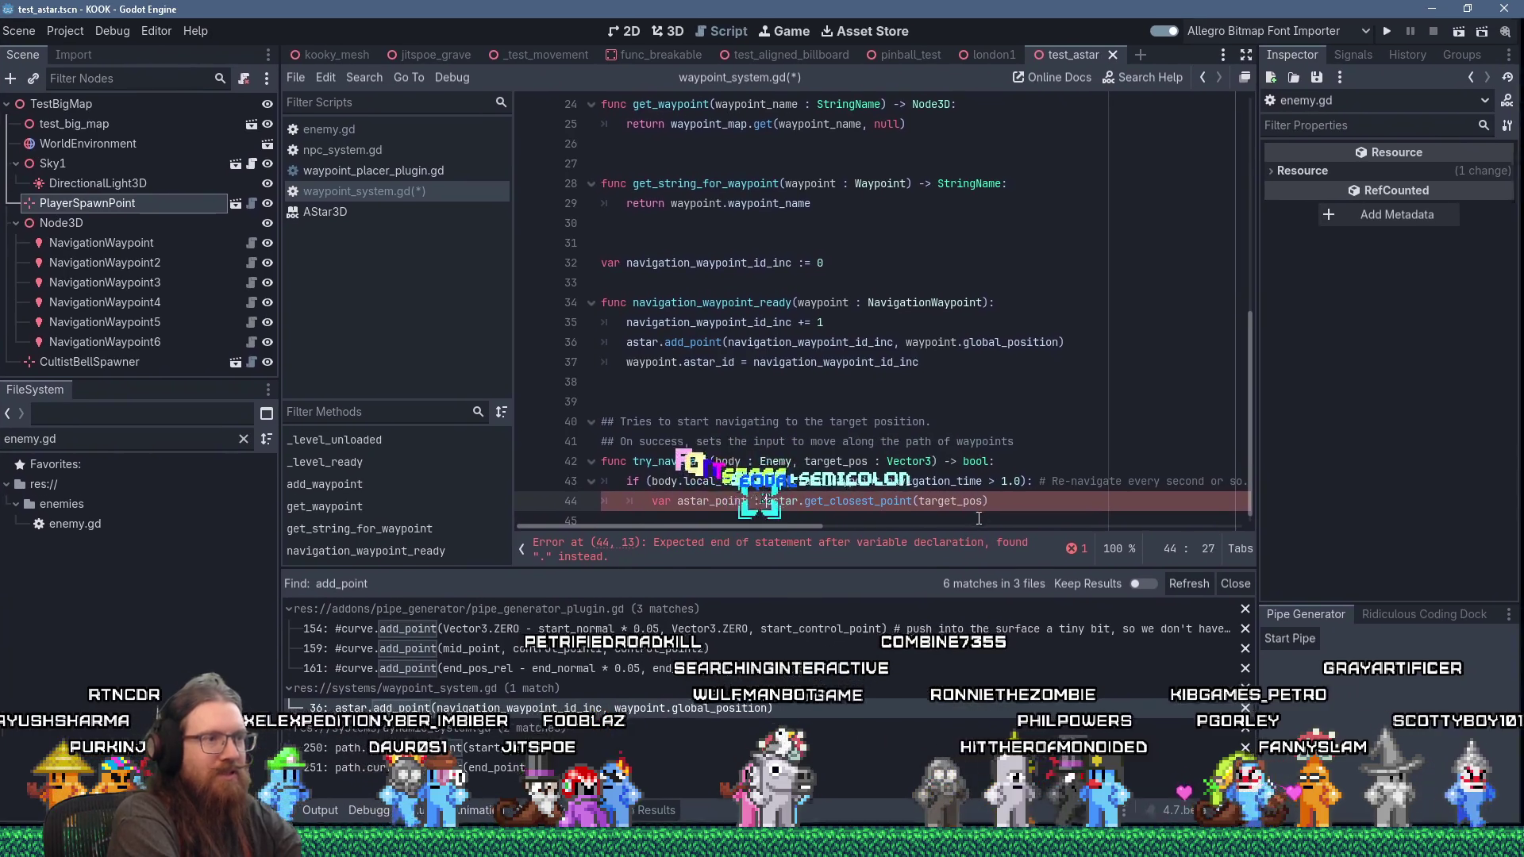
key("End")
key("BackSpace")
key("Return")
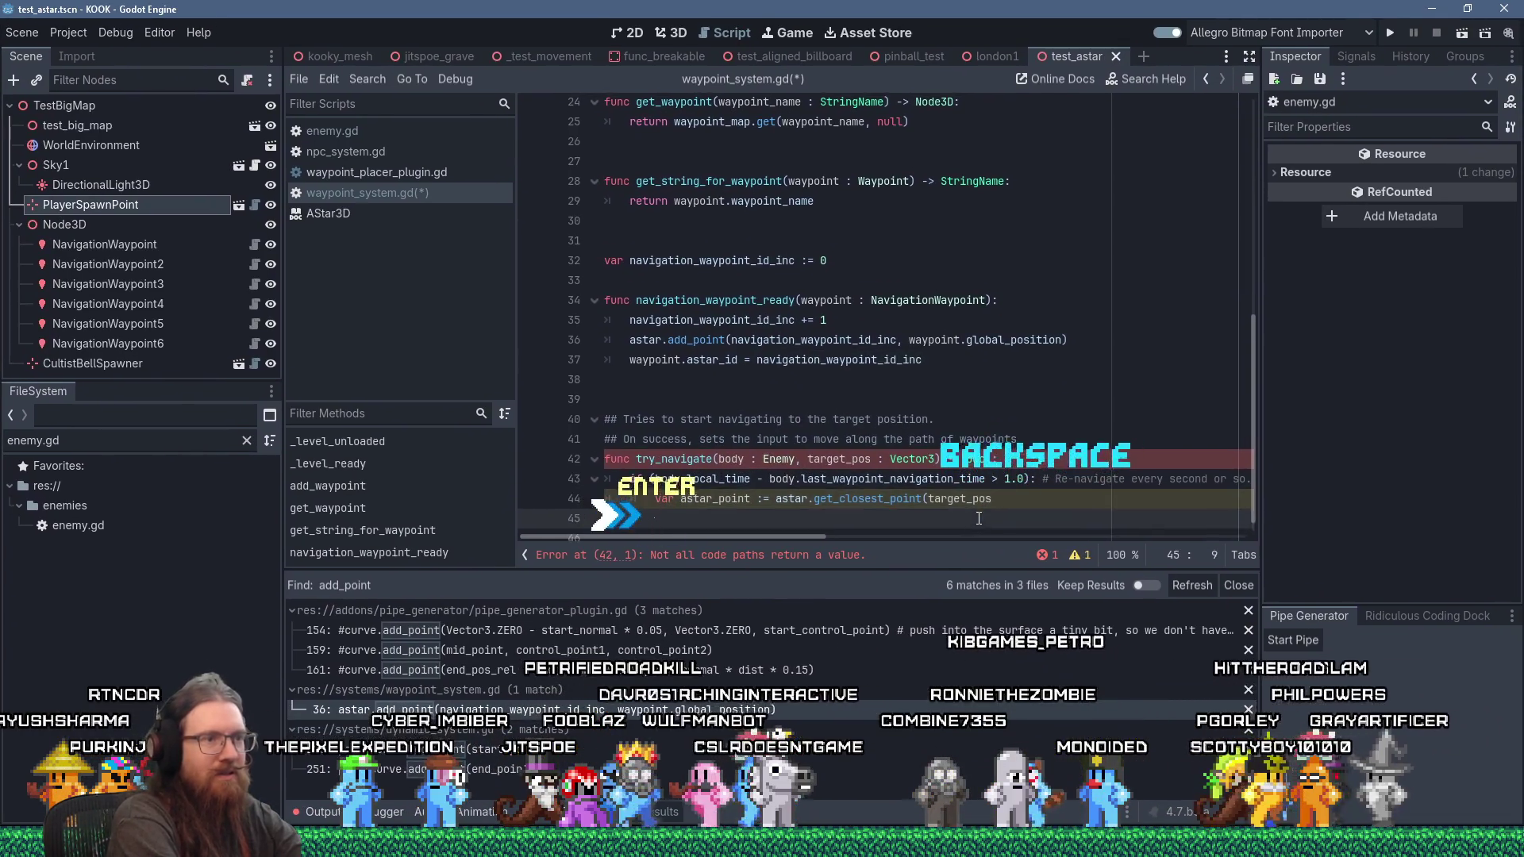
key("shift+Up")
type(")")
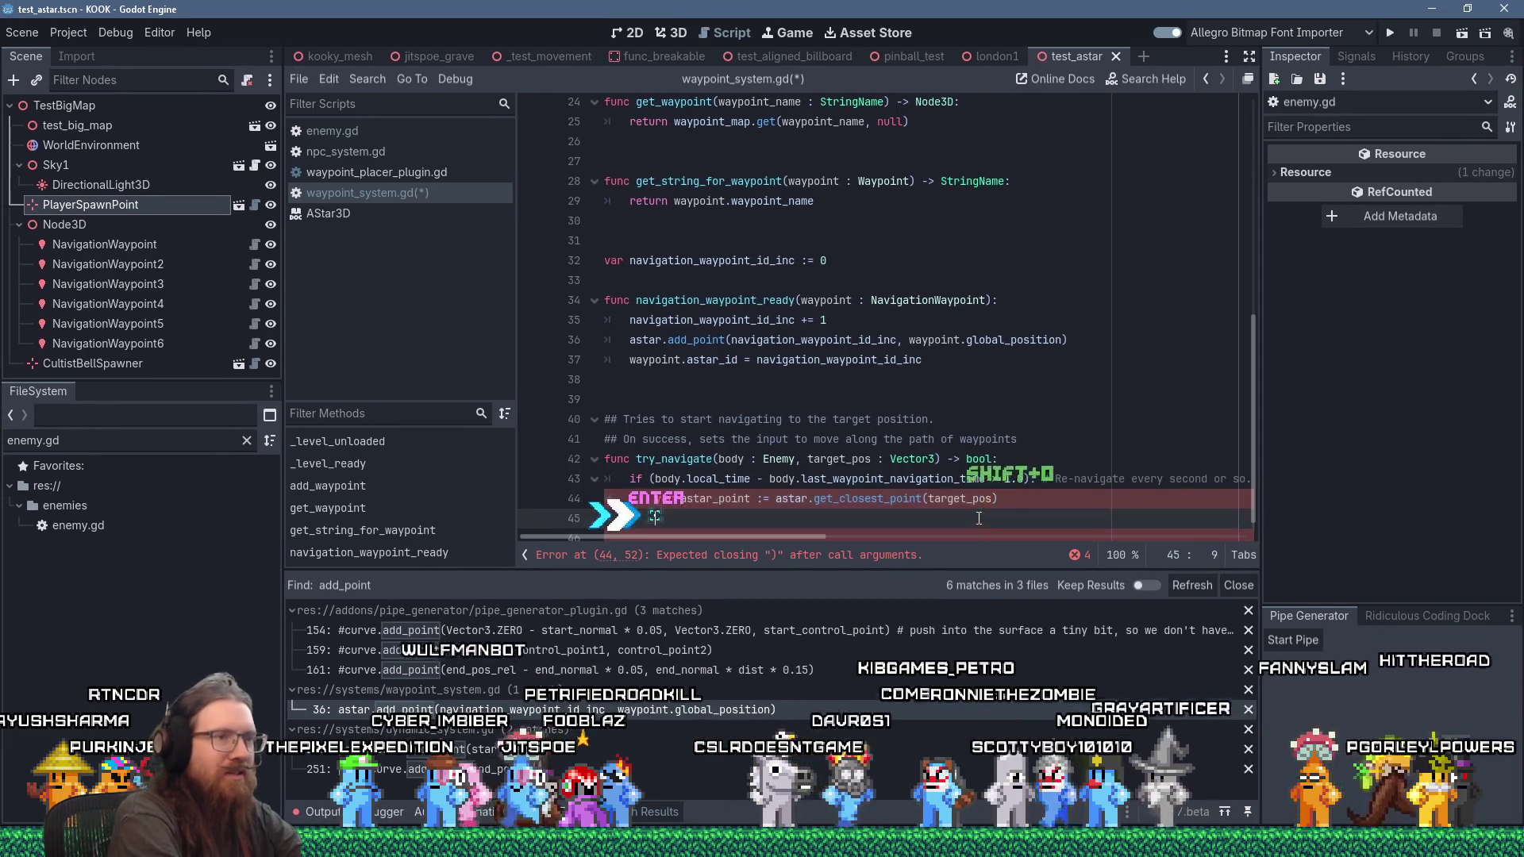
Step: Add an 'if (astar_point >= 0):' block below the closest-point lookup
key("Return")
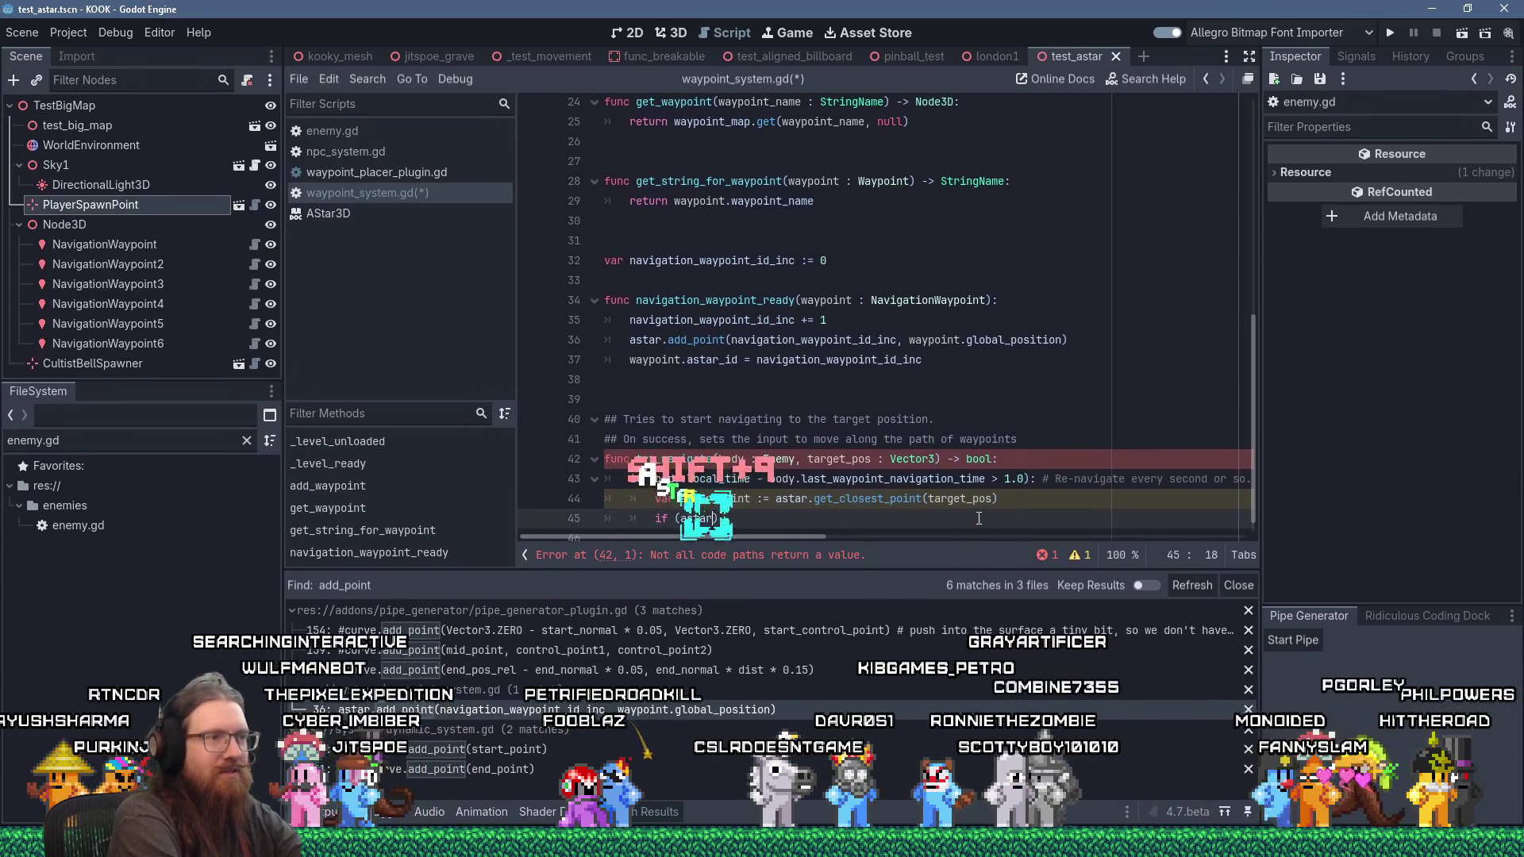
type("_point >= 0):")
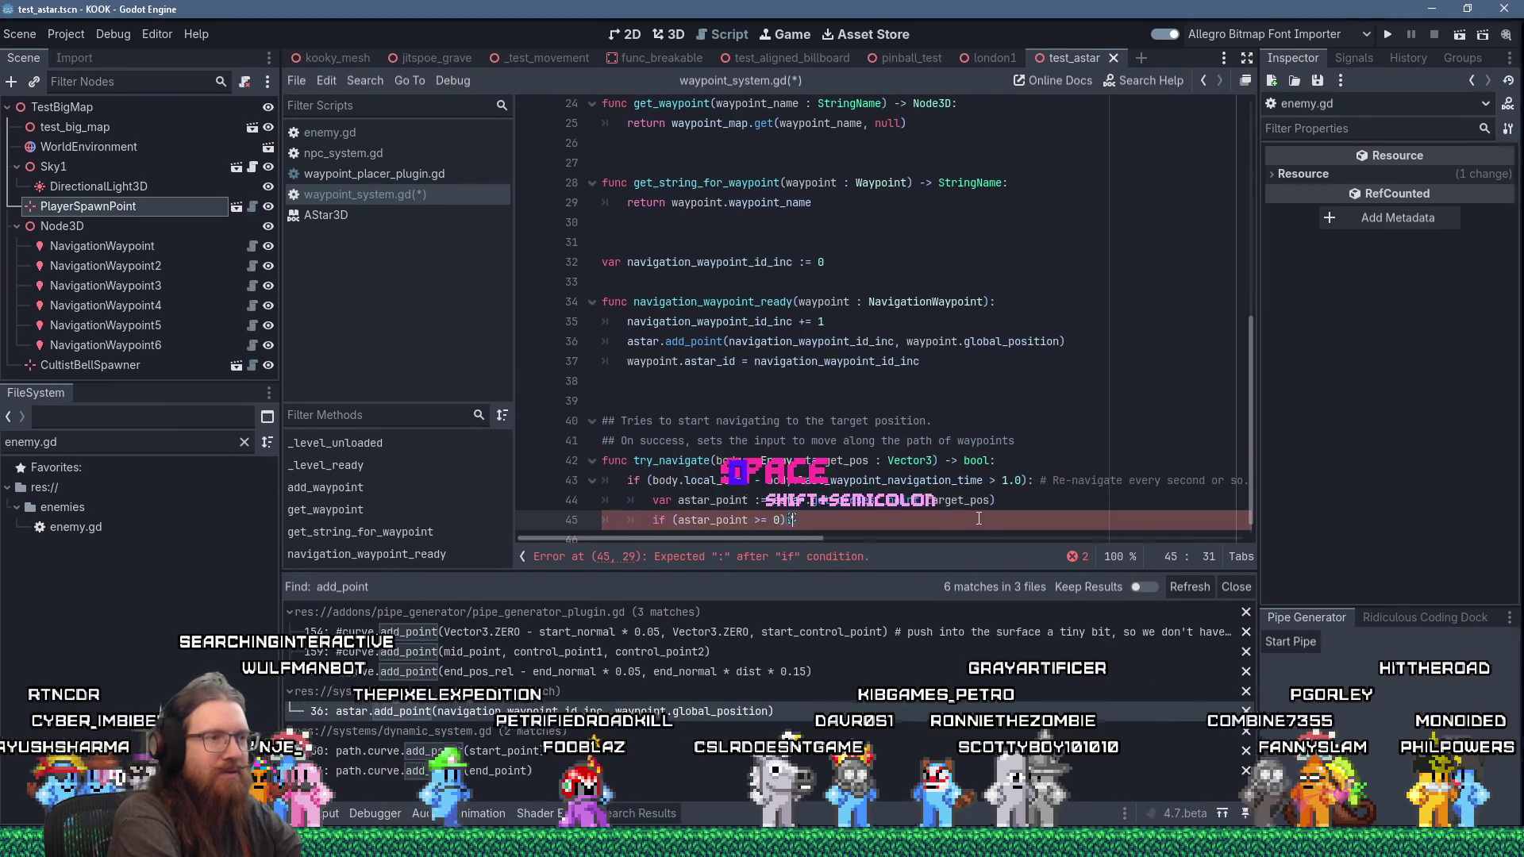
key("Return")
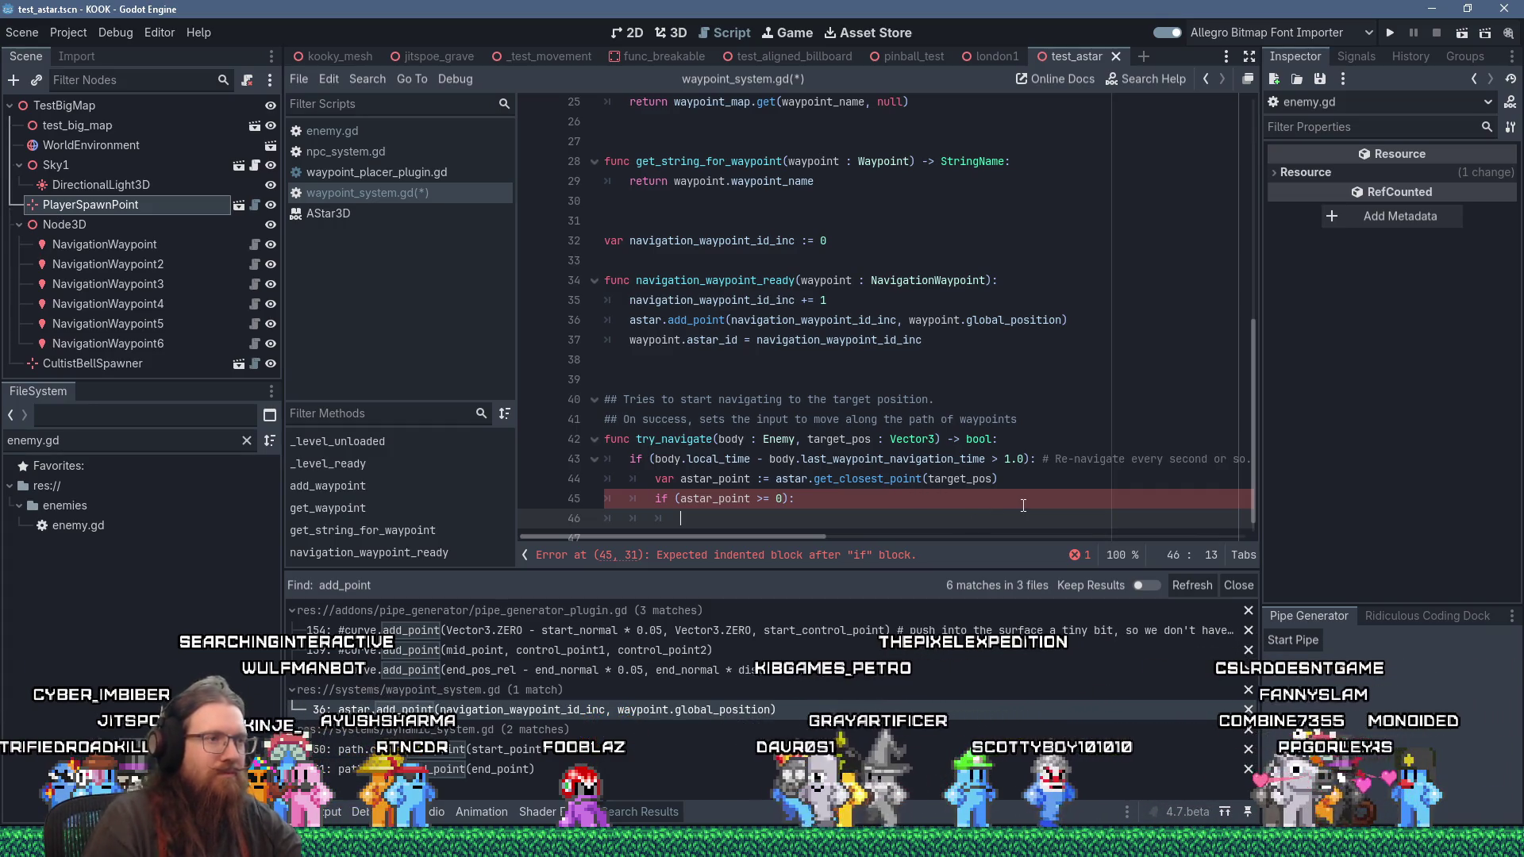
type("astar.")
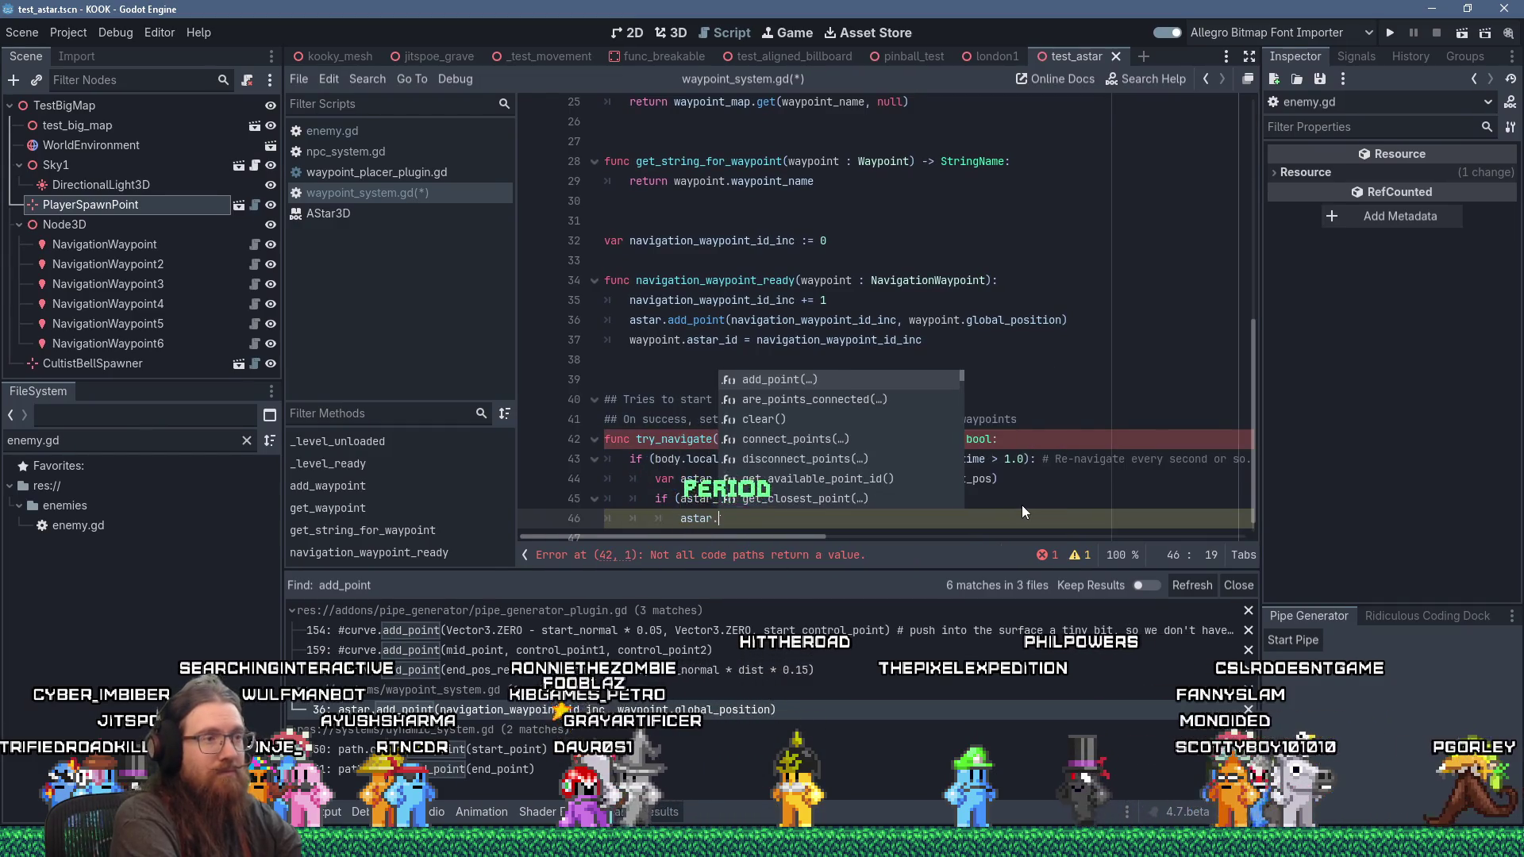
type("get_pos")
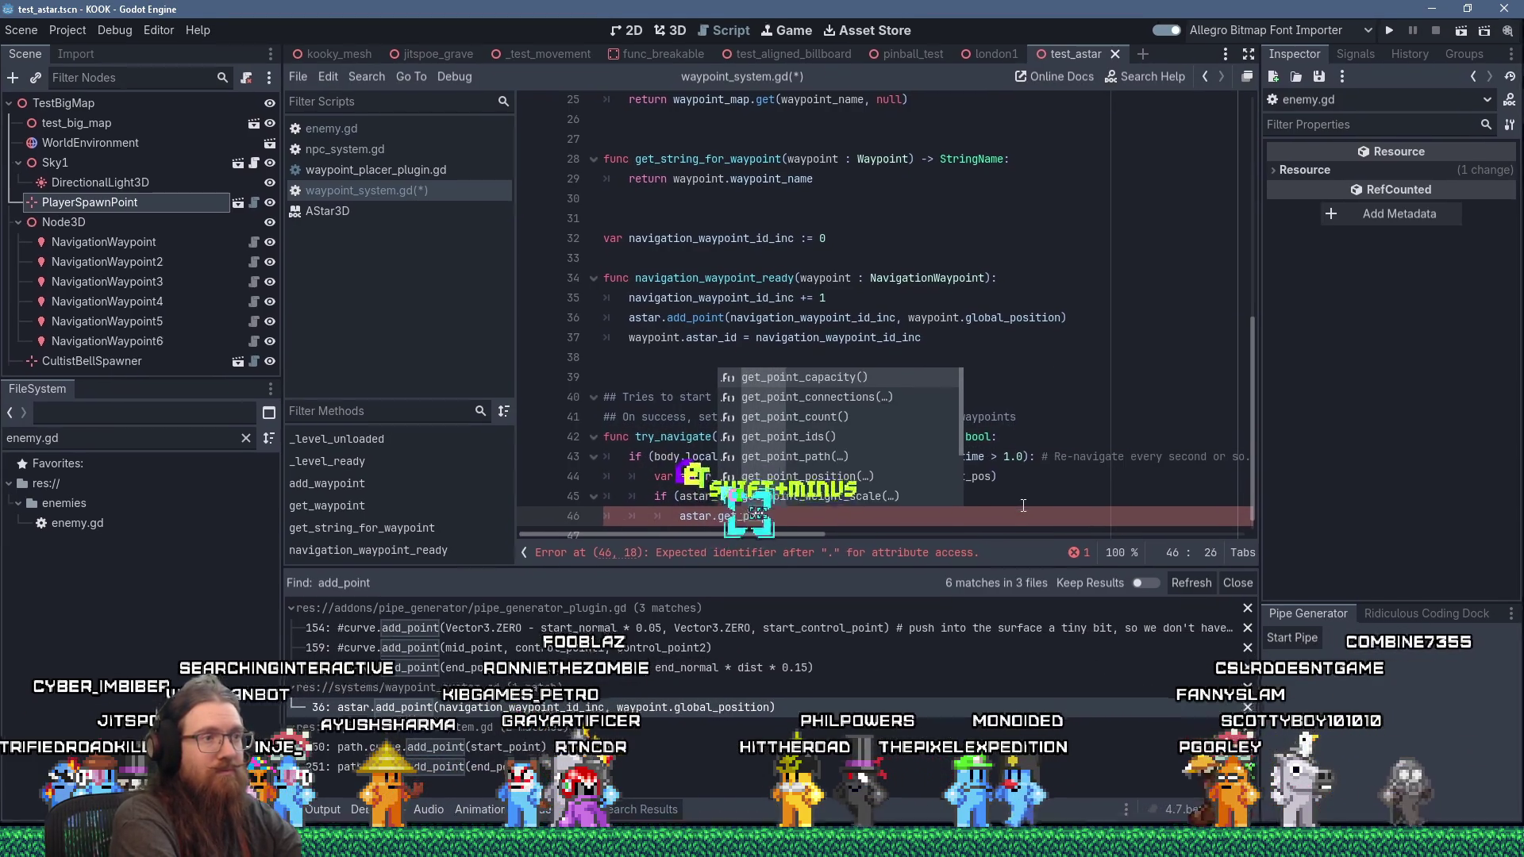
key("BackSpace")
type("int_po")
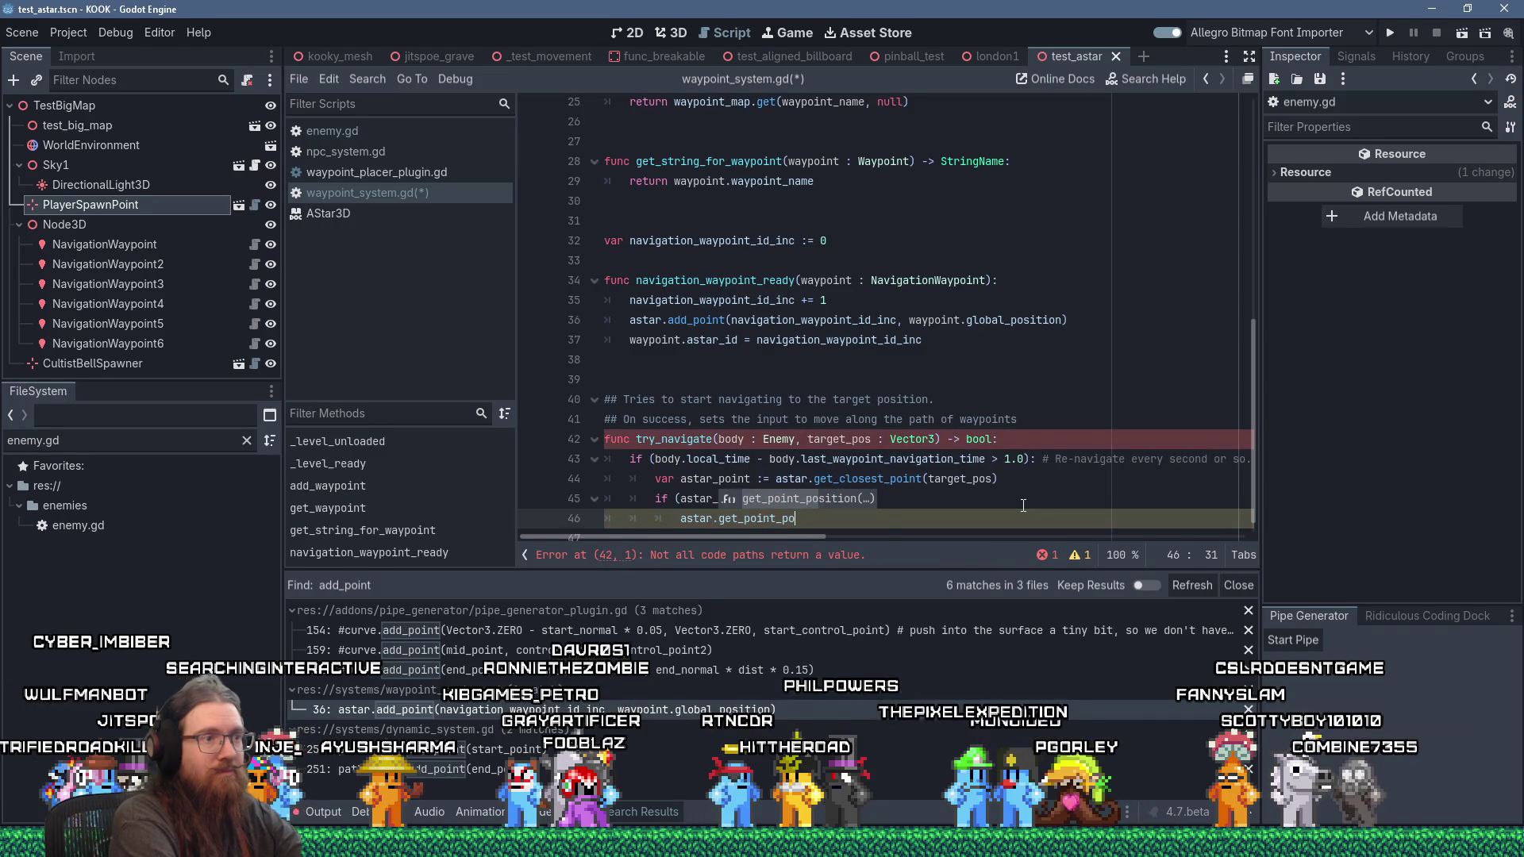
Step: Store astar.get_point_position(astar_point) in var point_position
key("Return")
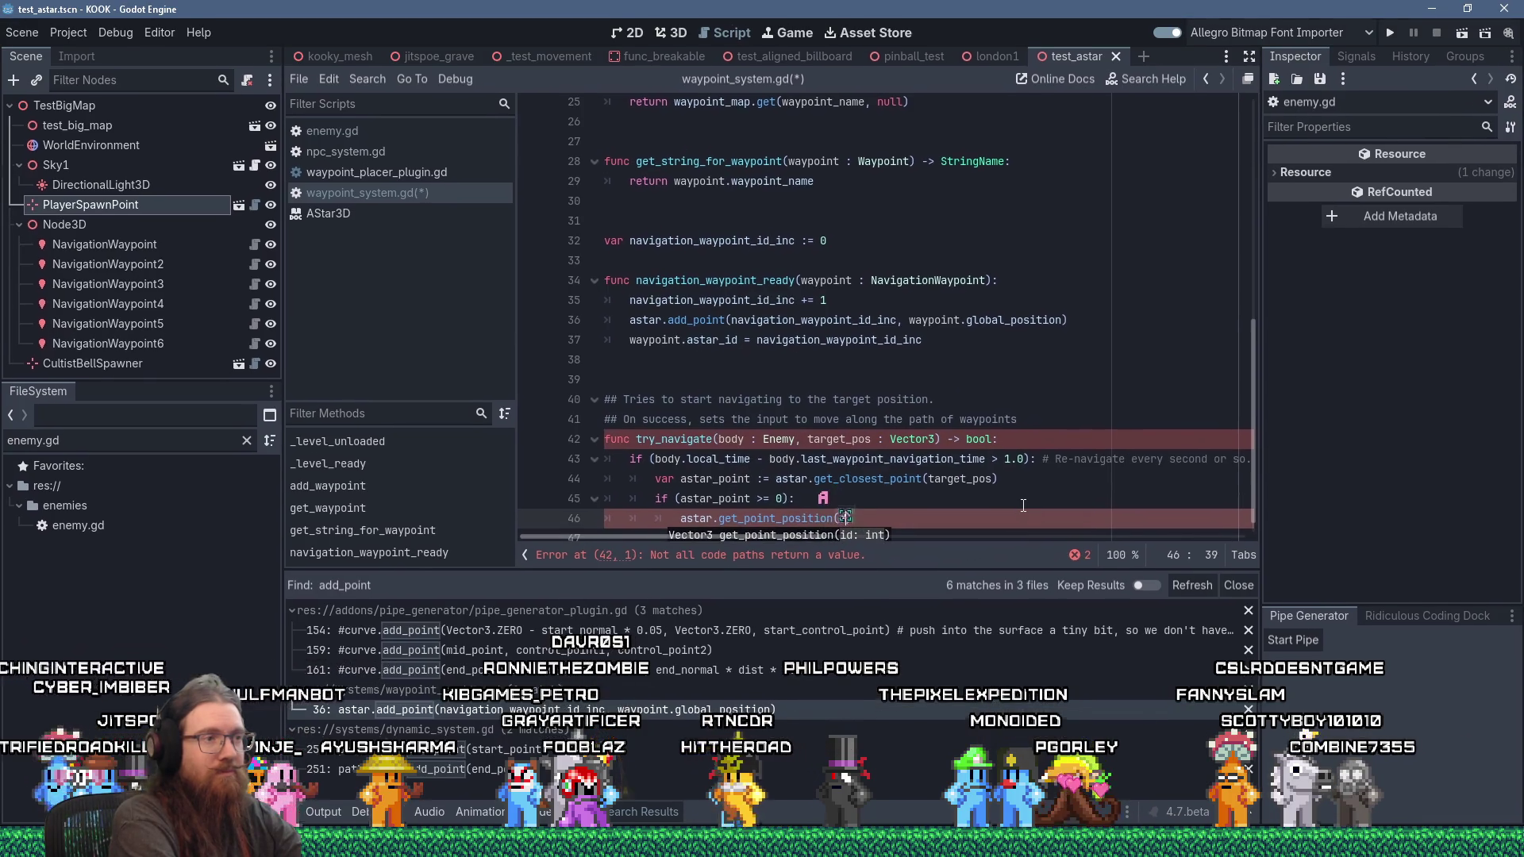
type("astar_point")
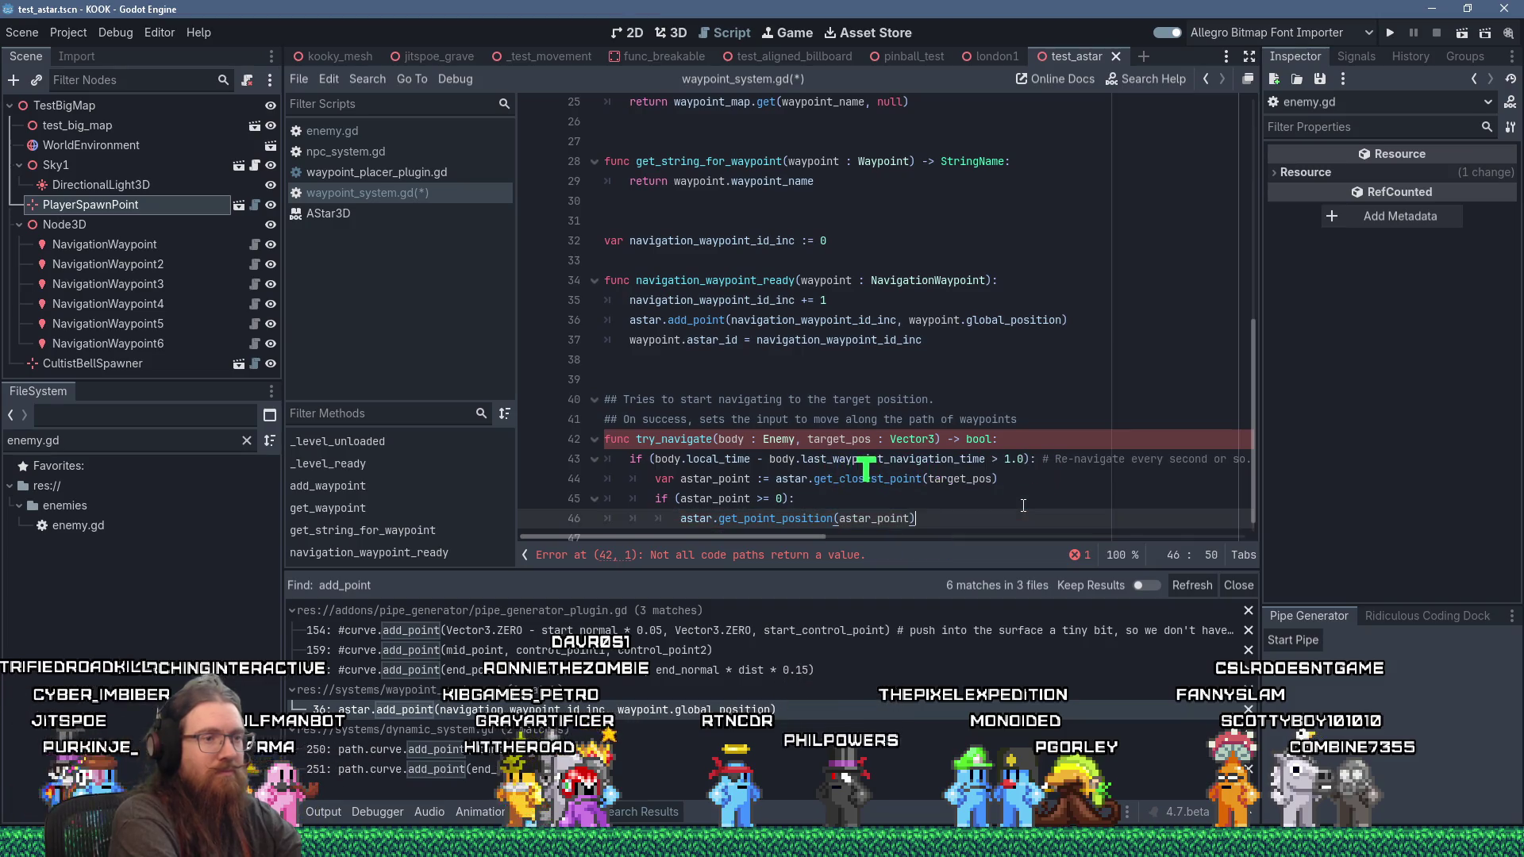
type("var point_position ")
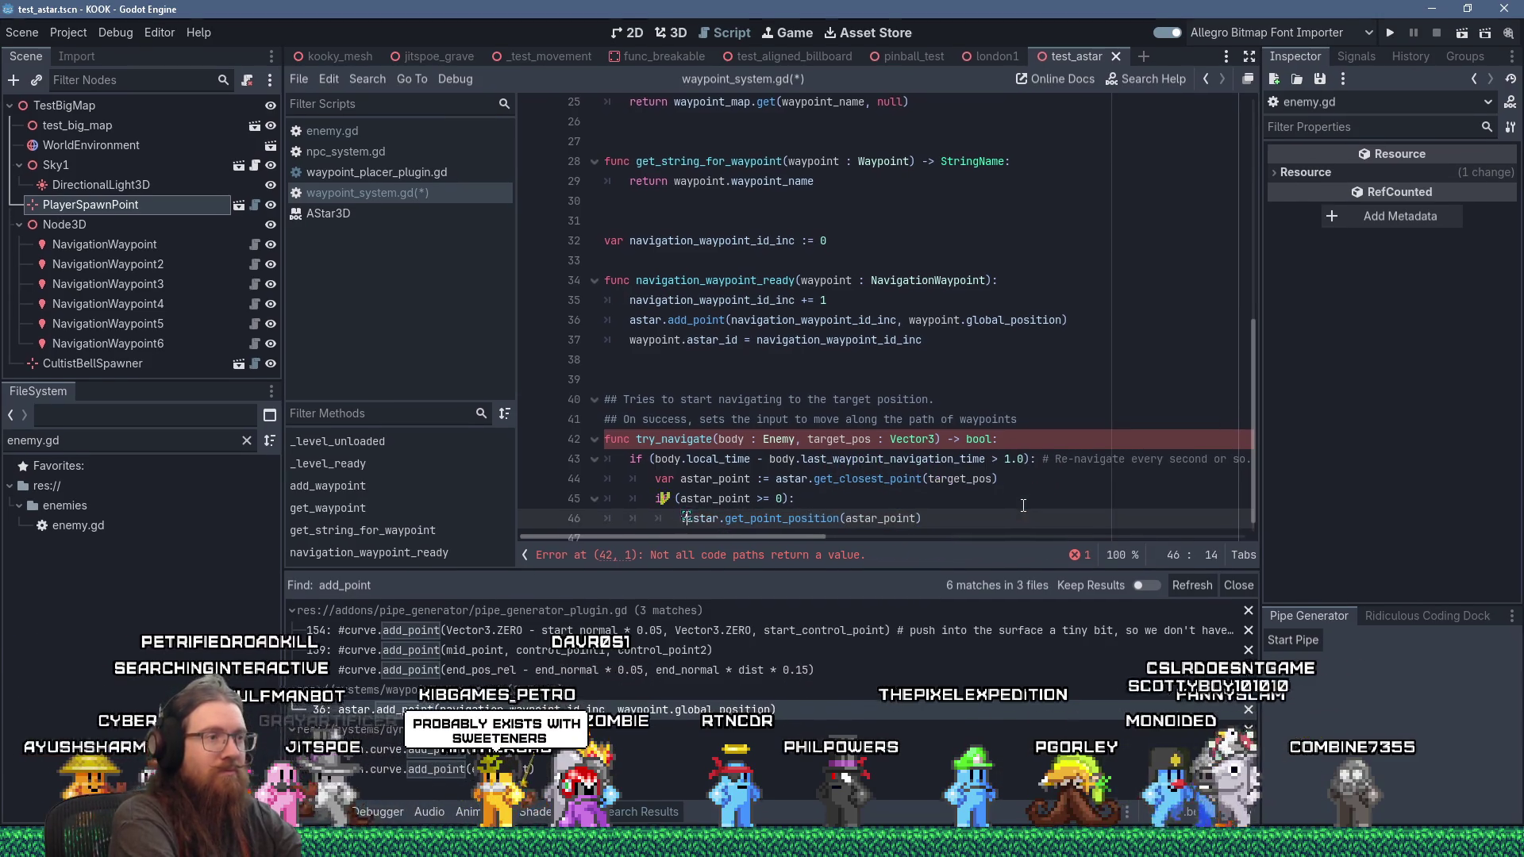
type(":=")
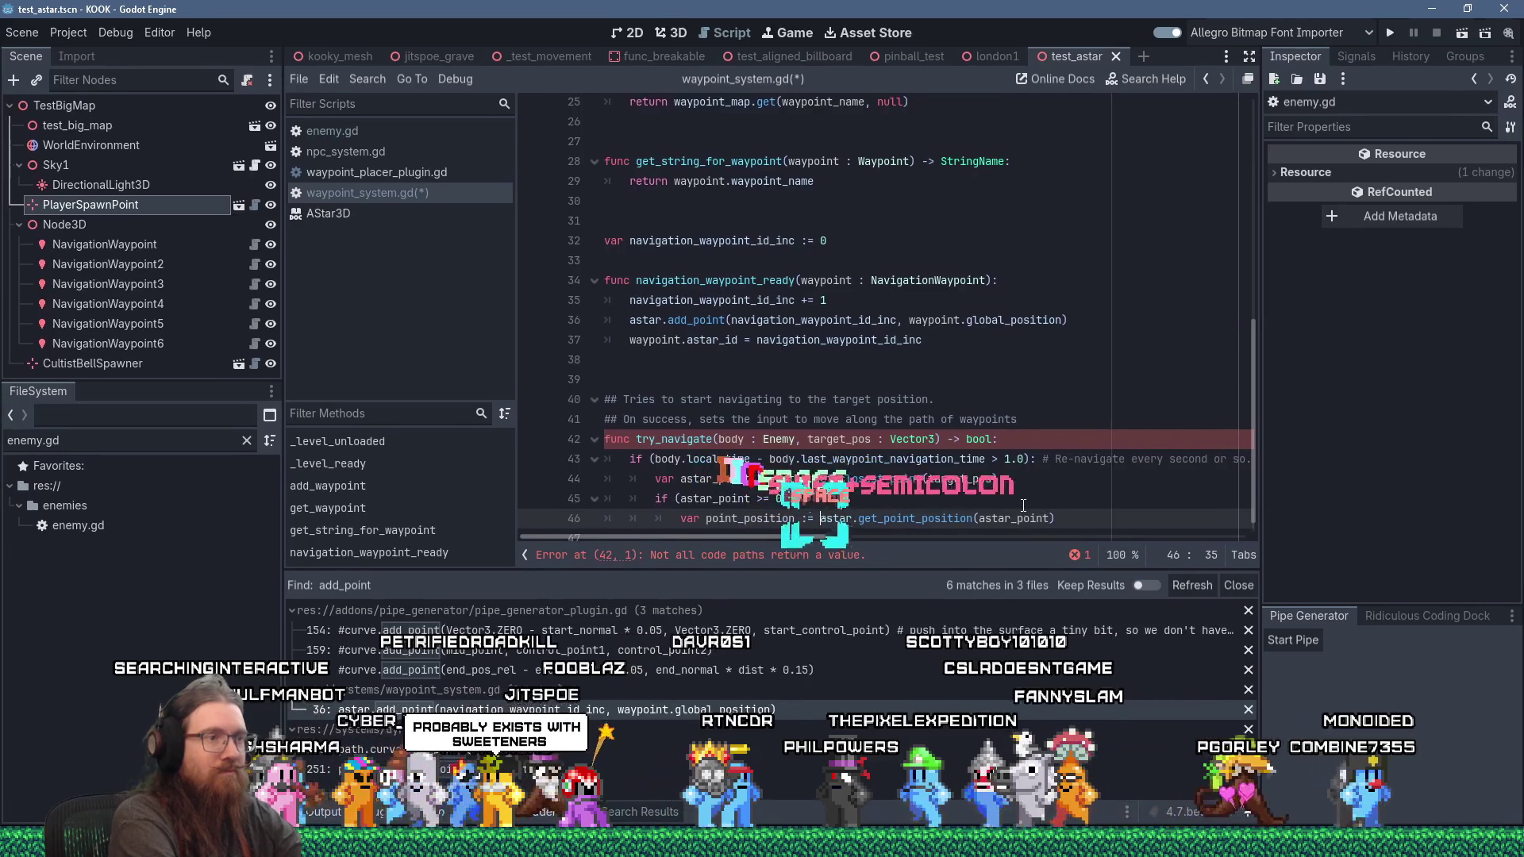
key("End")
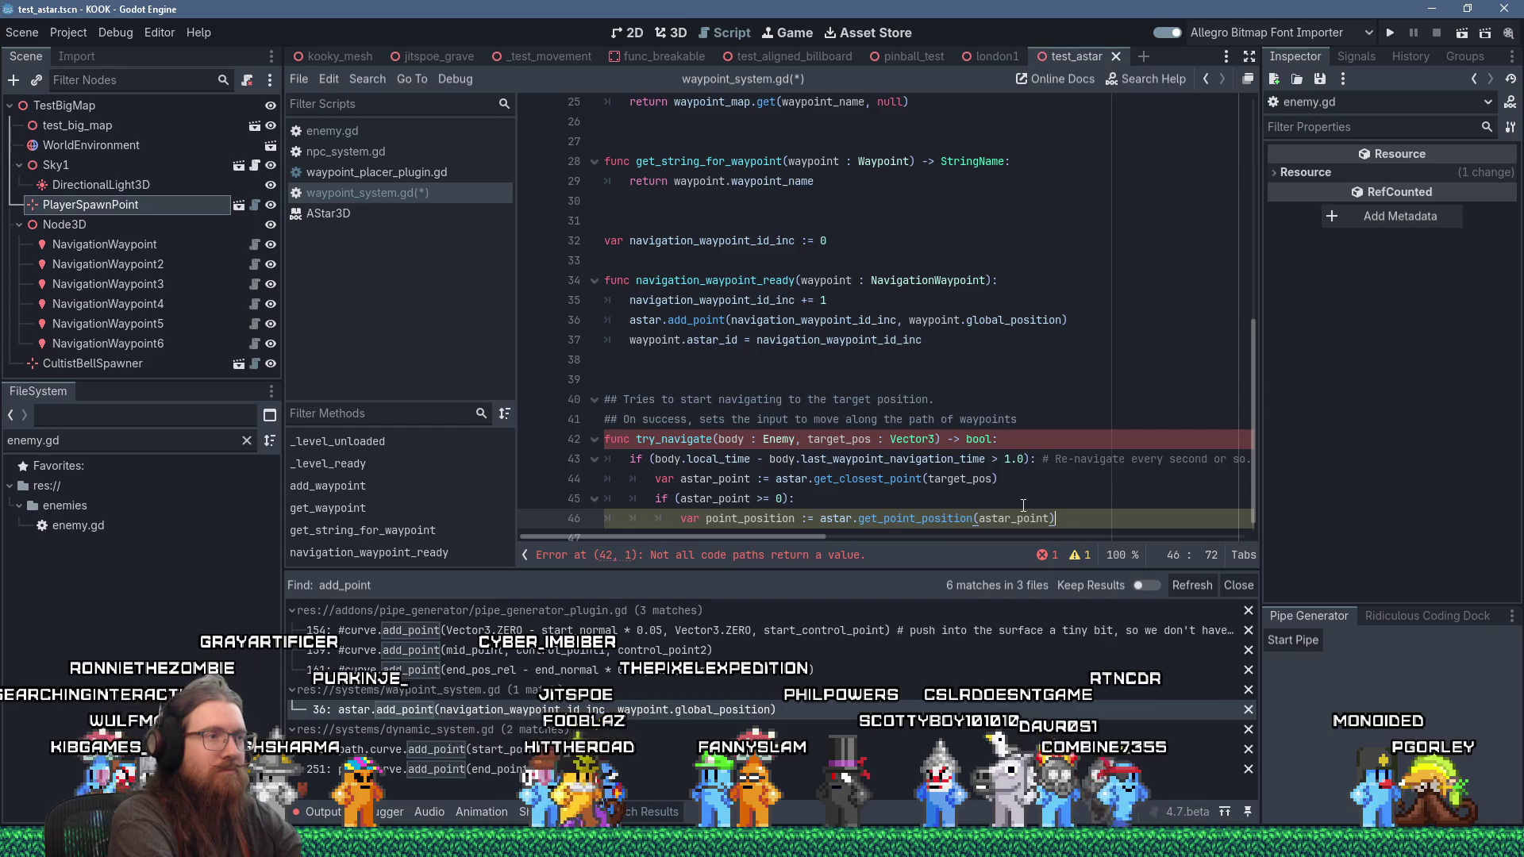
Step: Insert an 'if (astar_point < 0): return false' guard and delete the old >= 0 check
key("Up")
key("Up")
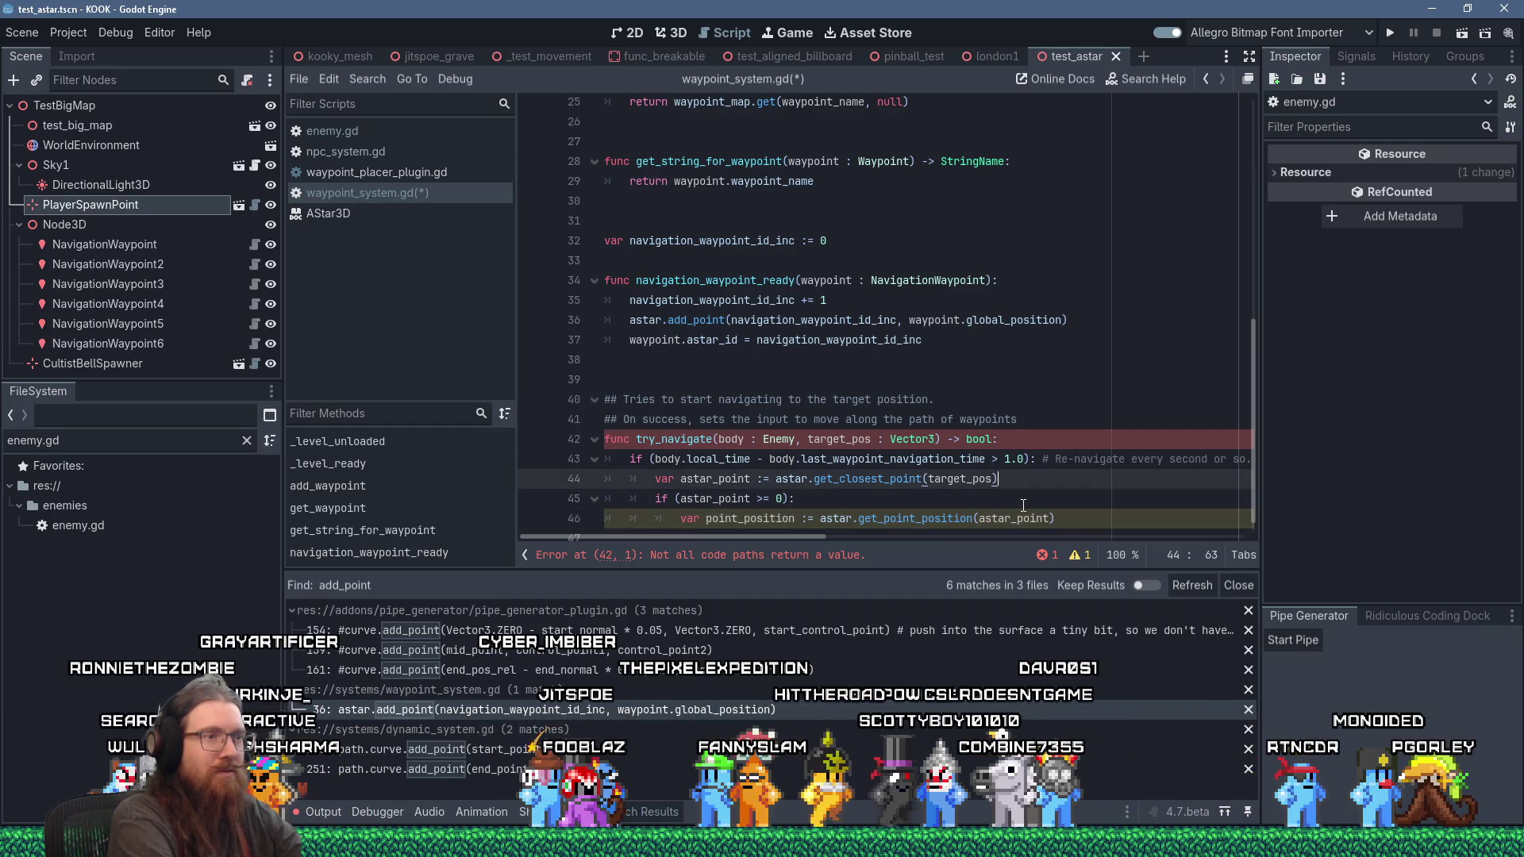
key("Return")
type("if (astar_")
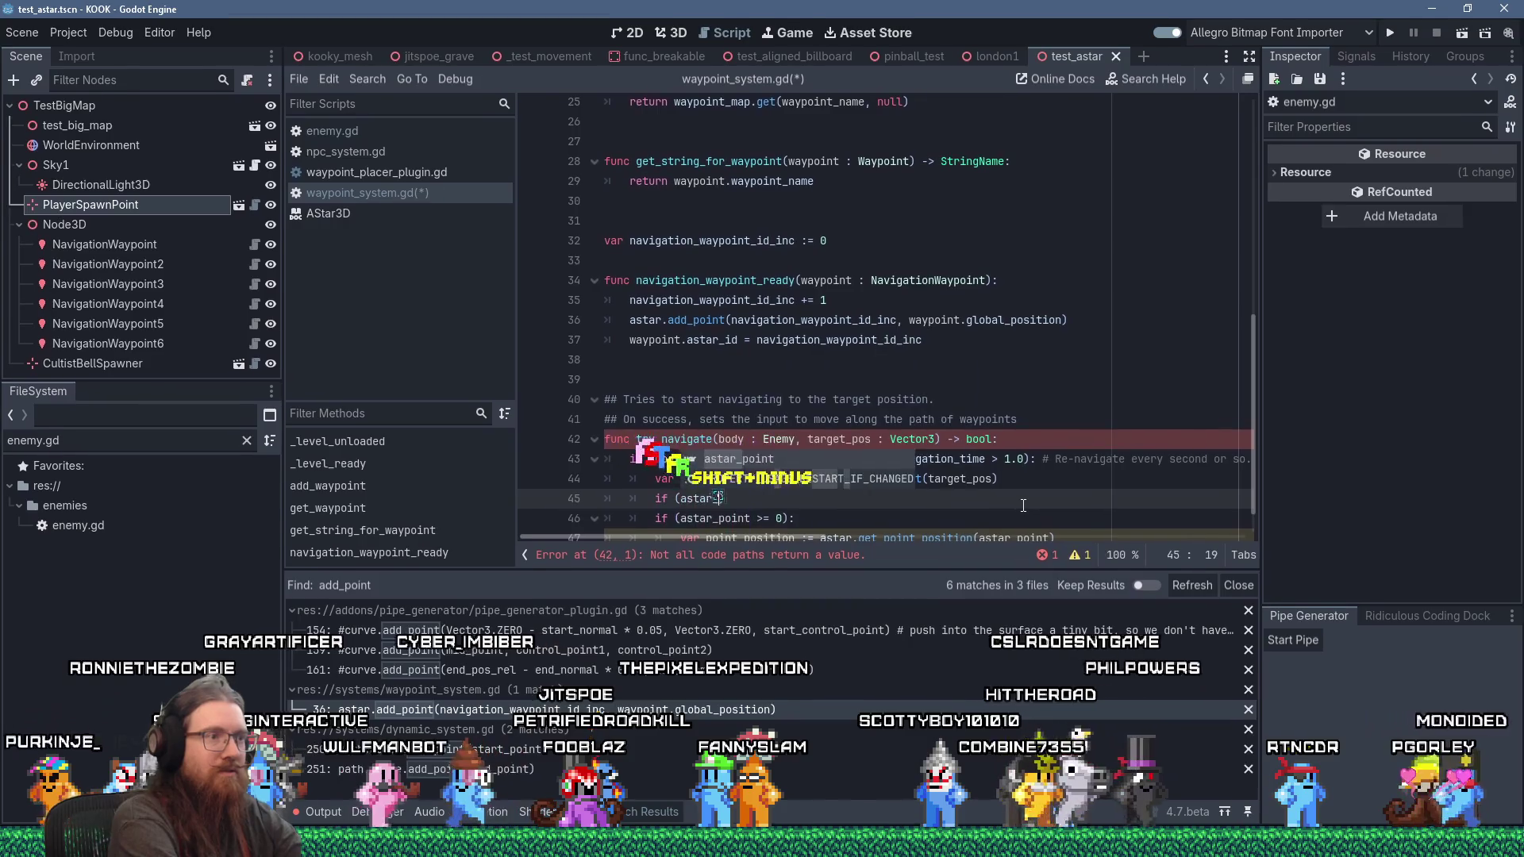
type("point < 0):")
key("Return")
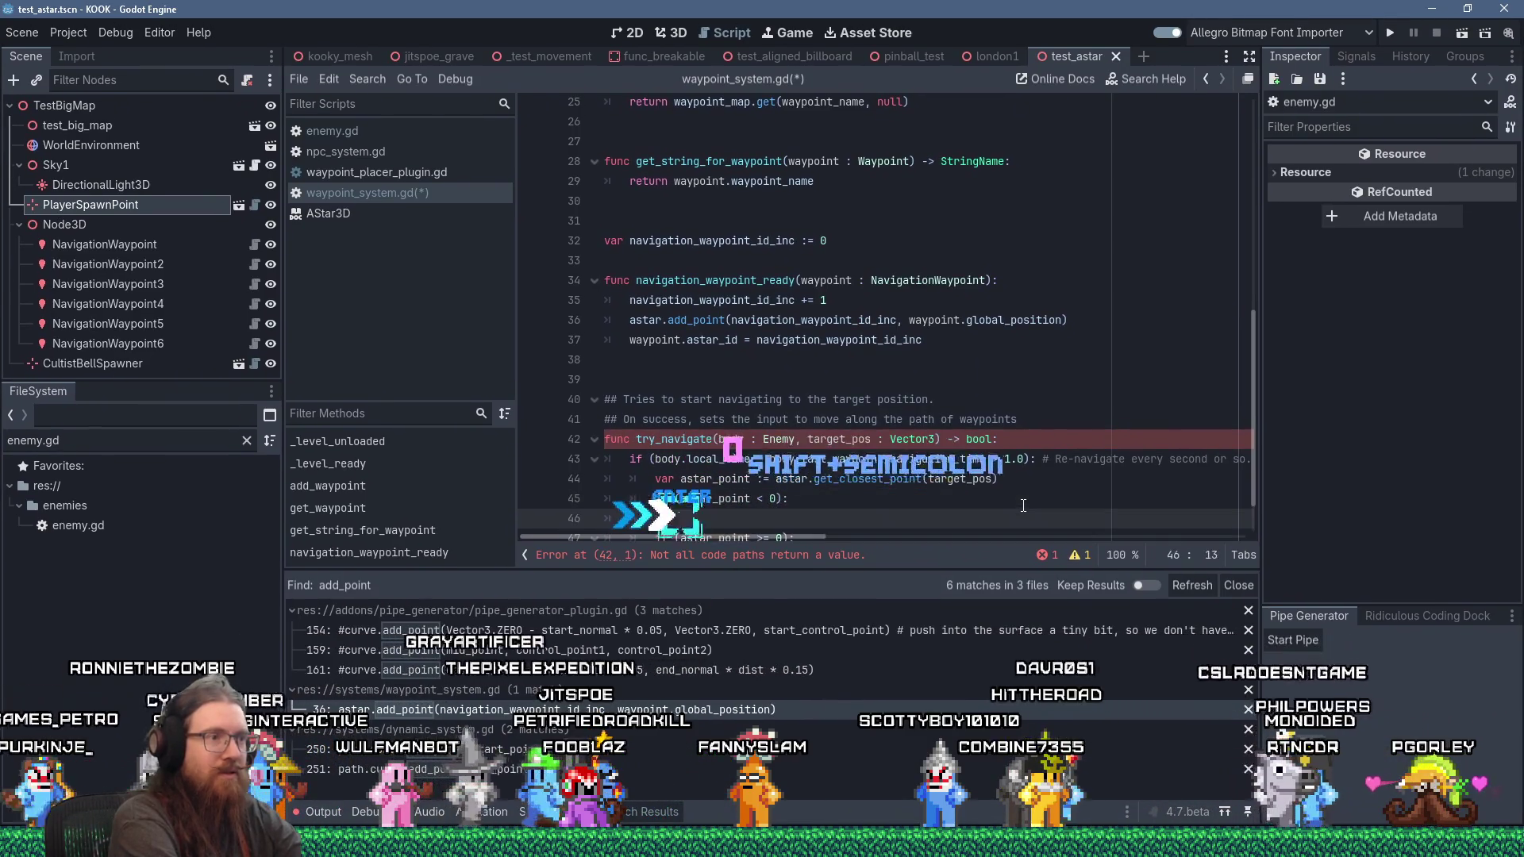
type("return false")
key("Down")
key("ctrl+shift+k")
key("shift+Tab")
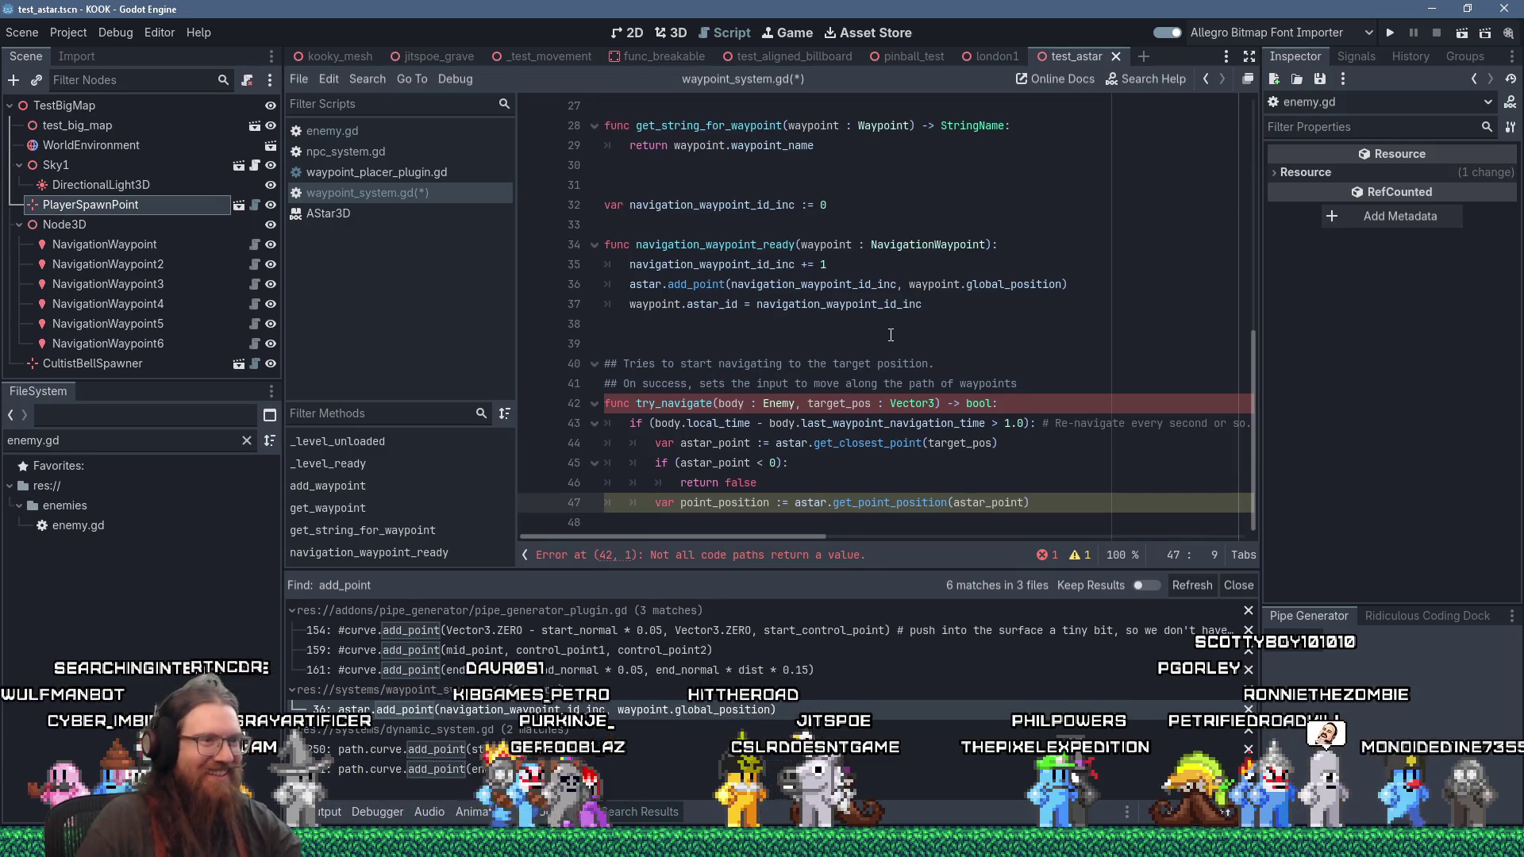
key("End")
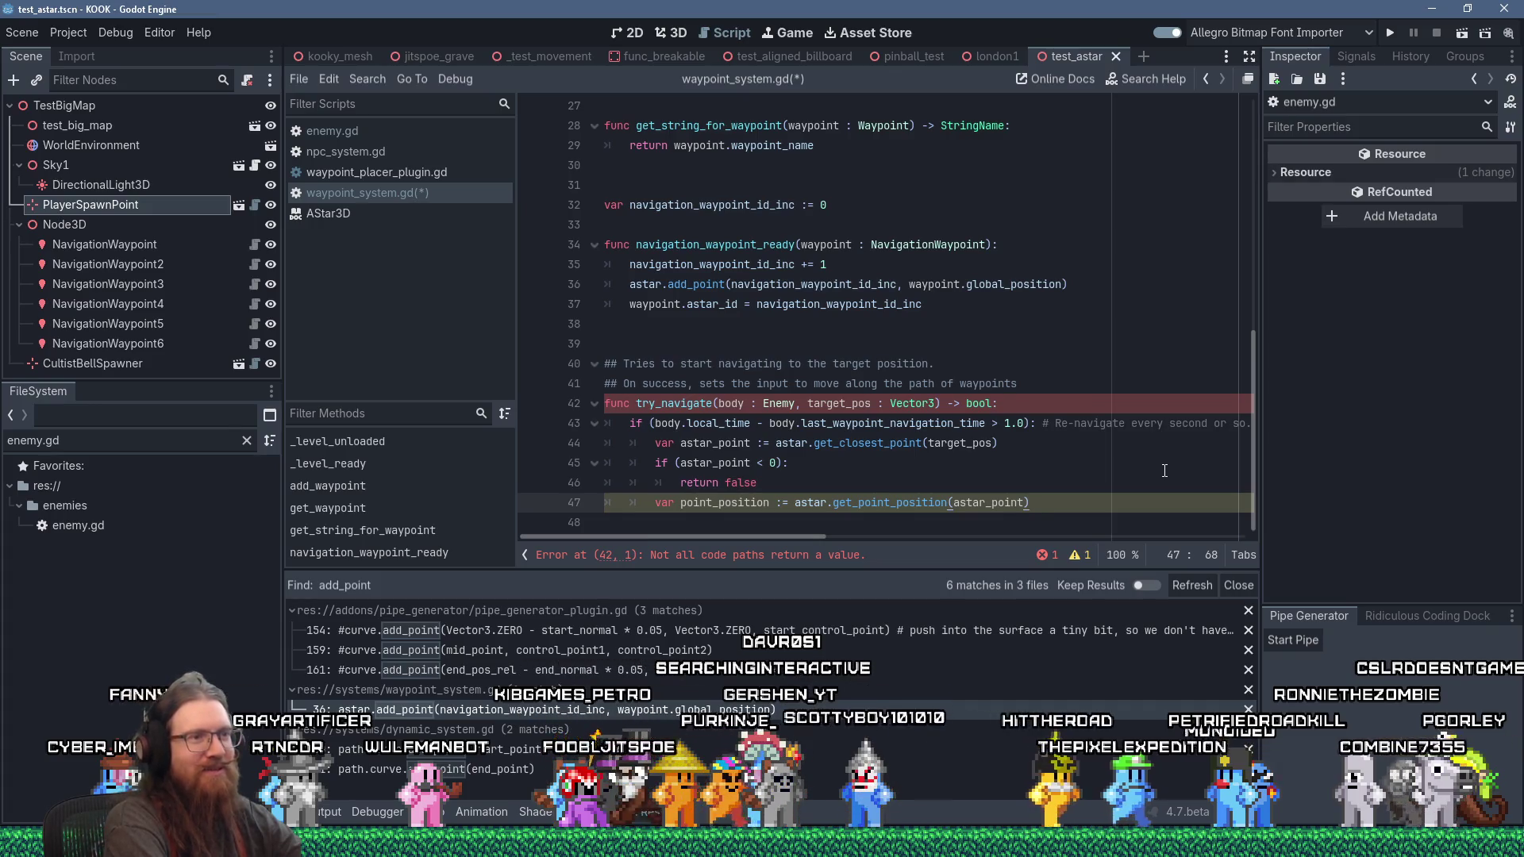
key("Return")
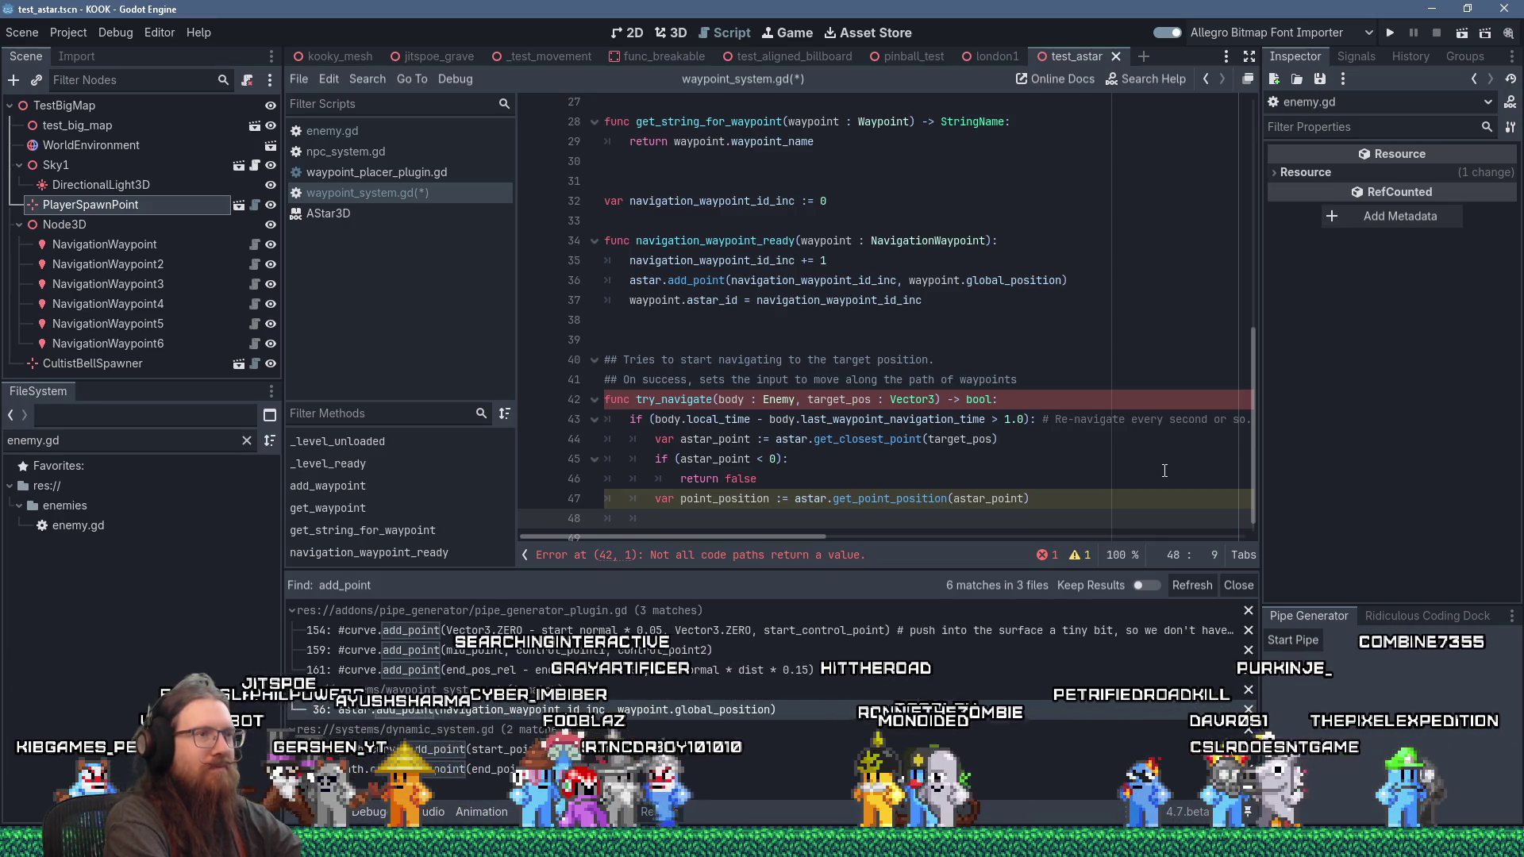
Step: Write 'if (point_position.distance_squared_to(target_pos) > 100):' with 'return false' beneath it
type("if (poi")
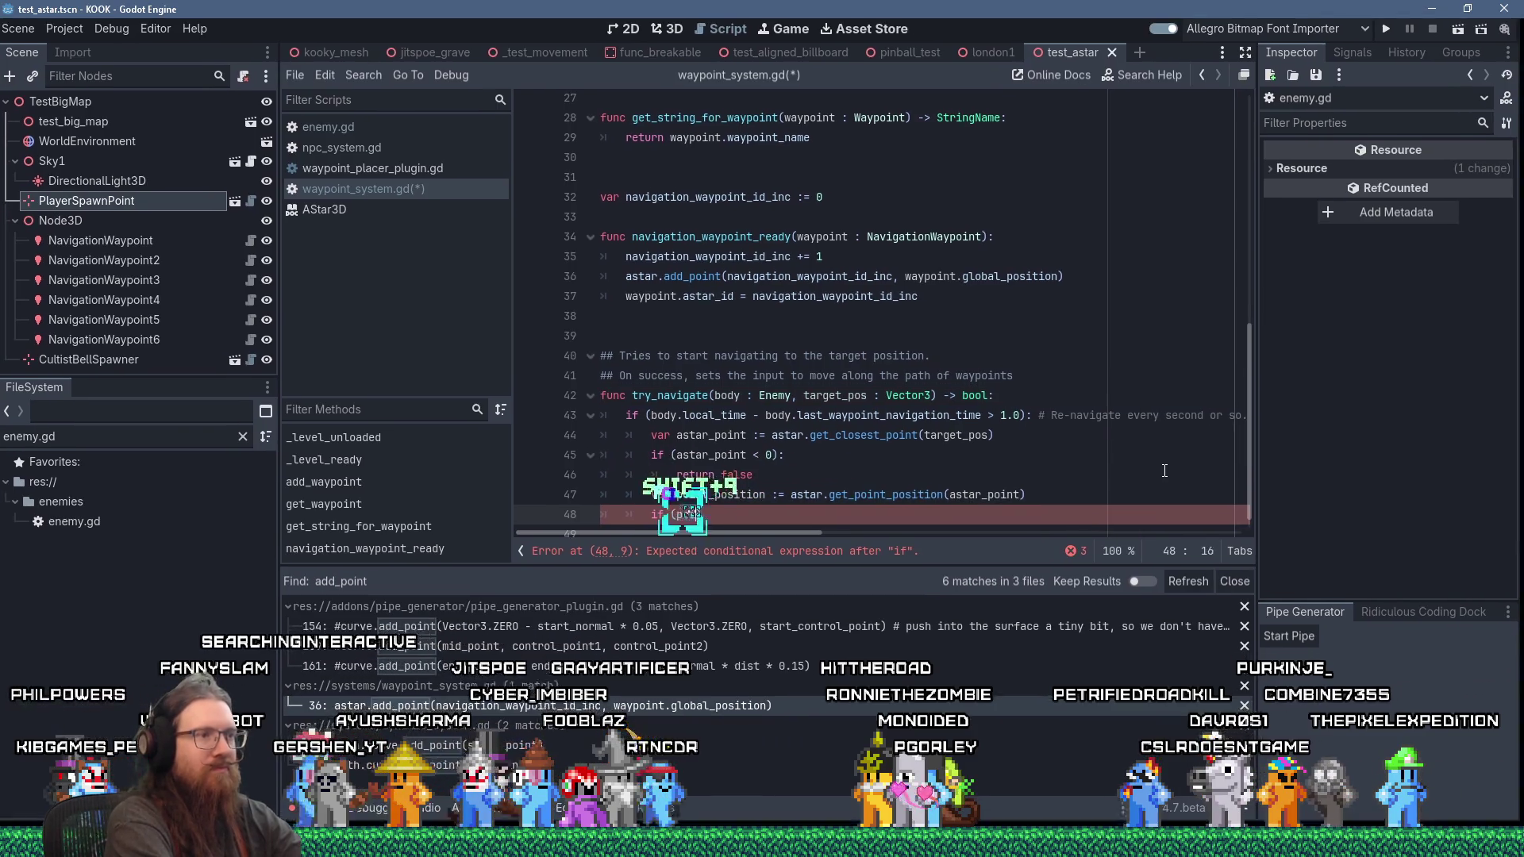
type("nt_position.distanc")
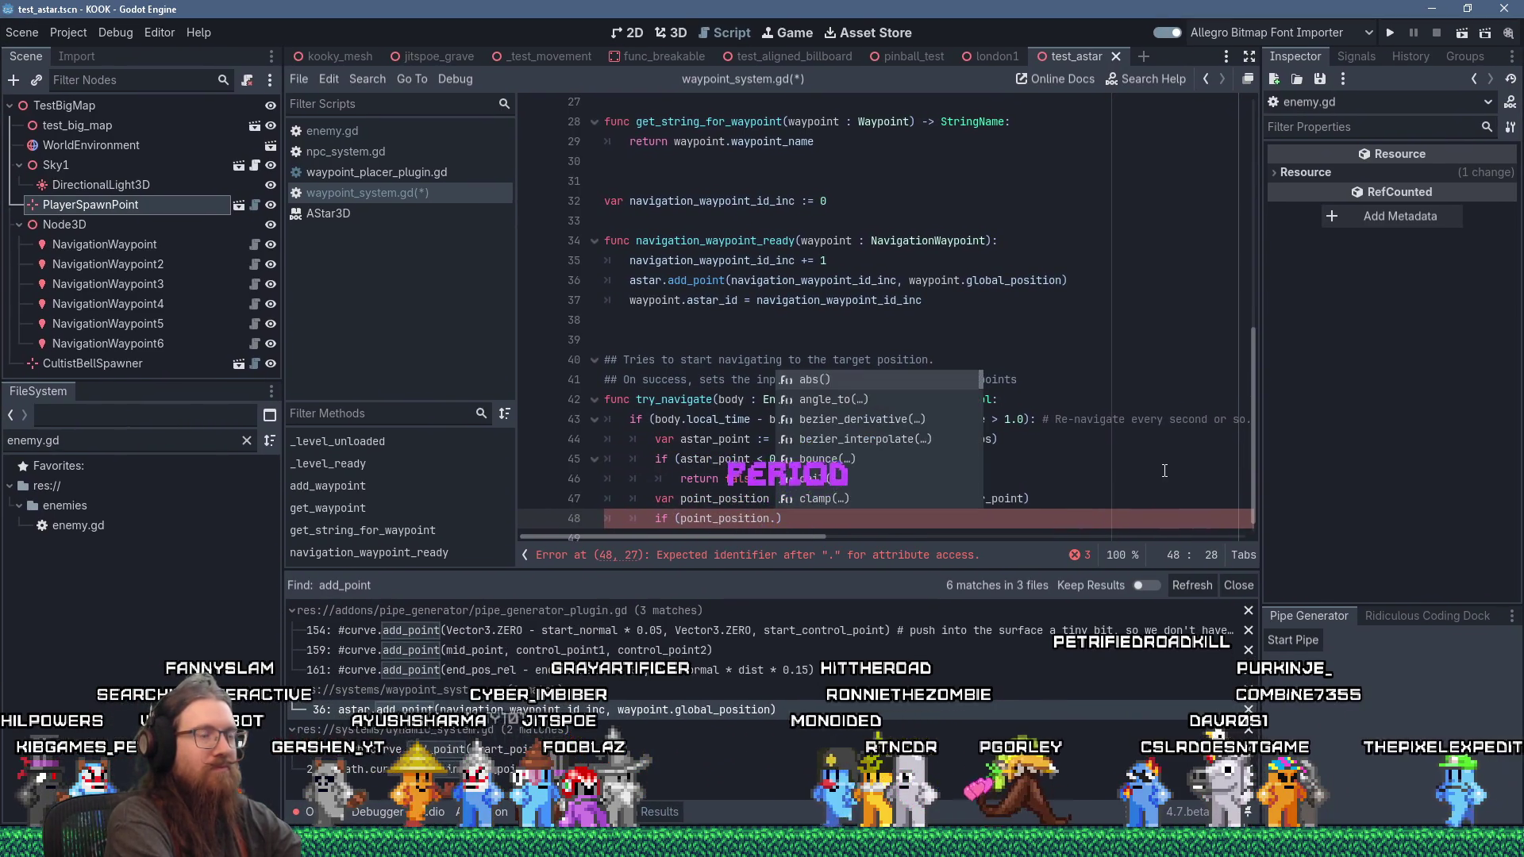
key("Return")
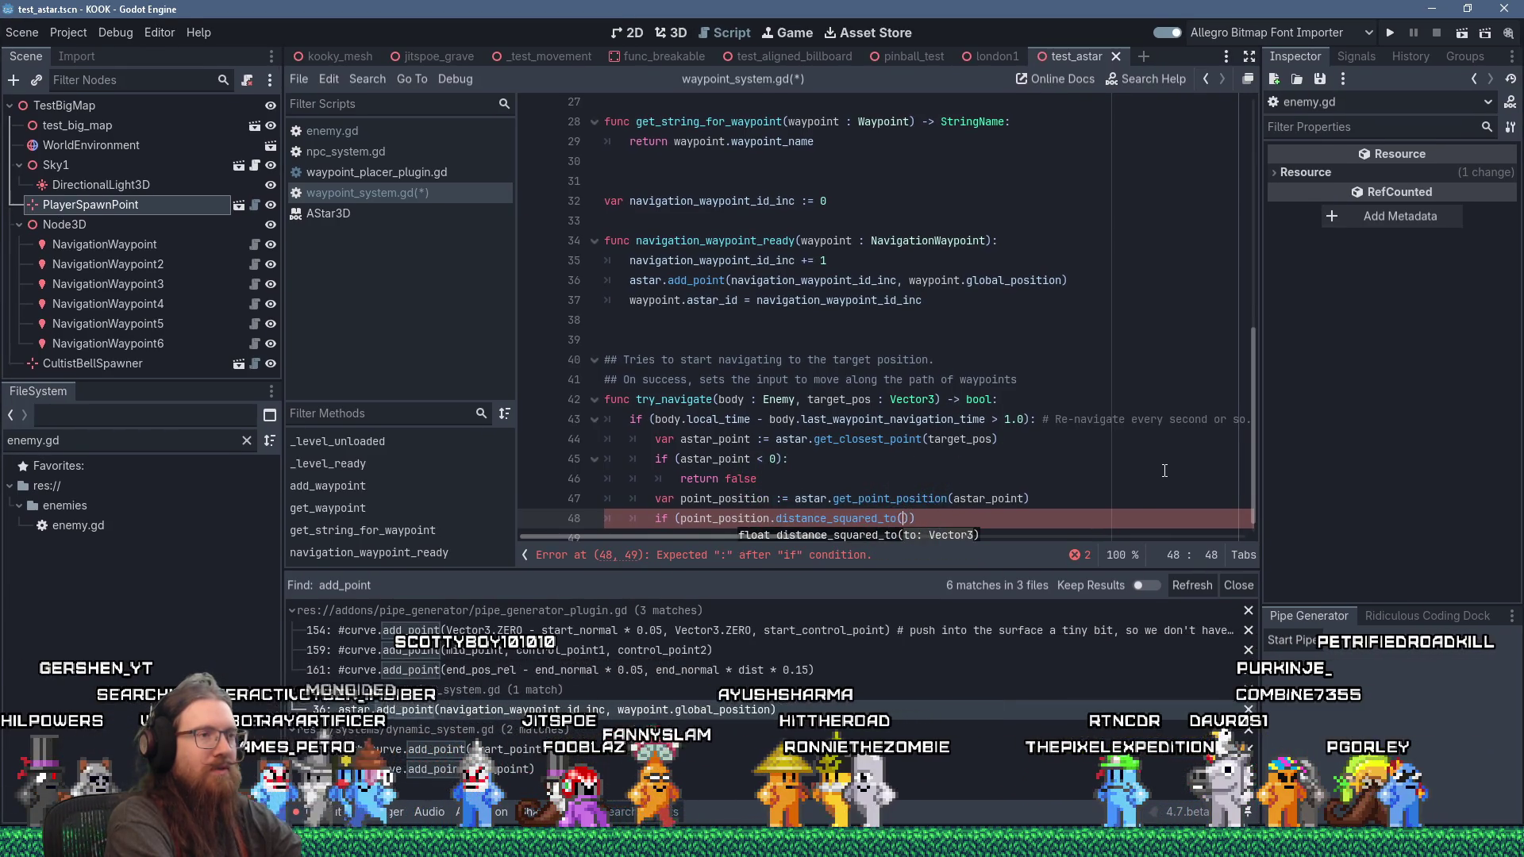
type("target_pos")
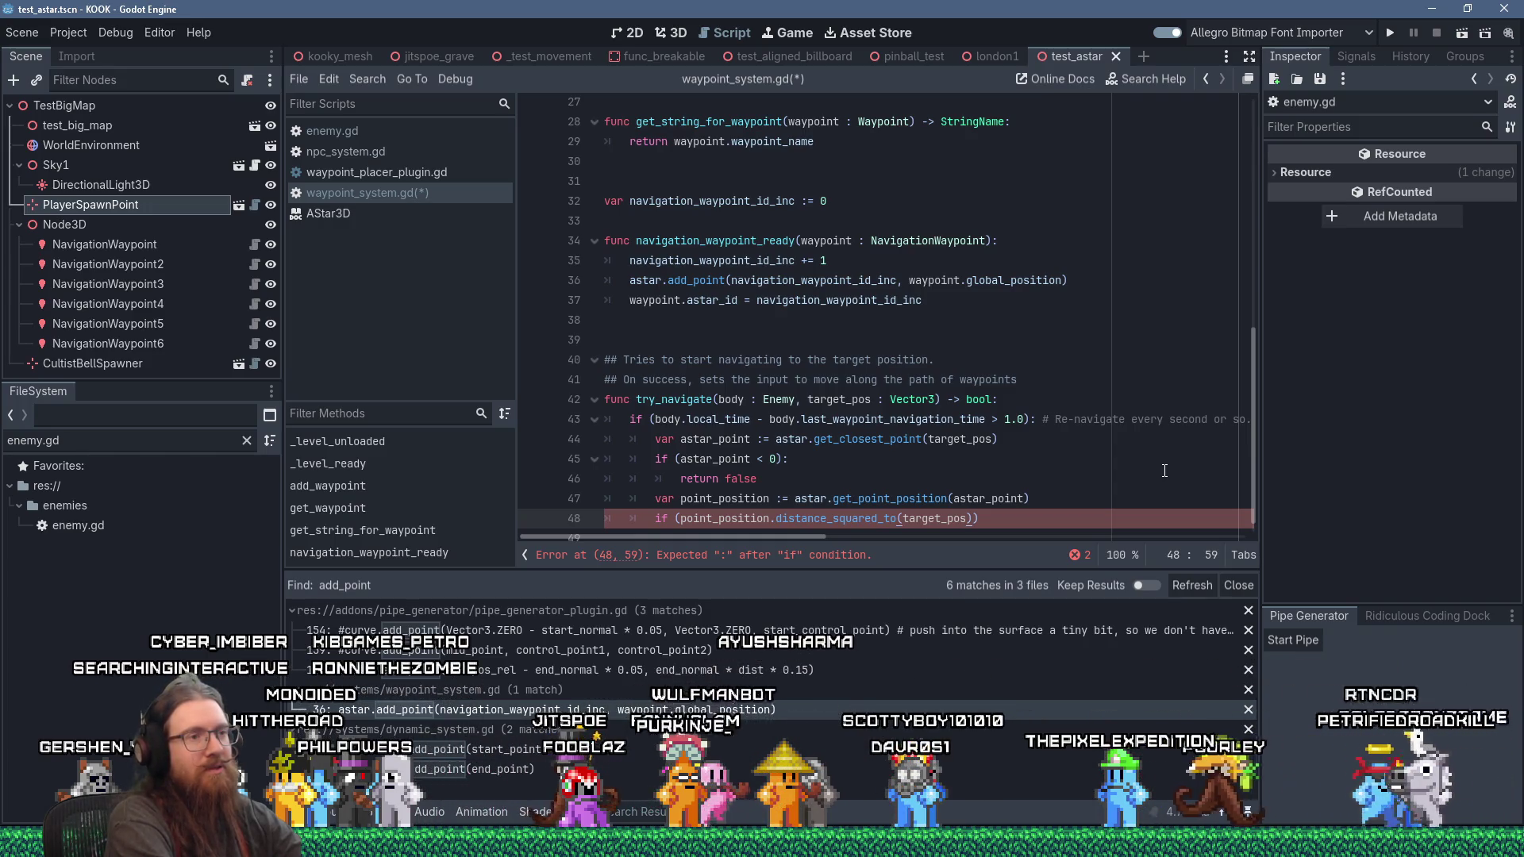
type(">")
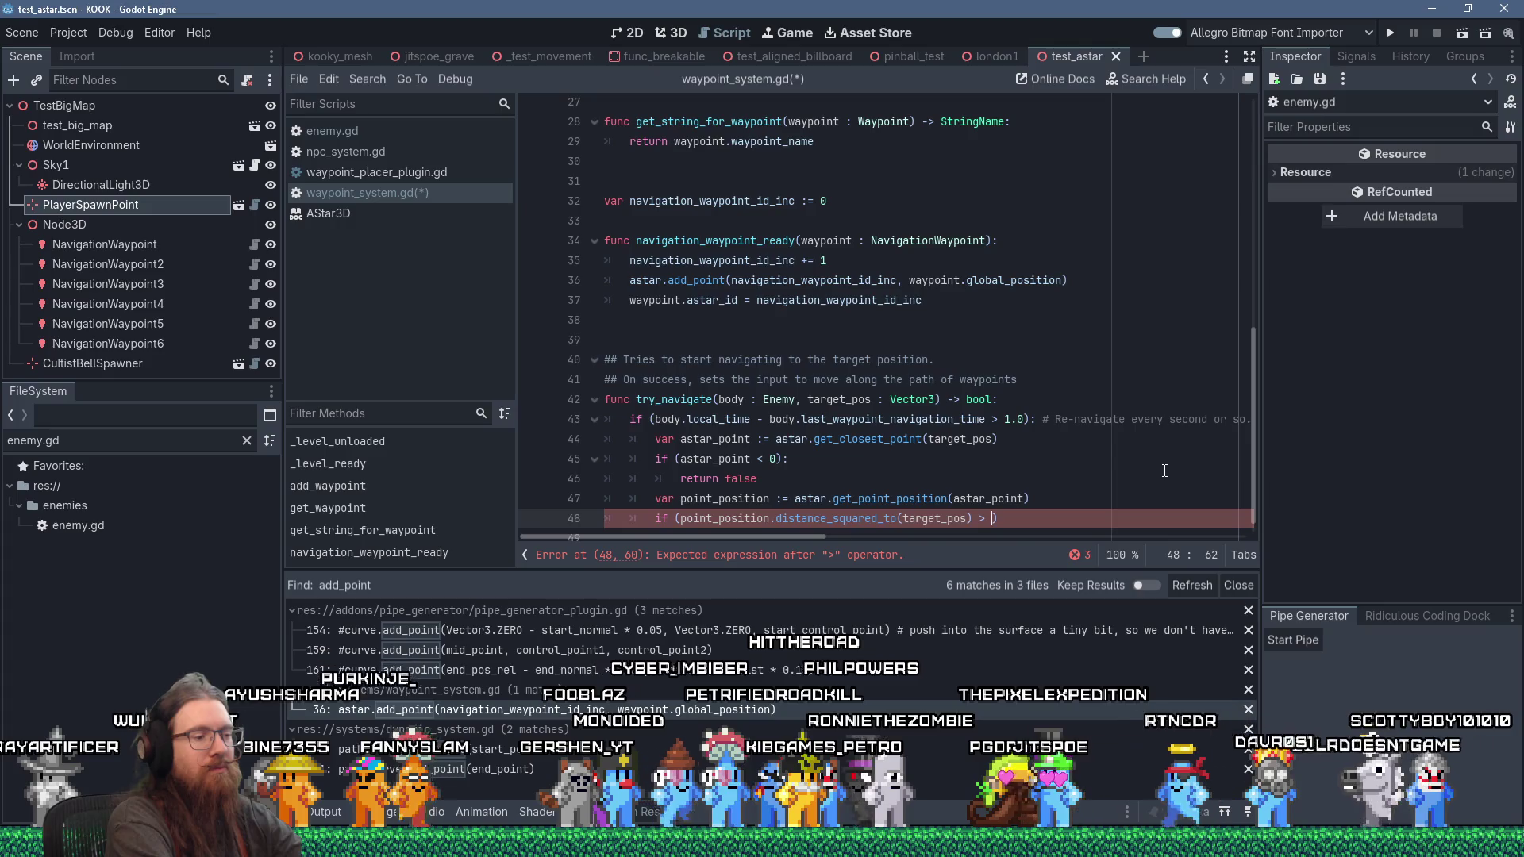
type("10*10")
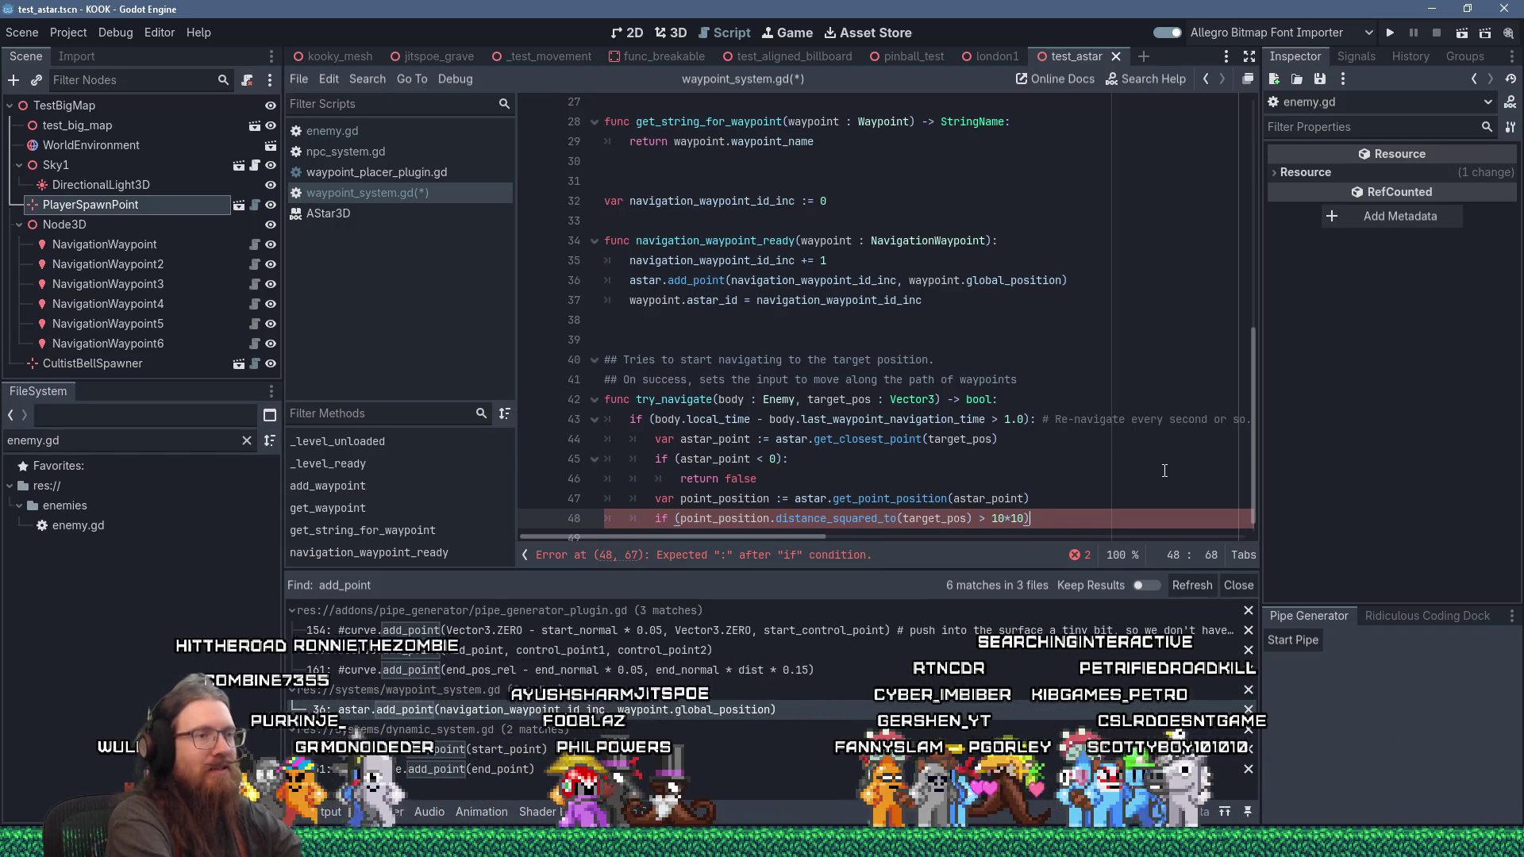
type(":")
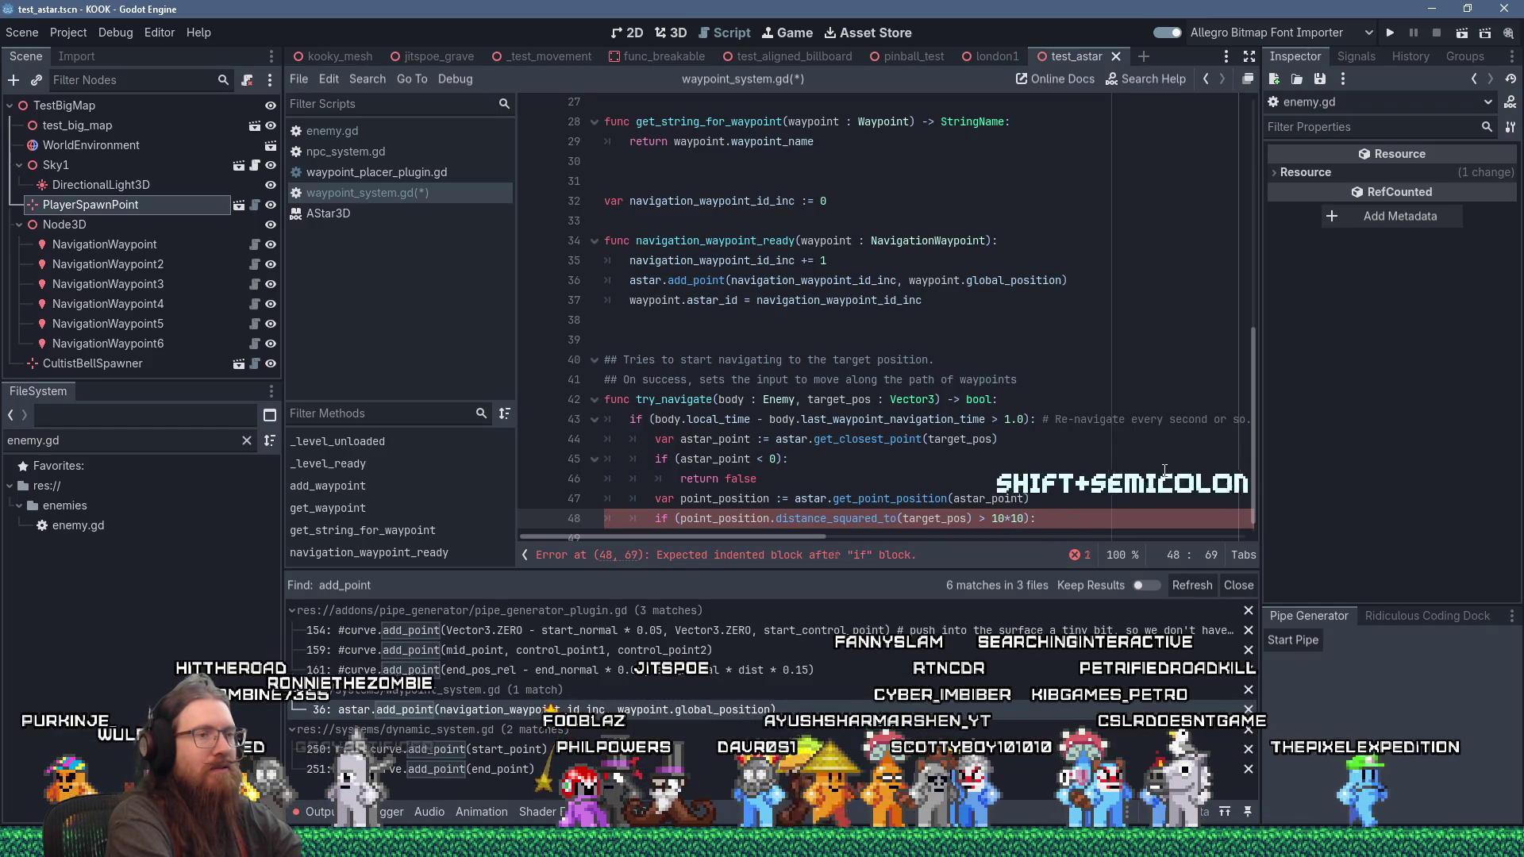
key("BackSpace")
key("BackSpace")
type("0")
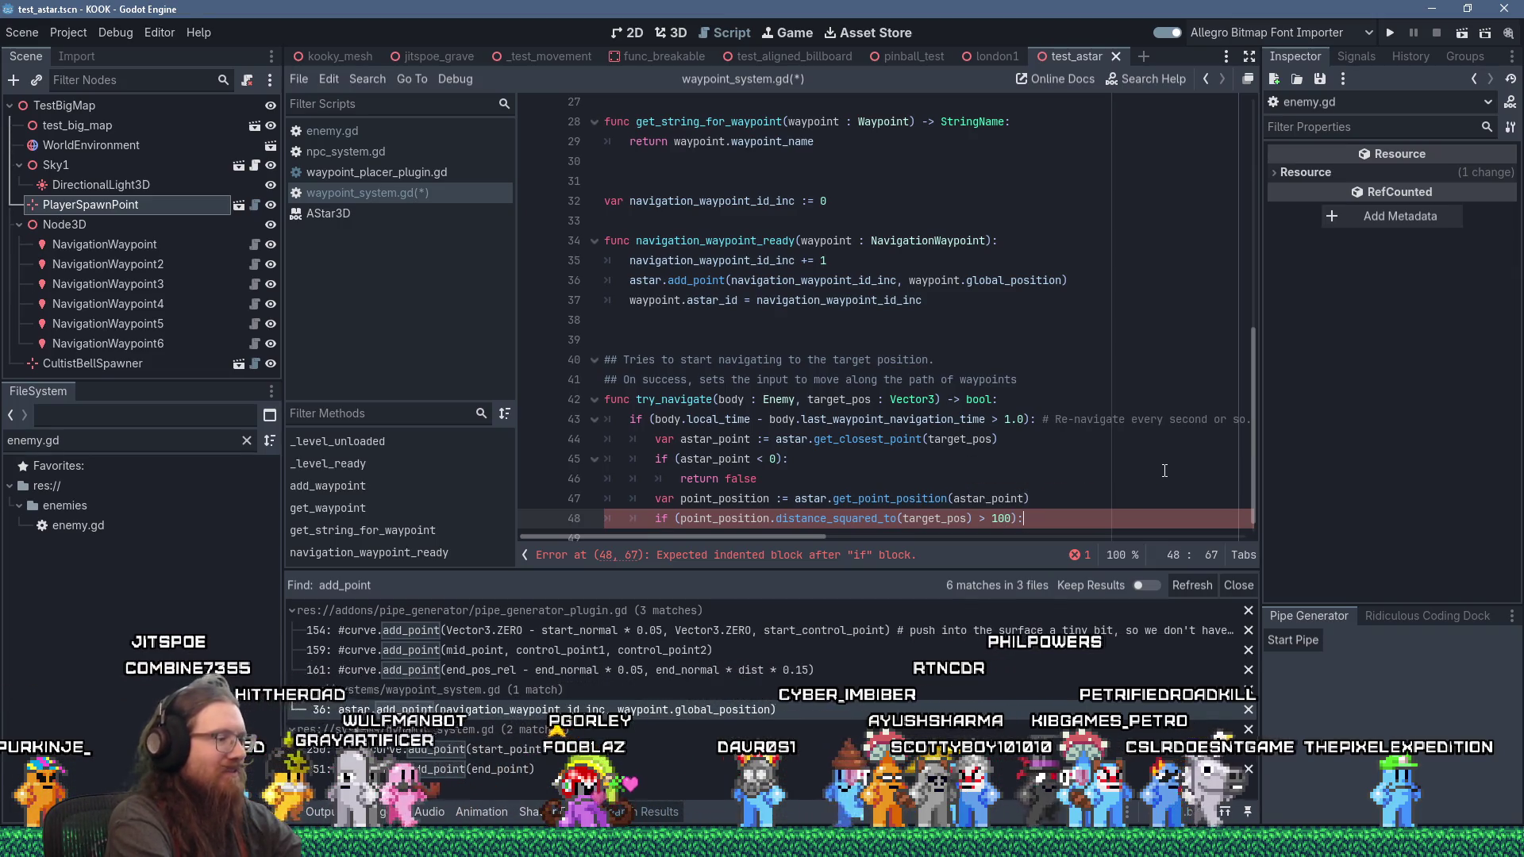
key("Return")
type("retu")
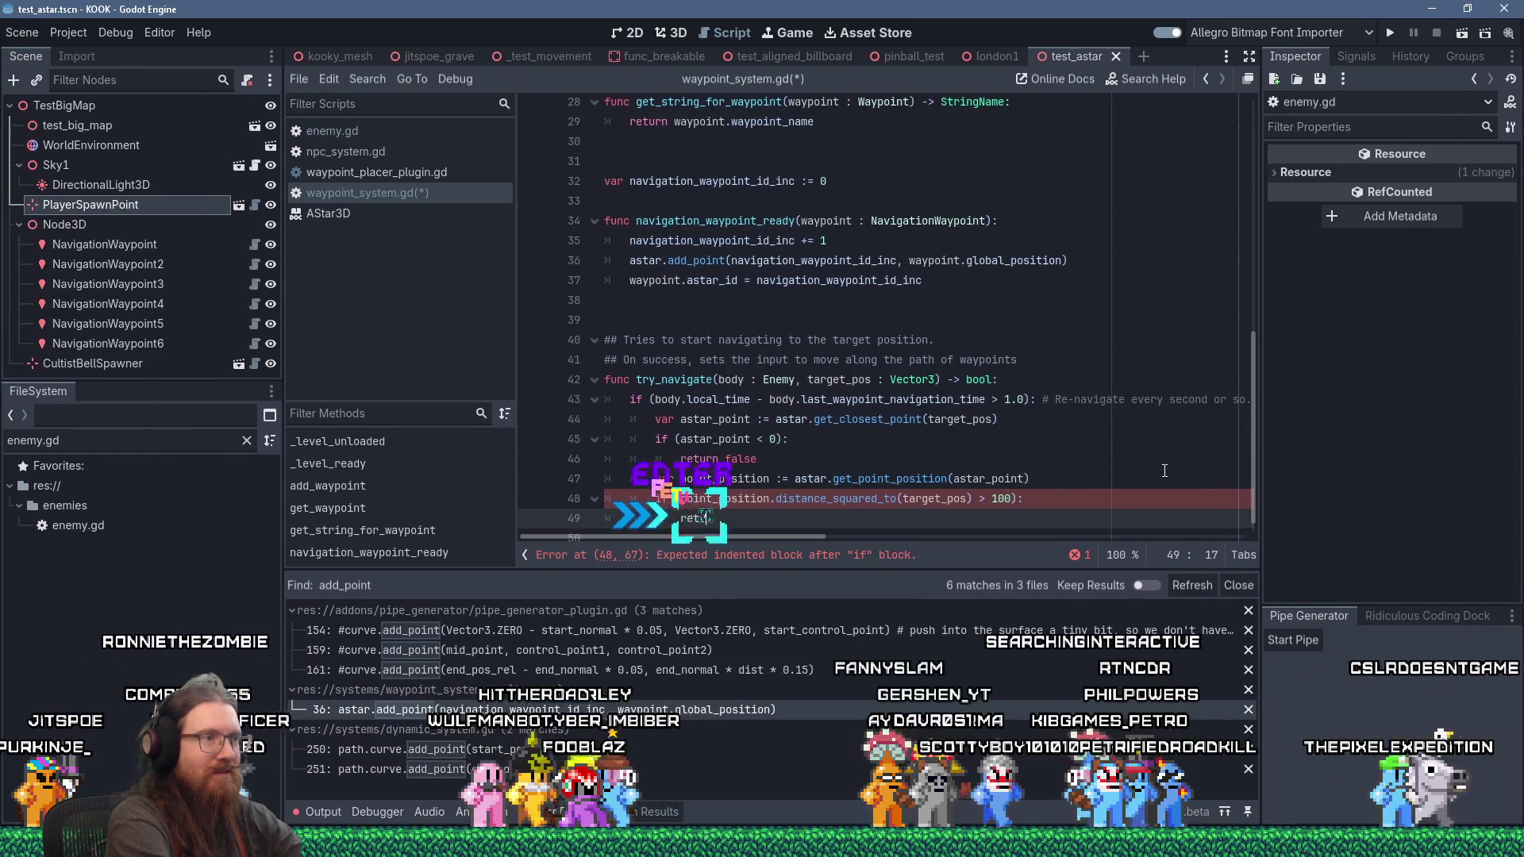
type("rn false")
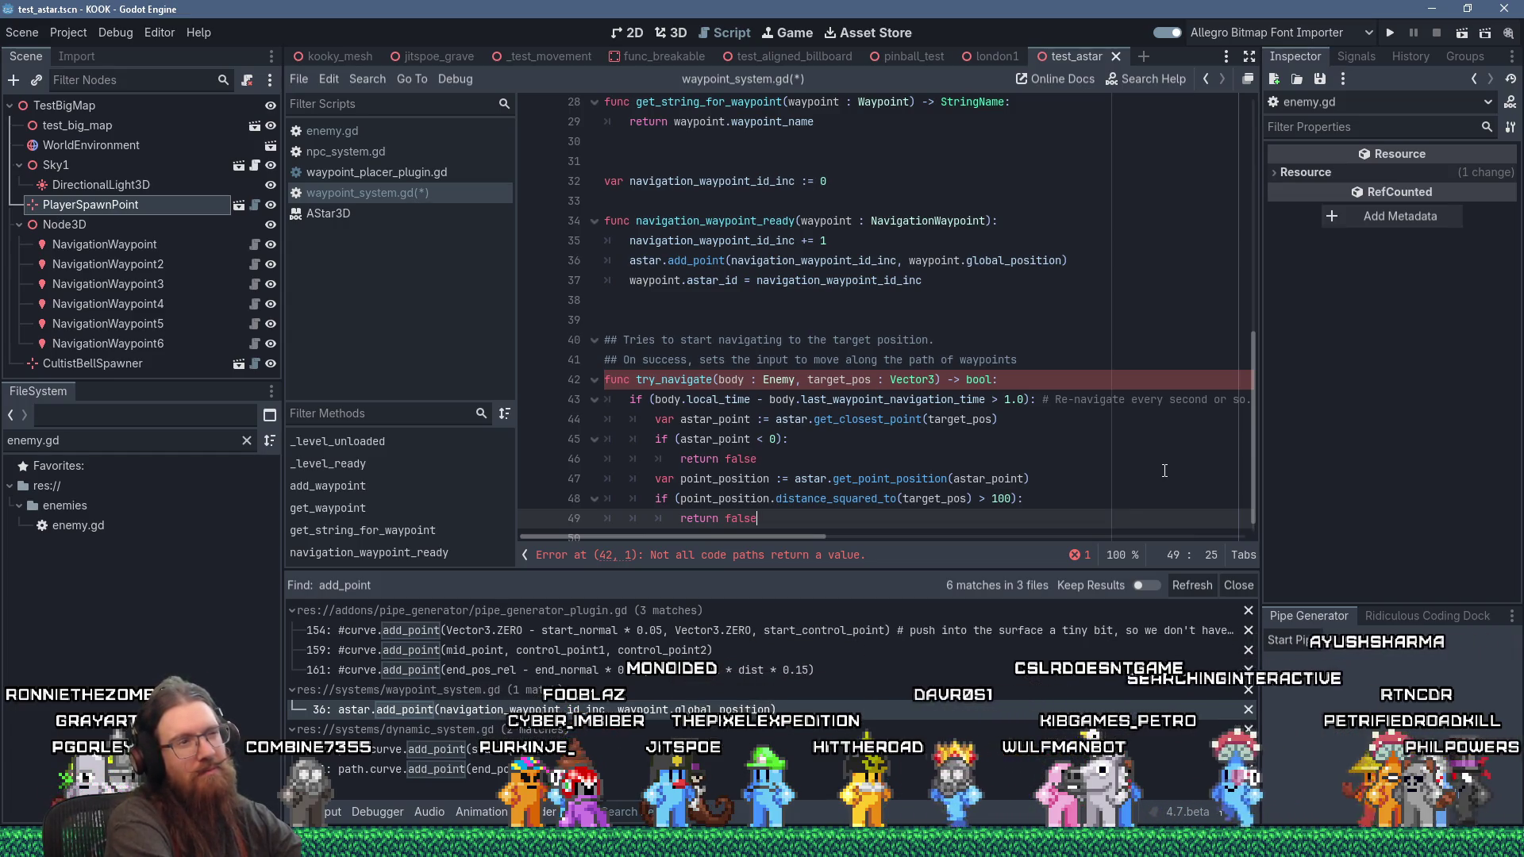
Step: Add a TODO comment suggesting line of sight instead of distance, then indent empty line 50
key("Up")
key("Up")
key("Down")
key("End")
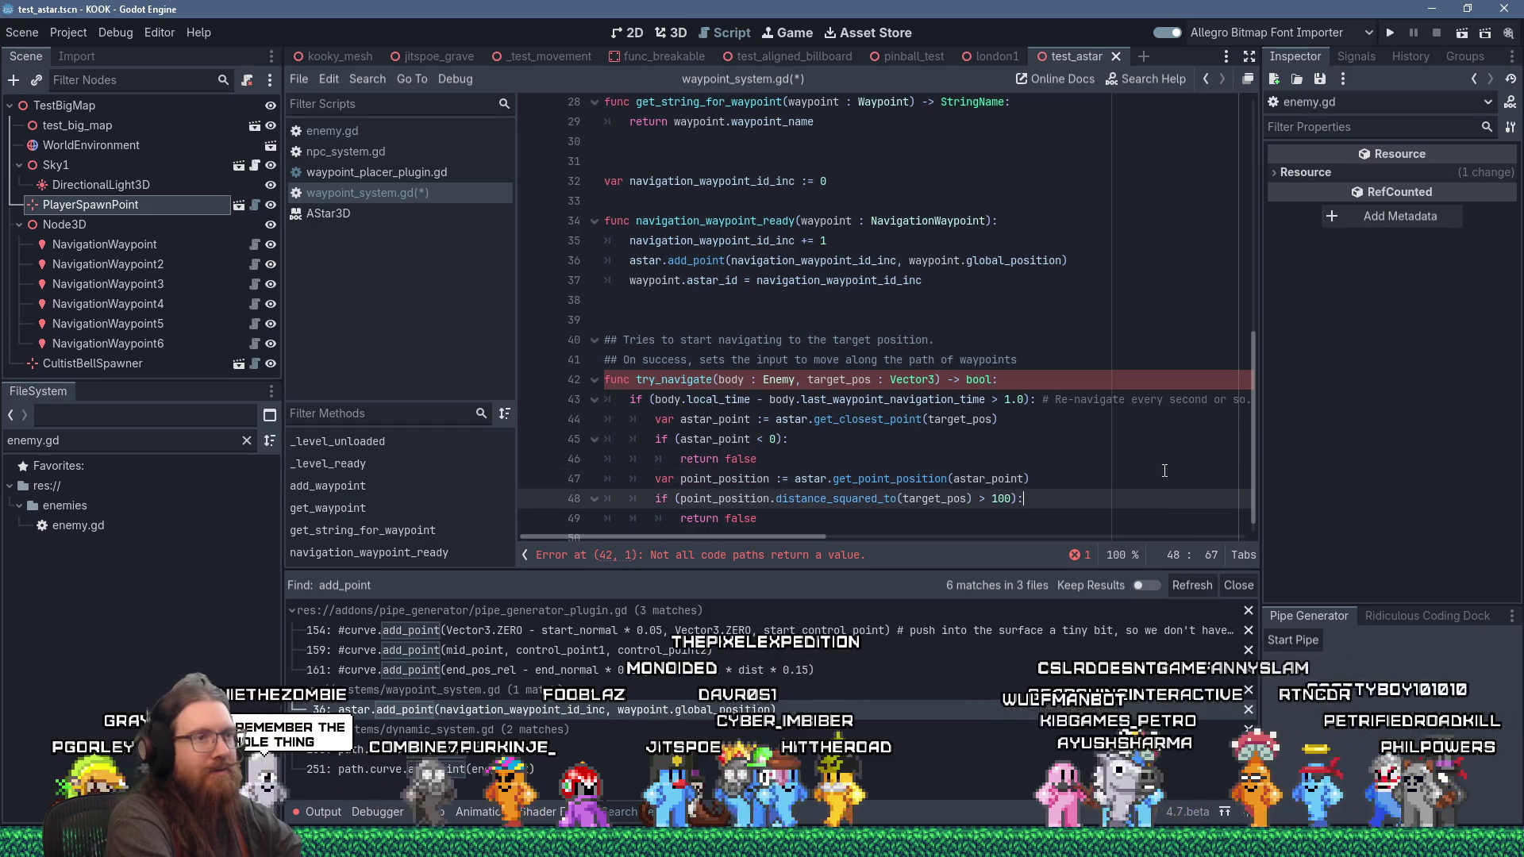
type("# To")
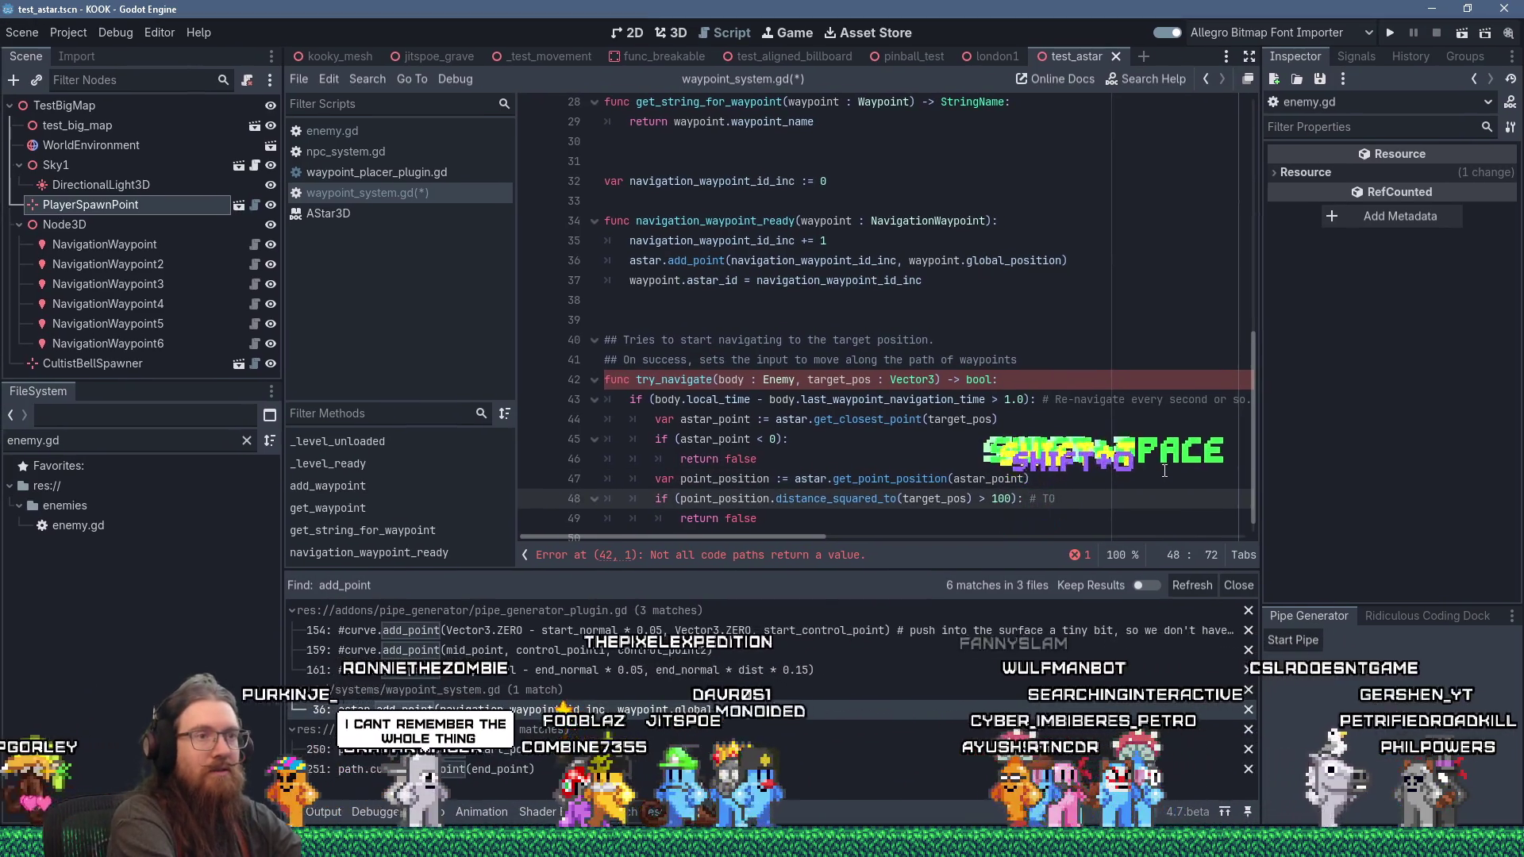
type("o faeDO - ")
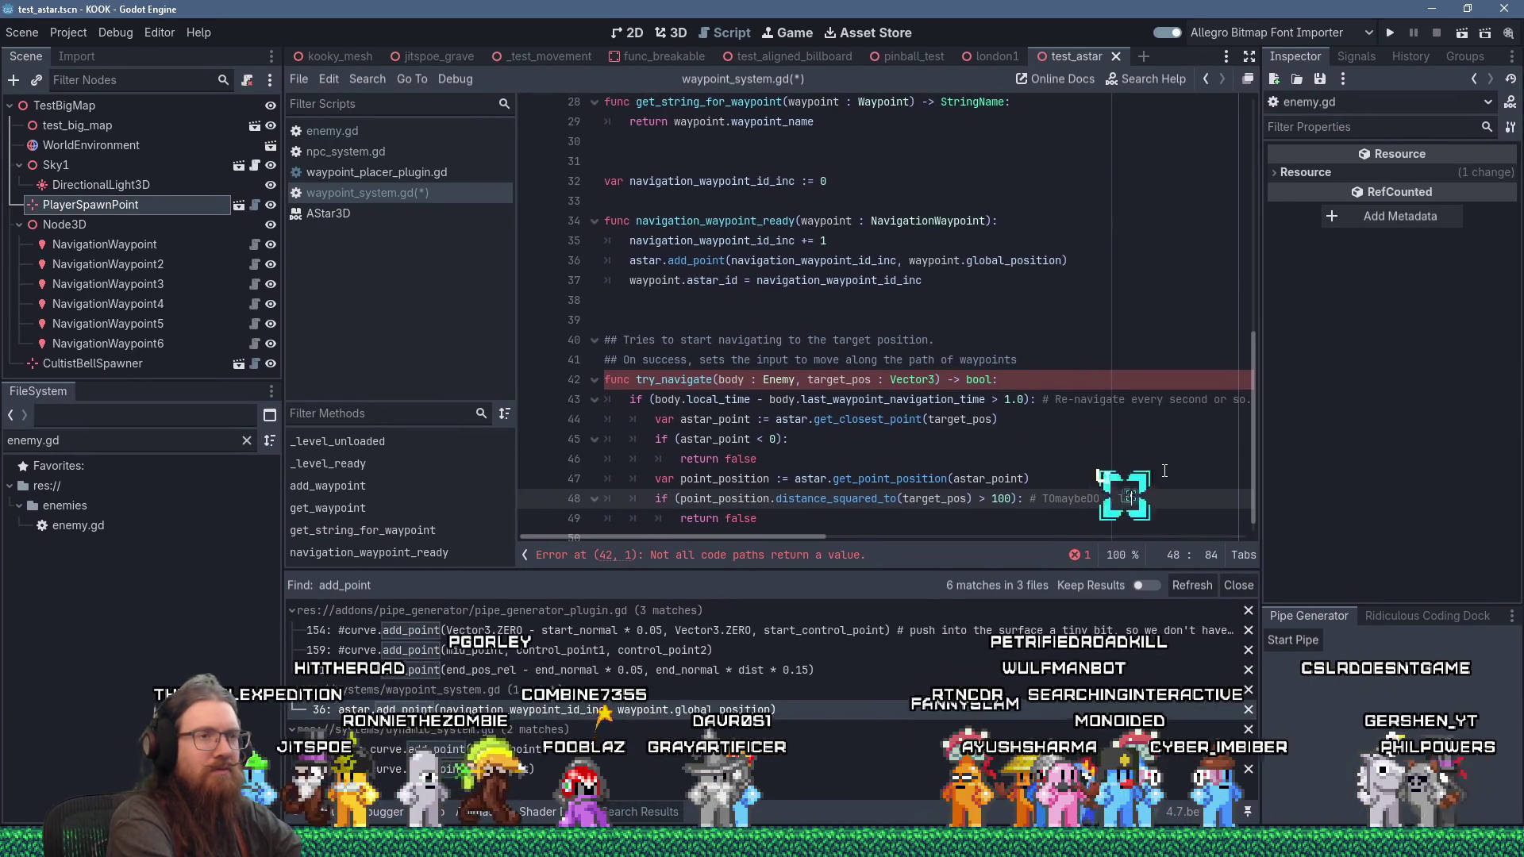
type("ne of sight")
type("or s")
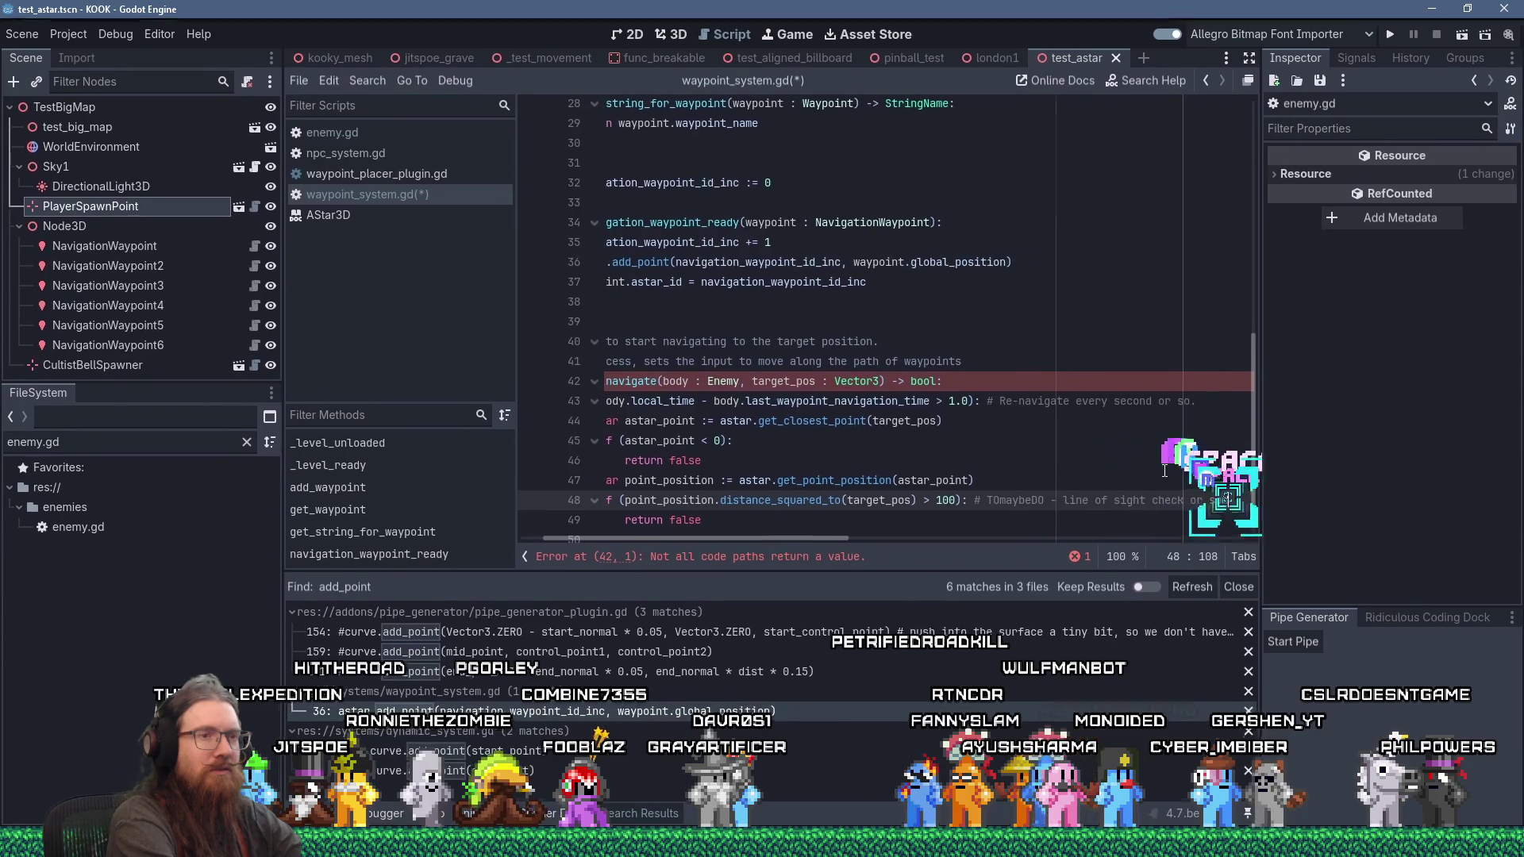
type("omething instead of distance")
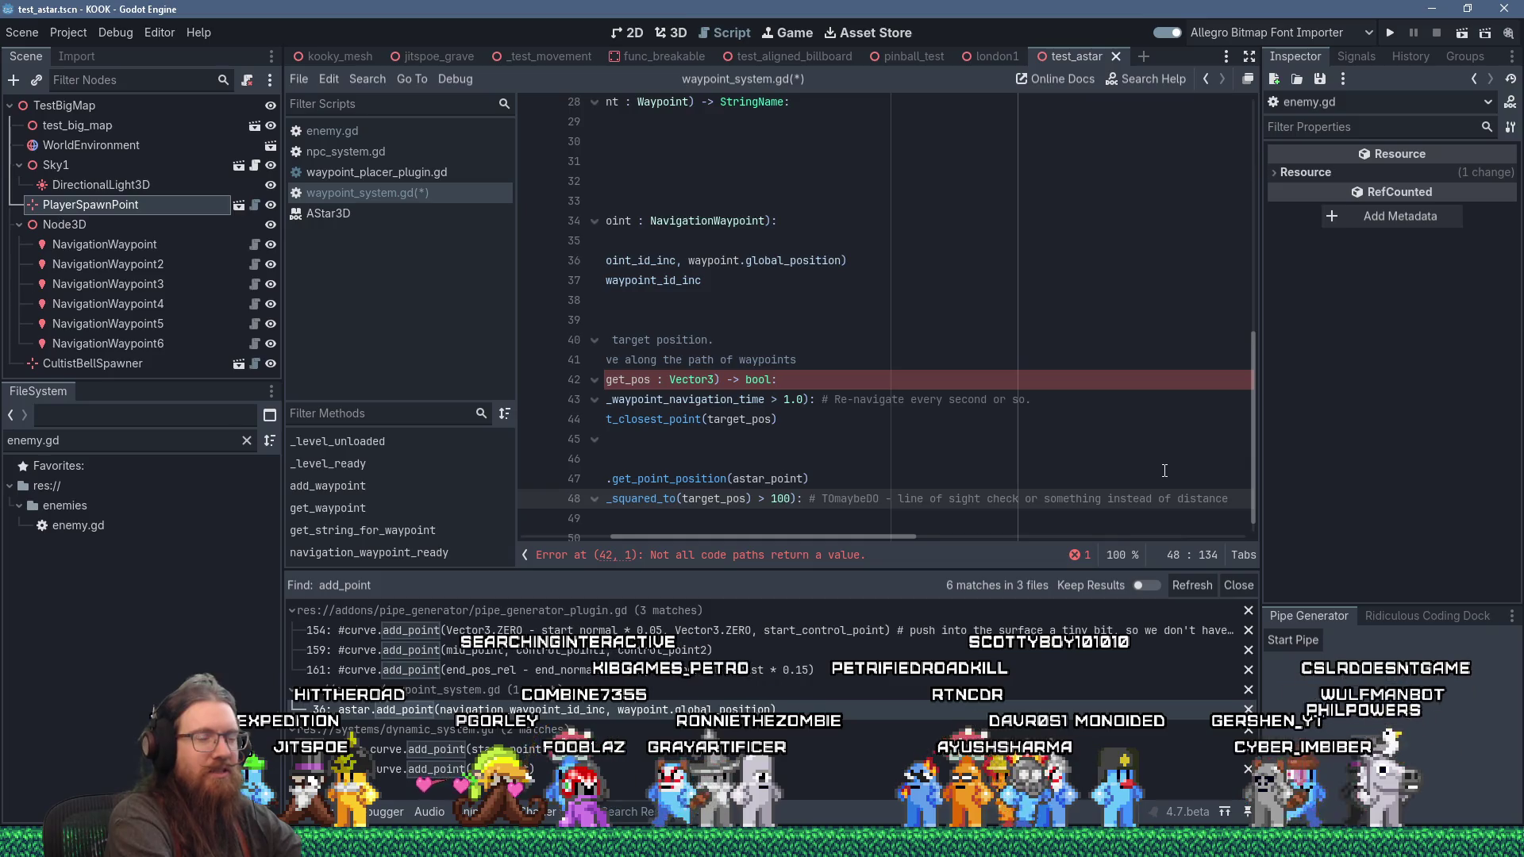
key("Down")
key("Down")
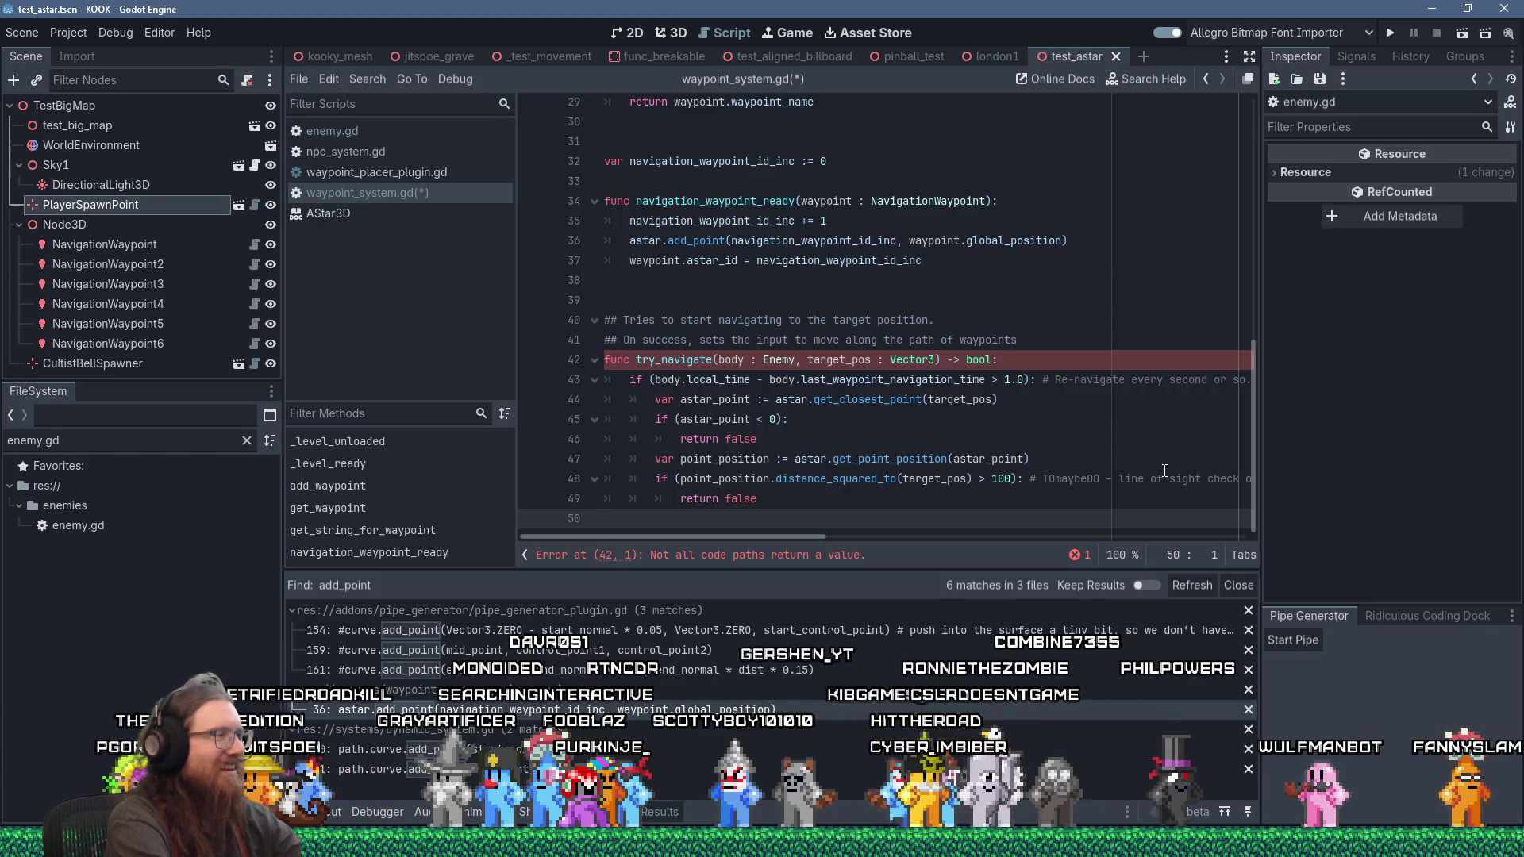
key("Left")
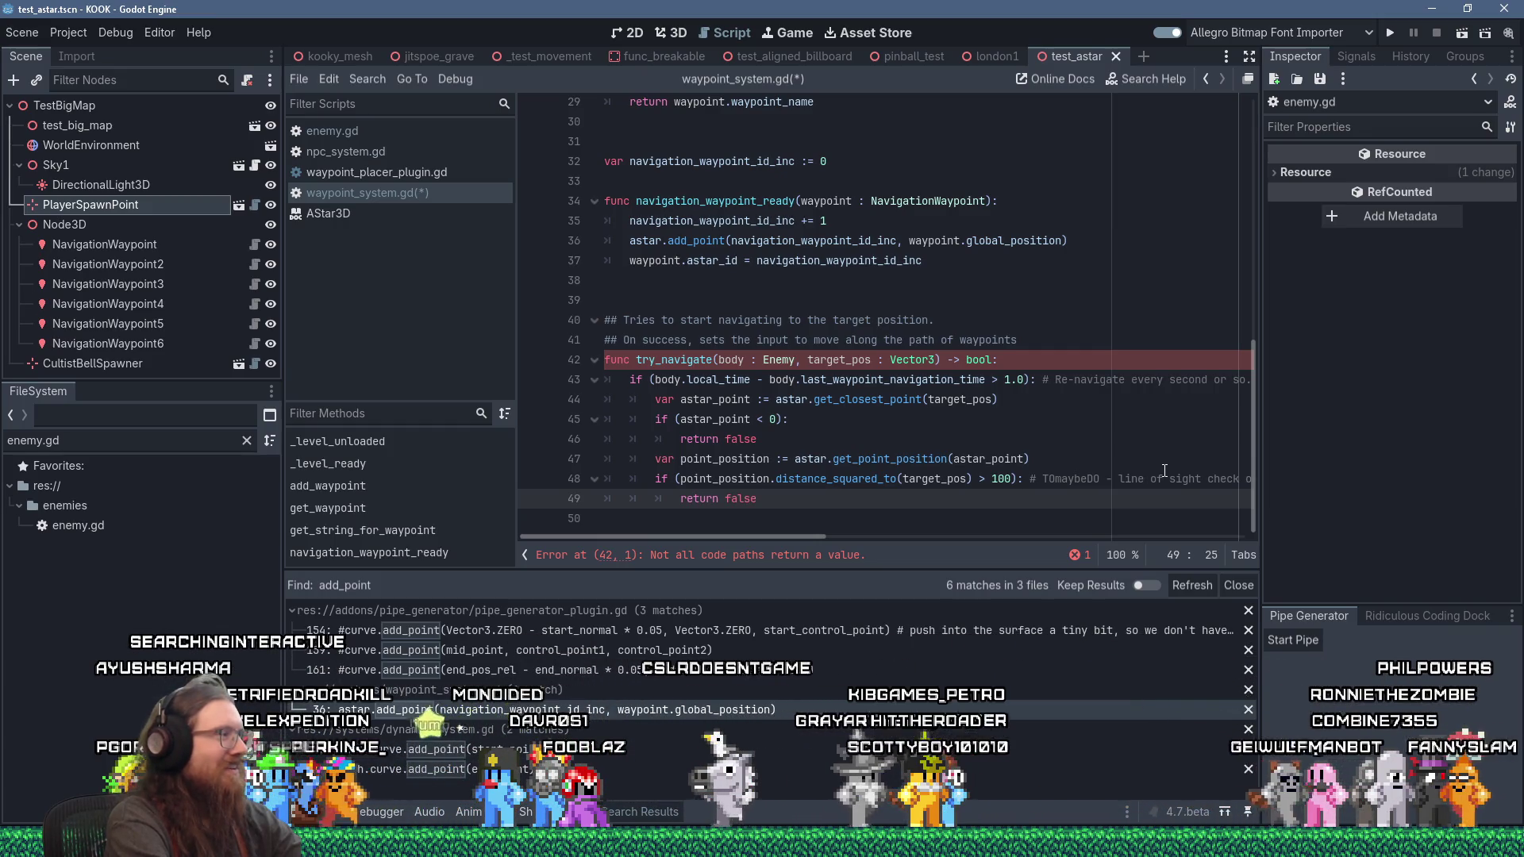
key("Down")
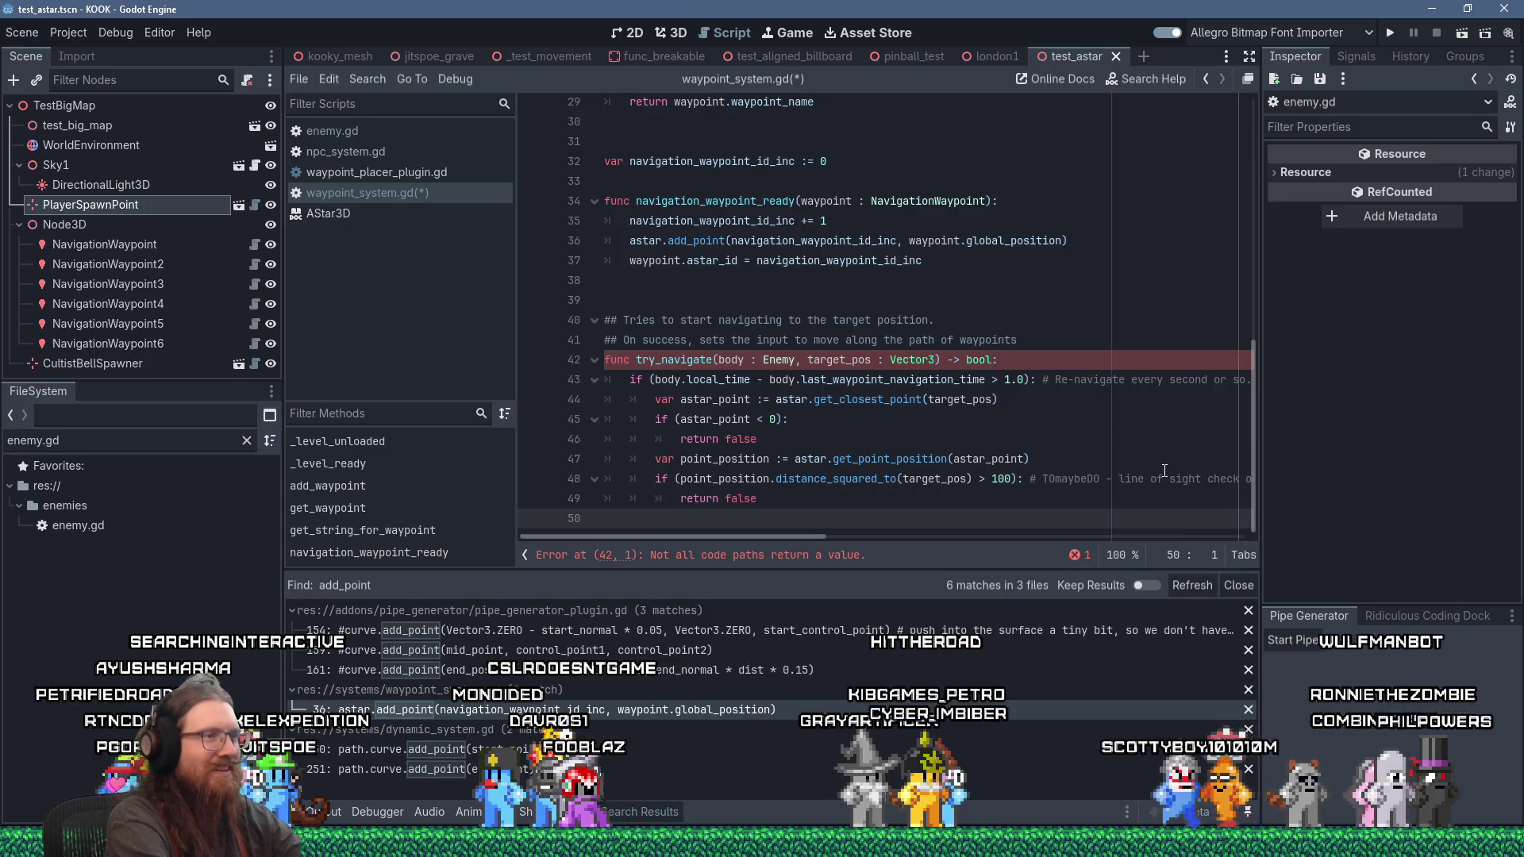
key("Tab")
key("Tab")
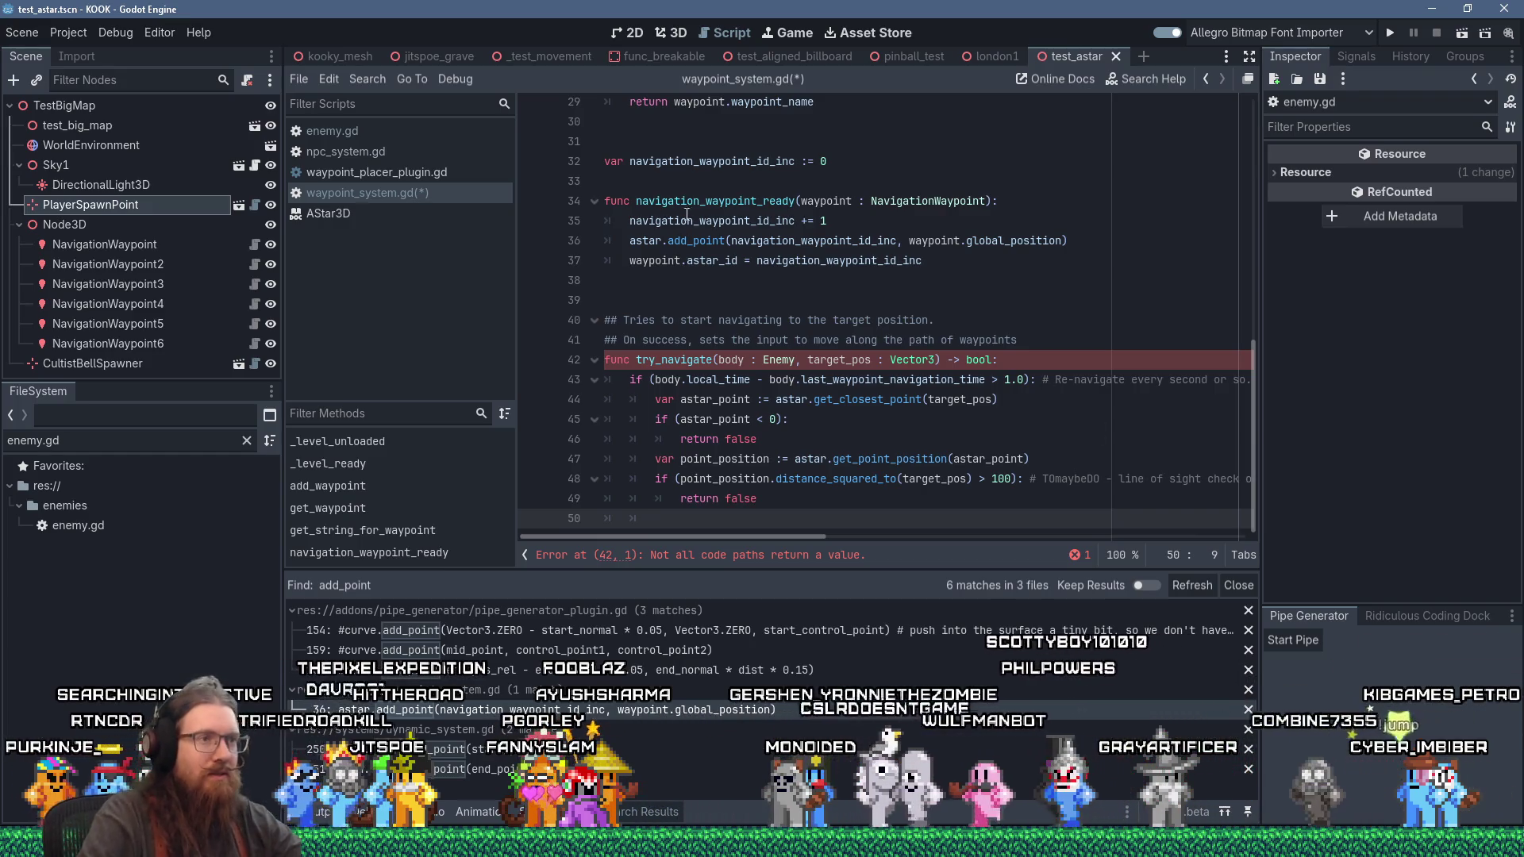
Step: Open the AStar3D class reference, scroll through its methods, and search the page for 'closest'
left_click(870, 401, "ctrl")
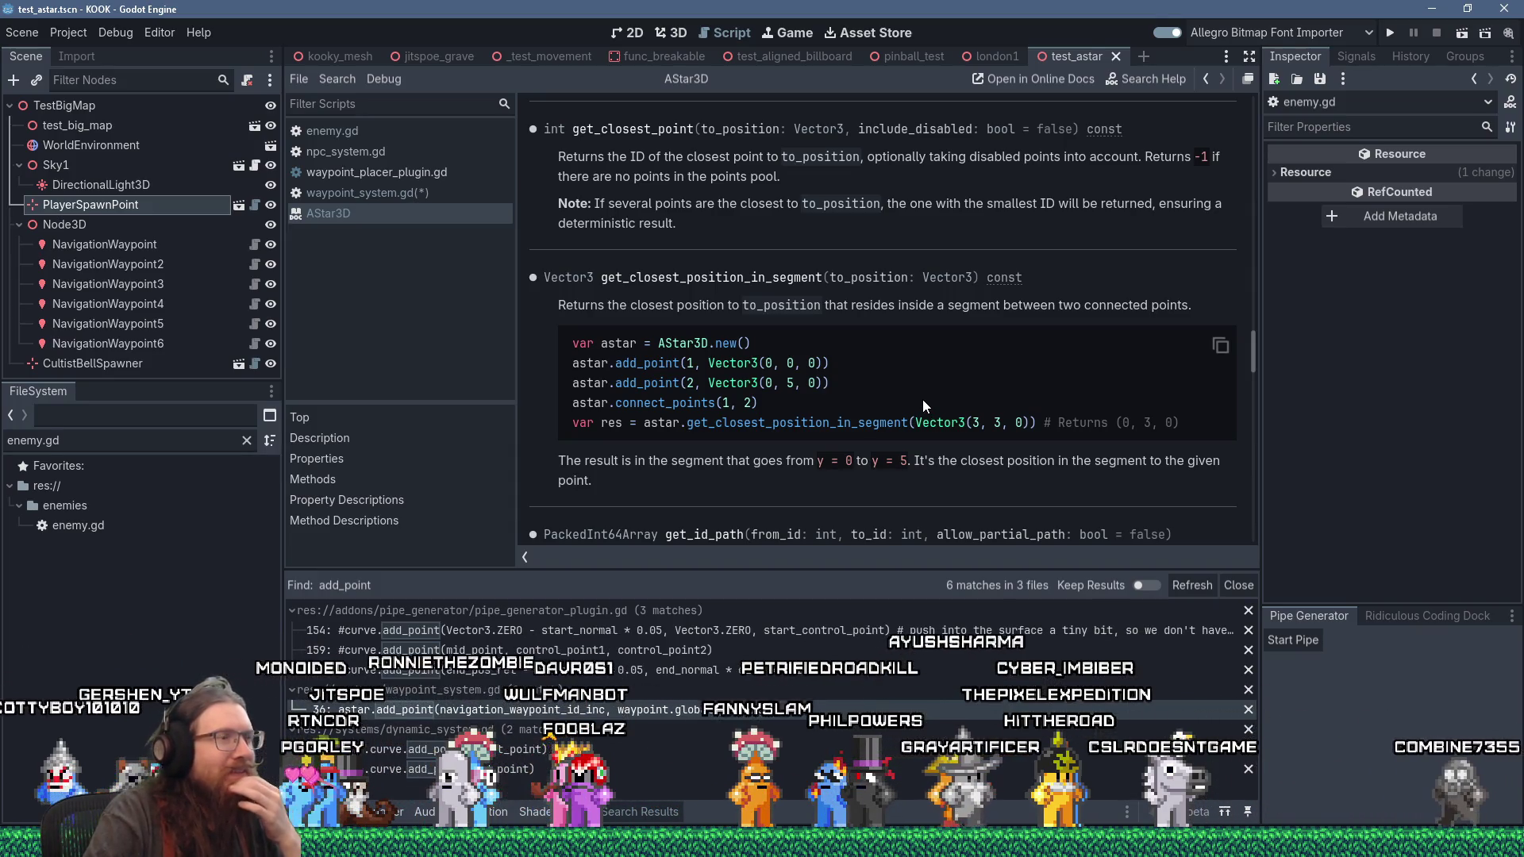
scroll(922, 399, "up", 4)
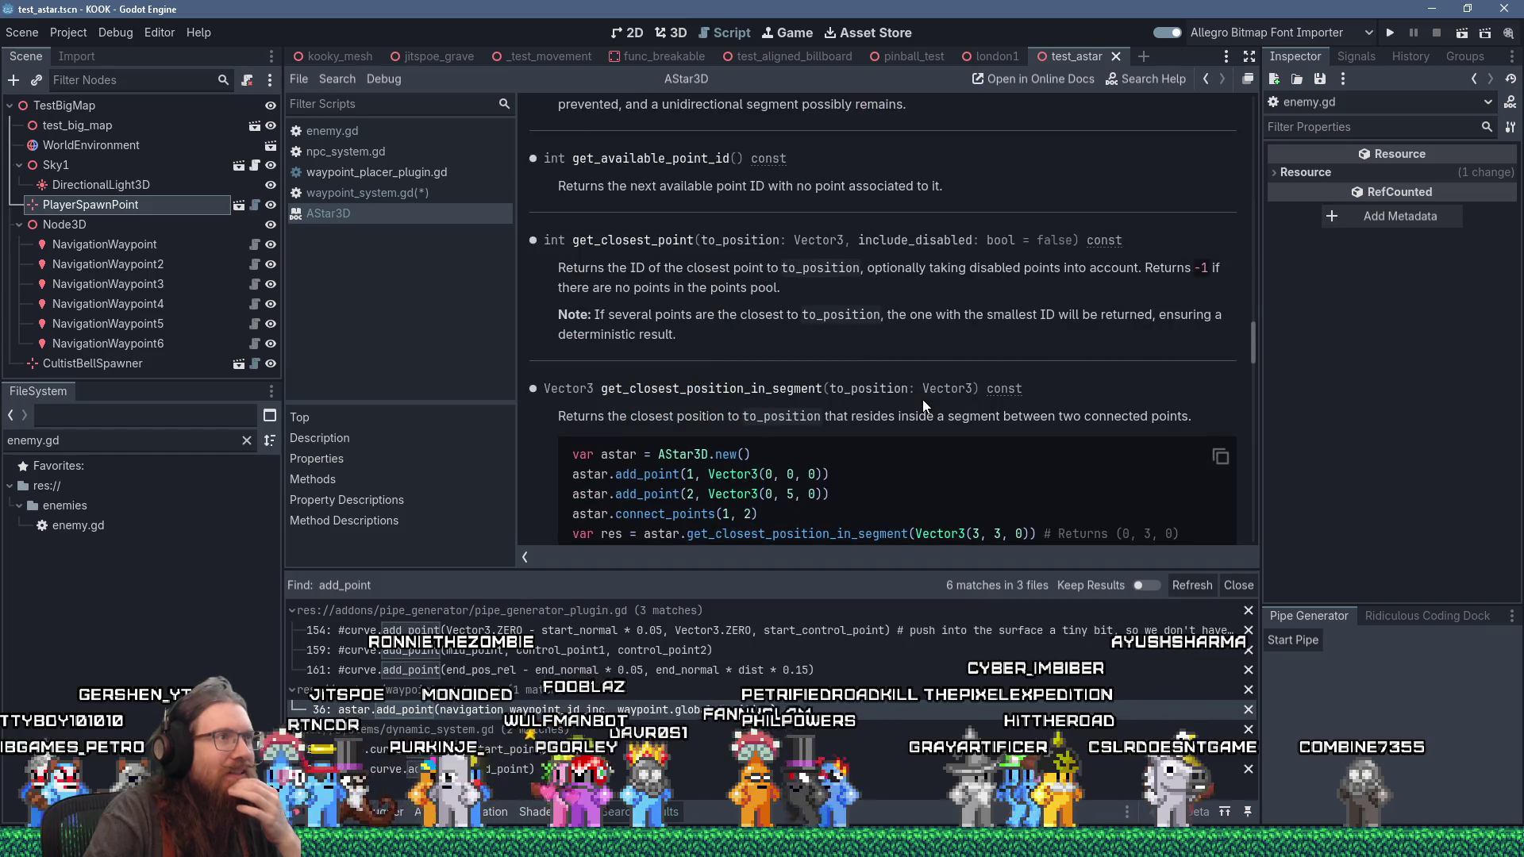
scroll(922, 398, "down", 8)
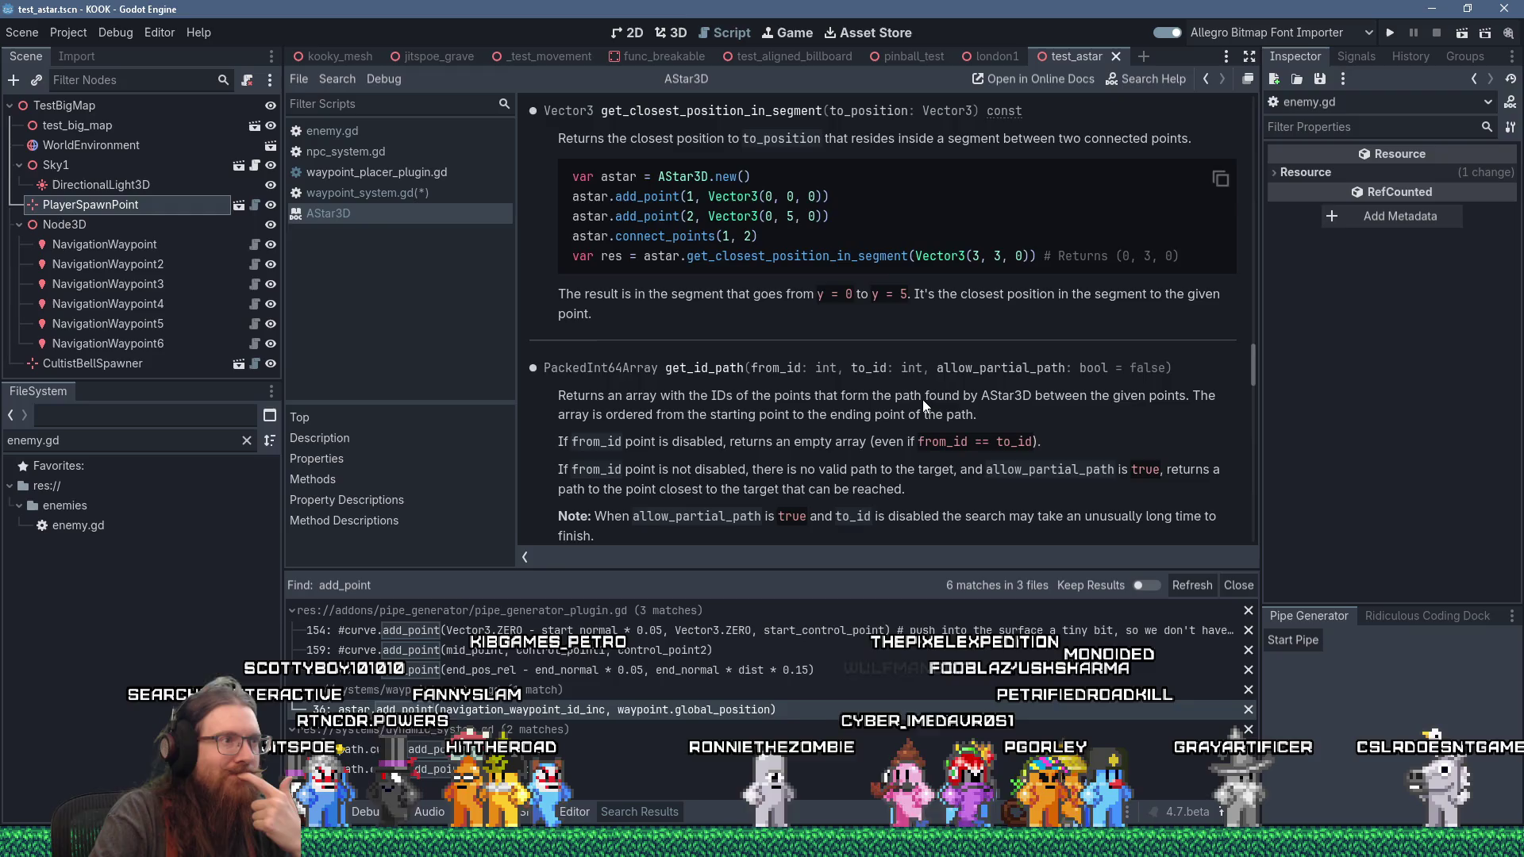
scroll(922, 401, "down", 3)
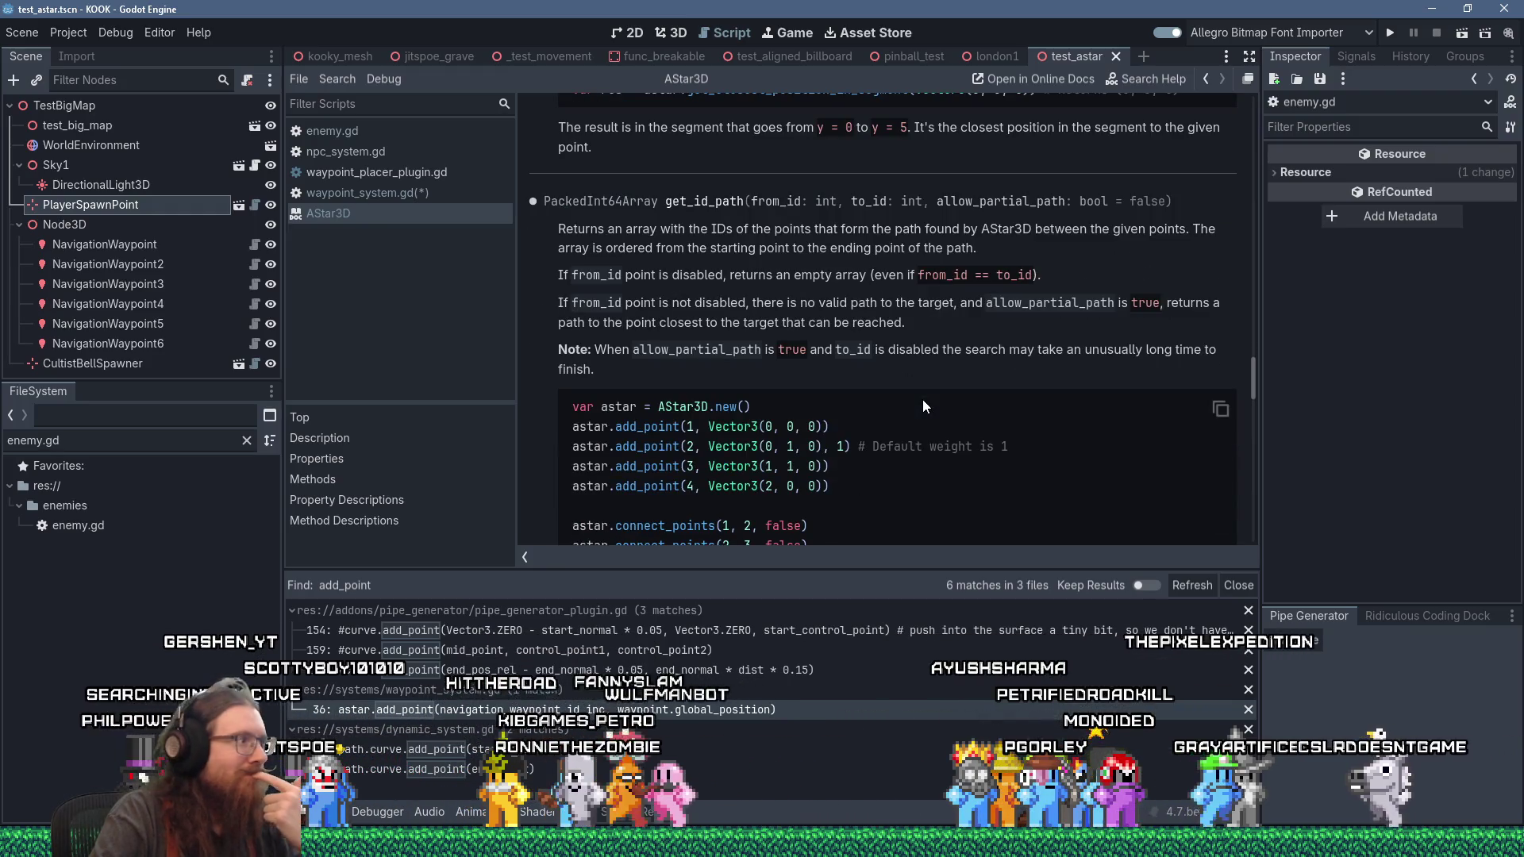
scroll(923, 405, "down", 7)
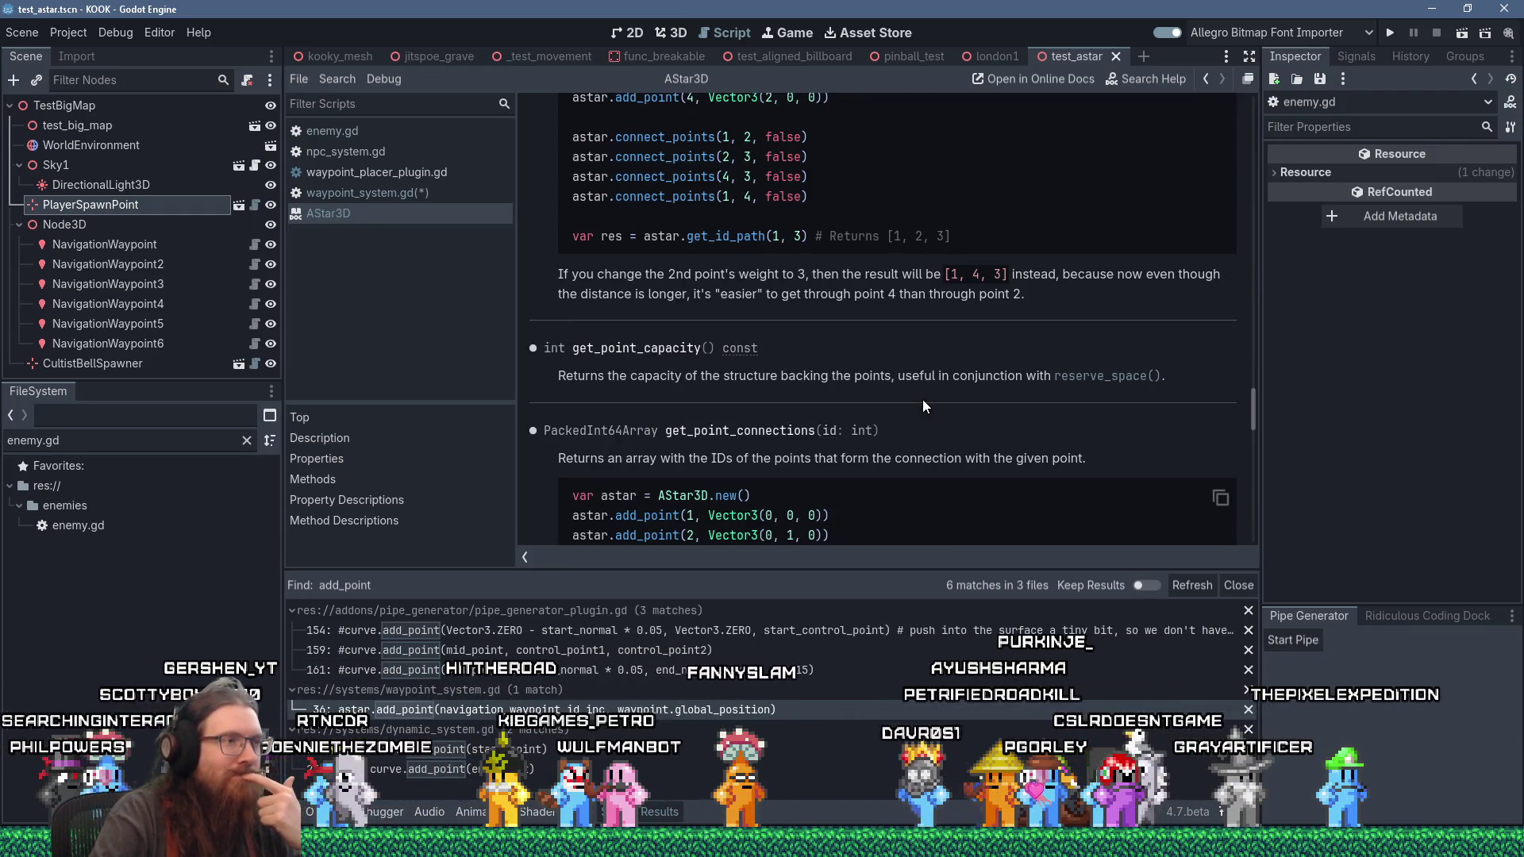
scroll(923, 398, "down", 3)
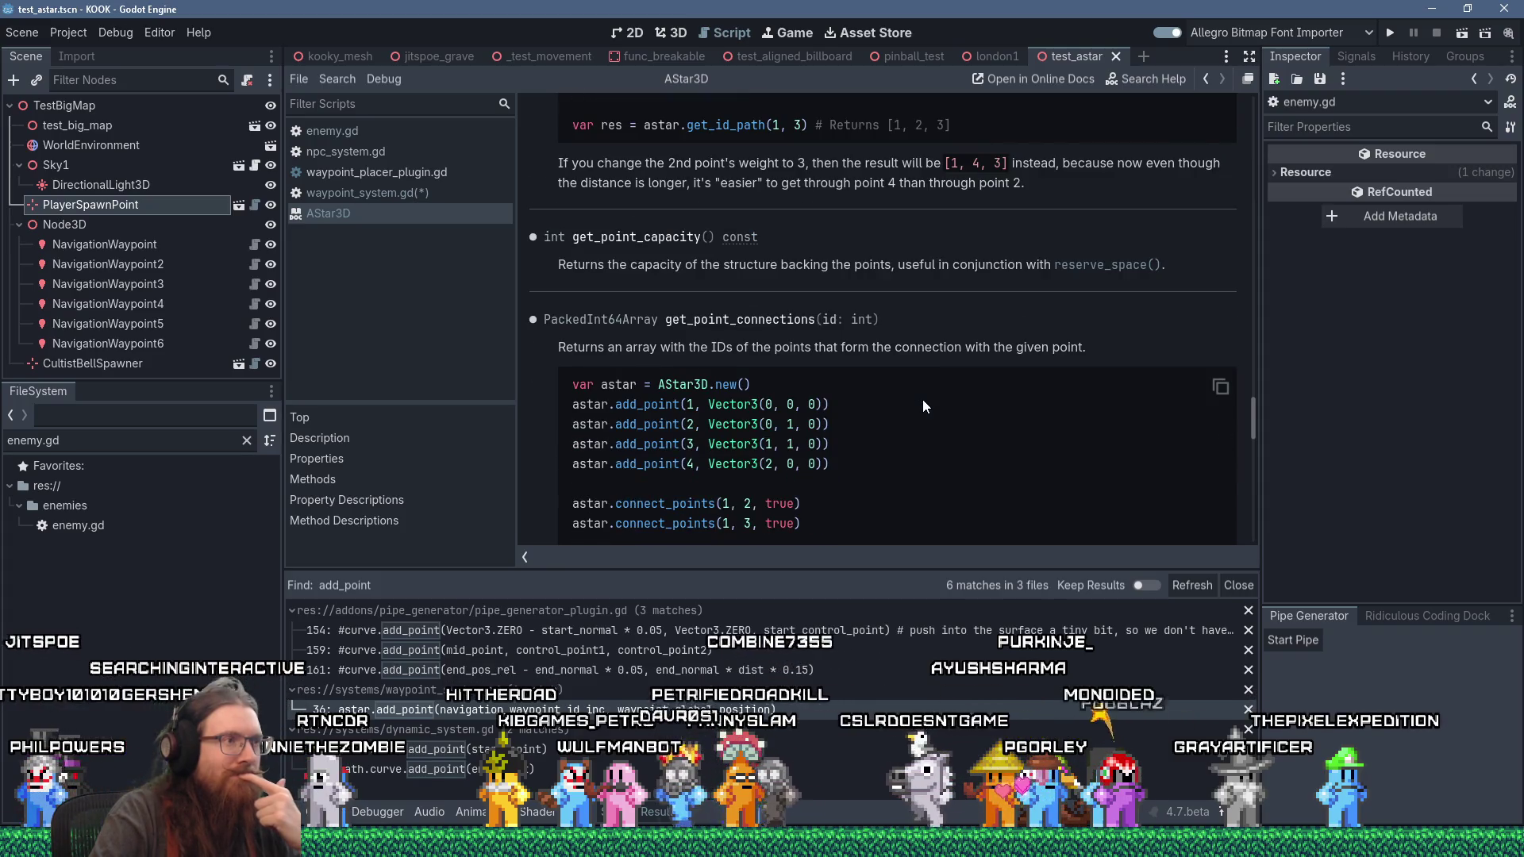
scroll(922, 399, "down", 2)
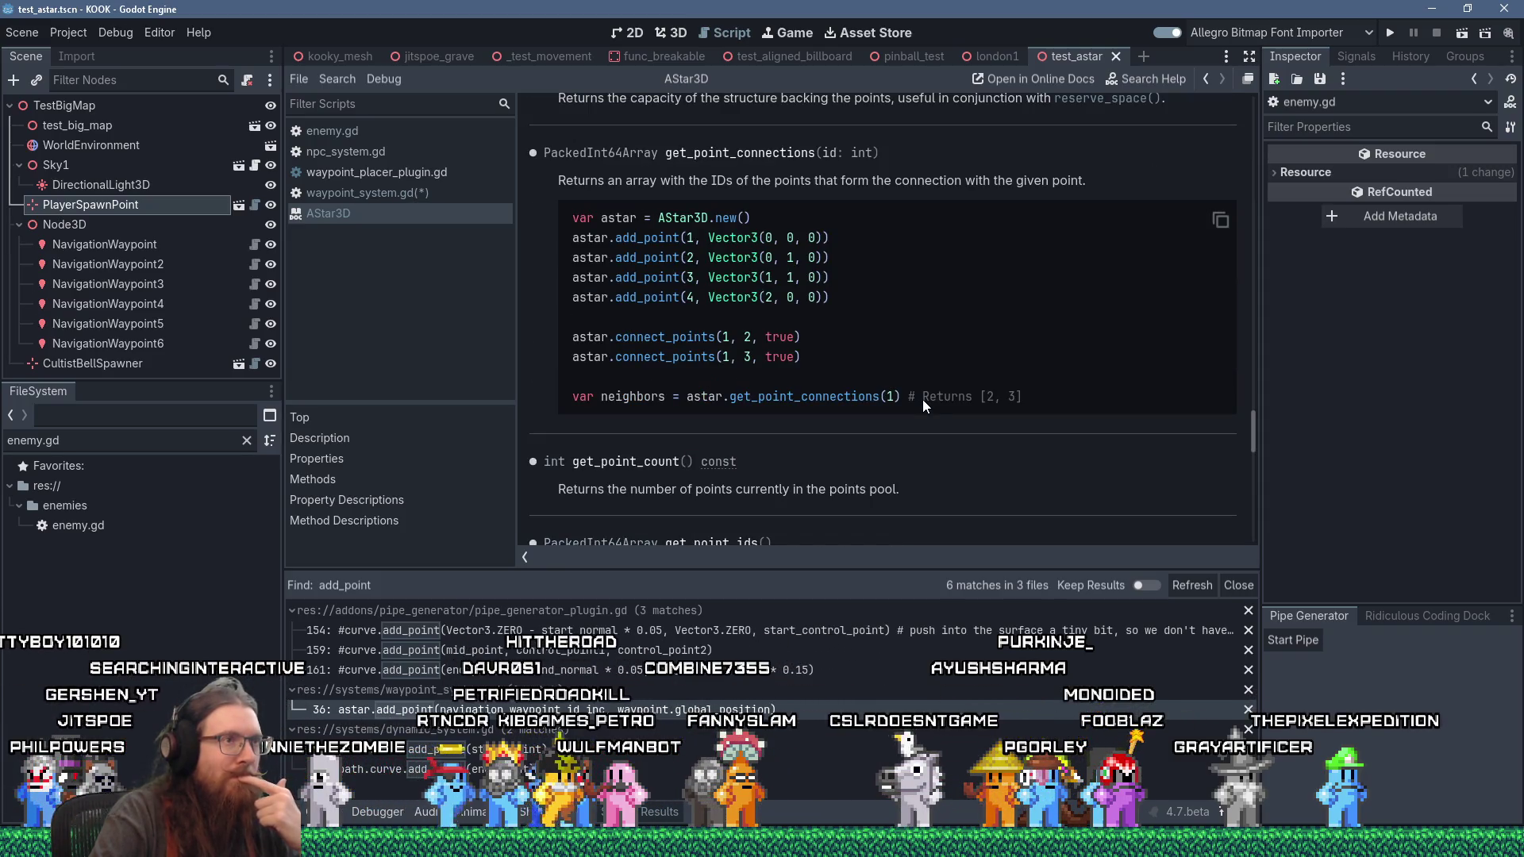
scroll(922, 398, "down", 2)
scroll(923, 398, "down", 2)
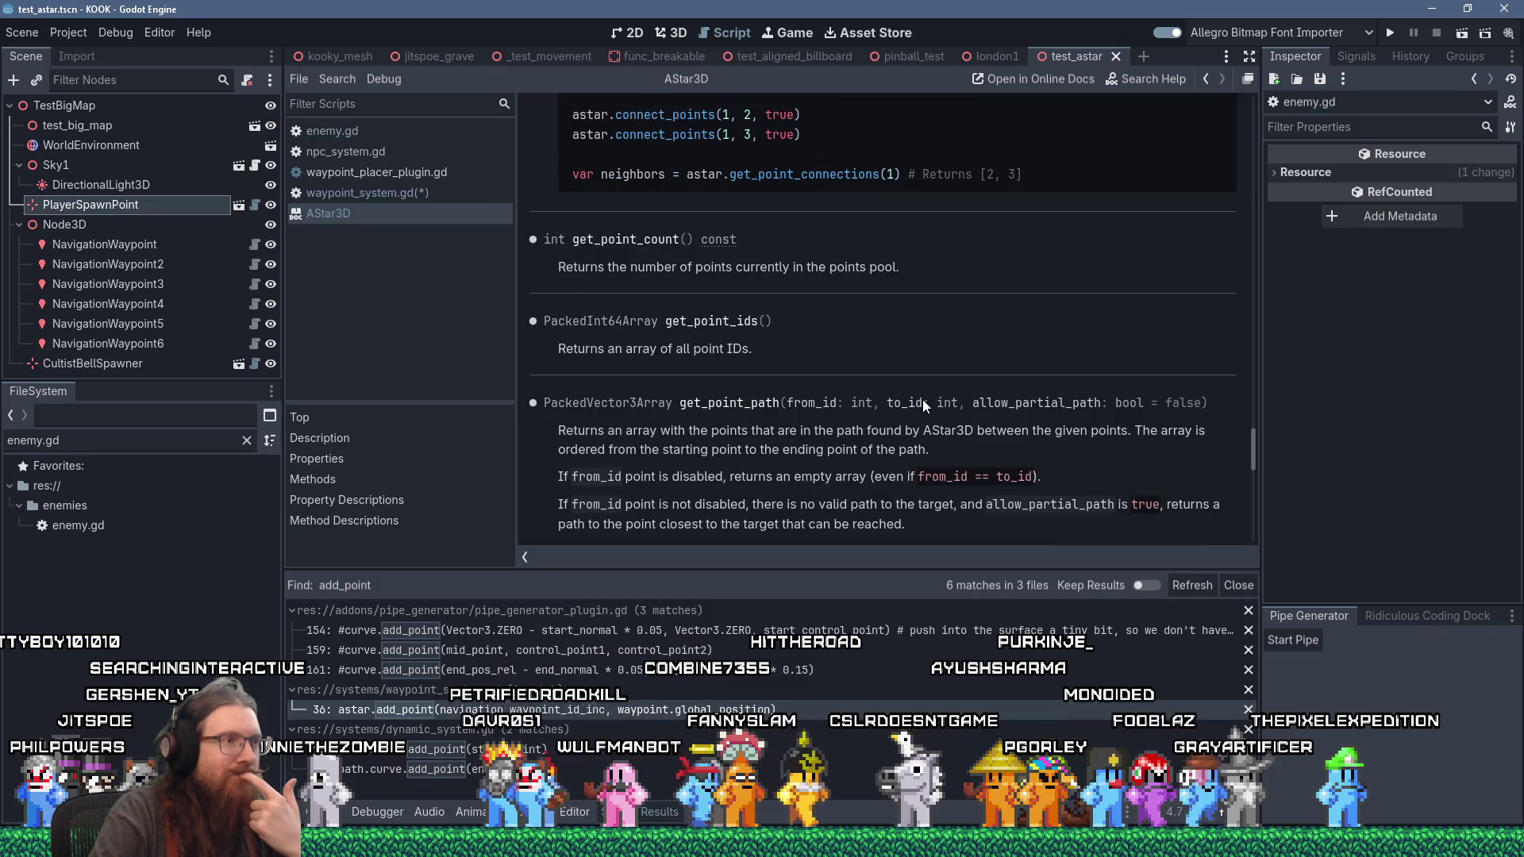
scroll(922, 399, "down", 2)
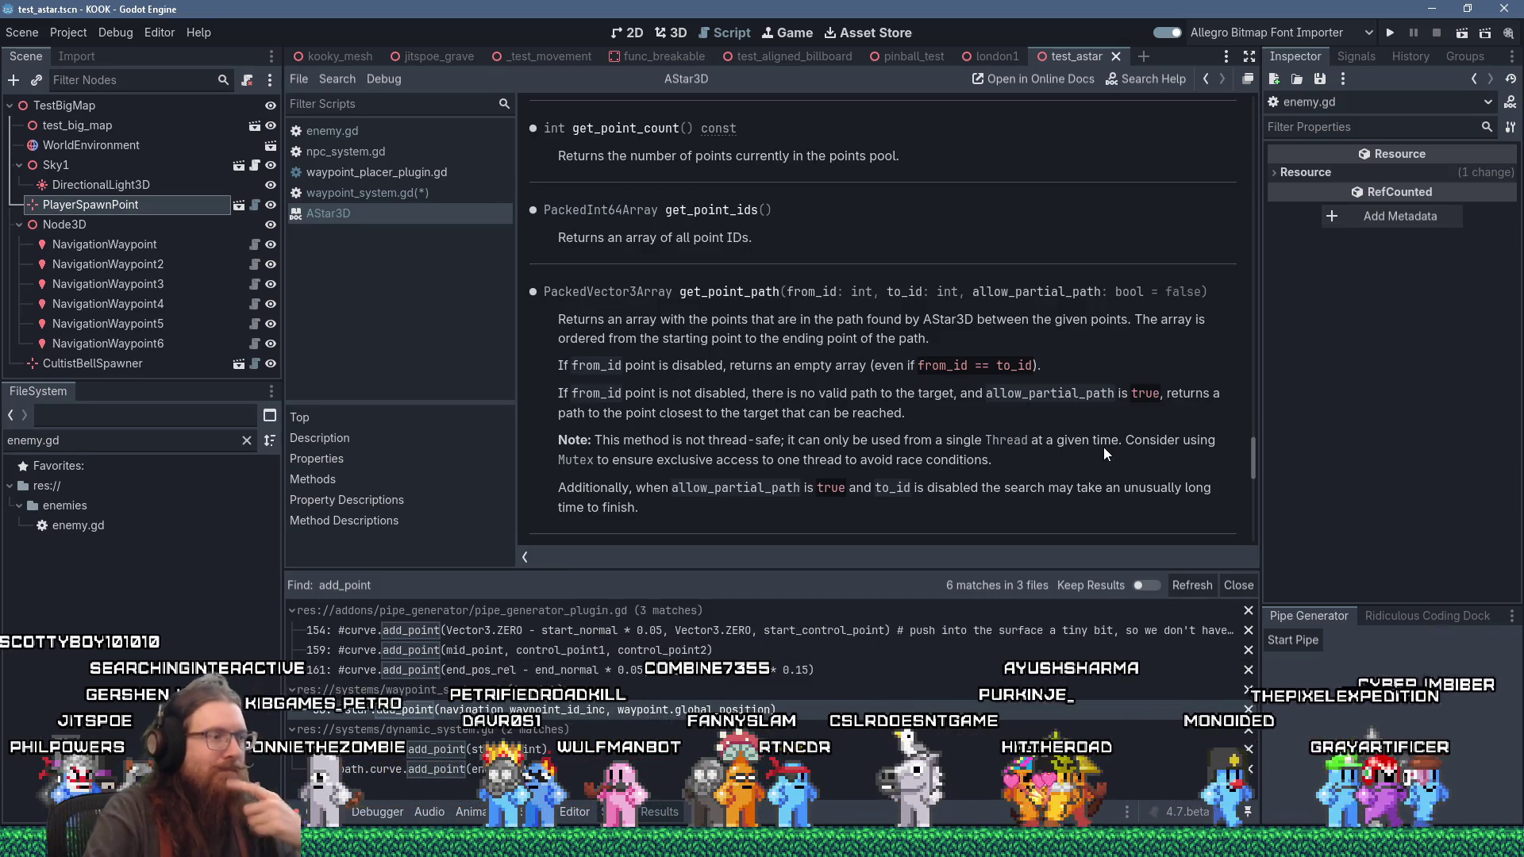
key("ctrl+f")
type("cl")
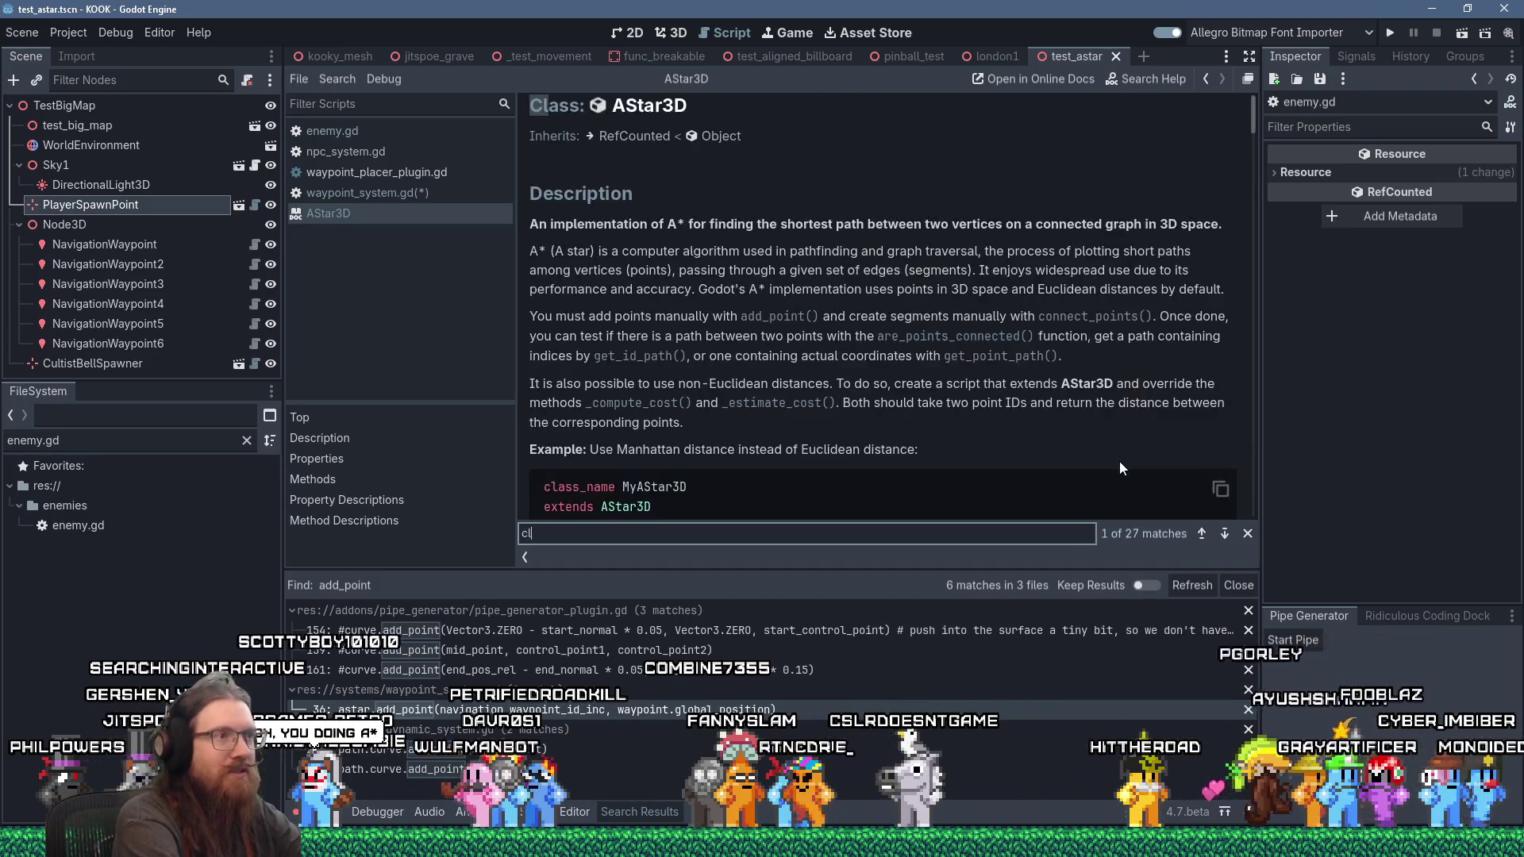
type("osest")
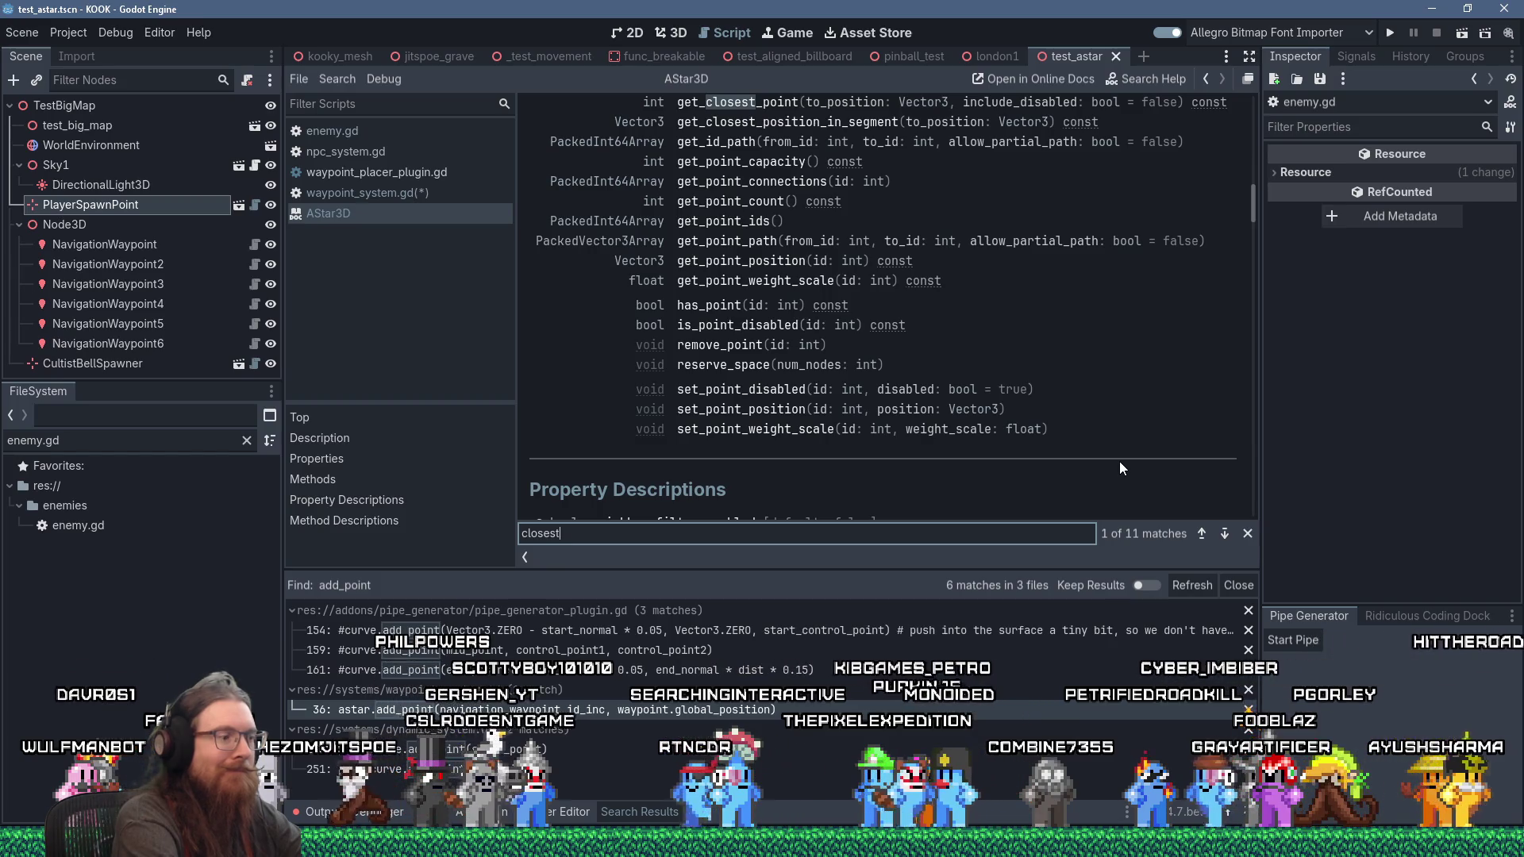
Step: Step through the 'closest' matches in the AStar3D docs to get_id_path, then switch to Paint
key("Return")
key("Return")
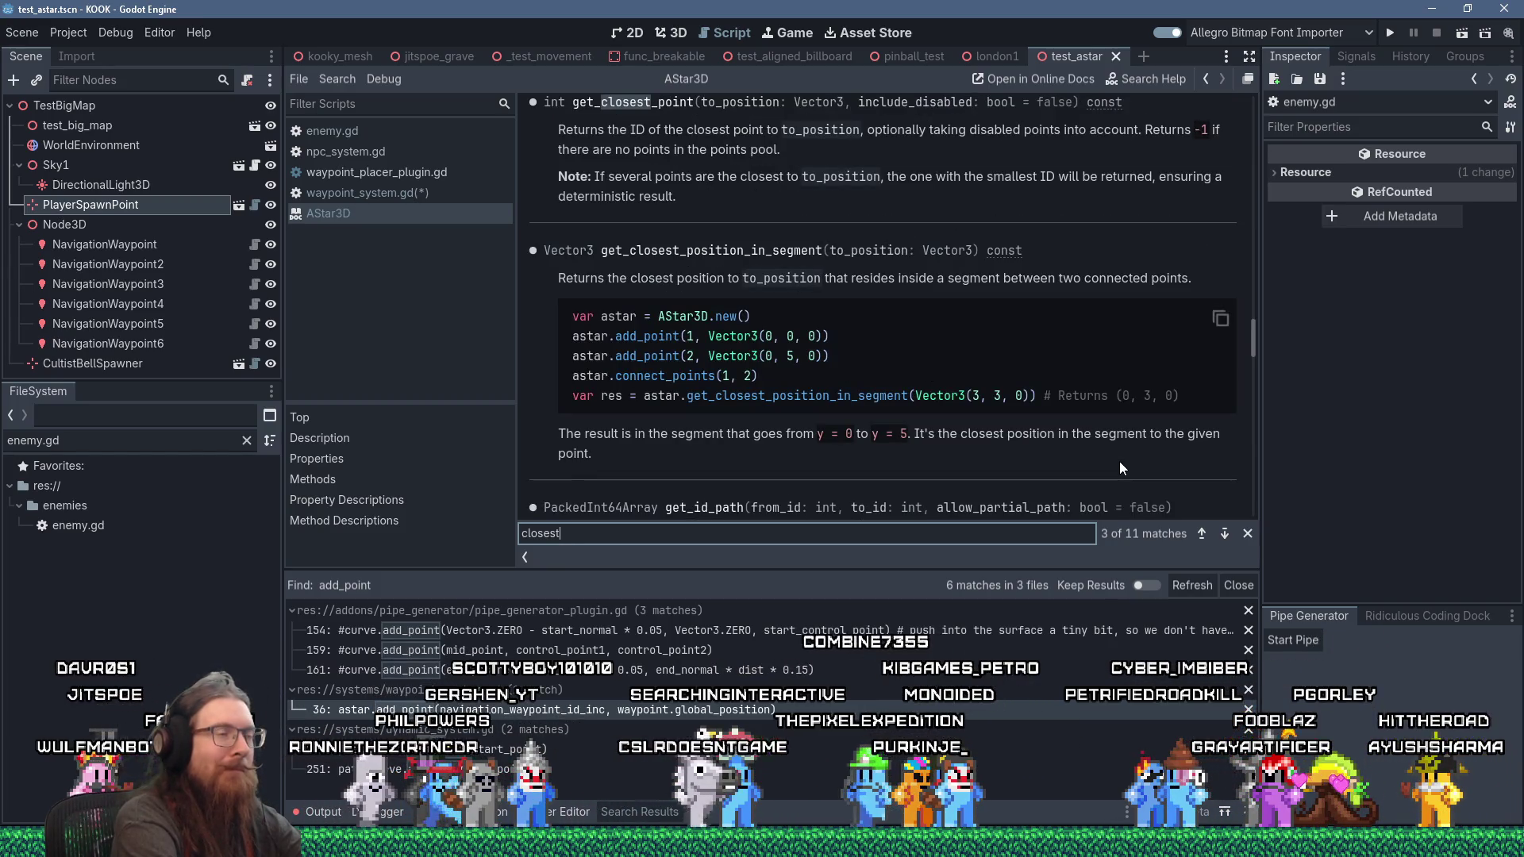
key("Return")
key("Return")
key("Return")
key("Return")
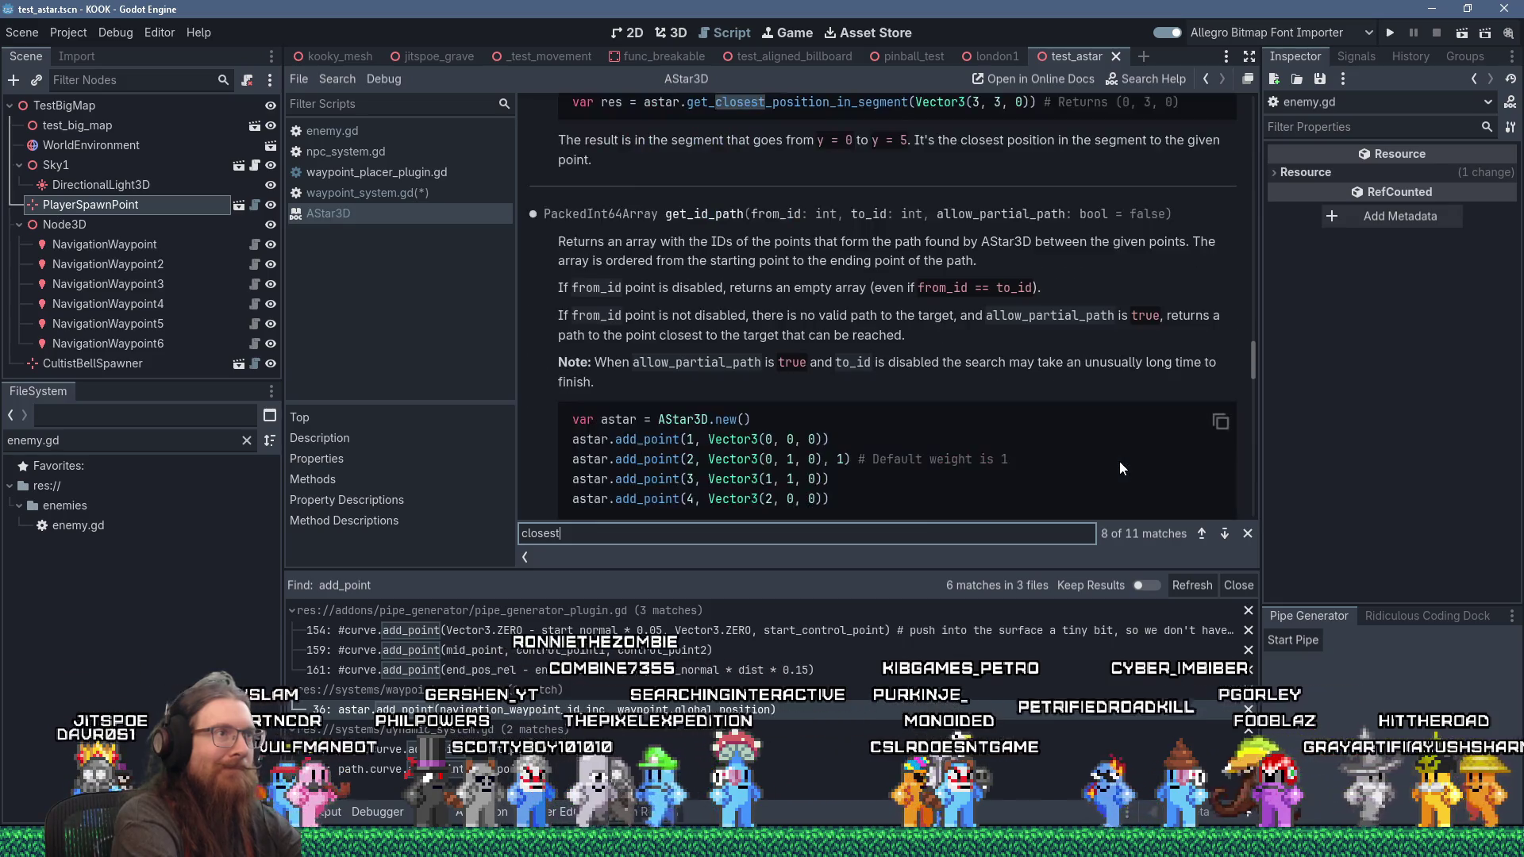
key("alt+Tab")
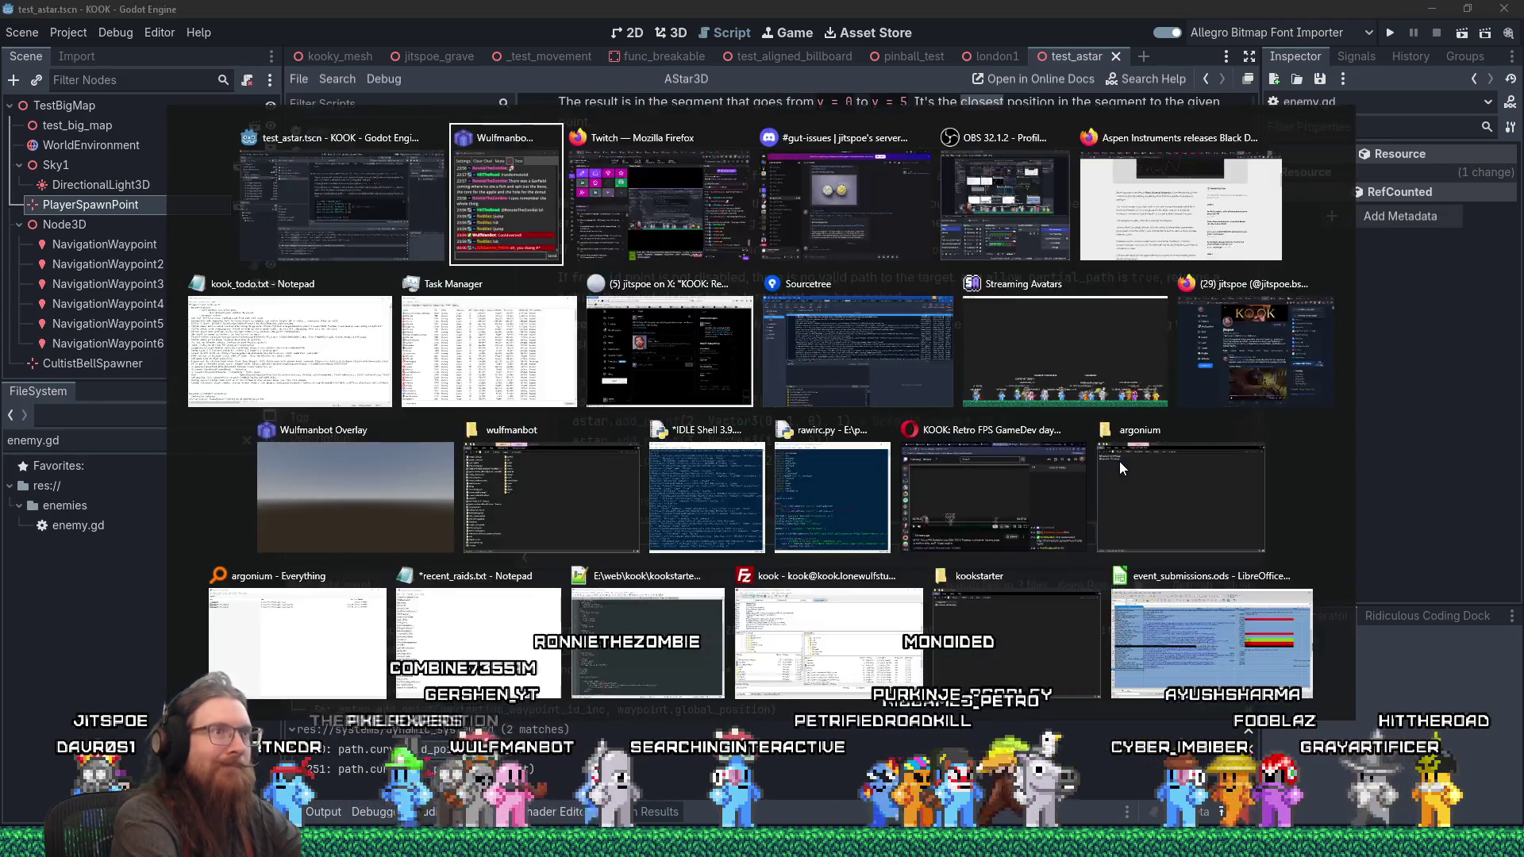
key("Escape")
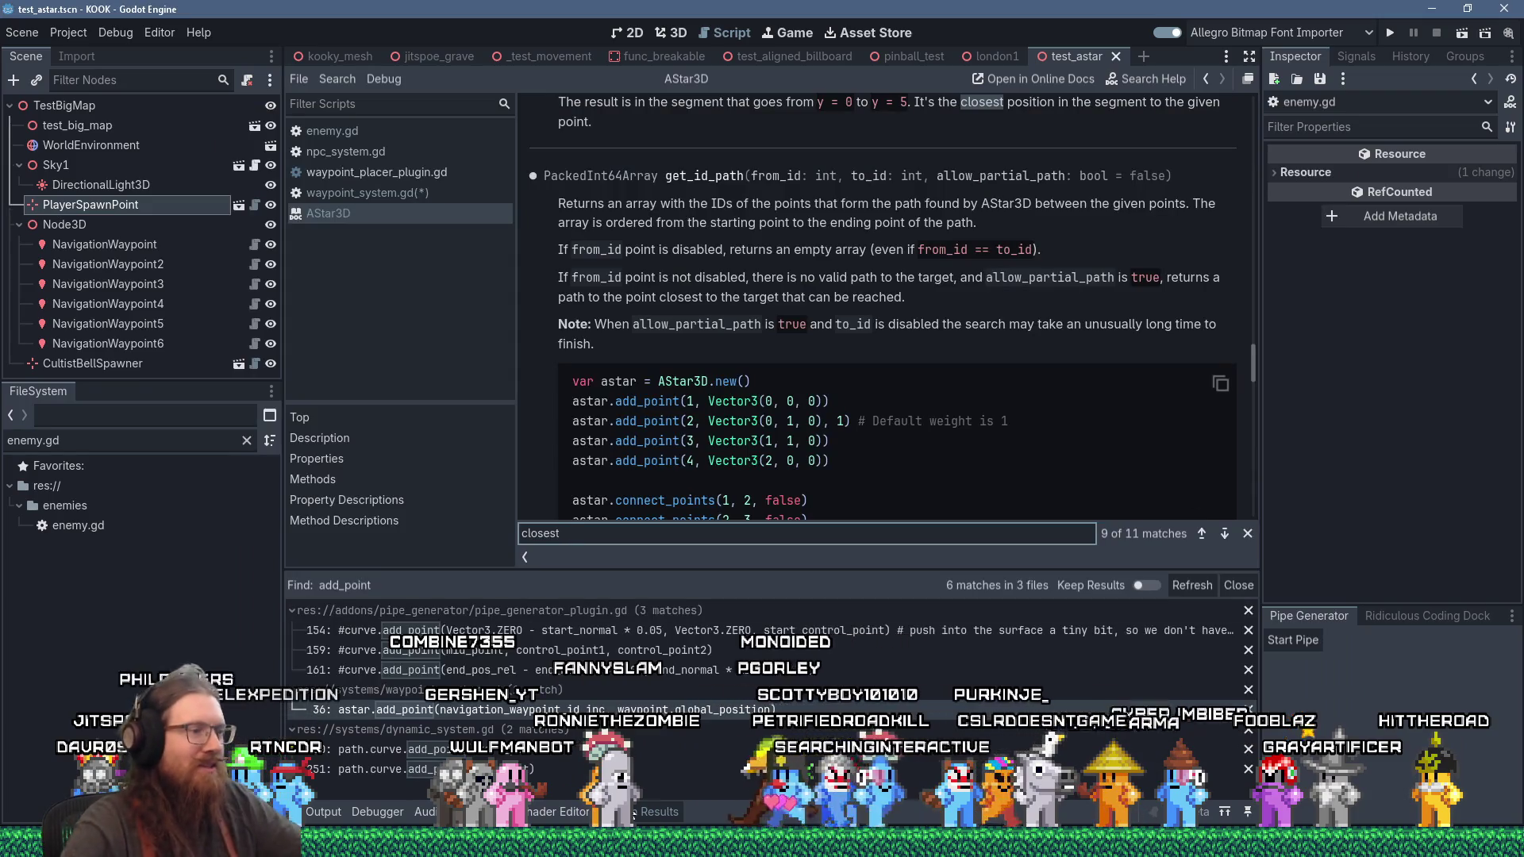
key("alt+Tab")
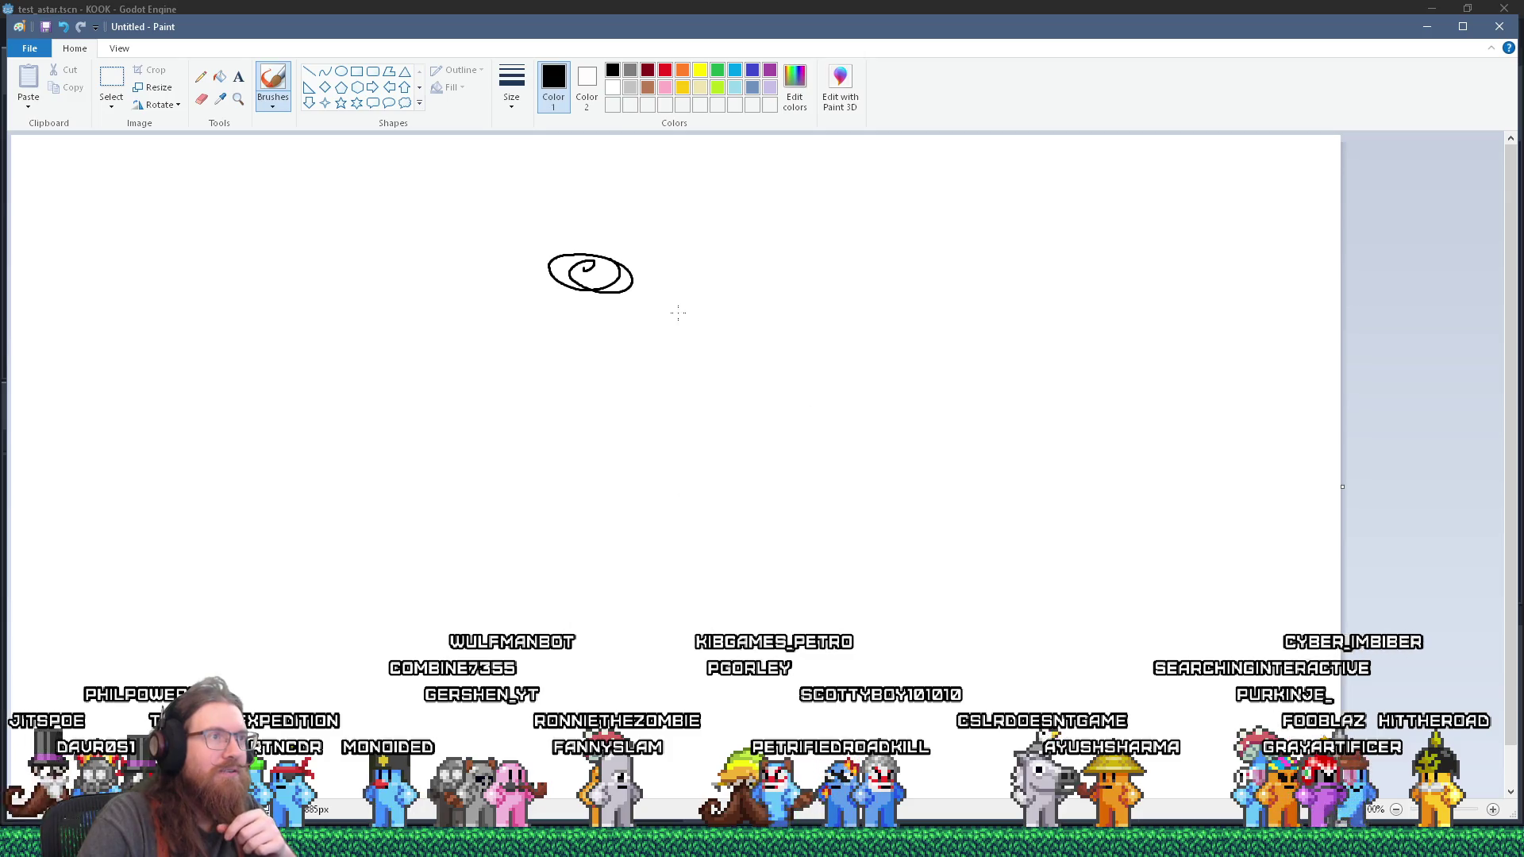
Step: Sketch paths between three nodes, mark the closest point, and label the nodes 0, 1 and 2
mouse_move(635, 279)
left_mouse_down()
mouse_move(929, 381)
mouse_move(906, 406)
left_mouse_up()
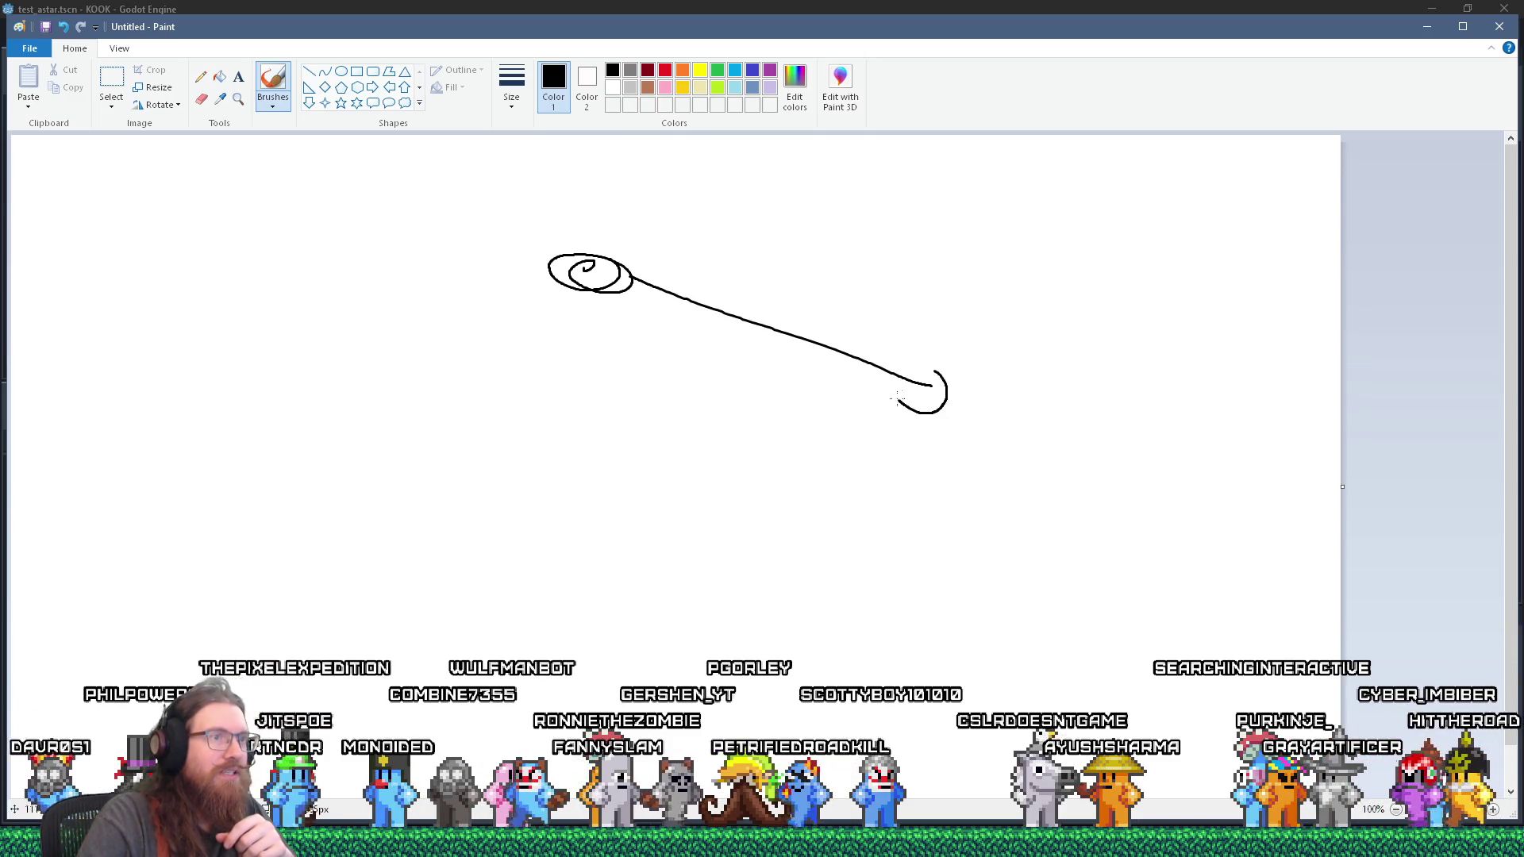
mouse_move(312, 462)
left_mouse_down()
mouse_move(337, 445)
mouse_move(933, 403)
left_mouse_up()
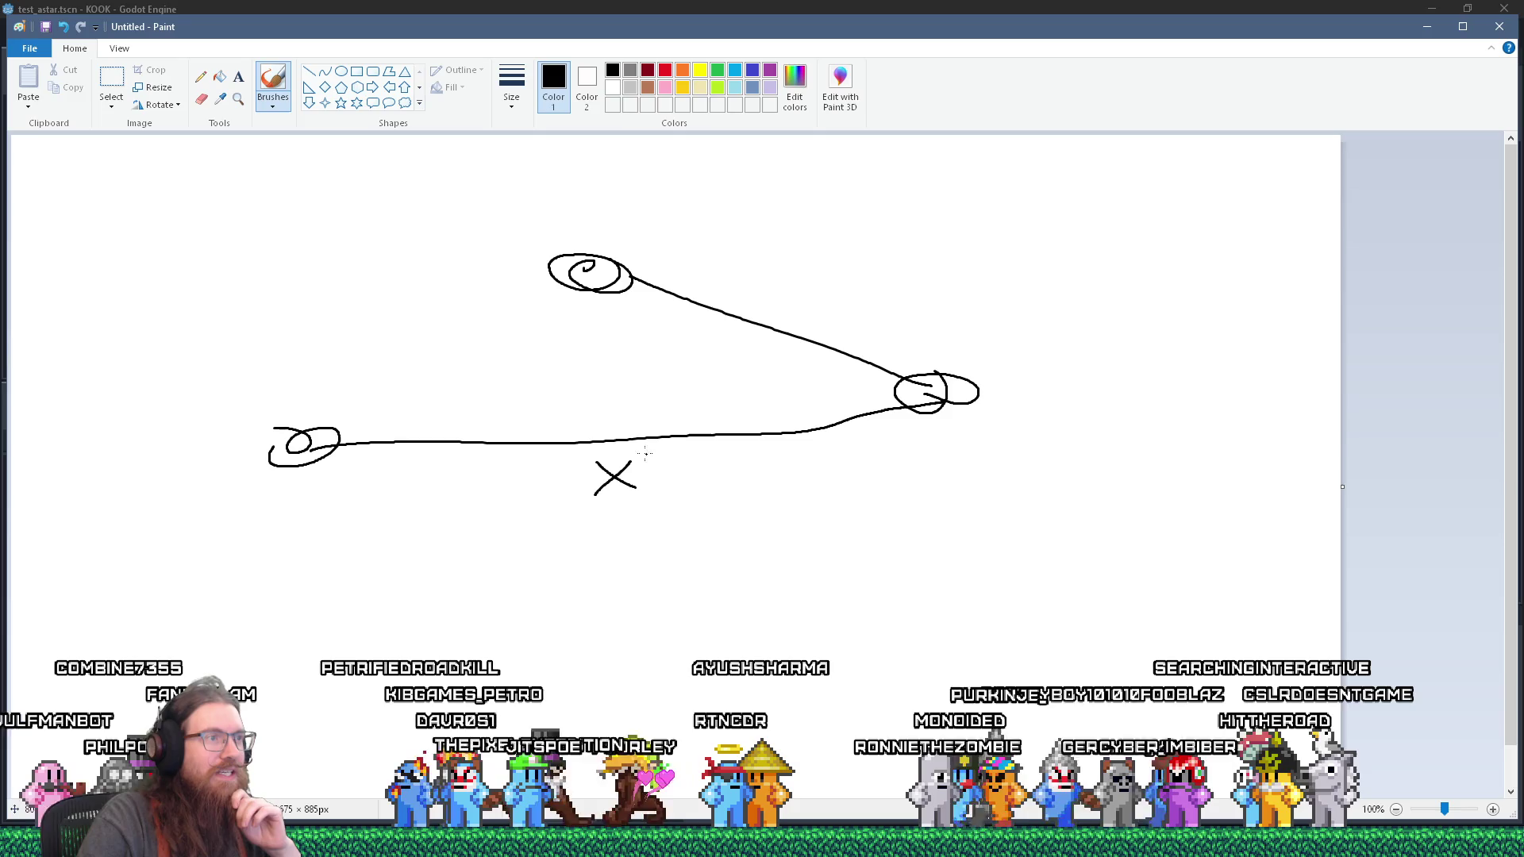
left_click_drag(607, 427, 613, 438)
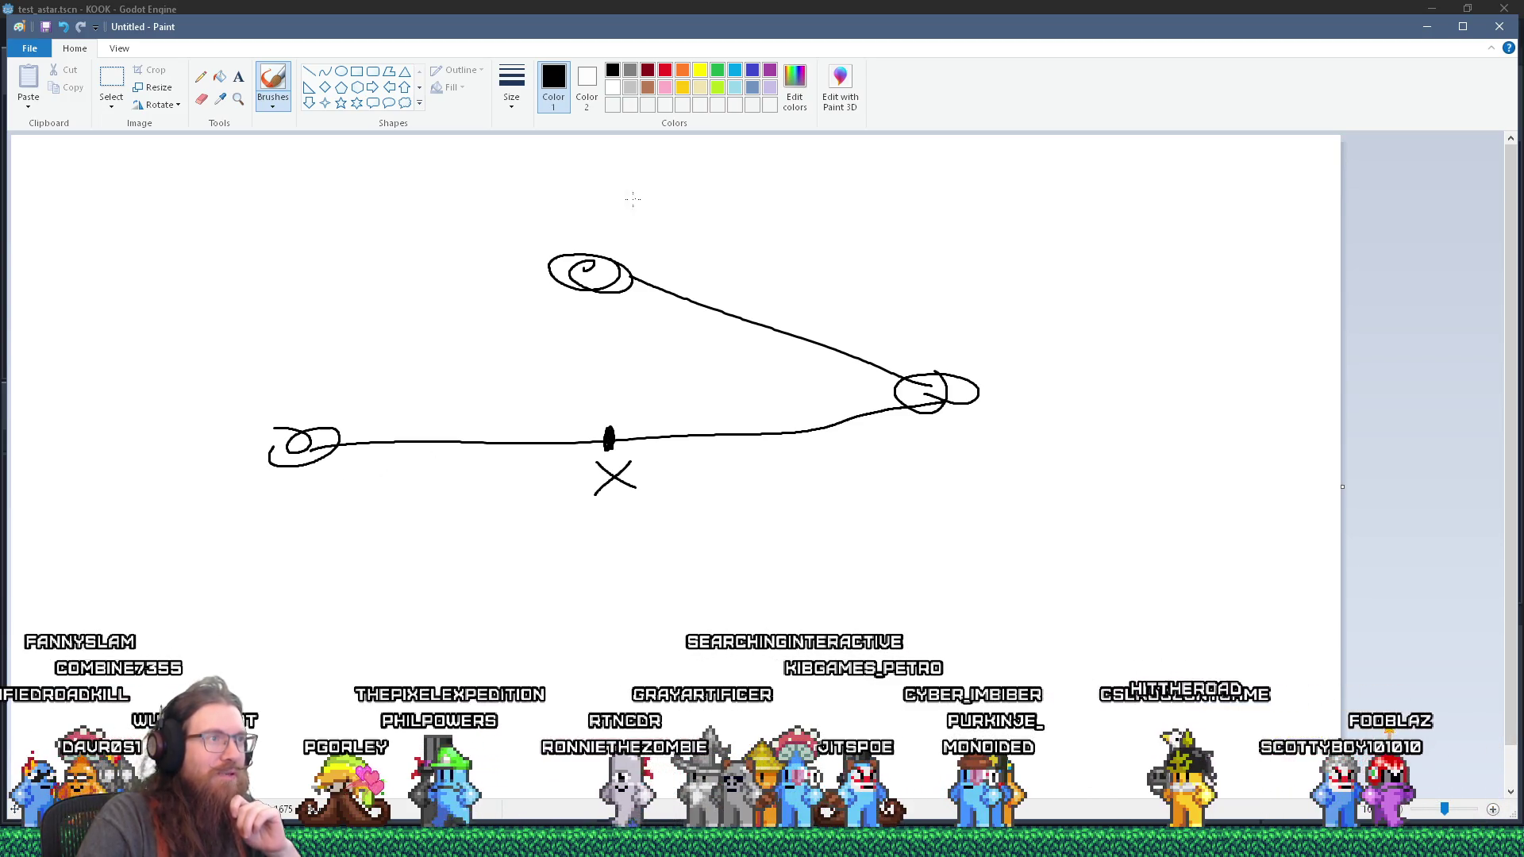
left_click_drag(595, 204, 600, 191)
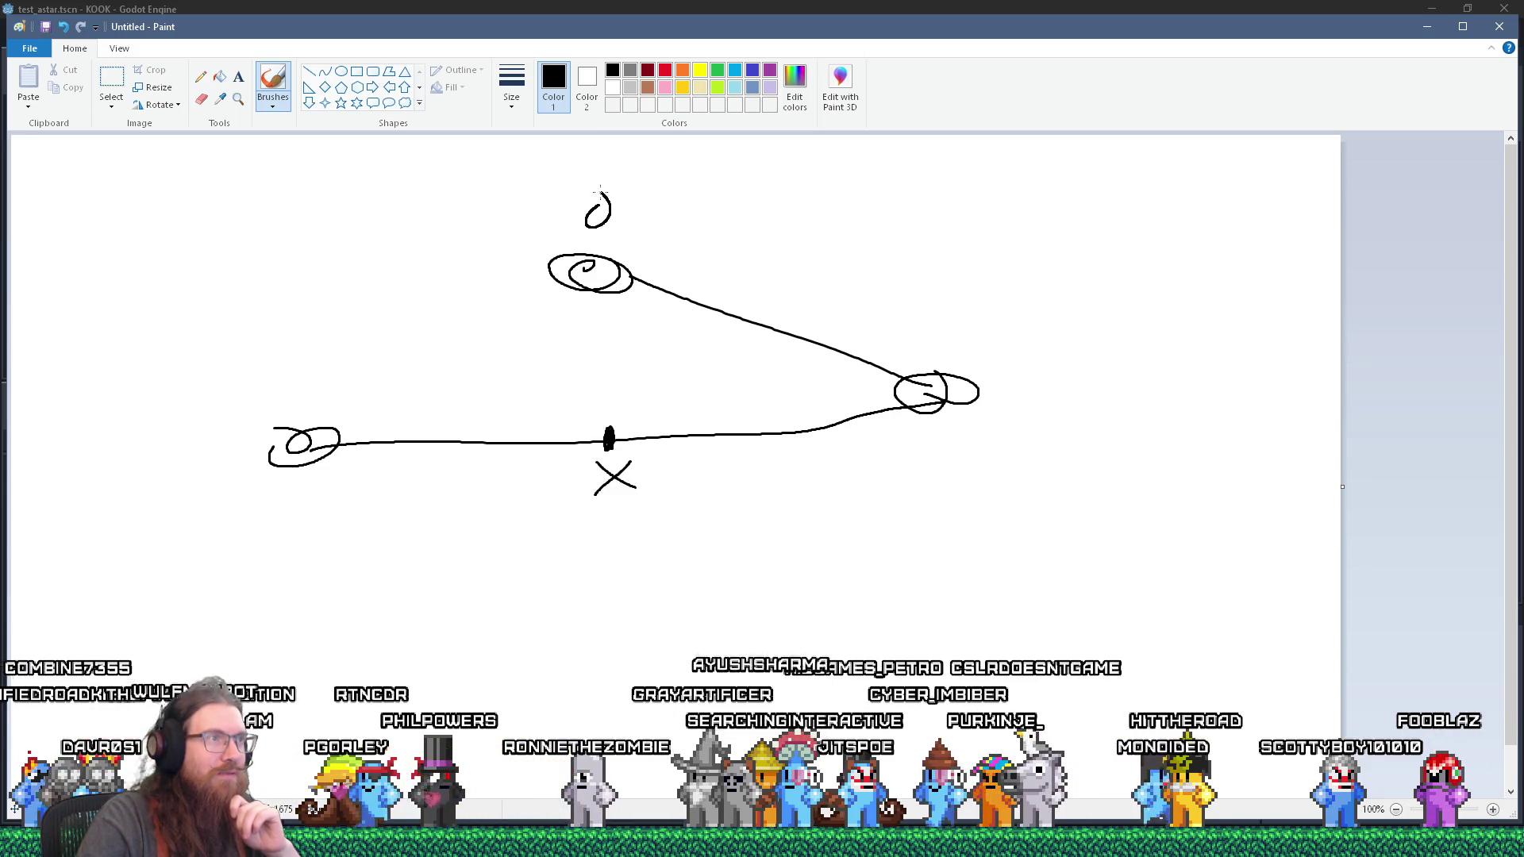
left_click_drag(308, 496, 356, 529)
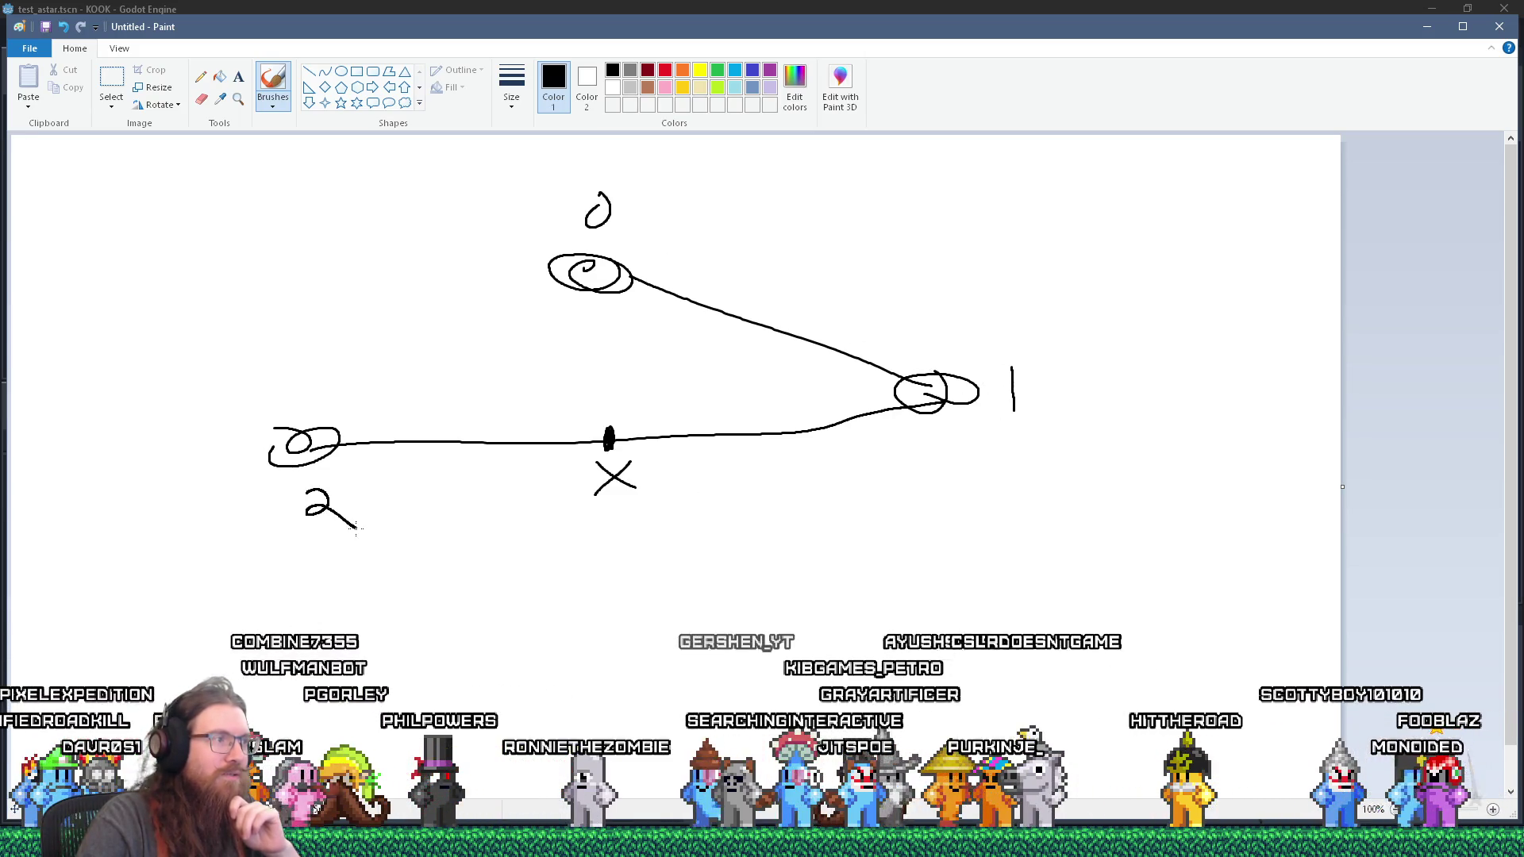
left_click_drag(814, 522, 817, 562)
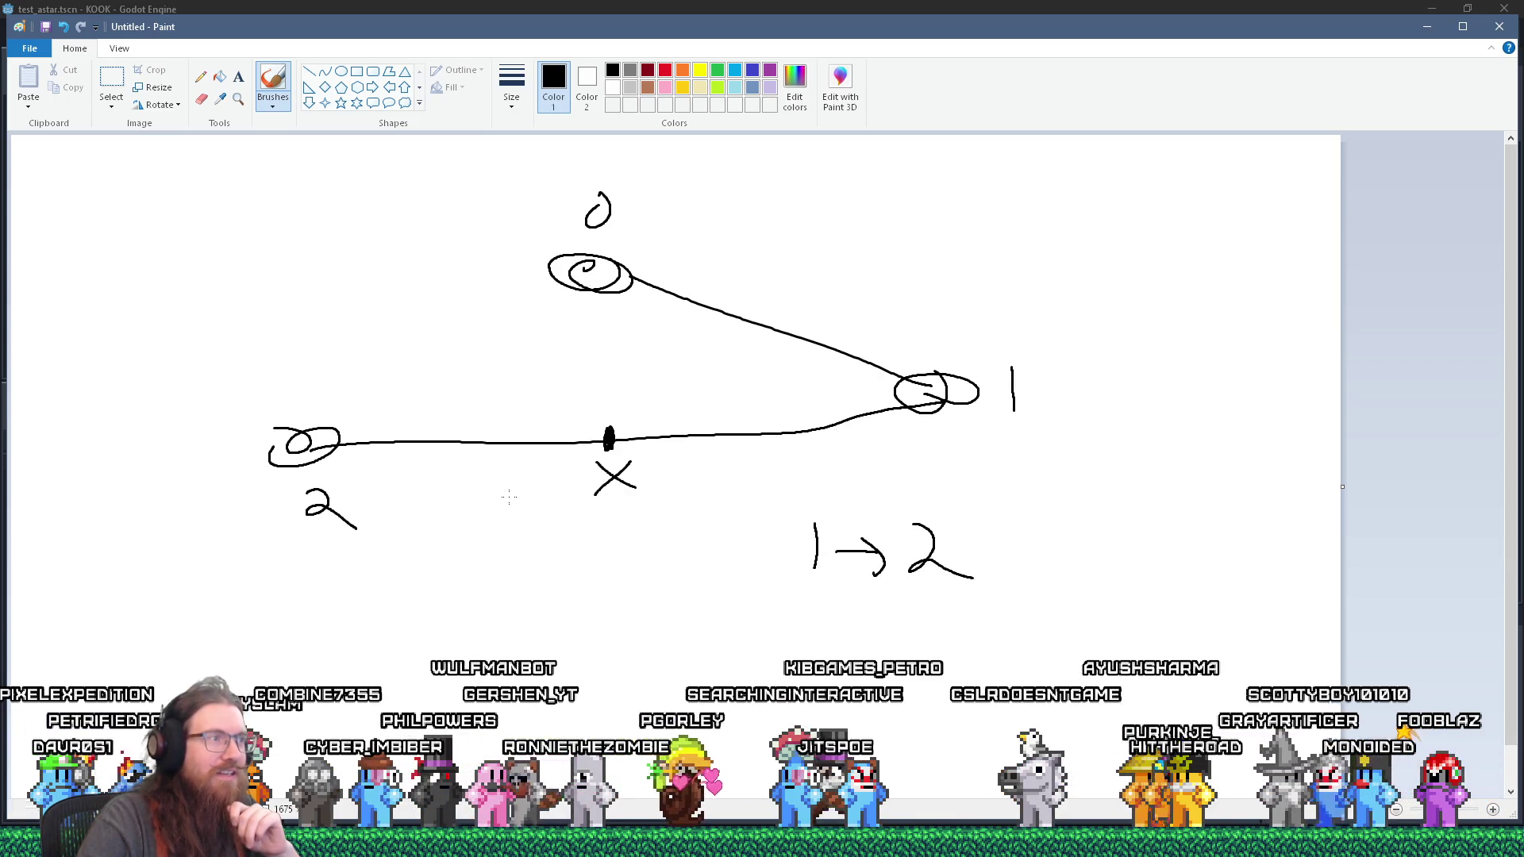
Step: Try a loop and a route from node 0 to 1, undo them, and redraw the 2 label
mouse_move(214, 459)
left_mouse_down()
mouse_move(937, 347)
mouse_move(297, 486)
left_mouse_up()
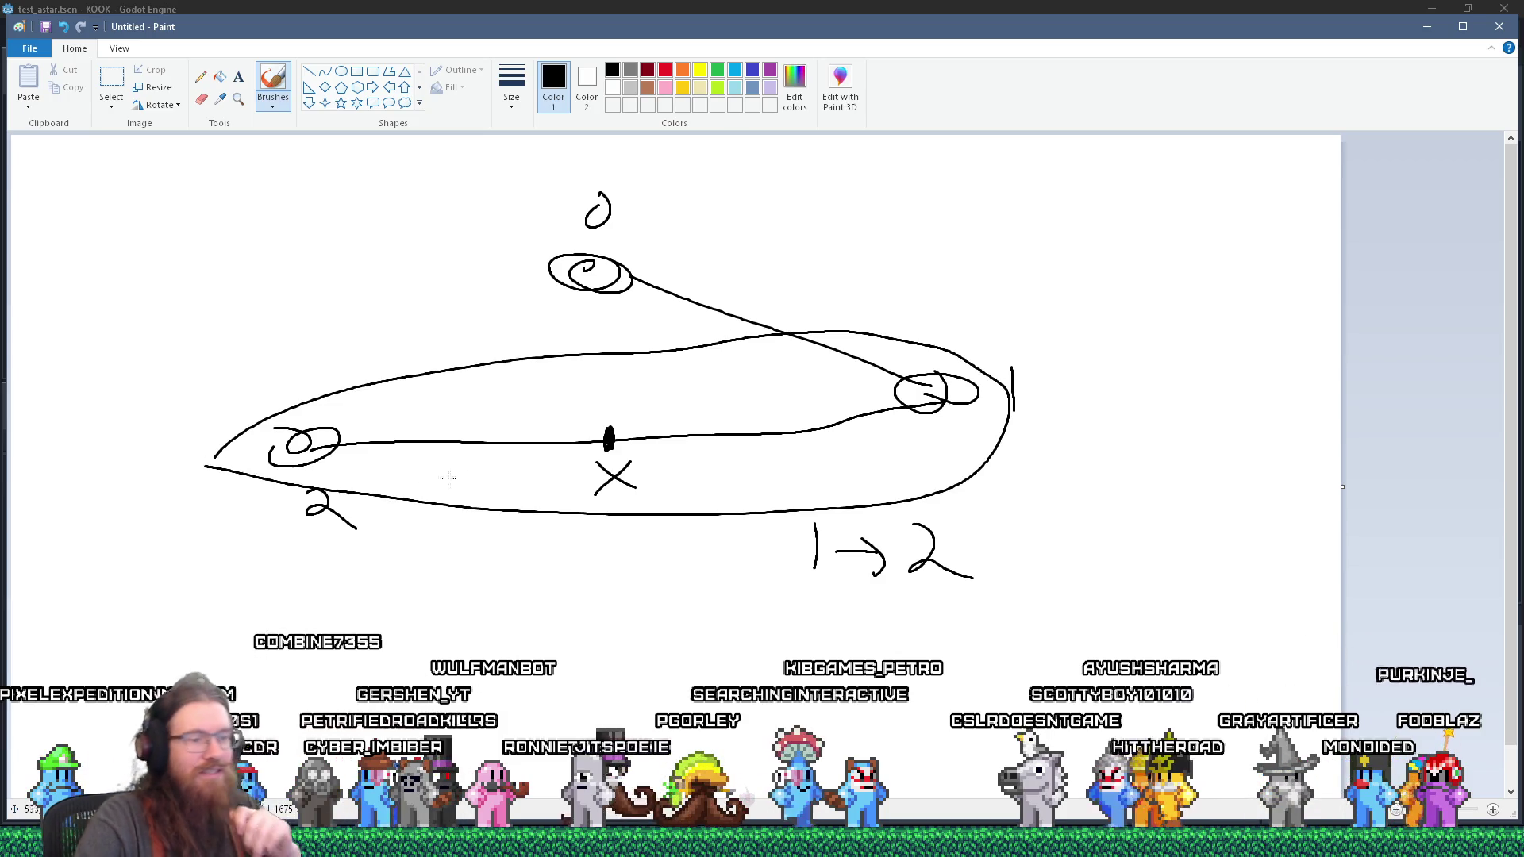
key("ctrl+z")
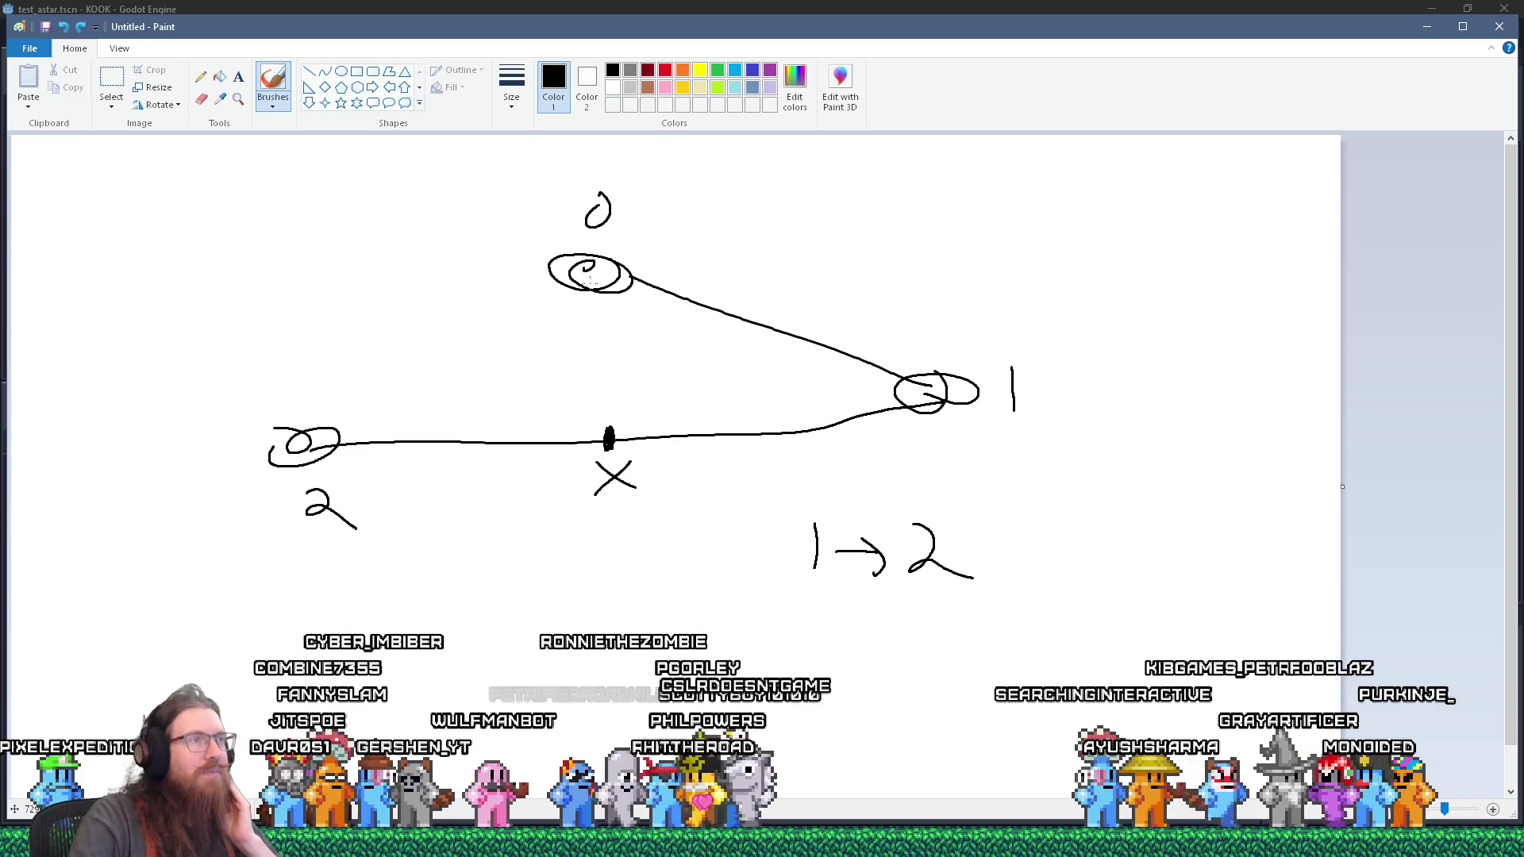
mouse_move(606, 274)
left_mouse_down()
mouse_move(924, 386)
mouse_move(863, 399)
left_mouse_up()
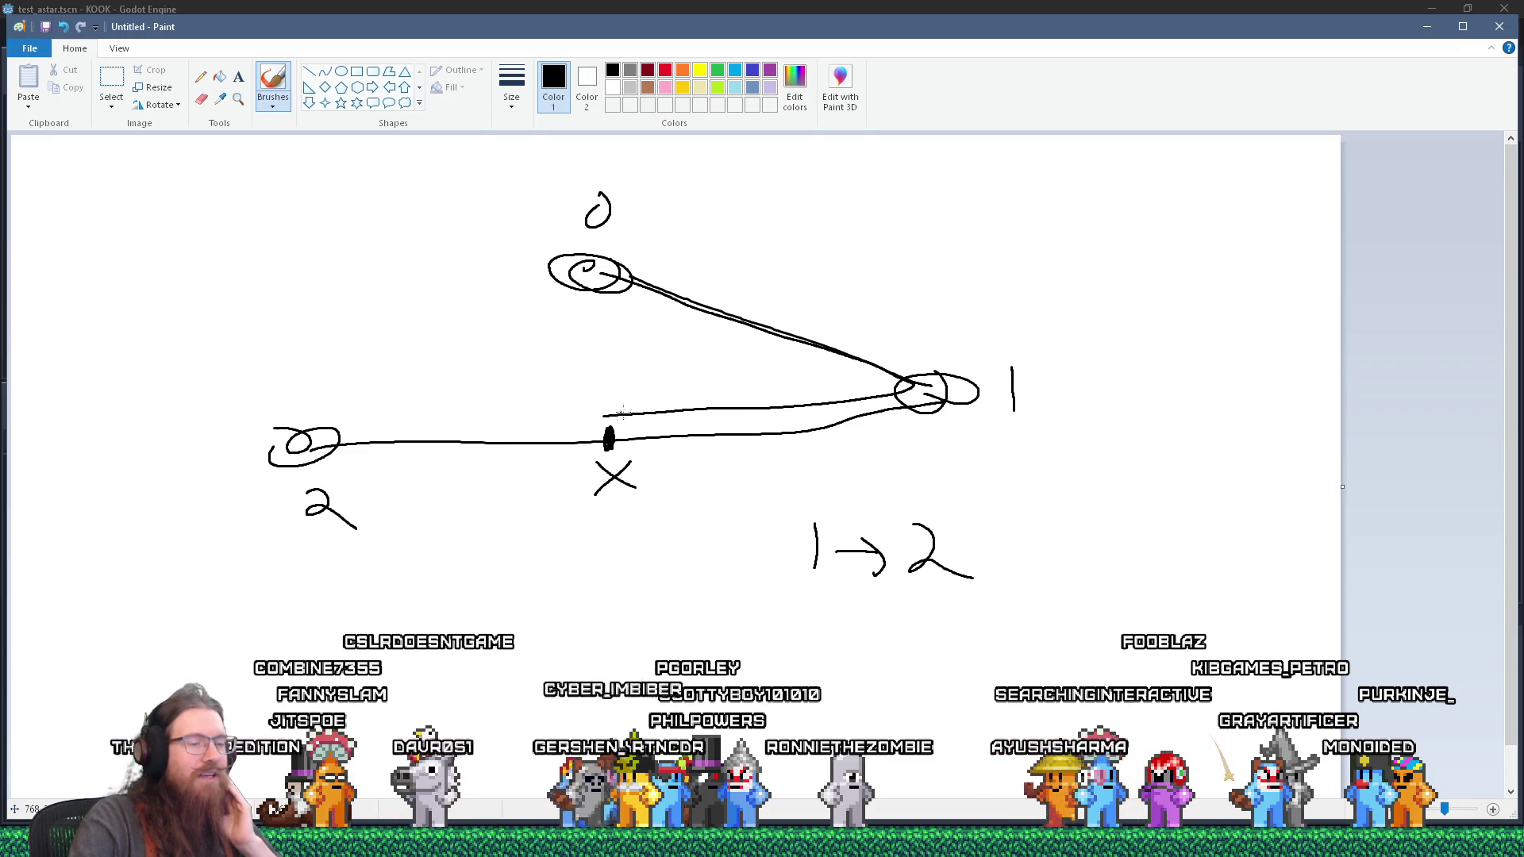
key("ctrl+z")
key("ctrl+z")
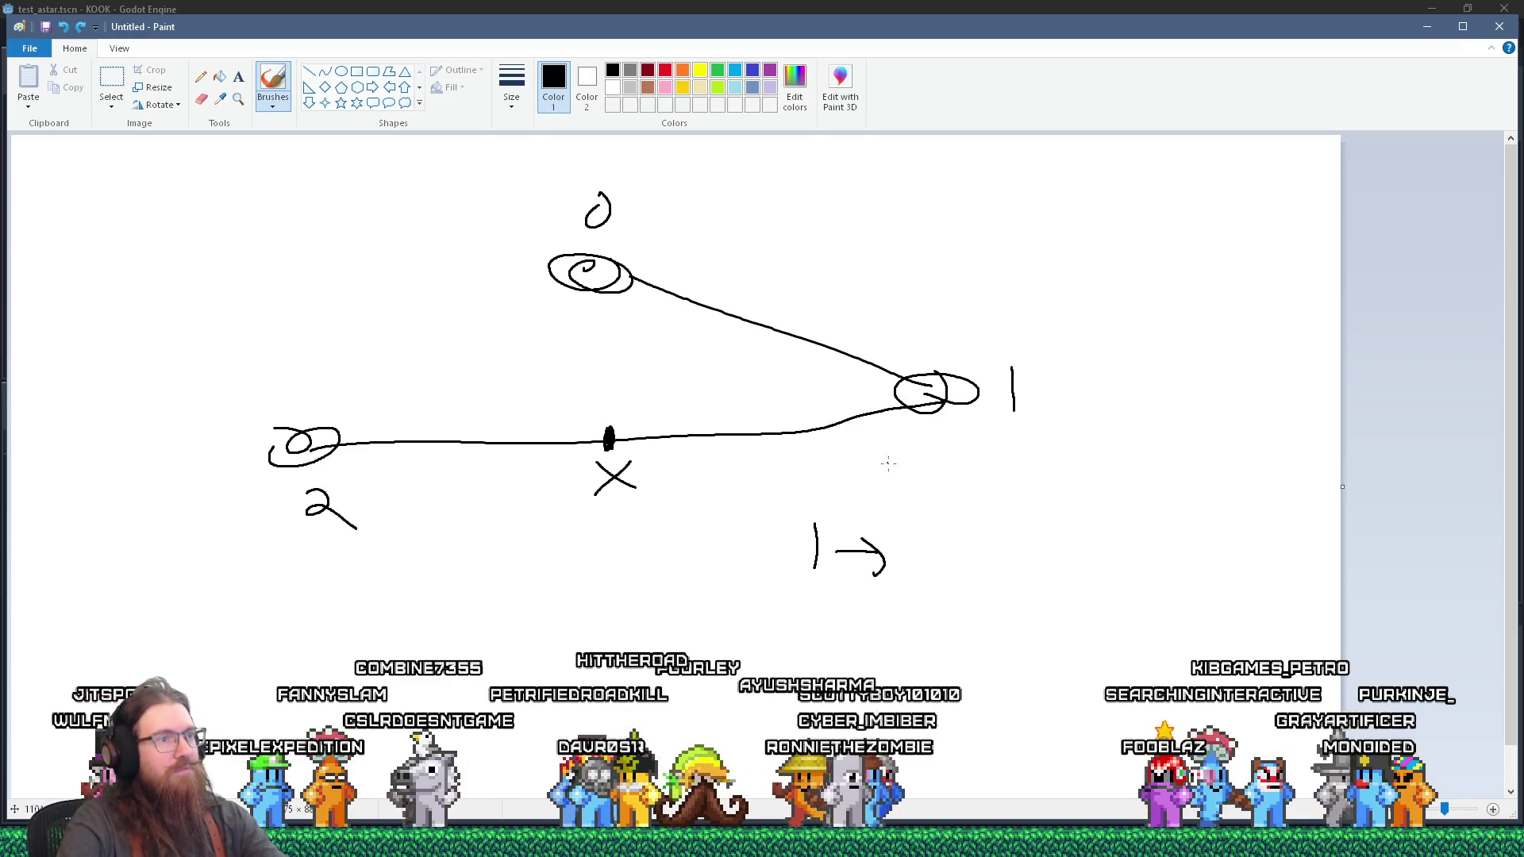
left_click_drag(916, 536, 958, 583)
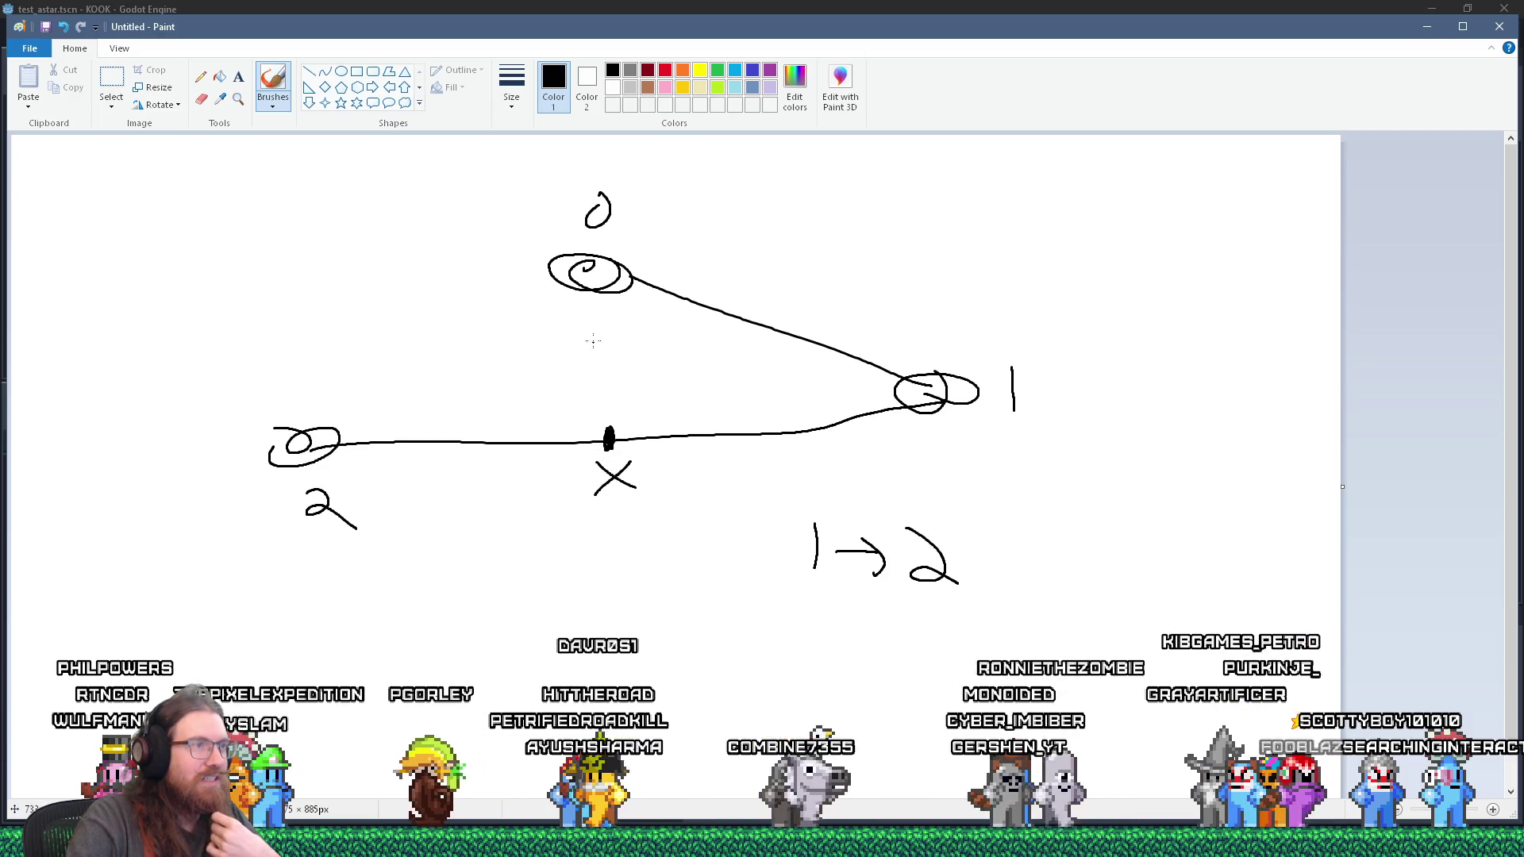
Step: Try strokes from node 0, undo them, and circle the X point on the 2–1 line
mouse_move(536, 290)
left_mouse_down()
mouse_move(675, 274)
mouse_move(657, 295)
left_mouse_up()
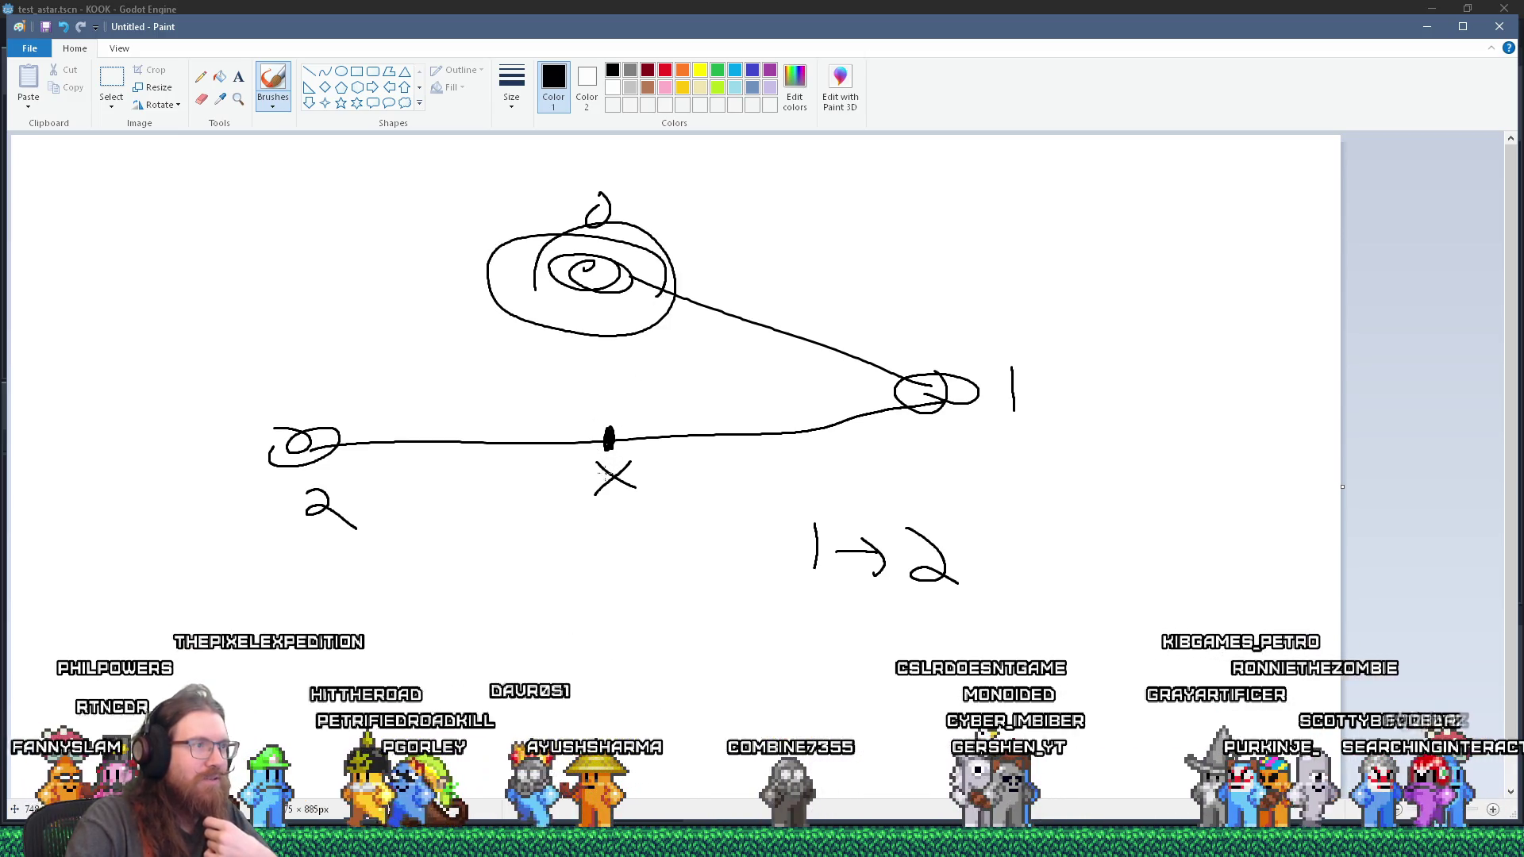
left_click_drag(593, 458, 588, 367)
left_click_drag(594, 302, 604, 300)
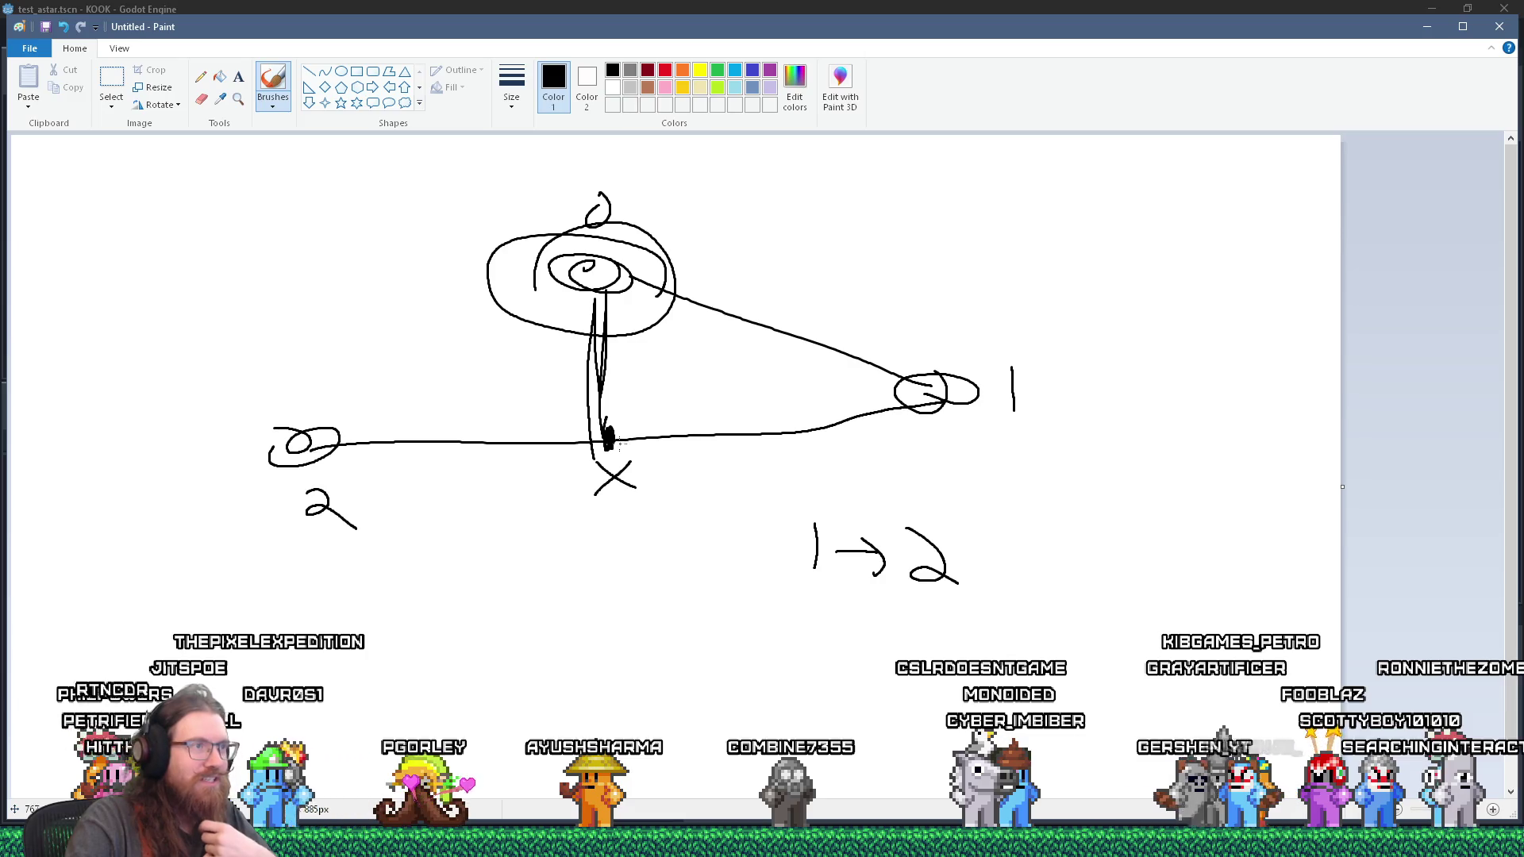
mouse_move(545, 331)
left_mouse_down()
mouse_move(806, 348)
mouse_move(687, 386)
left_mouse_up()
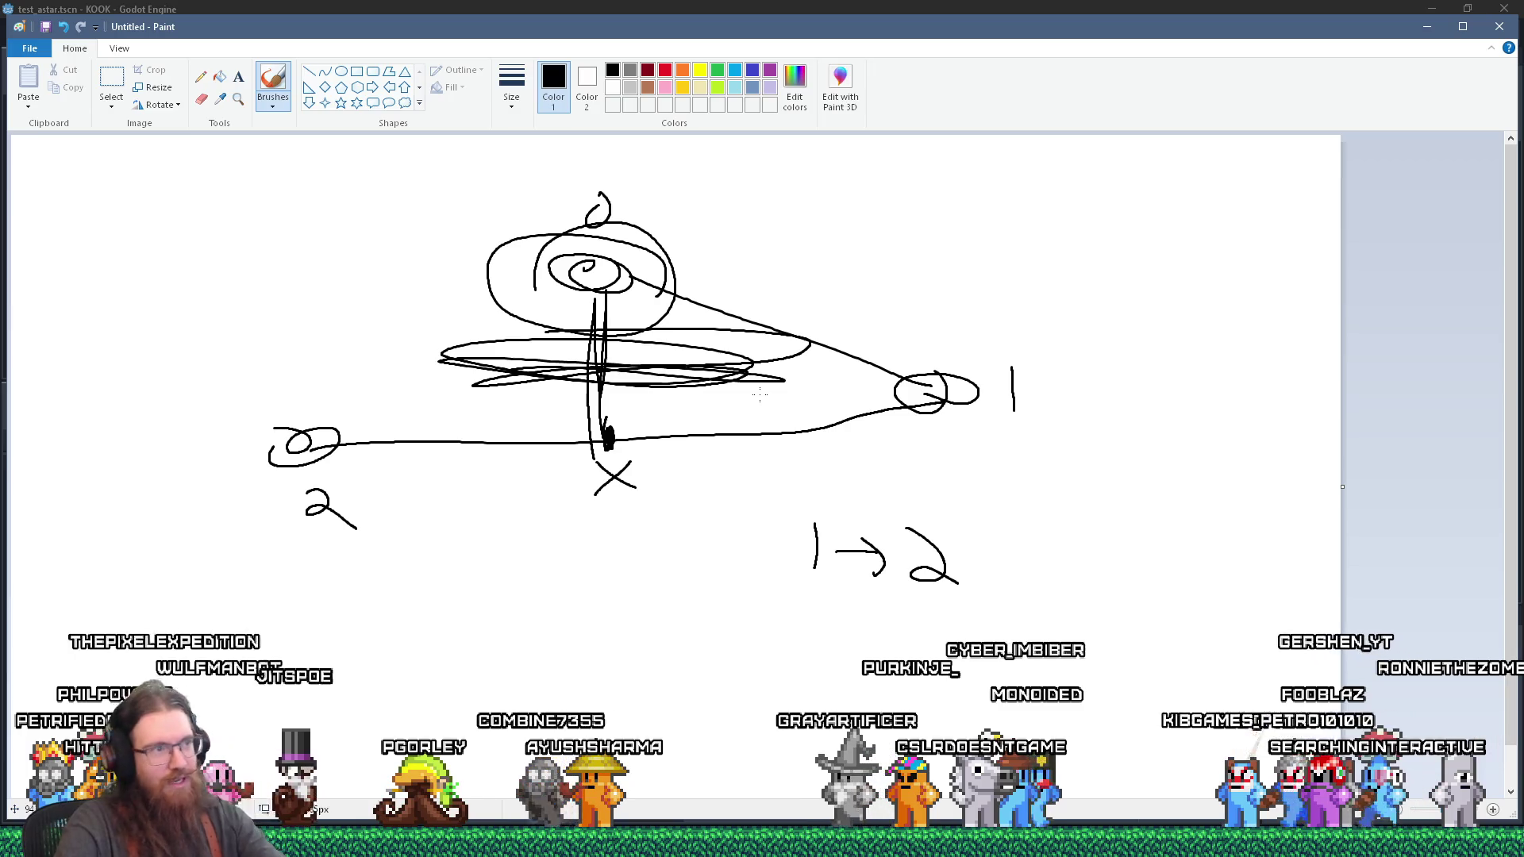
key("ctrl+z")
key("ctrl+z")
key("ctrl+z")
key("ctrl+z")
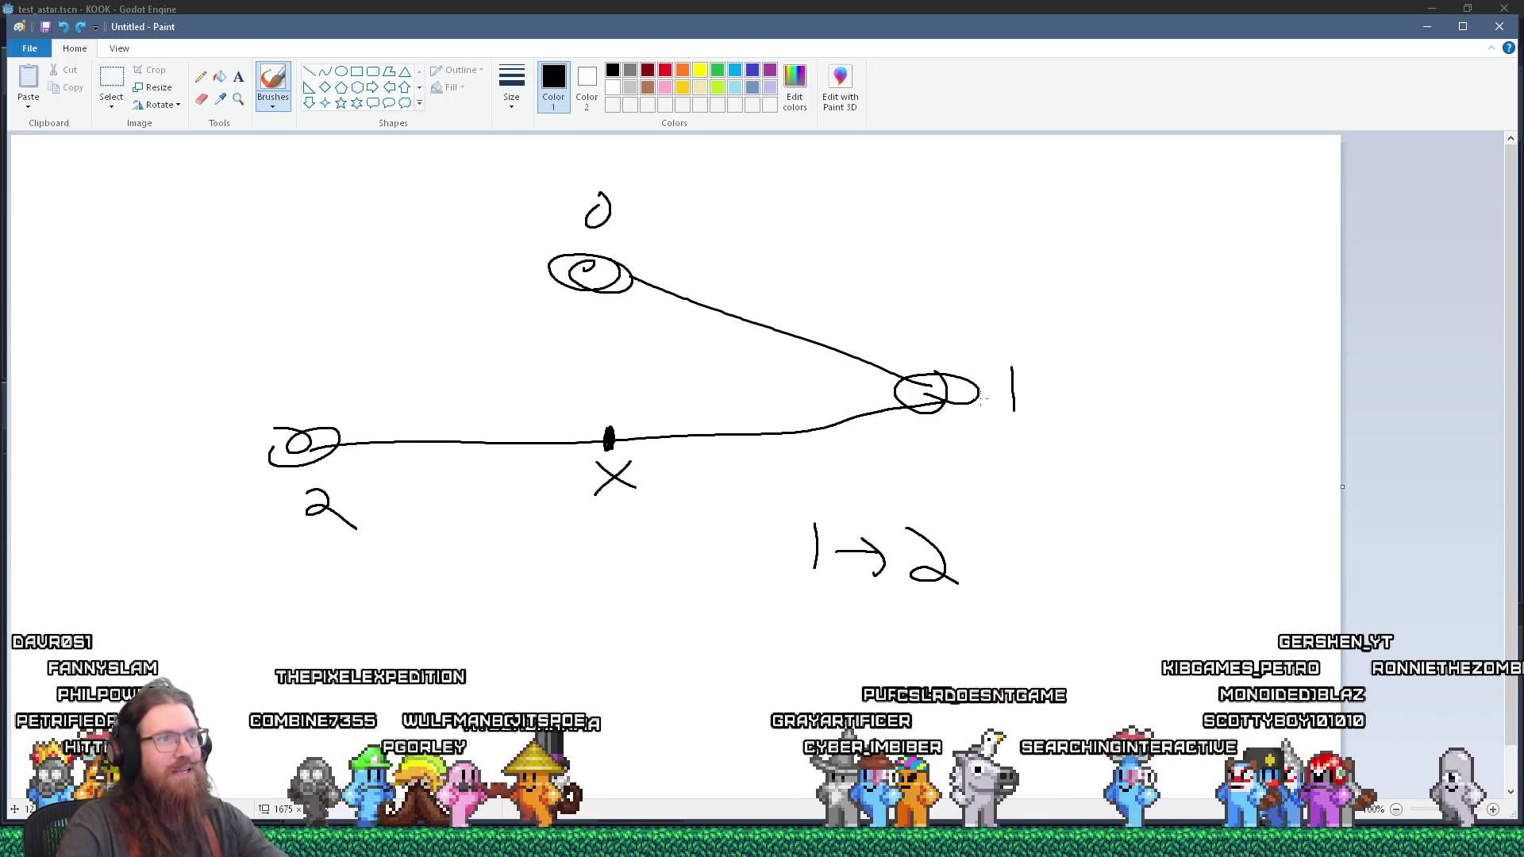
left_click_drag(605, 410, 592, 417)
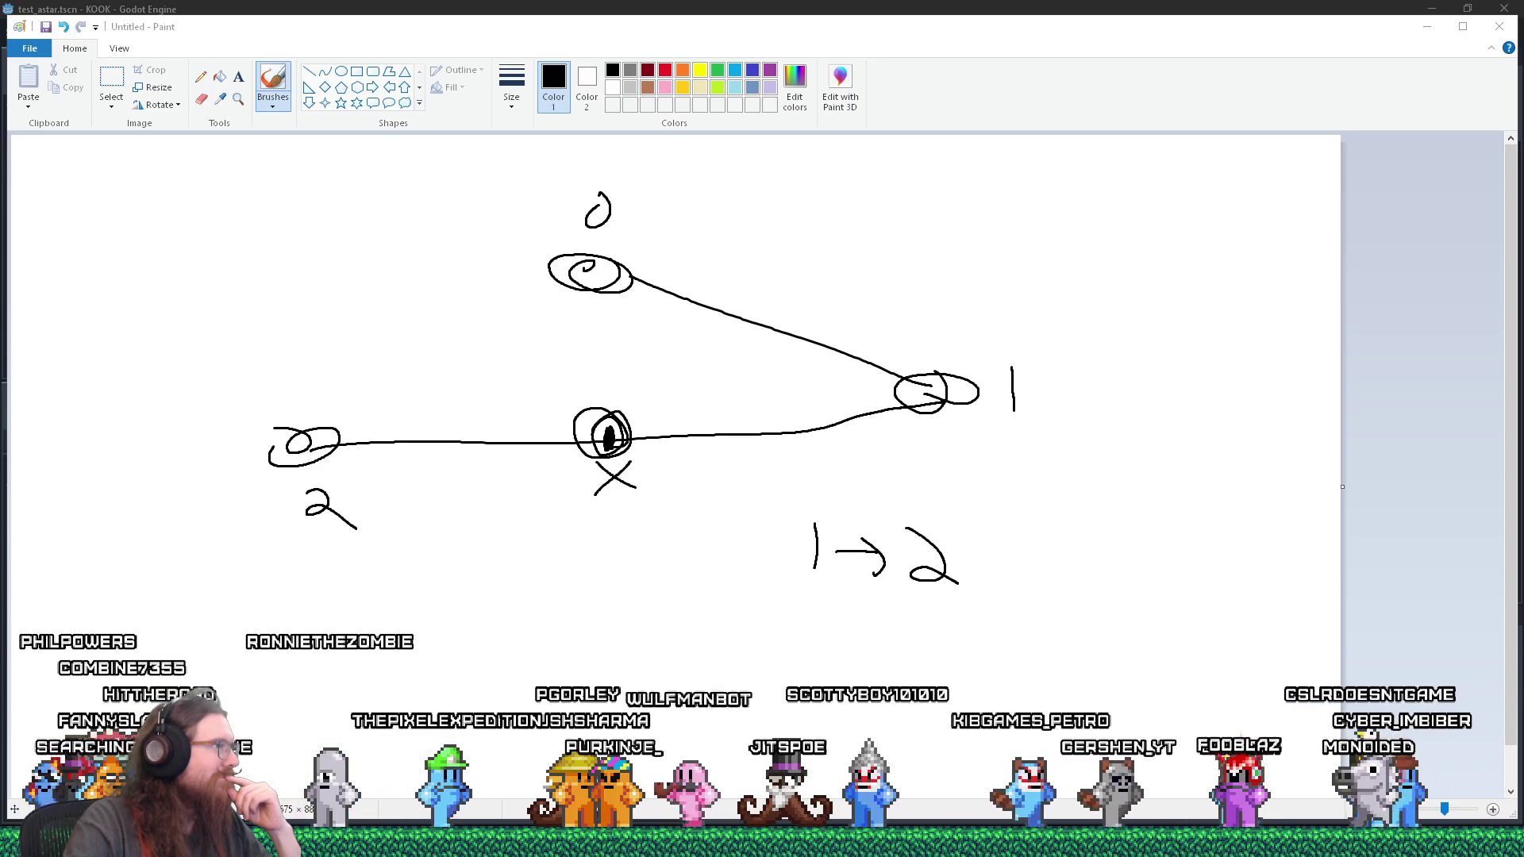
key("alt+Tab")
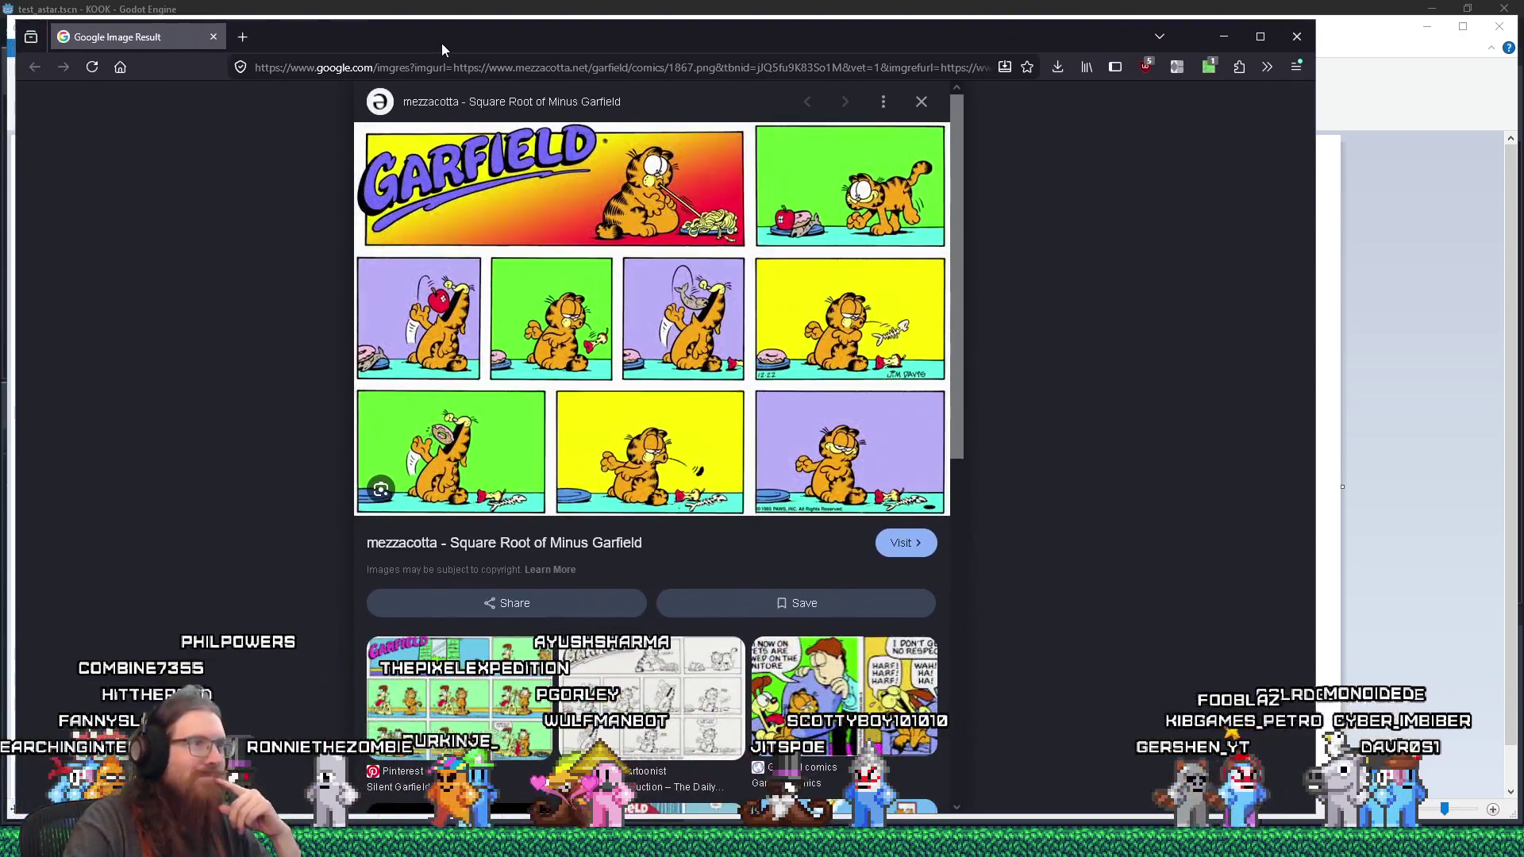
Step: Open the comic's mezzacotta.net source page, close it, then close the Google Image Result tab
left_click(483, 284)
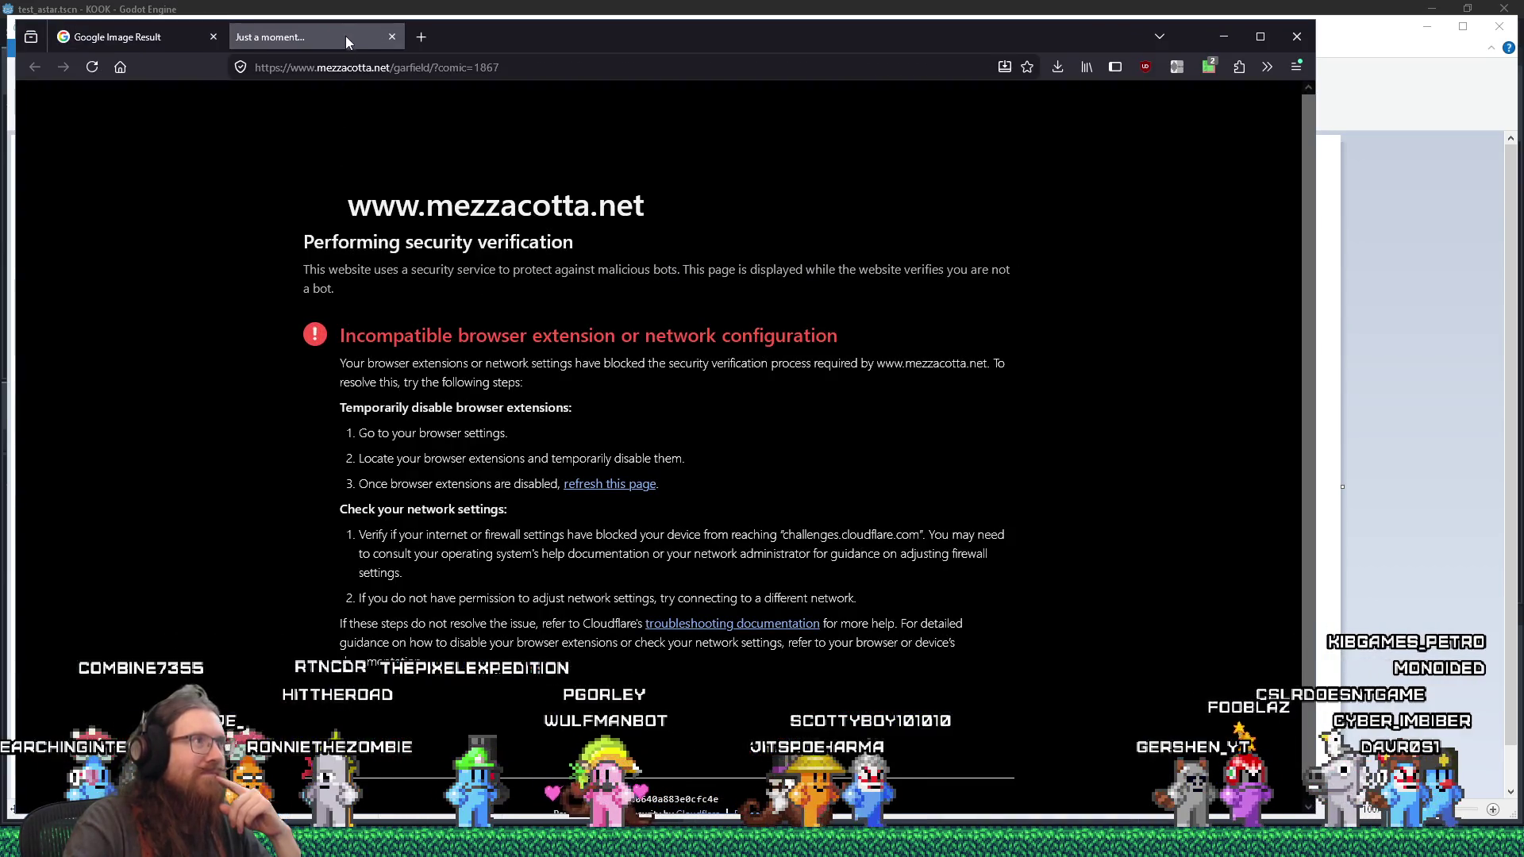
left_click(392, 37)
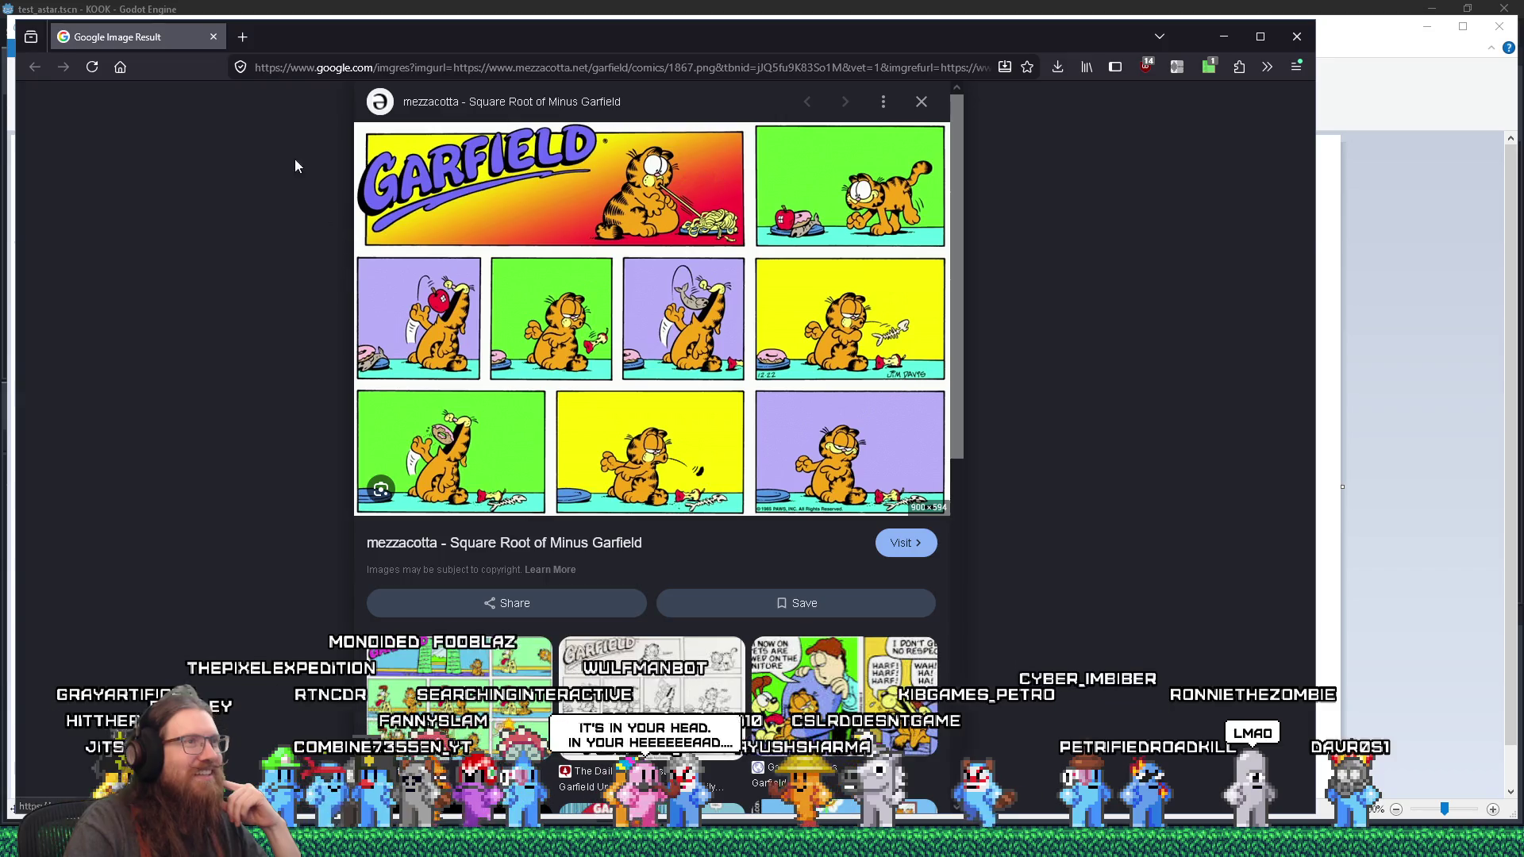
left_click(213, 38)
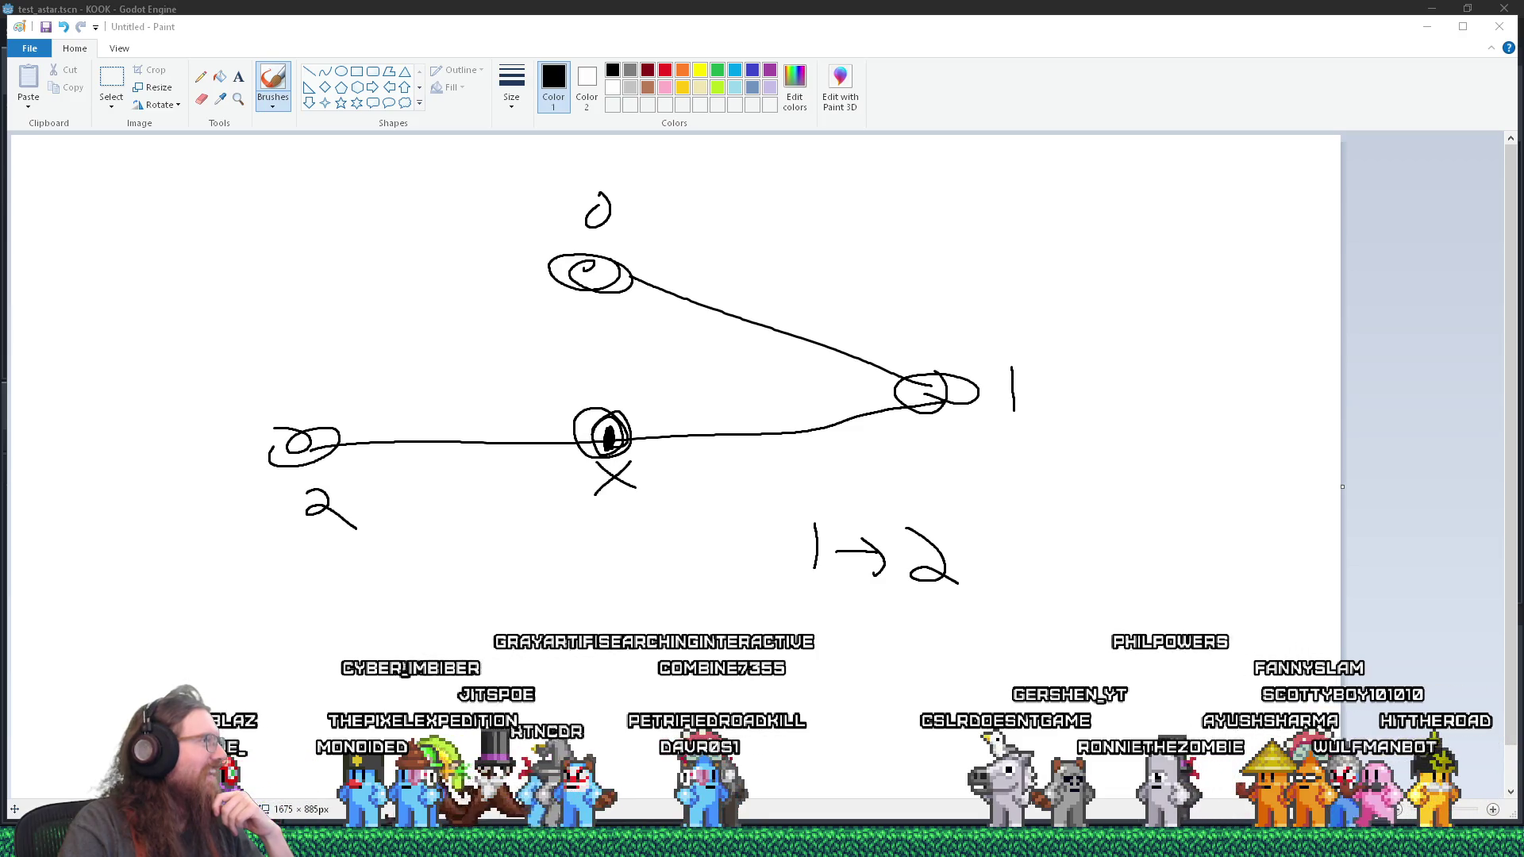
key("alt+Tab")
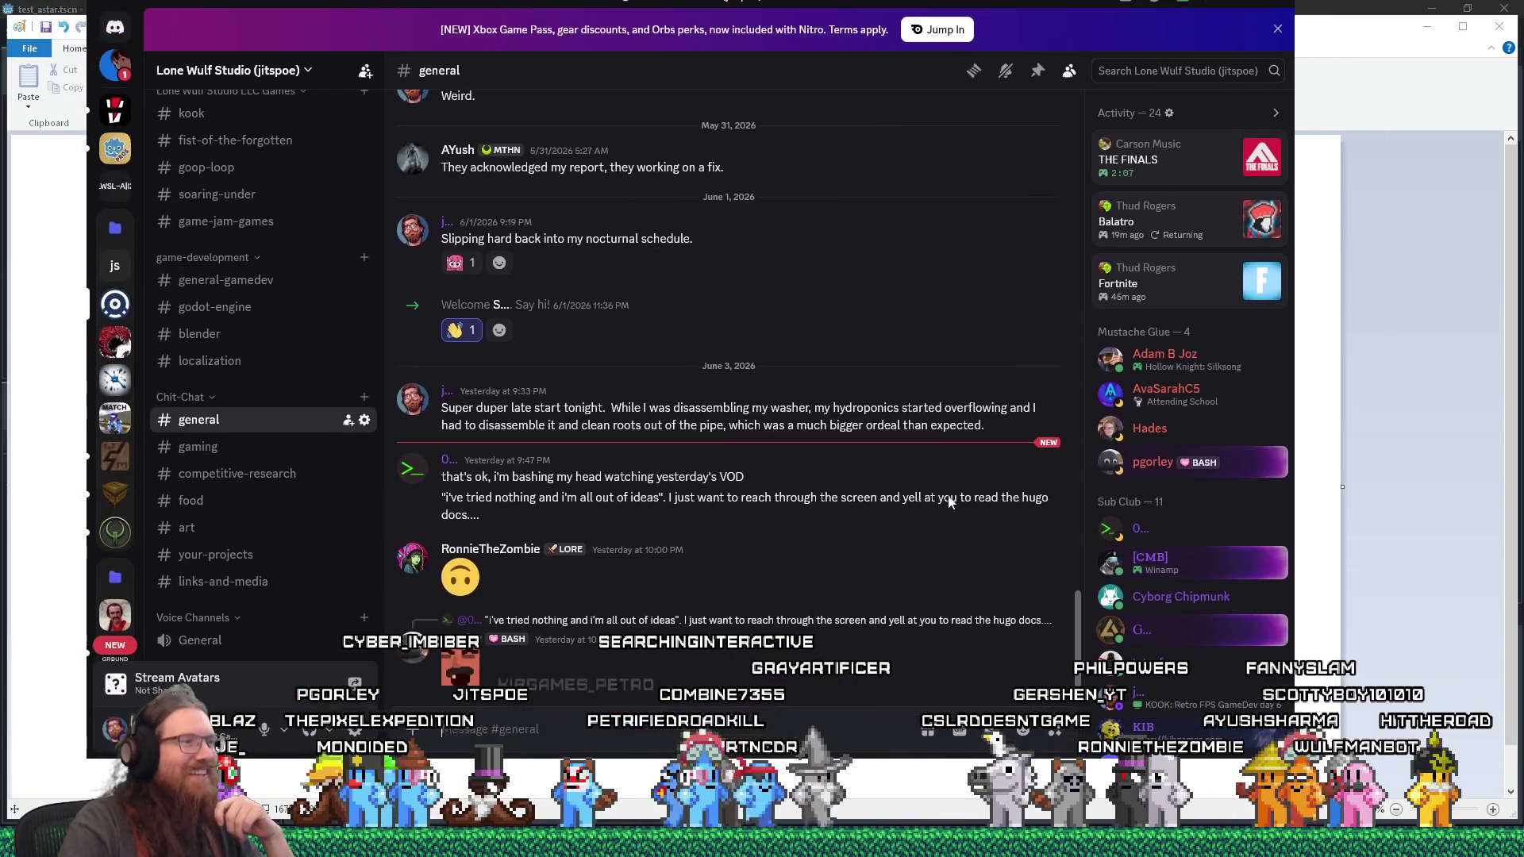
Step: Reply to the hugo docs message that updating hugo would break the old site's features
left_click(1002, 481)
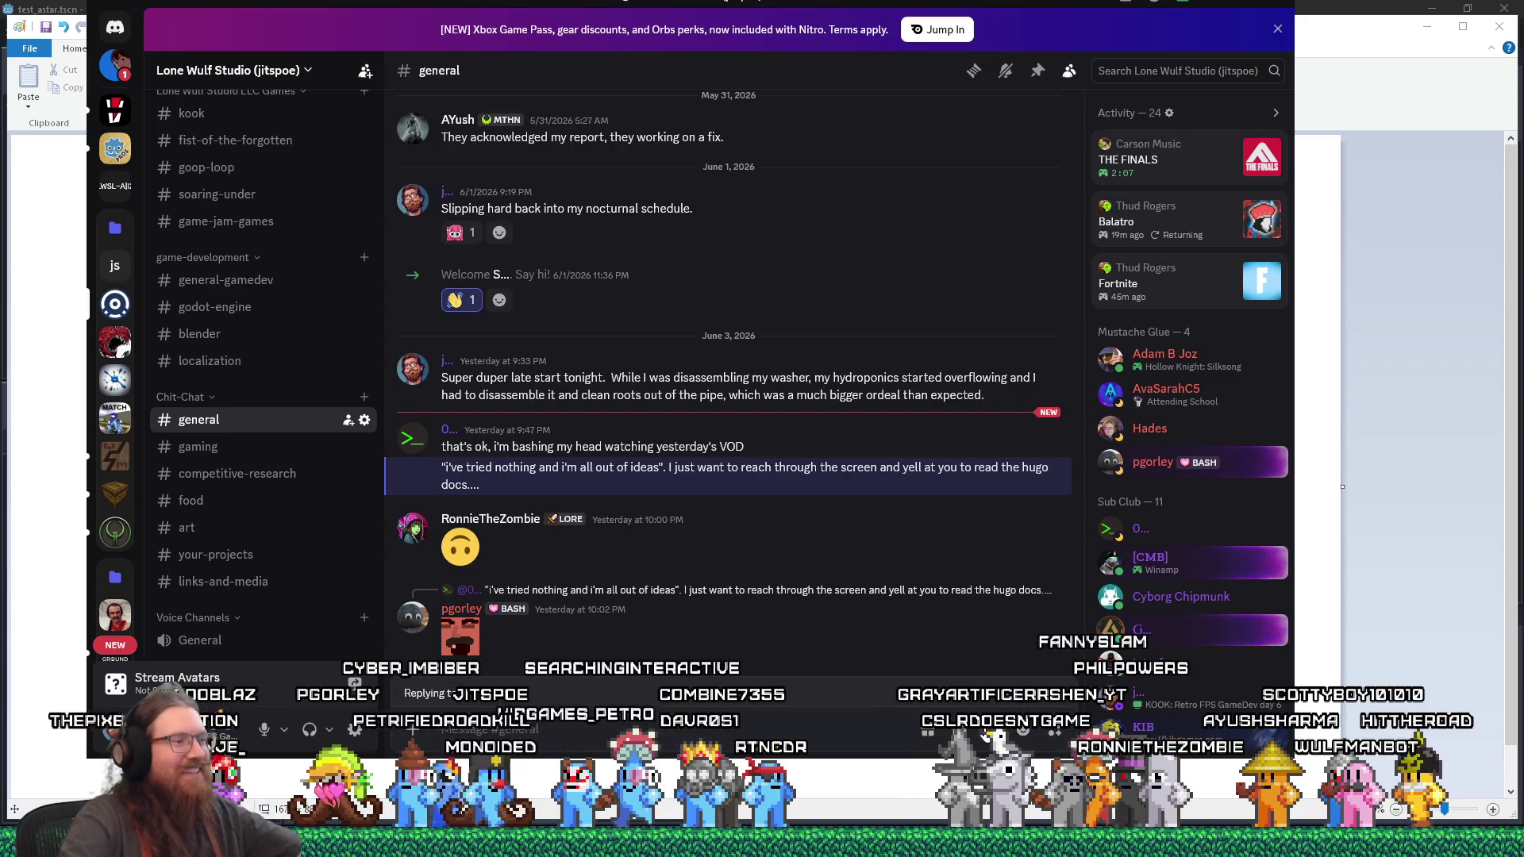
type("Th")
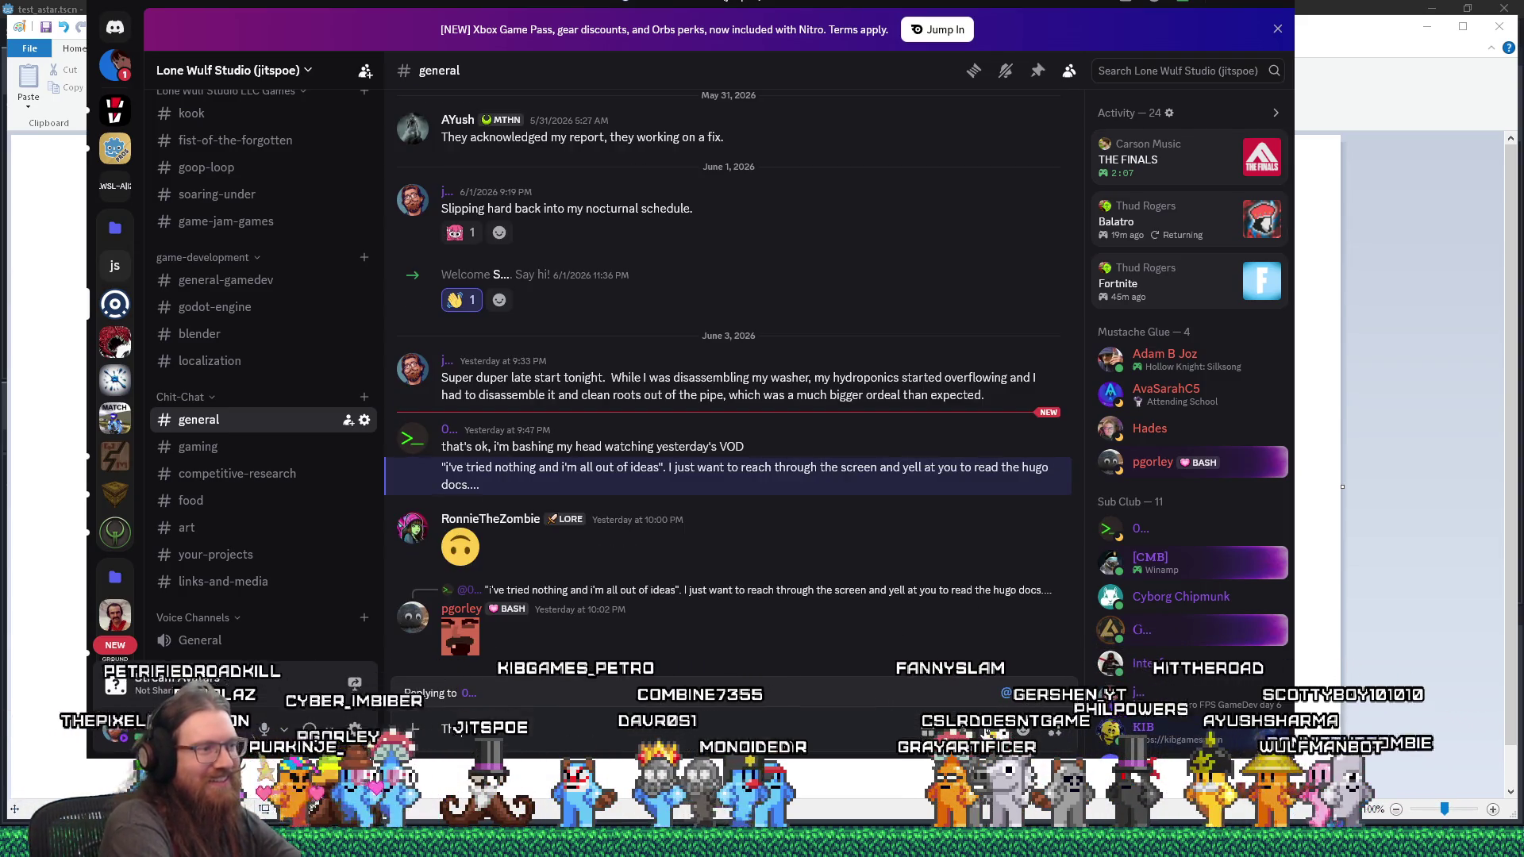
type("e problem is I don't want ")
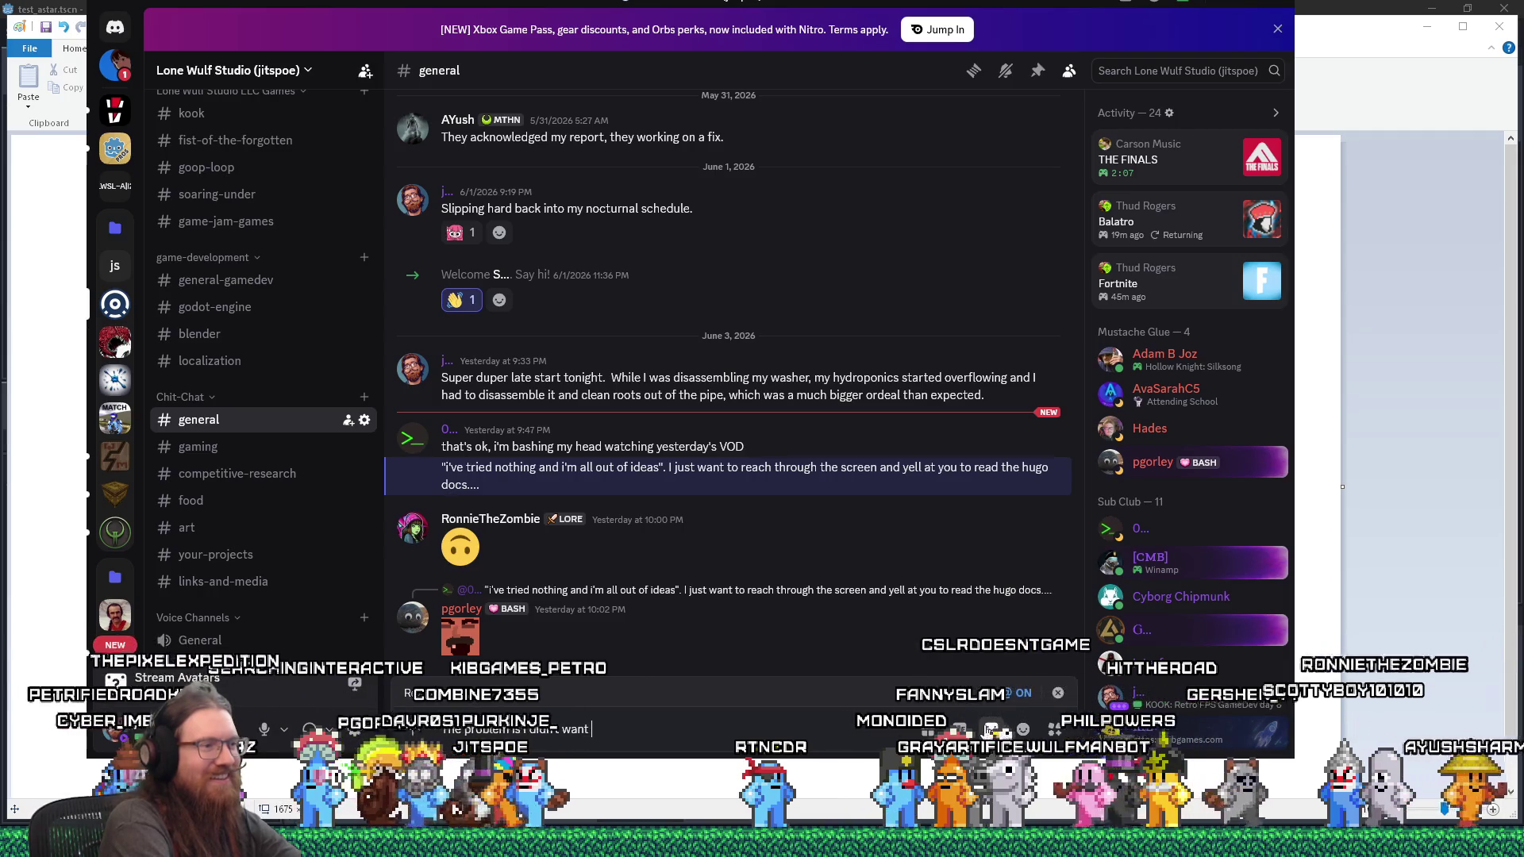
type("to update hugo")
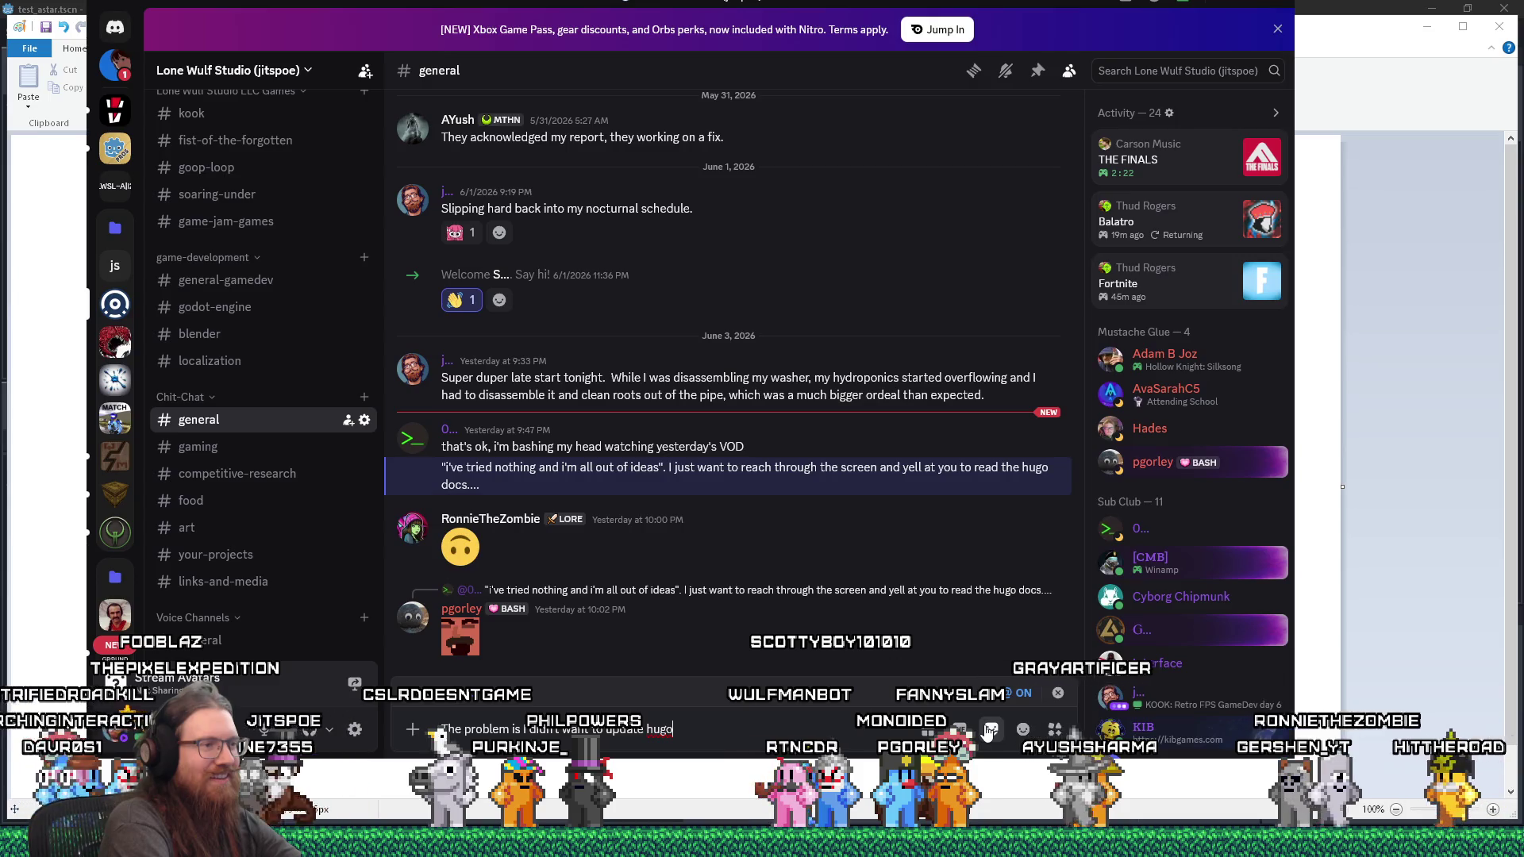
type(", whichi s")
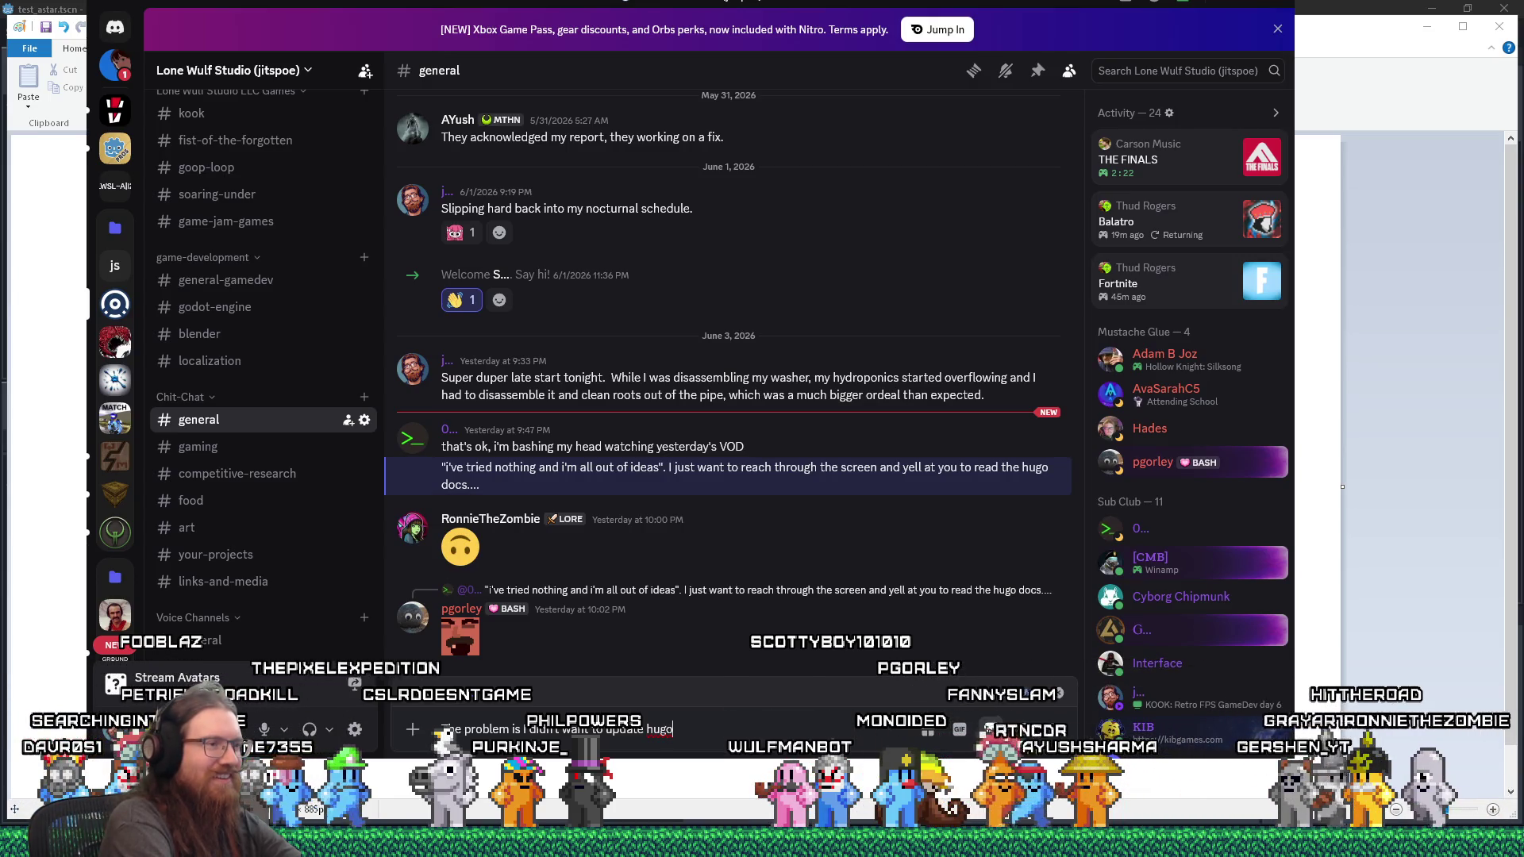
type(" what t")
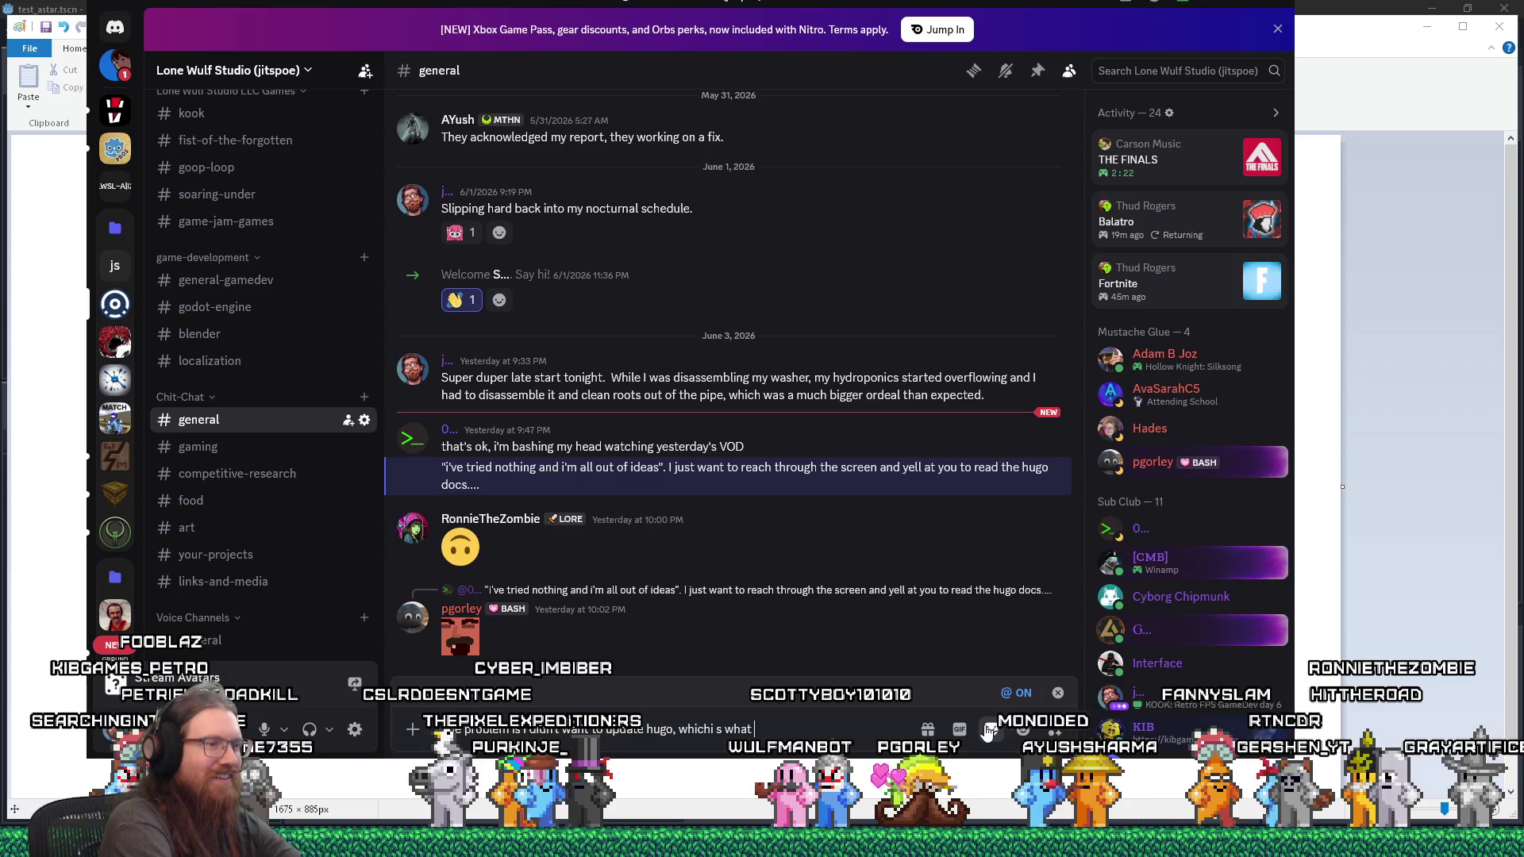
key("BackSpace")
key("BackSpace")
key("BackSpace")
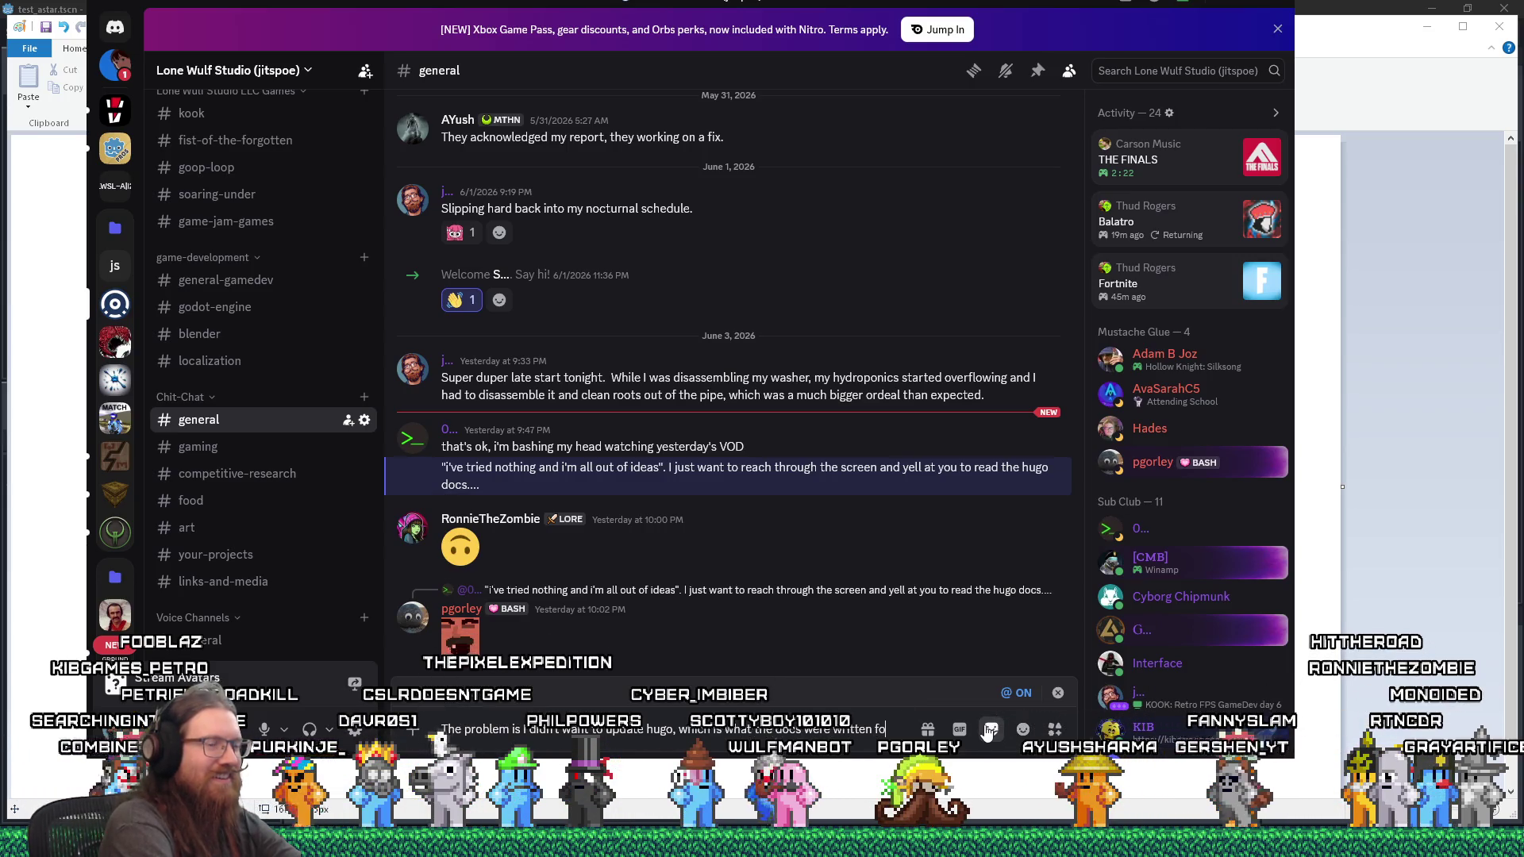
type("r")
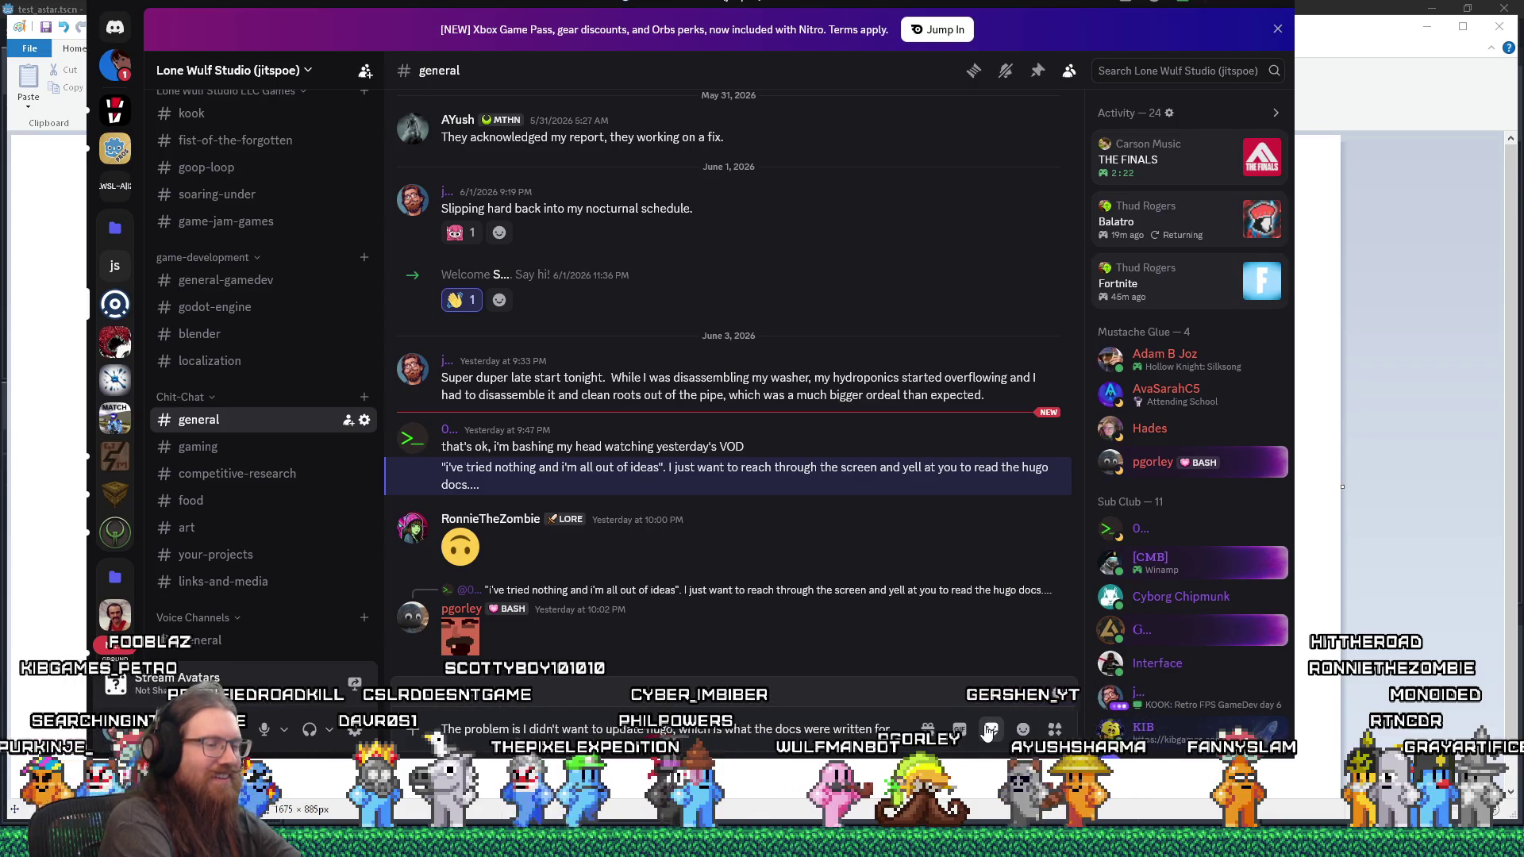
type(", because that would b")
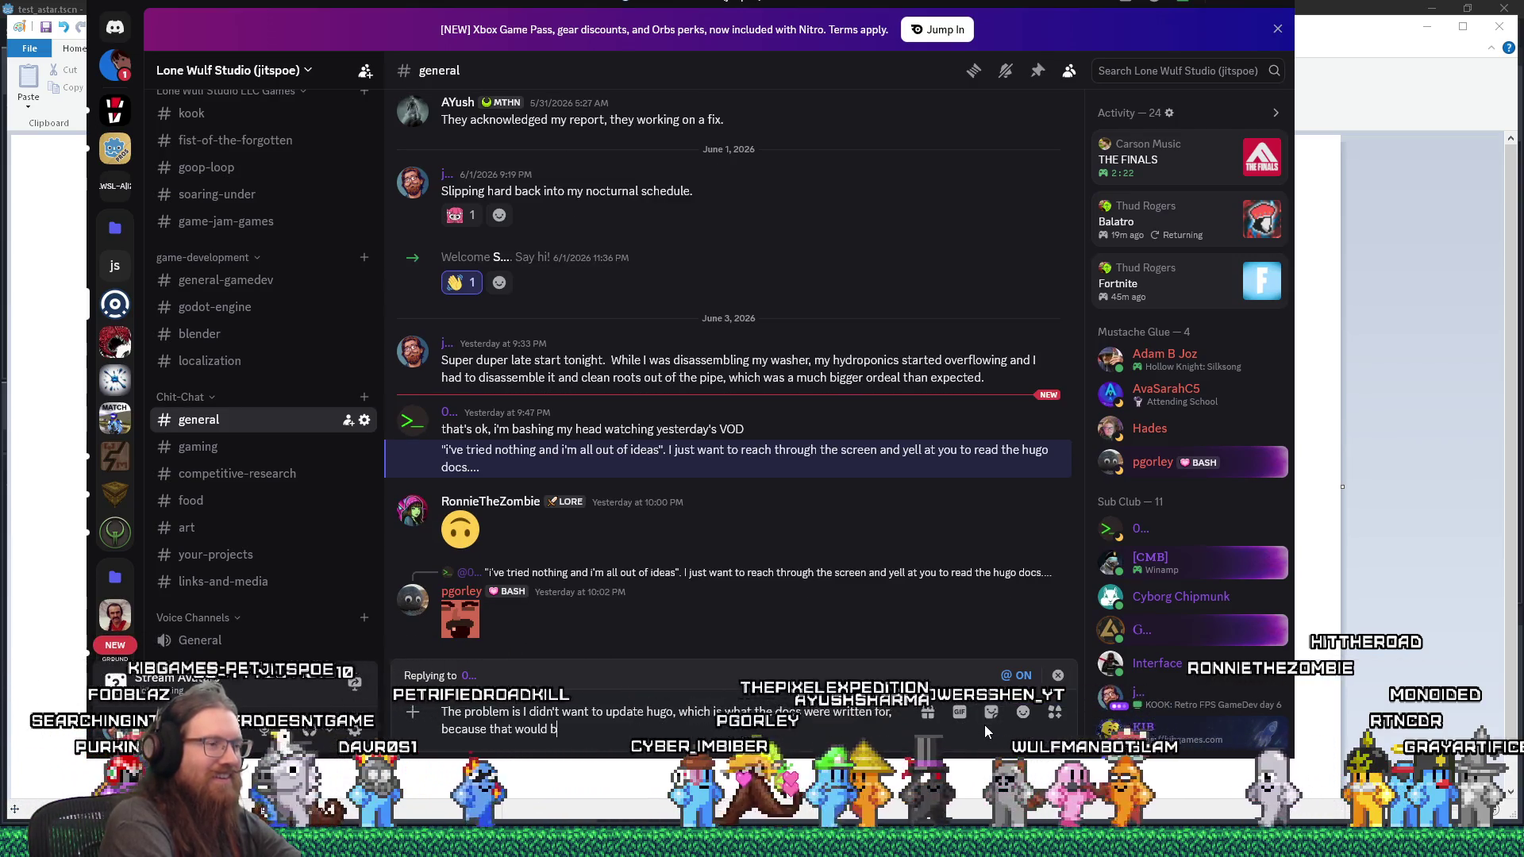
type("reak my old ")
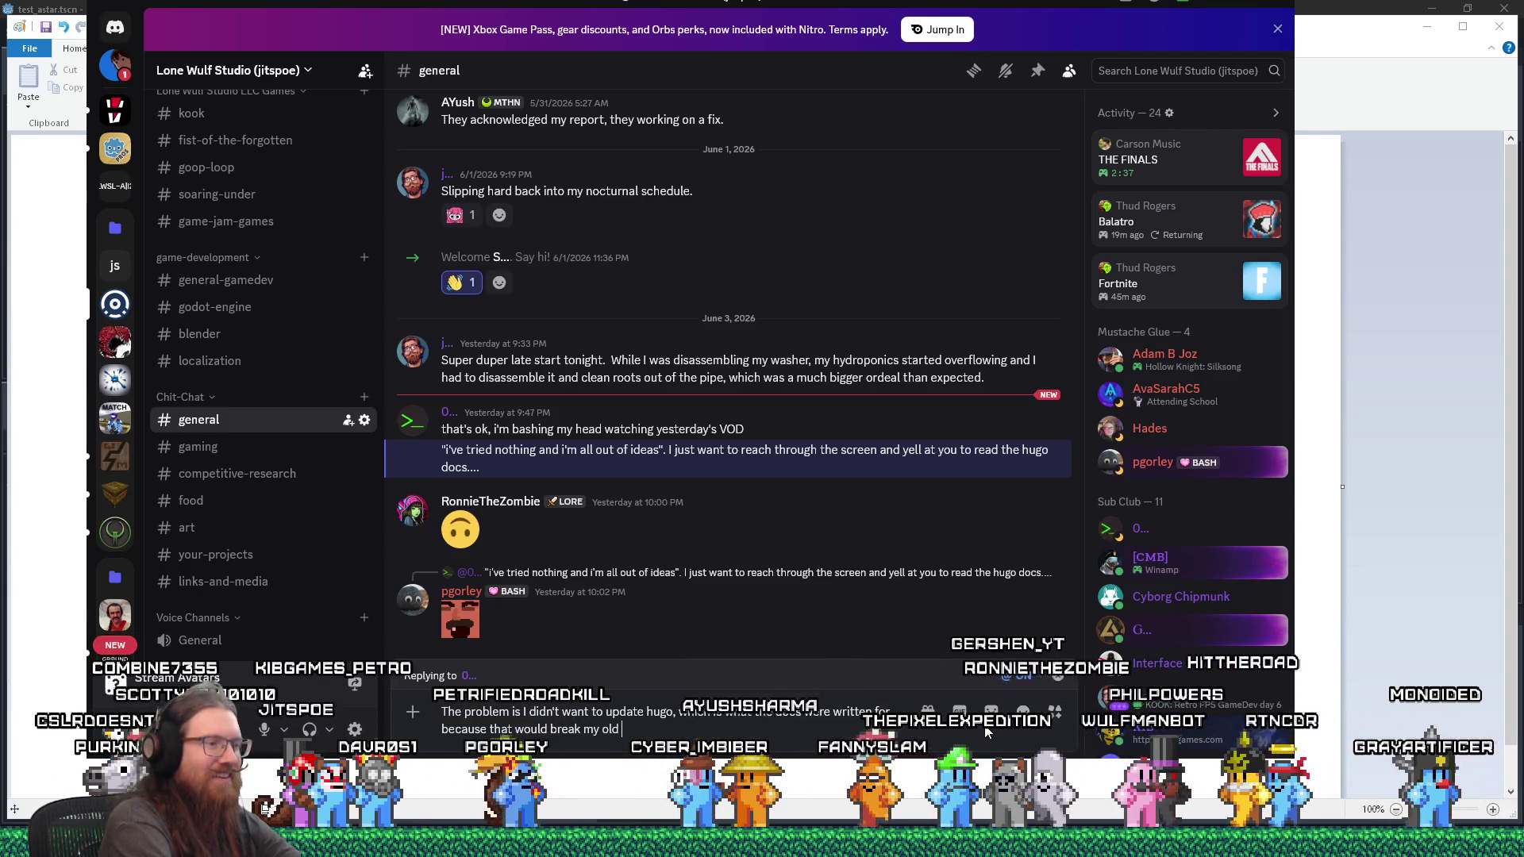
type("site, whic")
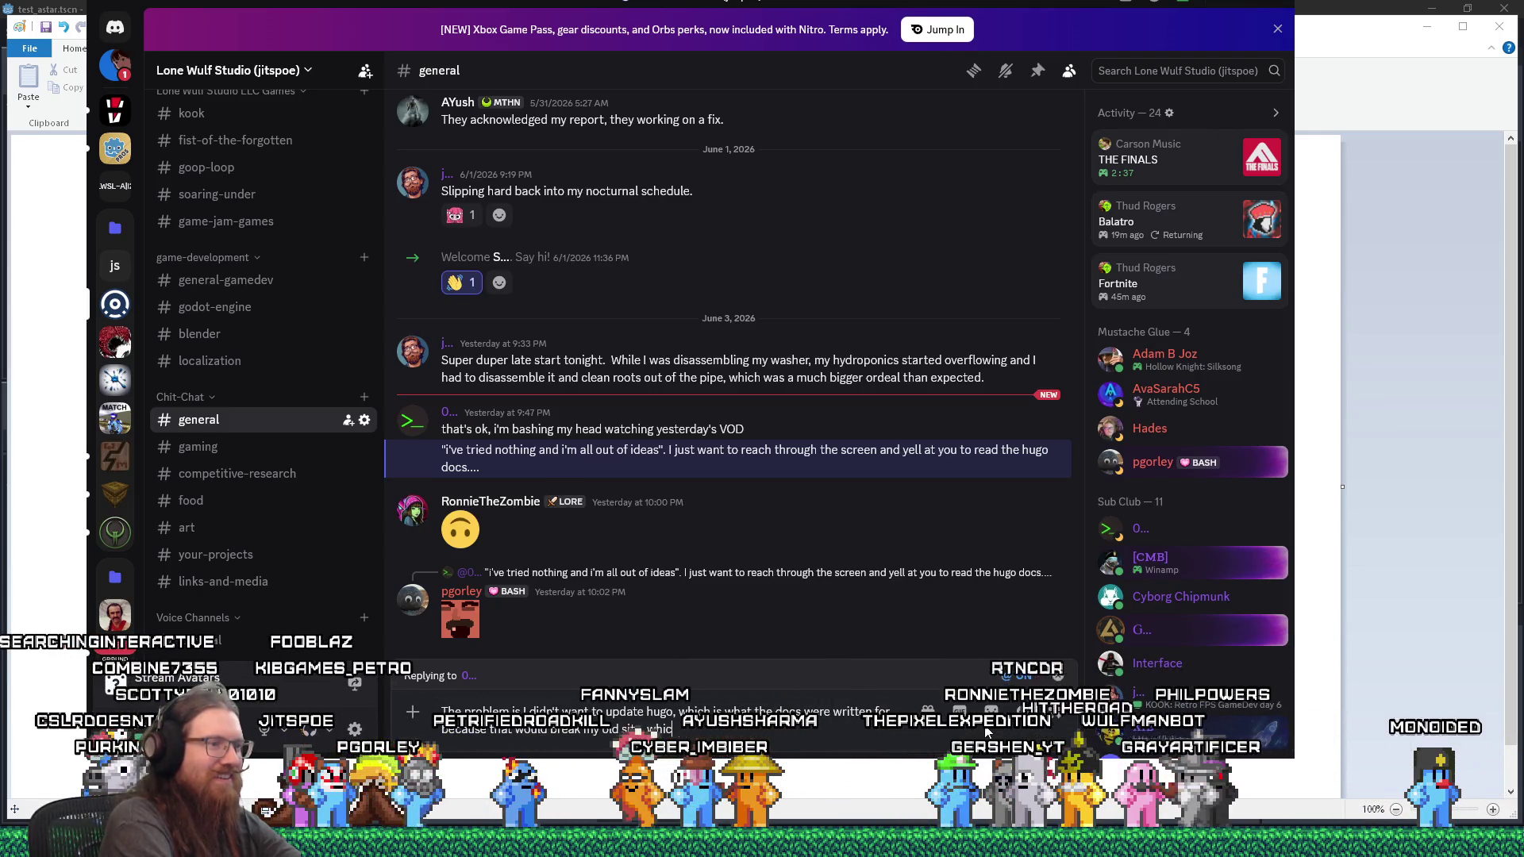
type("h had features that")
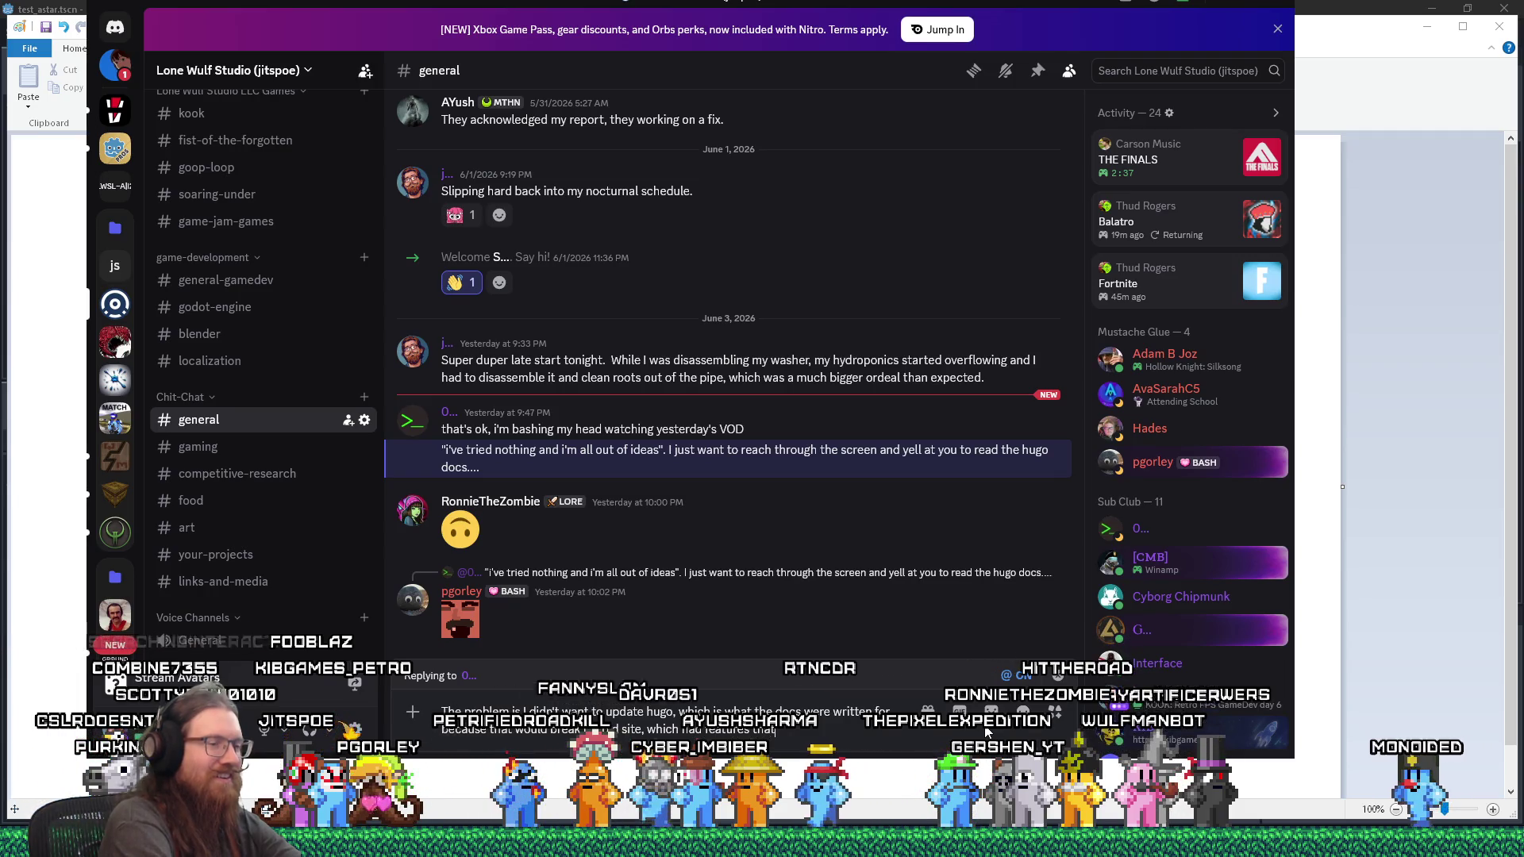
type(" they said we")
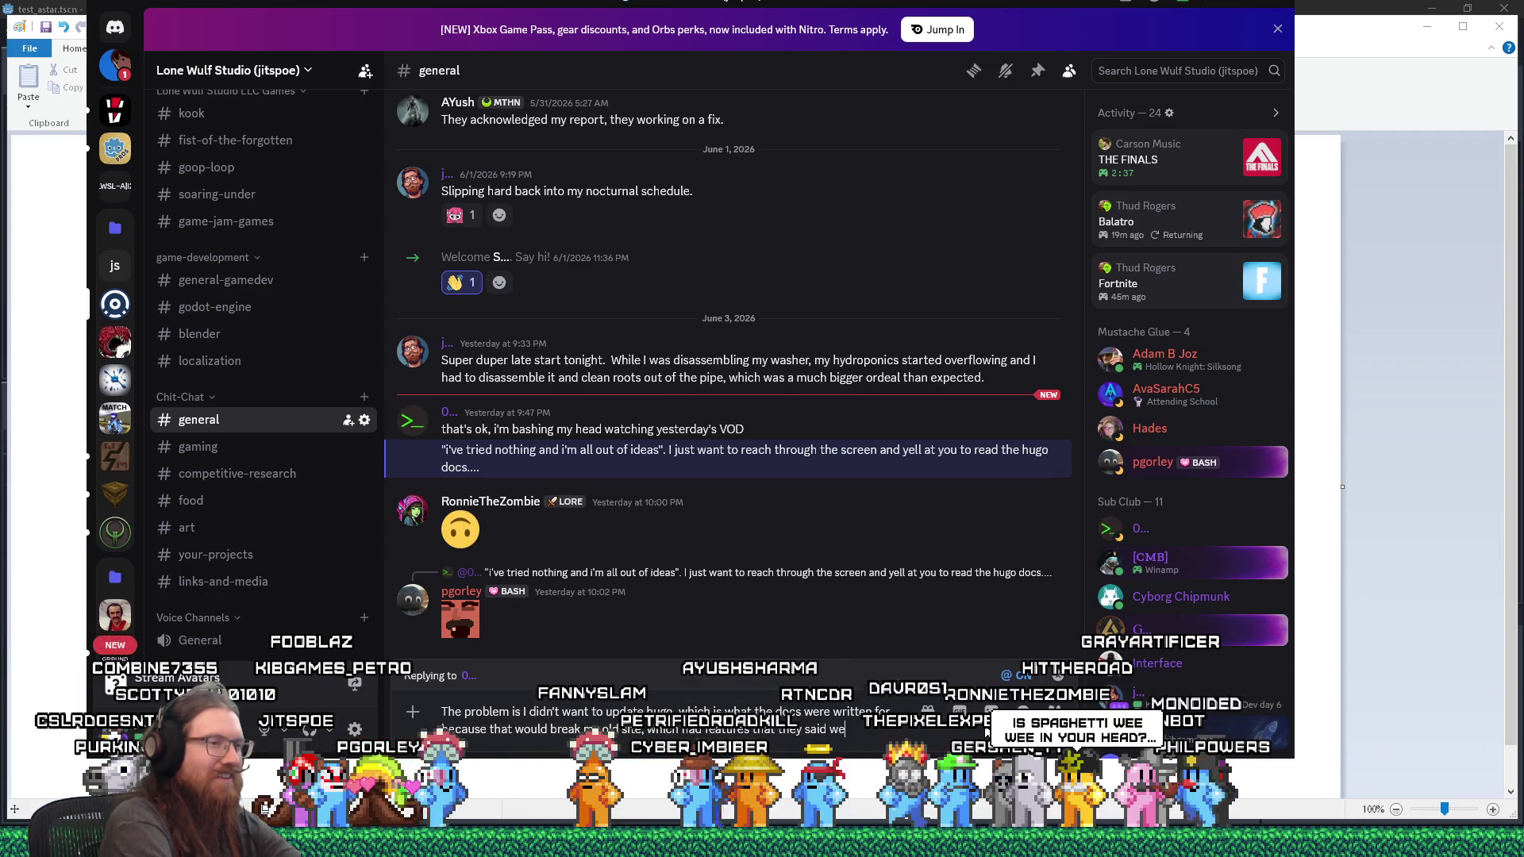
type("re being remove")
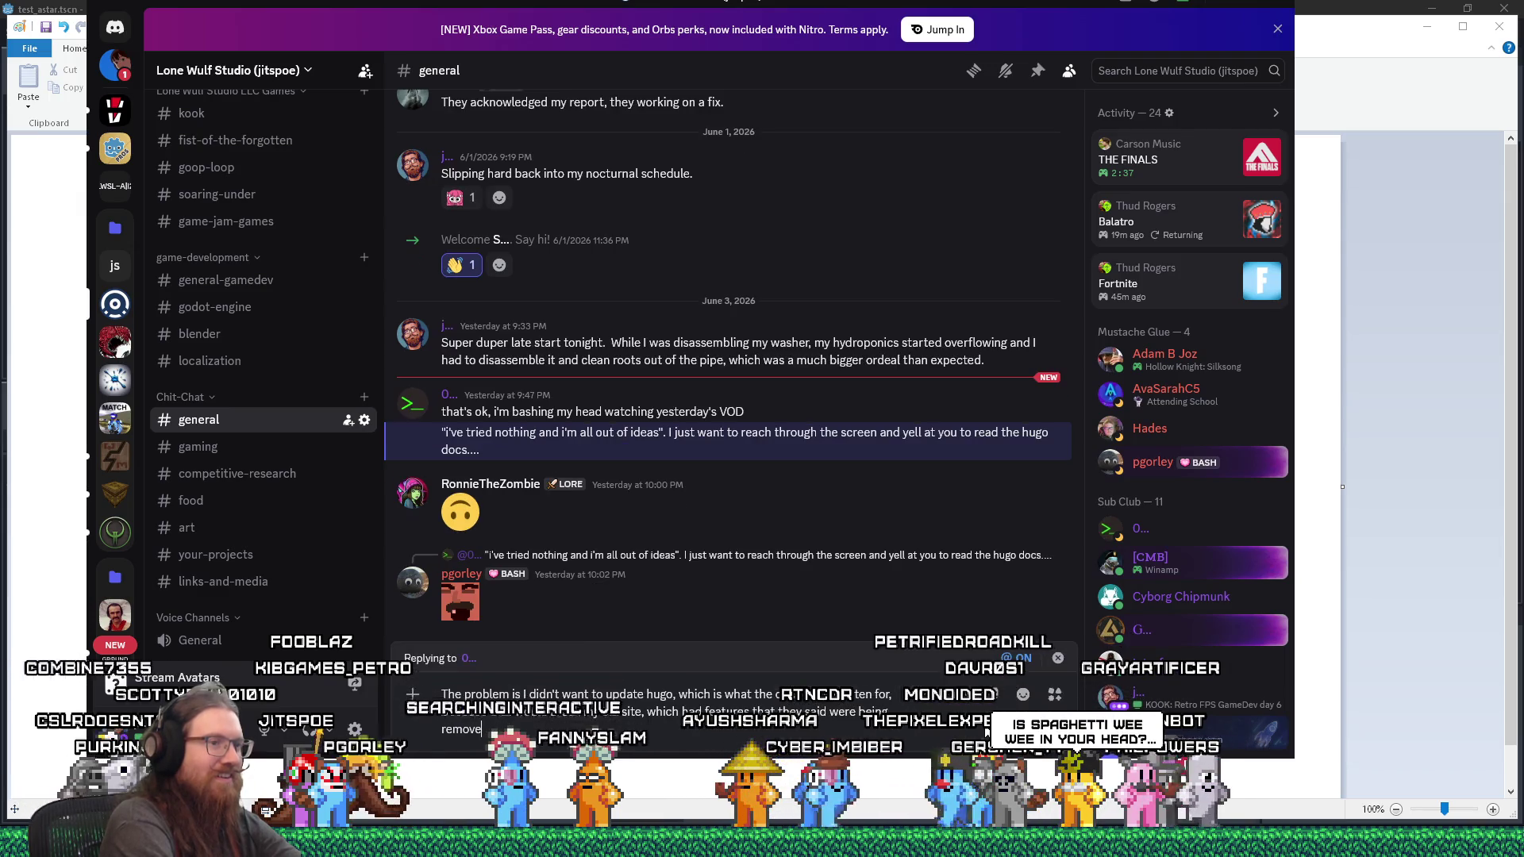
type("d in future v")
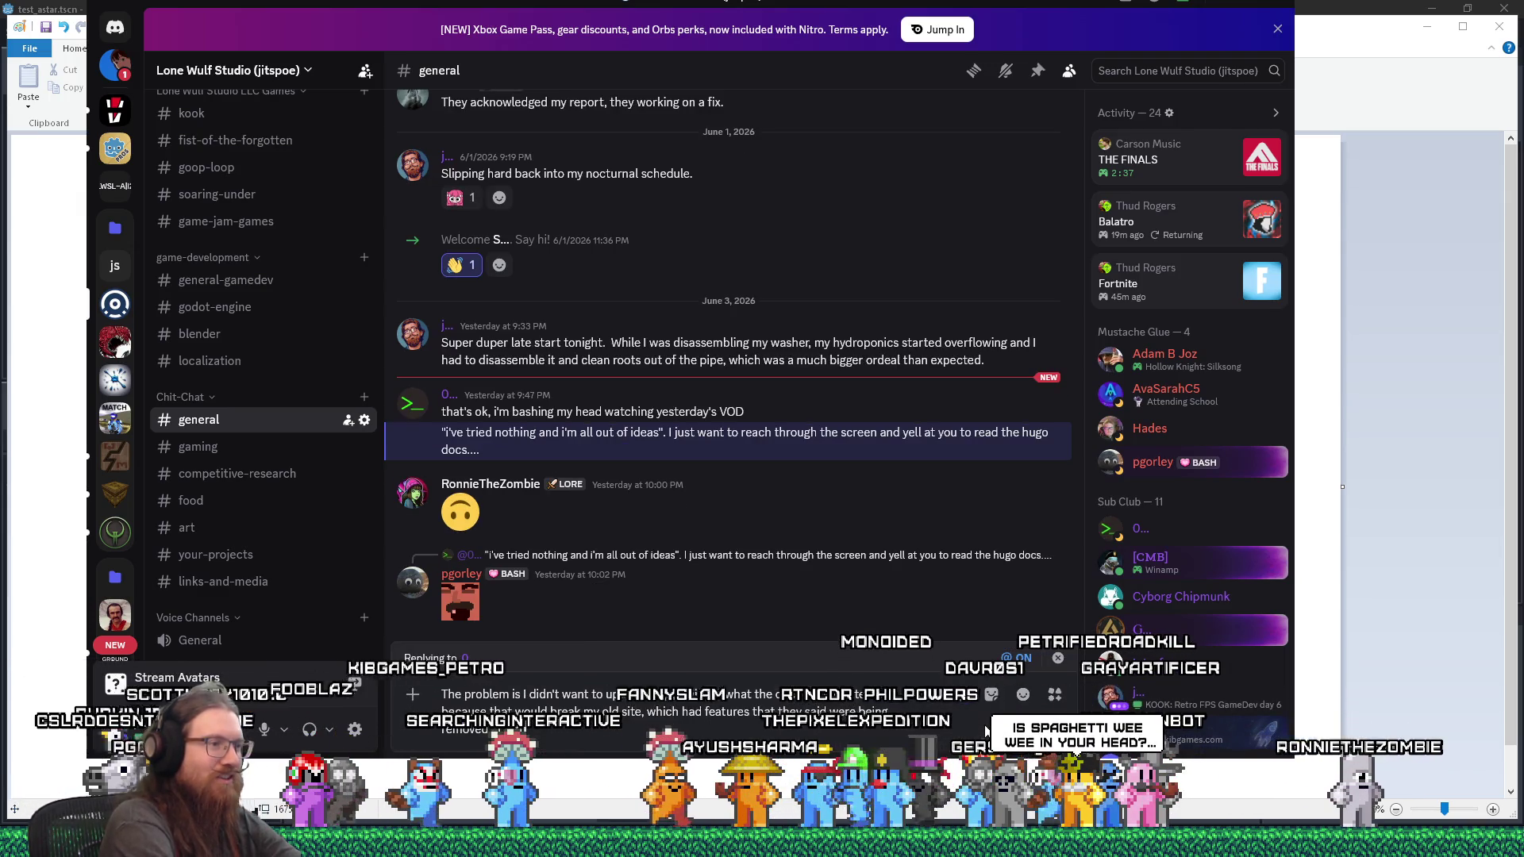
type("ersions.")
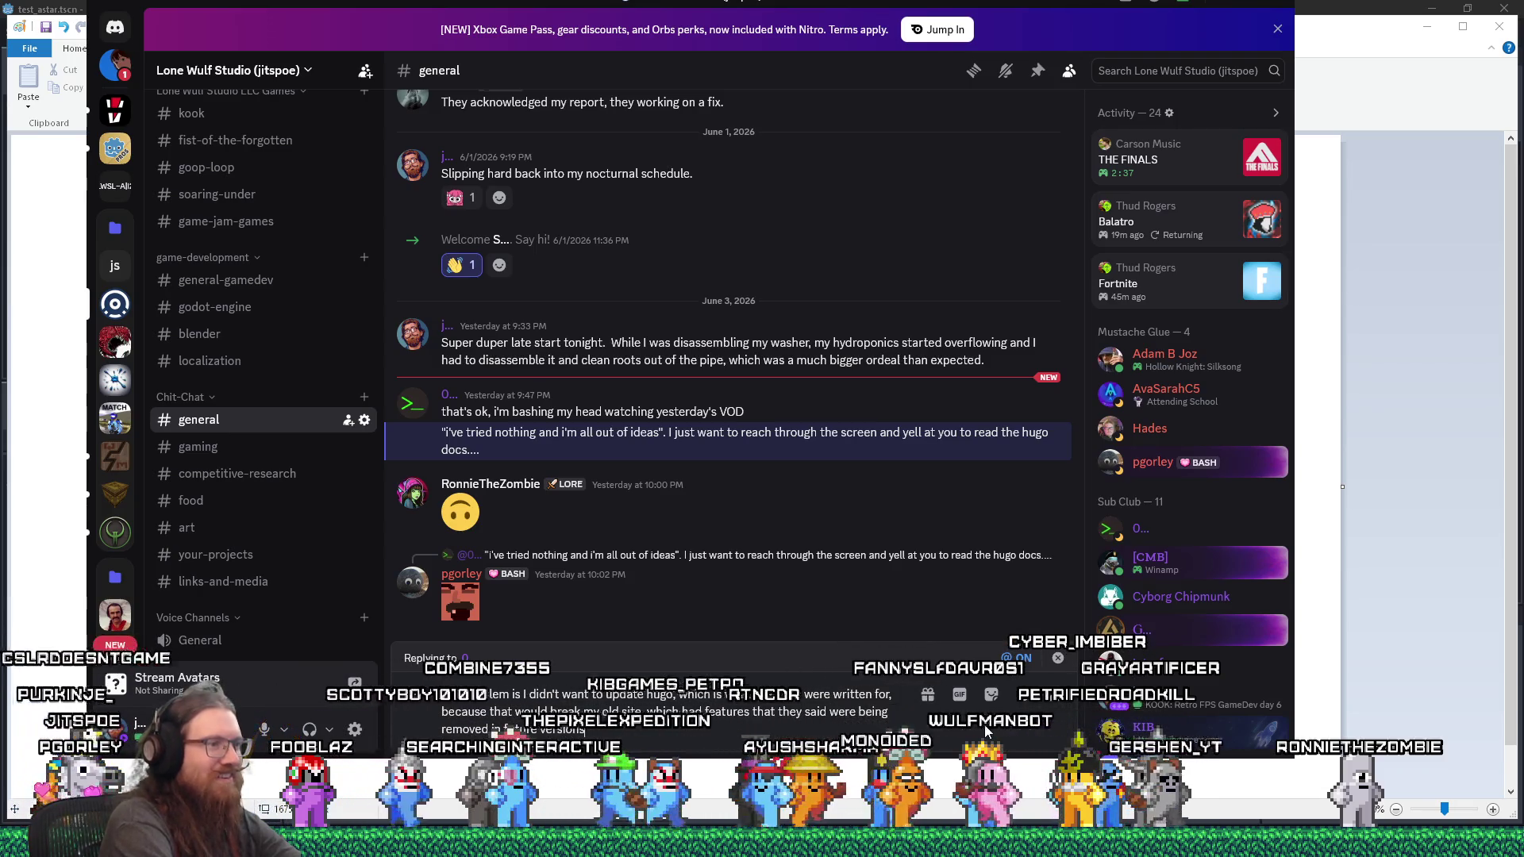
key("Return")
Step: Send 'Also, the formats looked like they changed. Wasn't sure how much stuff would break.'
type("Also, the")
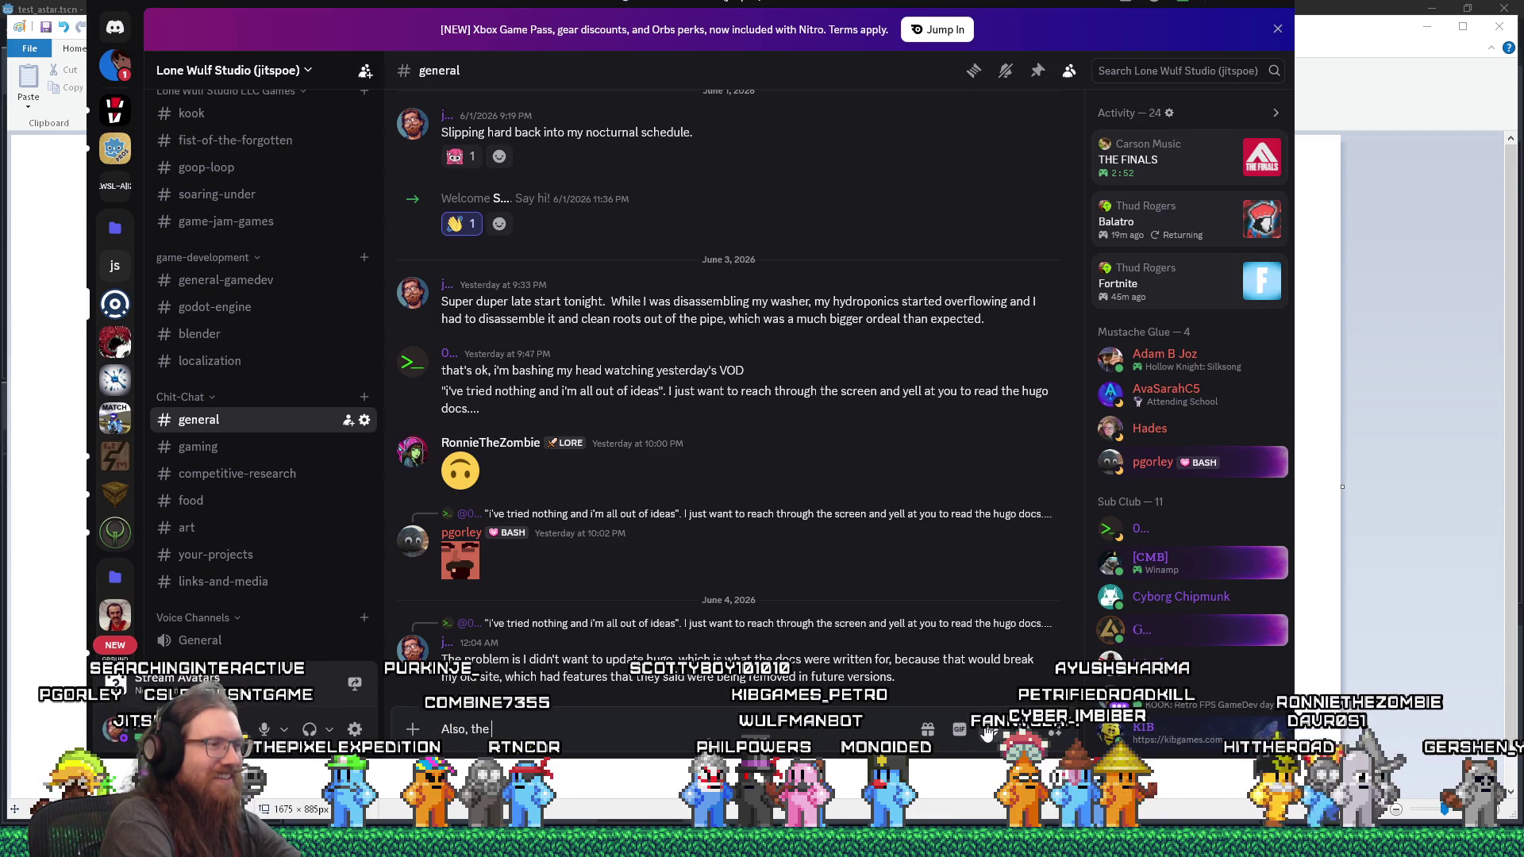
type("formats lo")
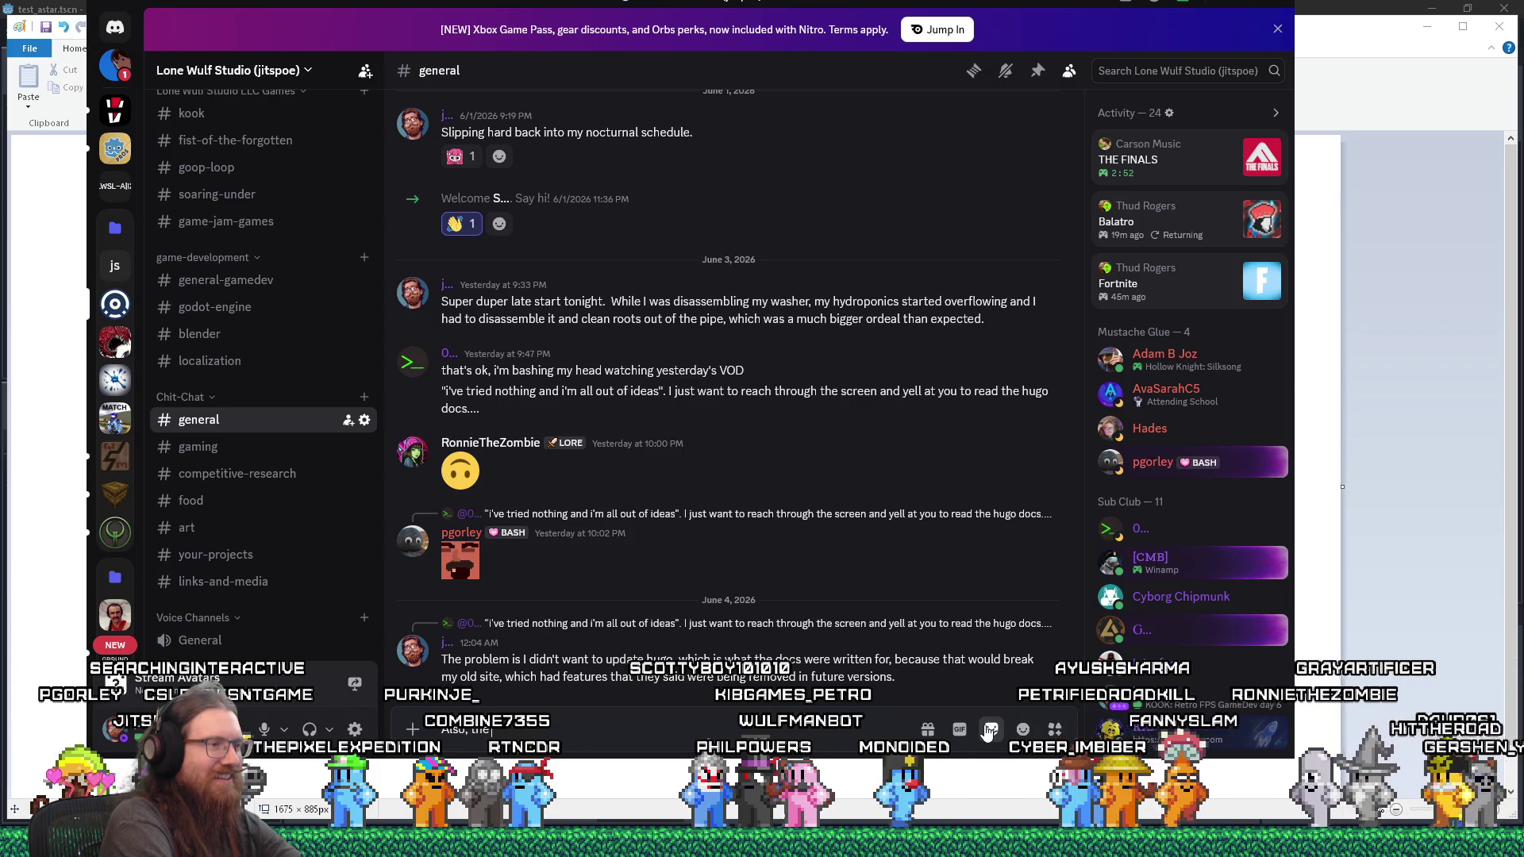
type("oked li")
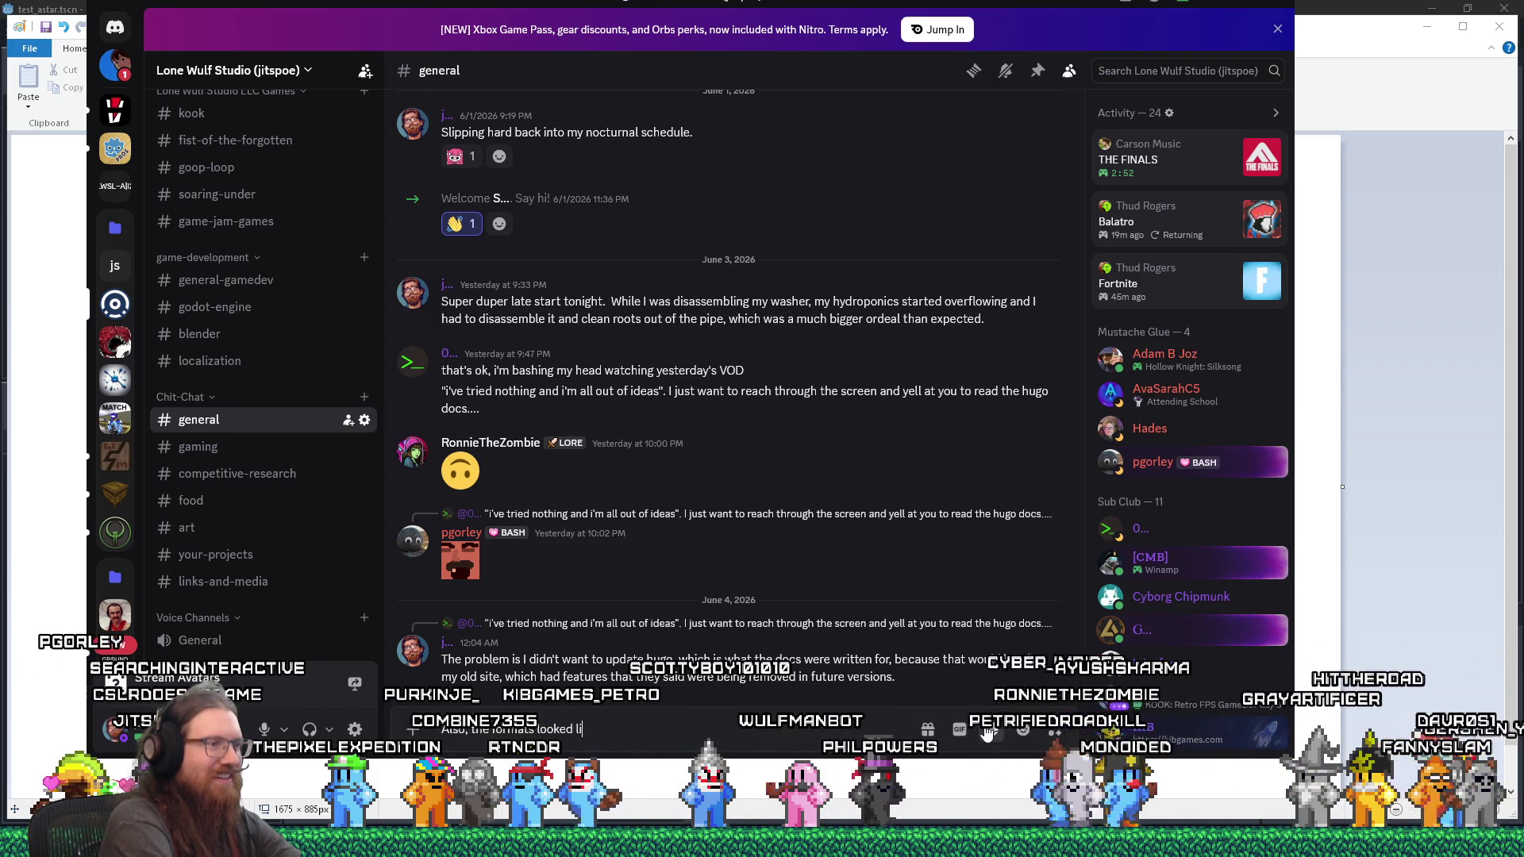
type("ke they changed")
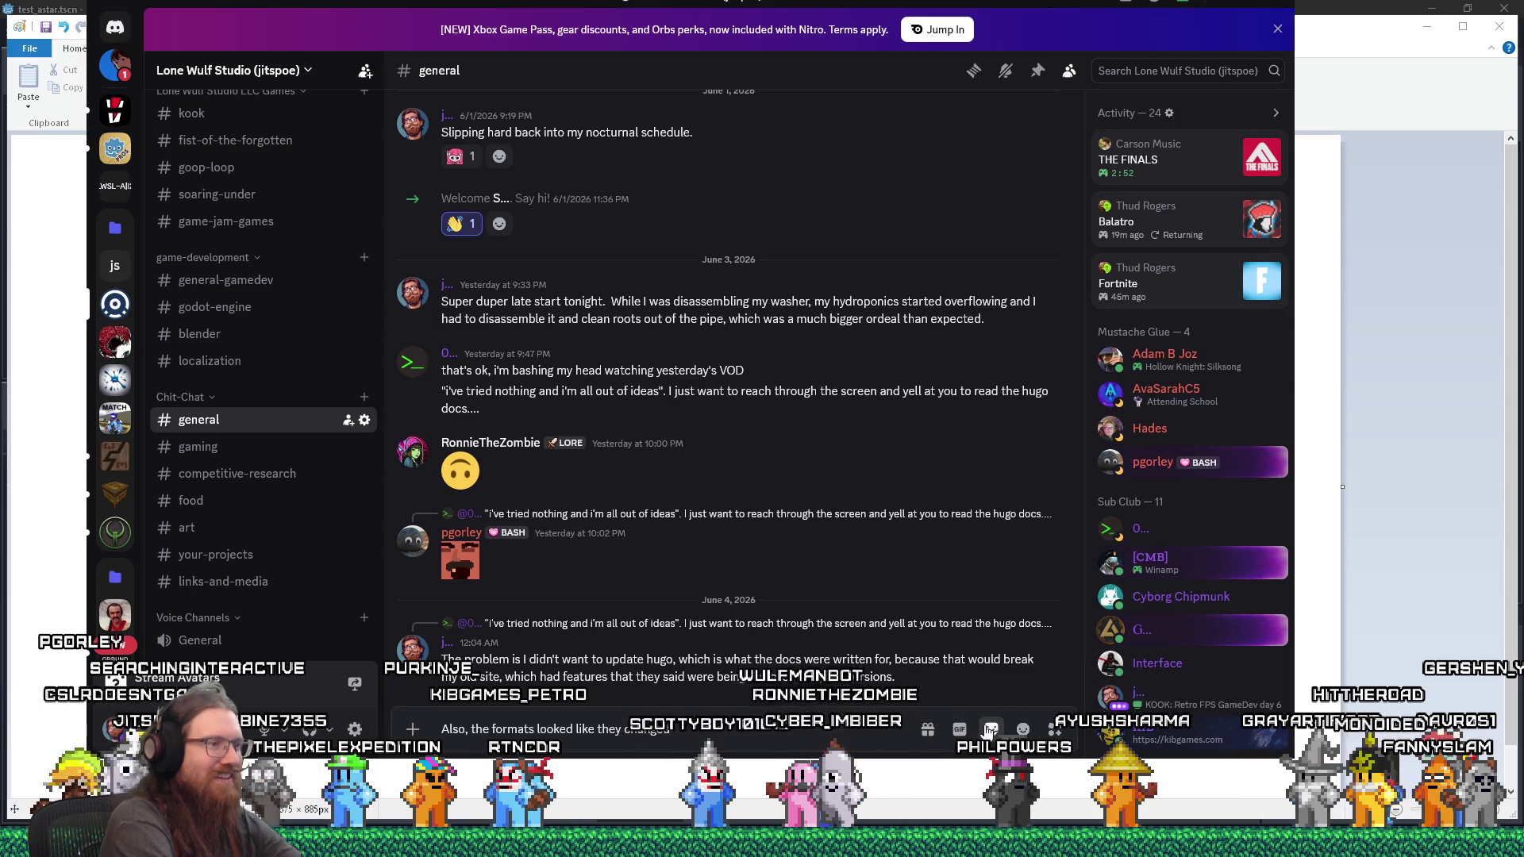
type(". Wasn't sure")
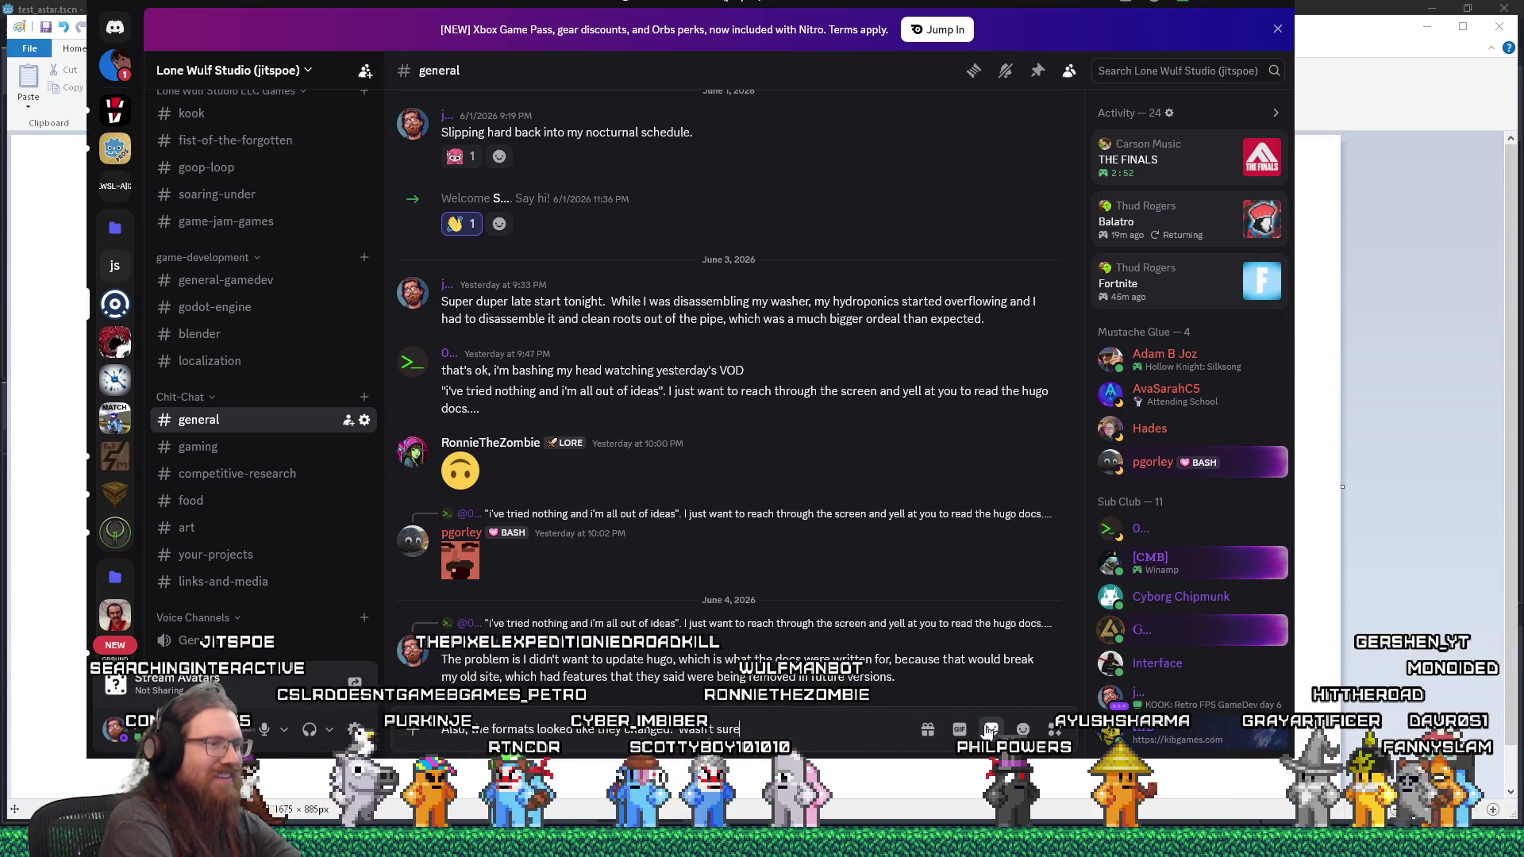
type(" how much st")
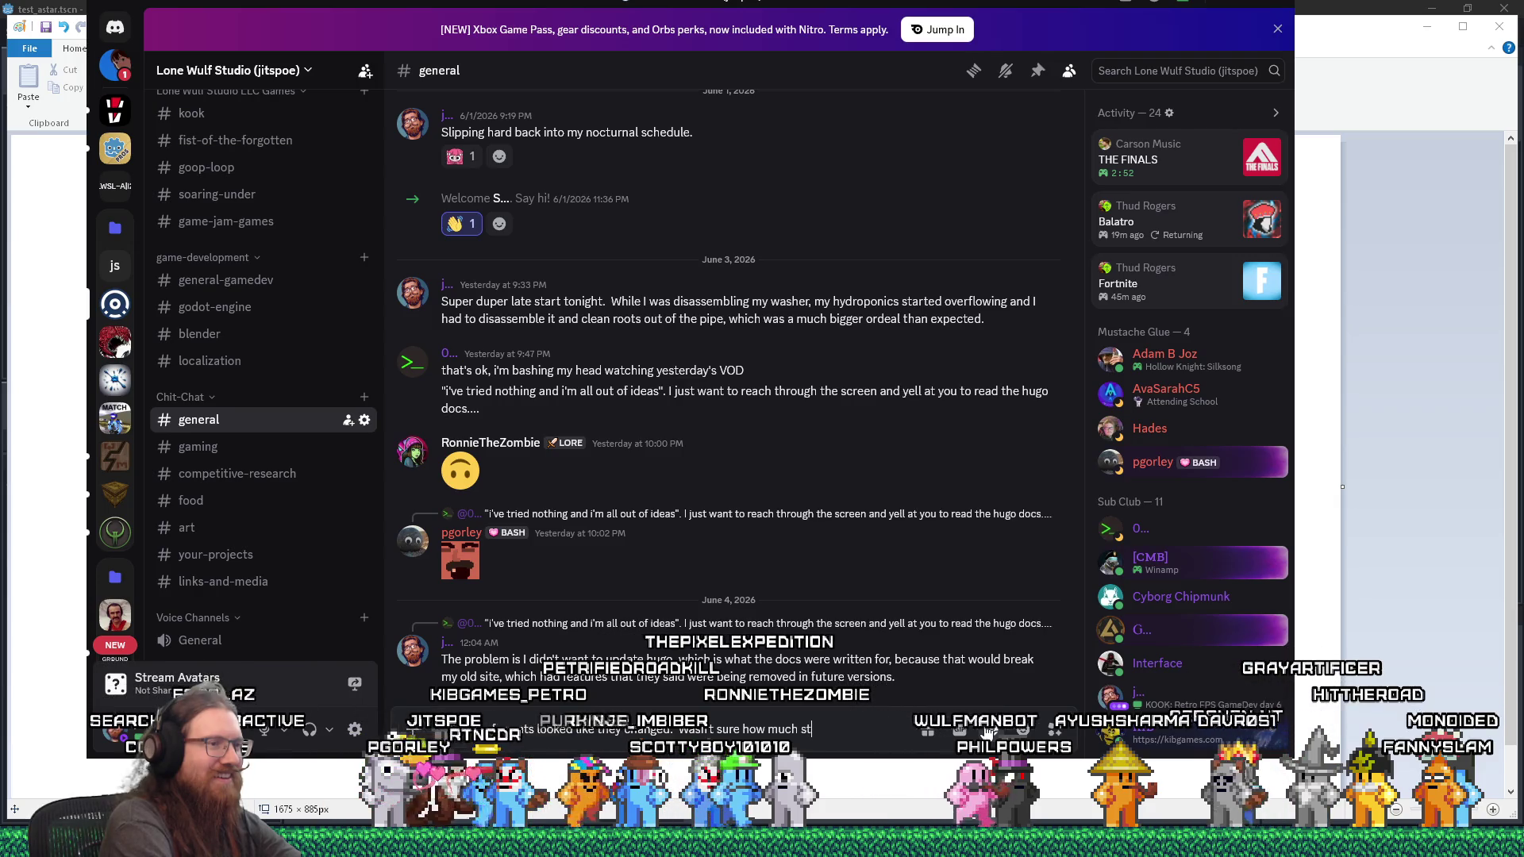
type("uff would break.")
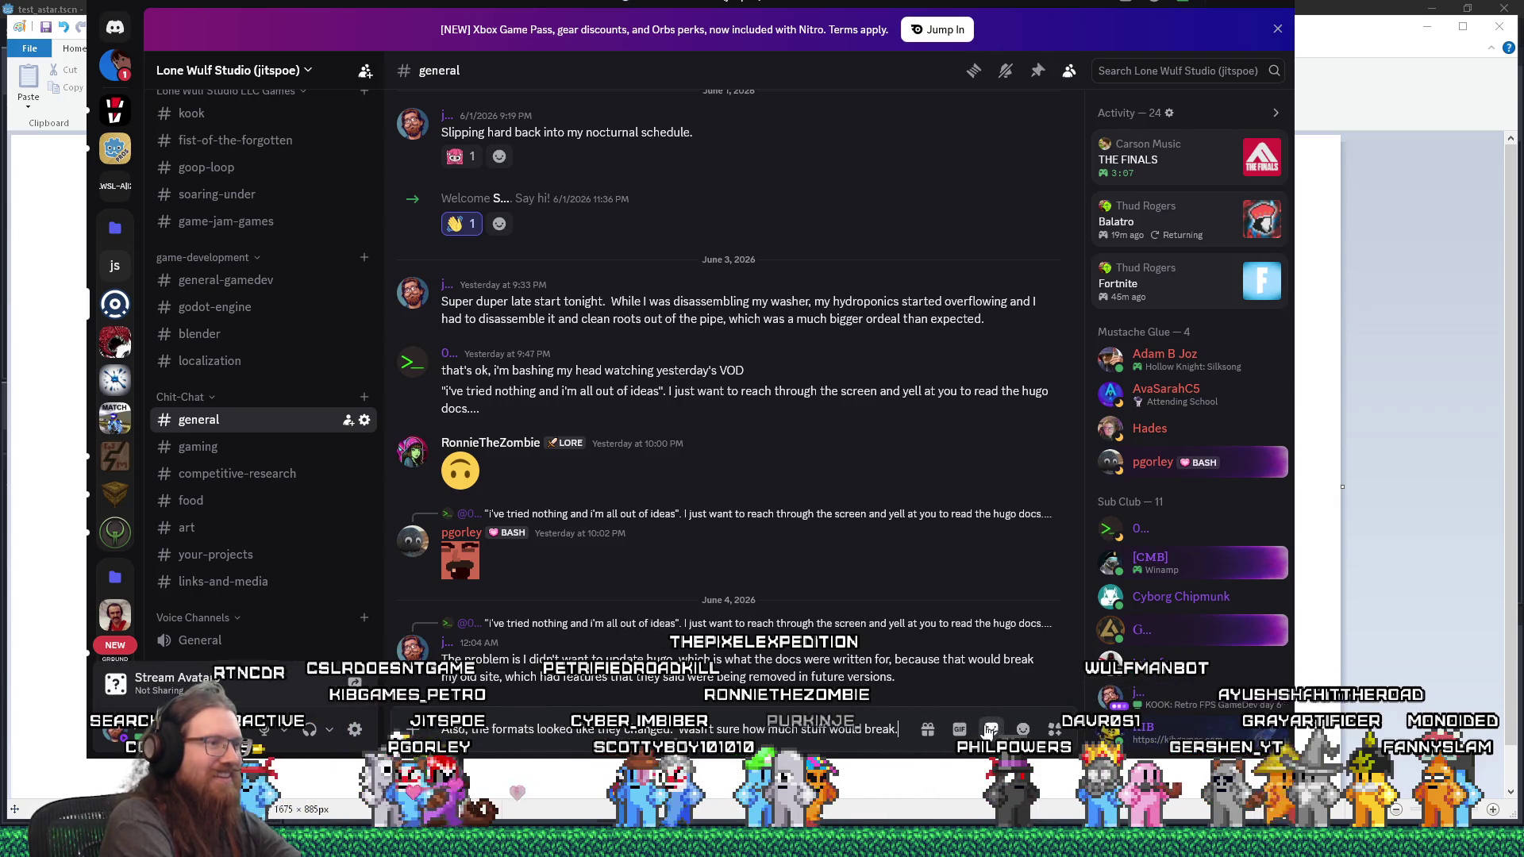
key("Return")
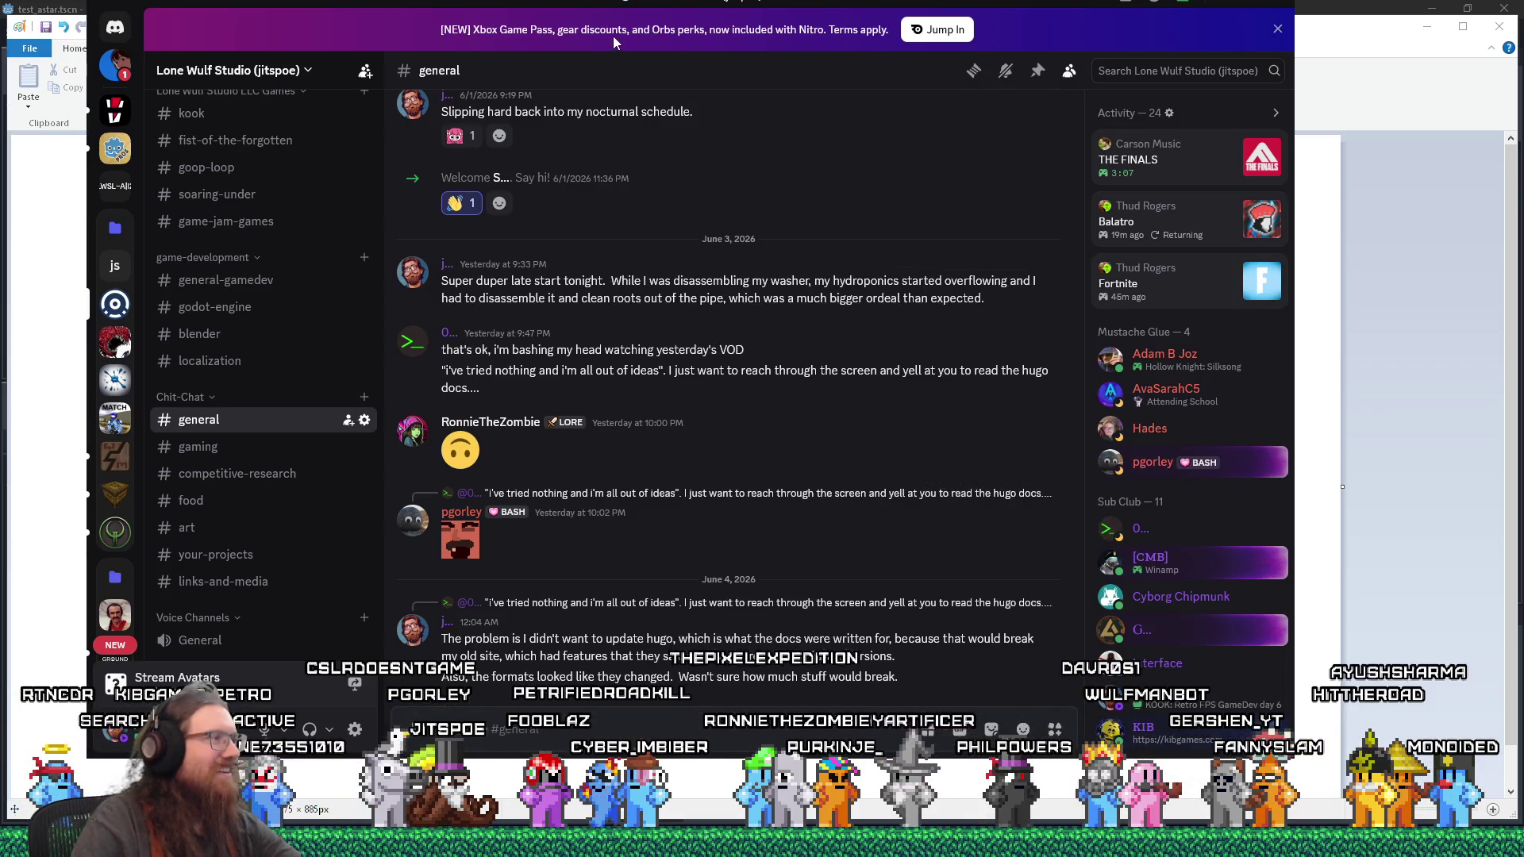
key("alt+Tab")
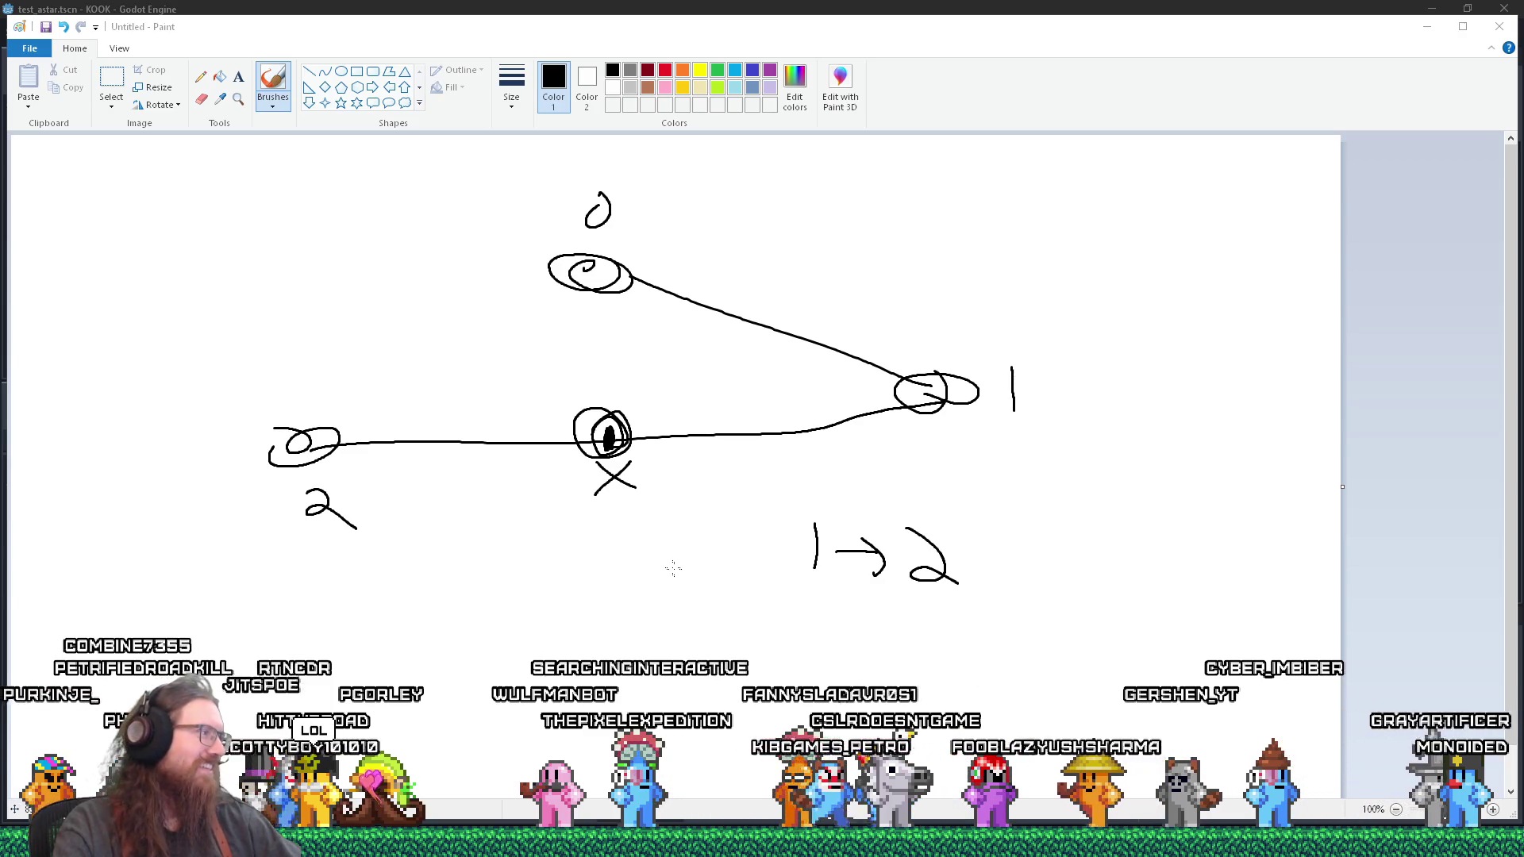
Step: Switch from Paint back to the Godot Engine window
key("alt+Tab")
key("alt+Tab")
key("alt+Tab")
key("alt+Tab")
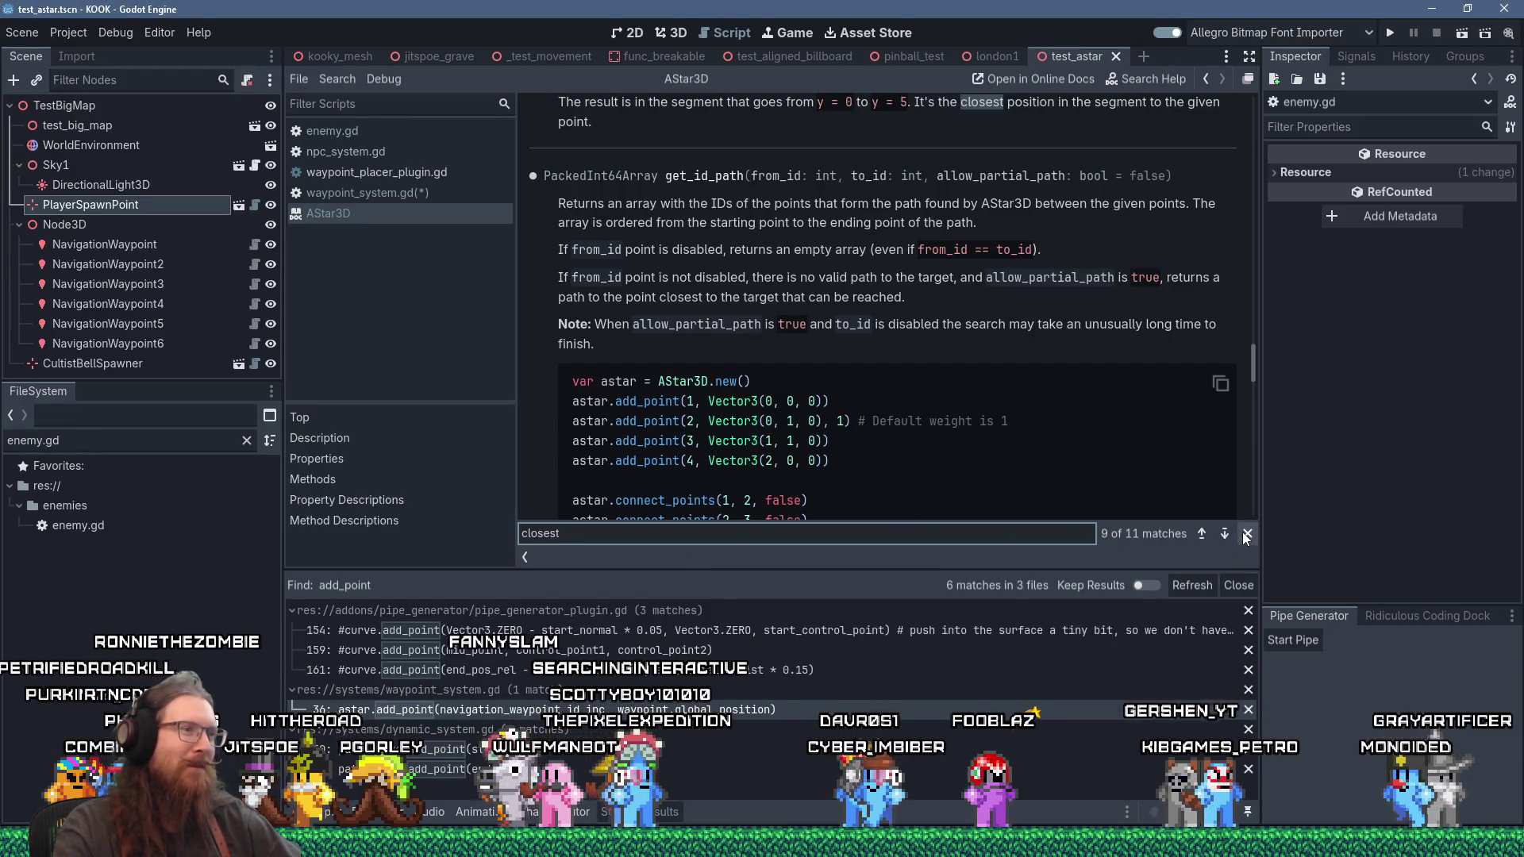
Step: Close the find bar and scroll up through the AStar3D method list
left_click(1244, 534)
scroll(820, 433, "up", 1)
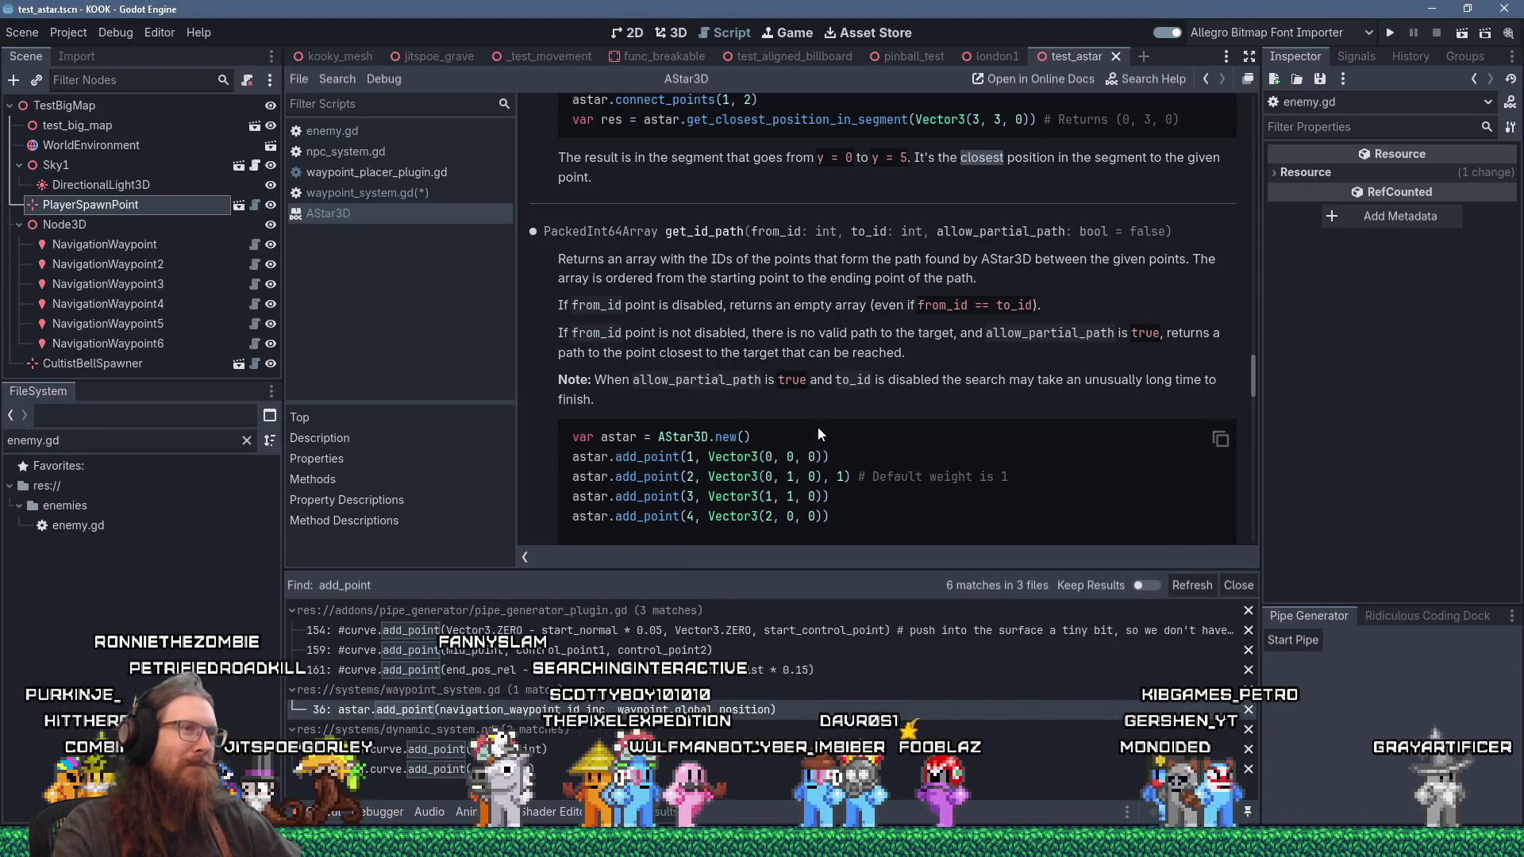
scroll(820, 433, "up", 3)
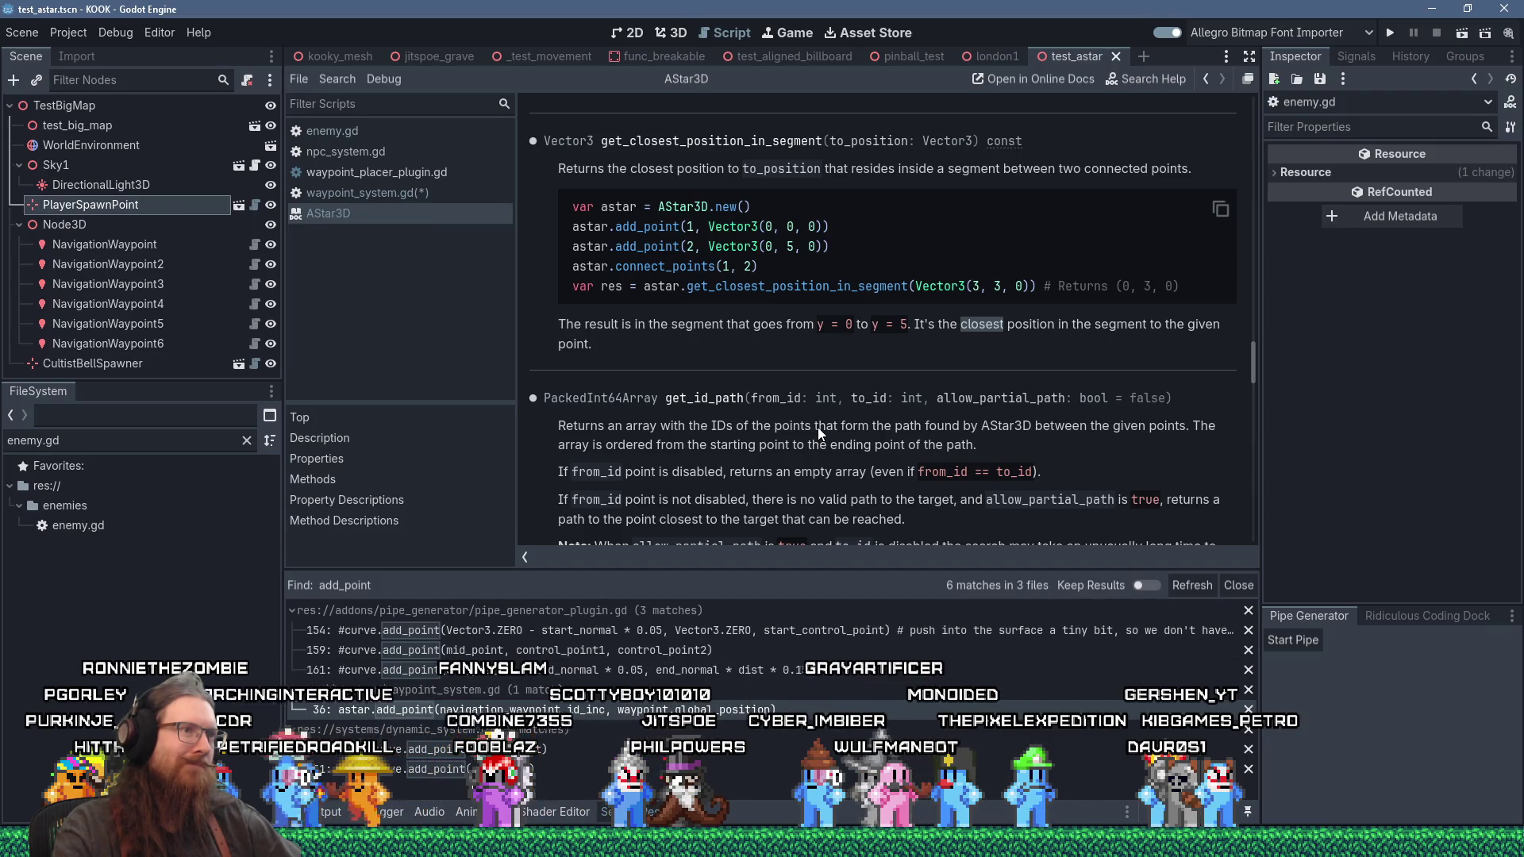
scroll(818, 427, "up", 3)
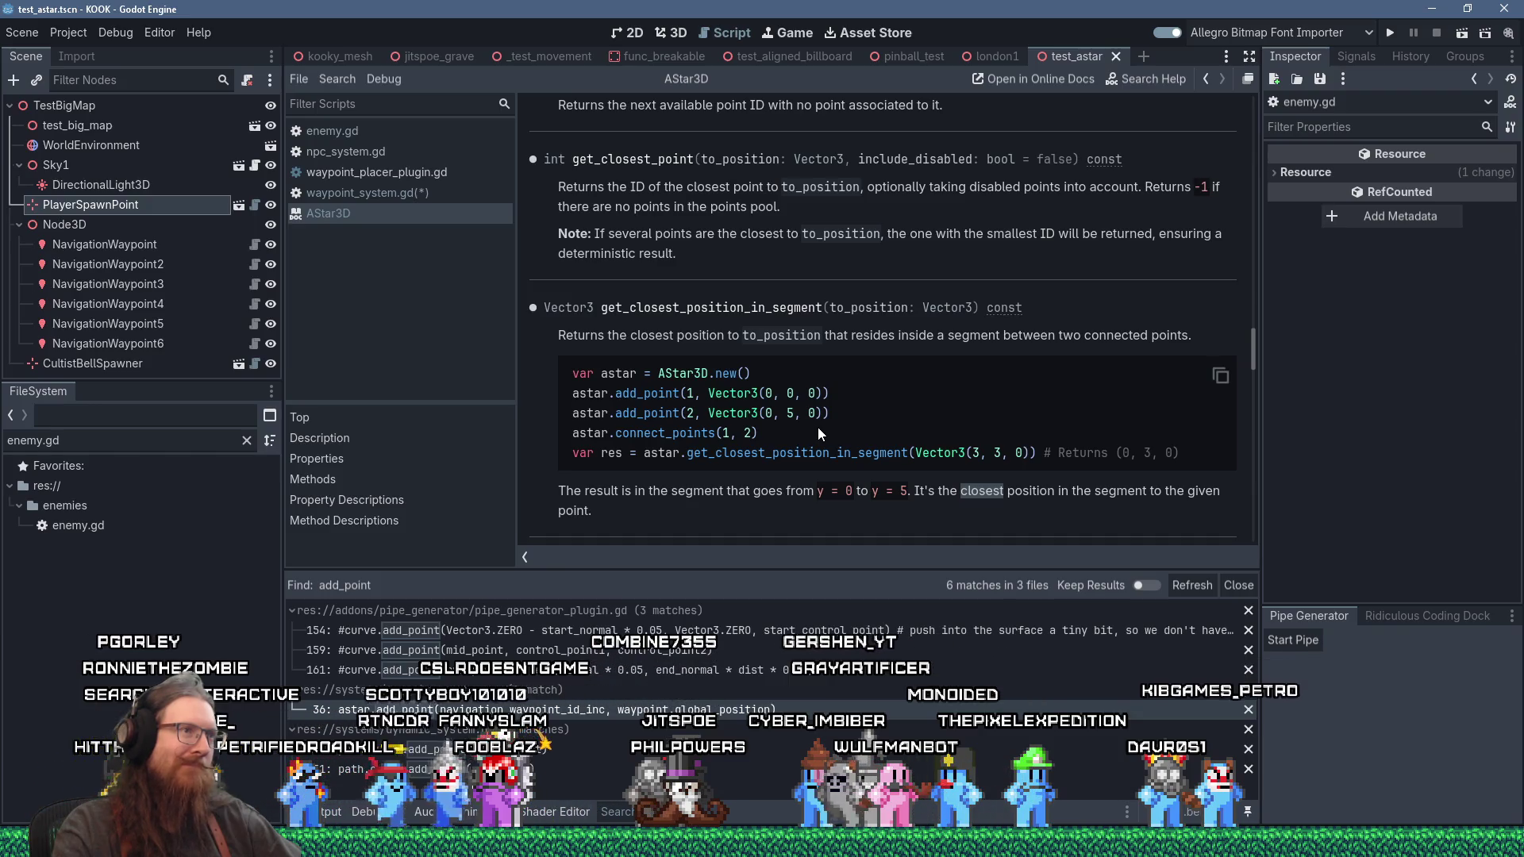
scroll(820, 432, "up", 3)
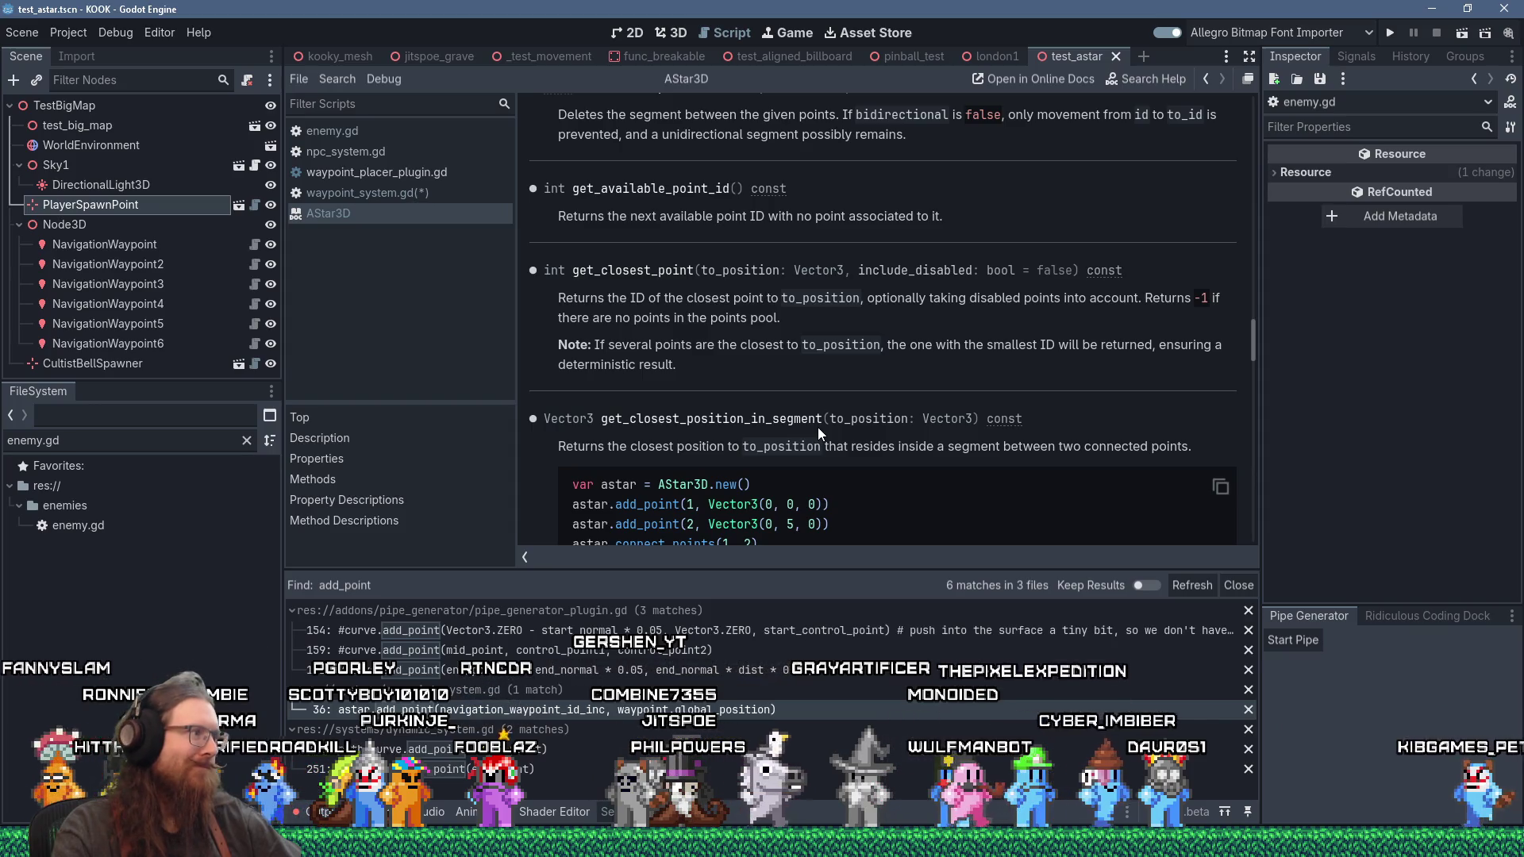
scroll(818, 427, "up", 2)
scroll(818, 427, "up", 5)
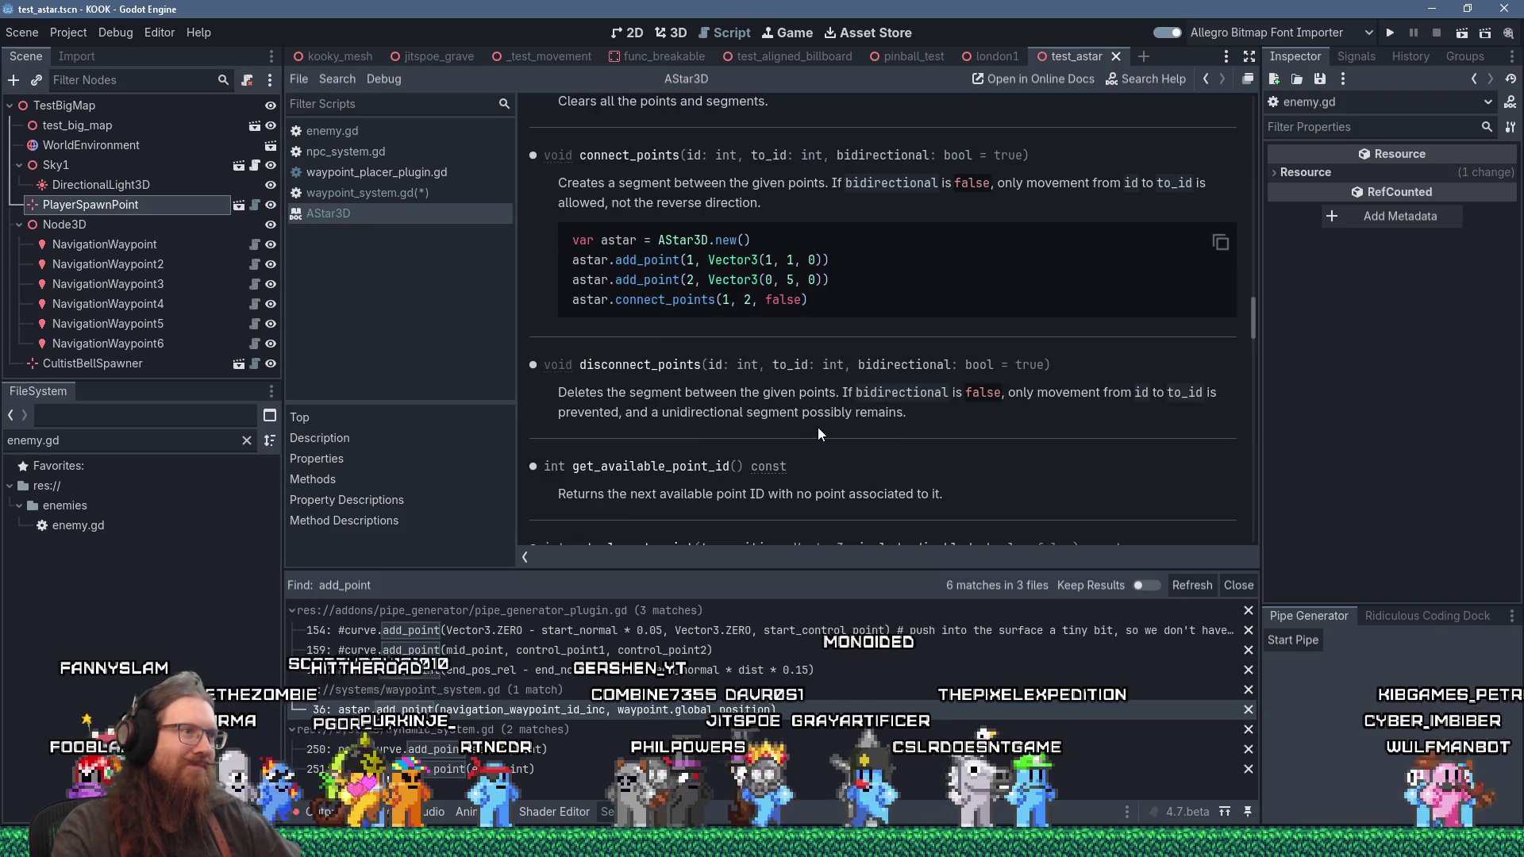
scroll(820, 433, "up", 4)
scroll(818, 427, "up", 20)
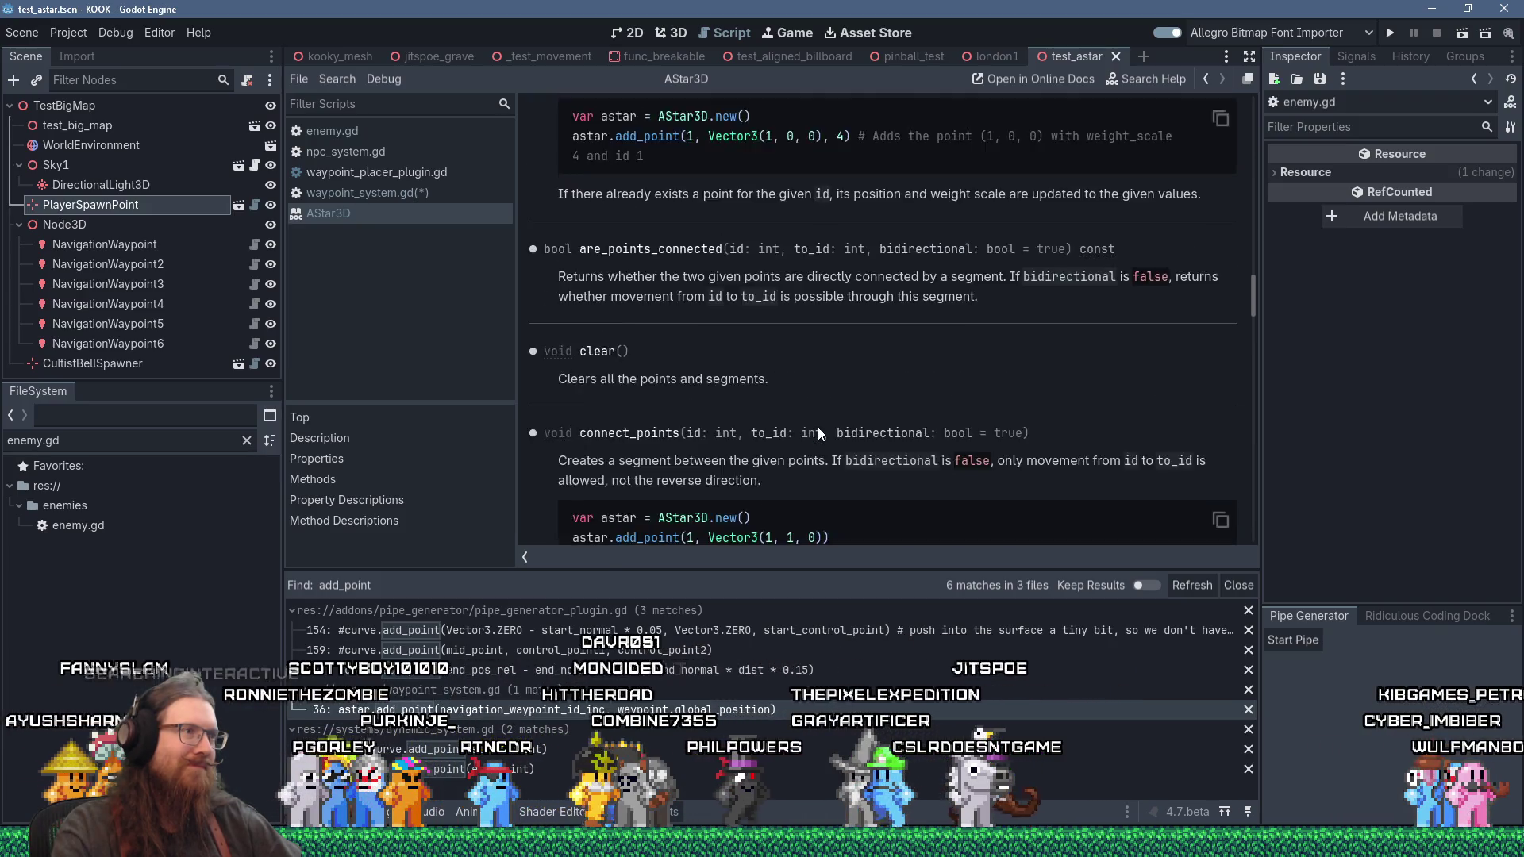
scroll(803, 427, "up", 7)
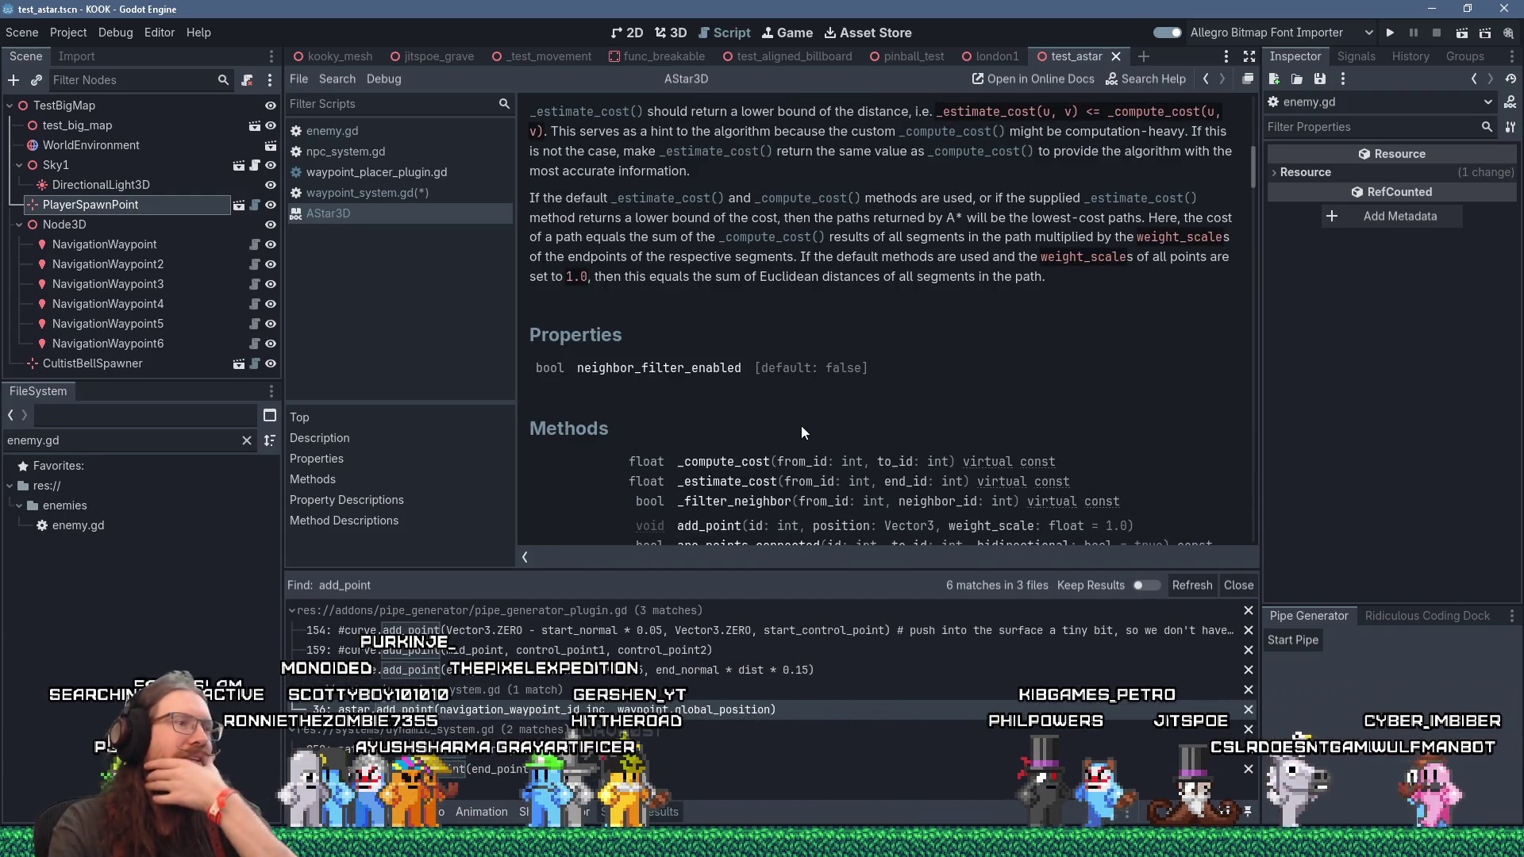
Step: Read down through the AStar3D method descriptions
scroll(832, 401, "down", 1)
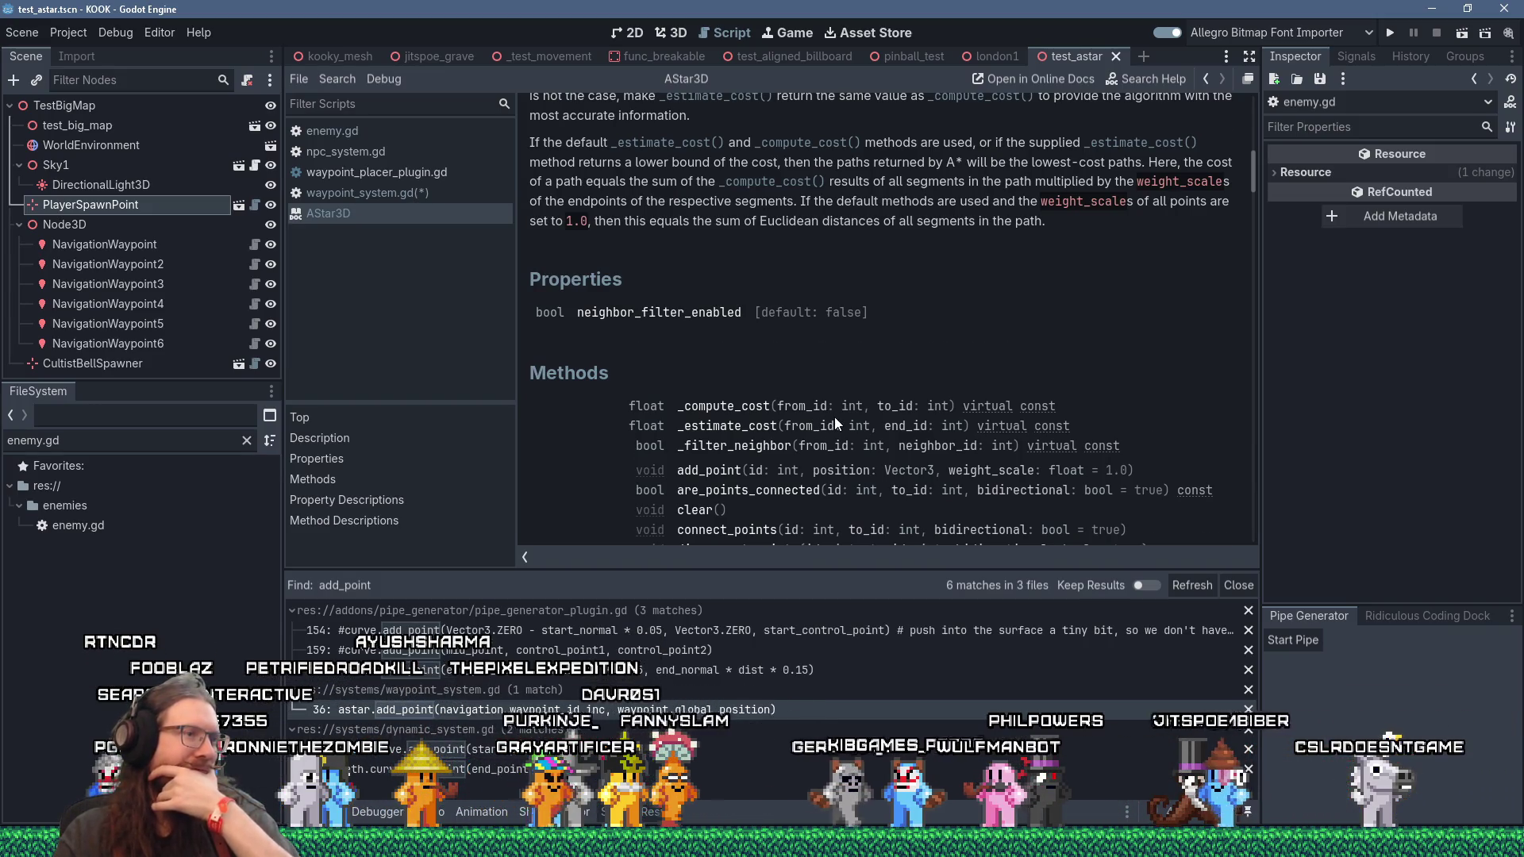
scroll(835, 421, "down", 1)
scroll(835, 420, "down", 1)
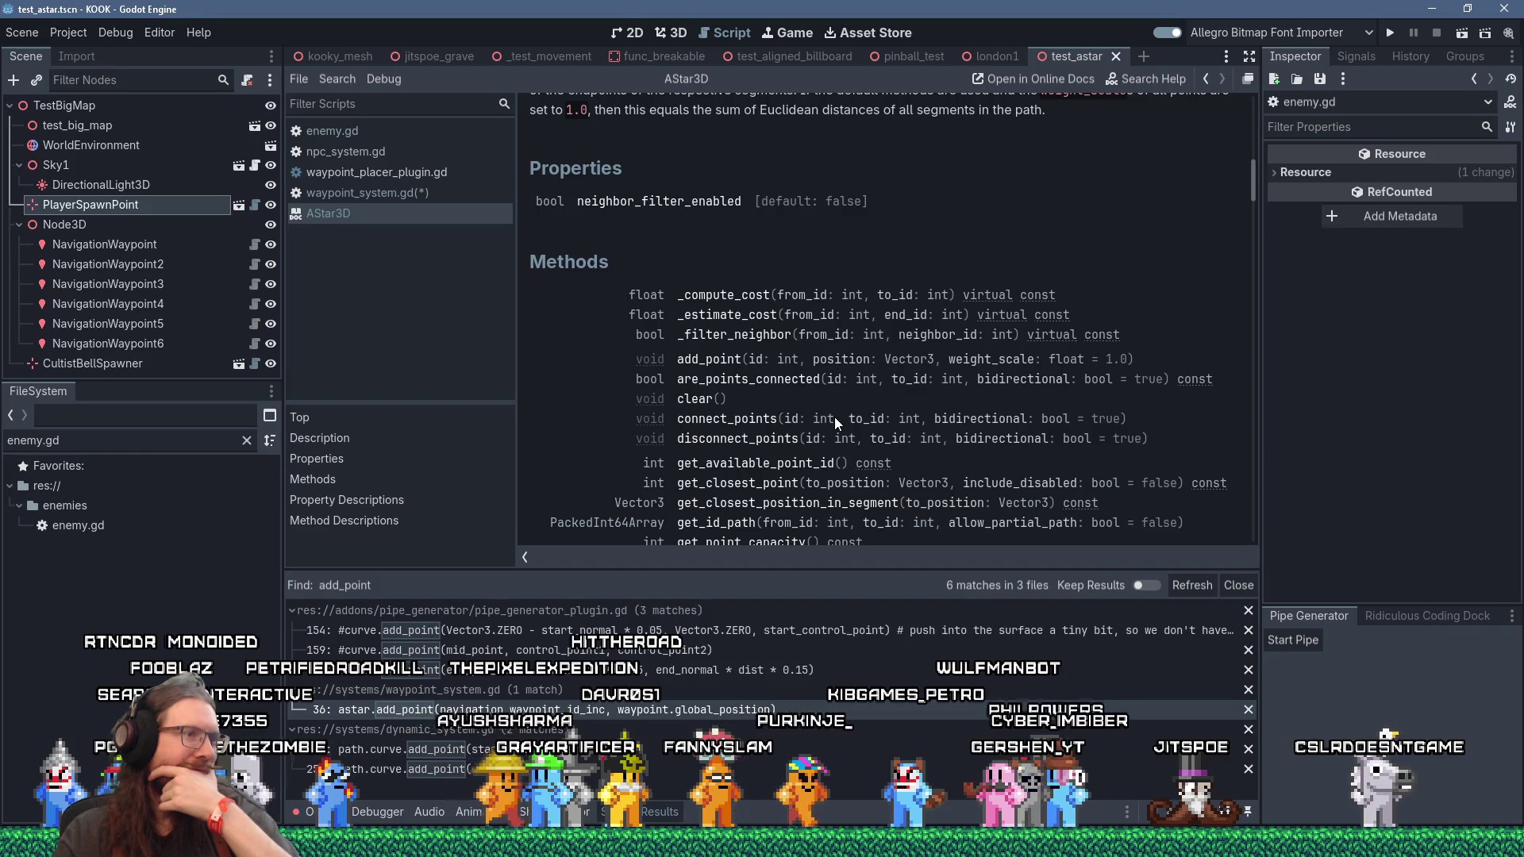
scroll(835, 416, "down", 1)
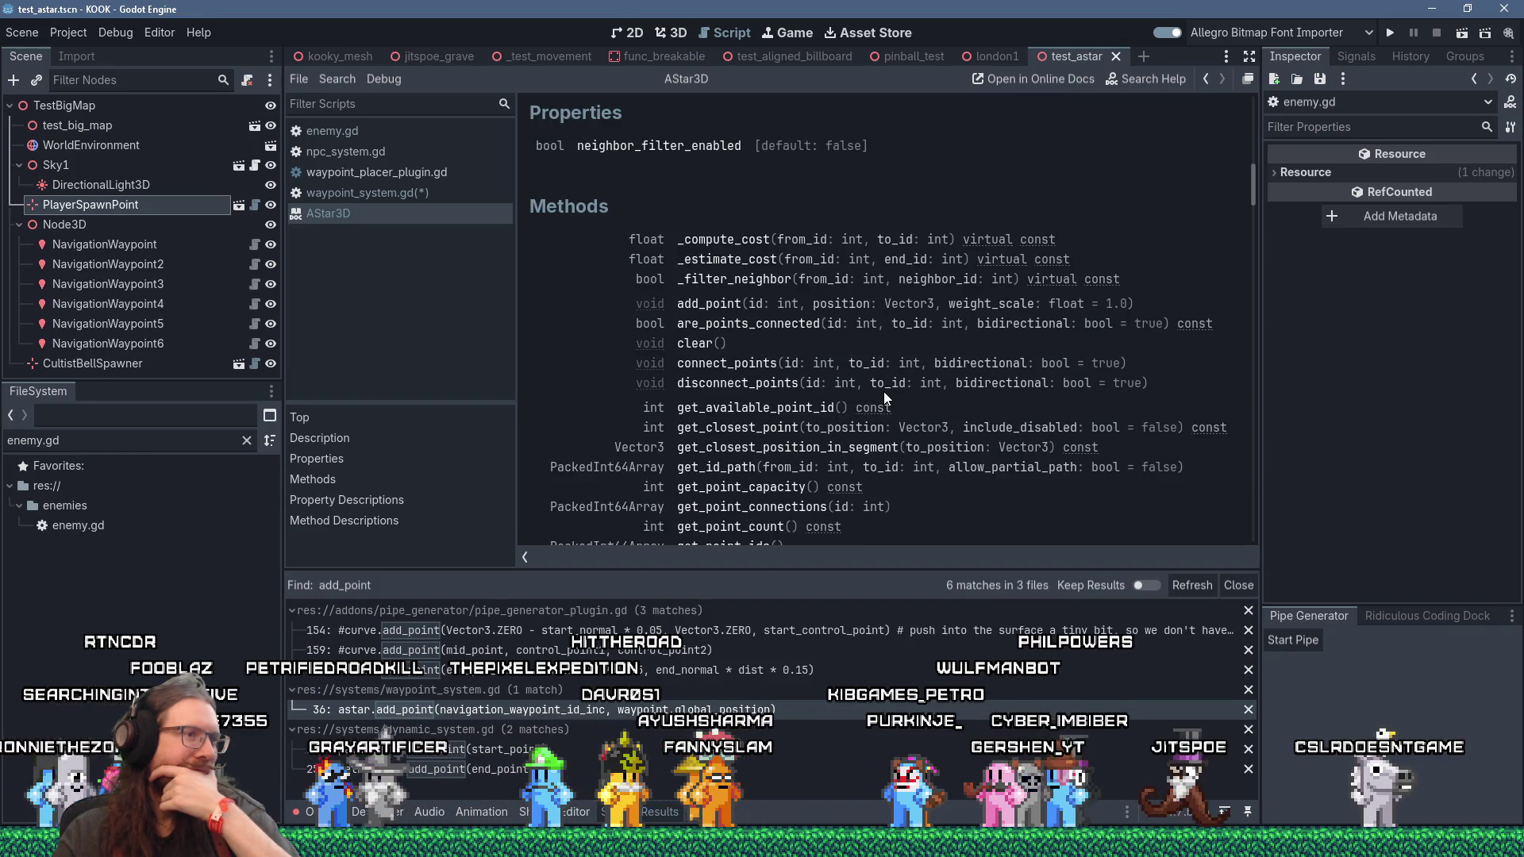
scroll(884, 394, "down", 1)
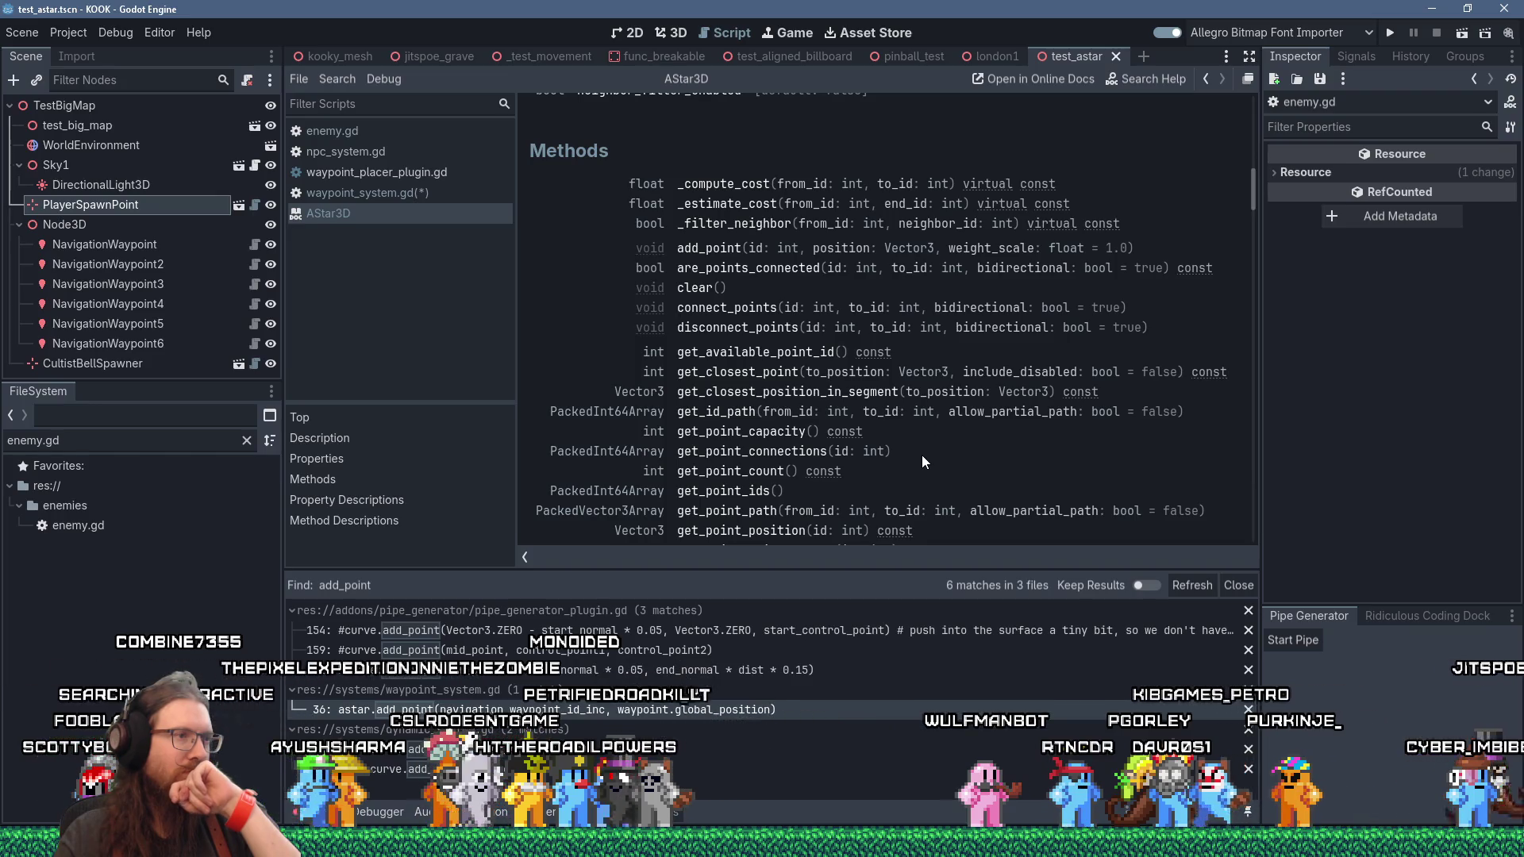
scroll(922, 455, "down", 1)
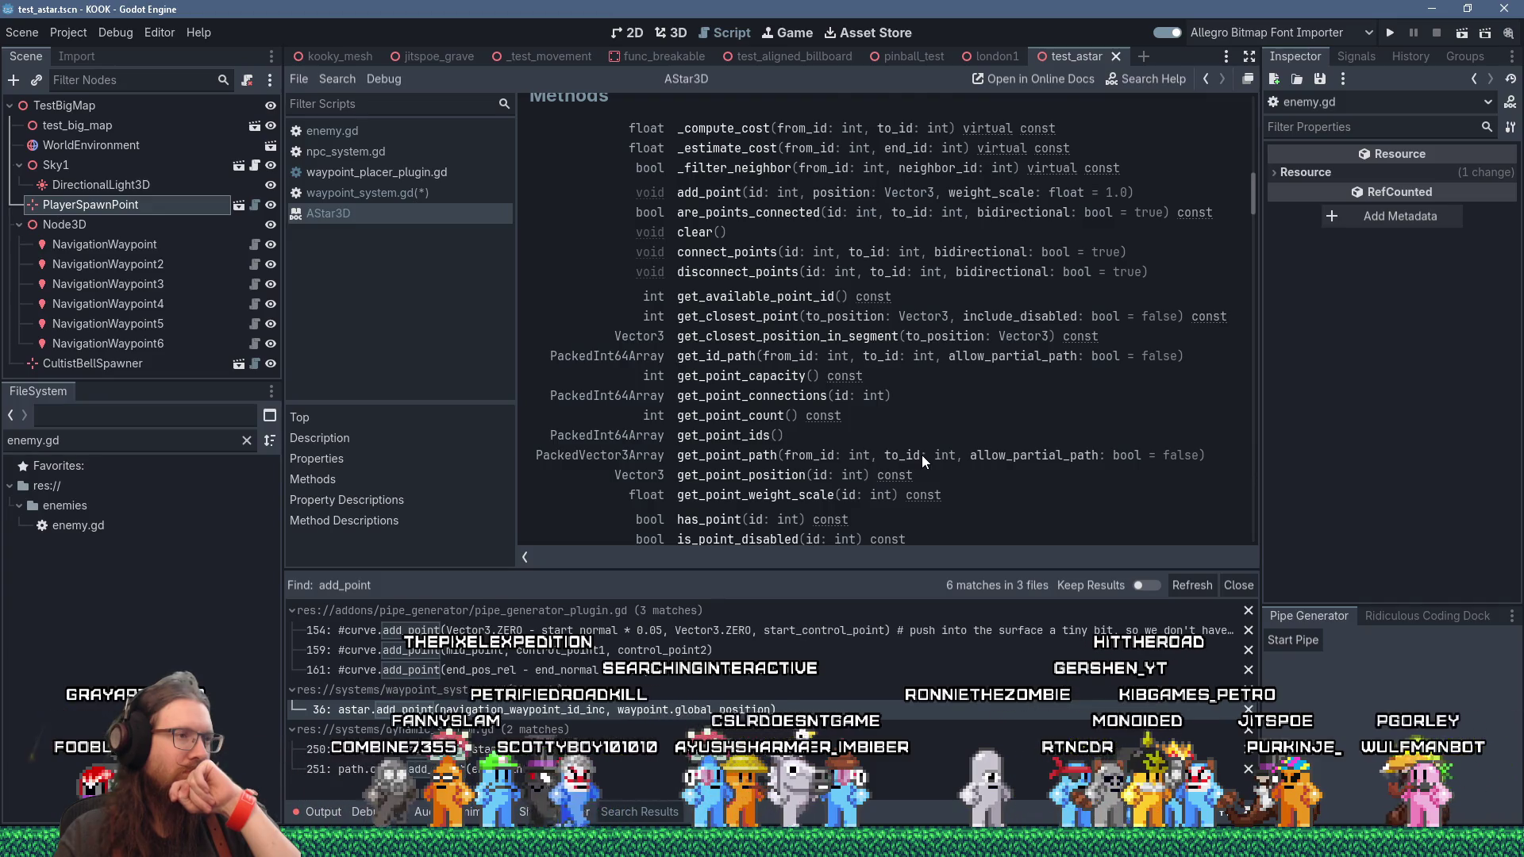
scroll(922, 455, "down", 1)
scroll(922, 455, "down", 1)
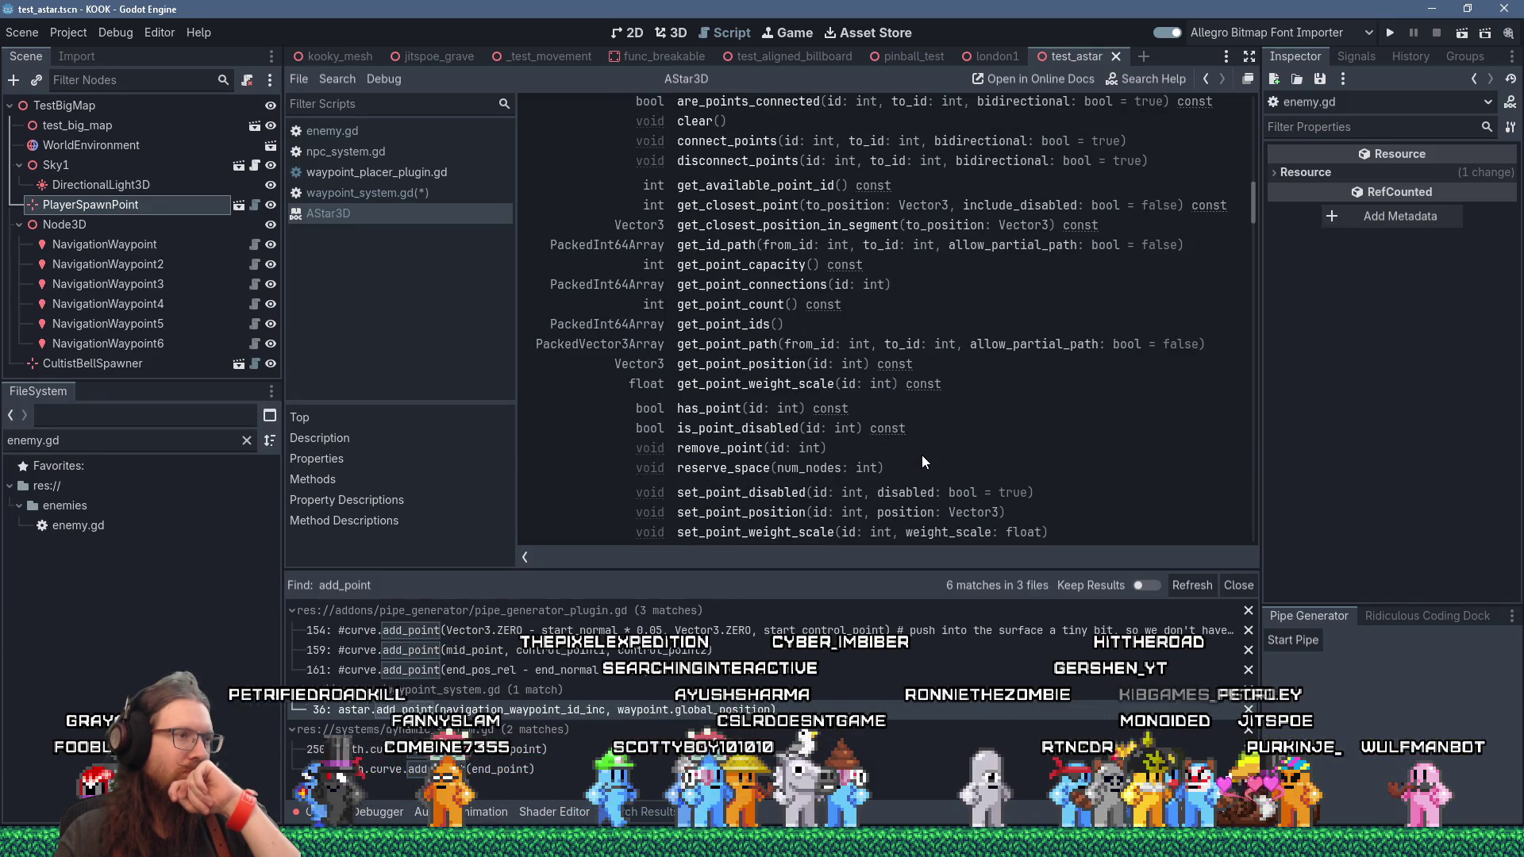
scroll(922, 455, "down", 1)
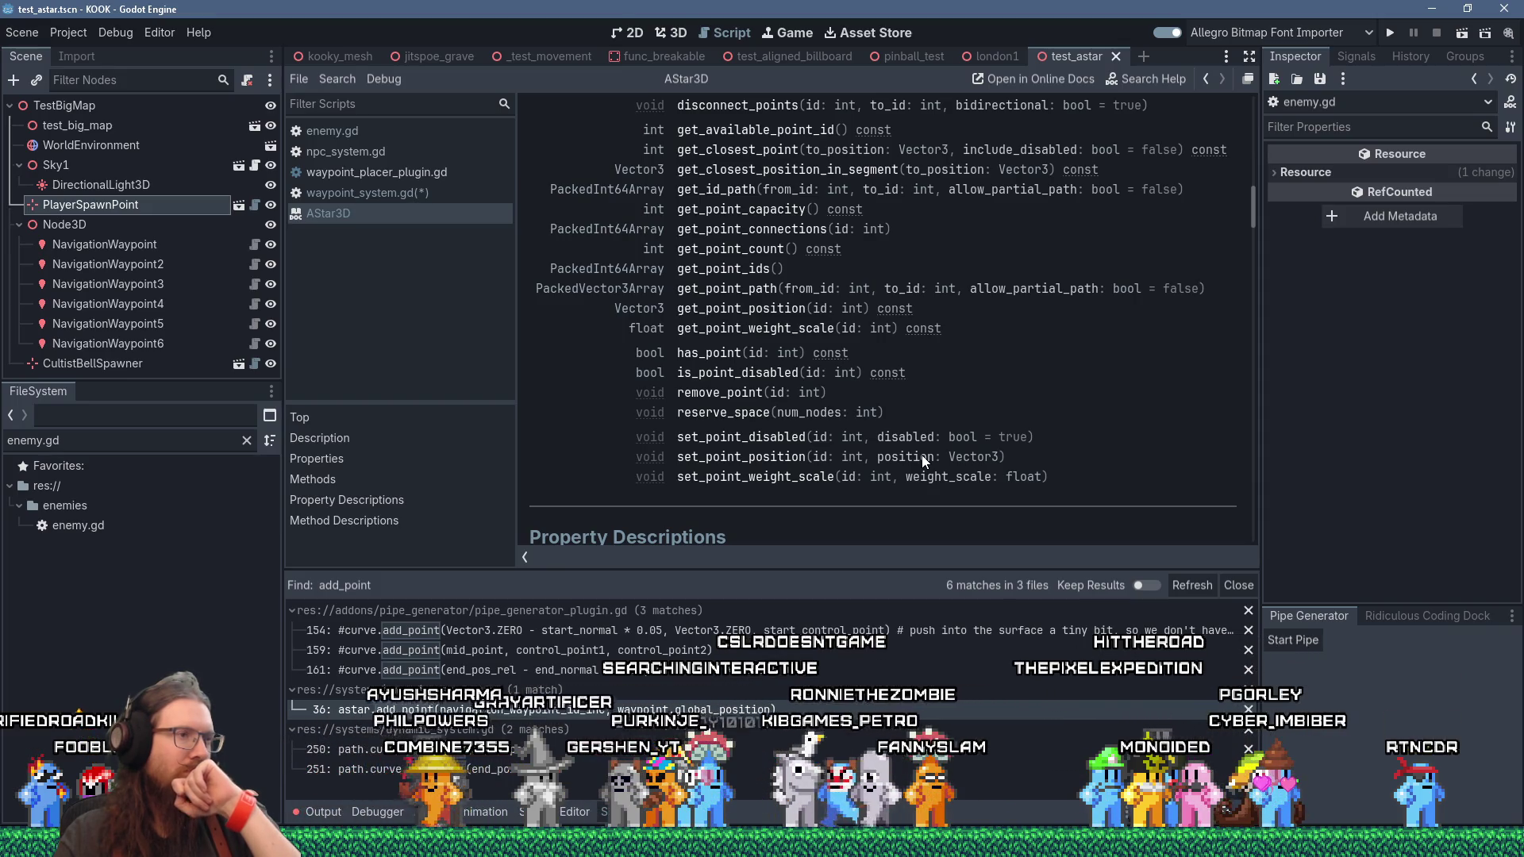
scroll(922, 457, "down", 1)
scroll(923, 459, "down", 2)
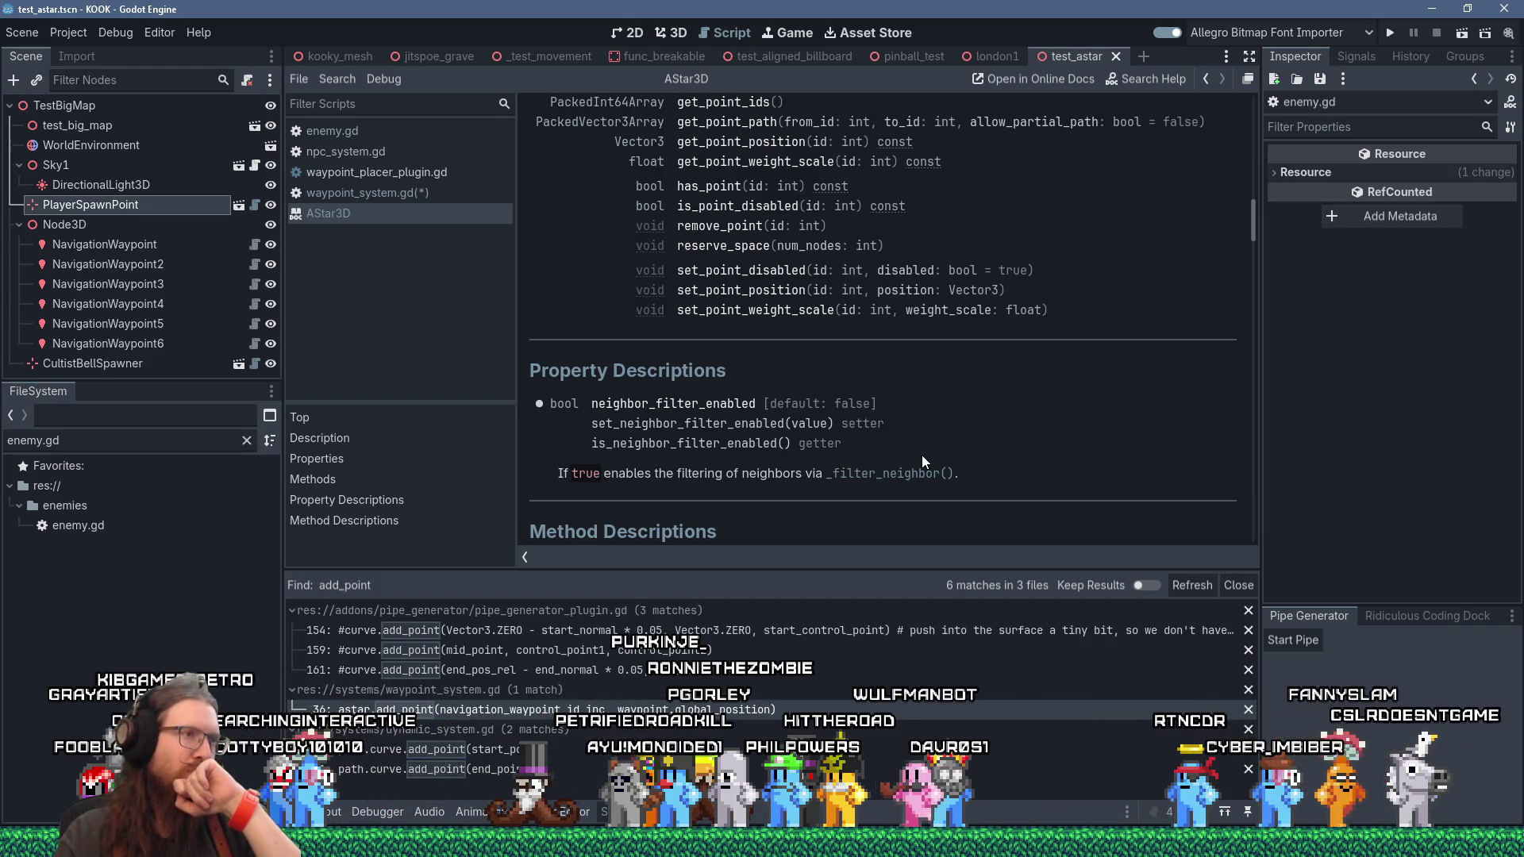
scroll(922, 455, "down", 3)
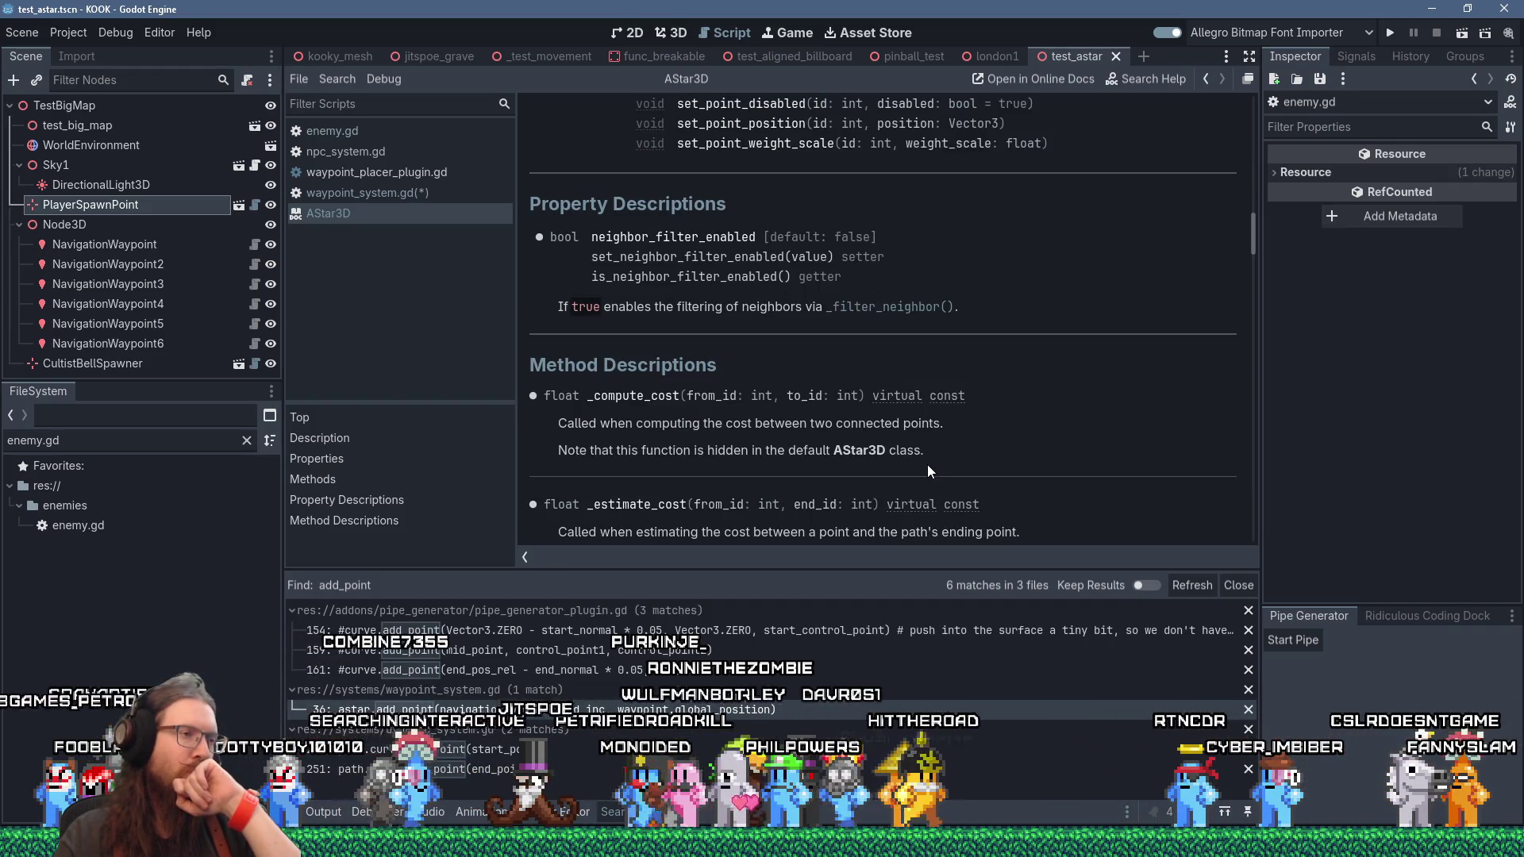
scroll(946, 468, "down", 2)
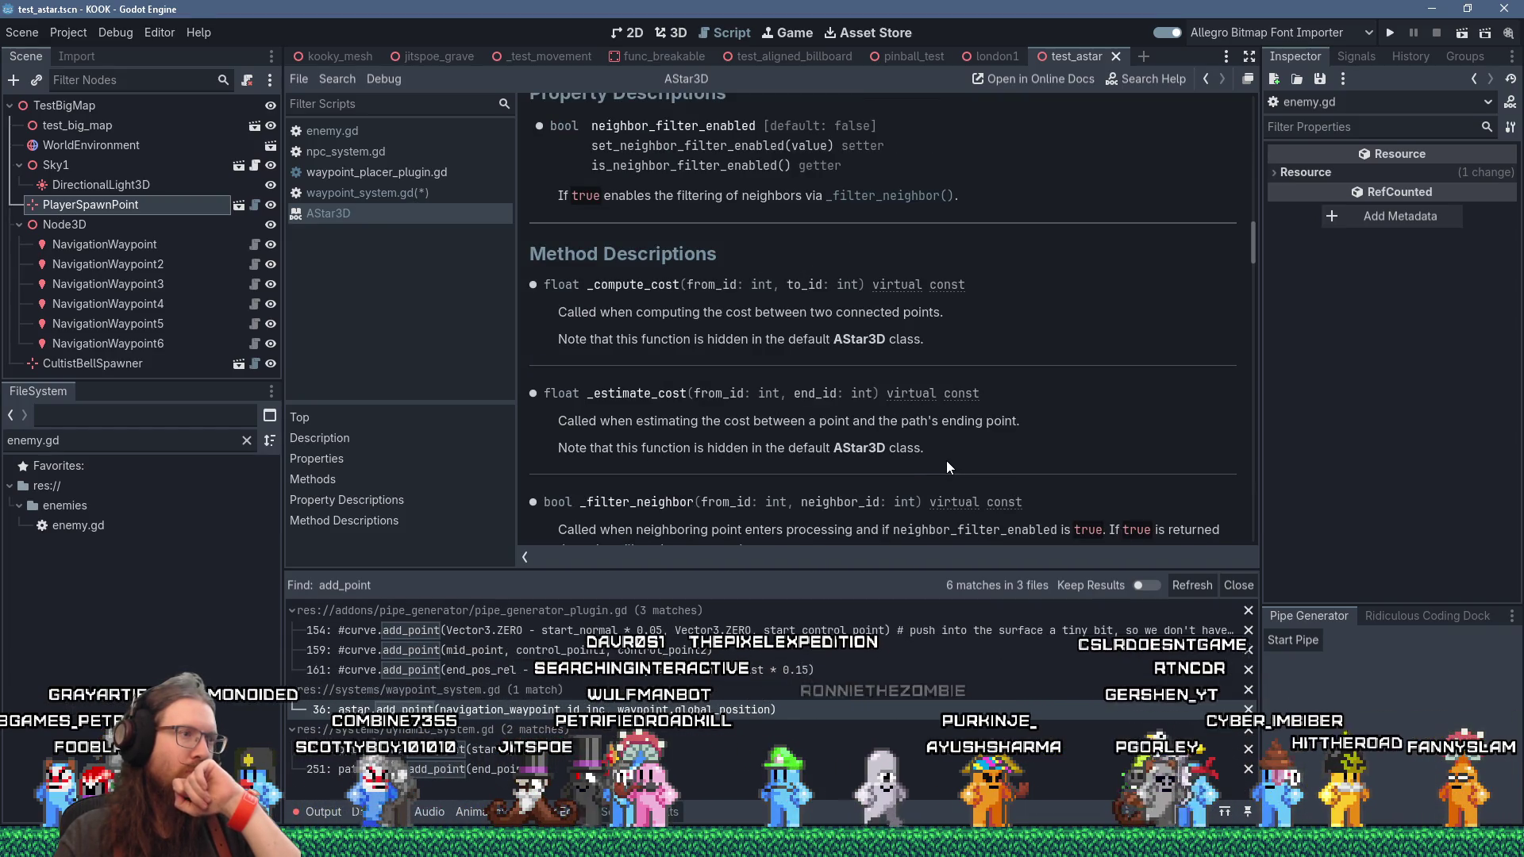
scroll(945, 469, "down", 2)
scroll(939, 470, "down", 7)
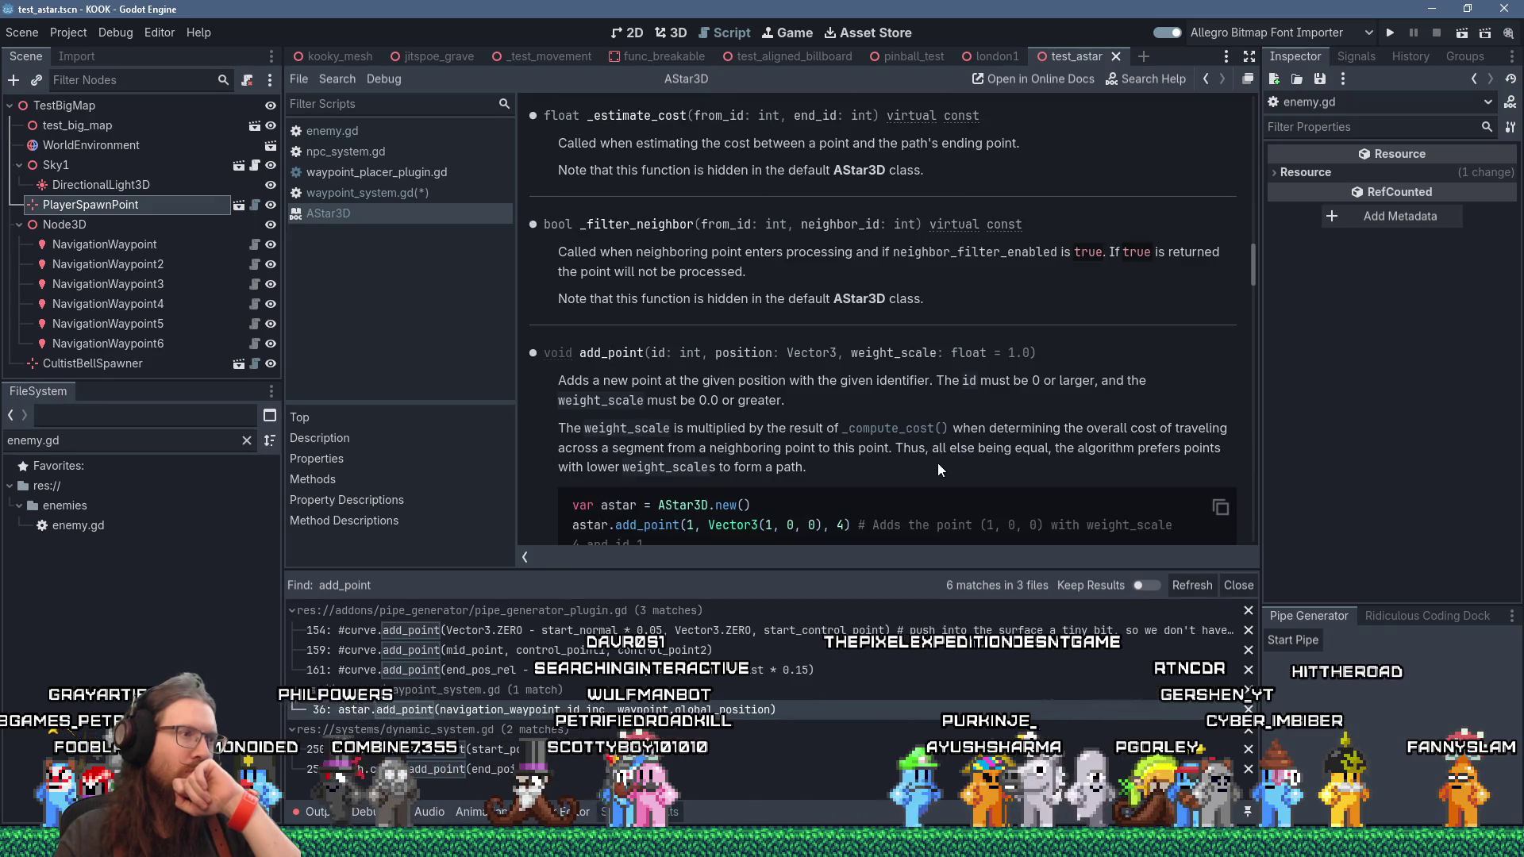
scroll(935, 470, "down", 8)
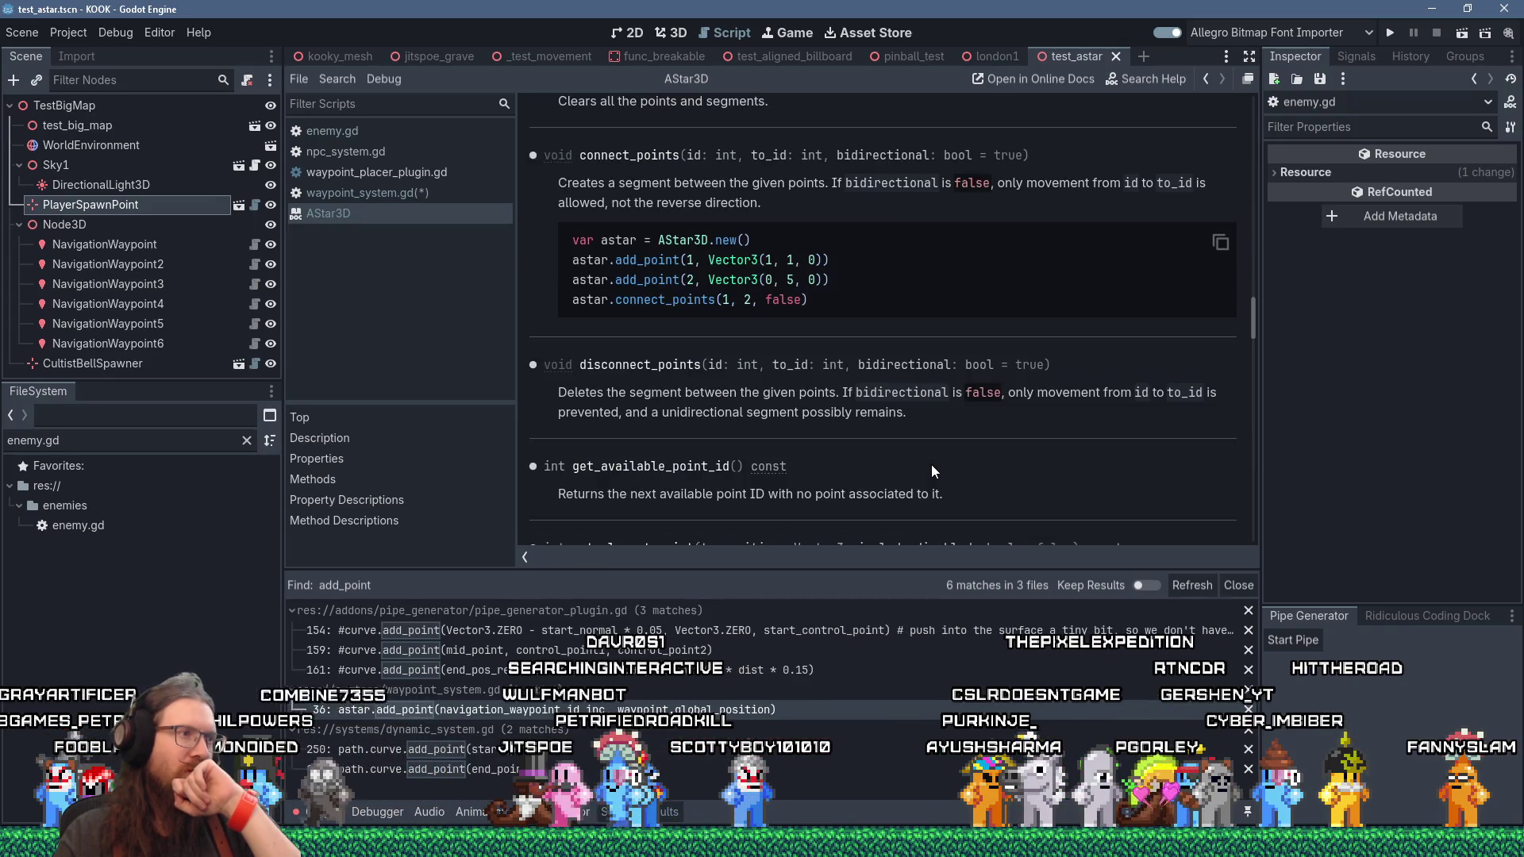
scroll(931, 465, "down", 6)
Step: Scroll back up to the AStar3D class Description section
scroll(928, 460, "up", 20)
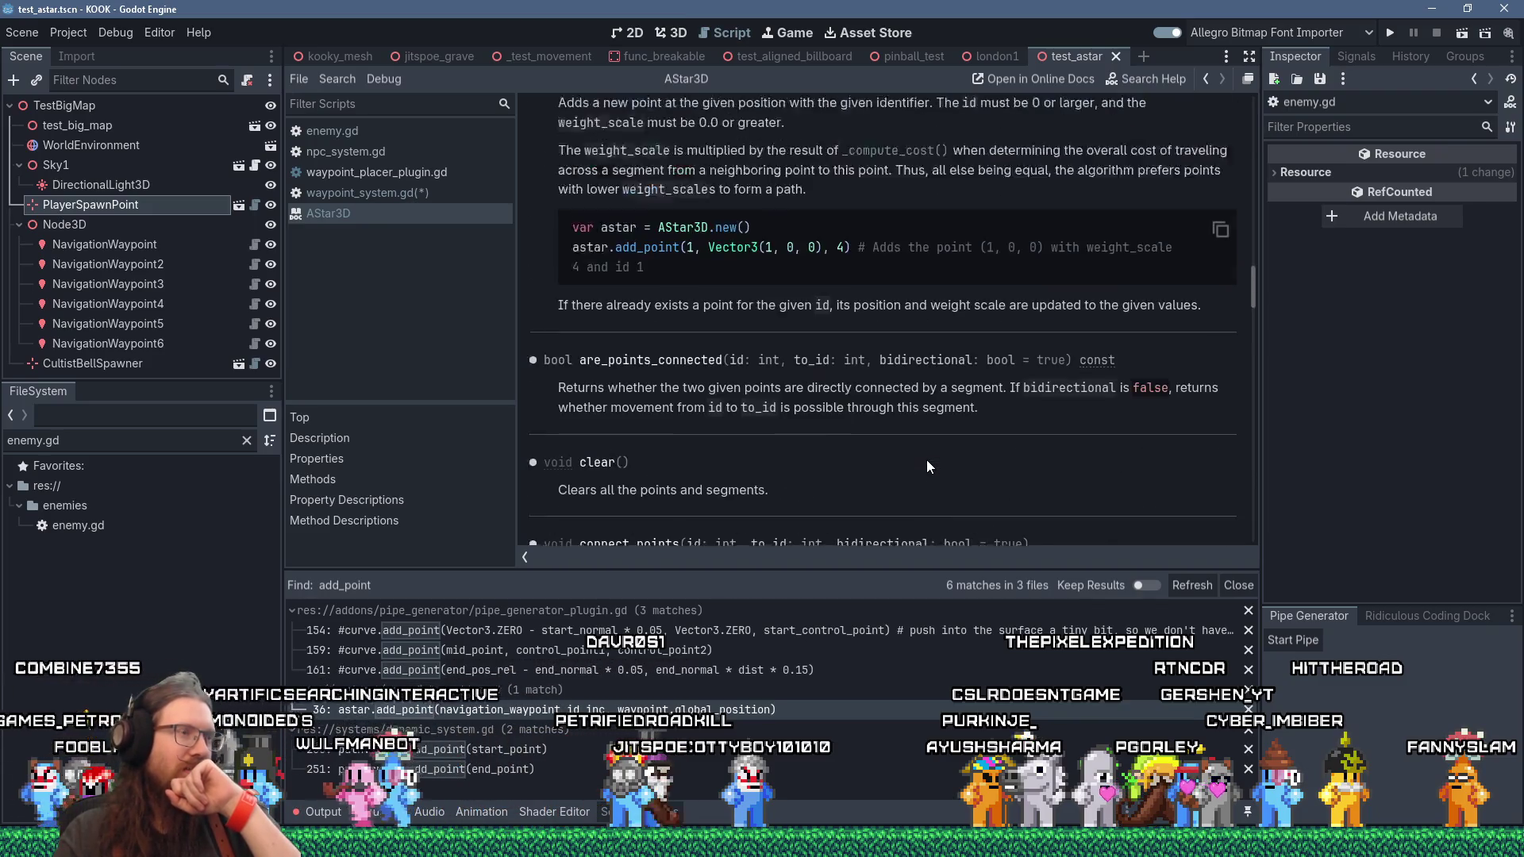
scroll(926, 460, "up", 15)
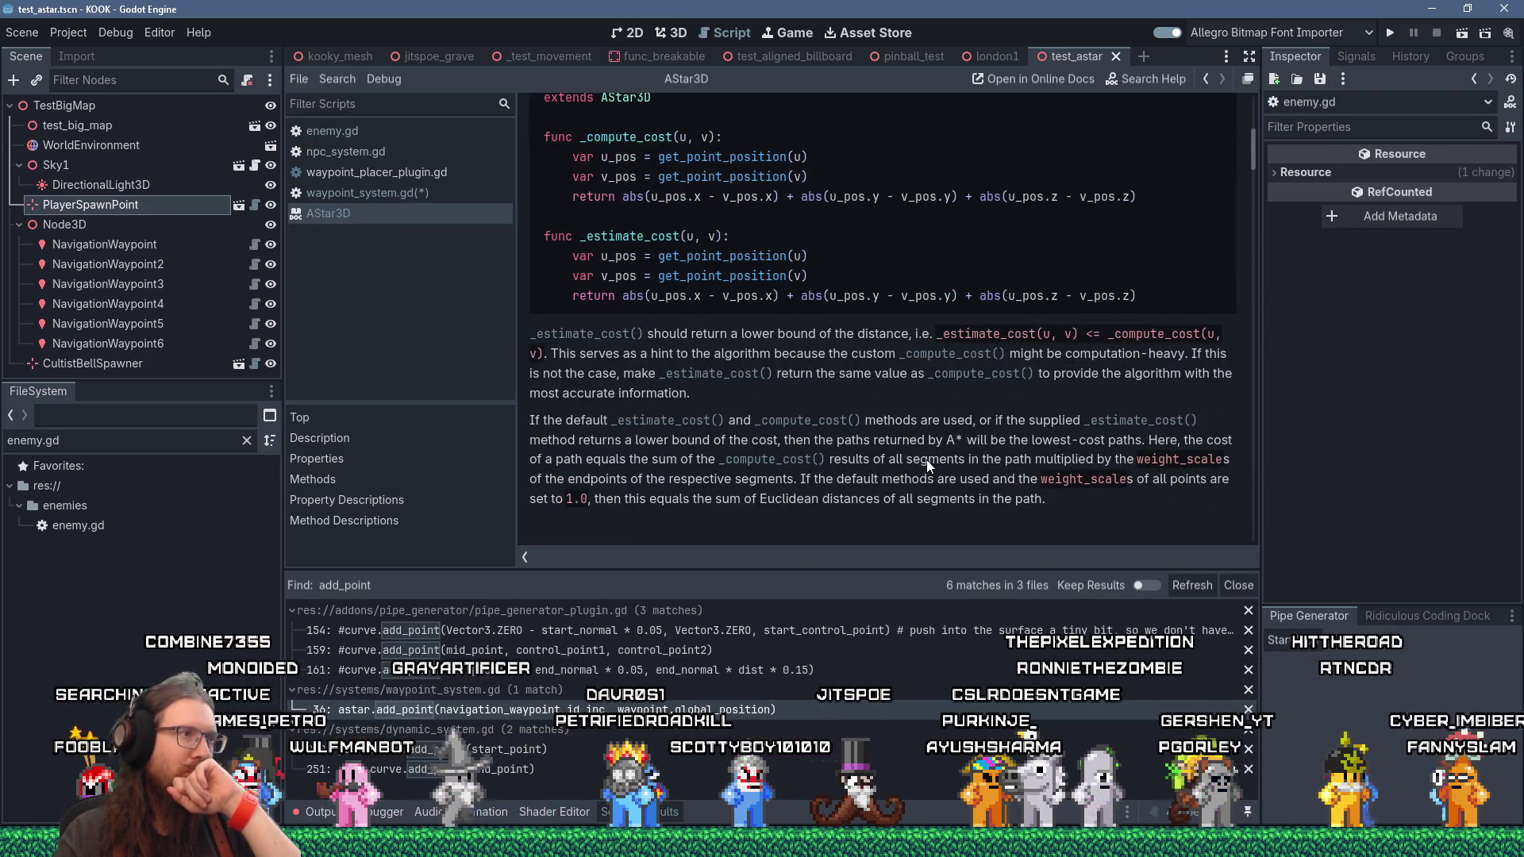
scroll(927, 460, "up", 3)
scroll(926, 460, "up", 3)
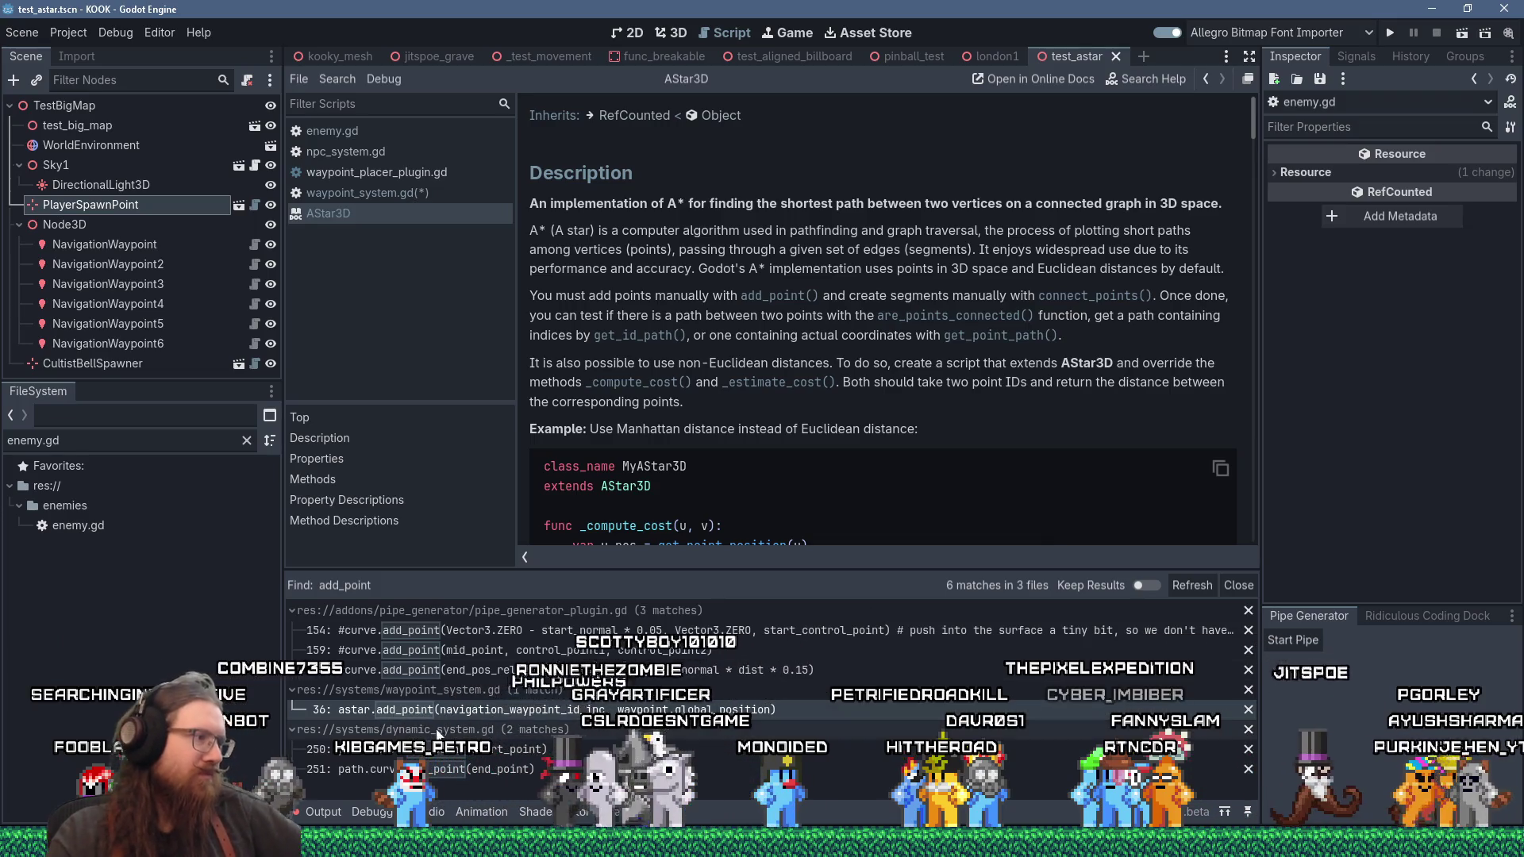
left_click(1201, 822)
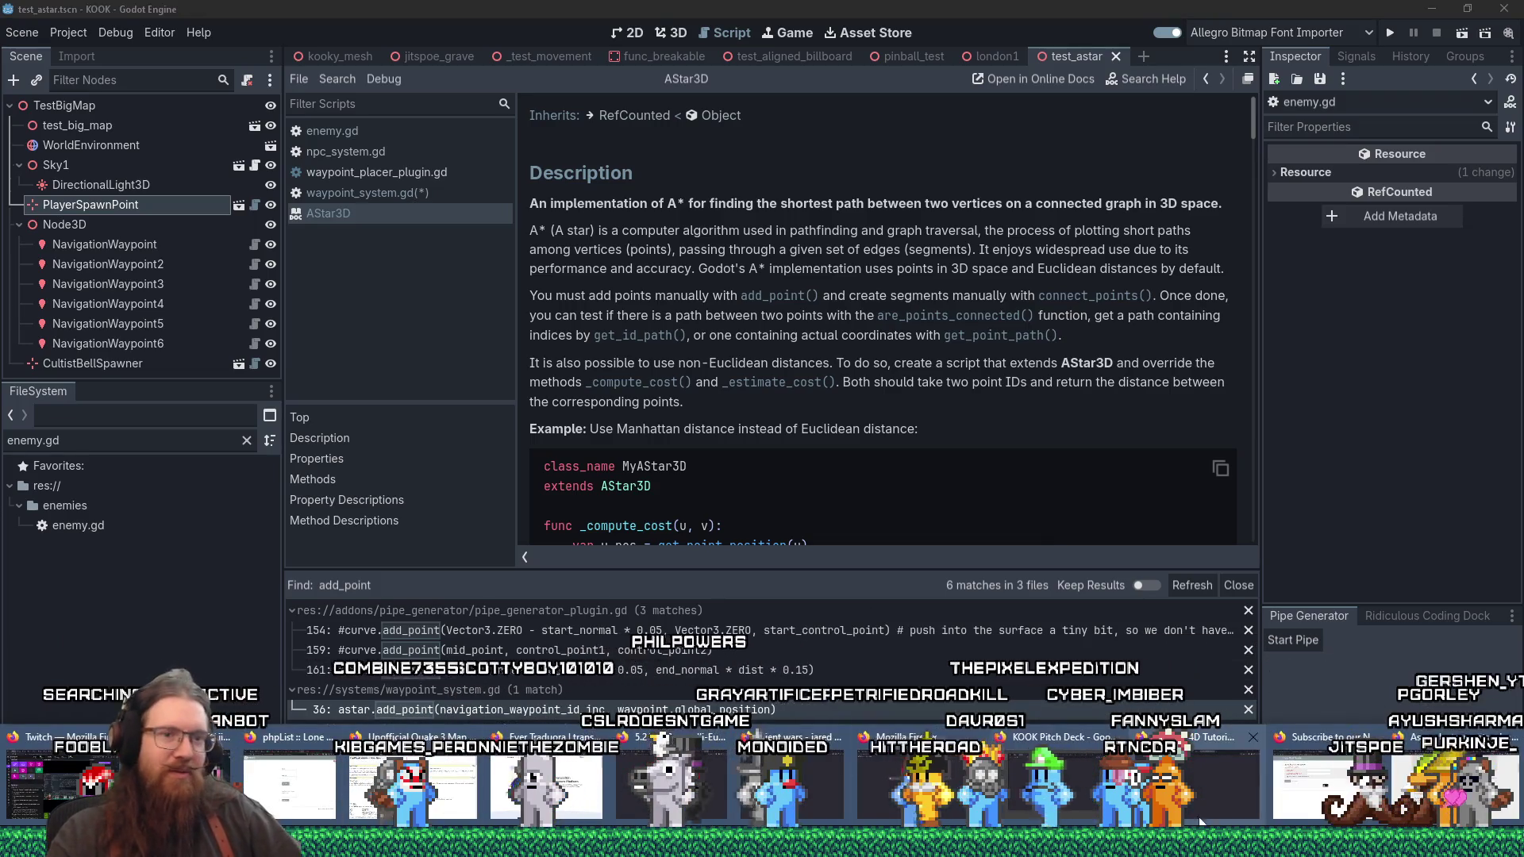
Step: In Firefox, open a new tab and place it before the Aspen article tab
left_click(1407, 789)
left_click(1252, 18)
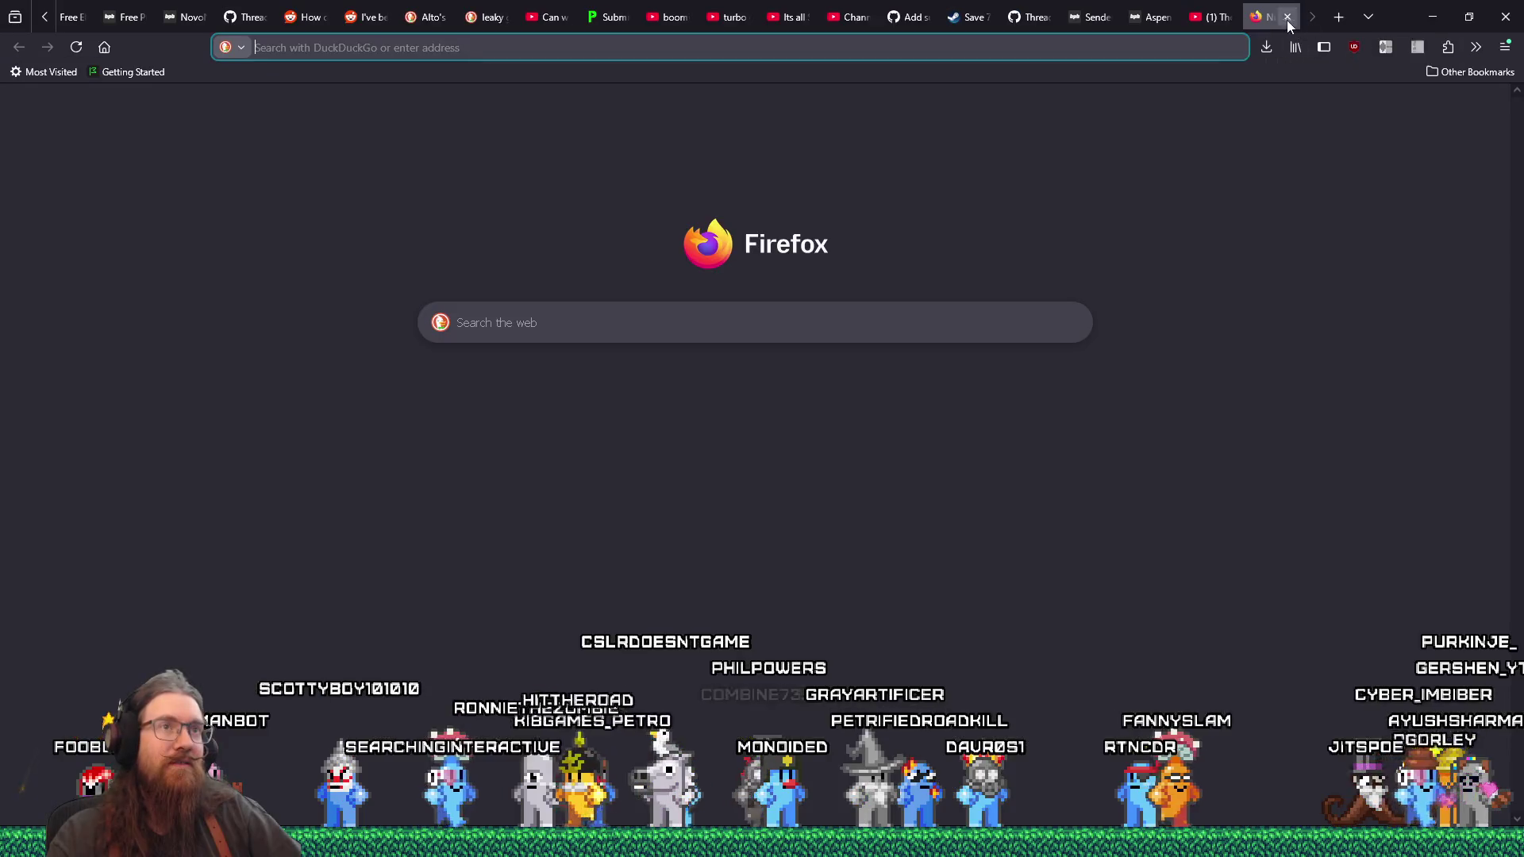
left_click_drag(1252, 17, 1159, 22)
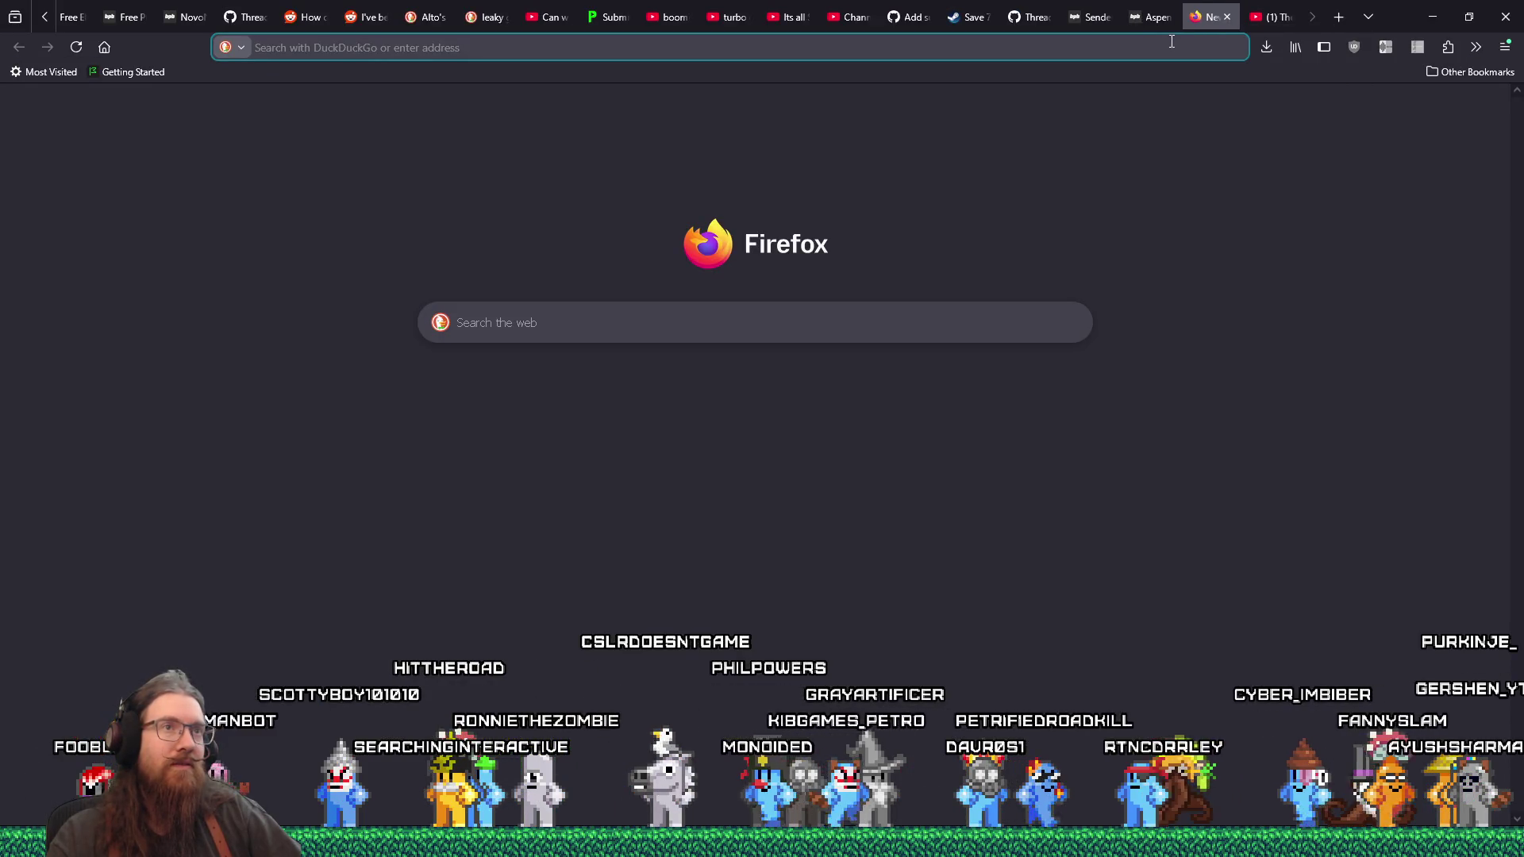
left_click_drag(1202, 19, 1147, 19)
Step: Go to GitHub, then github.com/godotengine, and search godot-proposals issues for astar
left_click(1120, 50)
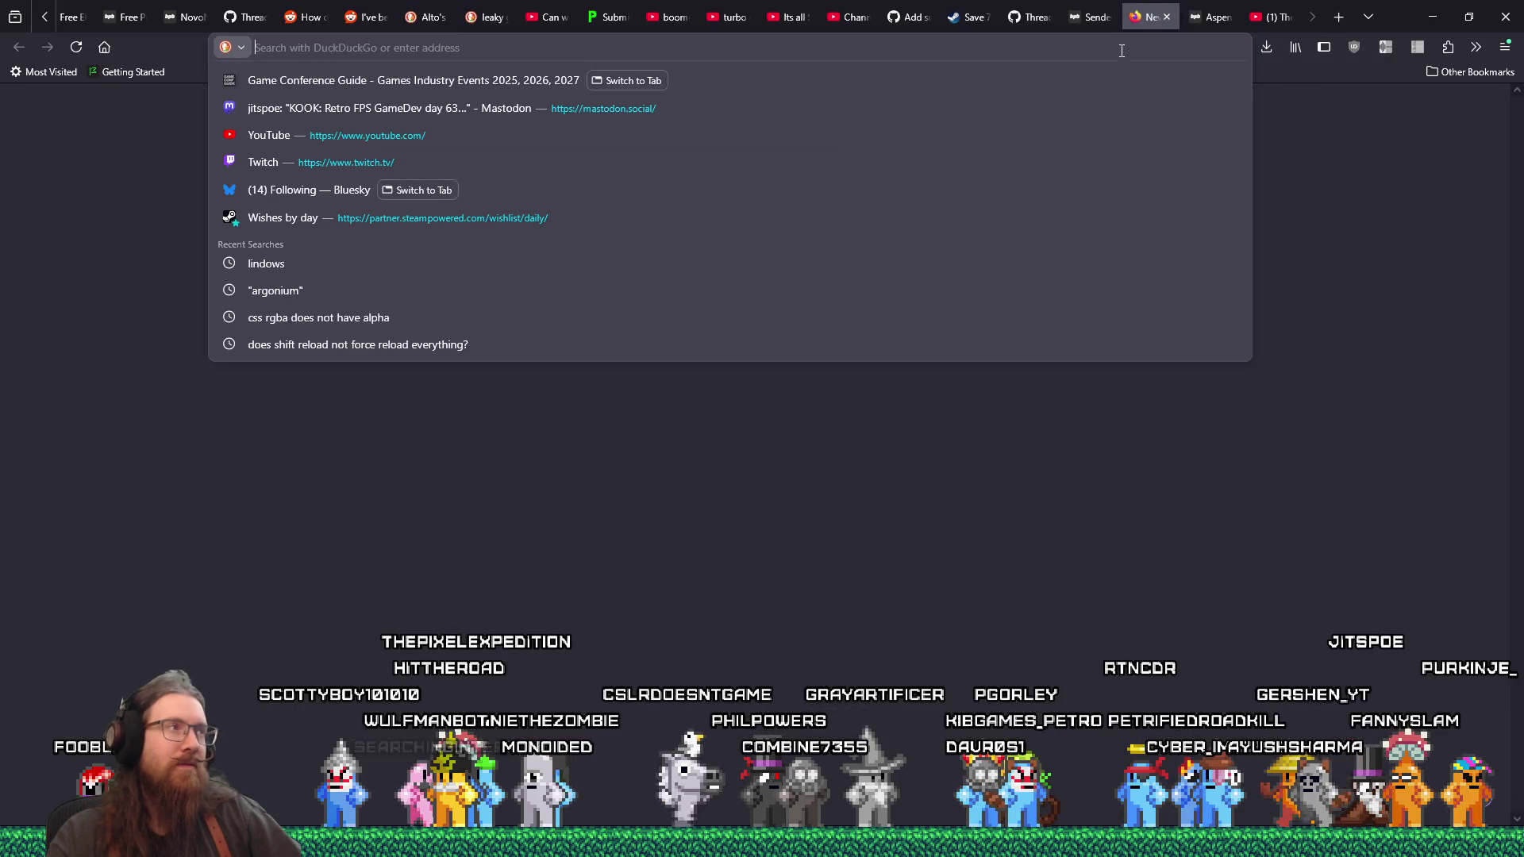
type("github.com/")
key("Return")
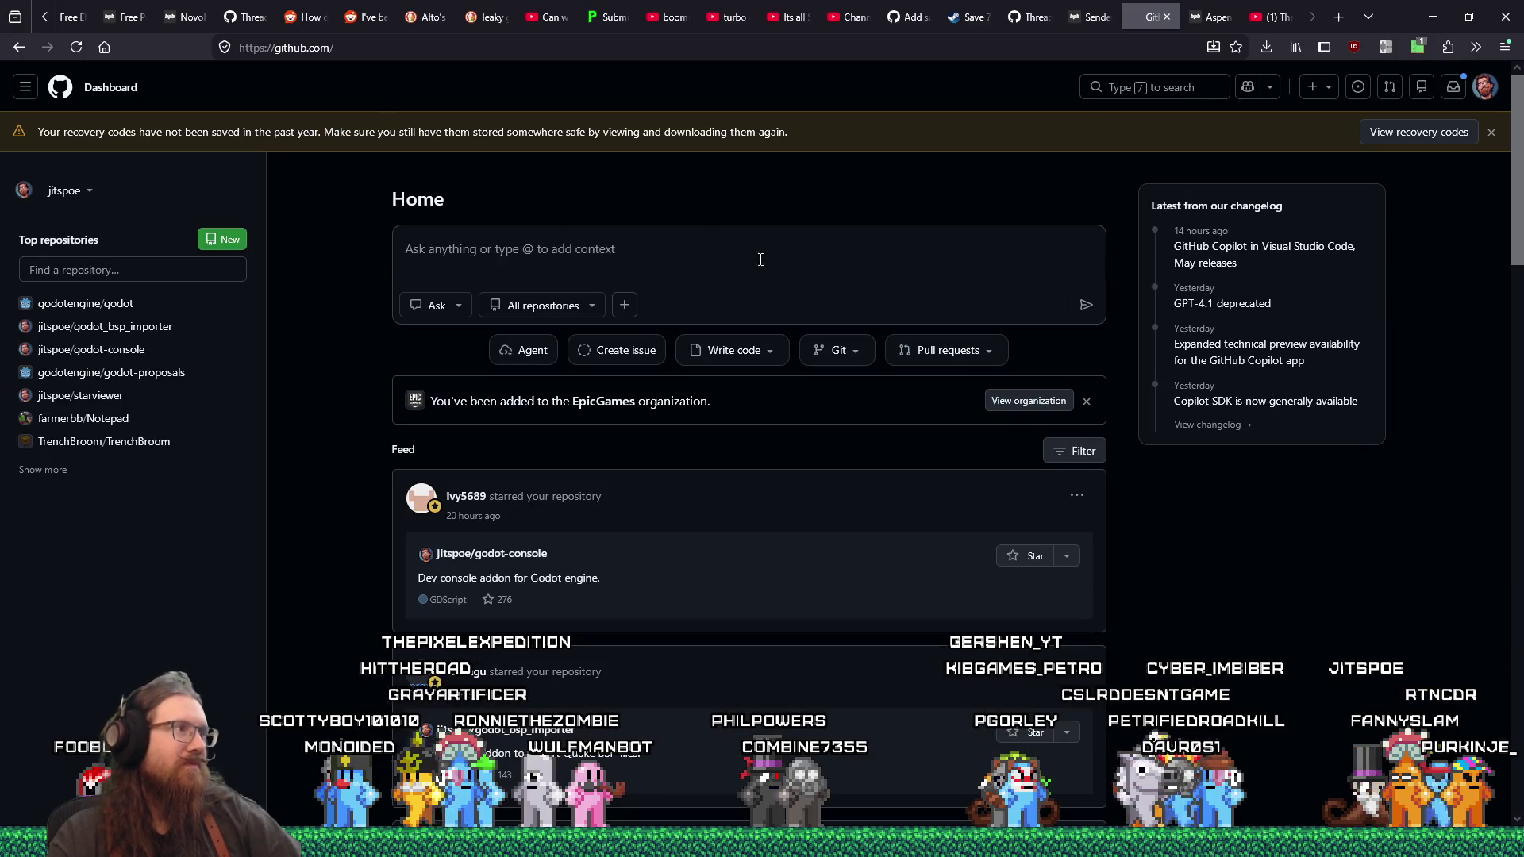
left_click(419, 40)
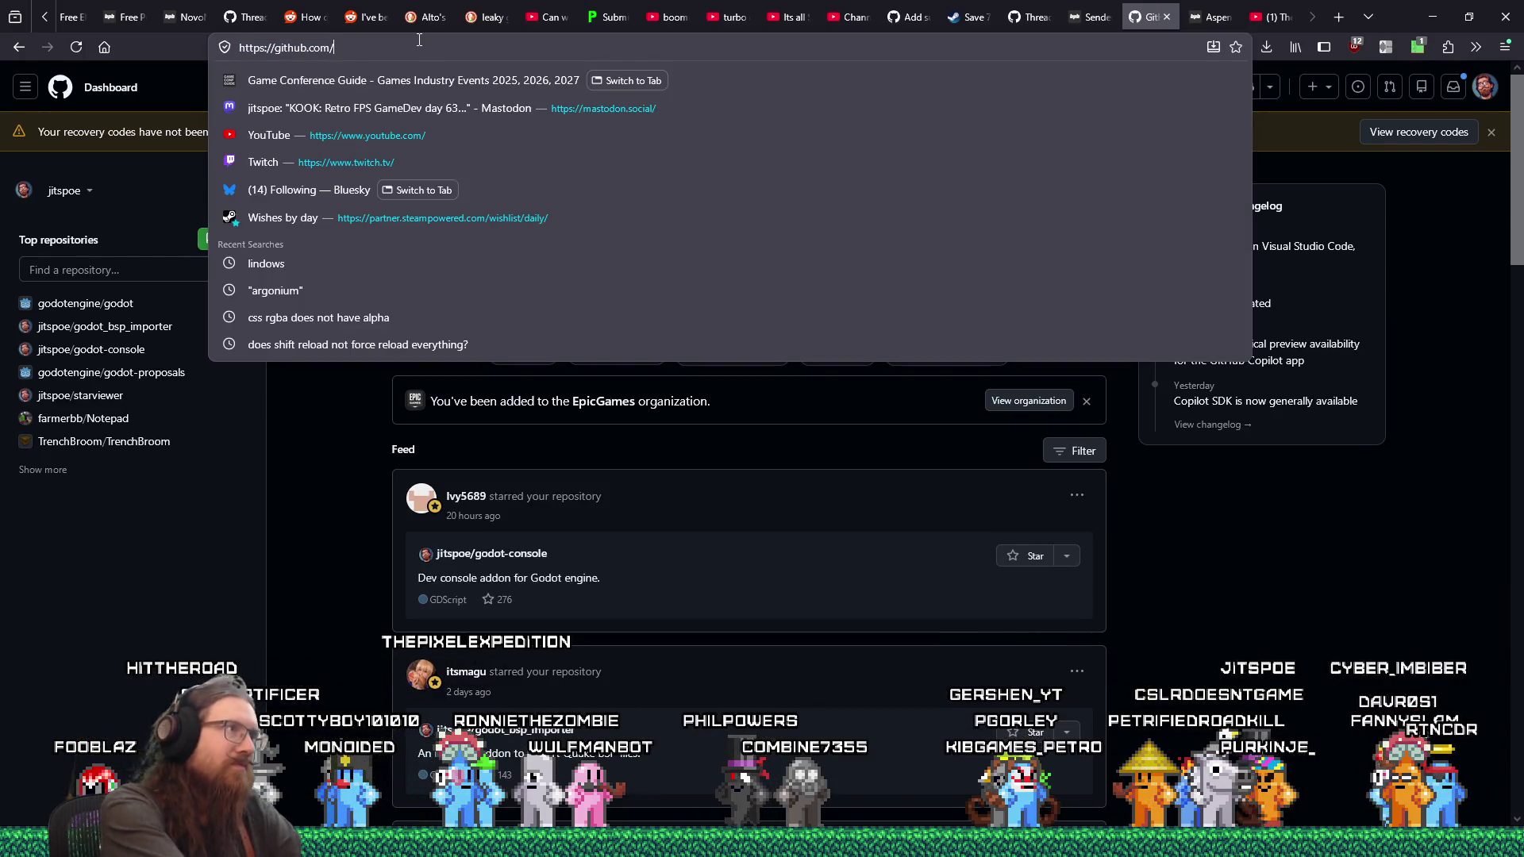
type("godot")
key("Return")
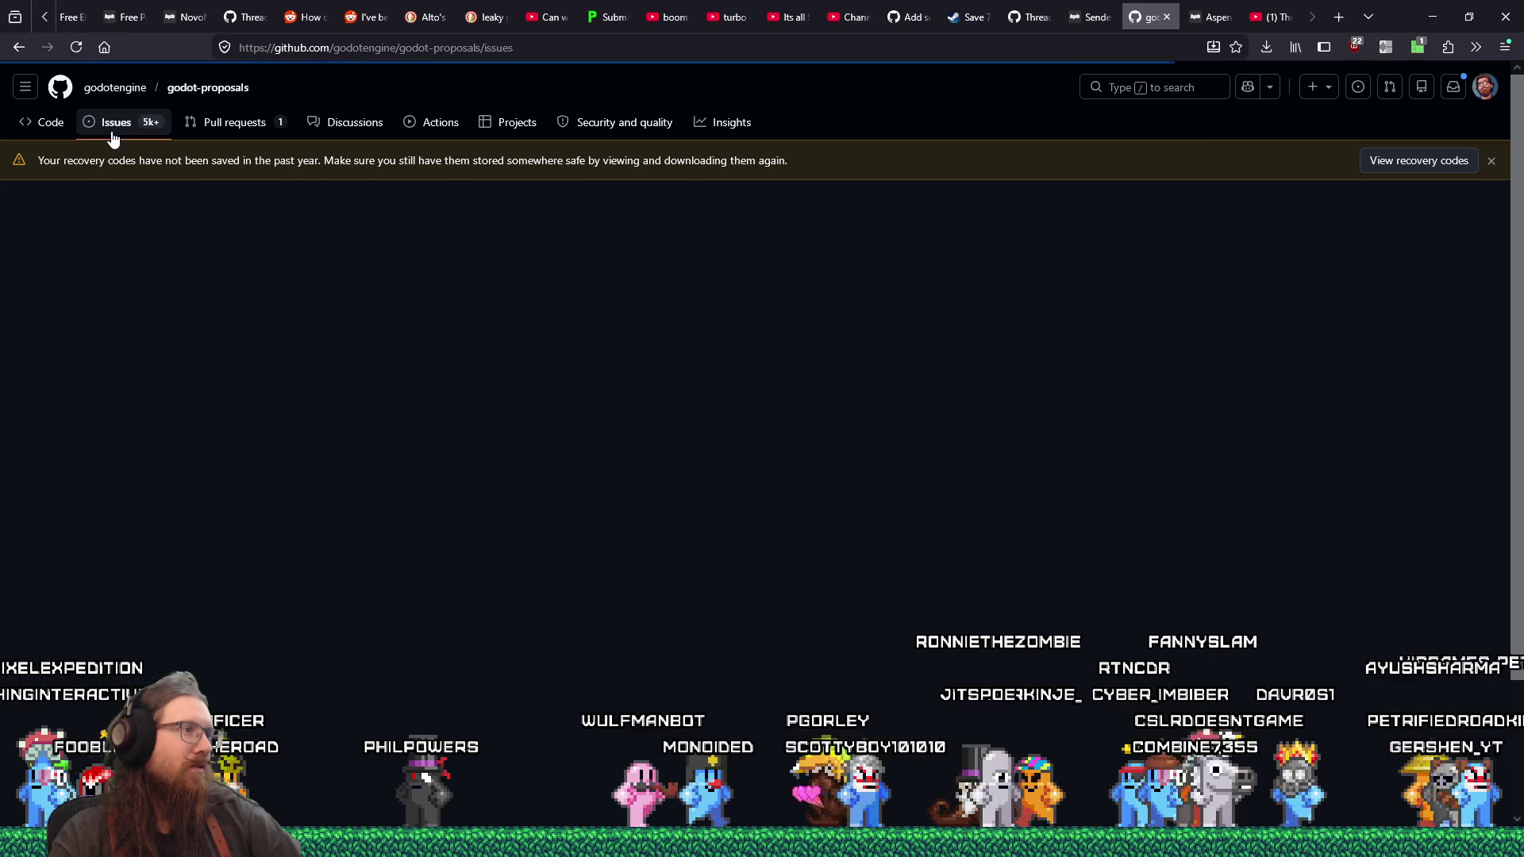
type("astar")
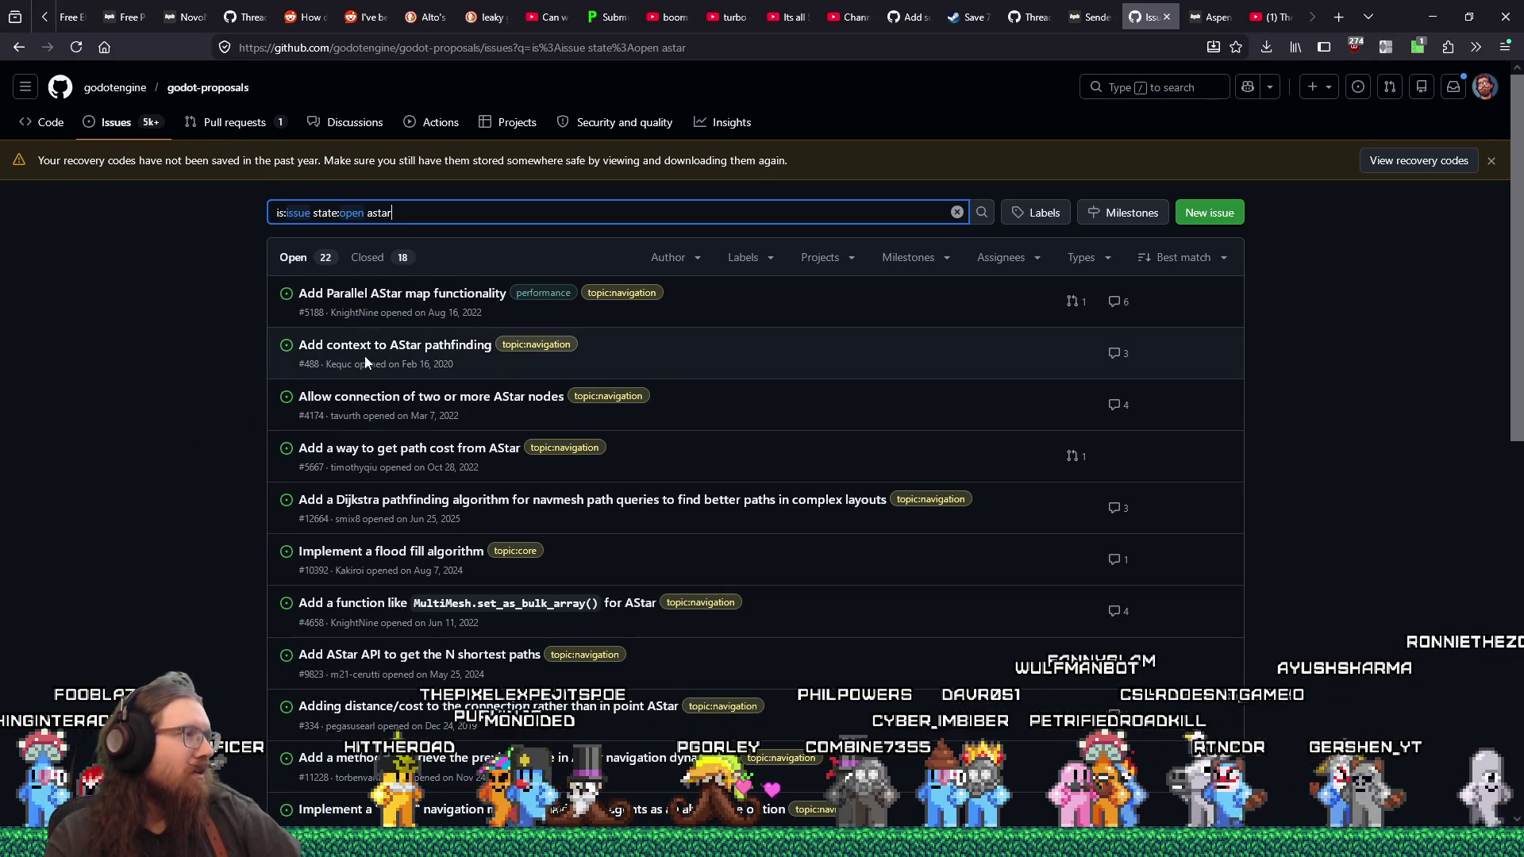
Step: Read the 'Add context to AStar pathfinding' proposal, then return to the astar results
left_click(364, 349)
scroll(277, 451, "down", 7)
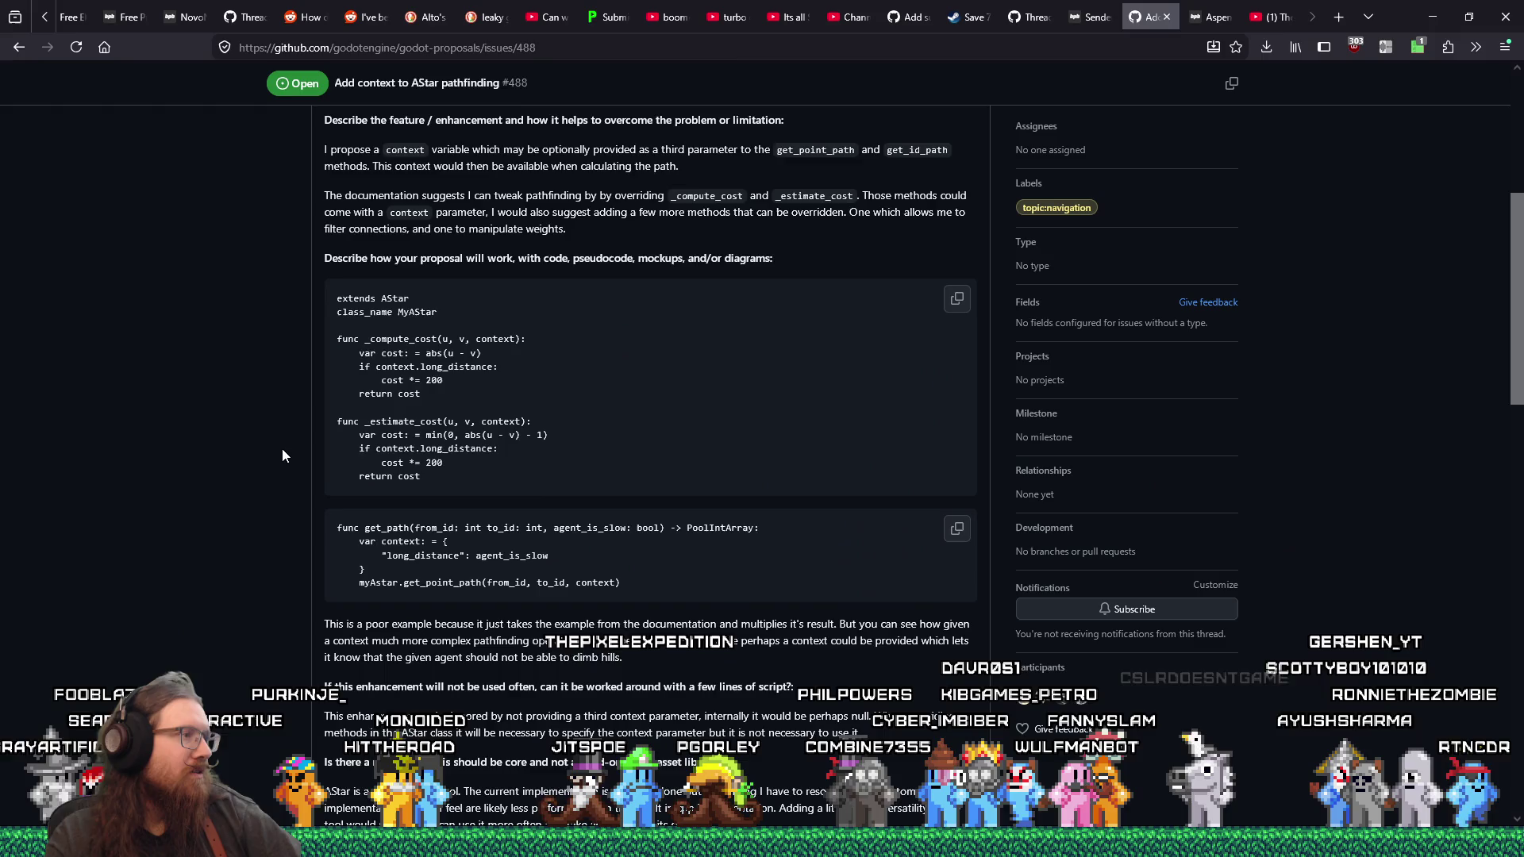
scroll(283, 450, "down", 5)
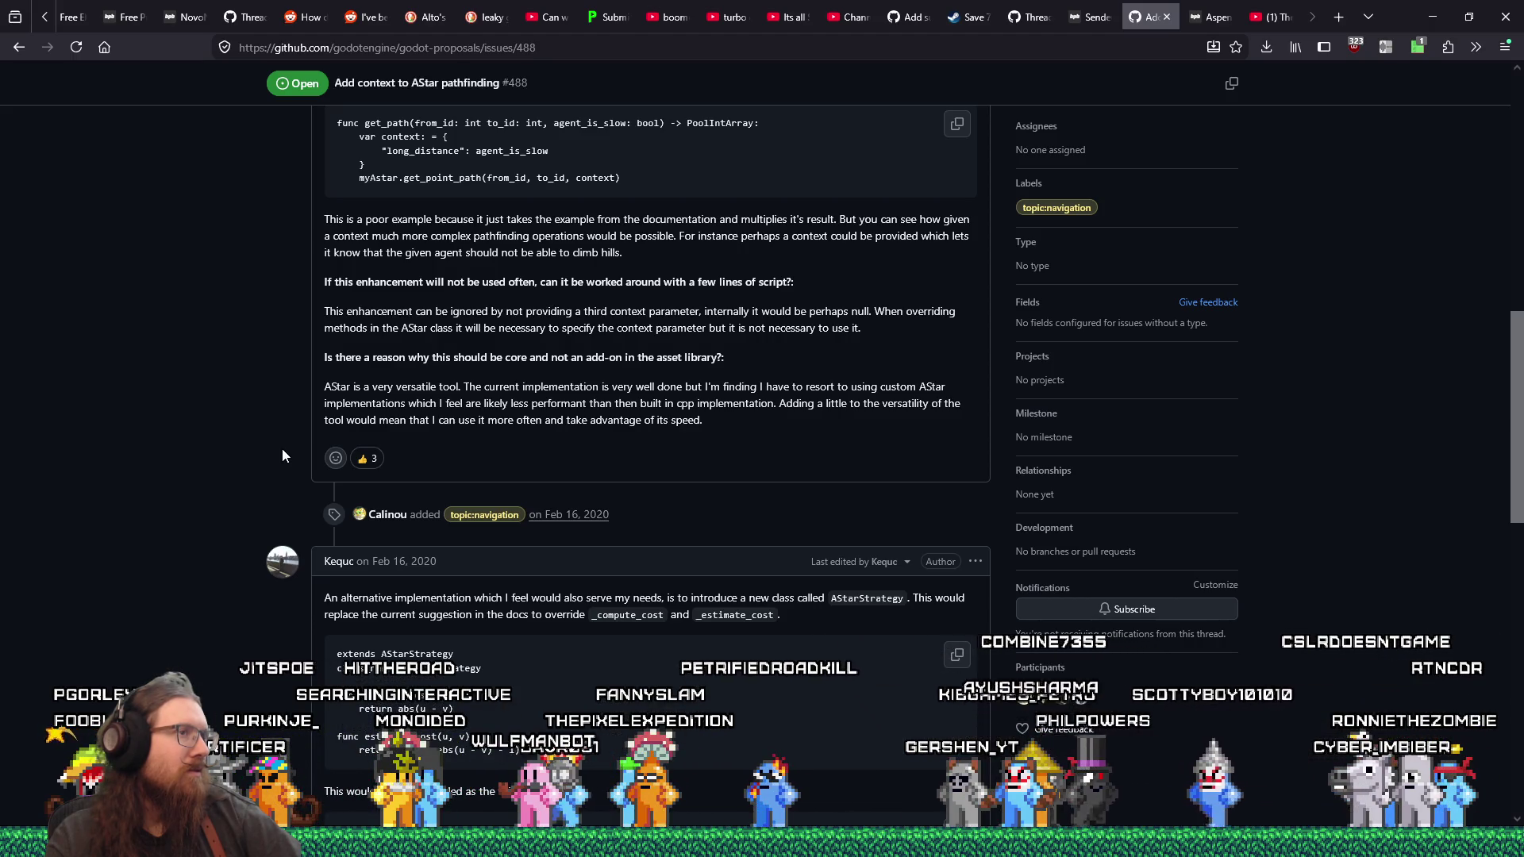
scroll(283, 449, "down", 5)
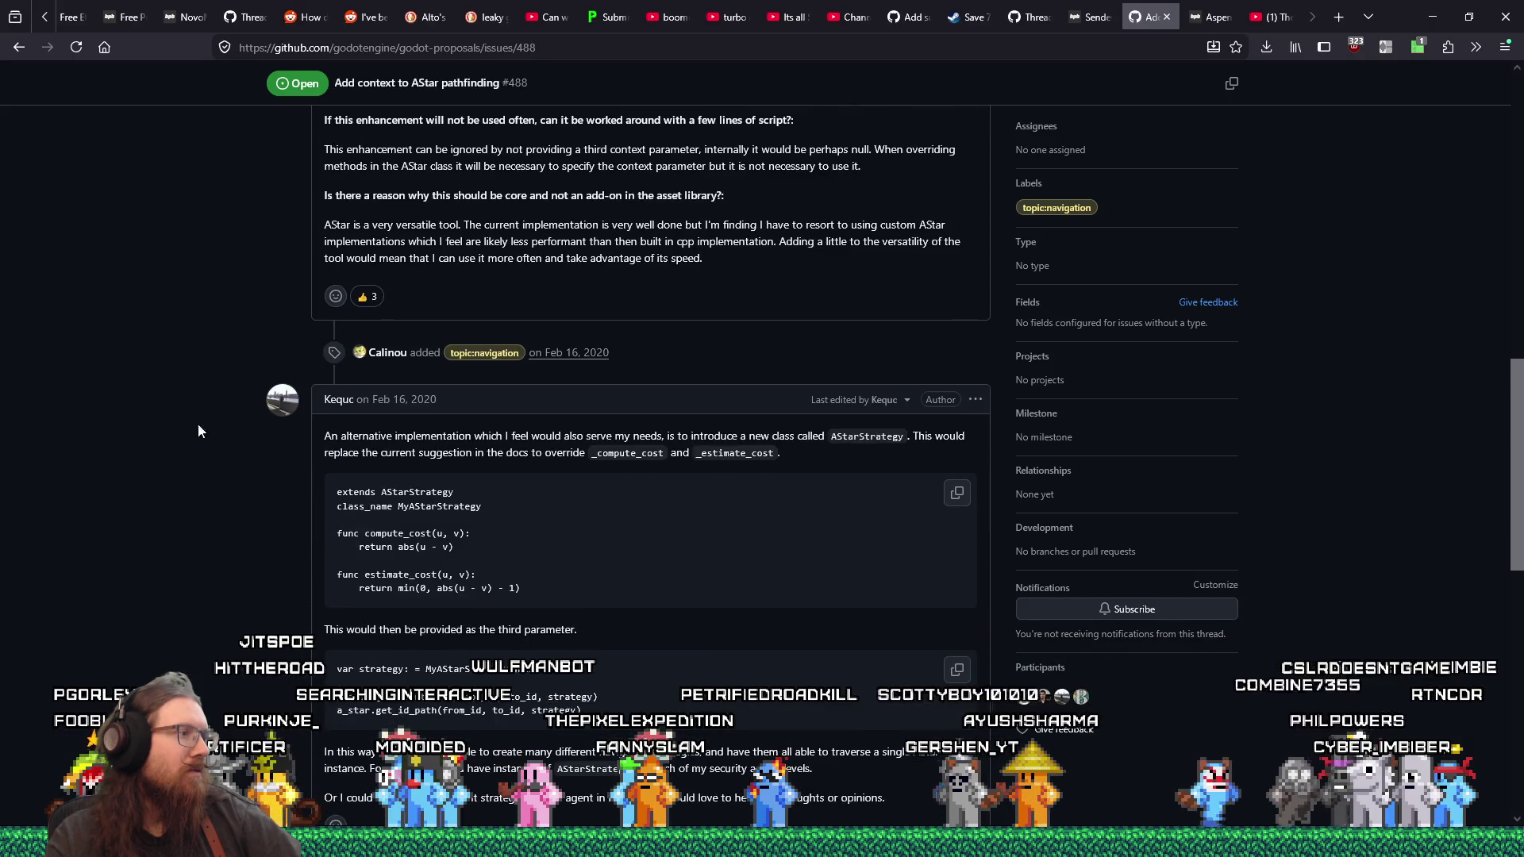
scroll(131, 315, "down", 5)
left_click(19, 46)
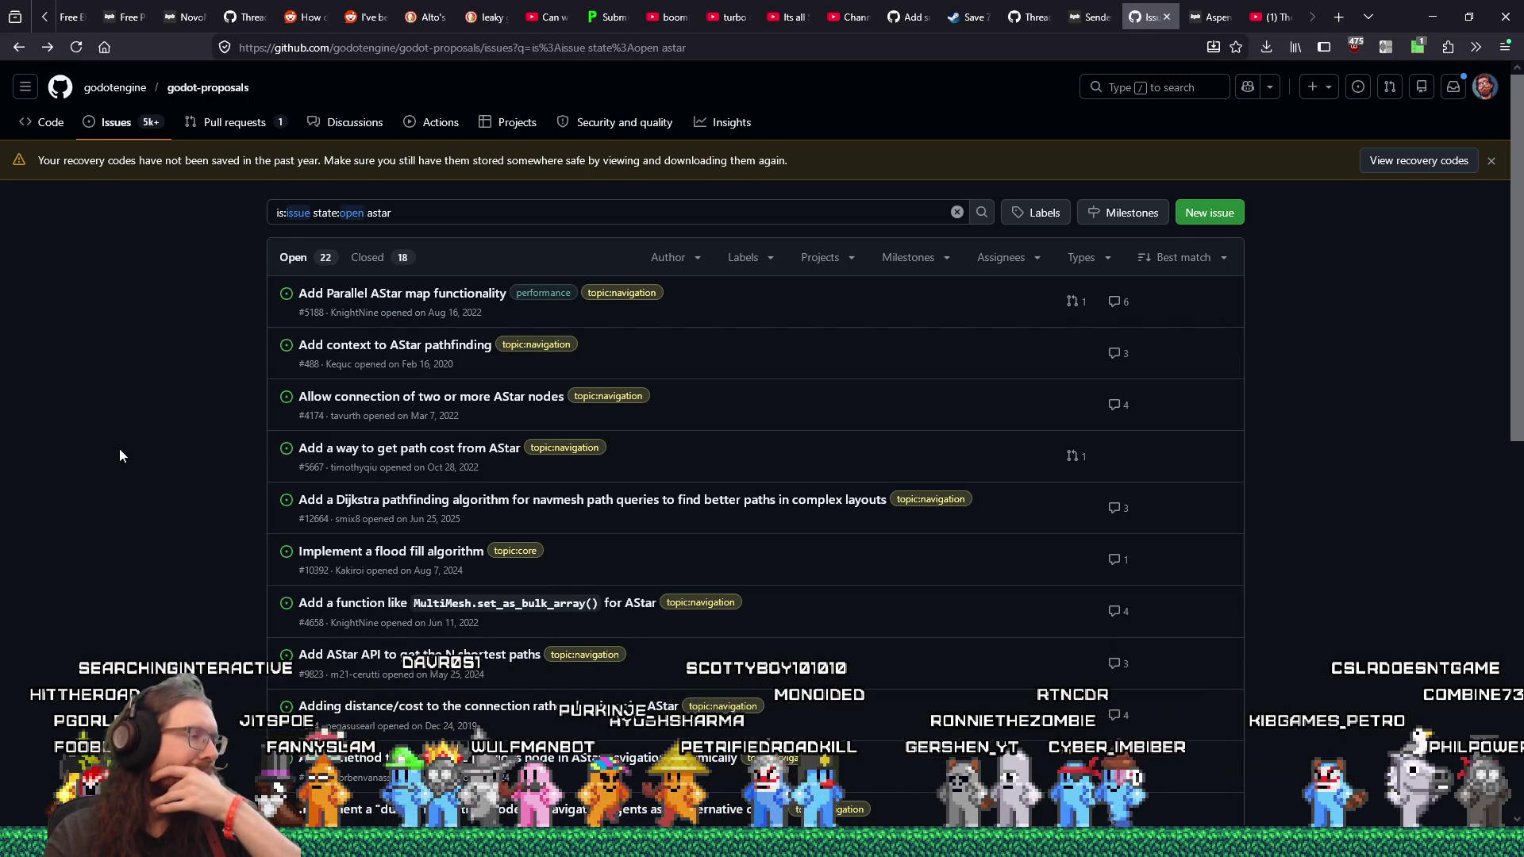
scroll(120, 451, "down", 1)
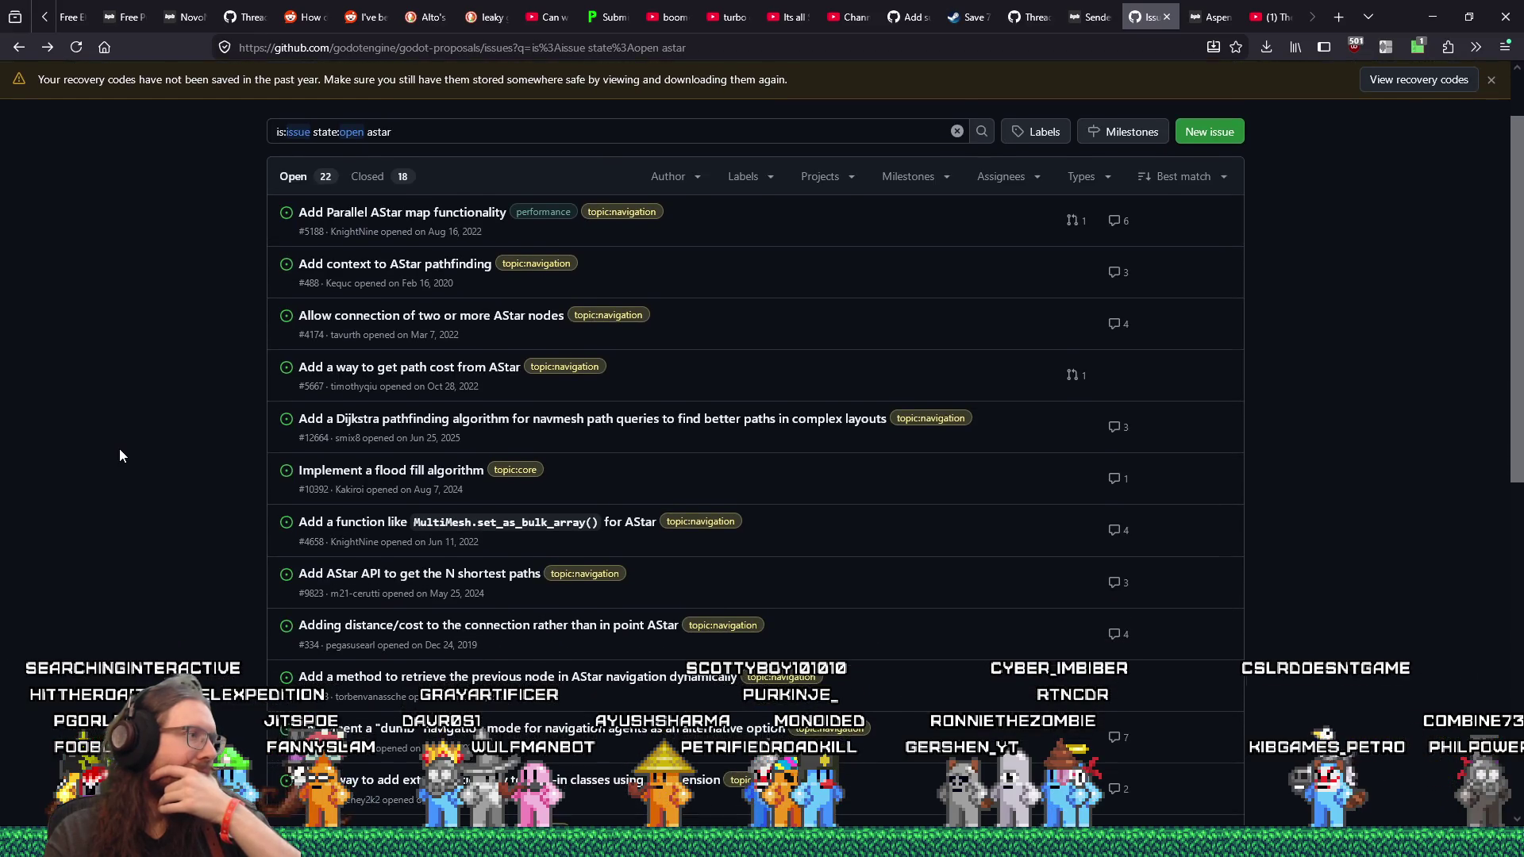
scroll(120, 455, "down", 1)
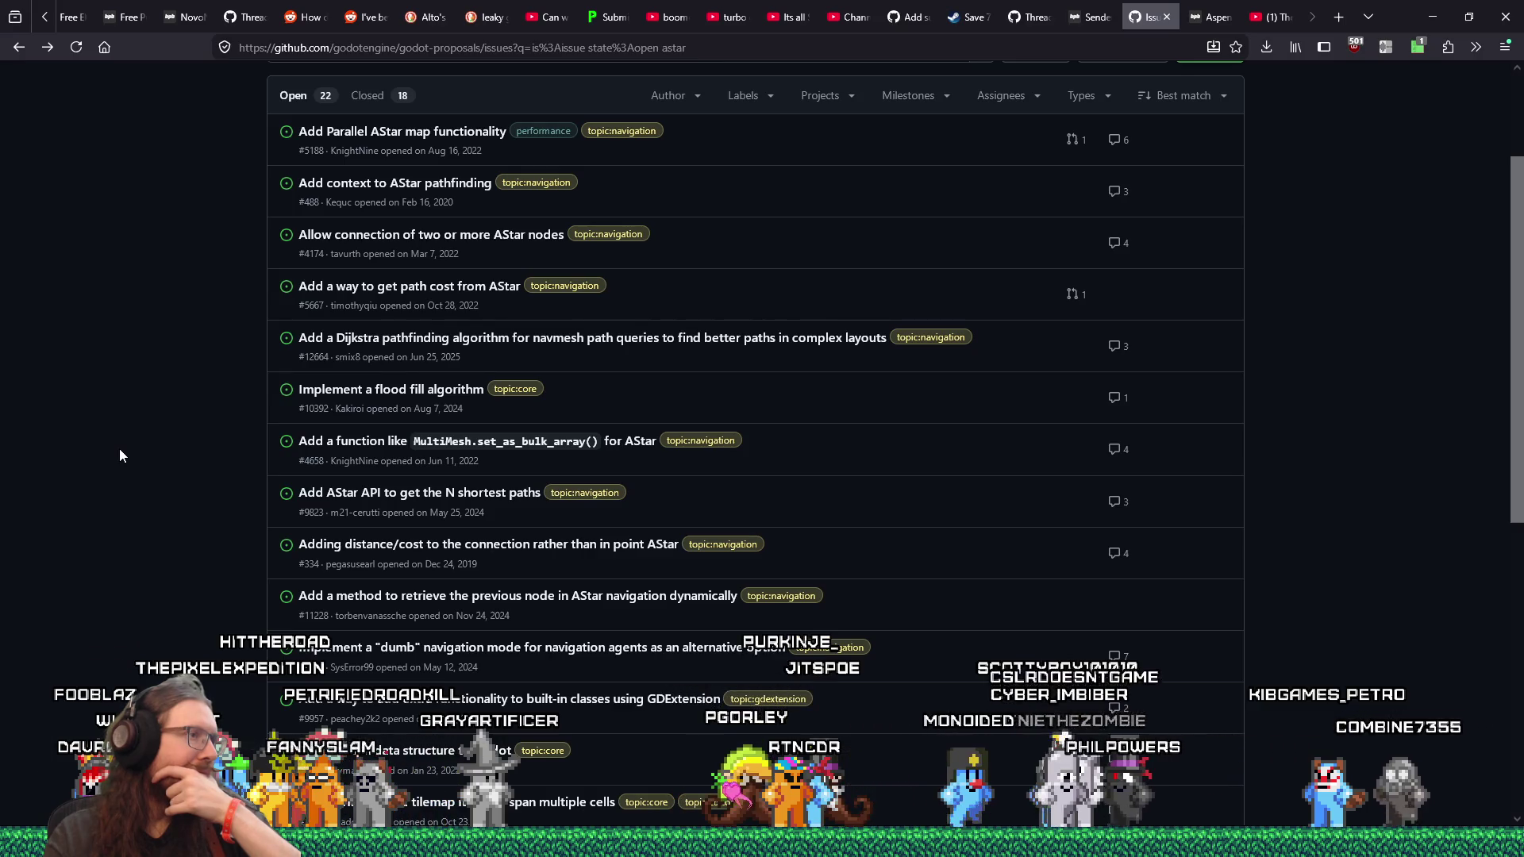
scroll(120, 455, "down", 1)
scroll(120, 455, "down", 1)
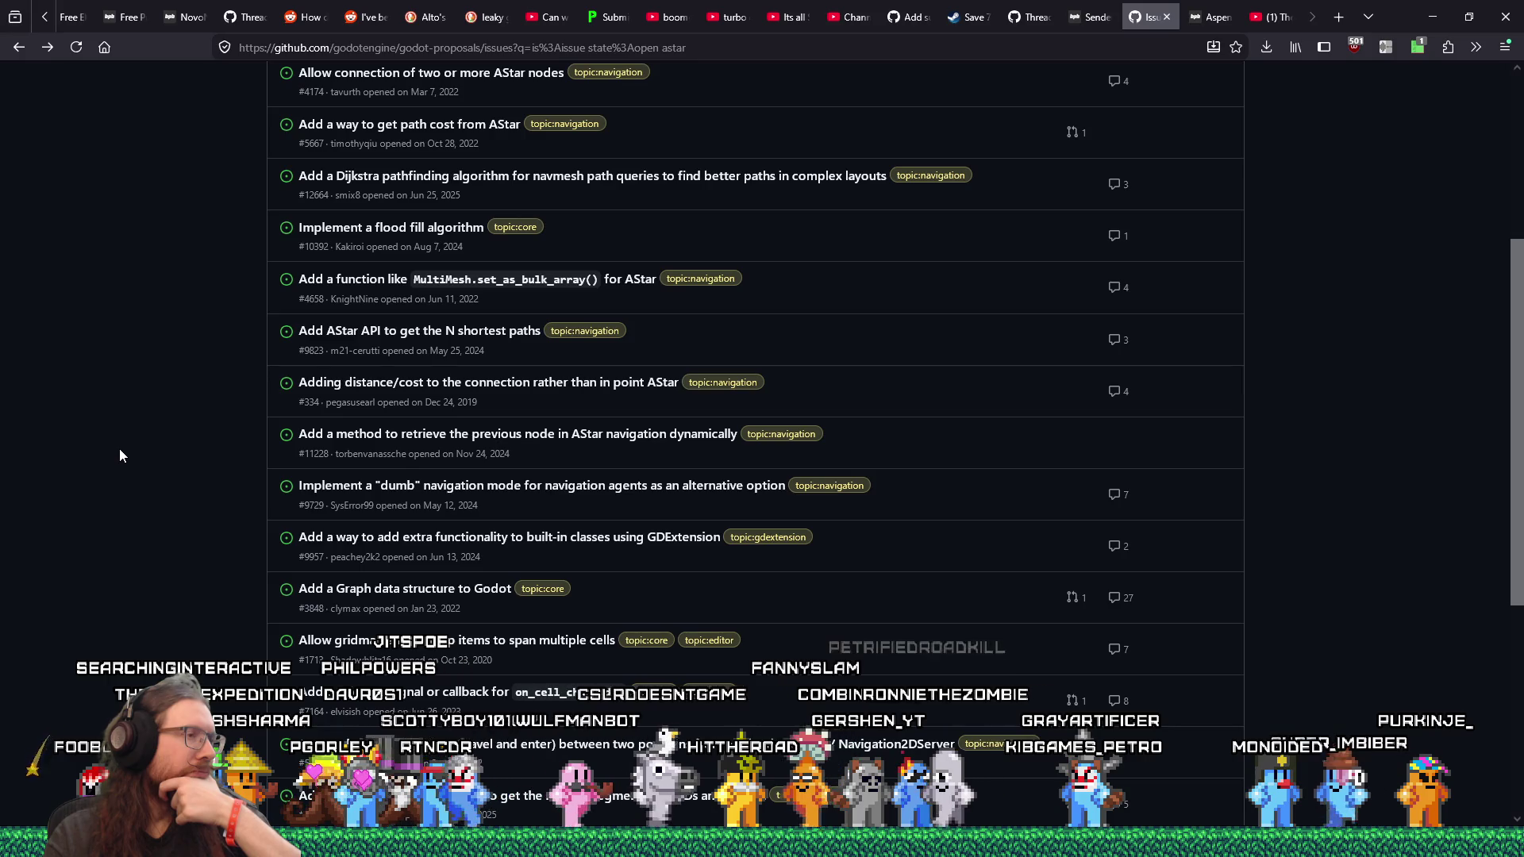
scroll(119, 450, "down", 1)
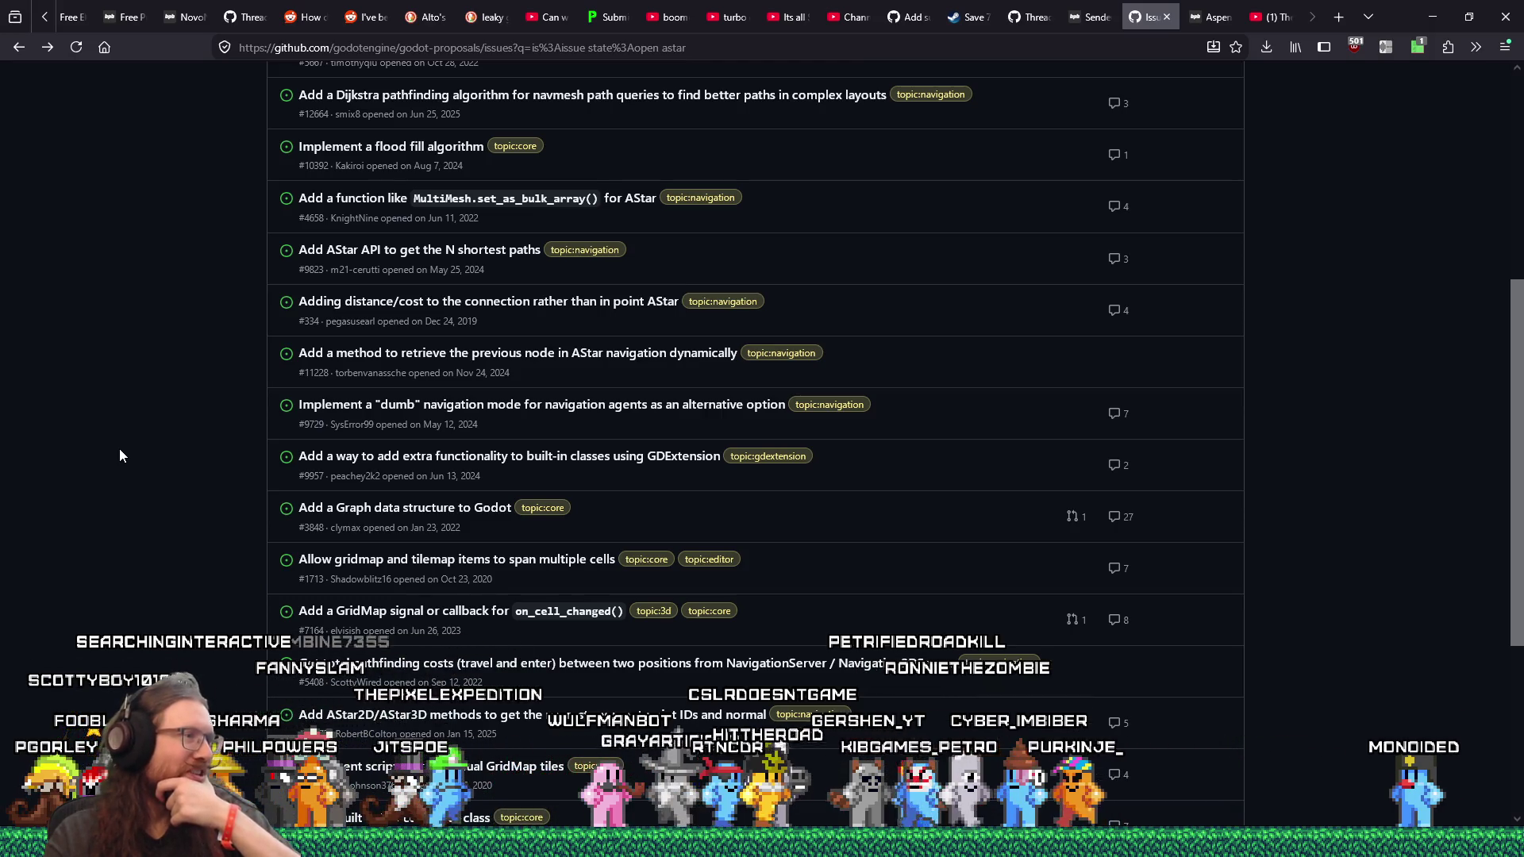
scroll(120, 455, "down", 1)
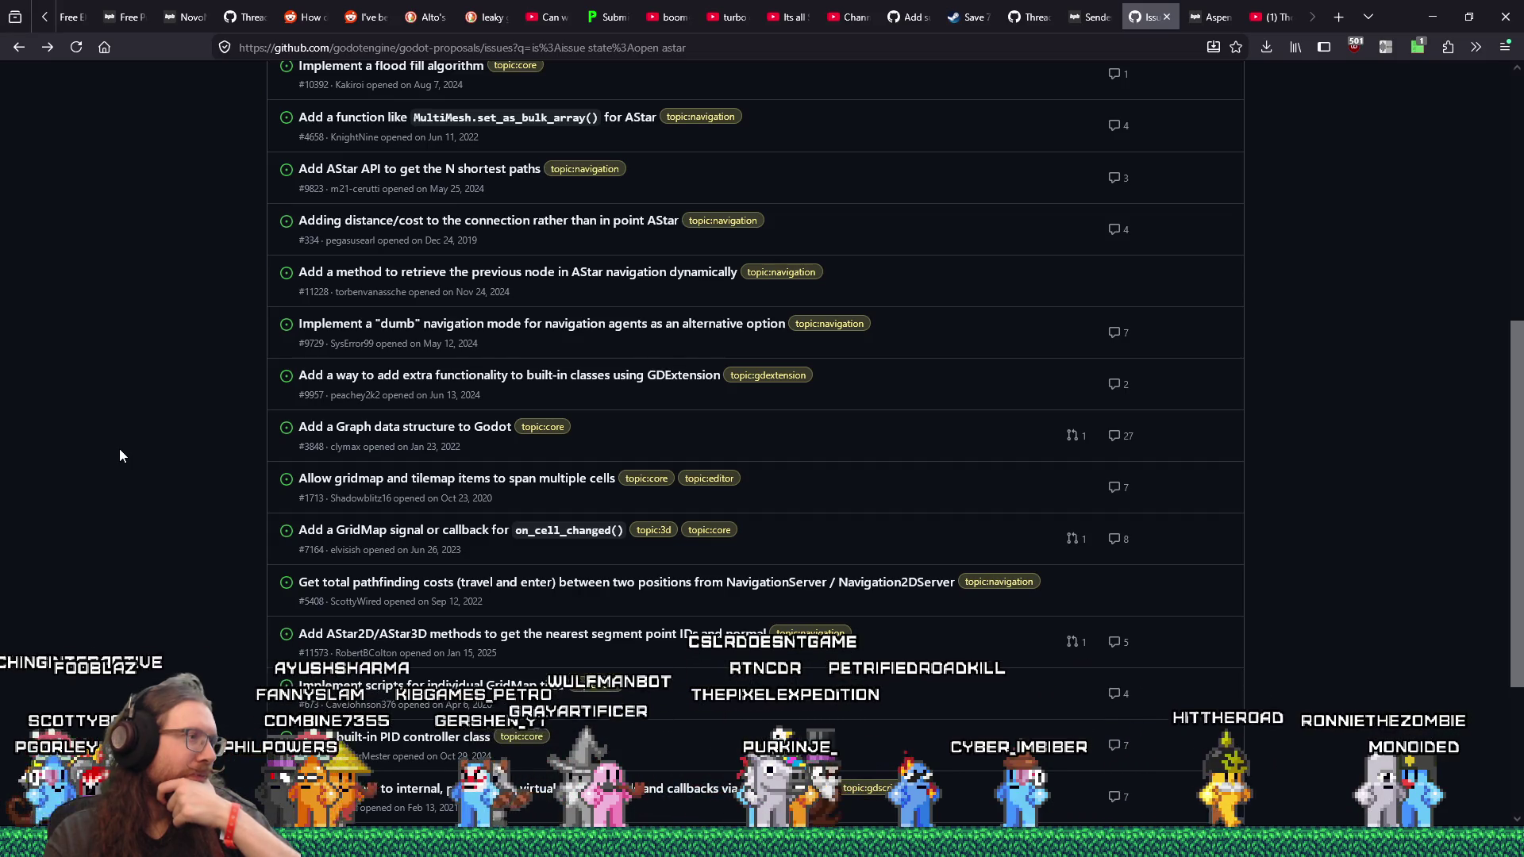
scroll(120, 450, "down", 1)
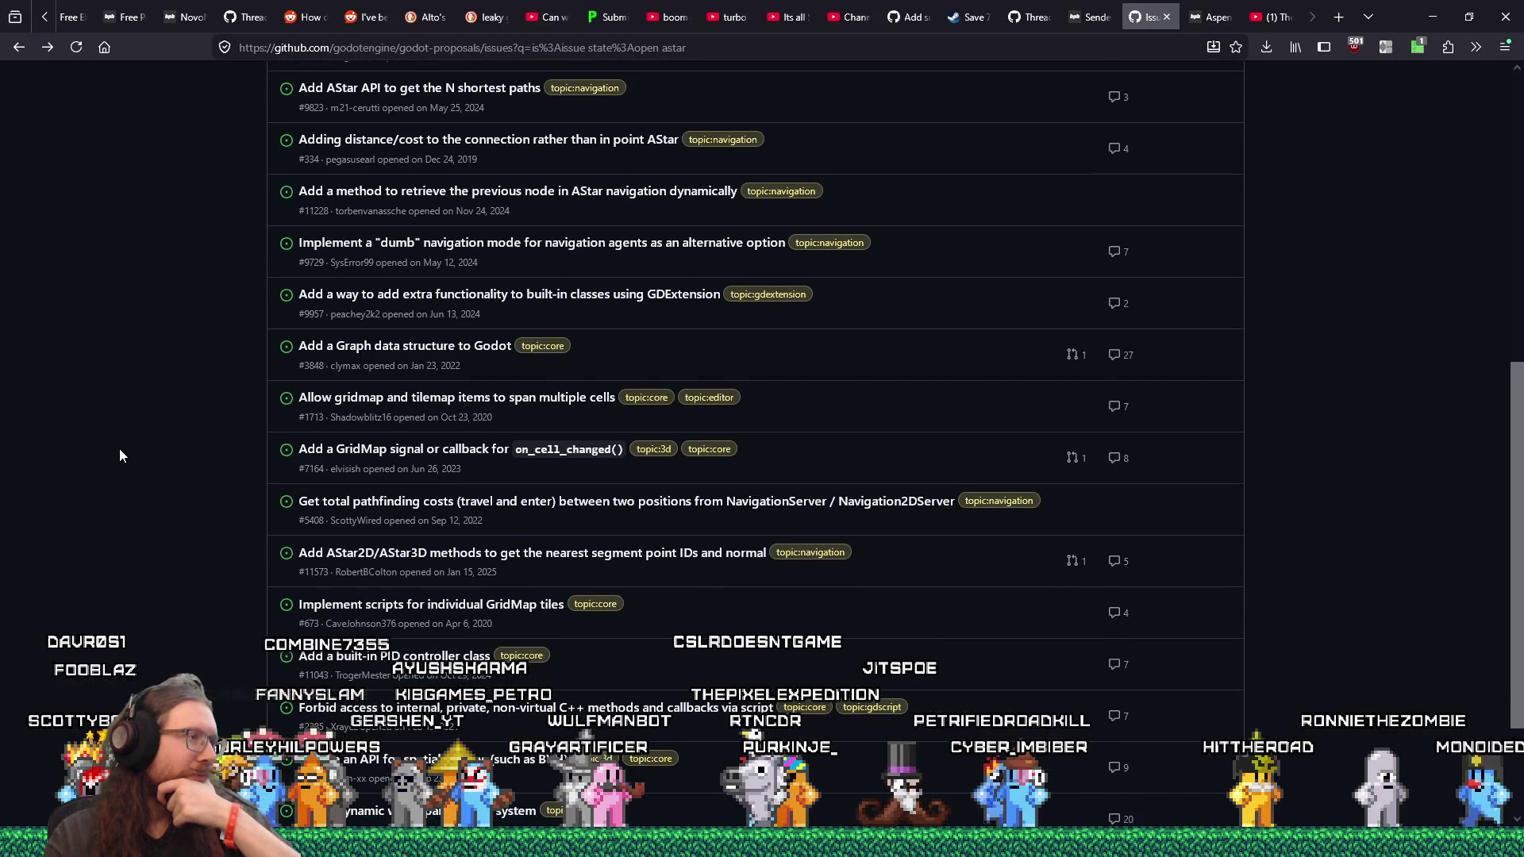
scroll(120, 455, "down", 1)
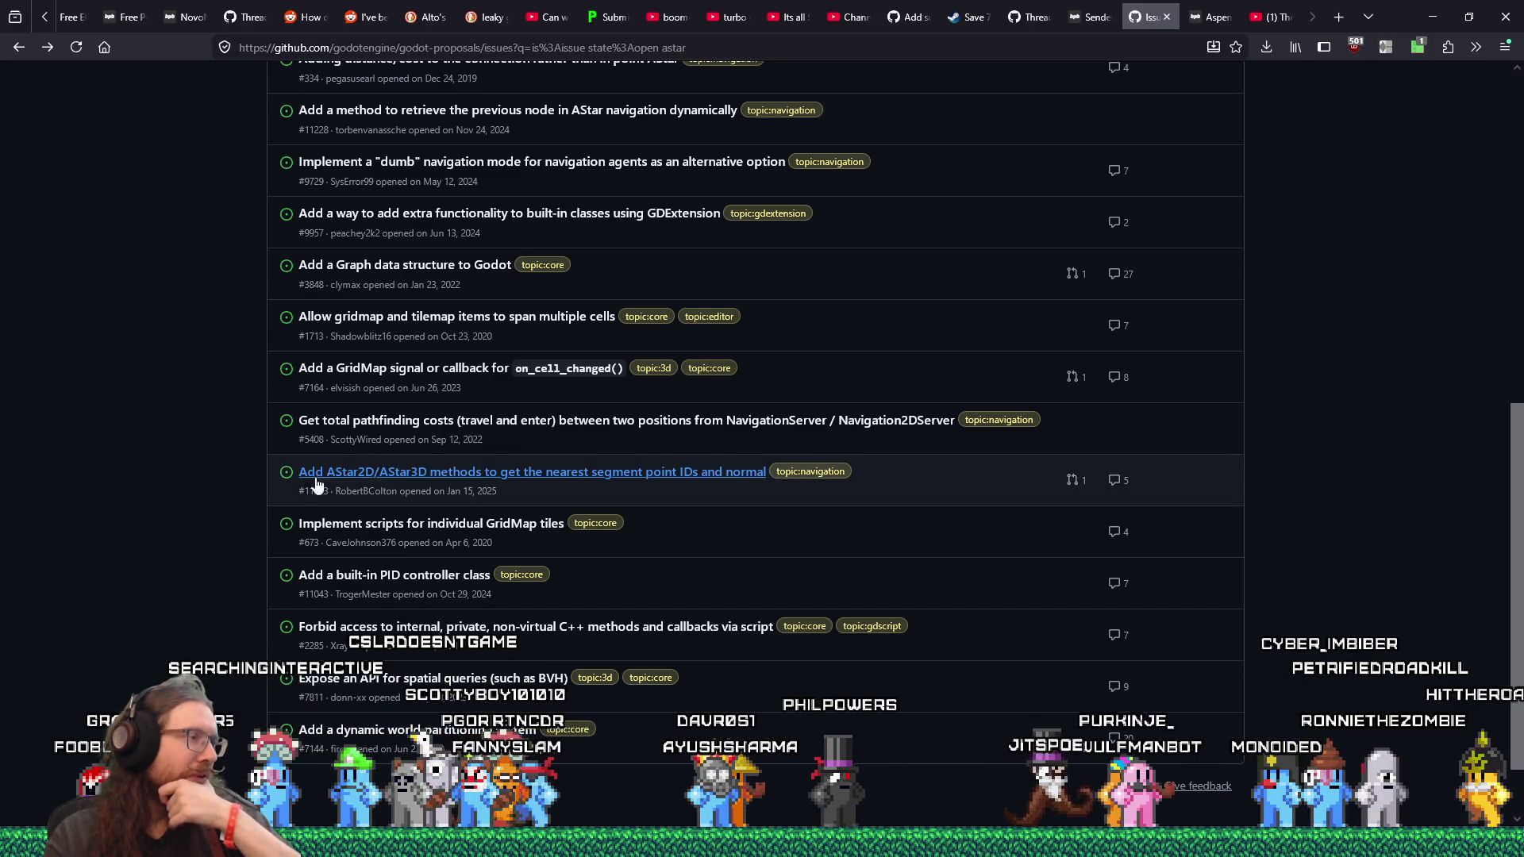
mouse_move(514, 482)
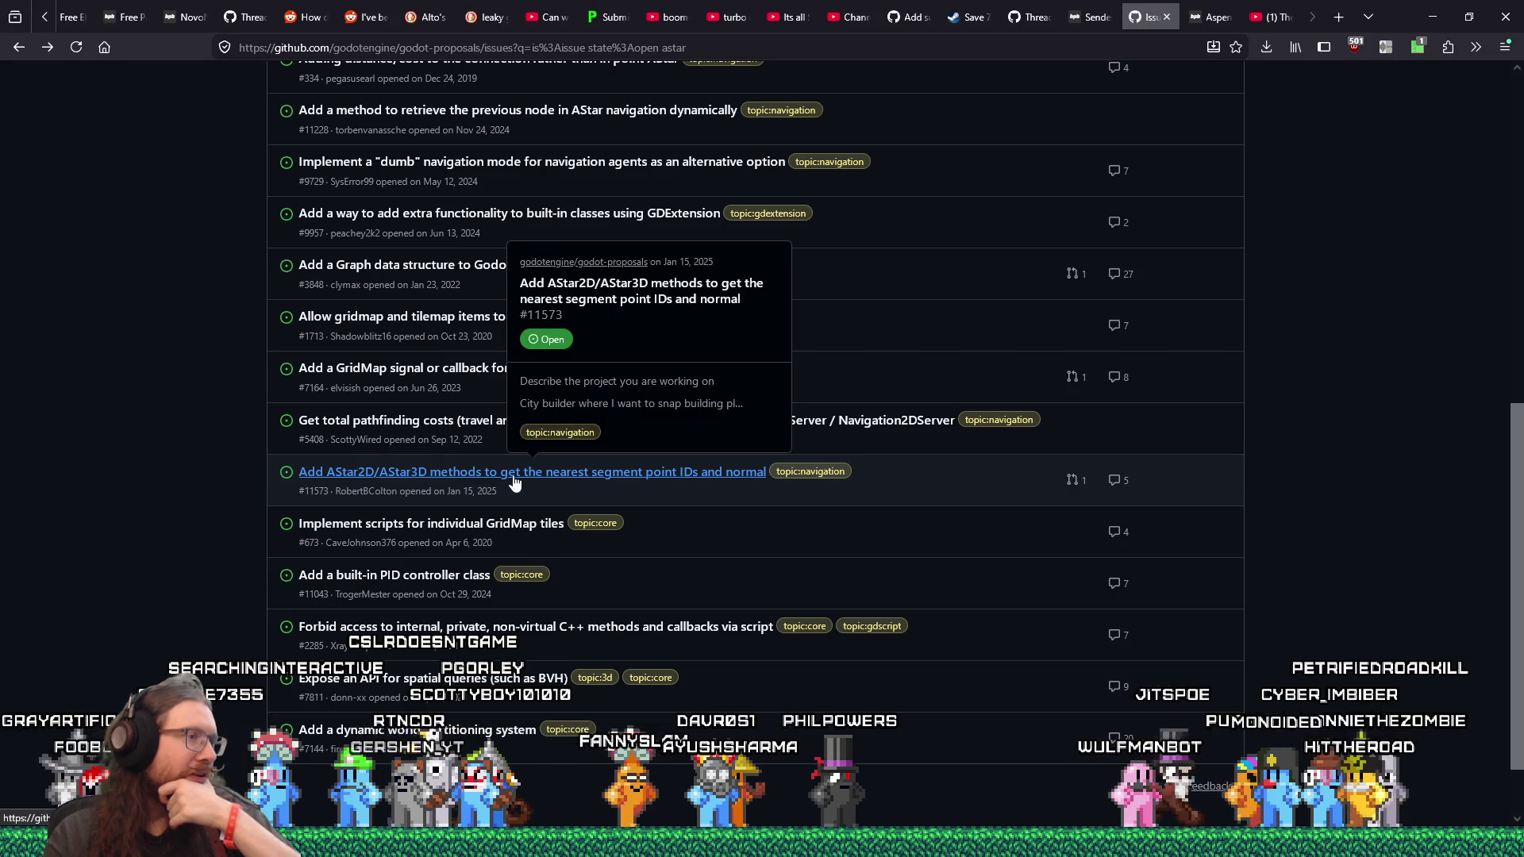
left_click(601, 474)
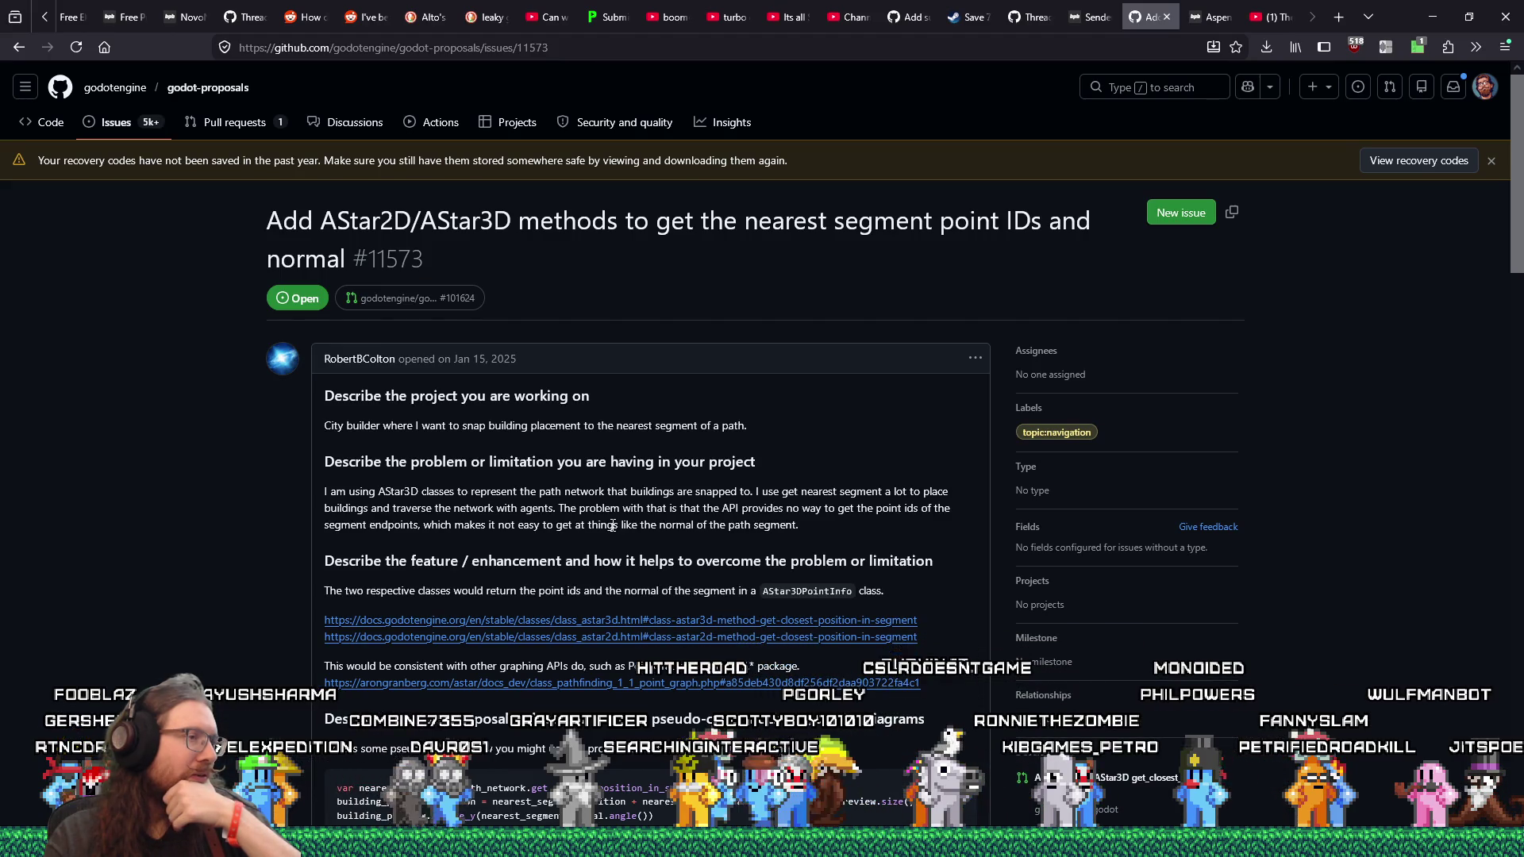
Step: Give proposal #11573 on nearest segment point IDs and normal a thumbs-up
scroll(612, 526, "down", 4)
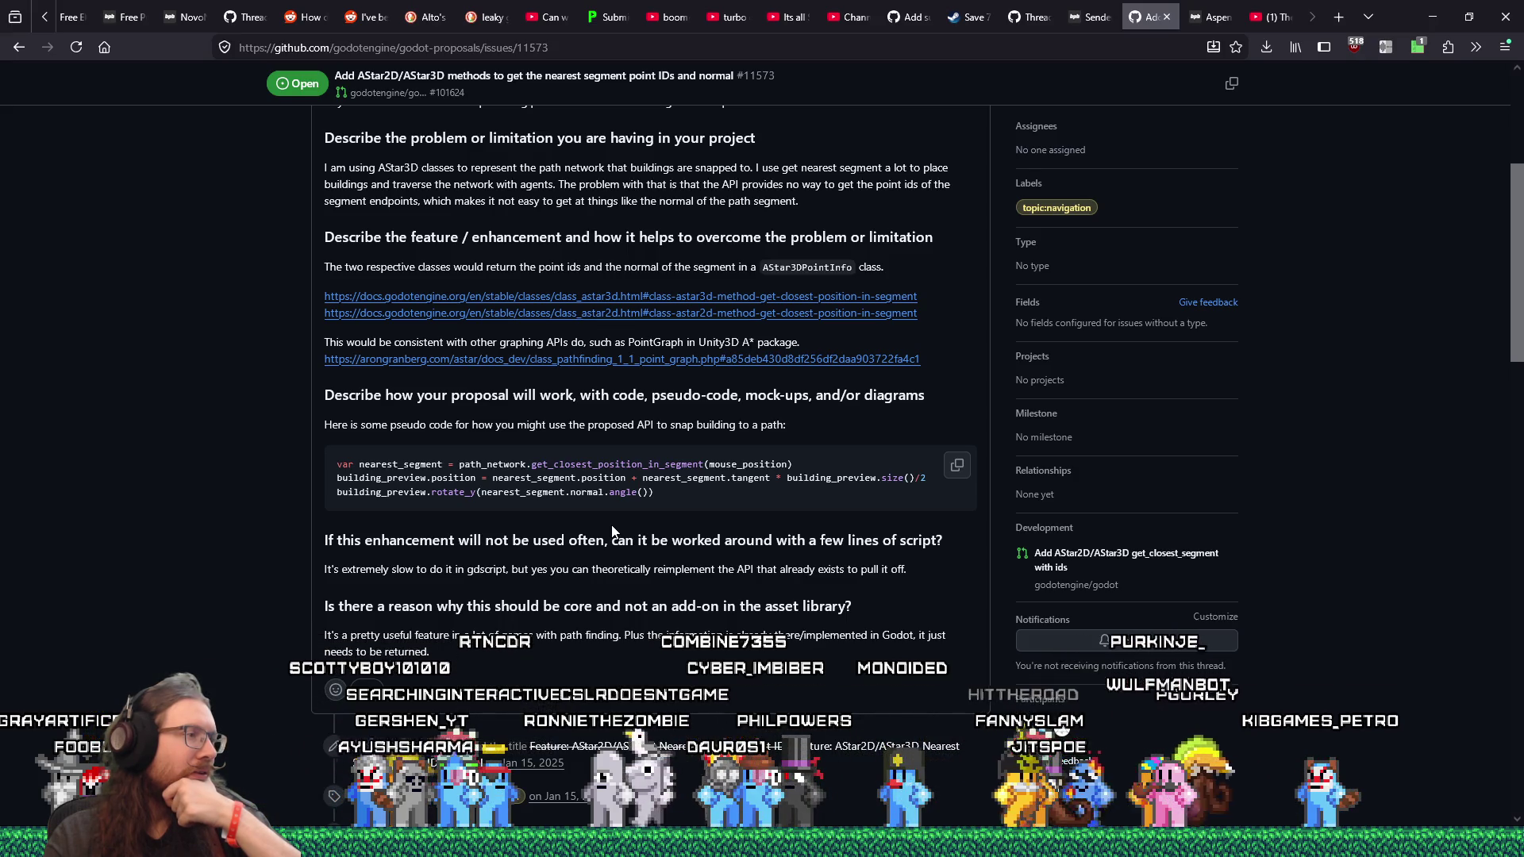
scroll(611, 531, "up", 1)
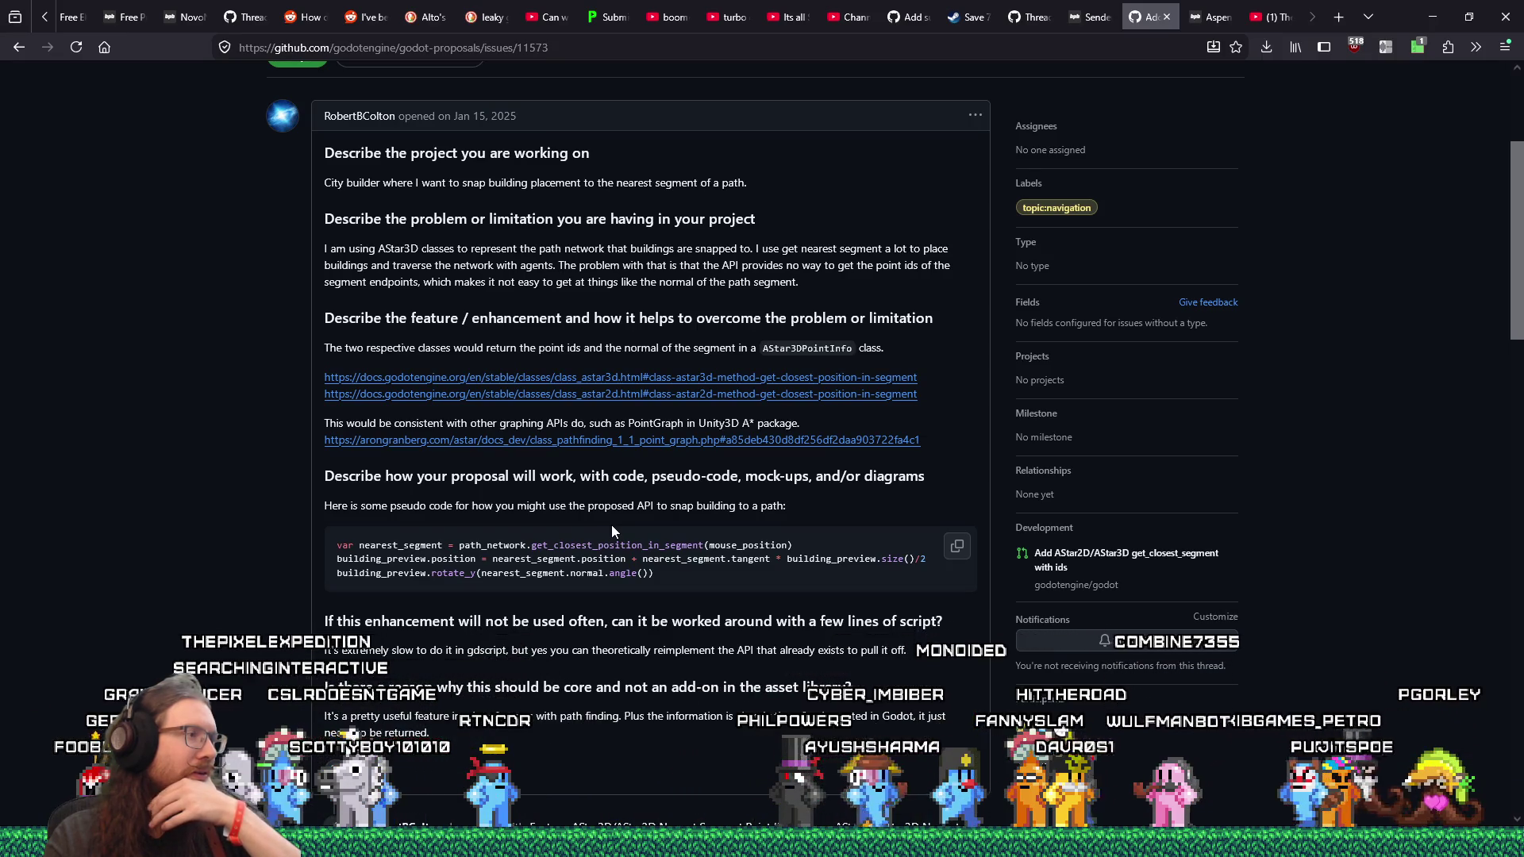
scroll(611, 527, "down", 5)
left_click(366, 366)
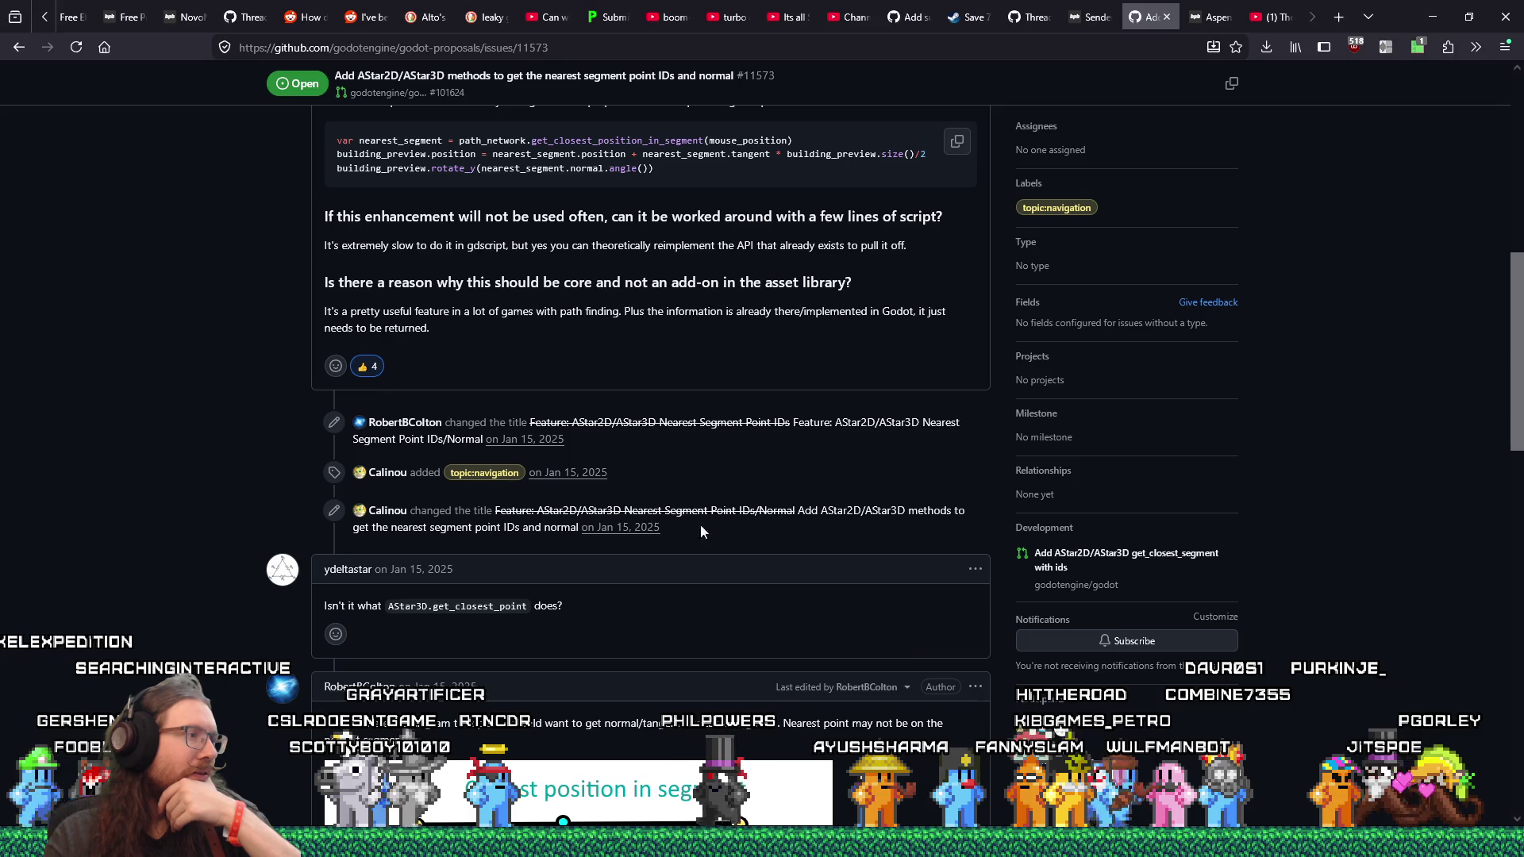
Step: Read through the discussion down to the linked pull request godot#101624
scroll(713, 539, "down", 3)
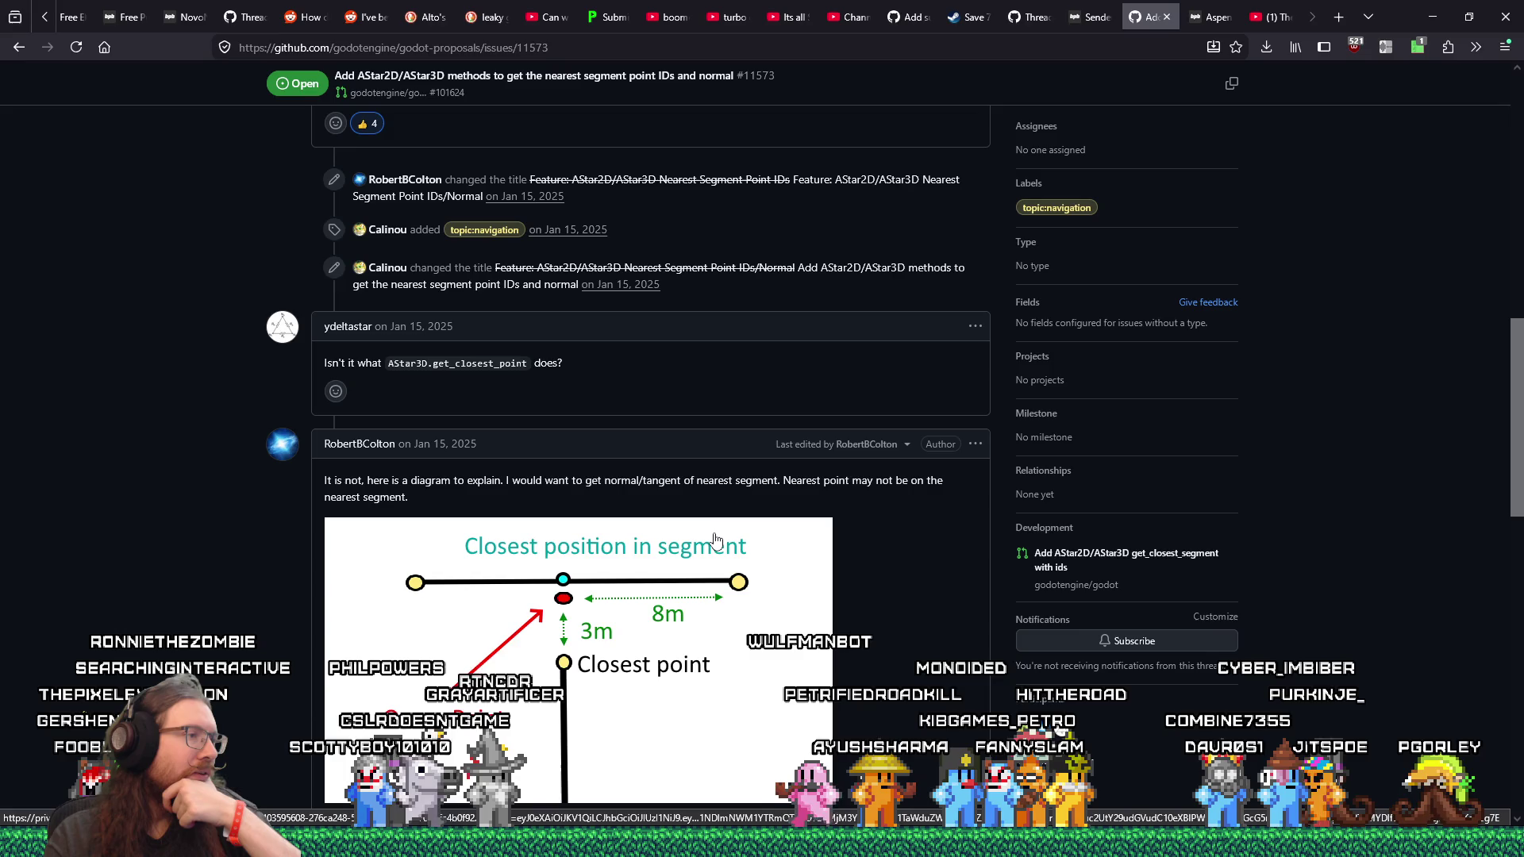
scroll(716, 539, "down", 1)
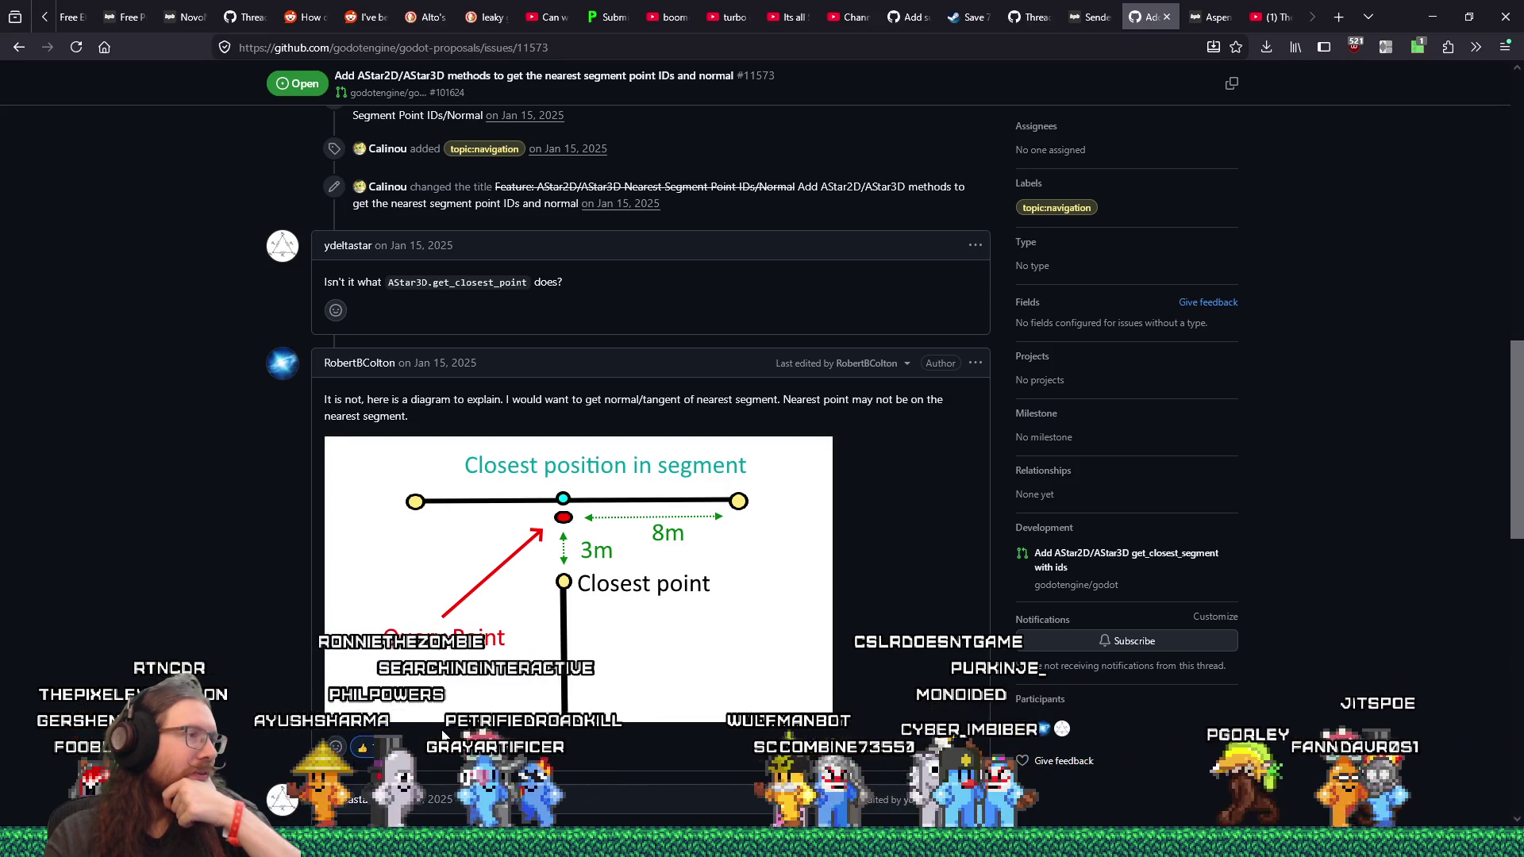
scroll(442, 734, "down", 3)
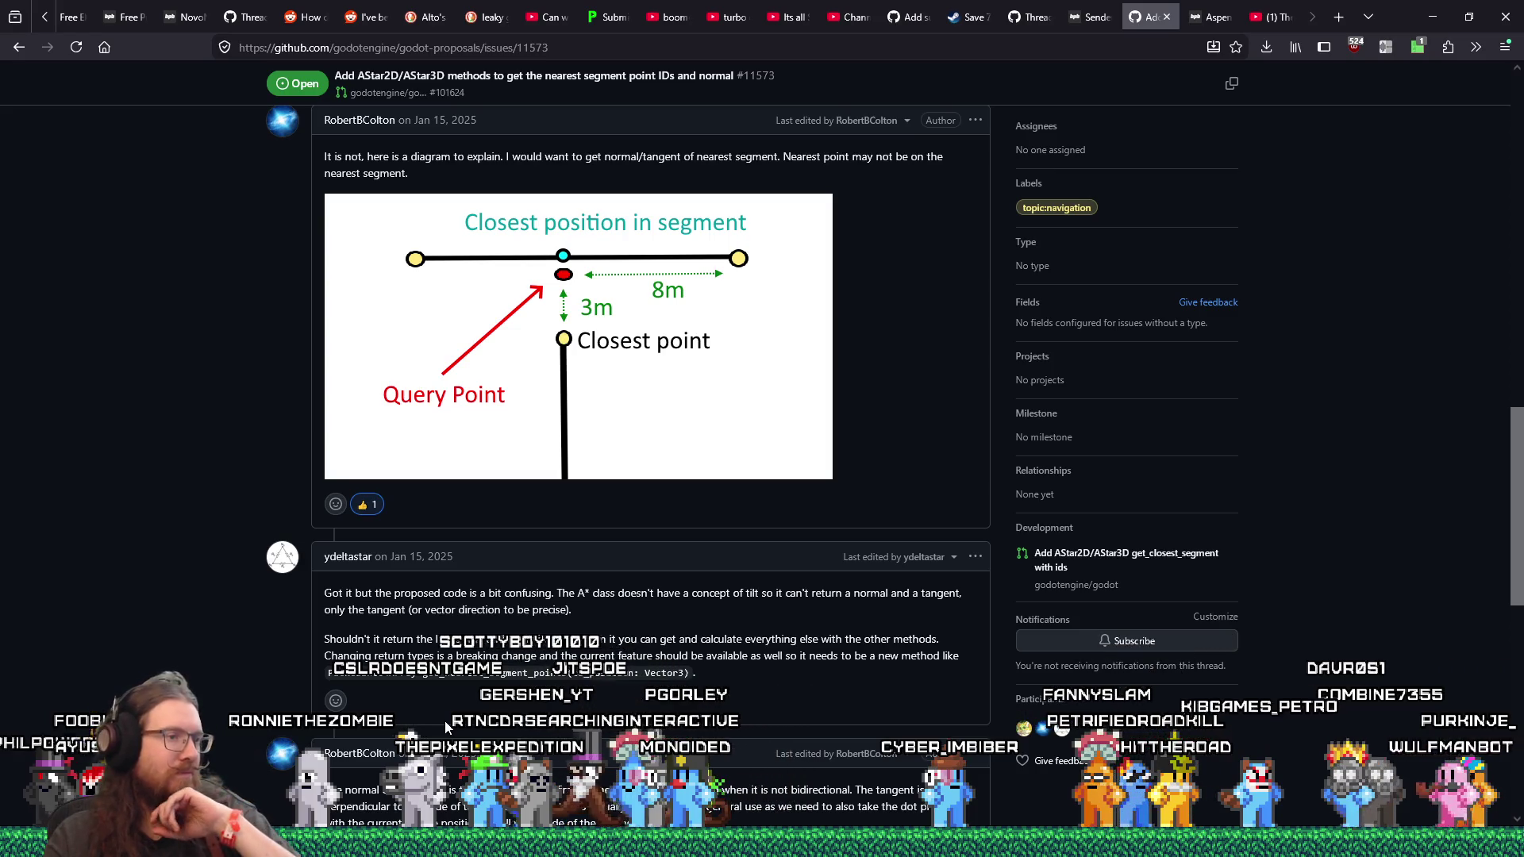
scroll(445, 721, "down", 3)
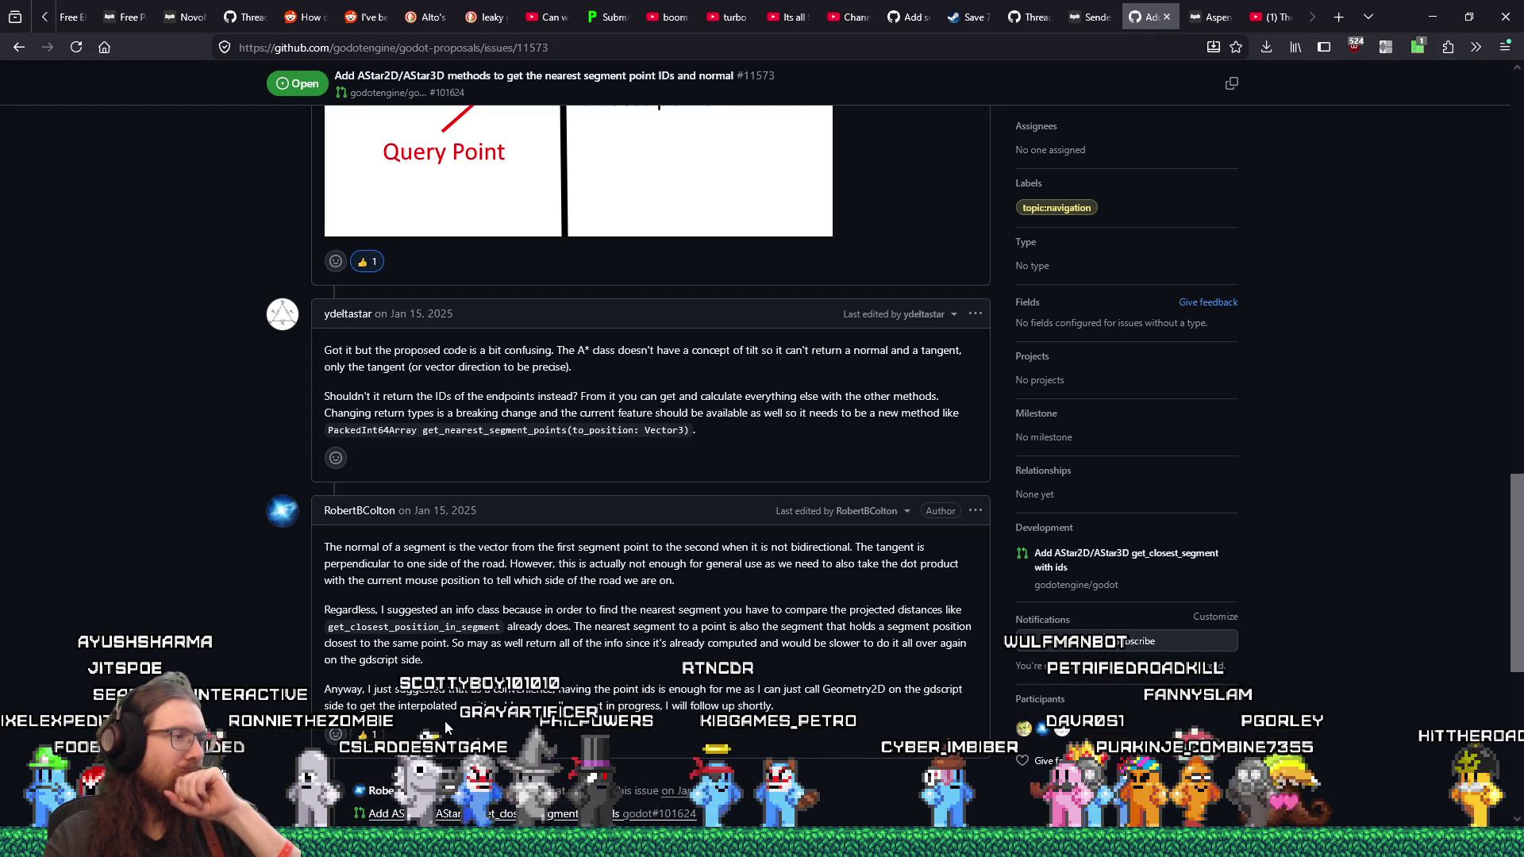
scroll(444, 721, "down", 1)
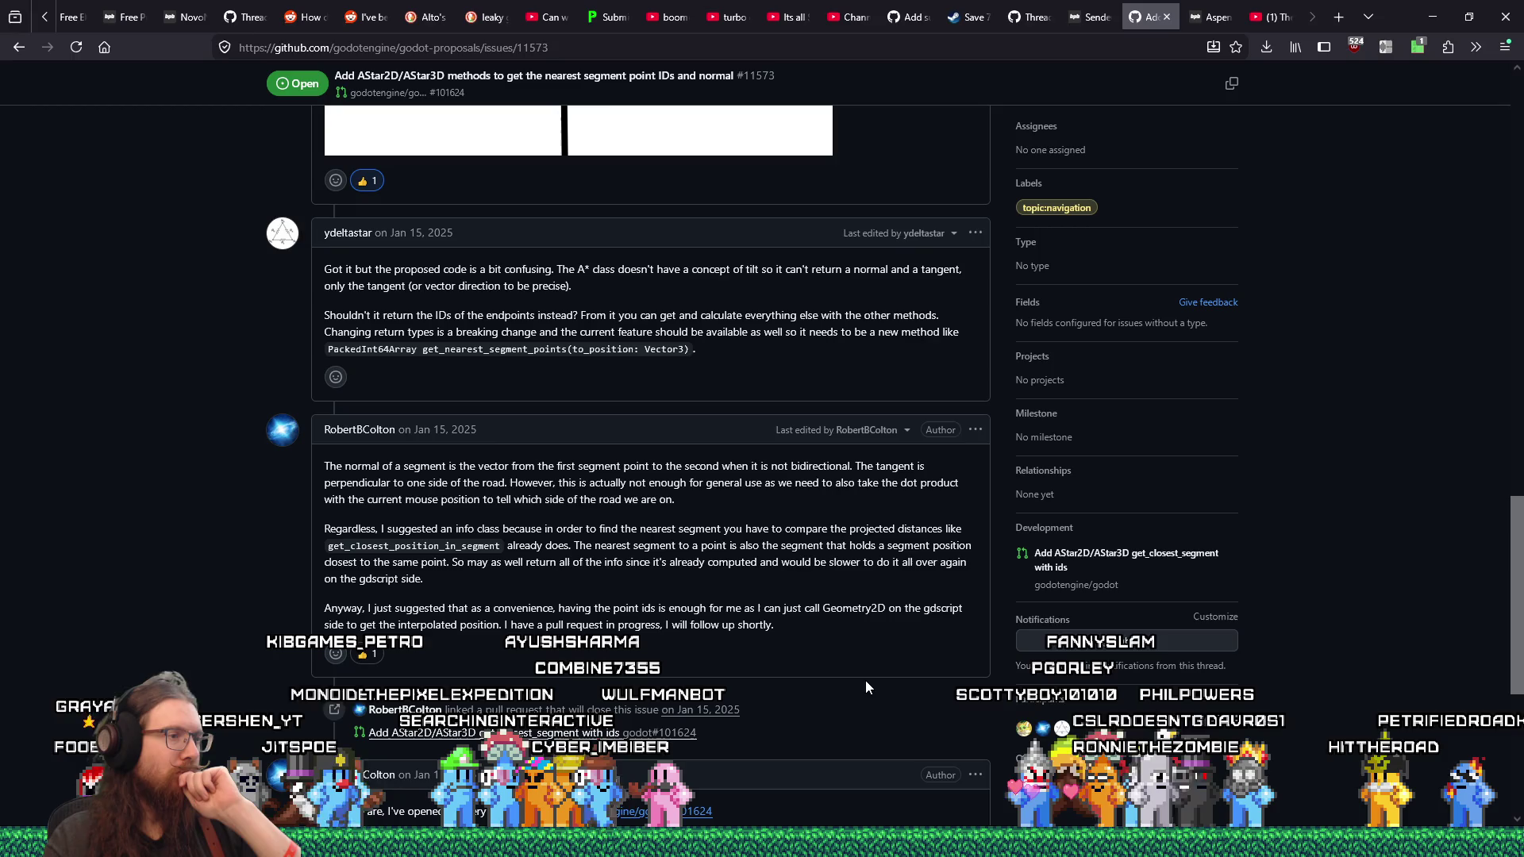
scroll(866, 683, "down", 2)
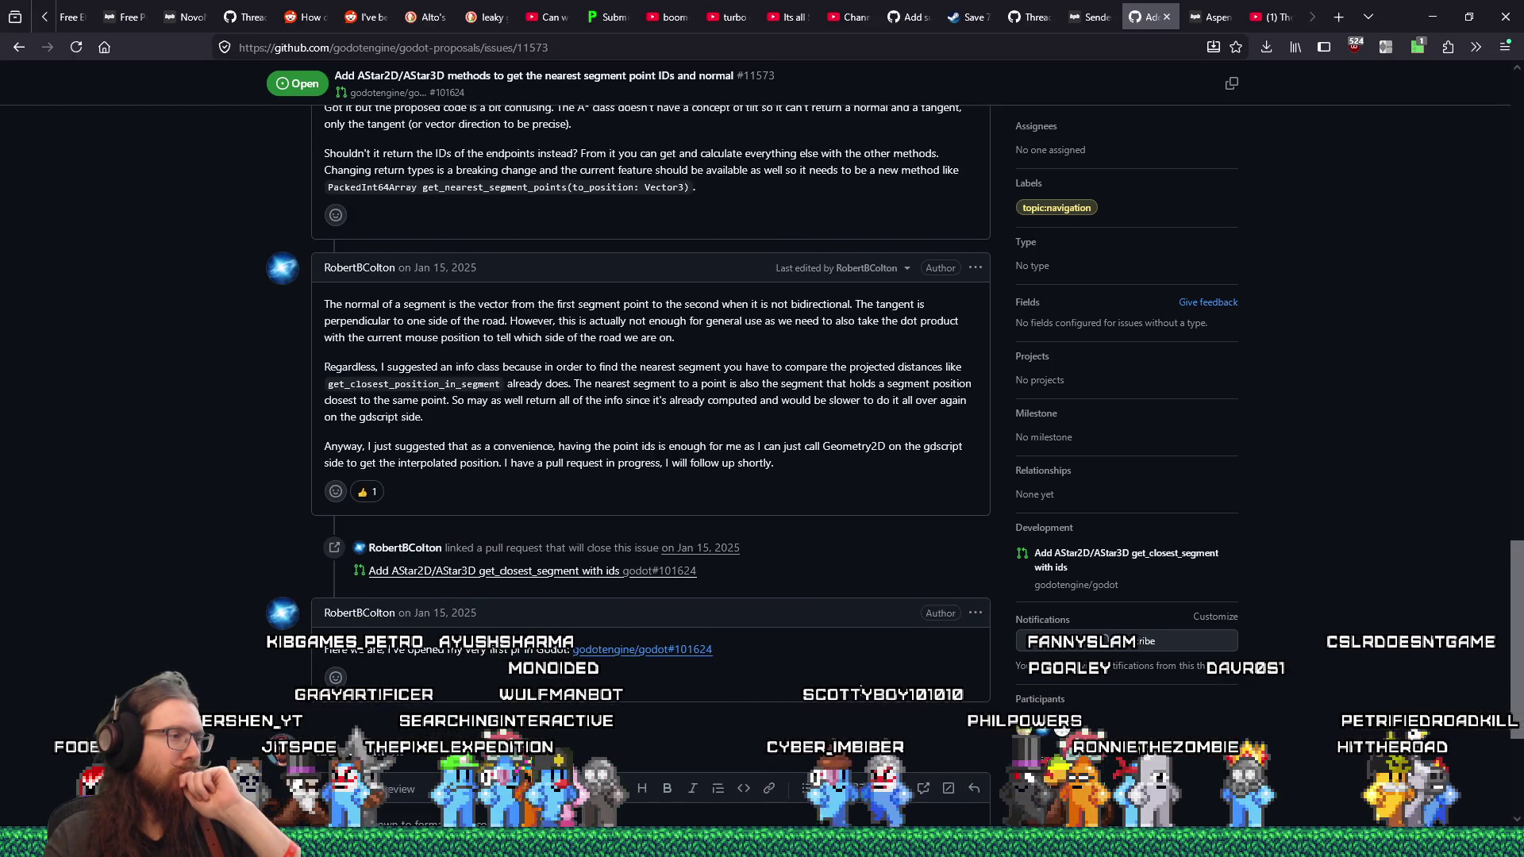
Step: Open pull request godot#101624 and view its Files changed tab
left_click(681, 659)
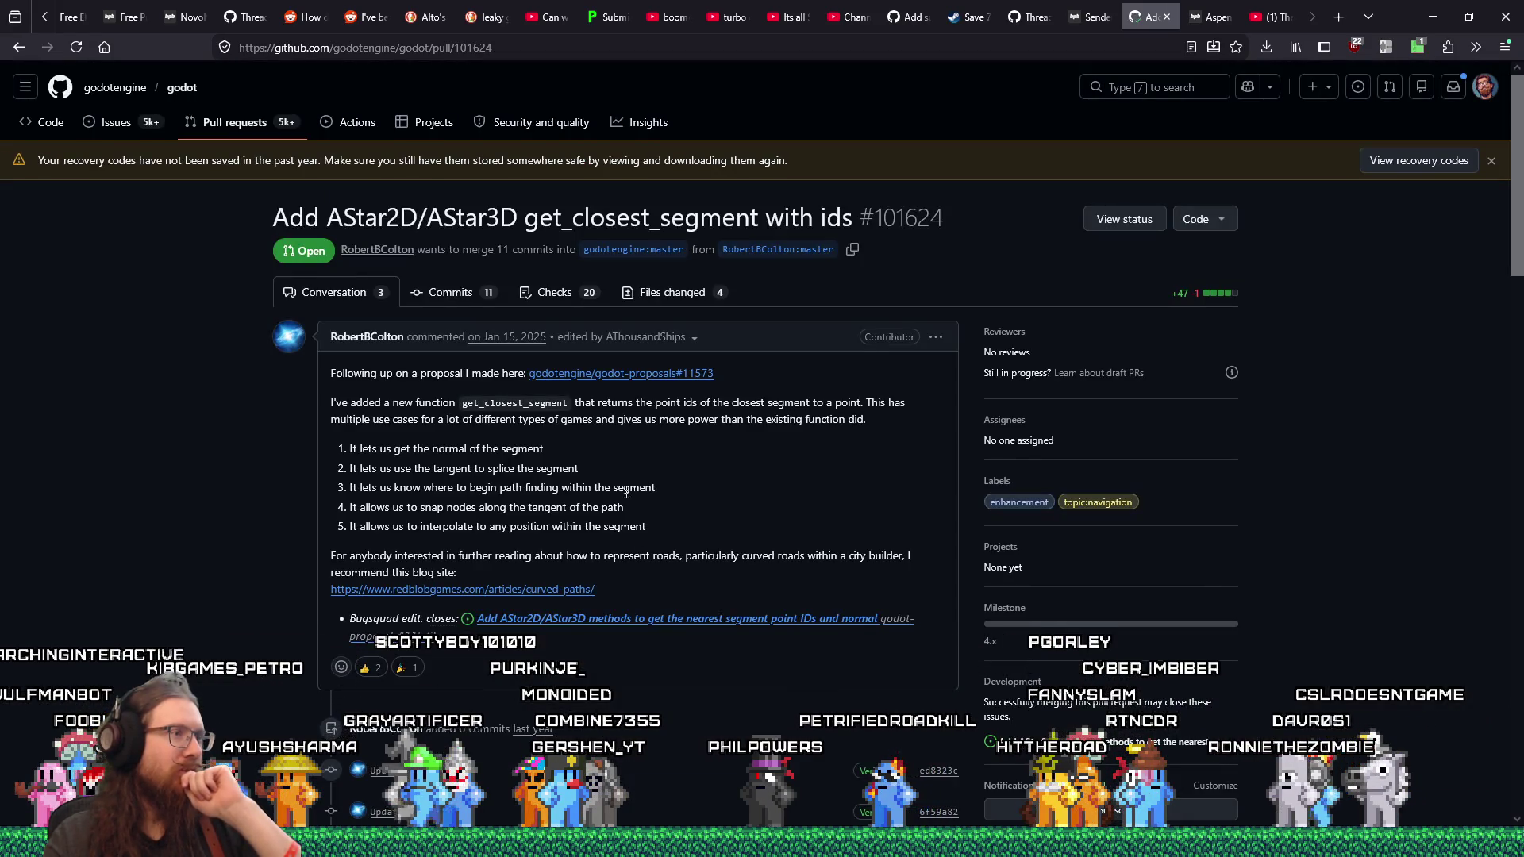
left_click(674, 295)
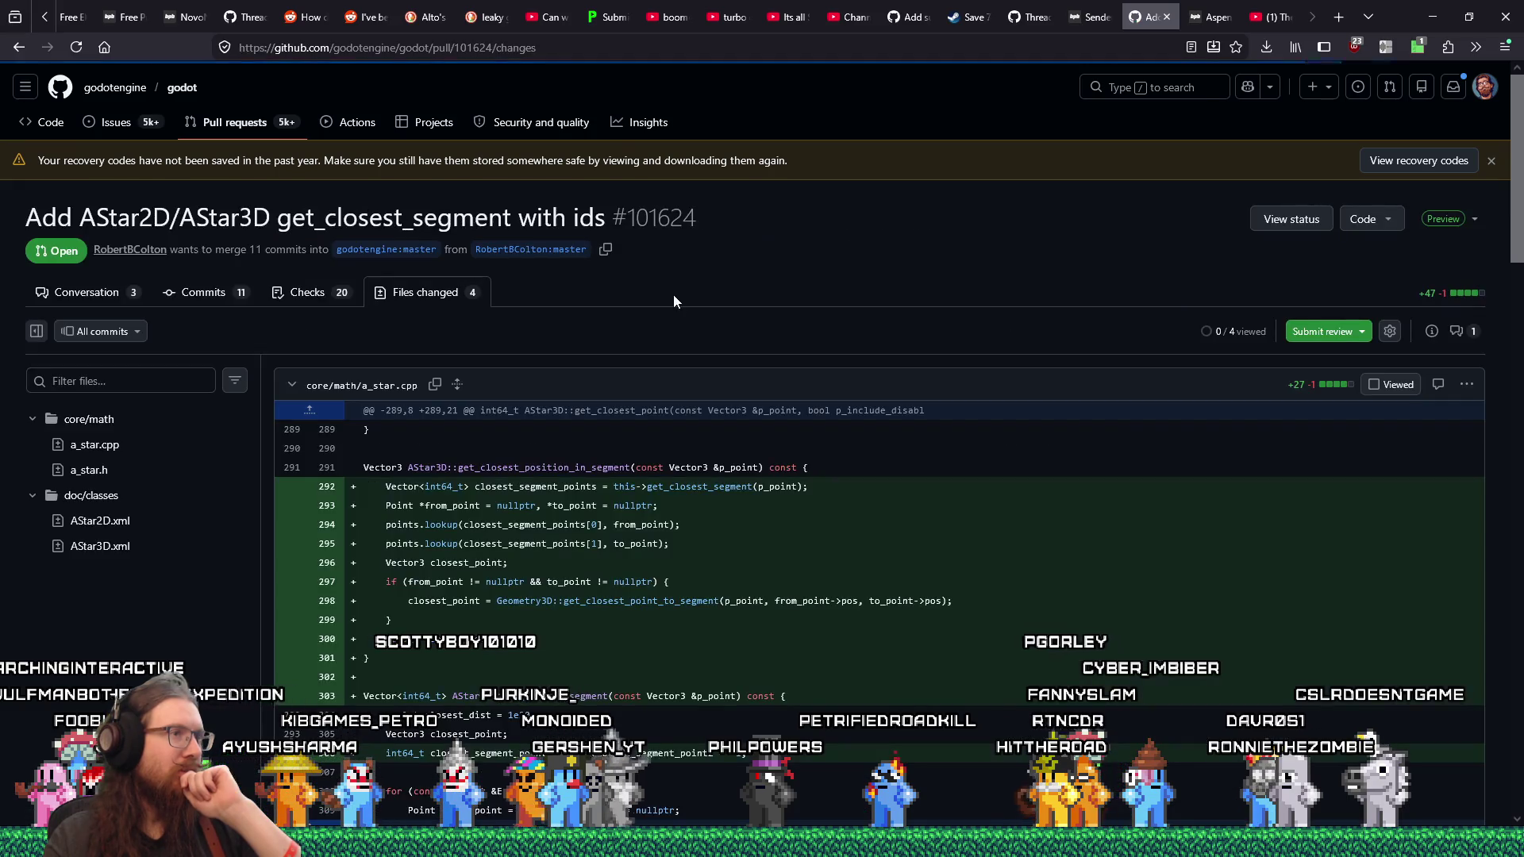
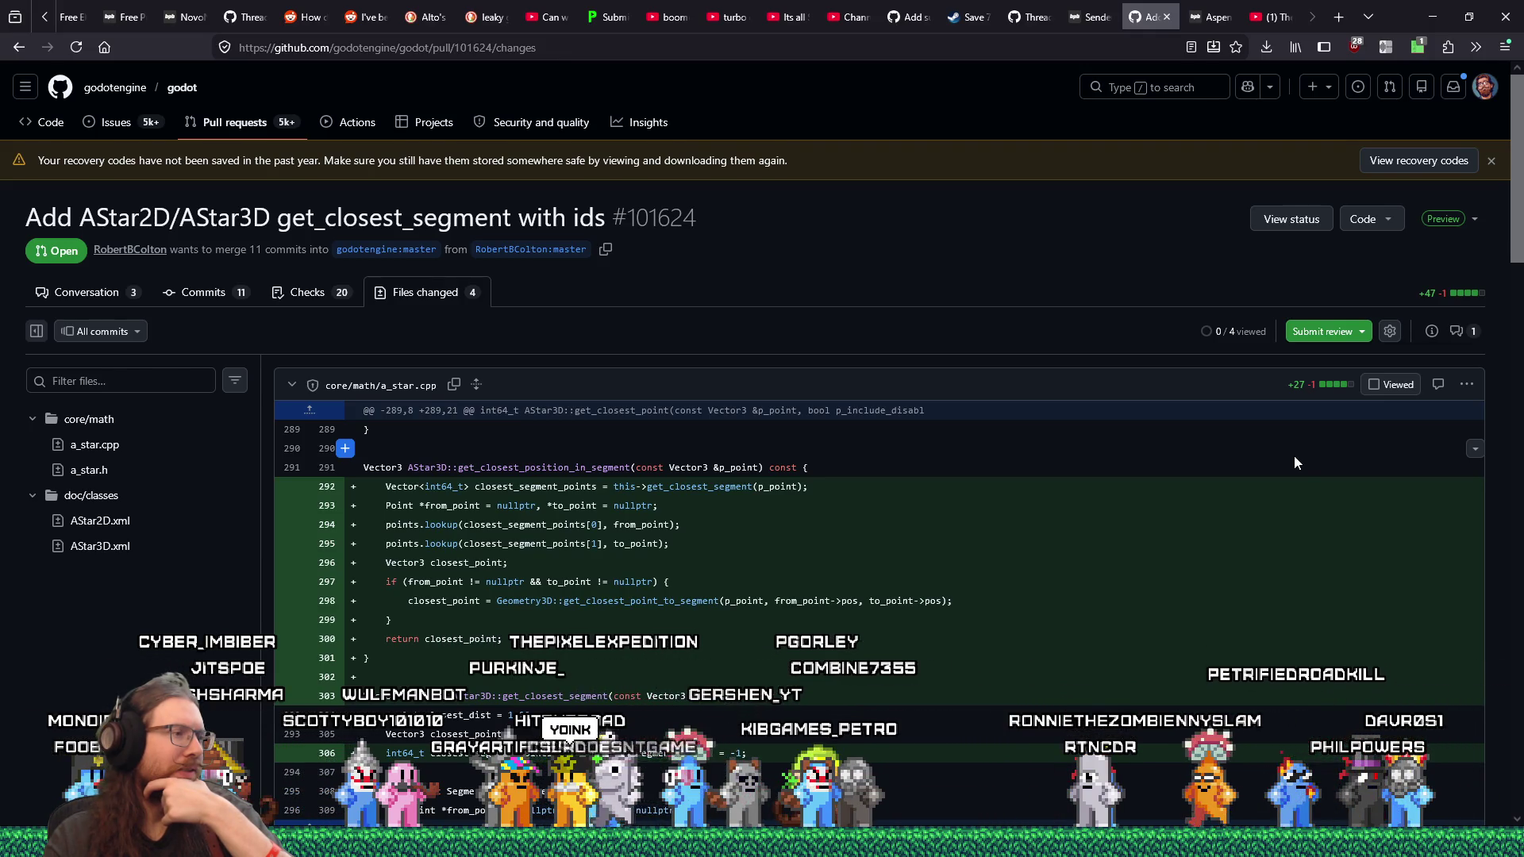
Step: Open godot.sln from the e:\projects\kook\godot project folder in Visual Studio
scroll(1294, 463, "down", 2)
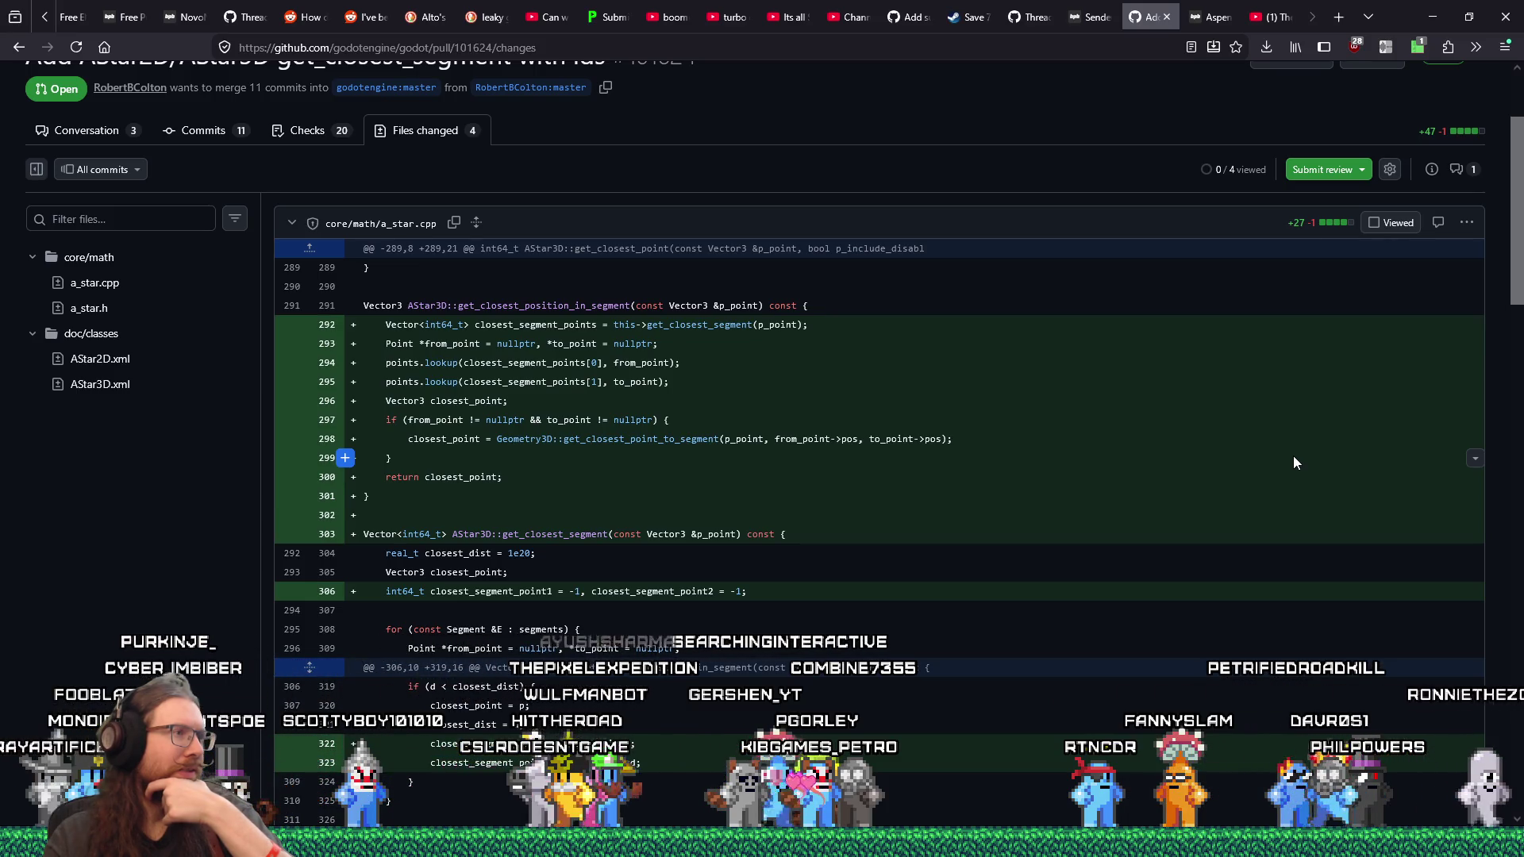
scroll(1294, 457, "down", 1)
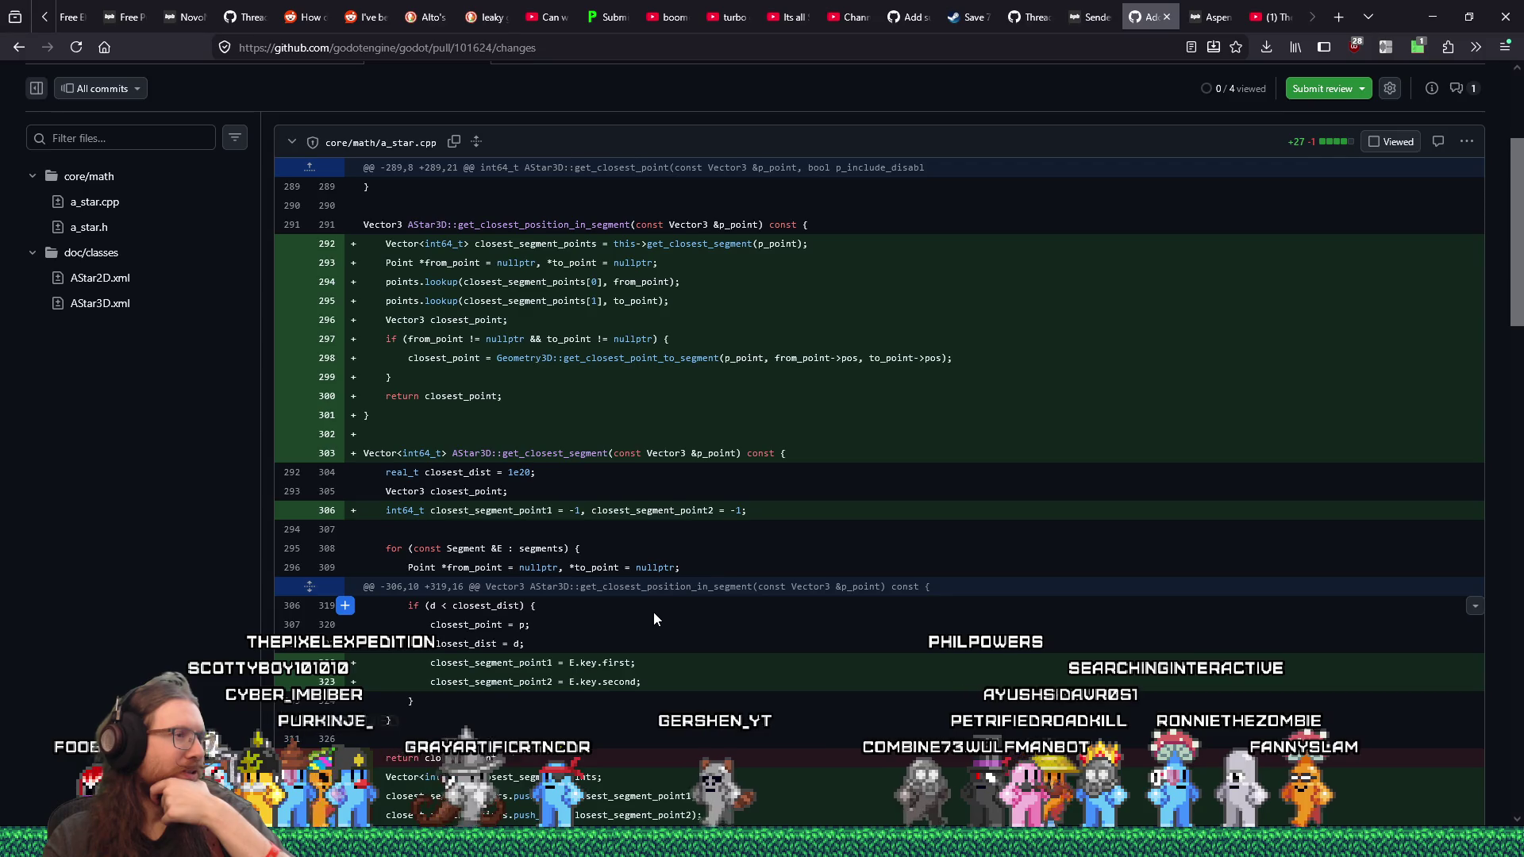
scroll(654, 612, "up", 1)
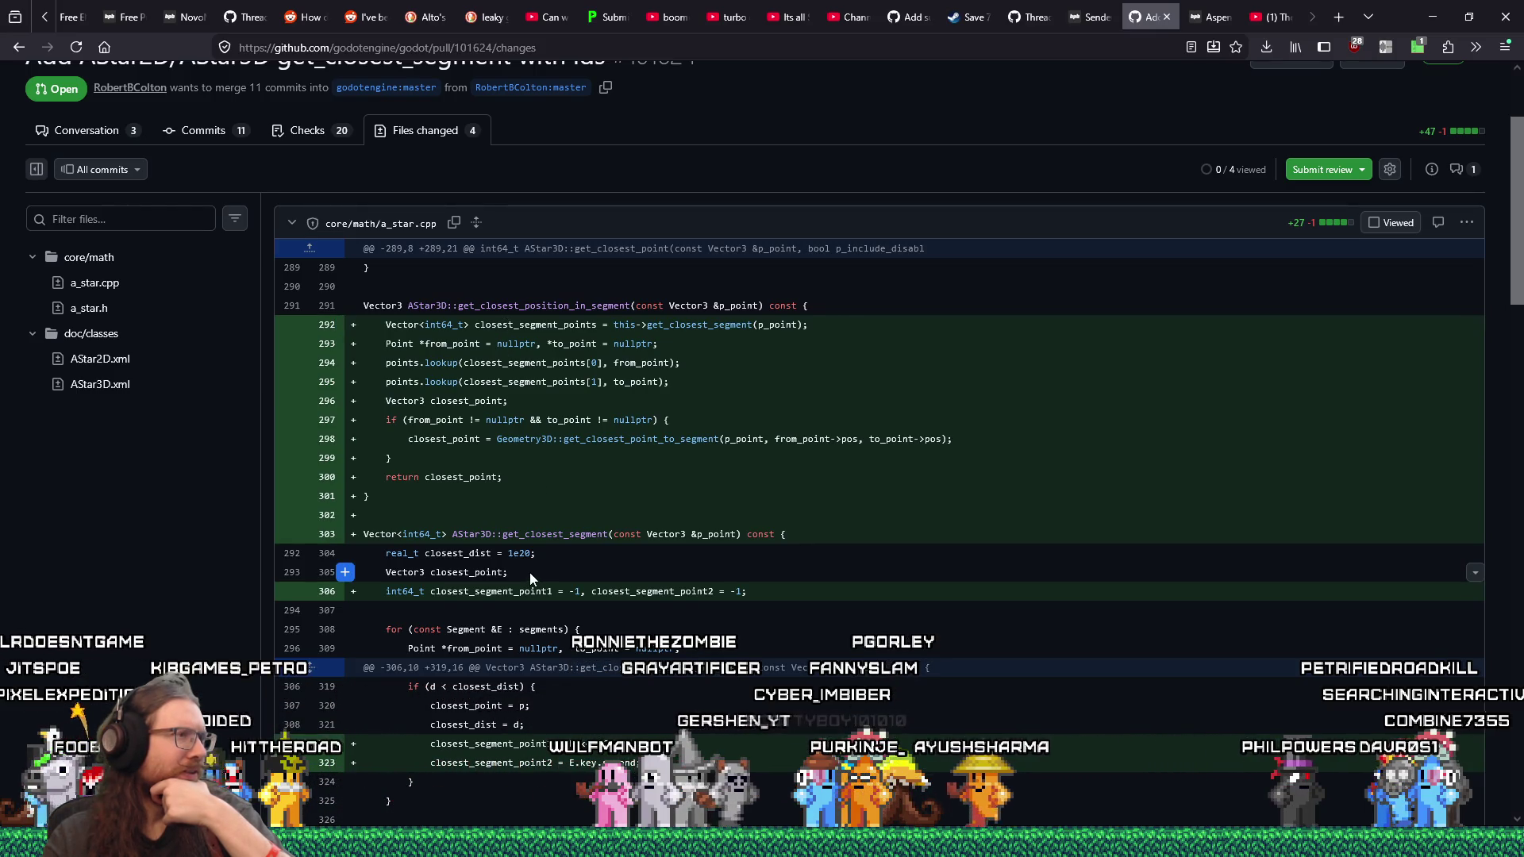
scroll(530, 573, "down", 5)
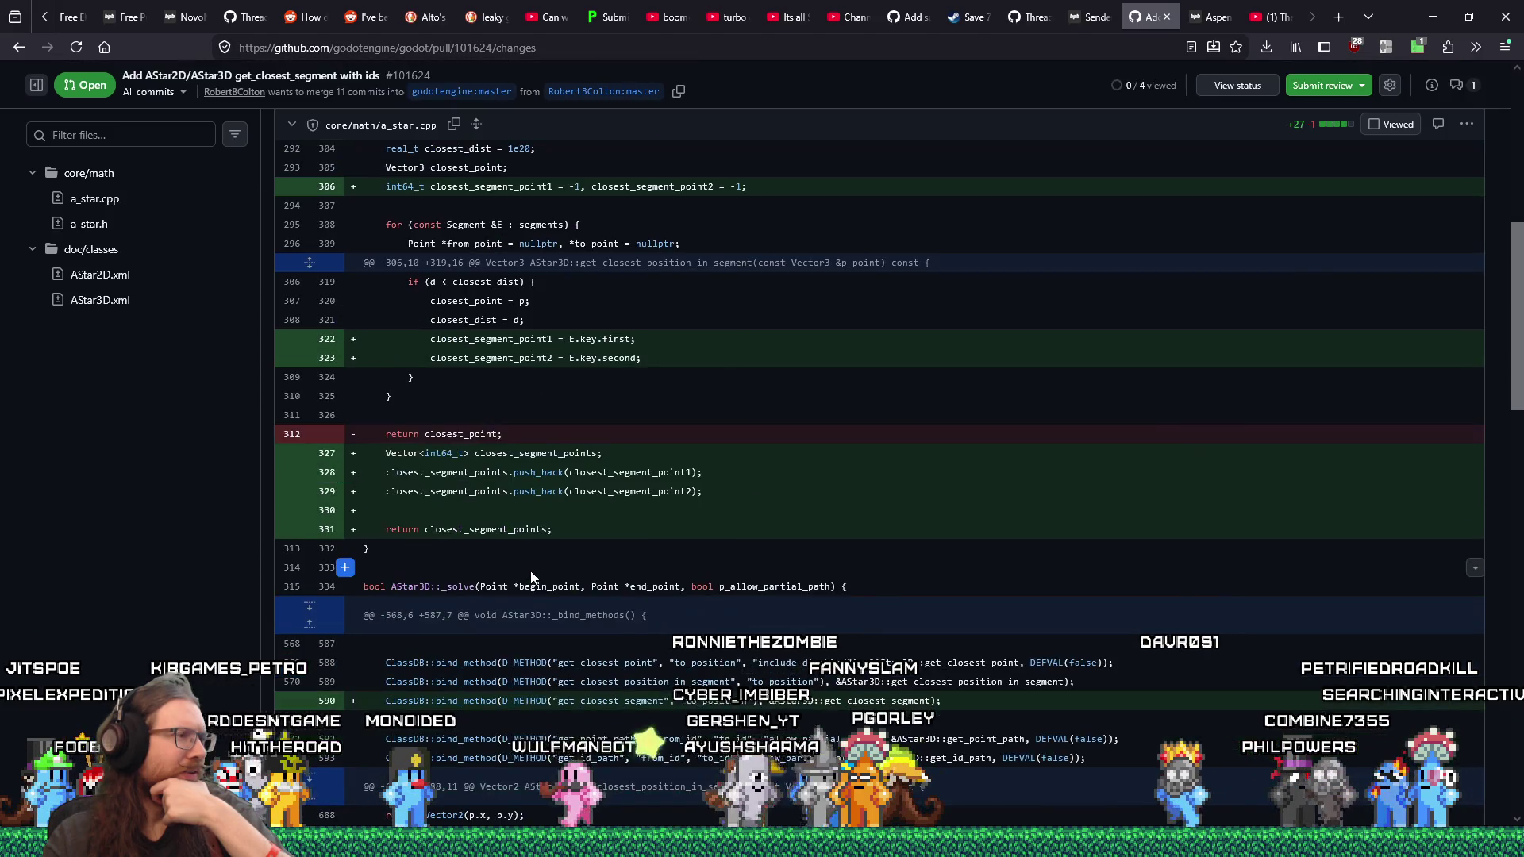
scroll(531, 575, "down", 5)
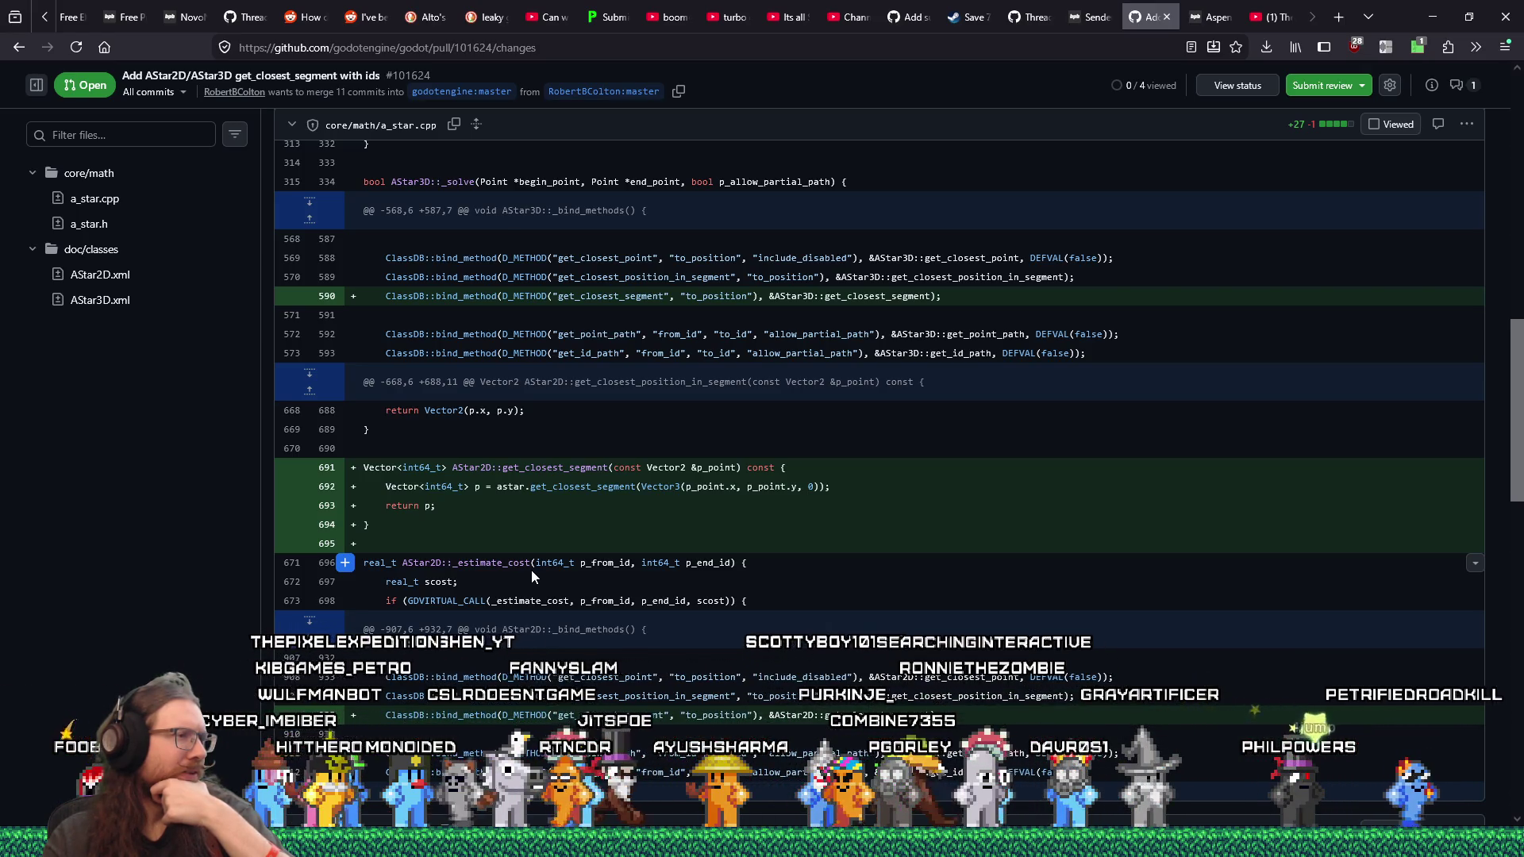
scroll(531, 570, "down", 15)
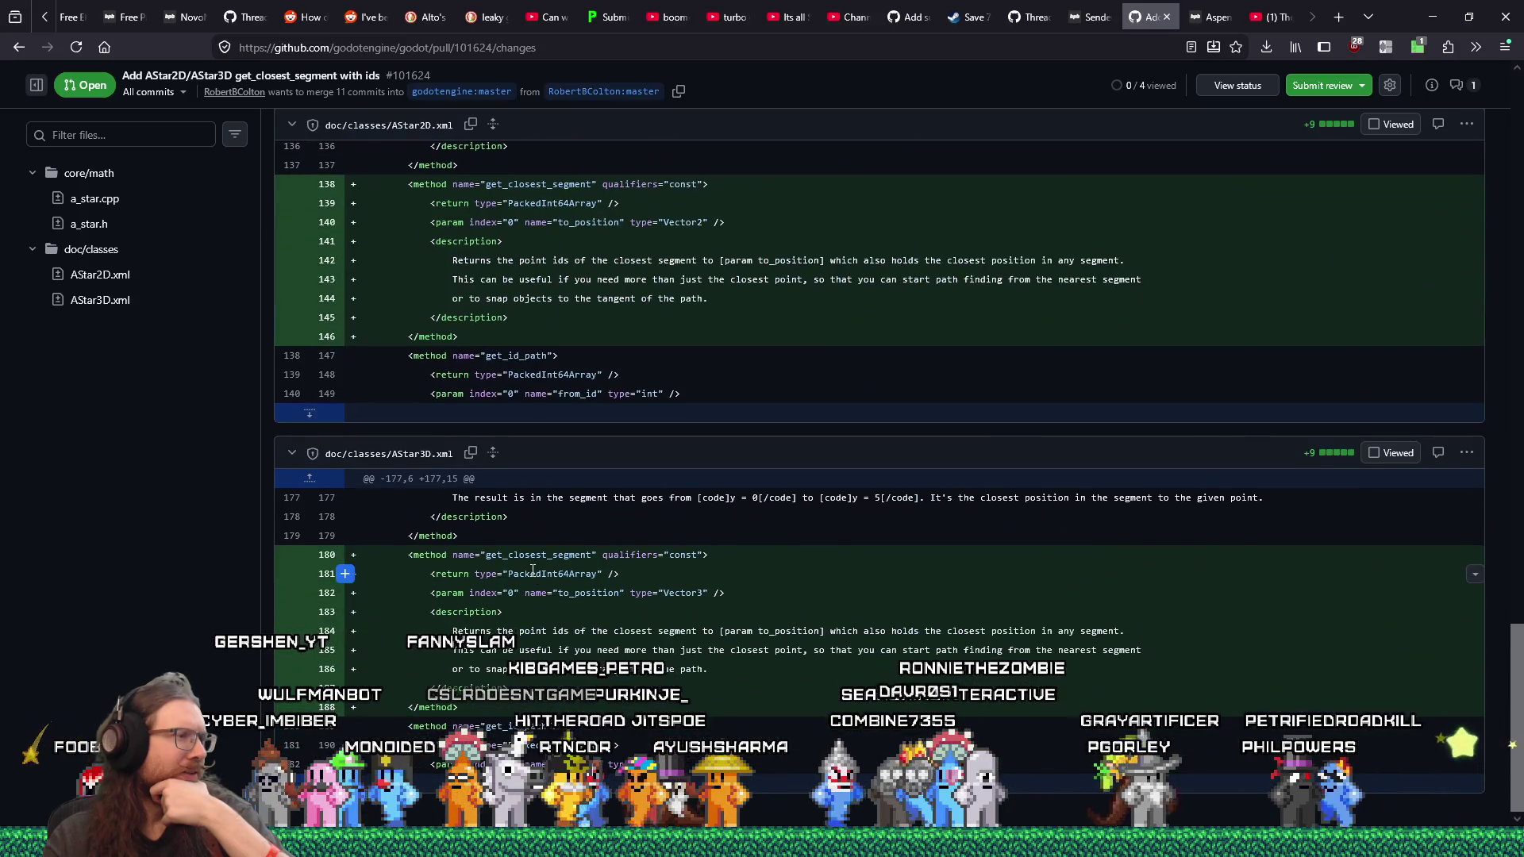
scroll(532, 570, "up", 20)
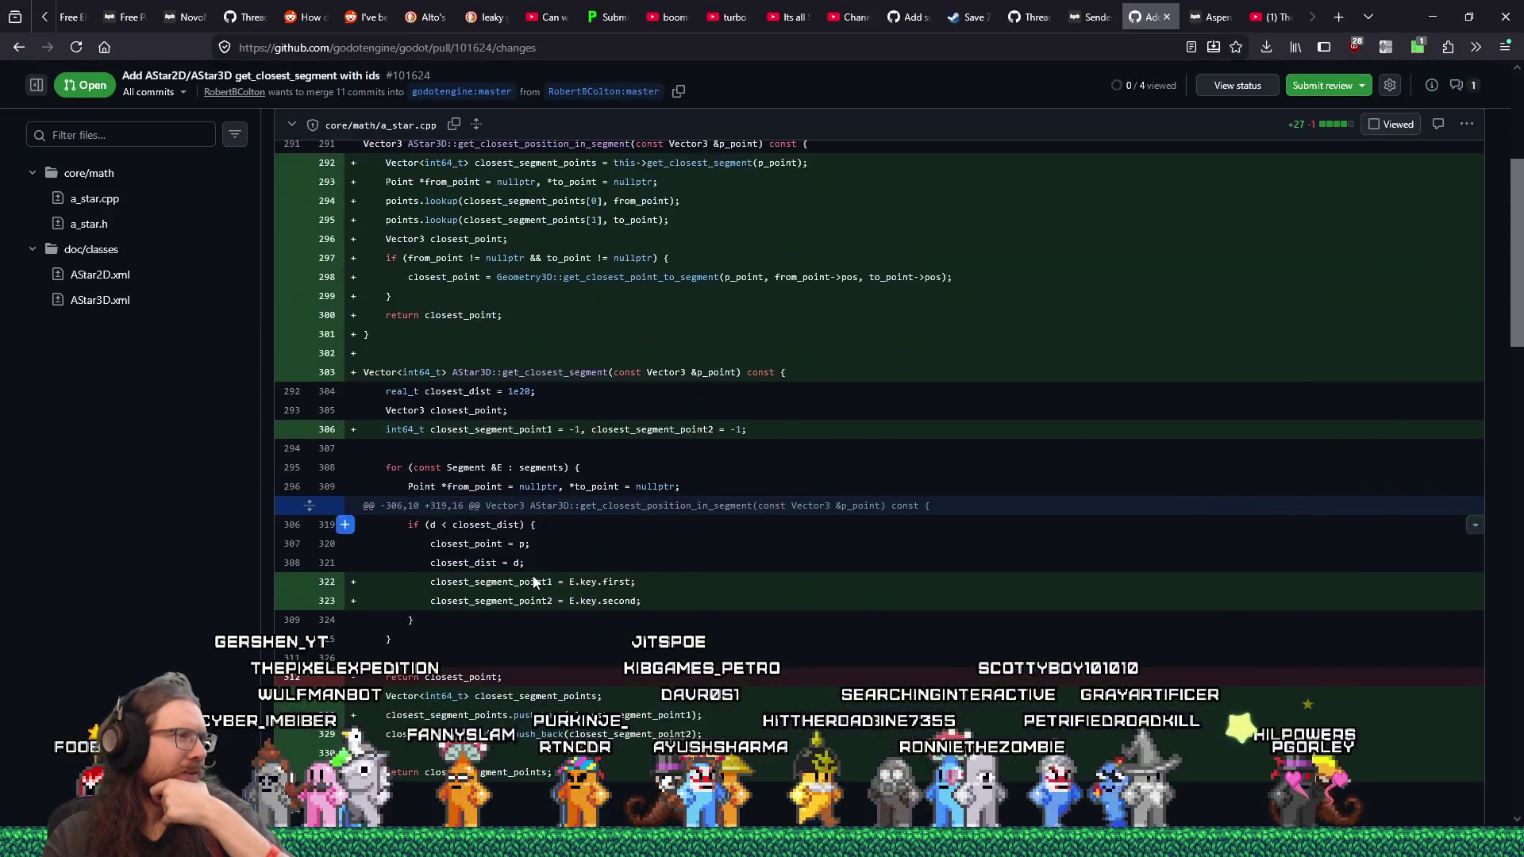
scroll(533, 584, "up", 2)
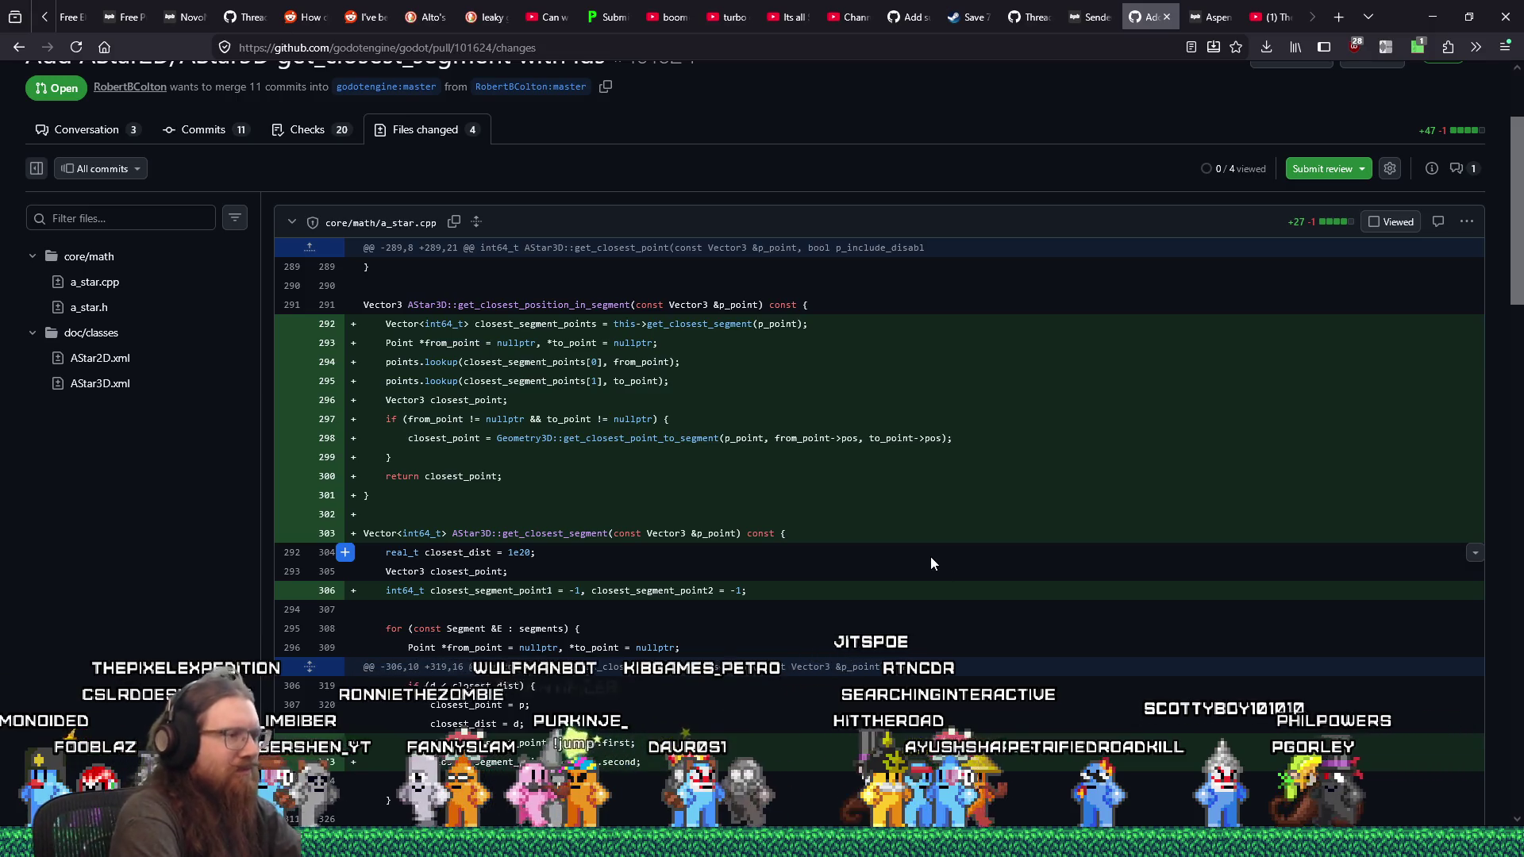
key("super+r")
type("e:\\projects\\kook")
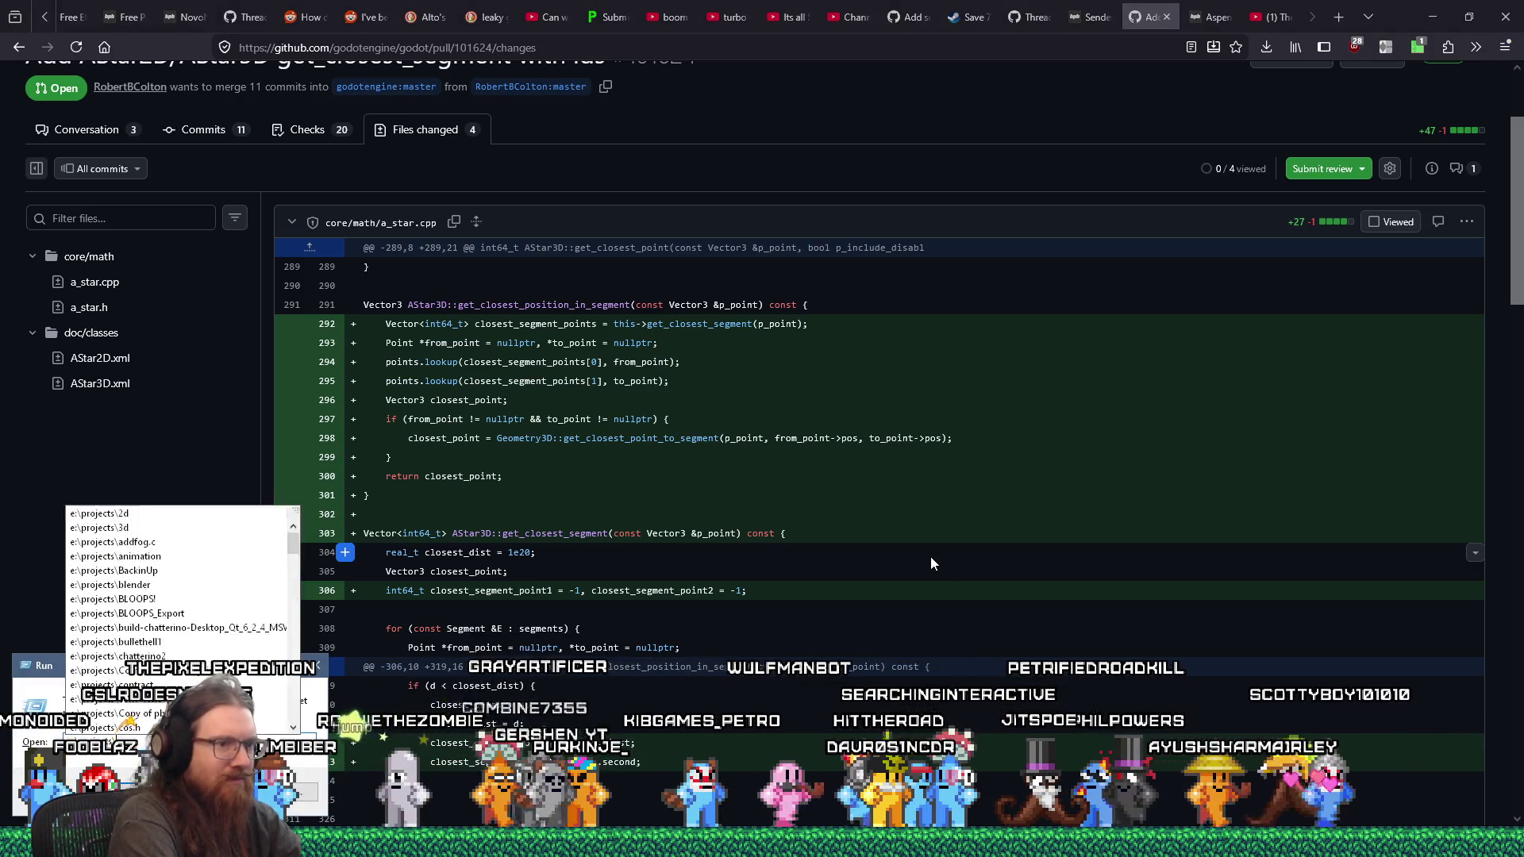
type("\\")
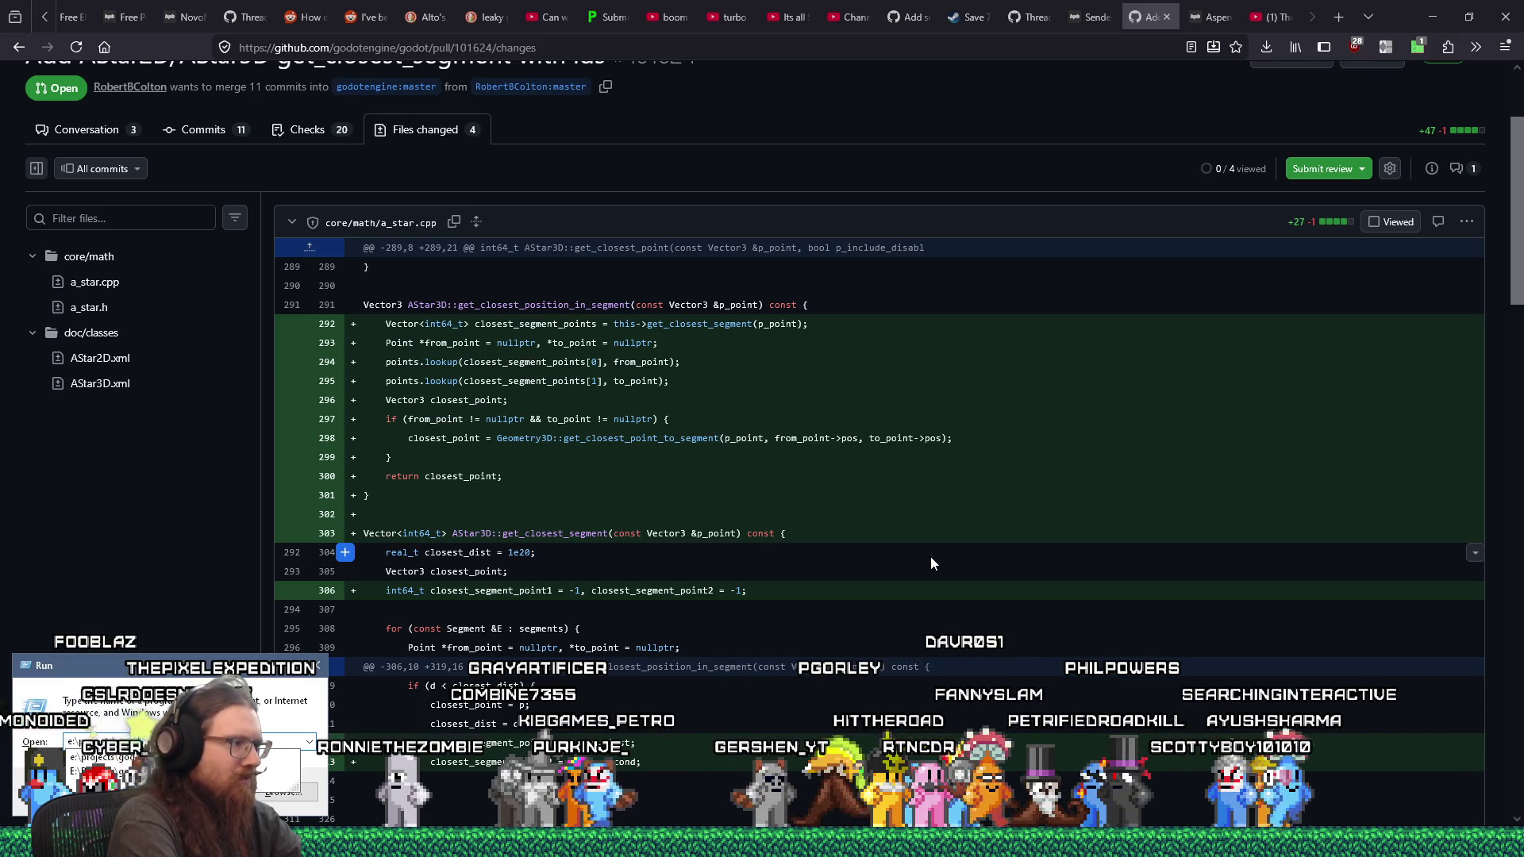
type("godot\\g")
key("Return")
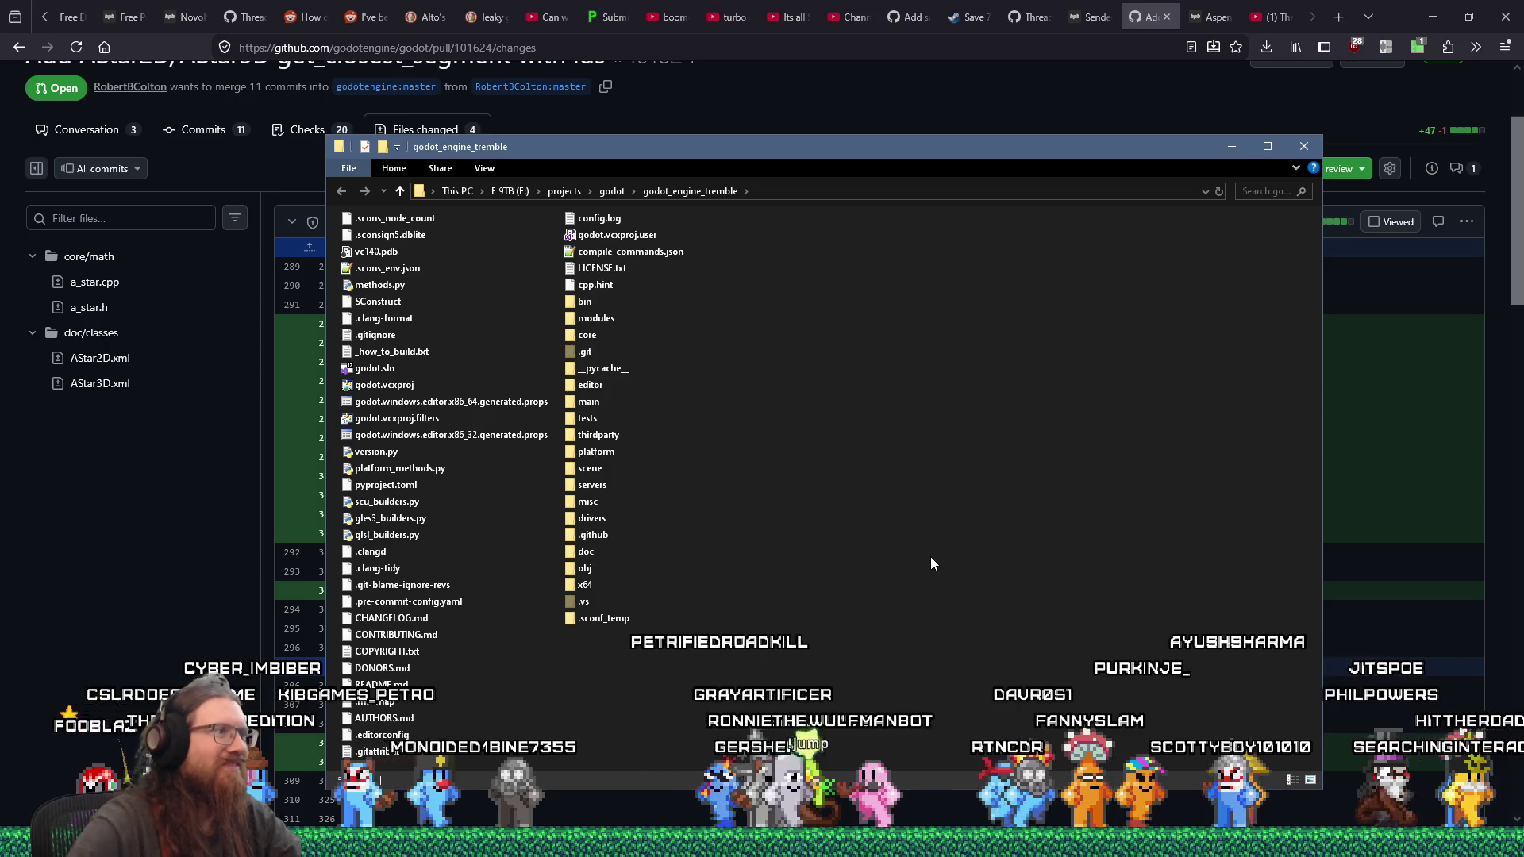
double_click(375, 368)
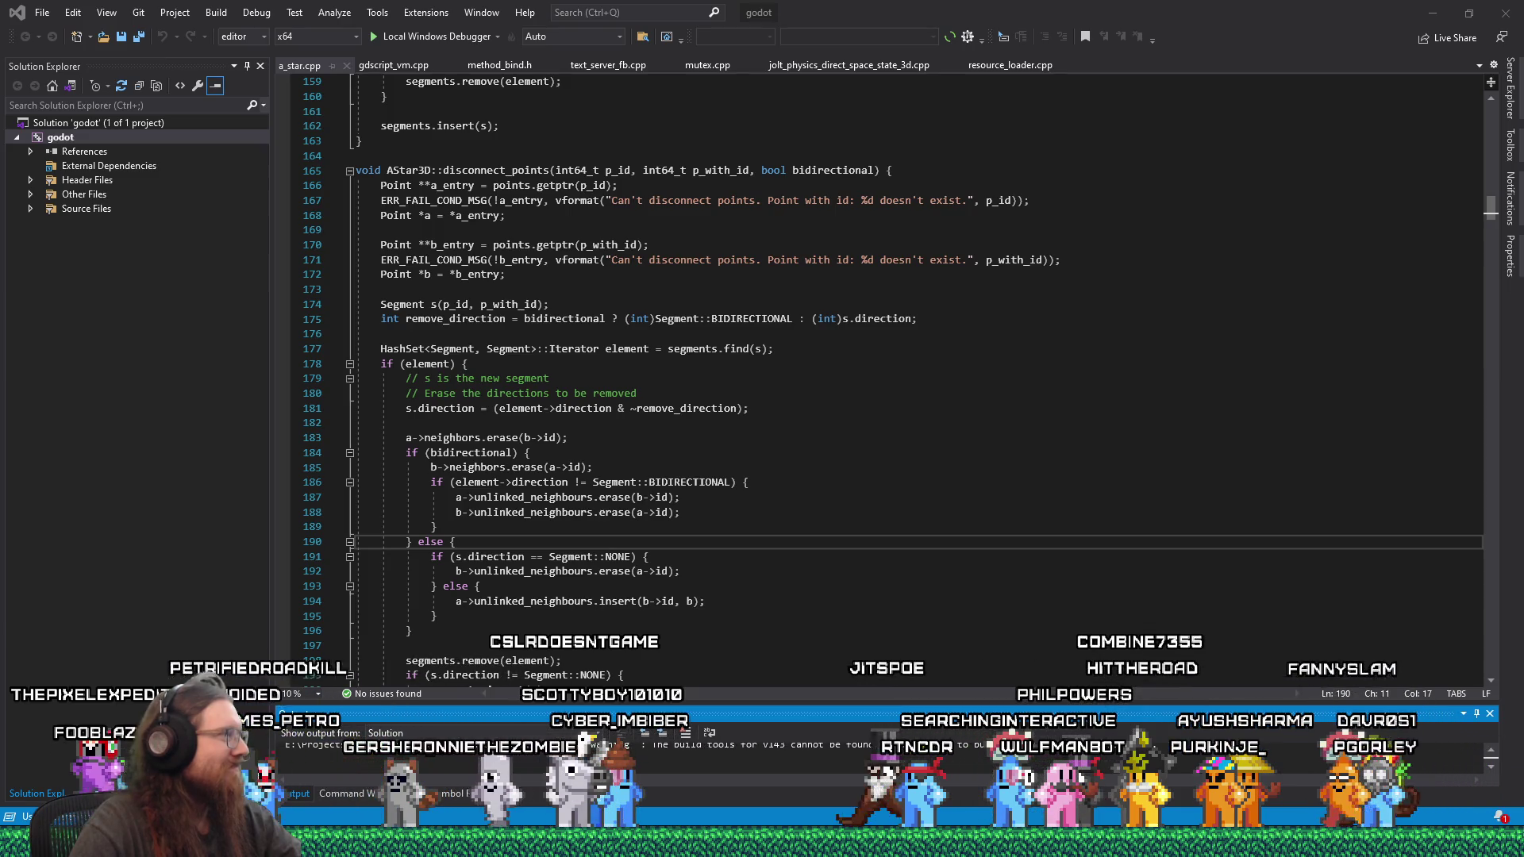
Step: Review the disconnect_points code around lines 176–179 and dismiss the Visual Studio update notice
left_click(836, 370)
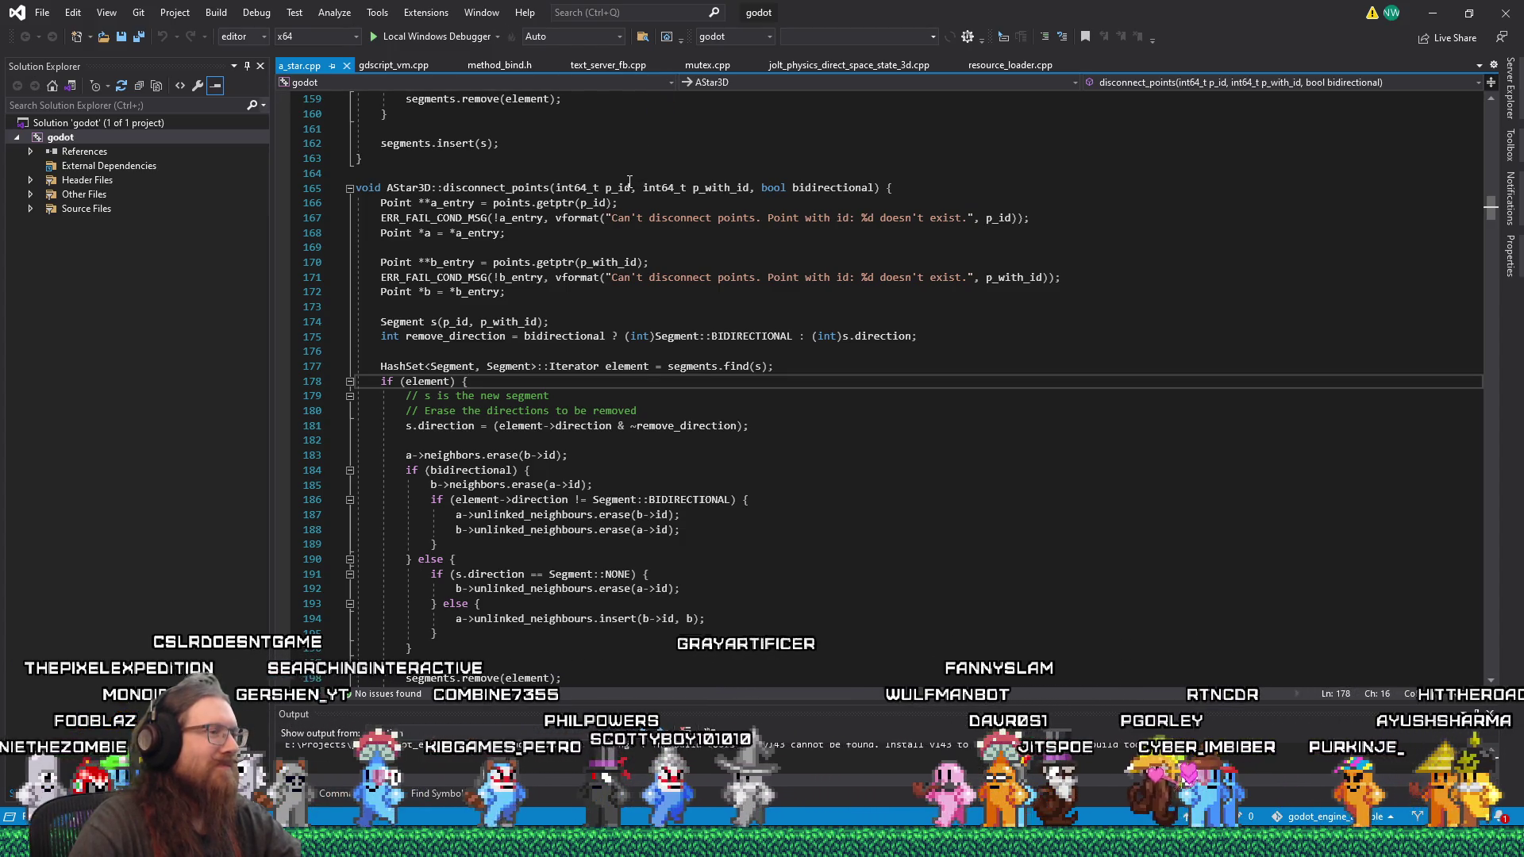
scroll(629, 183, "down", 4)
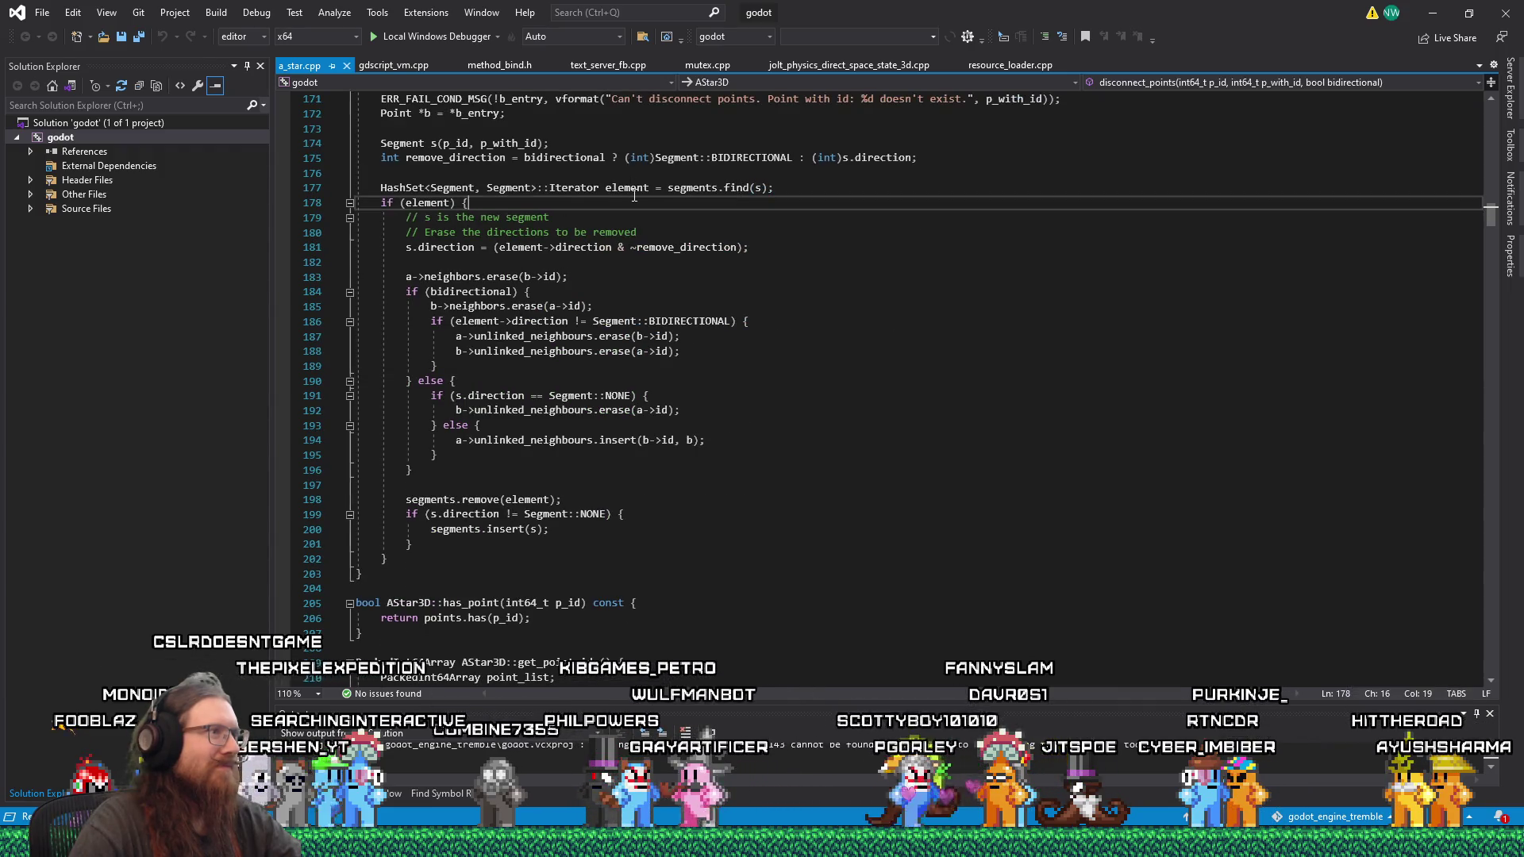
left_click(639, 197)
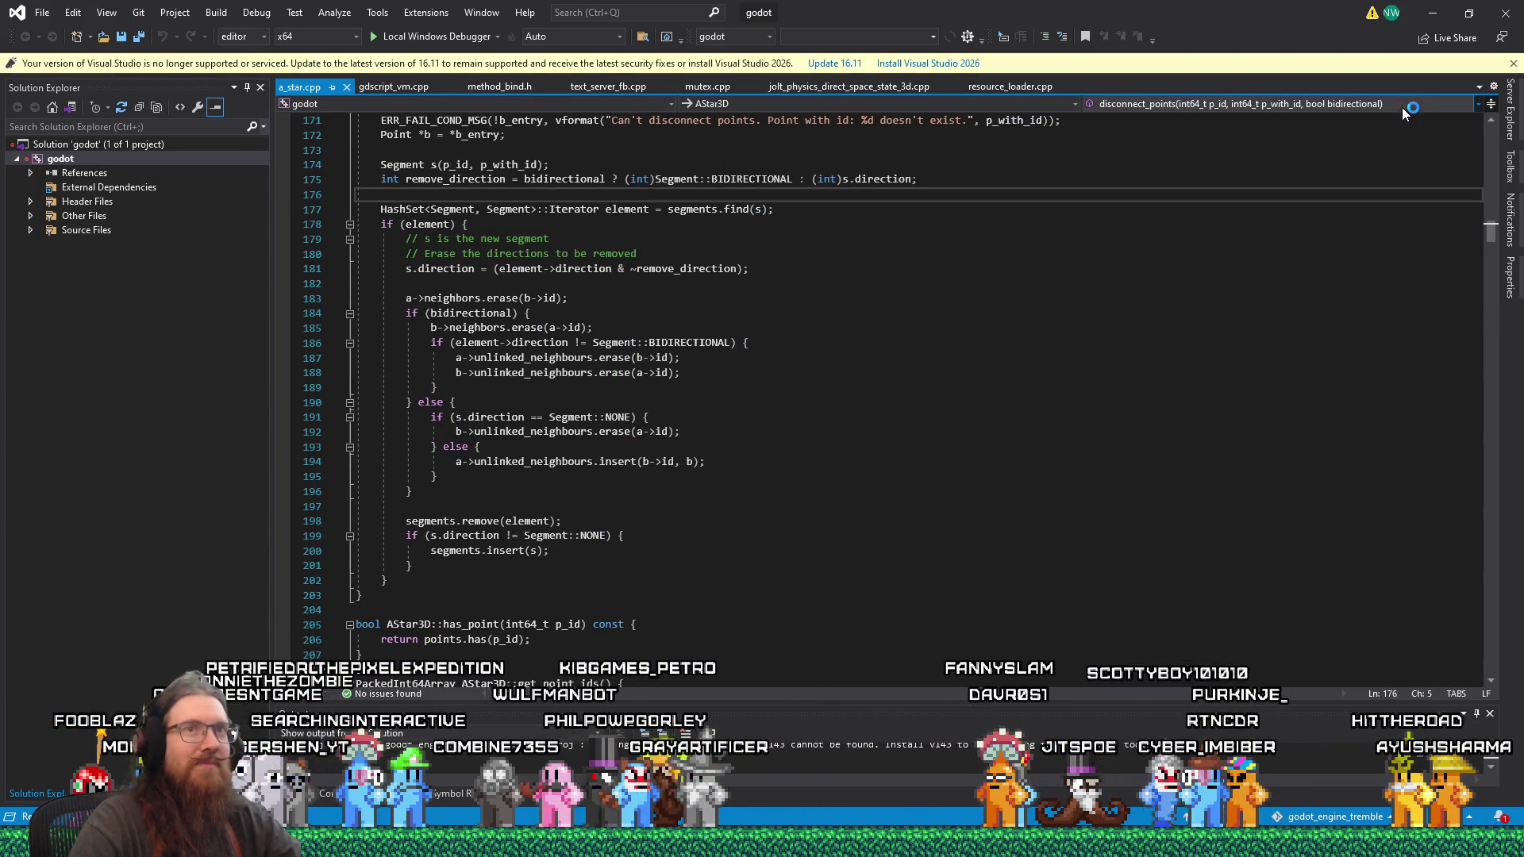
left_click(1512, 64)
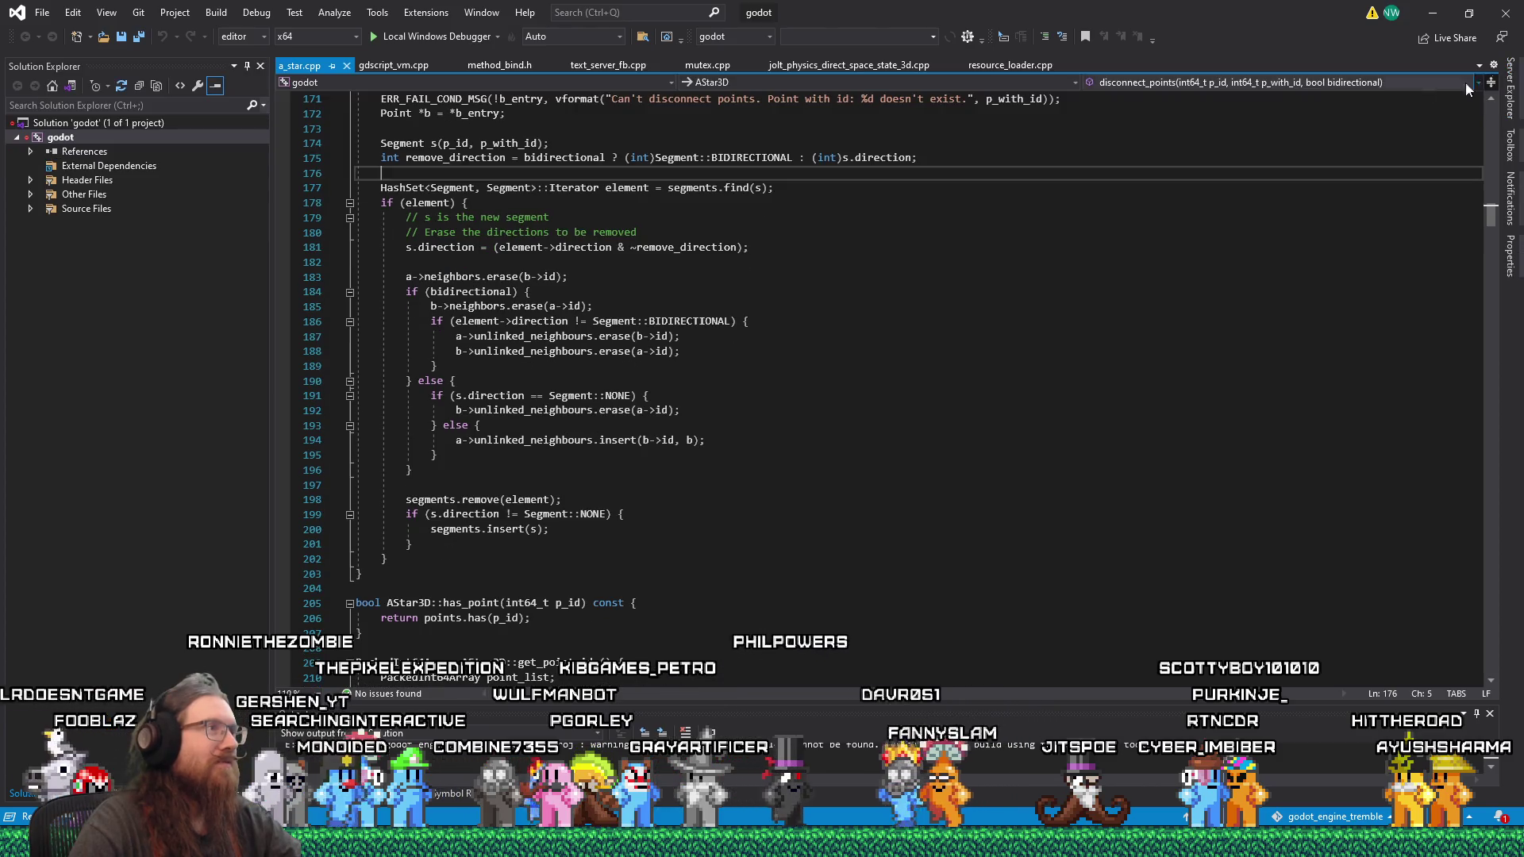
scroll(714, 318, "up", 1)
left_click(587, 262)
Step: Open and close Find in Files, then return to the GitHub pull request diff
left_click(639, 36)
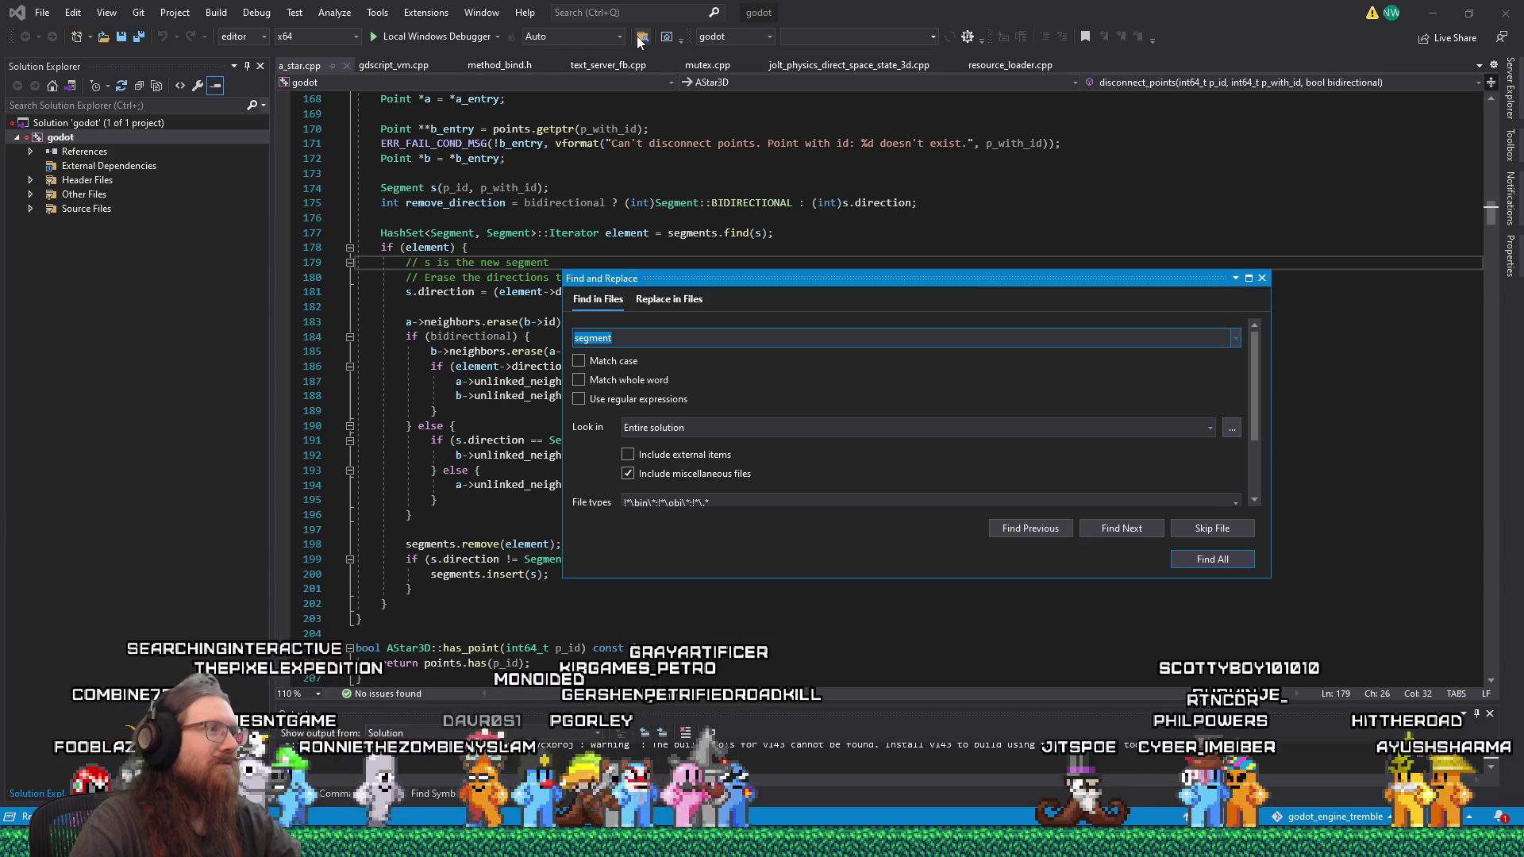
left_click(1248, 278)
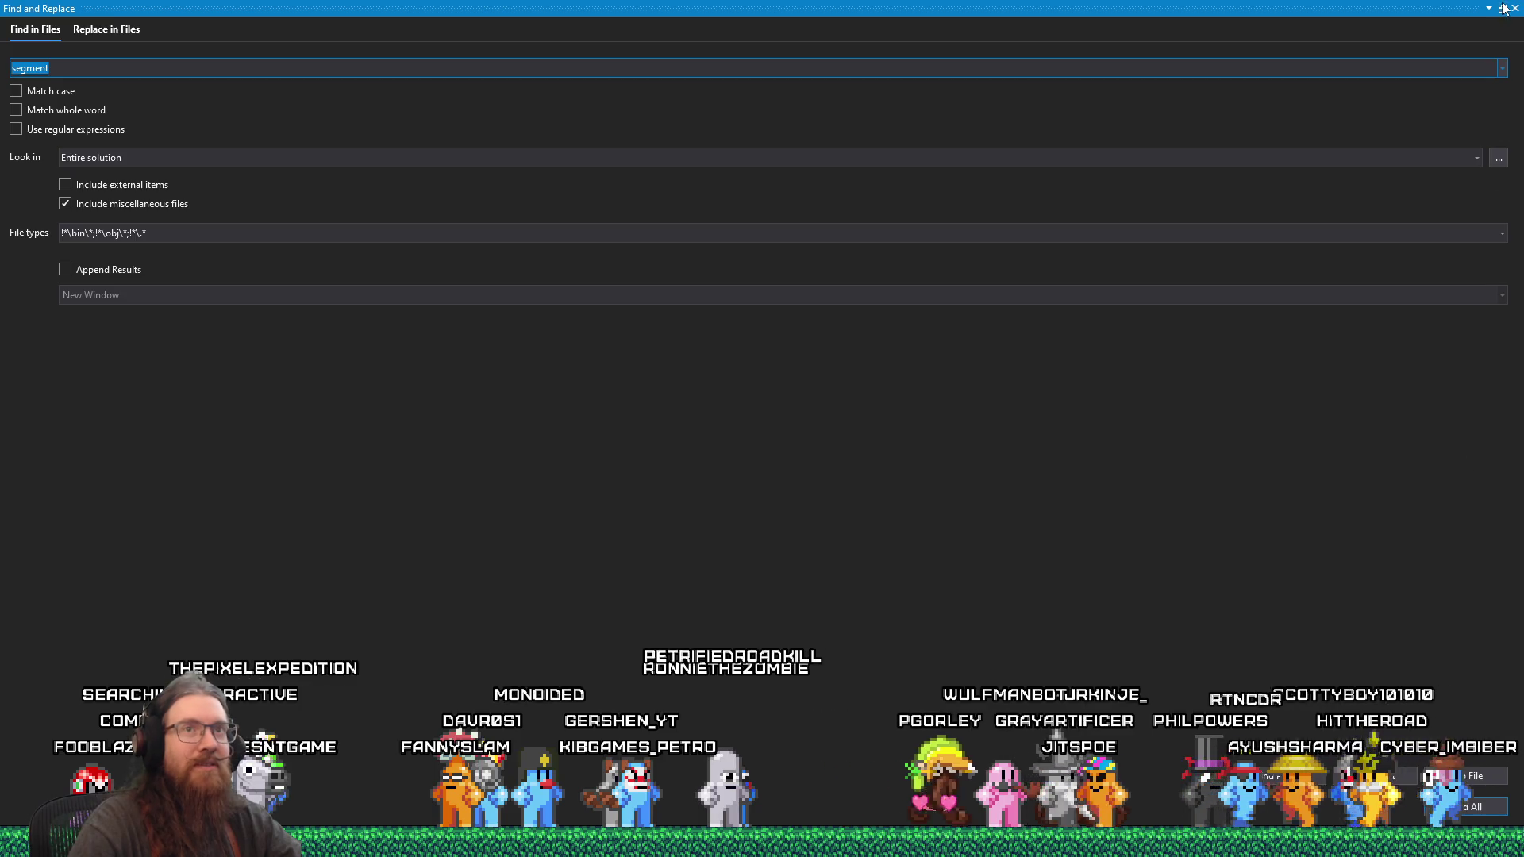
left_click(1254, 279)
left_click(1261, 278)
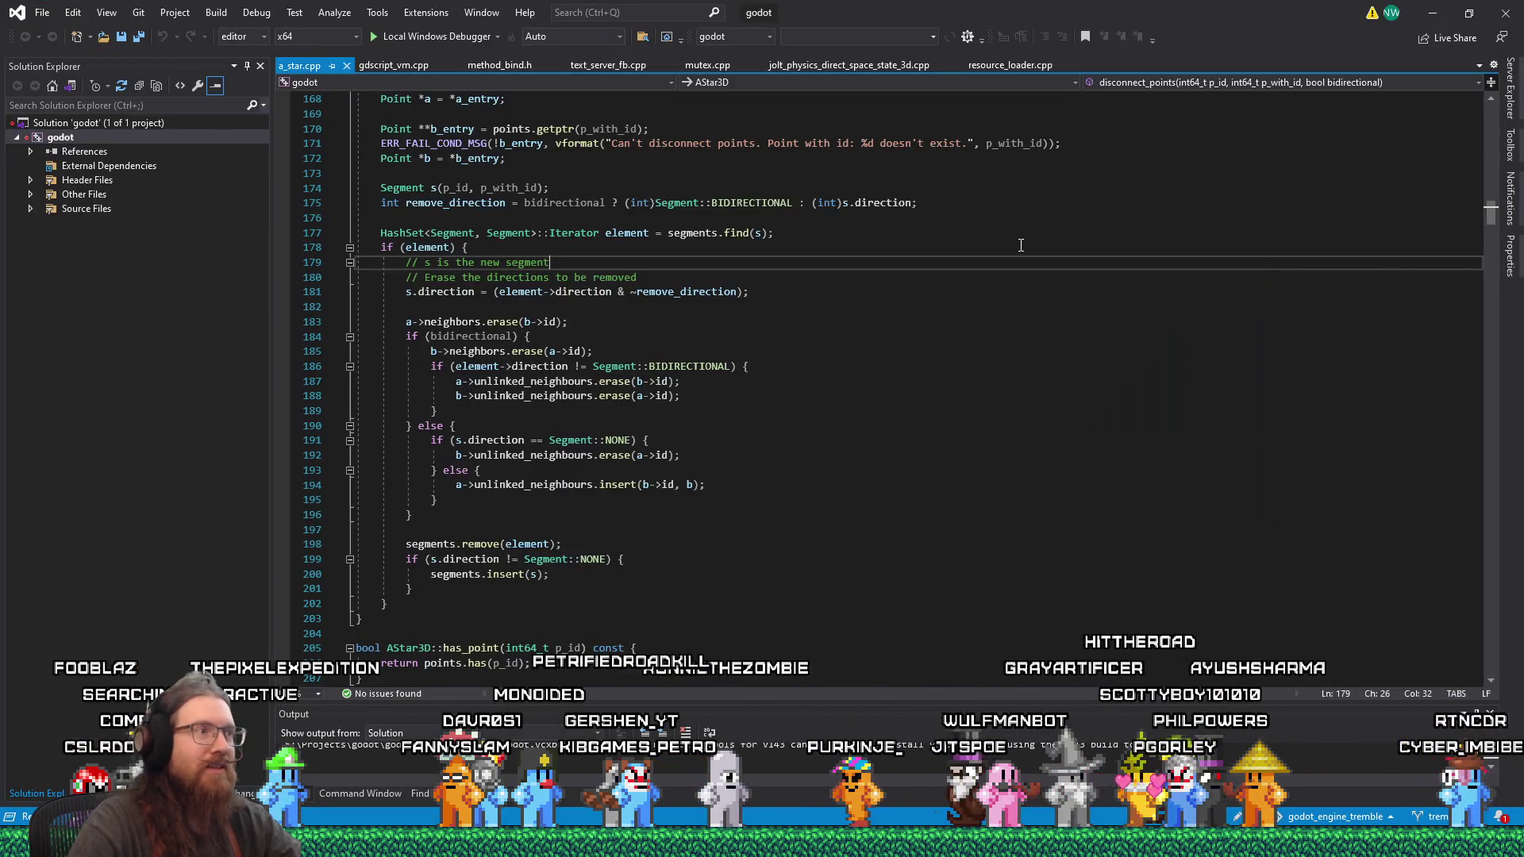
key("alt+Tab")
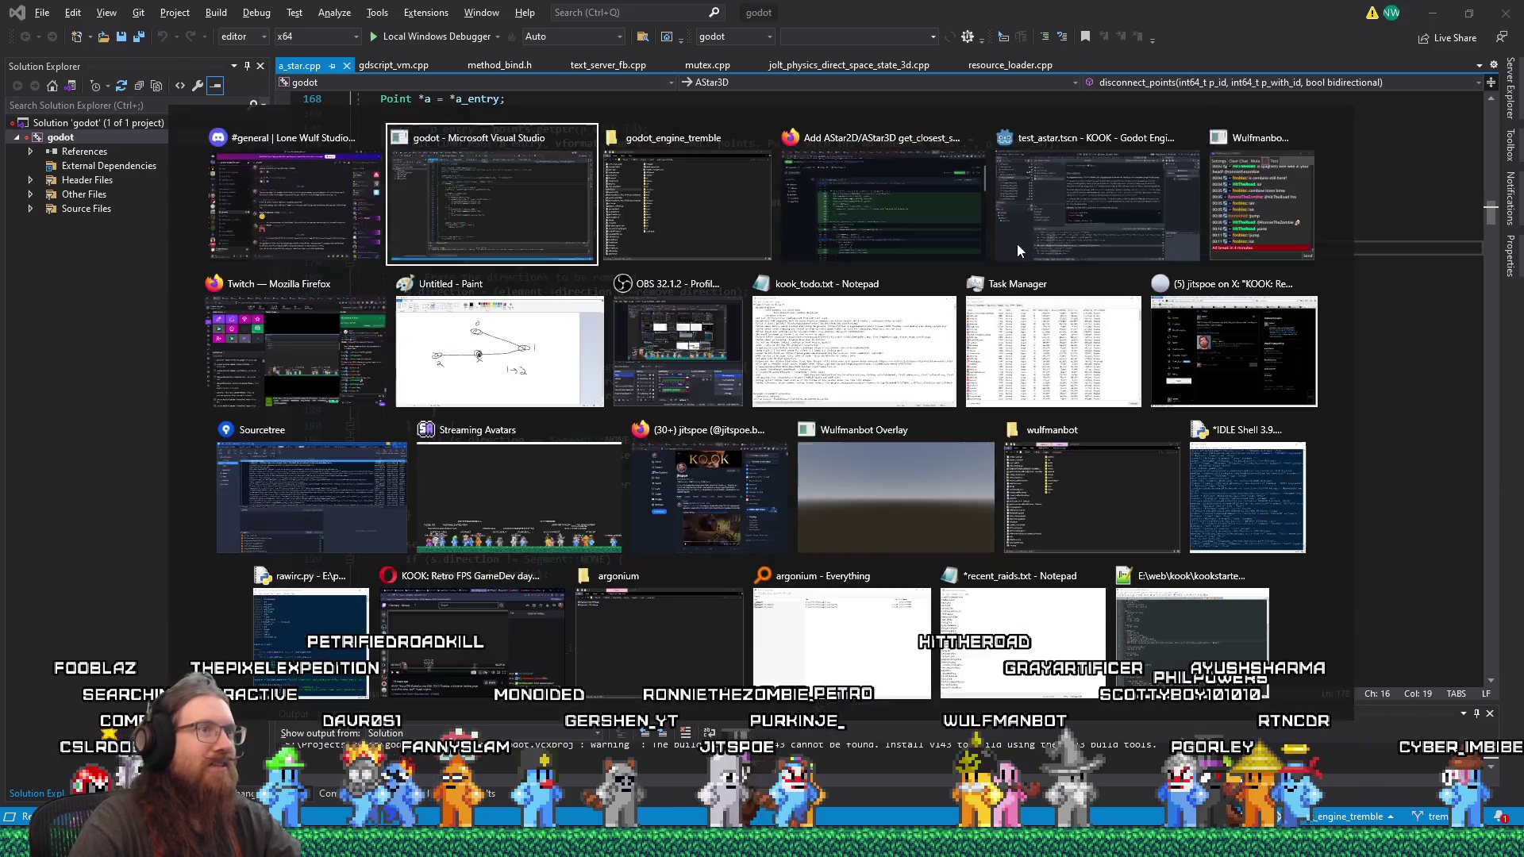
key("Tab")
key("Tab")
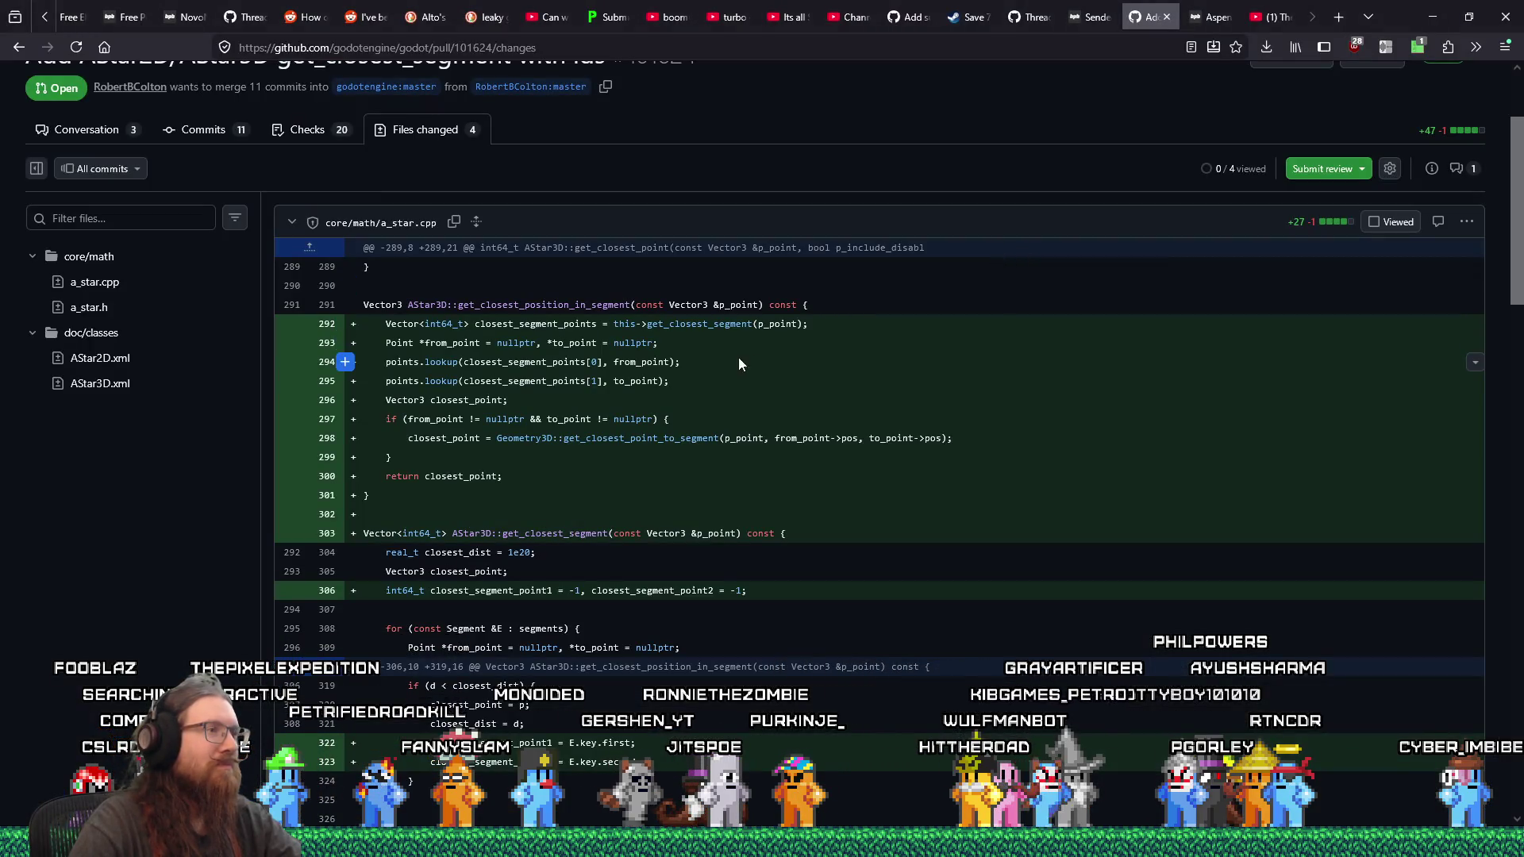
Step: Find get_closest_position_in_segment in the local a_star.cpp, using the name from the PR diff
double_click(537, 307)
key("ctrl+c")
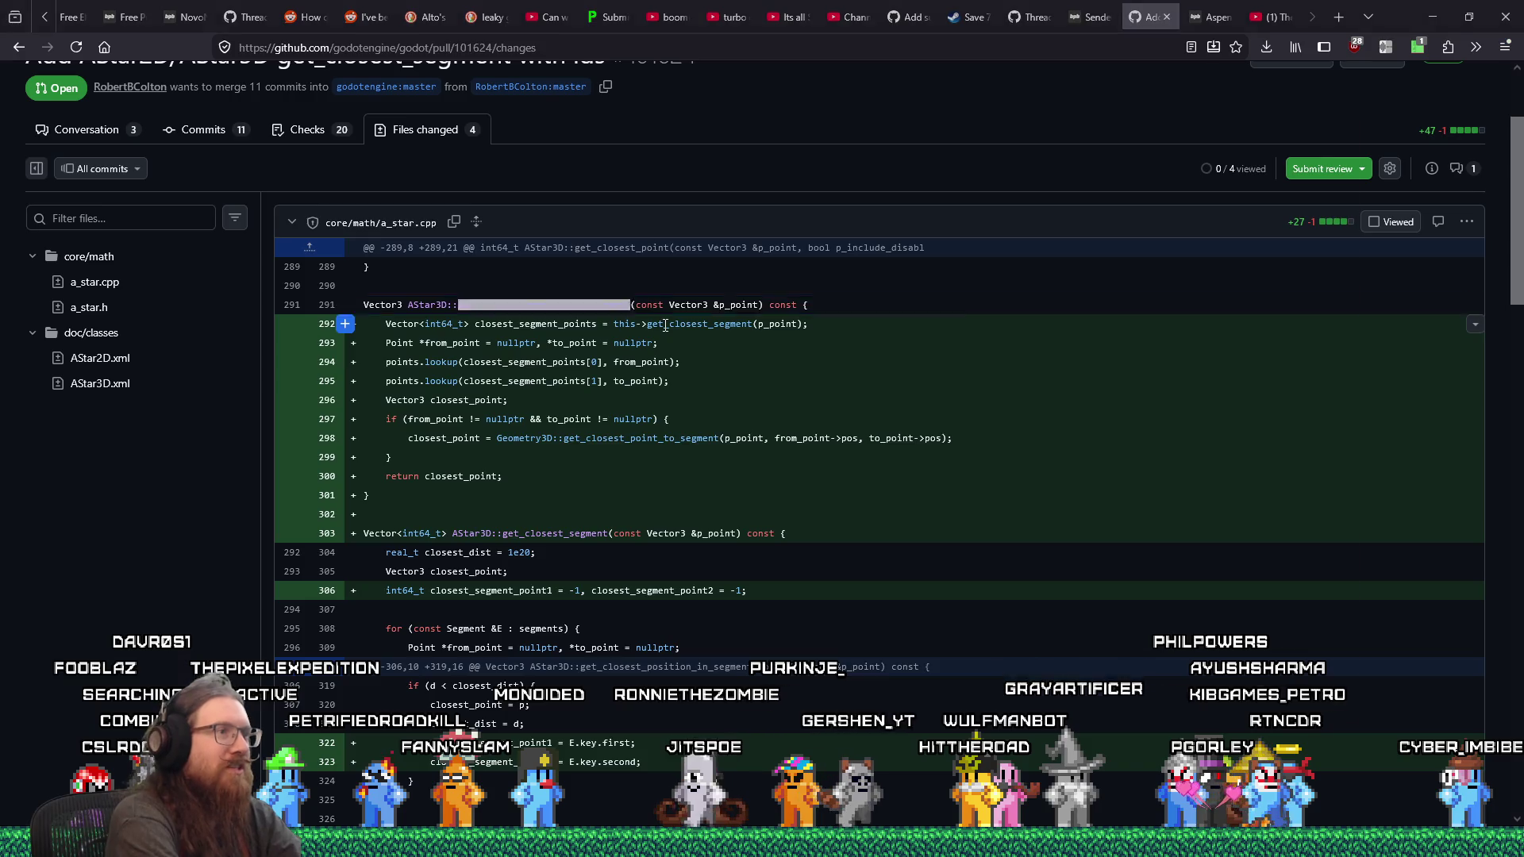
key("alt+Tab")
key("ctrl+f")
key("ctrl+v")
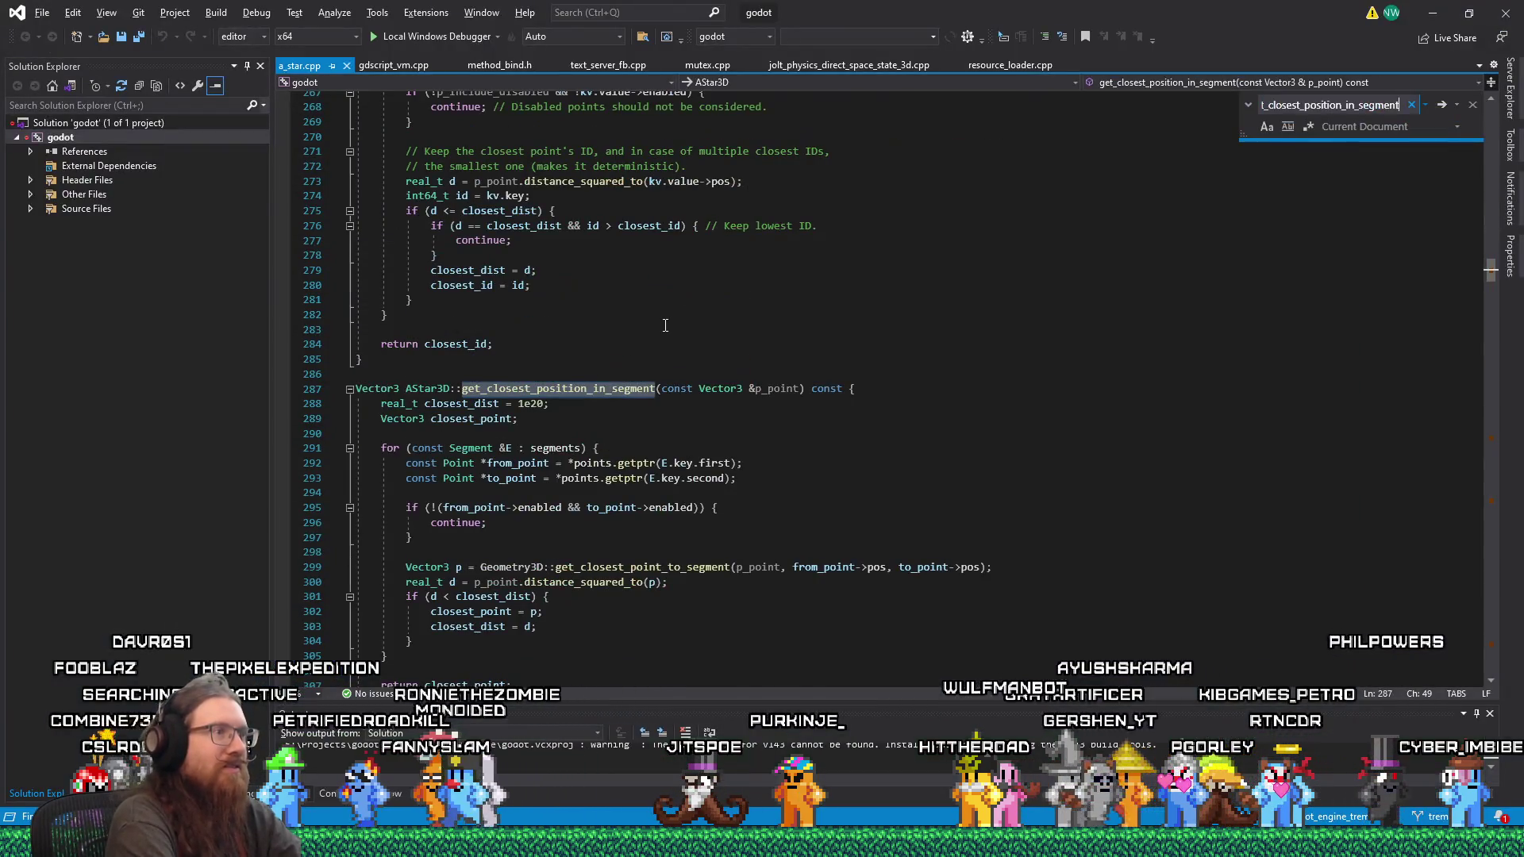
left_click(772, 302)
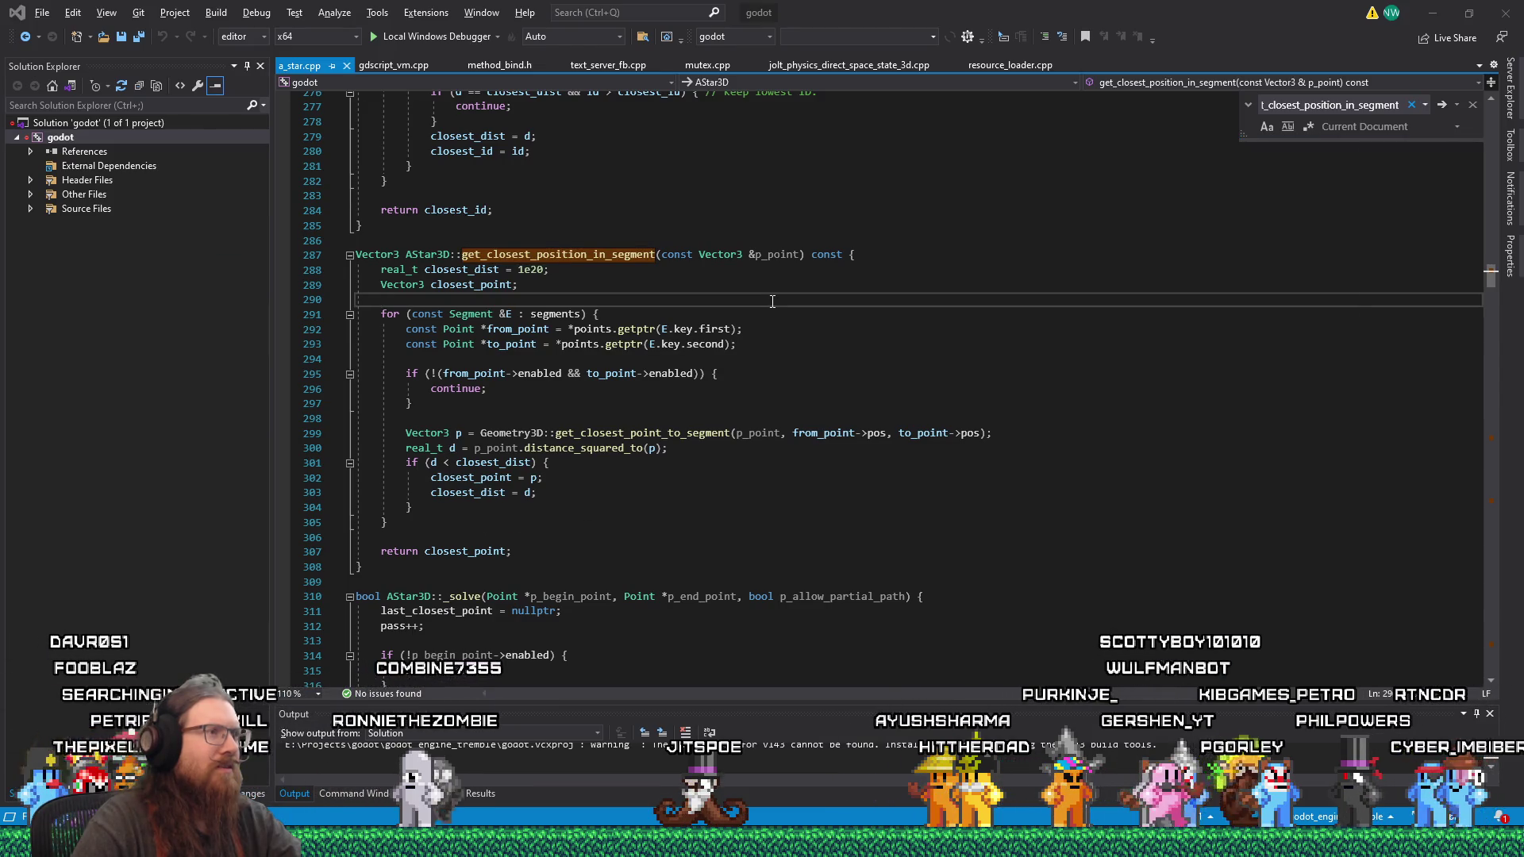
key("alt+Tab")
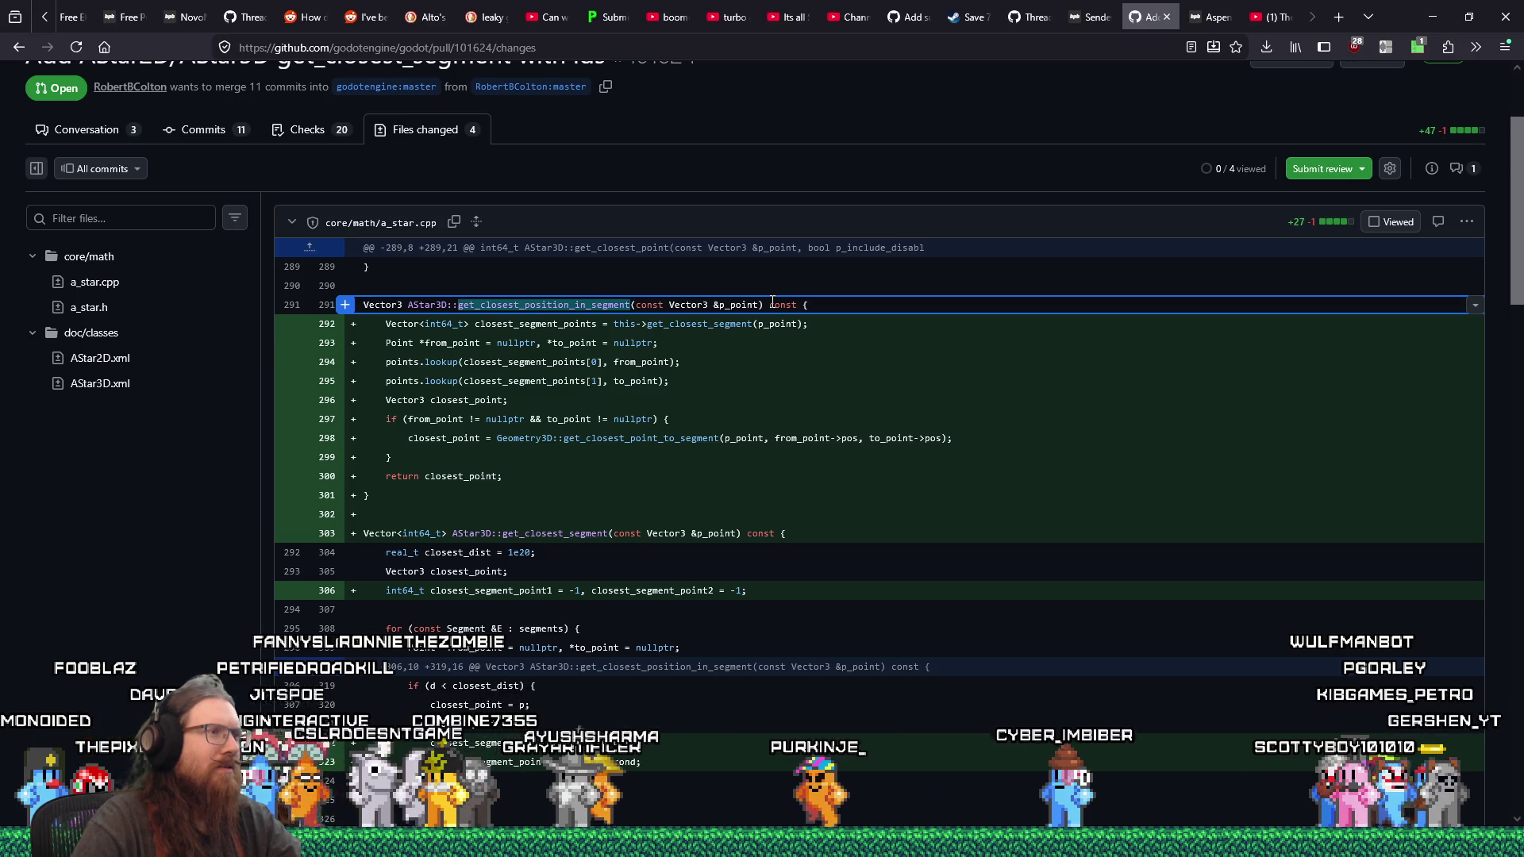
Step: Select the local function body (lines 288–308) and compare it with the PR's rewritten version
key("alt+Tab")
key("alt+Tab")
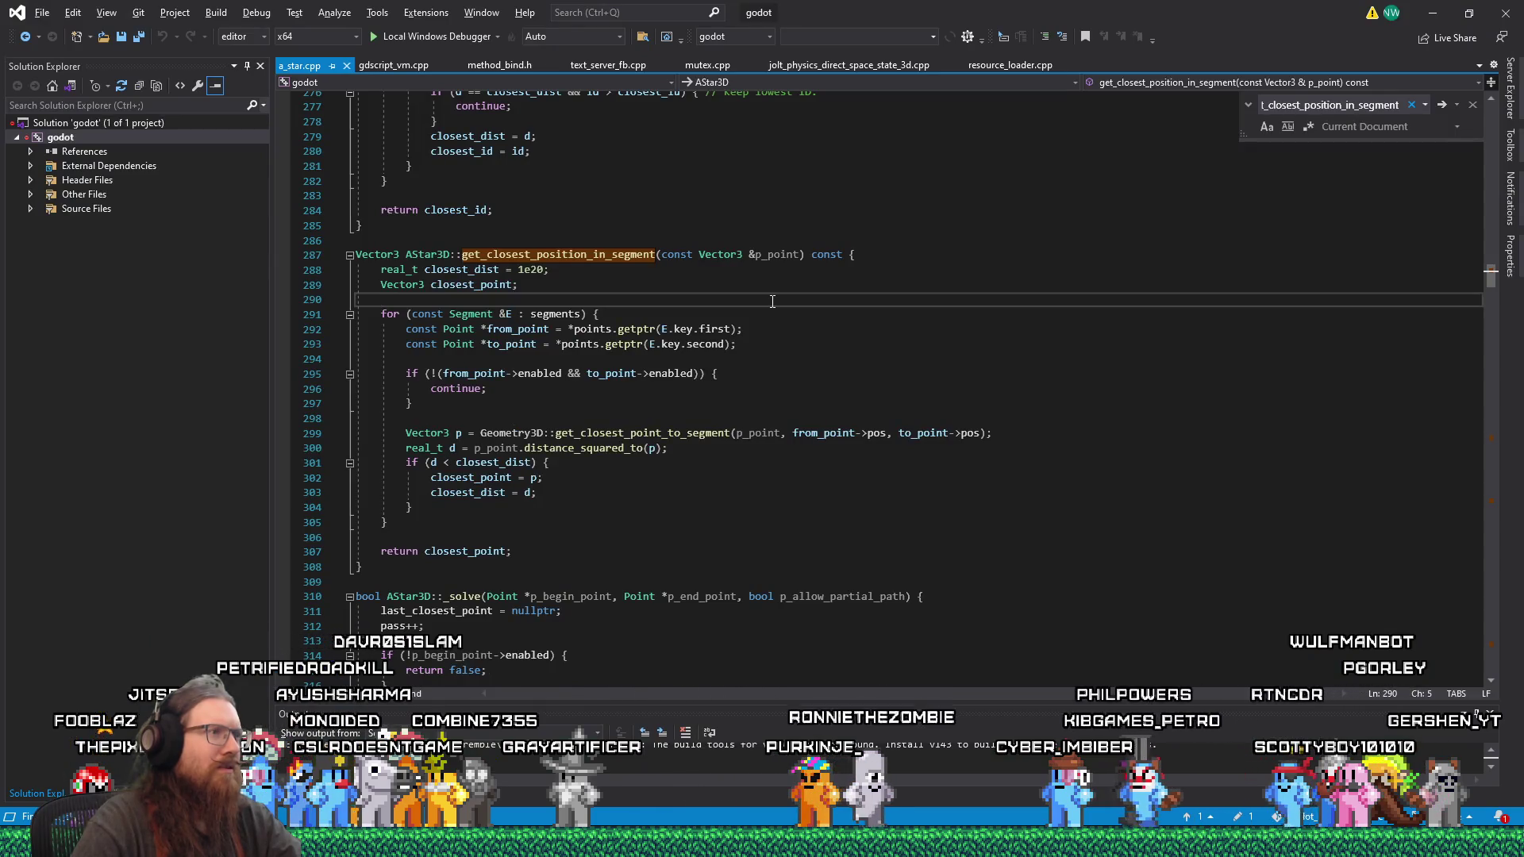
left_click(487, 270)
left_click_drag(487, 271, 611, 566)
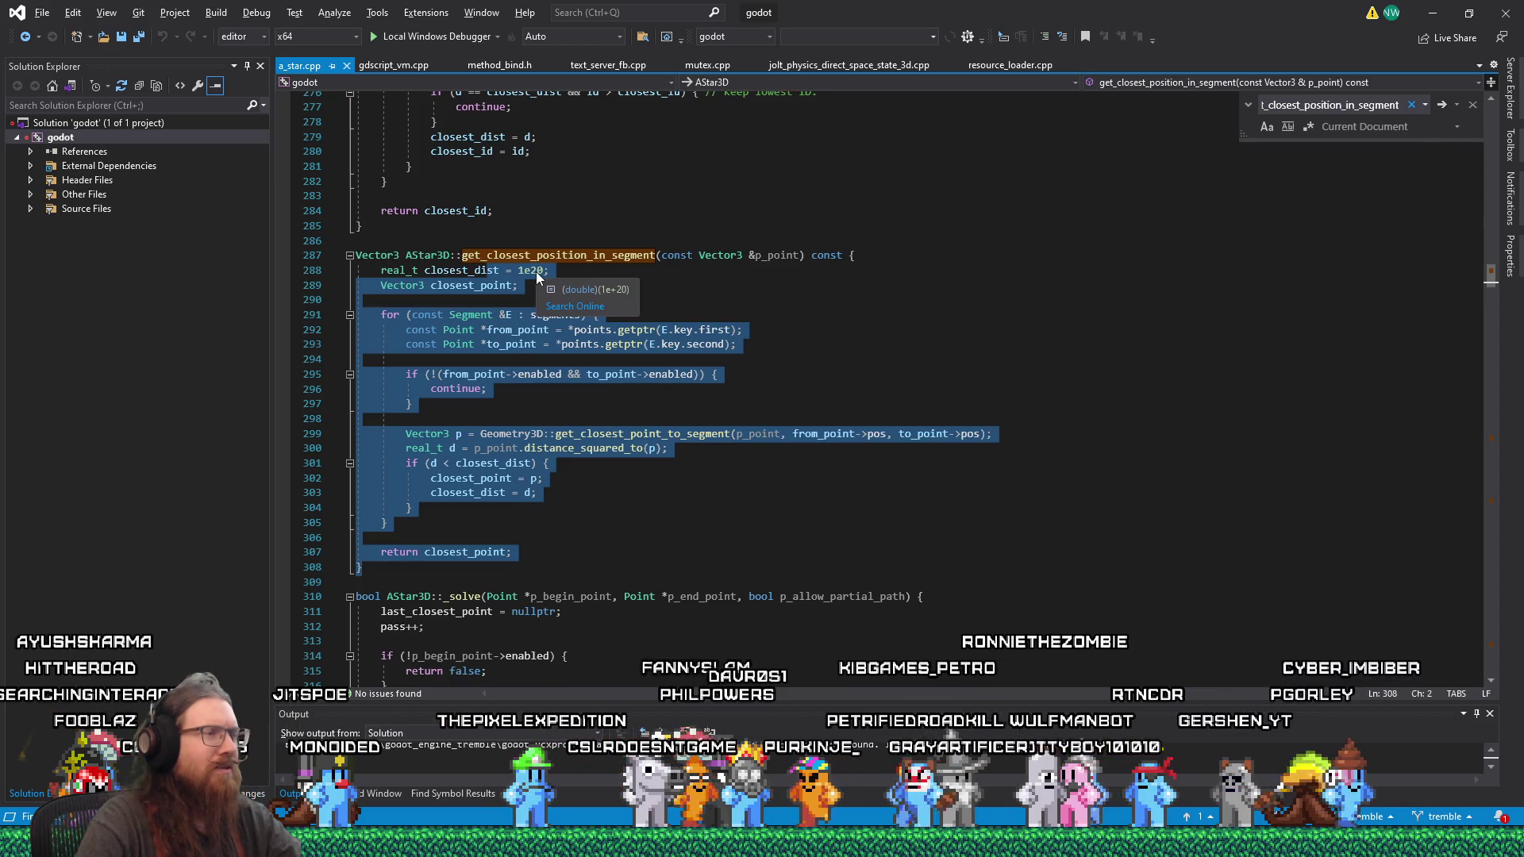
mouse_move(536, 271)
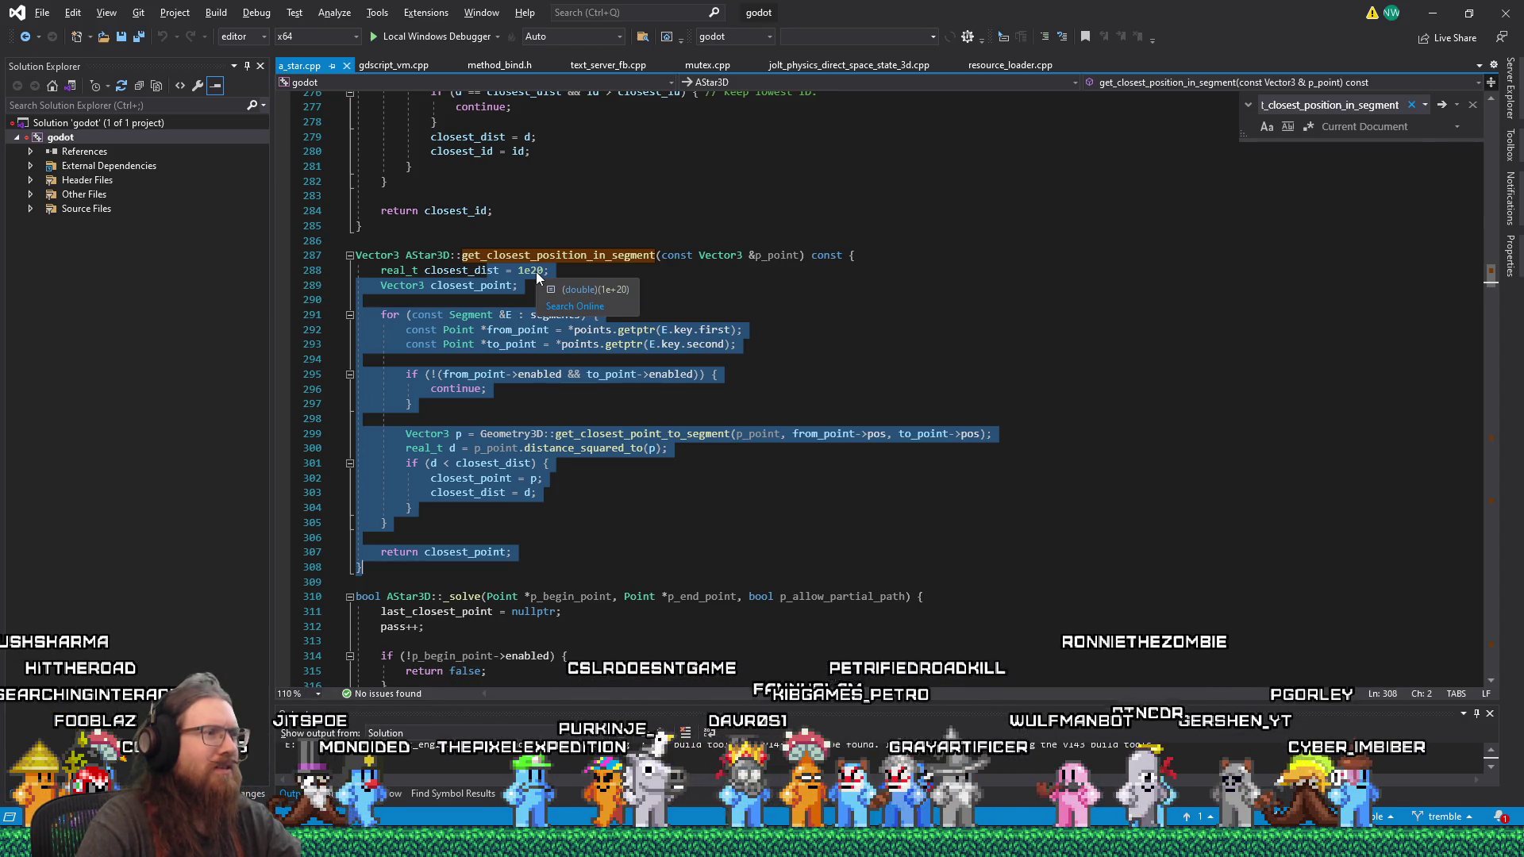
key("alt+Tab")
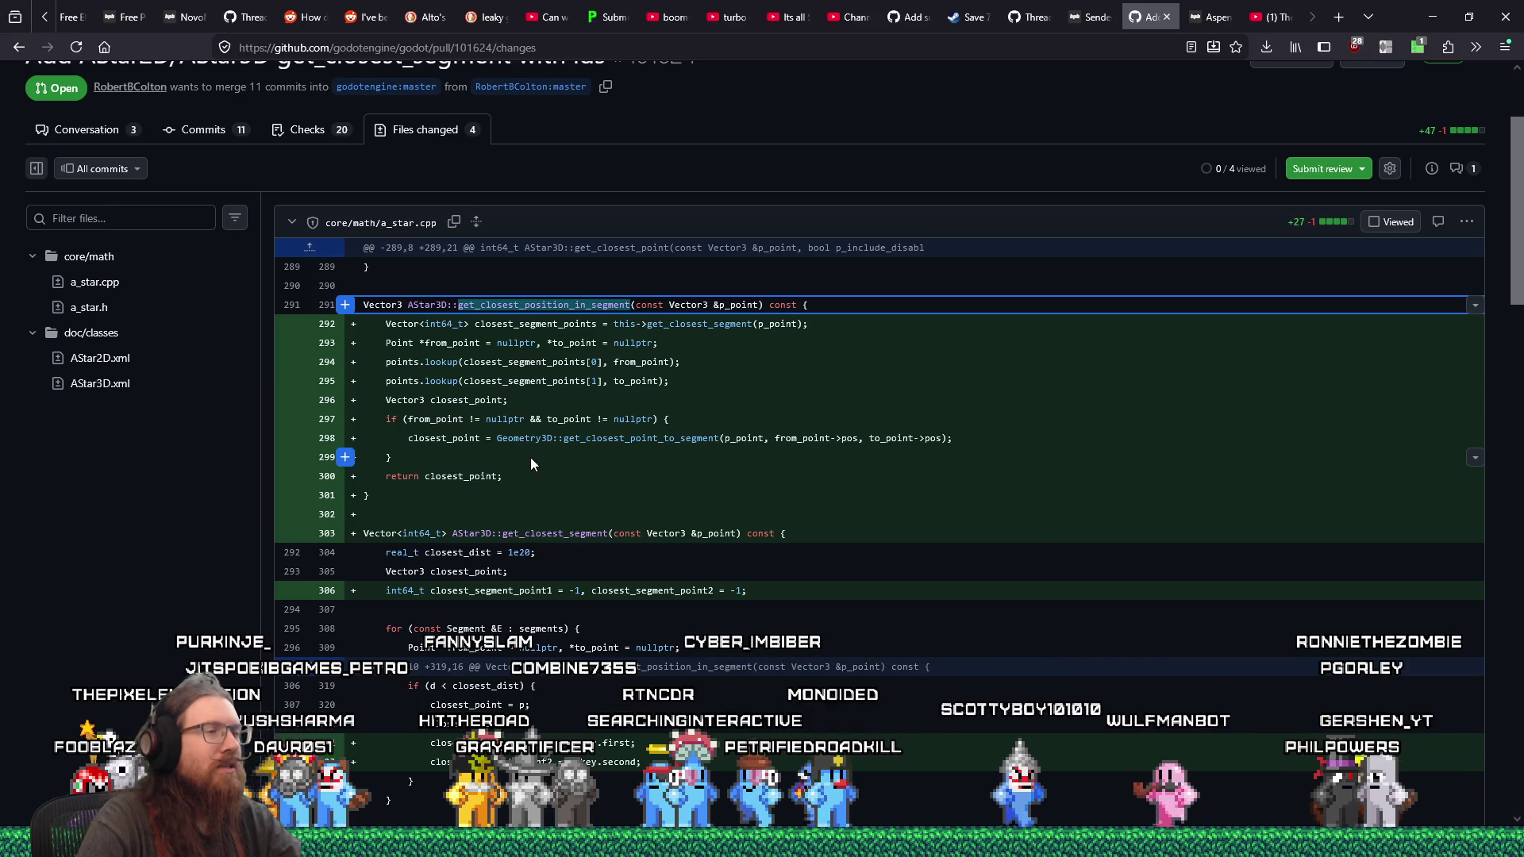
key("alt+Tab")
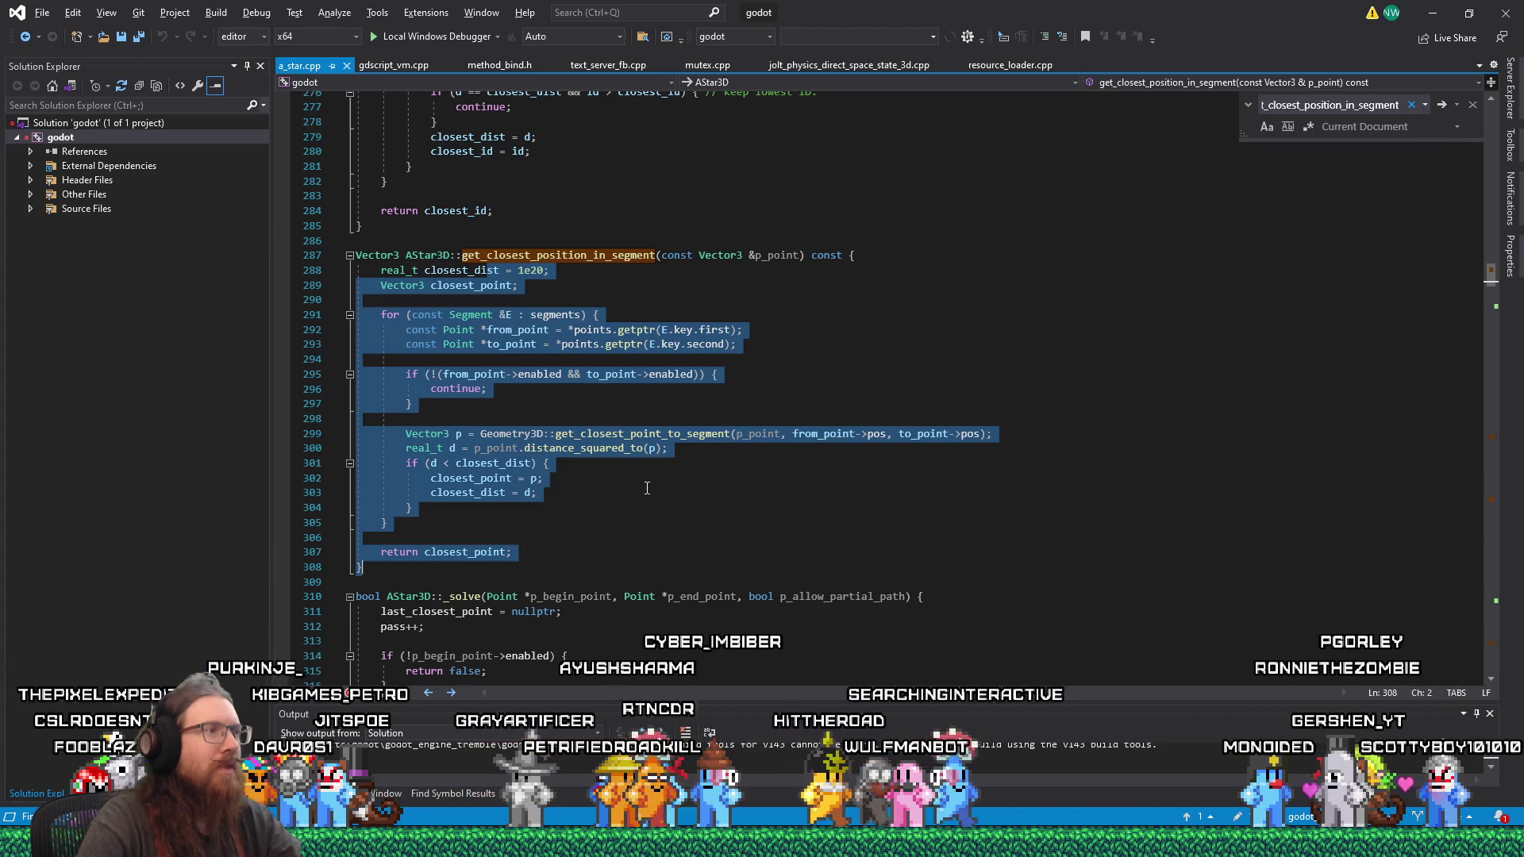
left_click(596, 277)
key("alt+Tab")
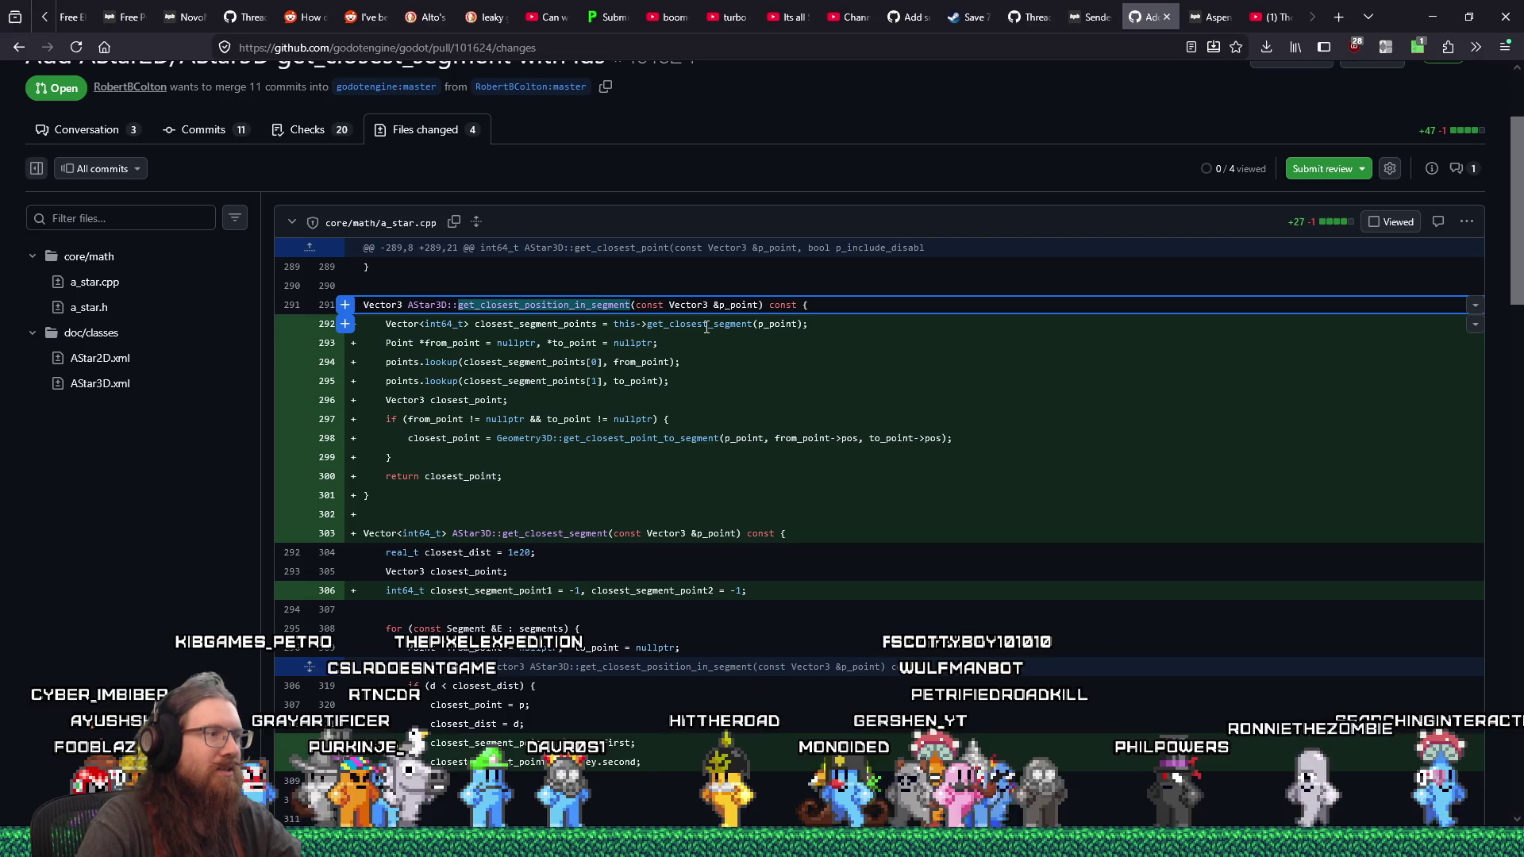
left_click(706, 326)
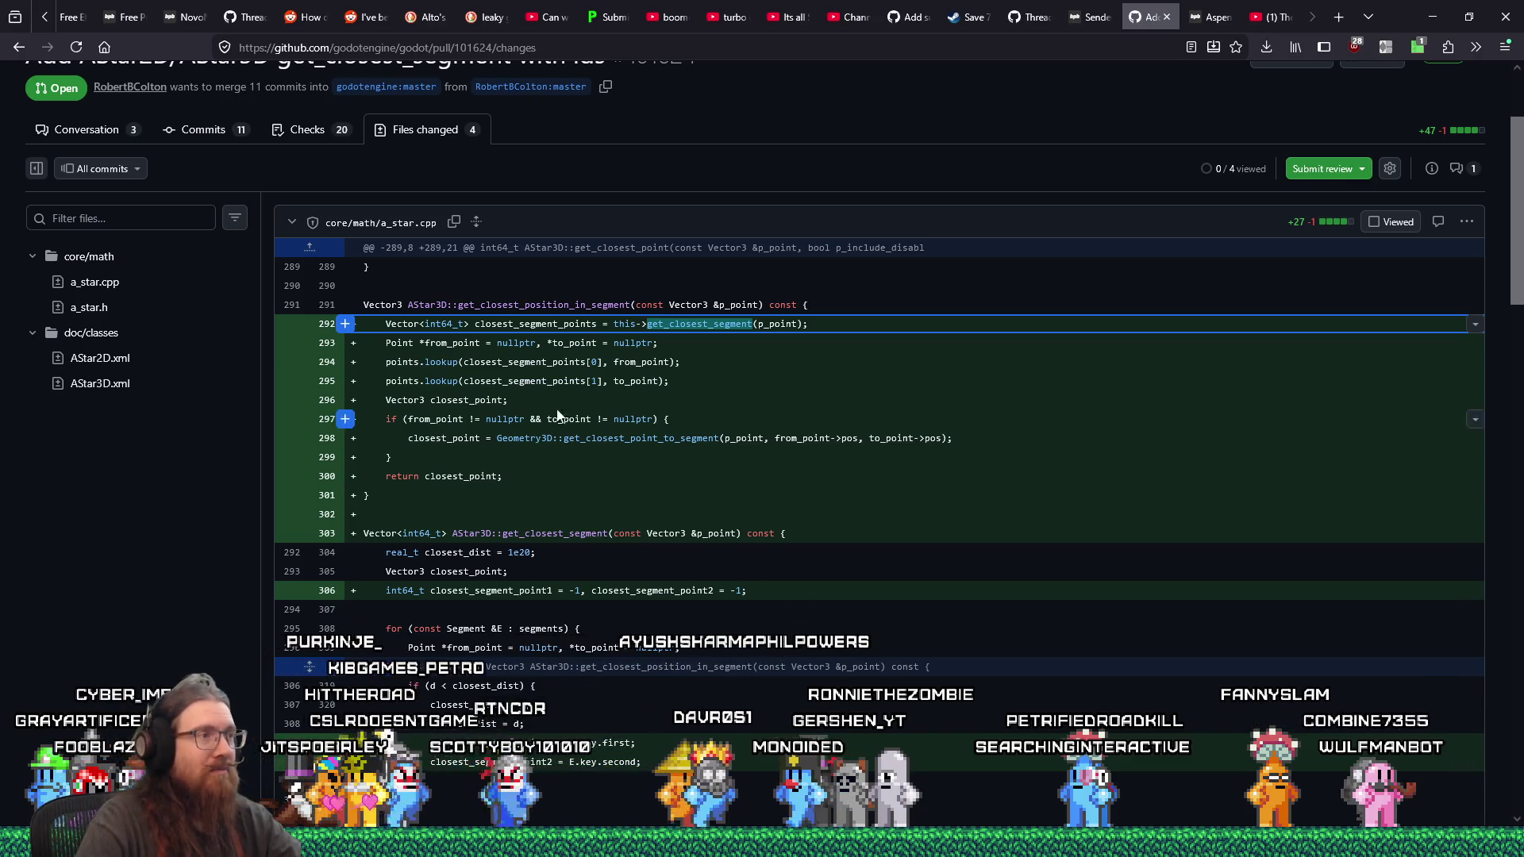
left_click(544, 305)
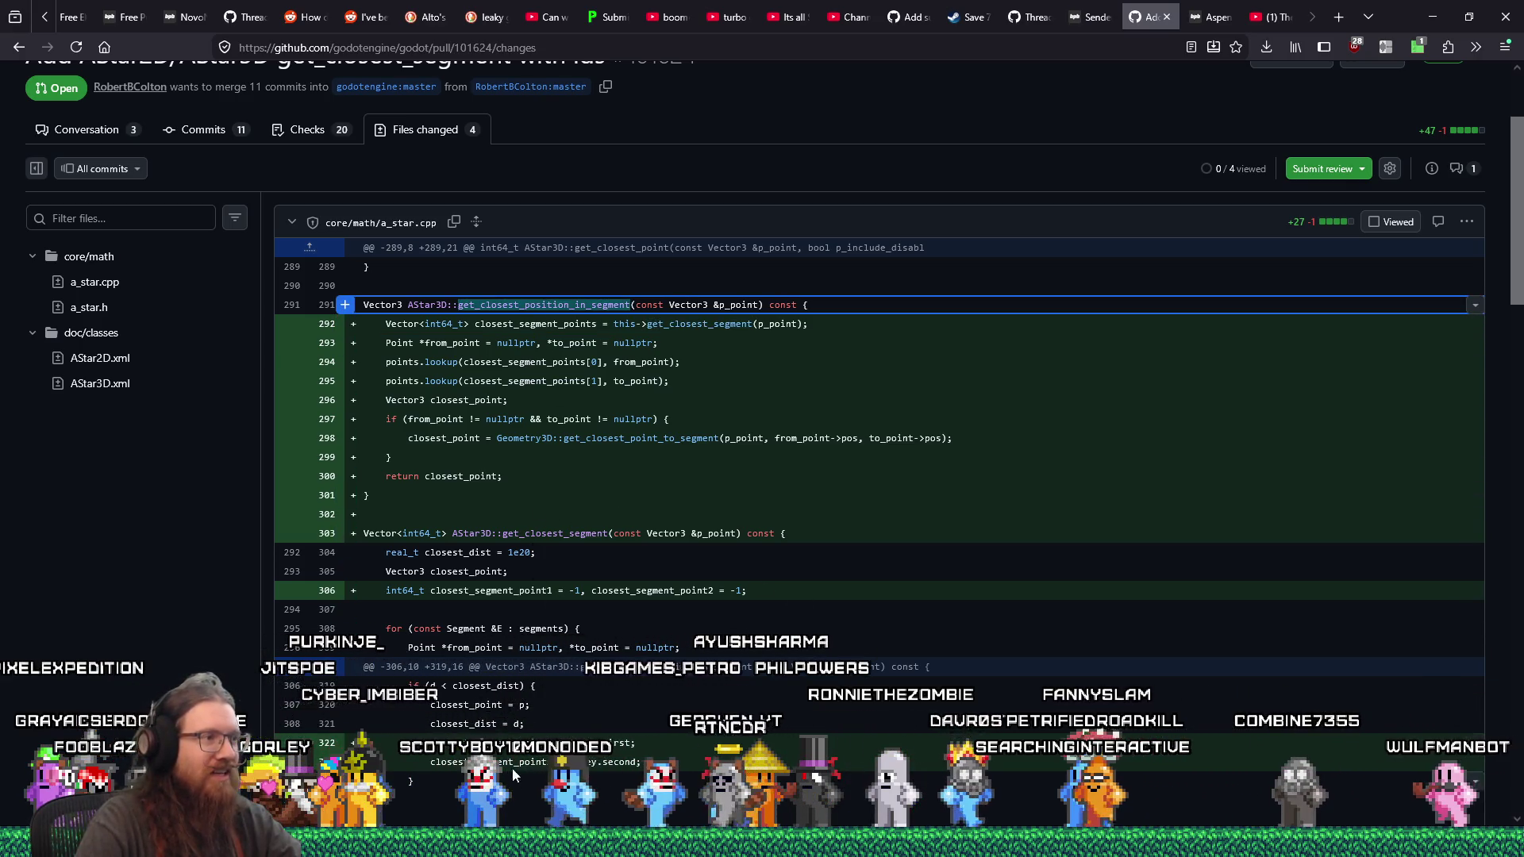
scroll(652, 642, "down", 2)
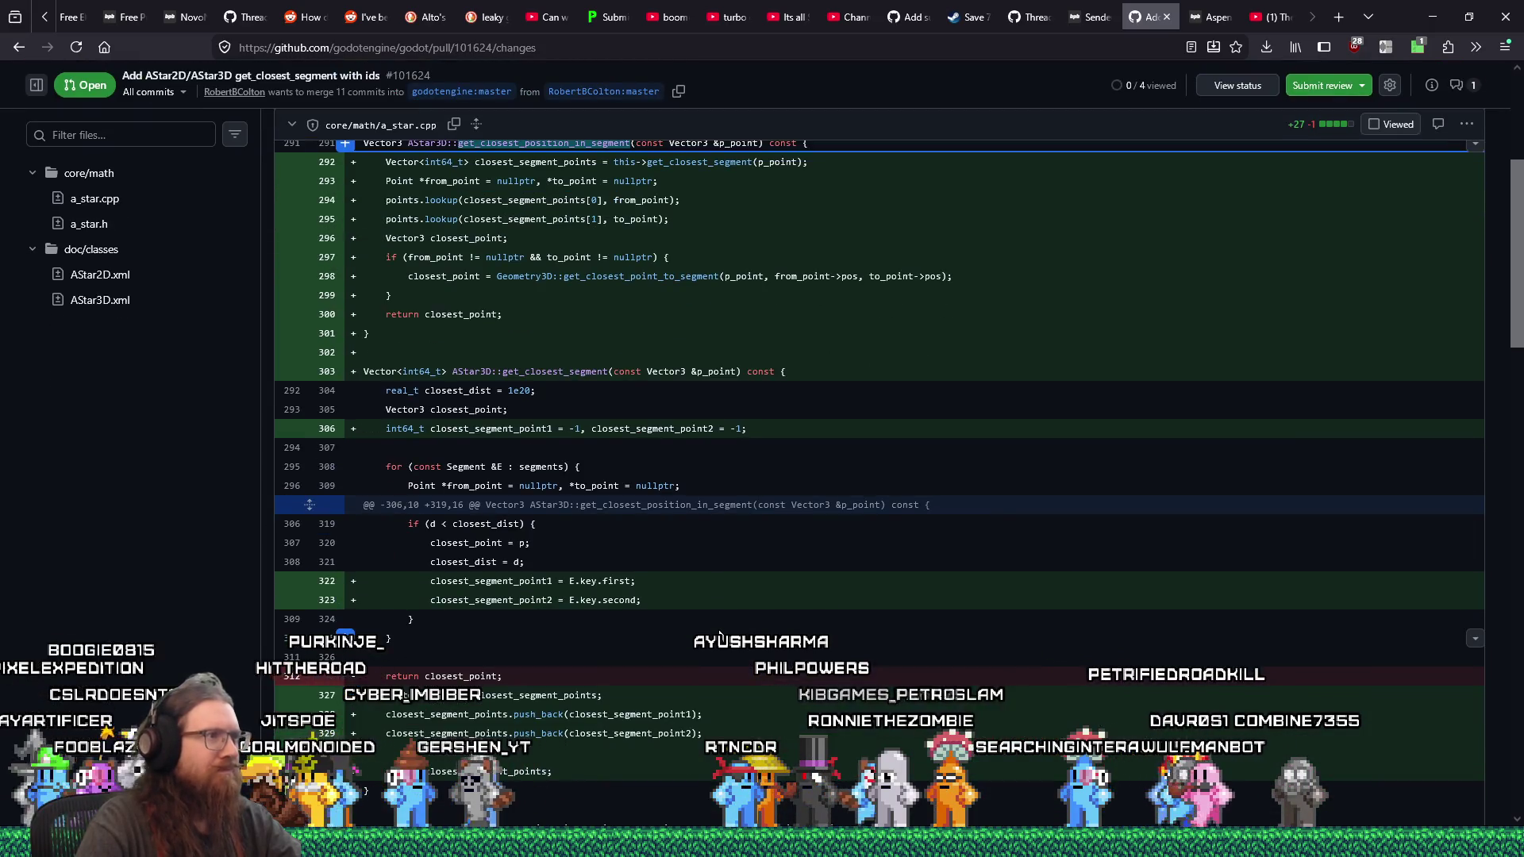
scroll(717, 630, "up", 1)
scroll(817, 655, "down", 2)
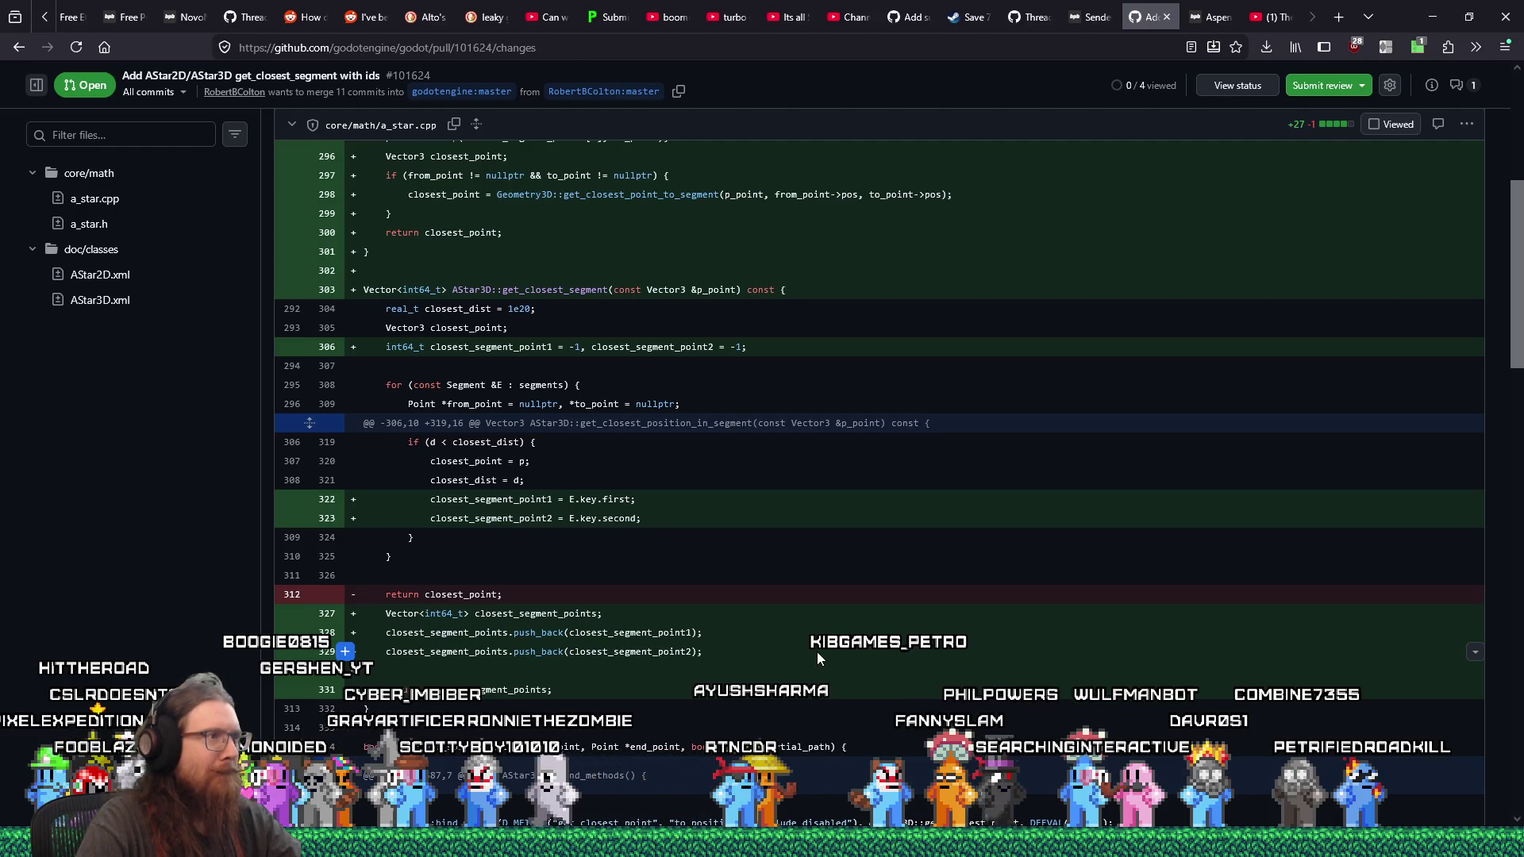
scroll(818, 654, "up", 2)
scroll(818, 655, "up", 1)
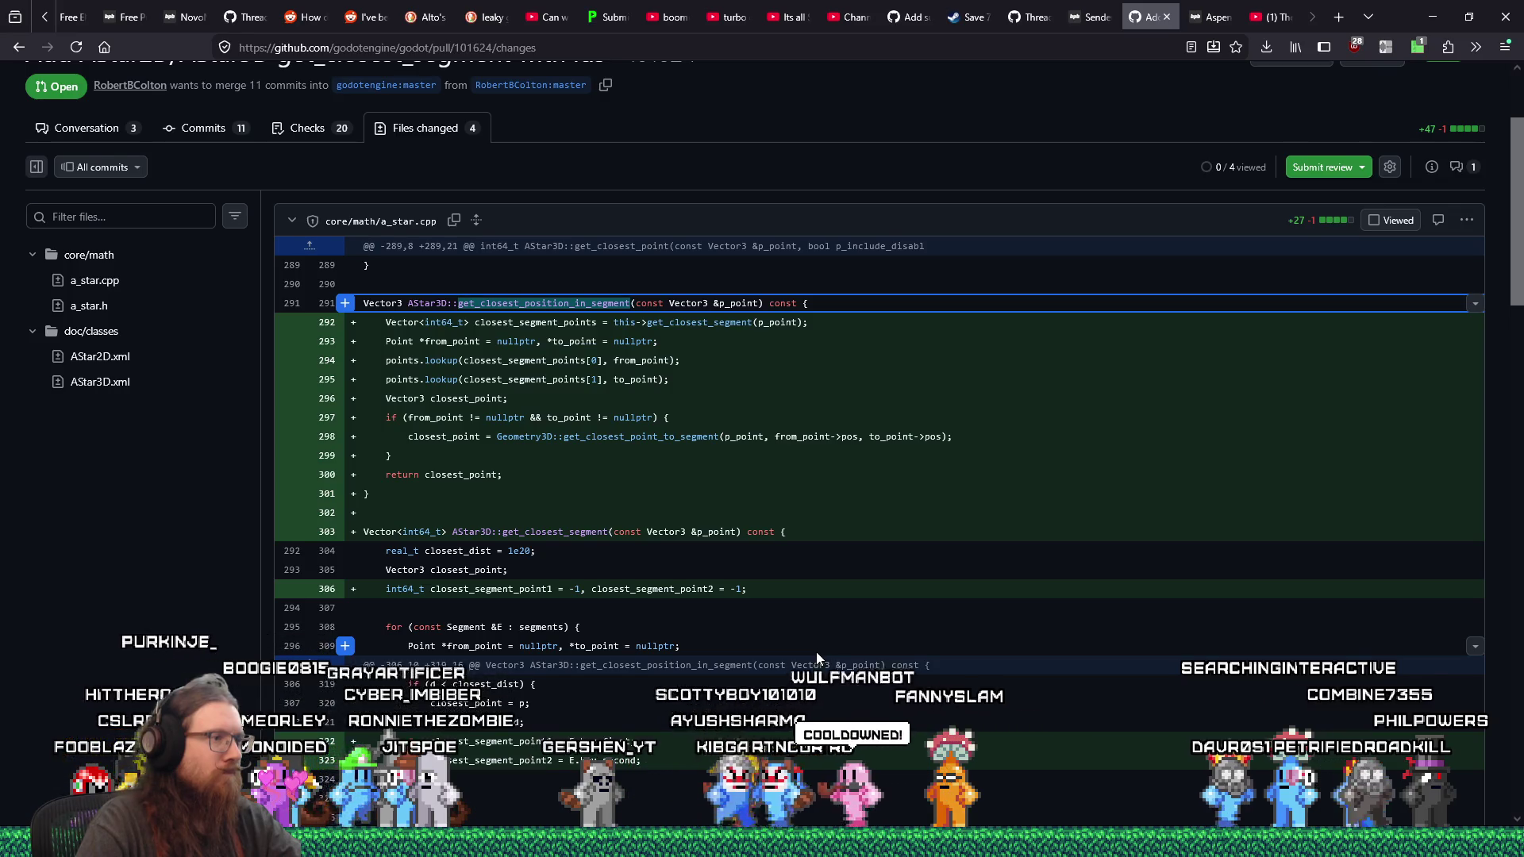
scroll(817, 650, "down", 1)
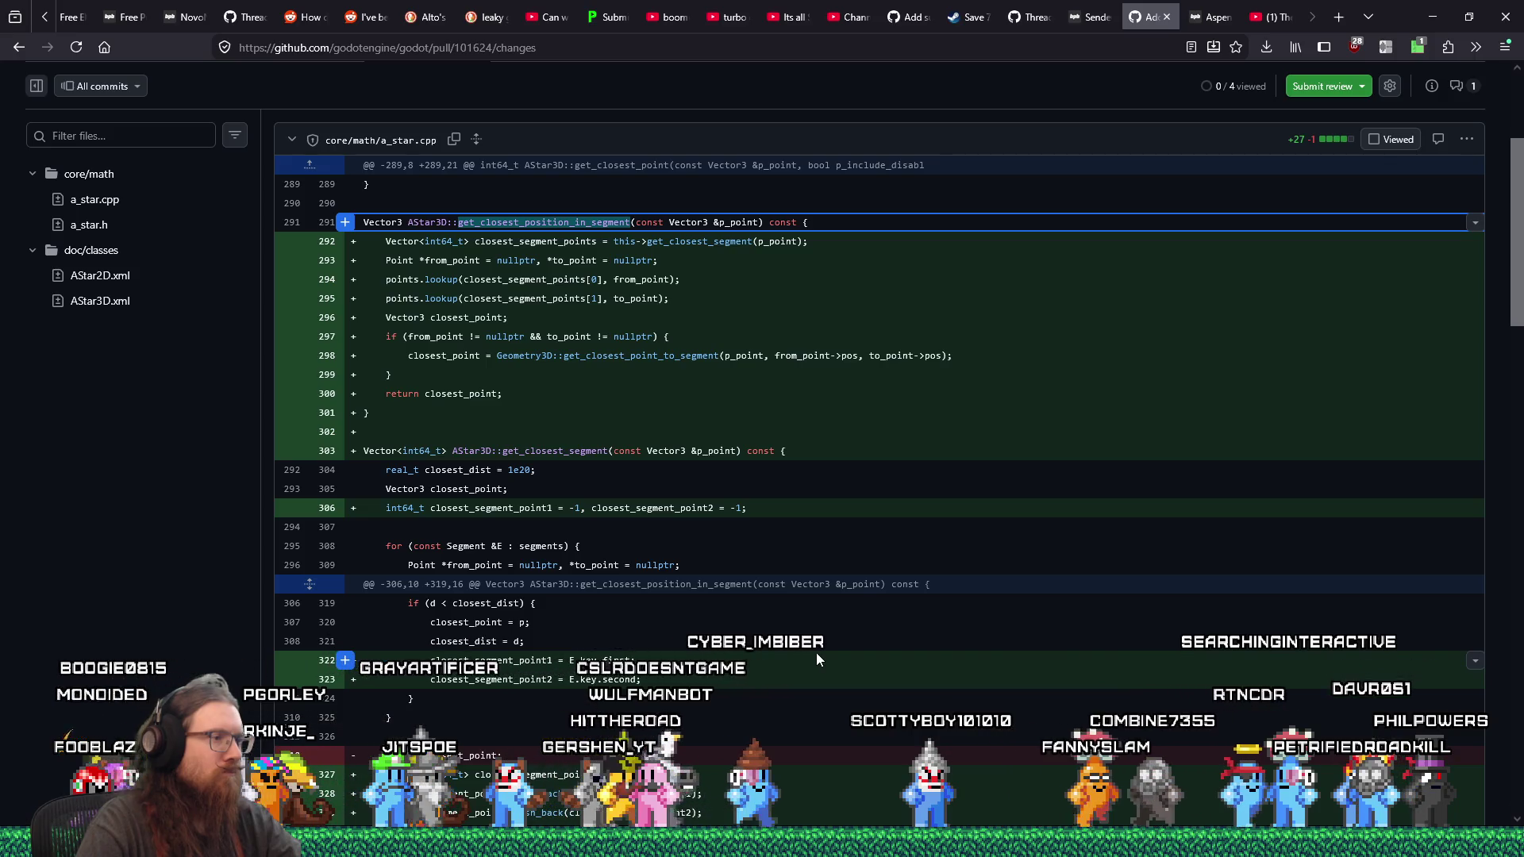
scroll(818, 659, "down", 1)
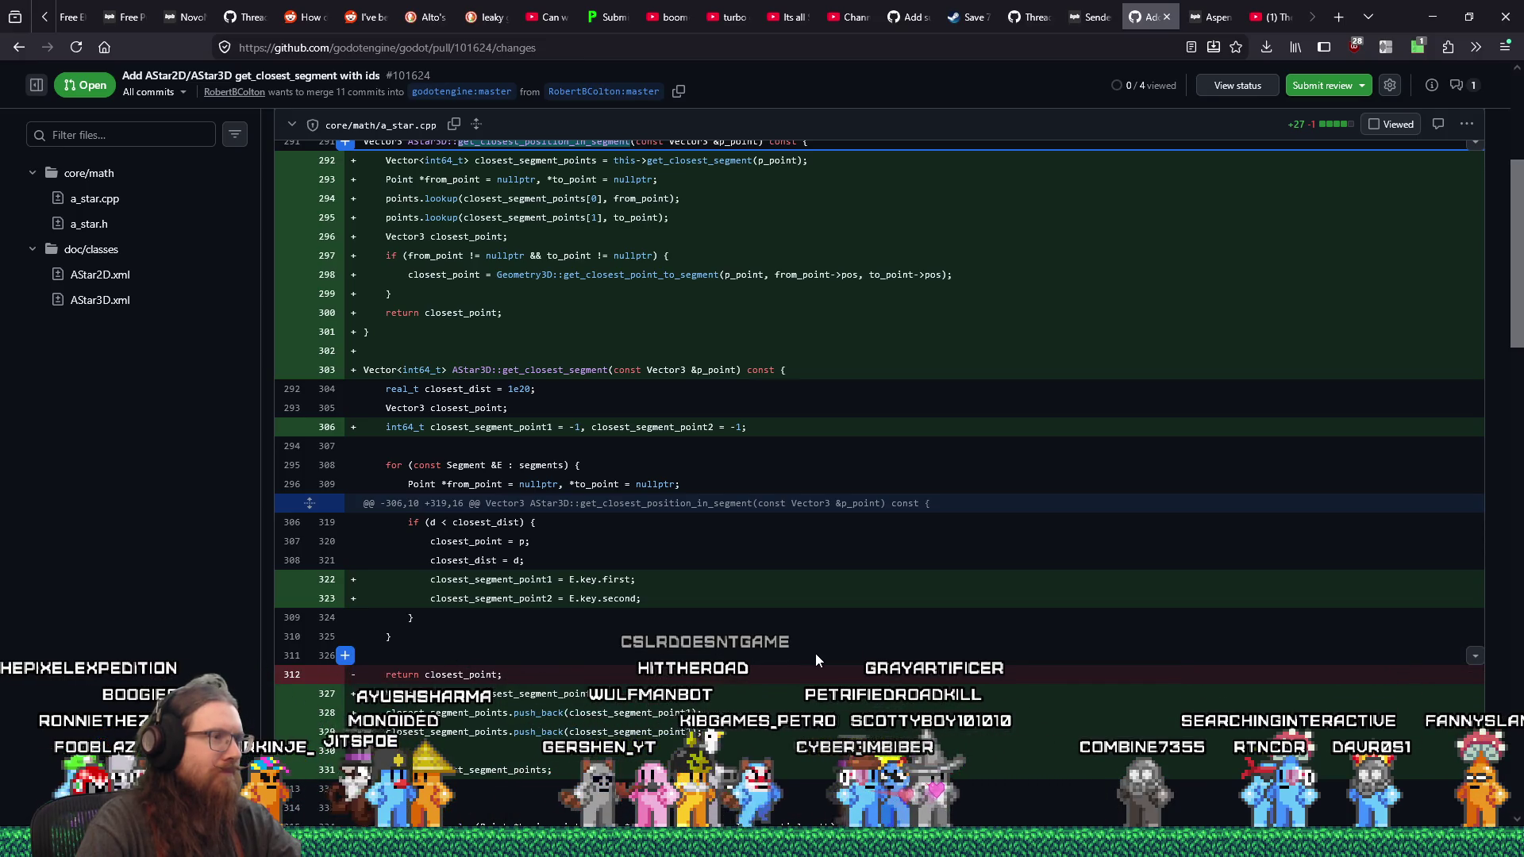
scroll(816, 655, "up", 1)
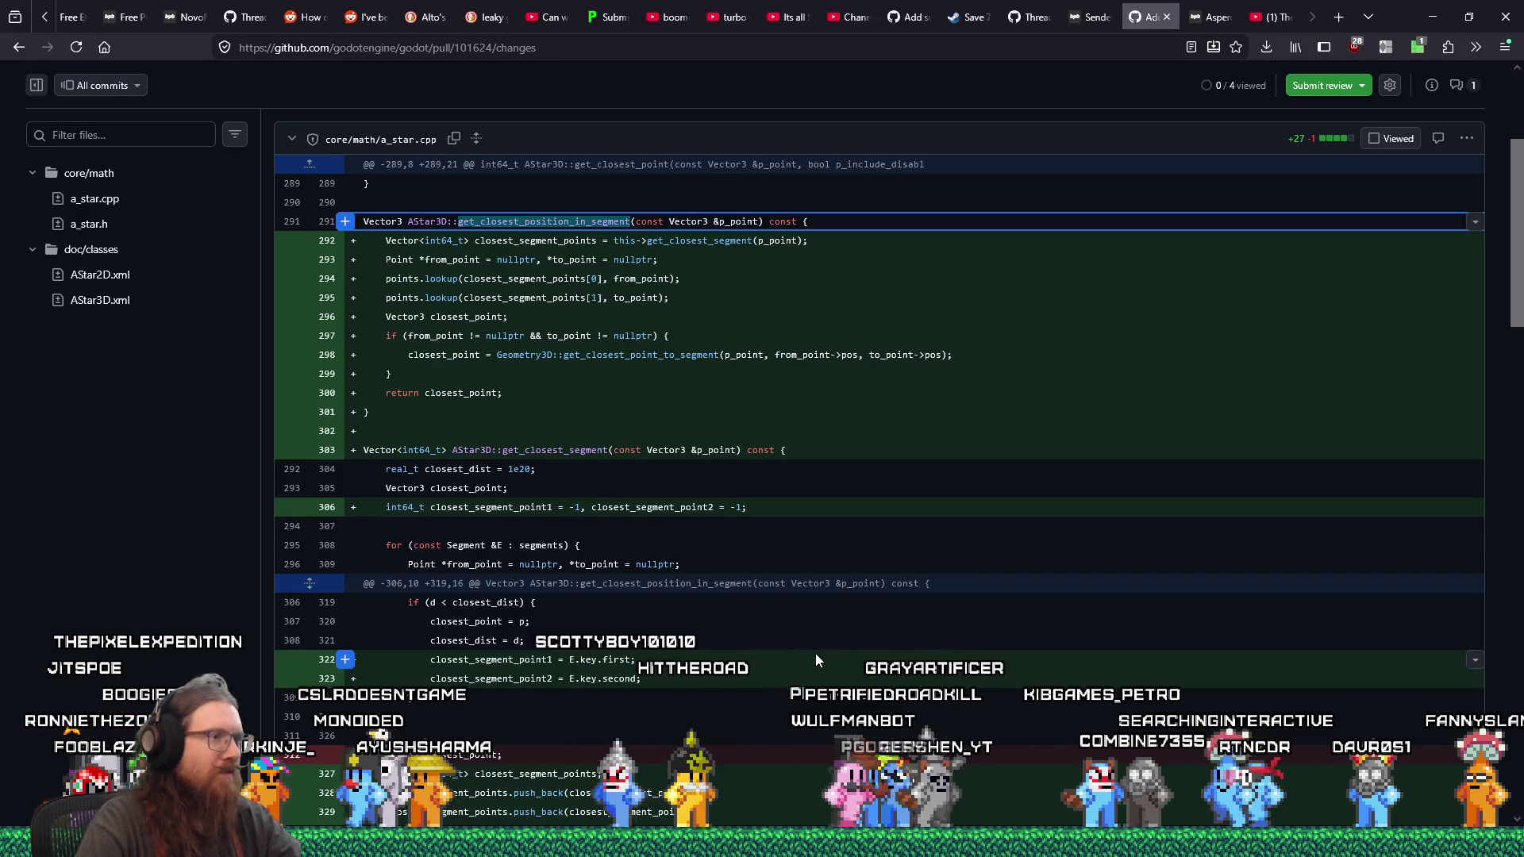
scroll(816, 658, "down", 2)
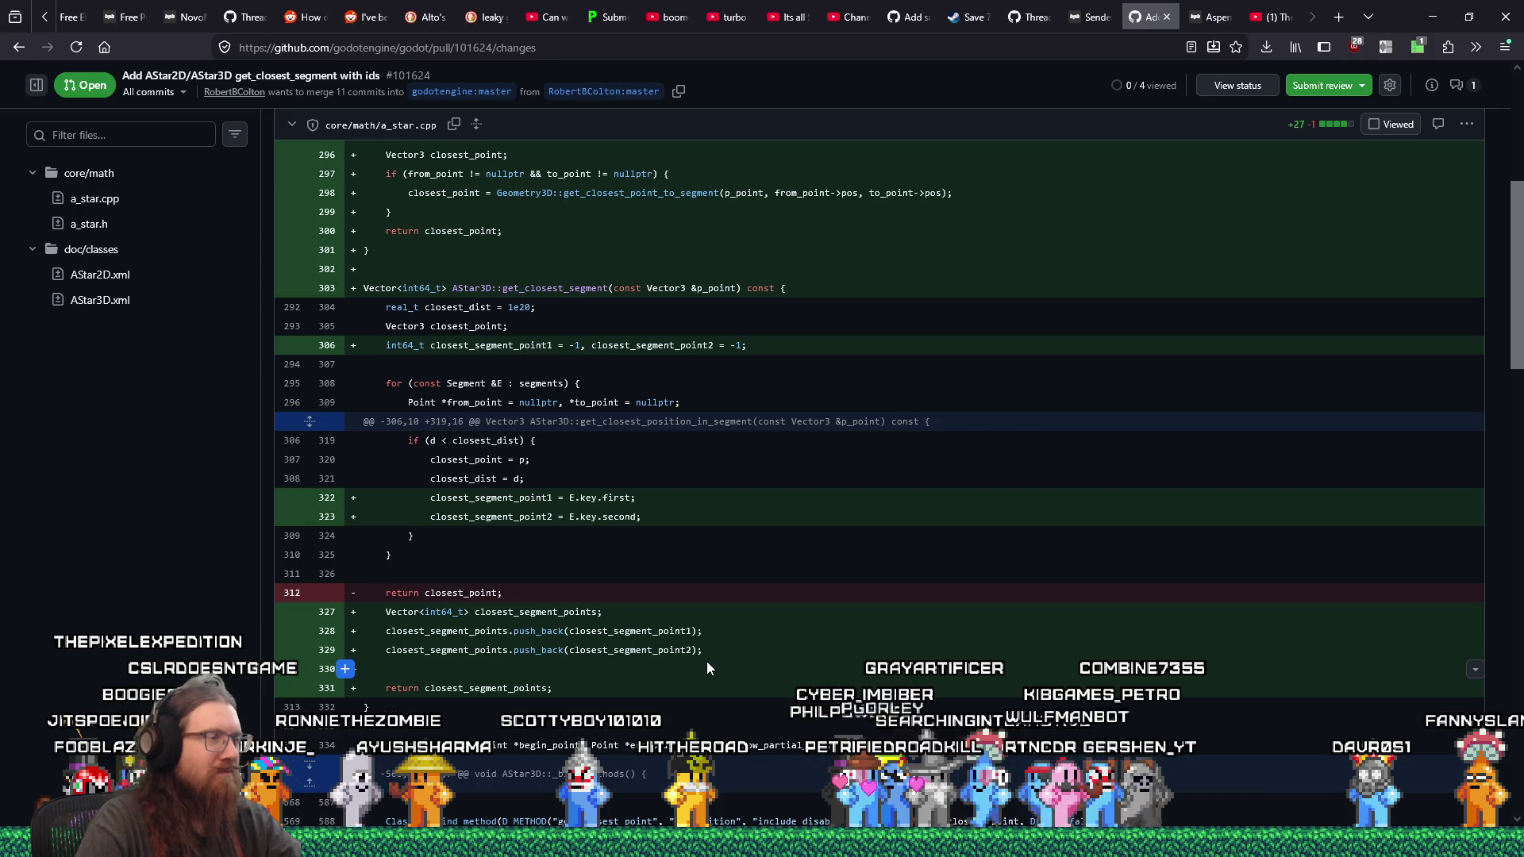
scroll(706, 664, "up", 3)
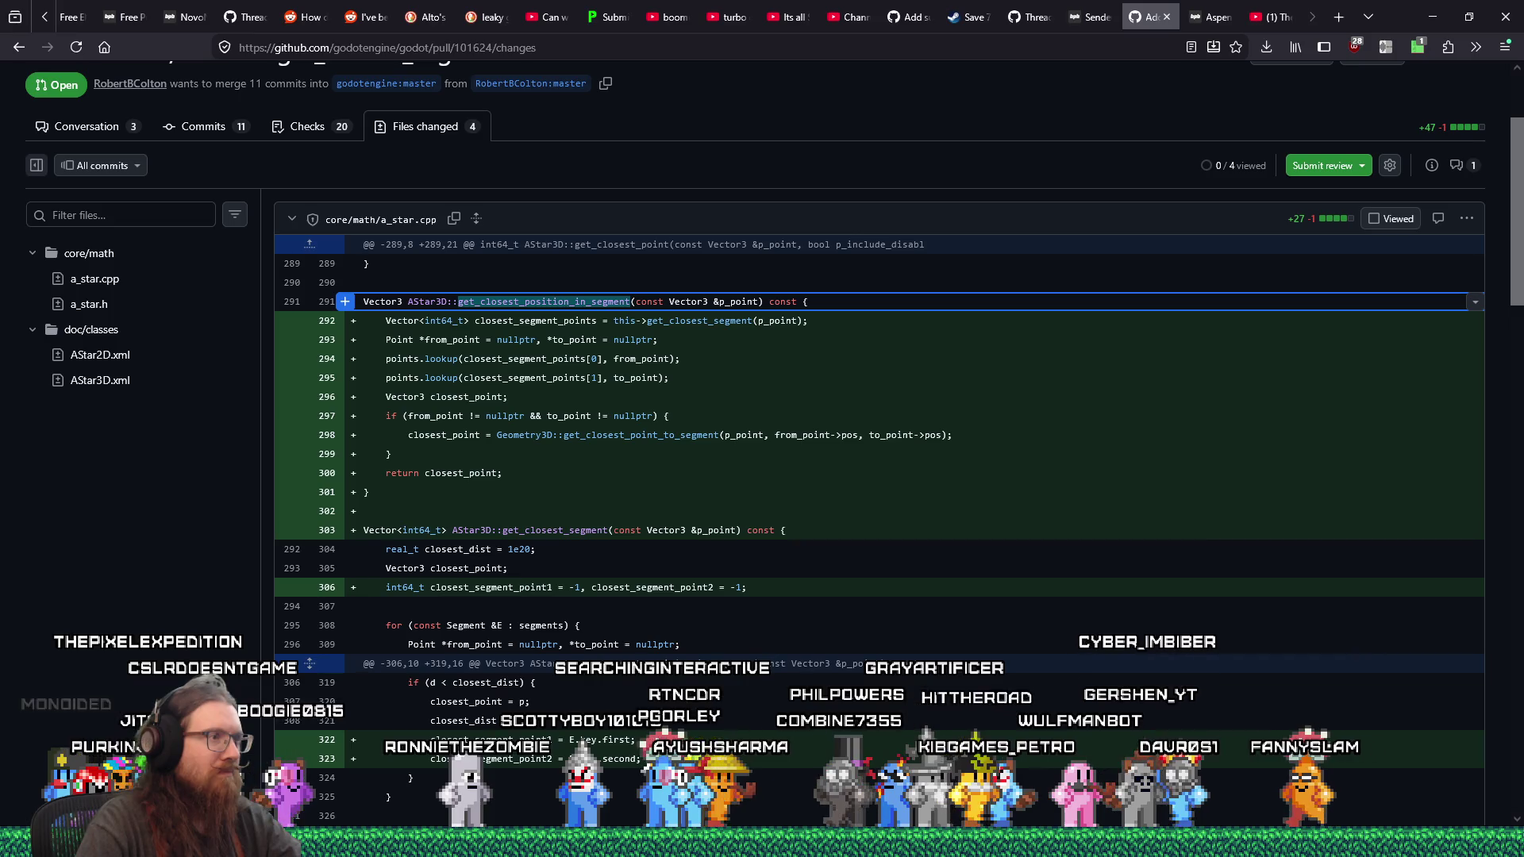
scroll(706, 668, "down", 6)
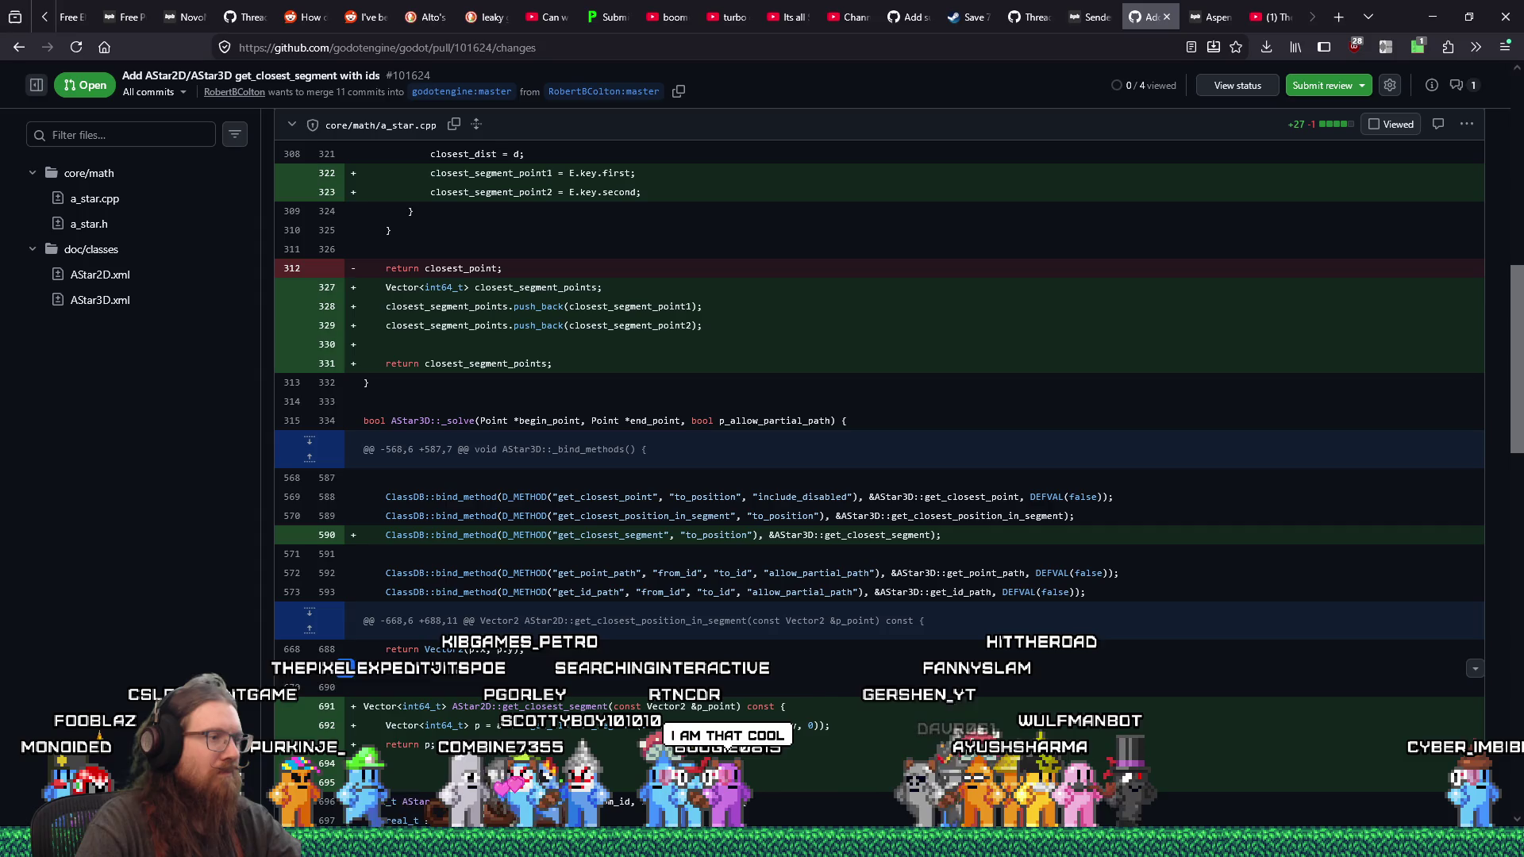
scroll(707, 668, "down", 4)
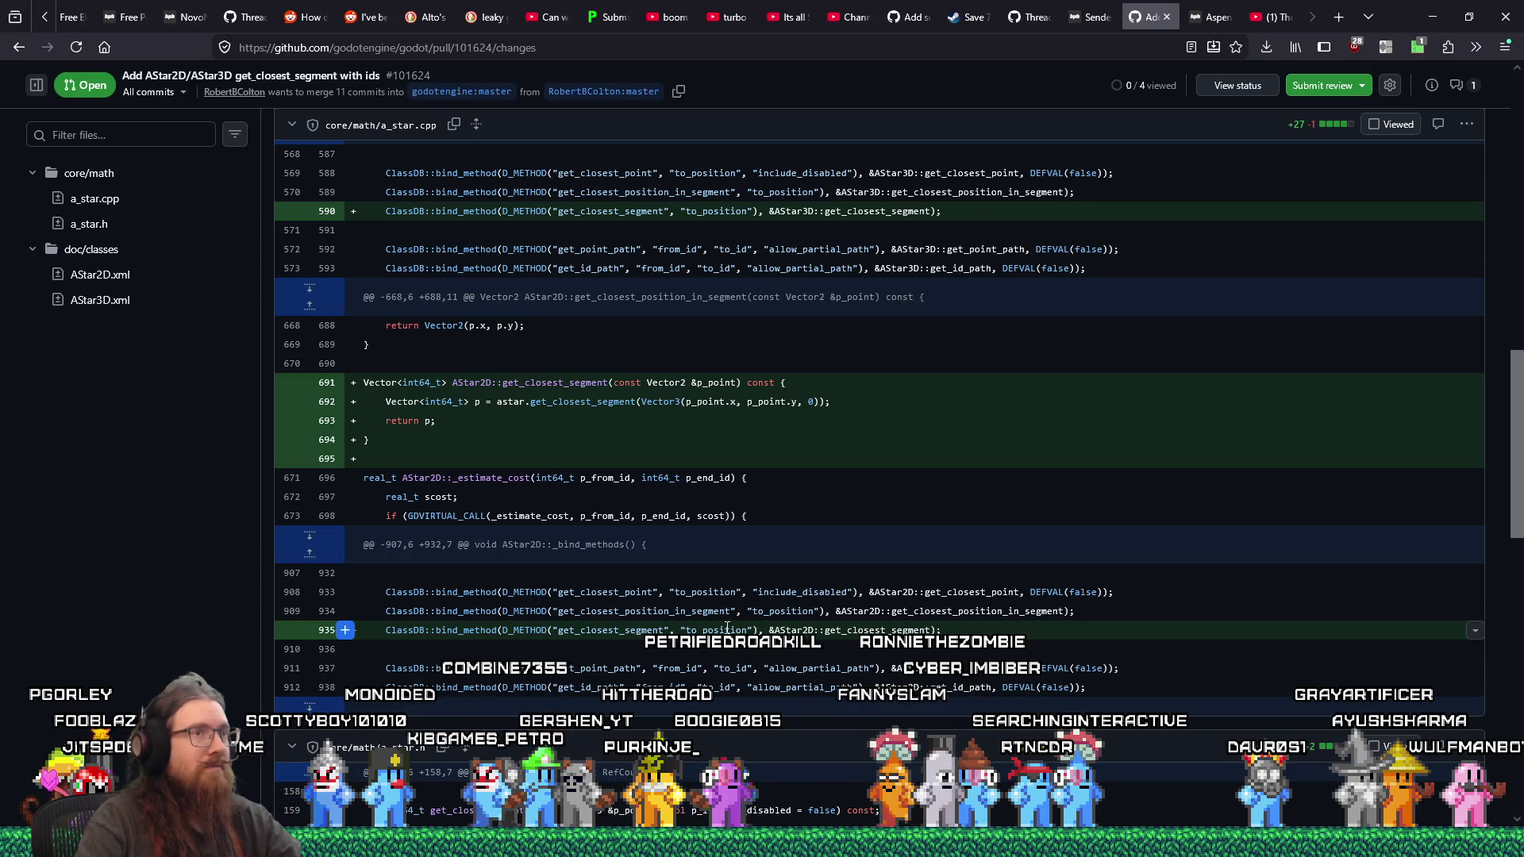
scroll(682, 497, "down", 5)
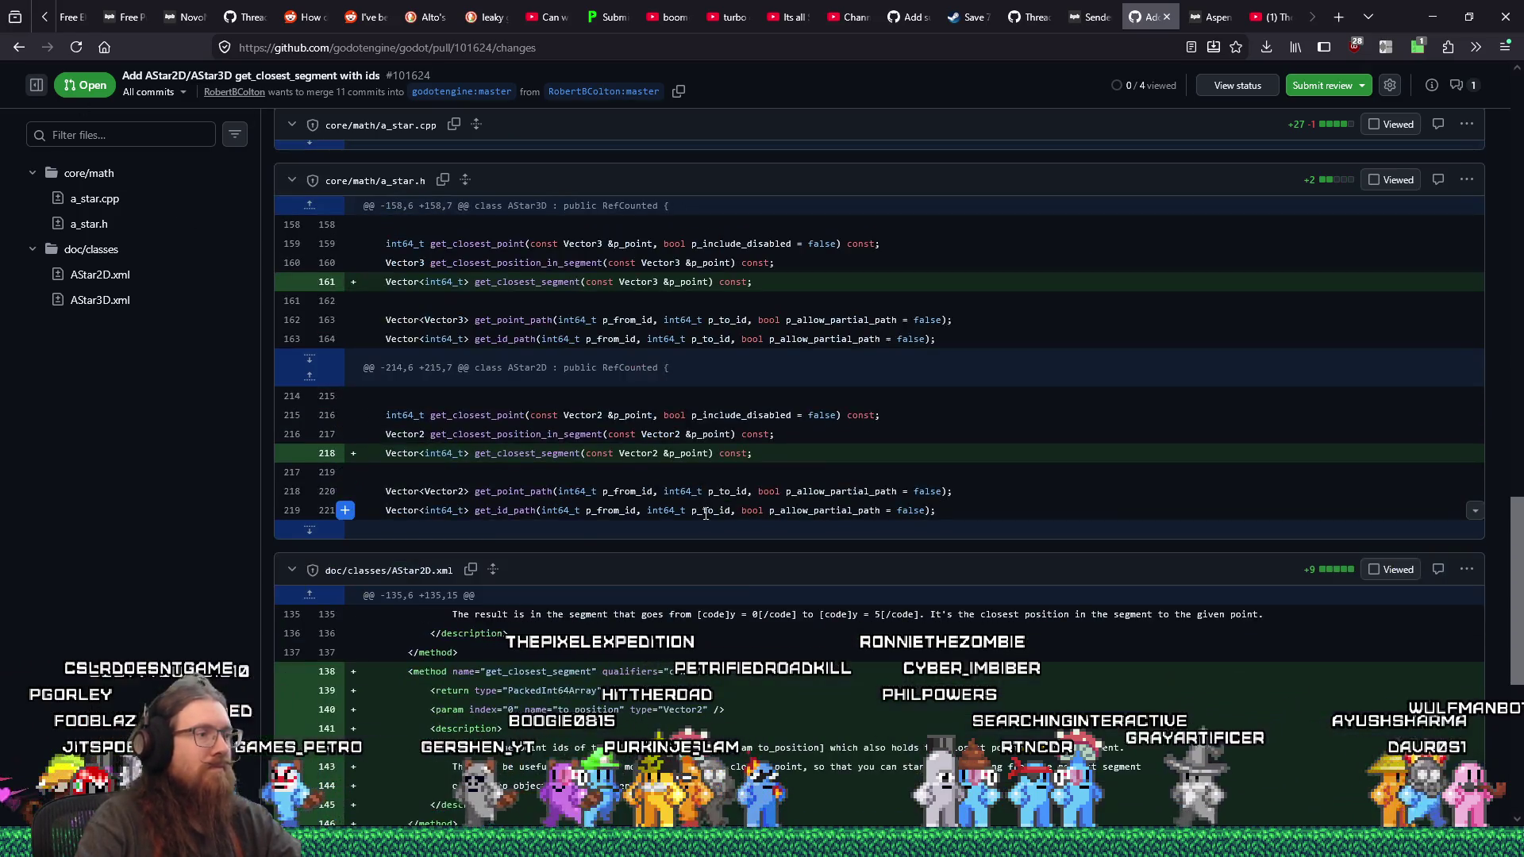
scroll(703, 513, "down", 4)
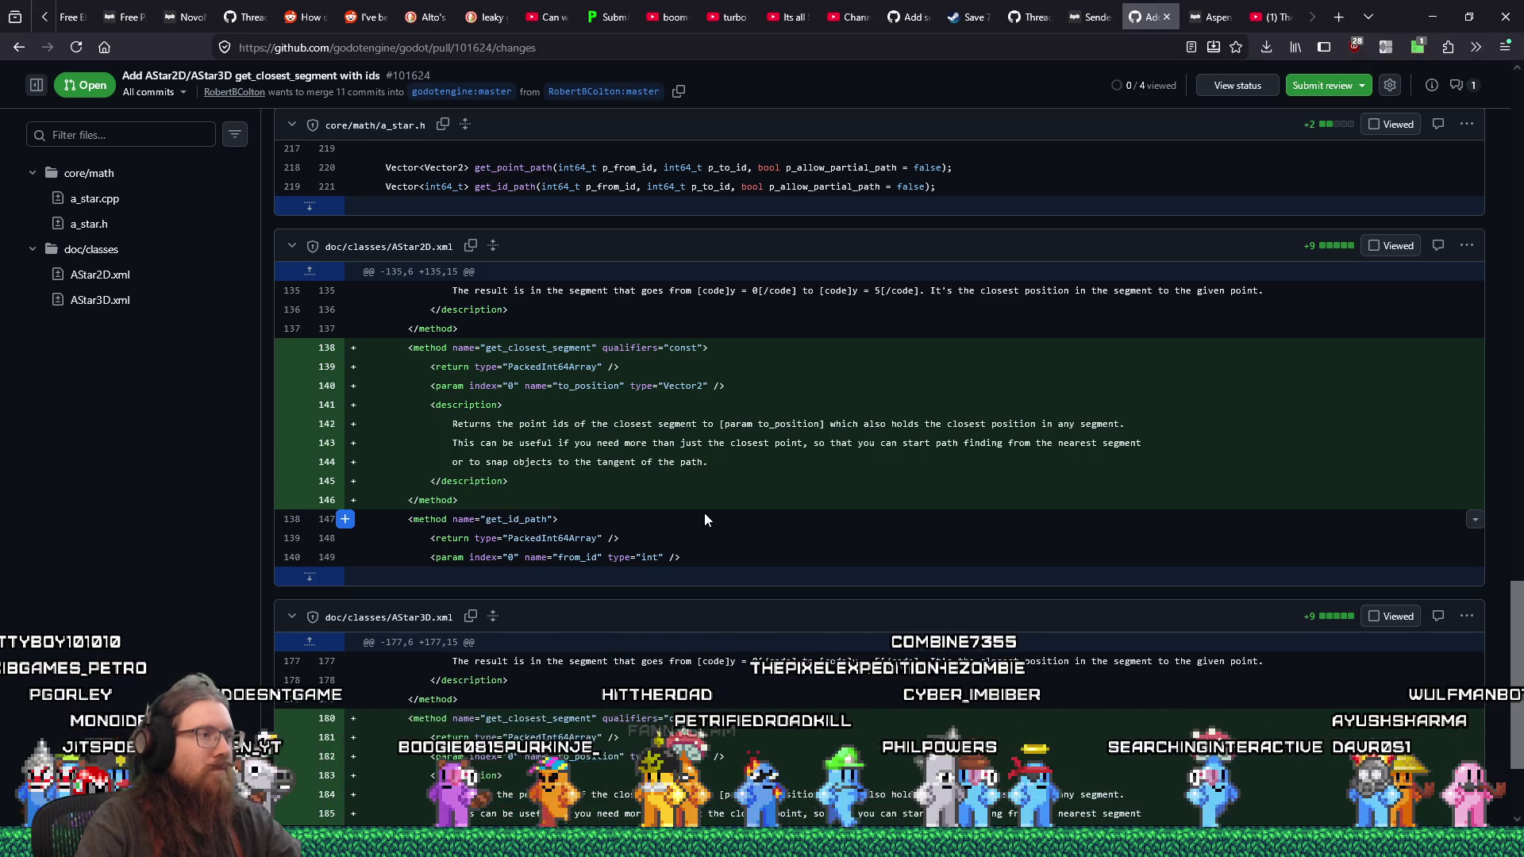
scroll(703, 520, "down", 2)
scroll(703, 518, "up", 20)
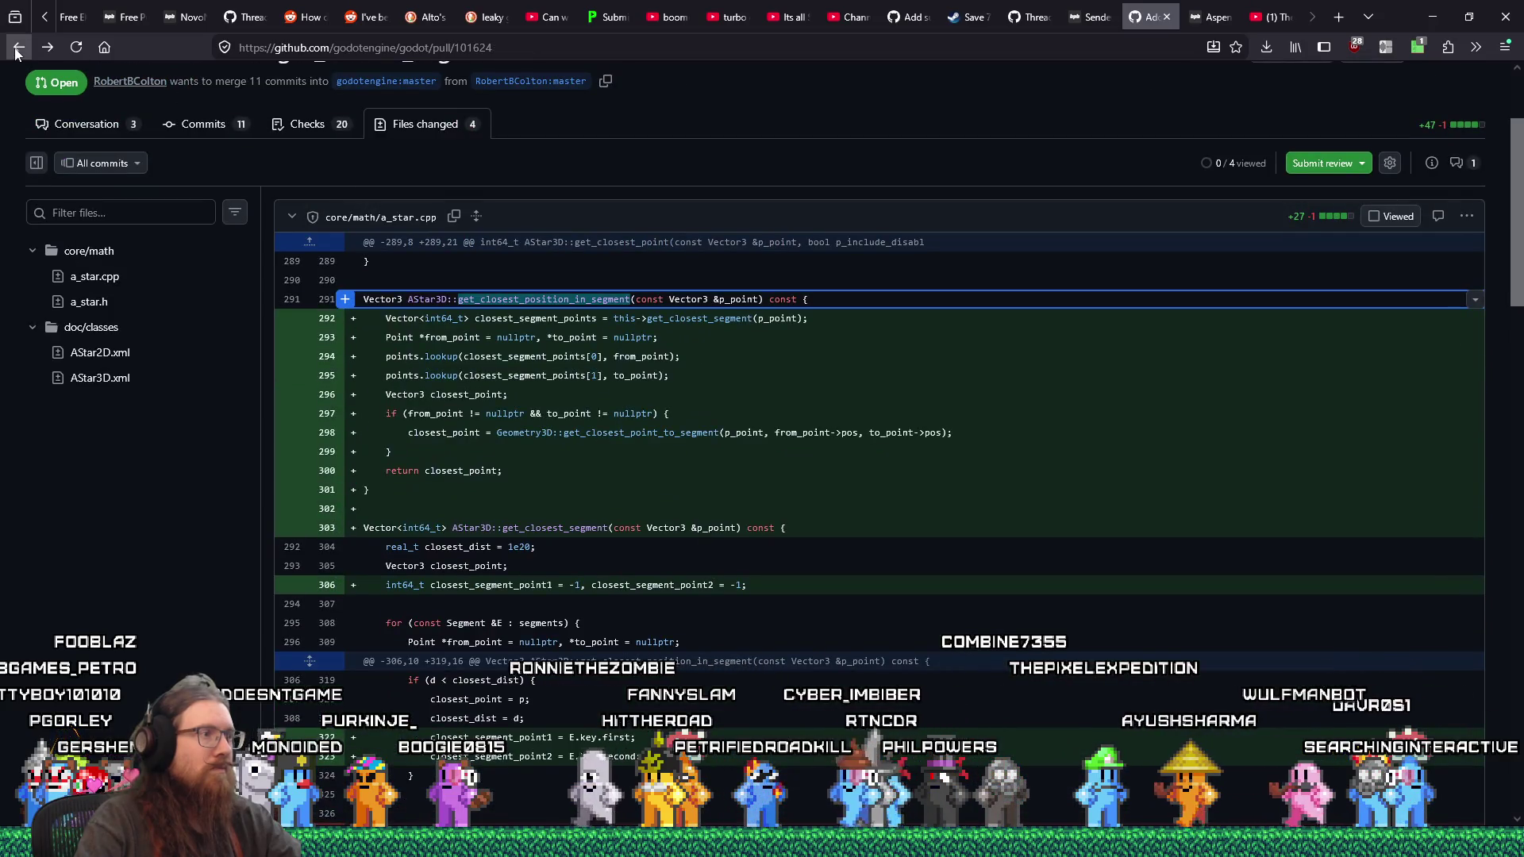
Step: Go back to the PR Conversation tab and read down to the comment on the changed API signature
left_click(19, 48)
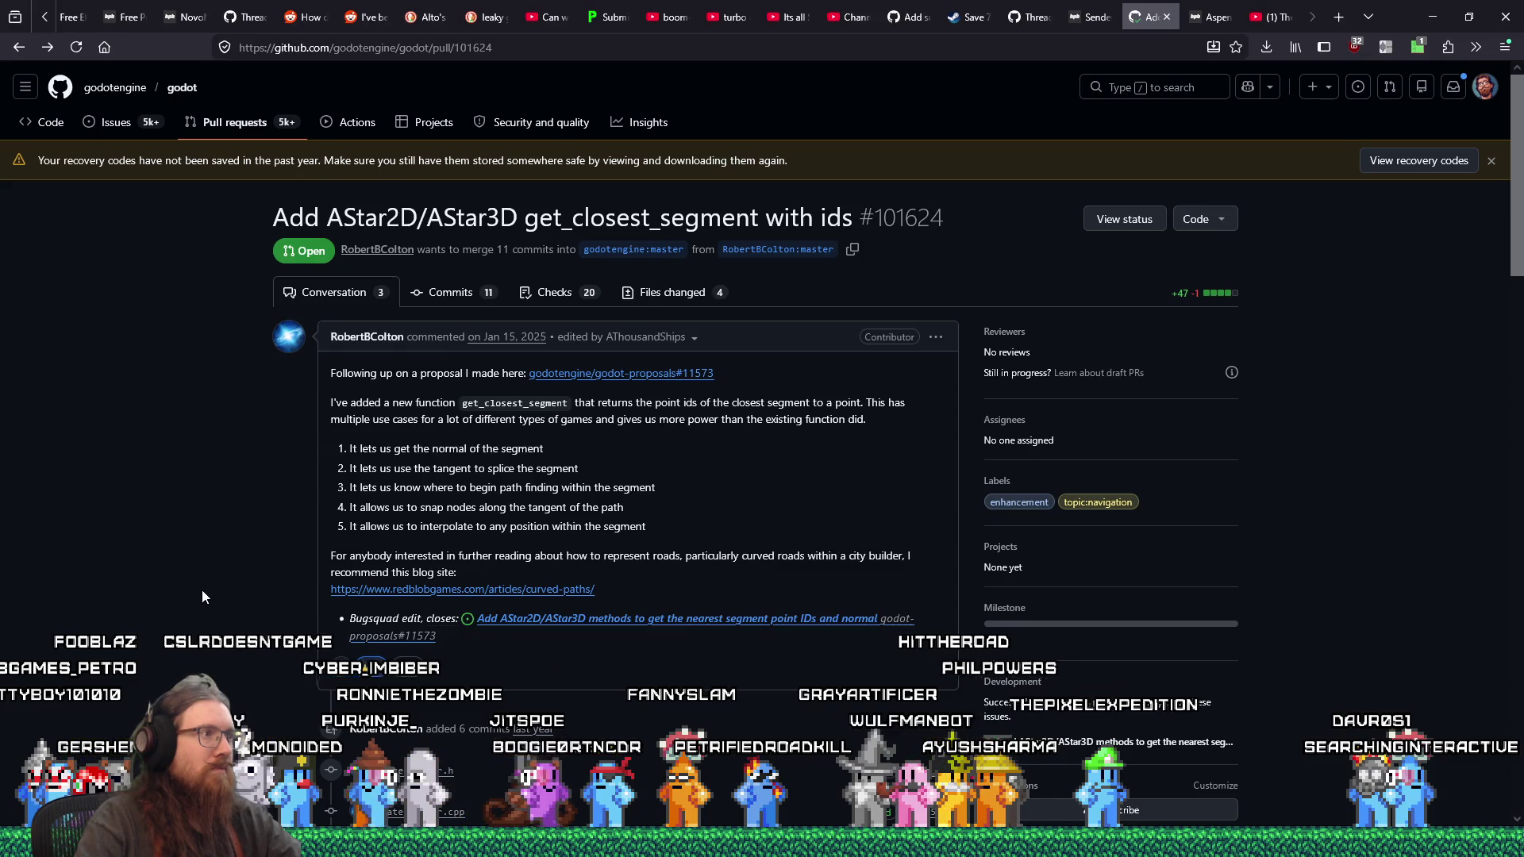
scroll(202, 589, "down", 5)
scroll(202, 595, "down", 10)
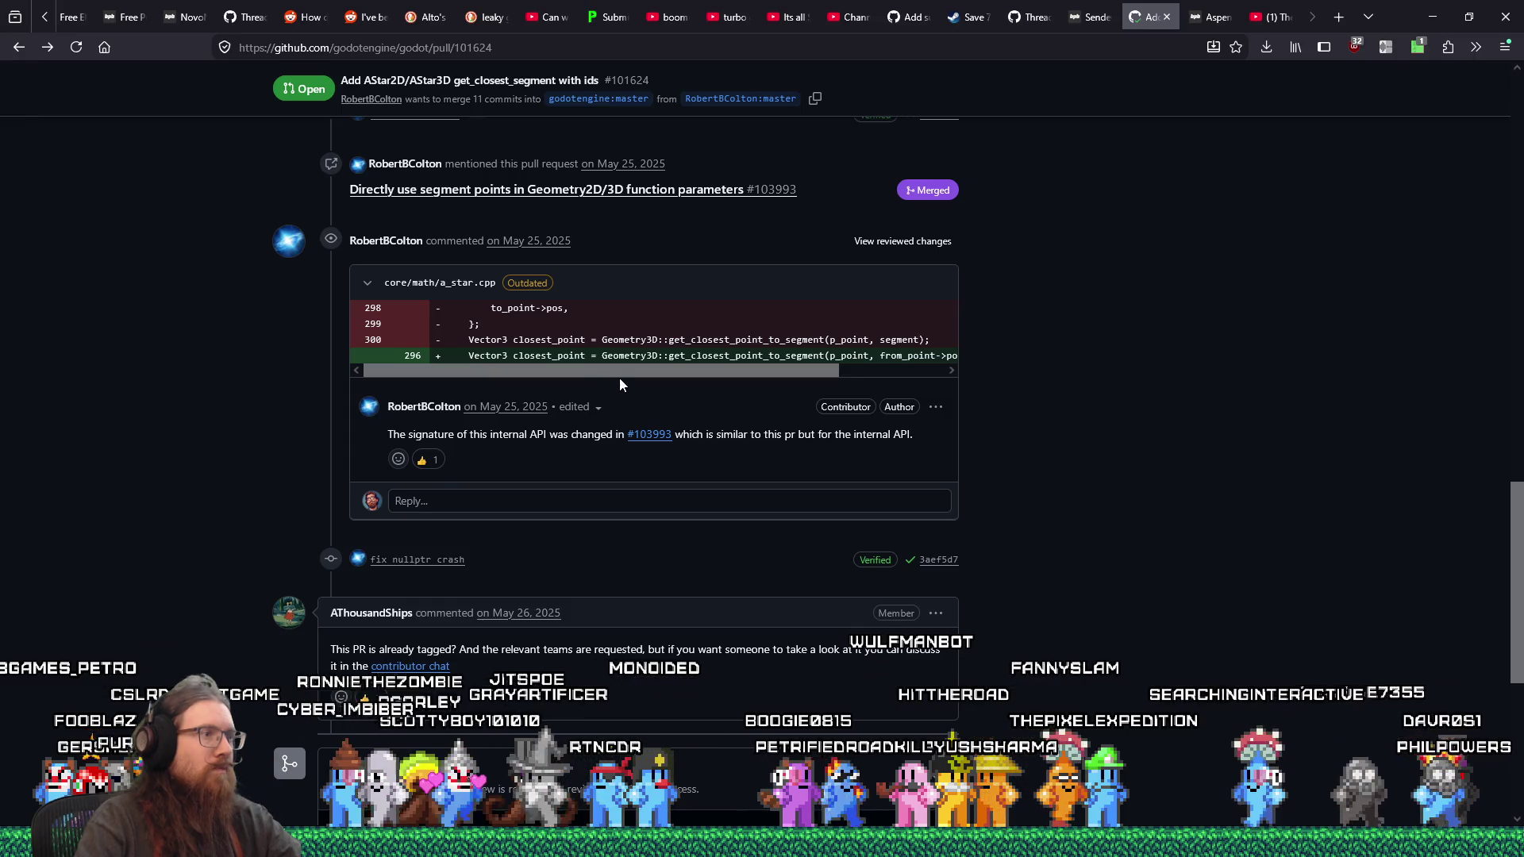
left_click_drag(622, 372, 759, 378)
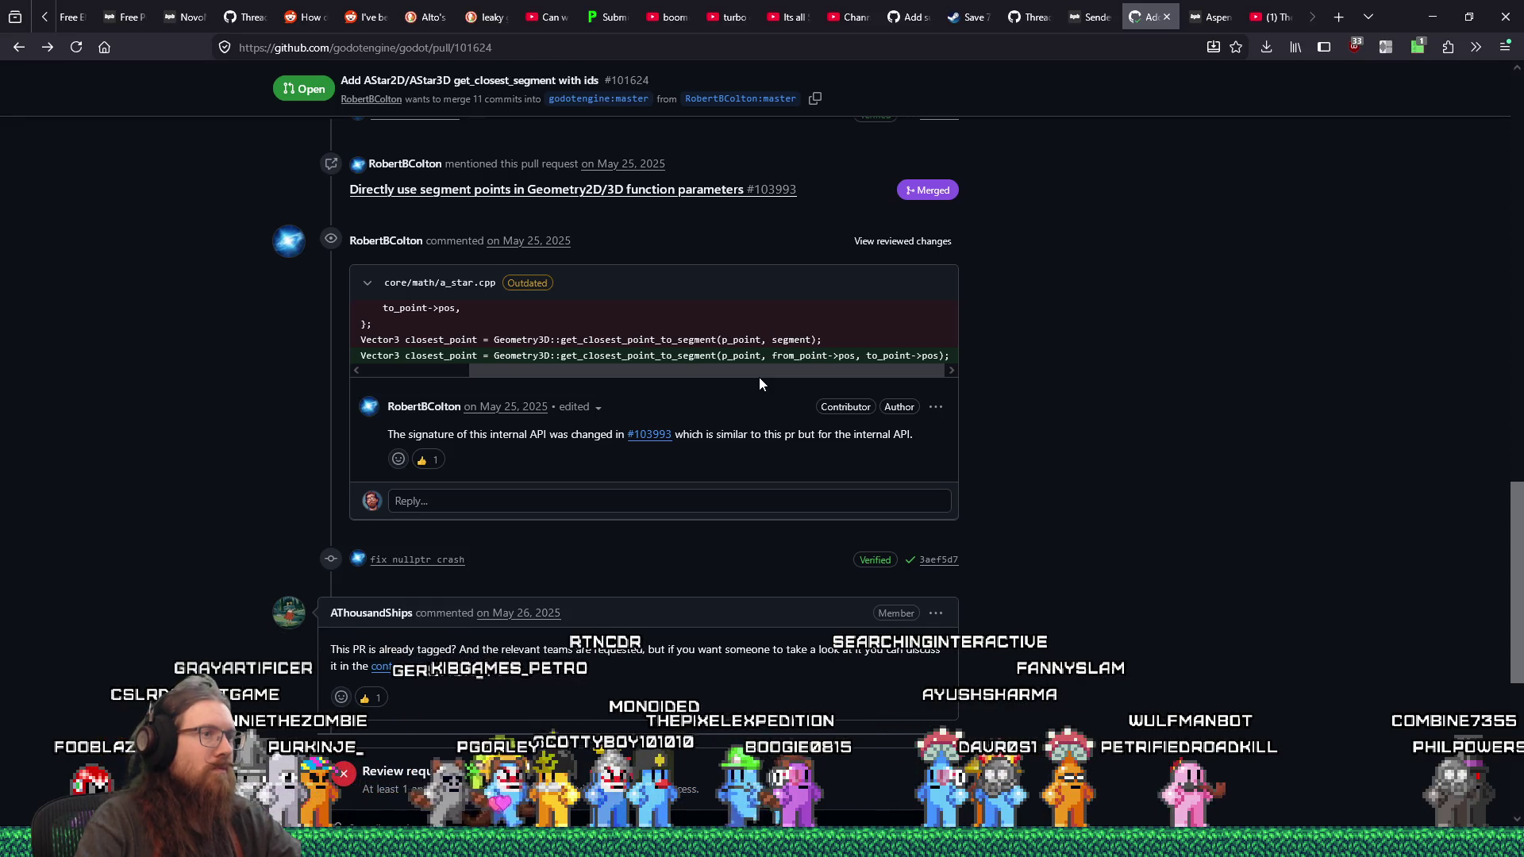
mouse_move(758, 378)
left_mouse_down()
mouse_move(555, 364)
mouse_move(760, 369)
left_mouse_up()
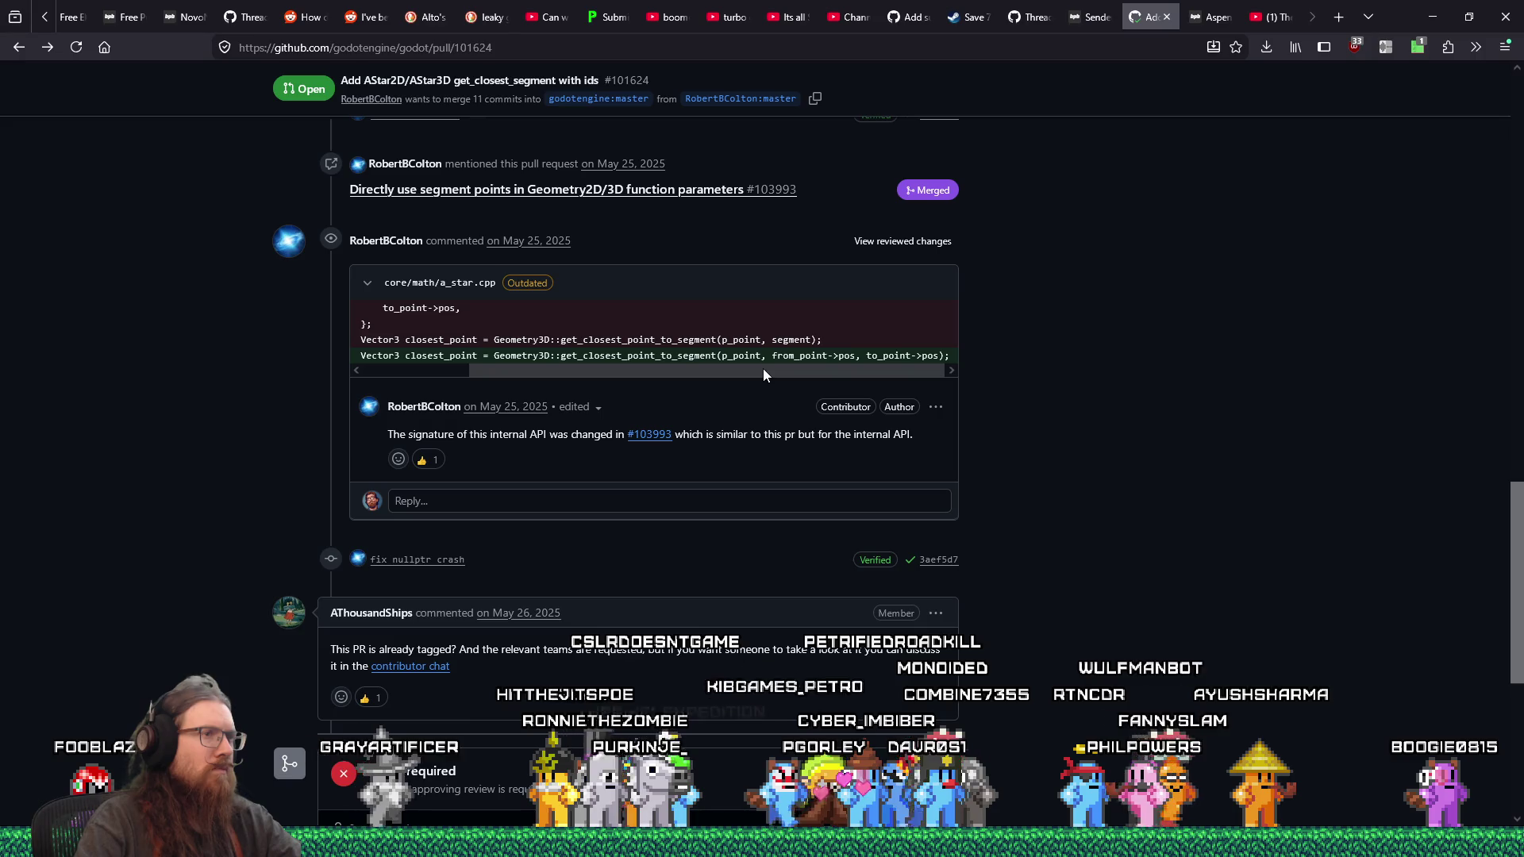
left_click_drag(763, 371, 535, 374)
scroll(234, 429, "down", 1)
scroll(233, 429, "down", 1)
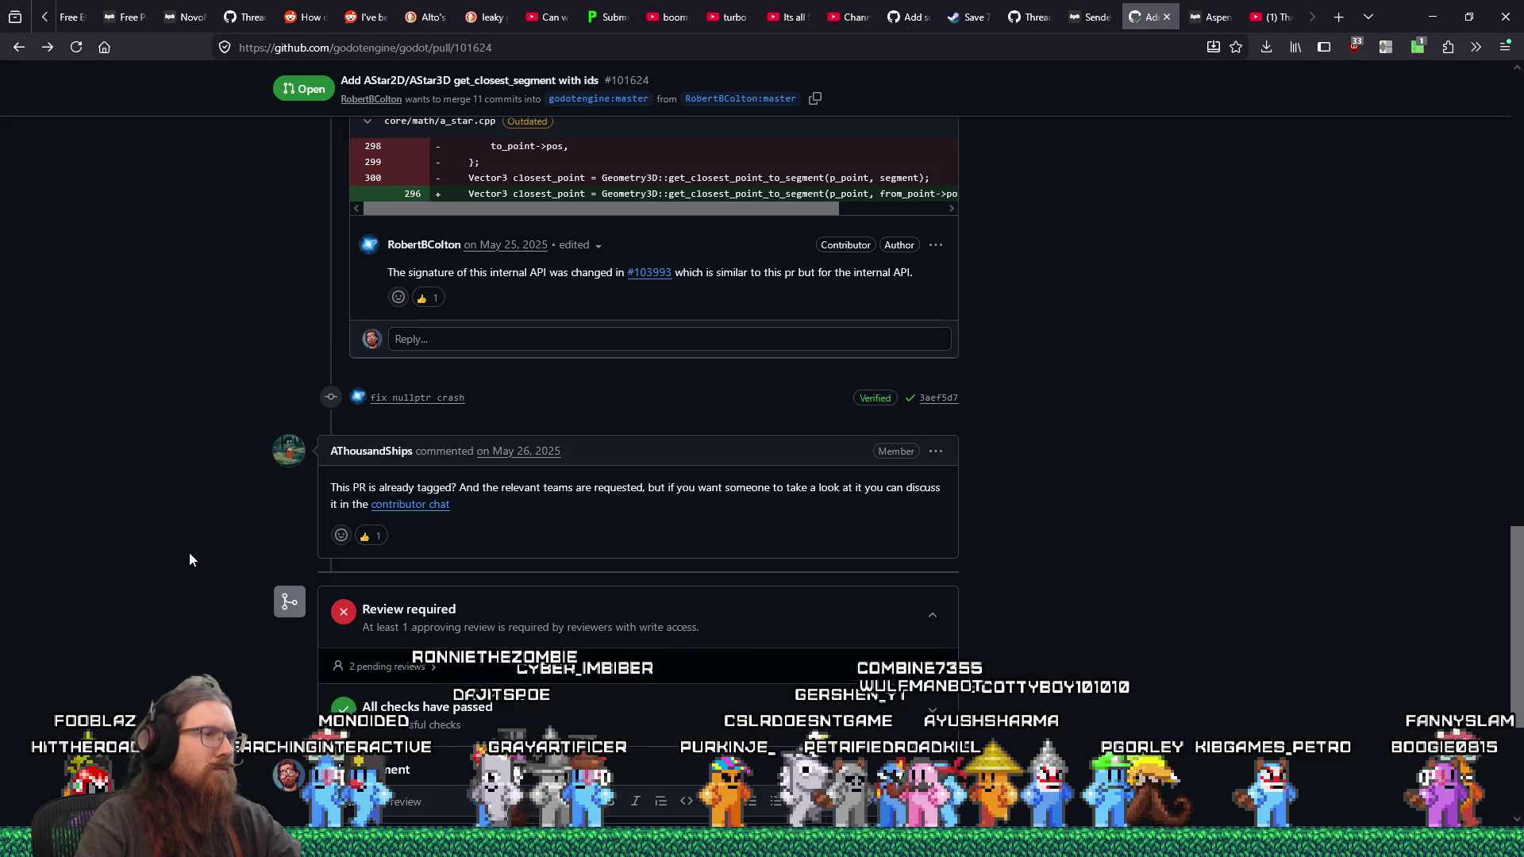
scroll(217, 560, "down", 3)
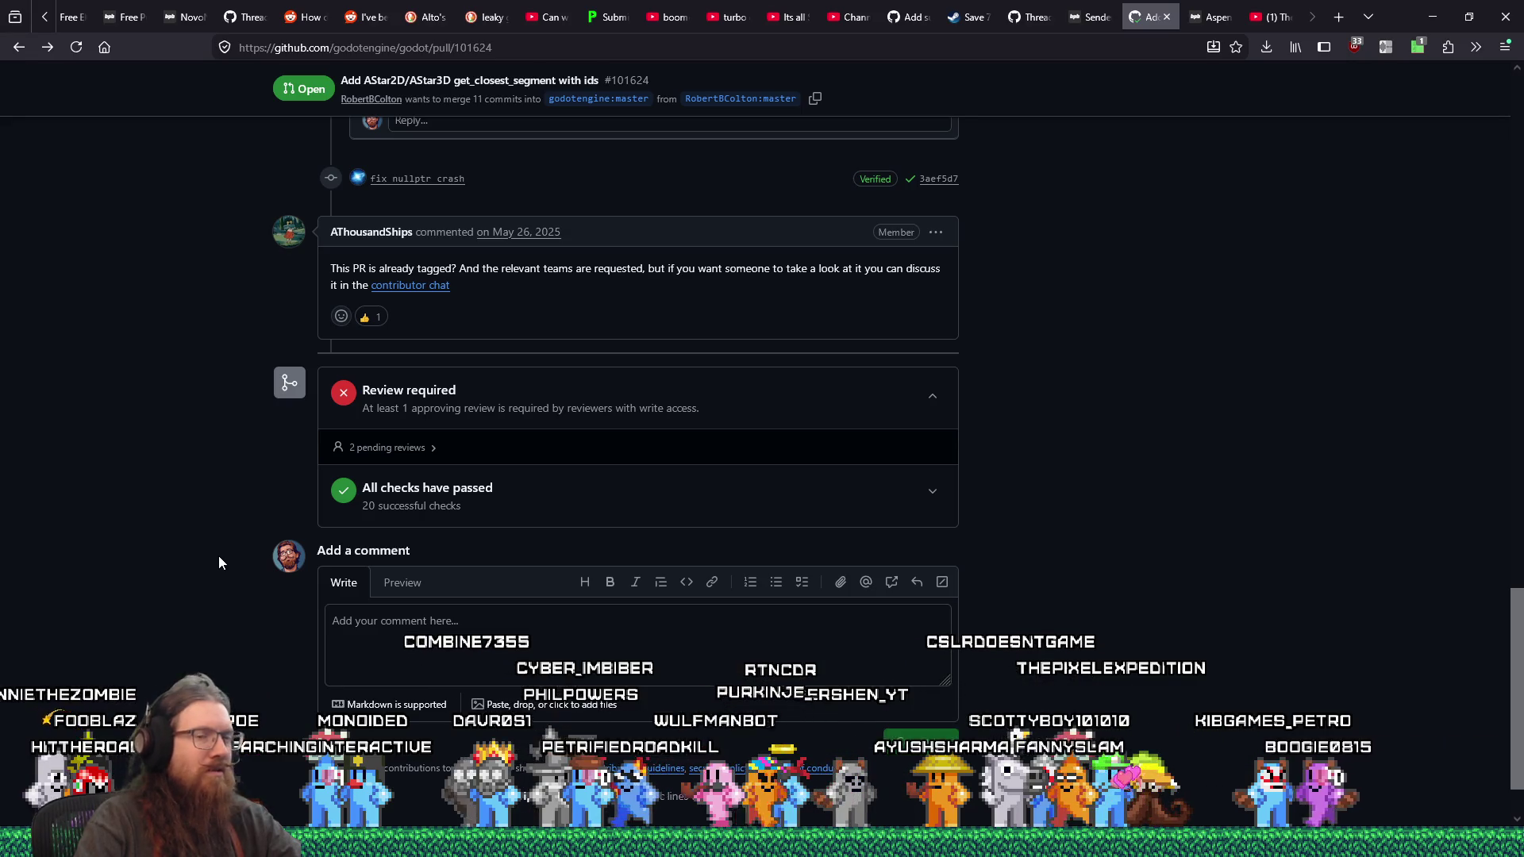
scroll(220, 562, "up", 3)
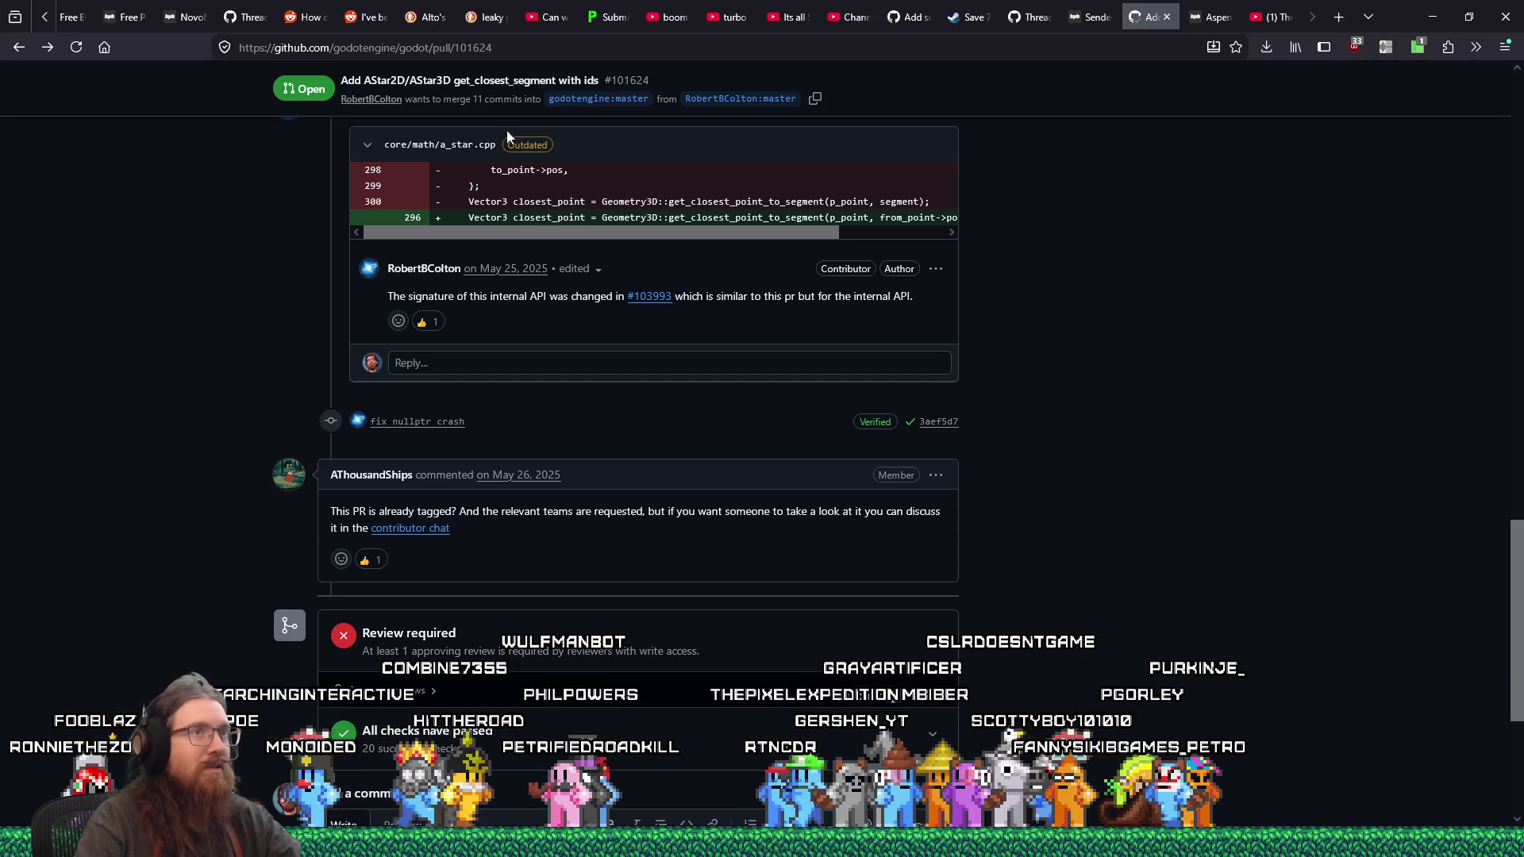
left_click(1093, 7)
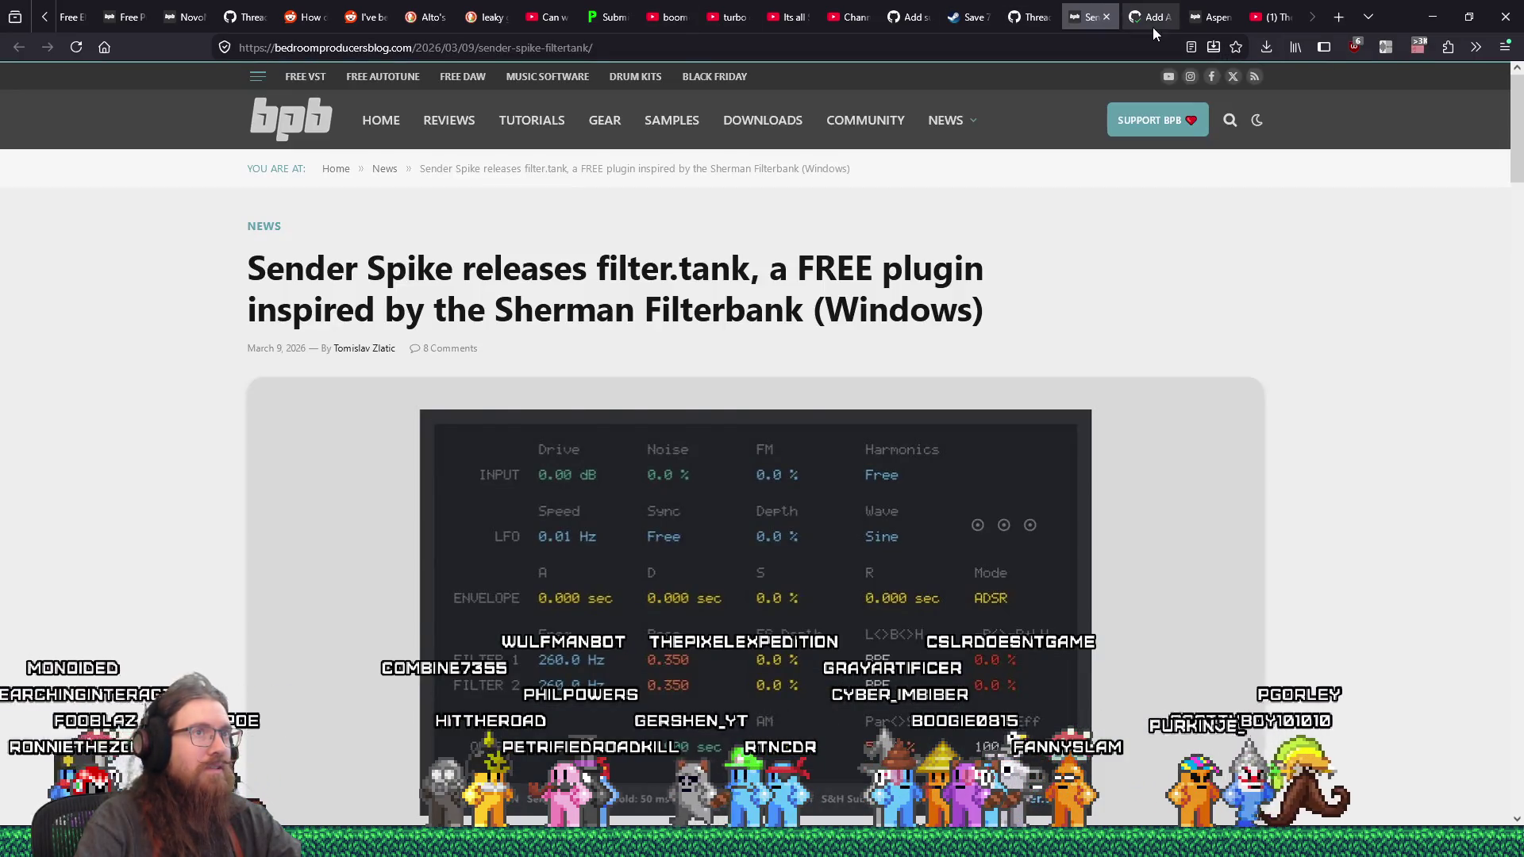
Step: Return to godot-proposals issue #11573 and start a new comment at the end of the thread
left_click(1158, 29)
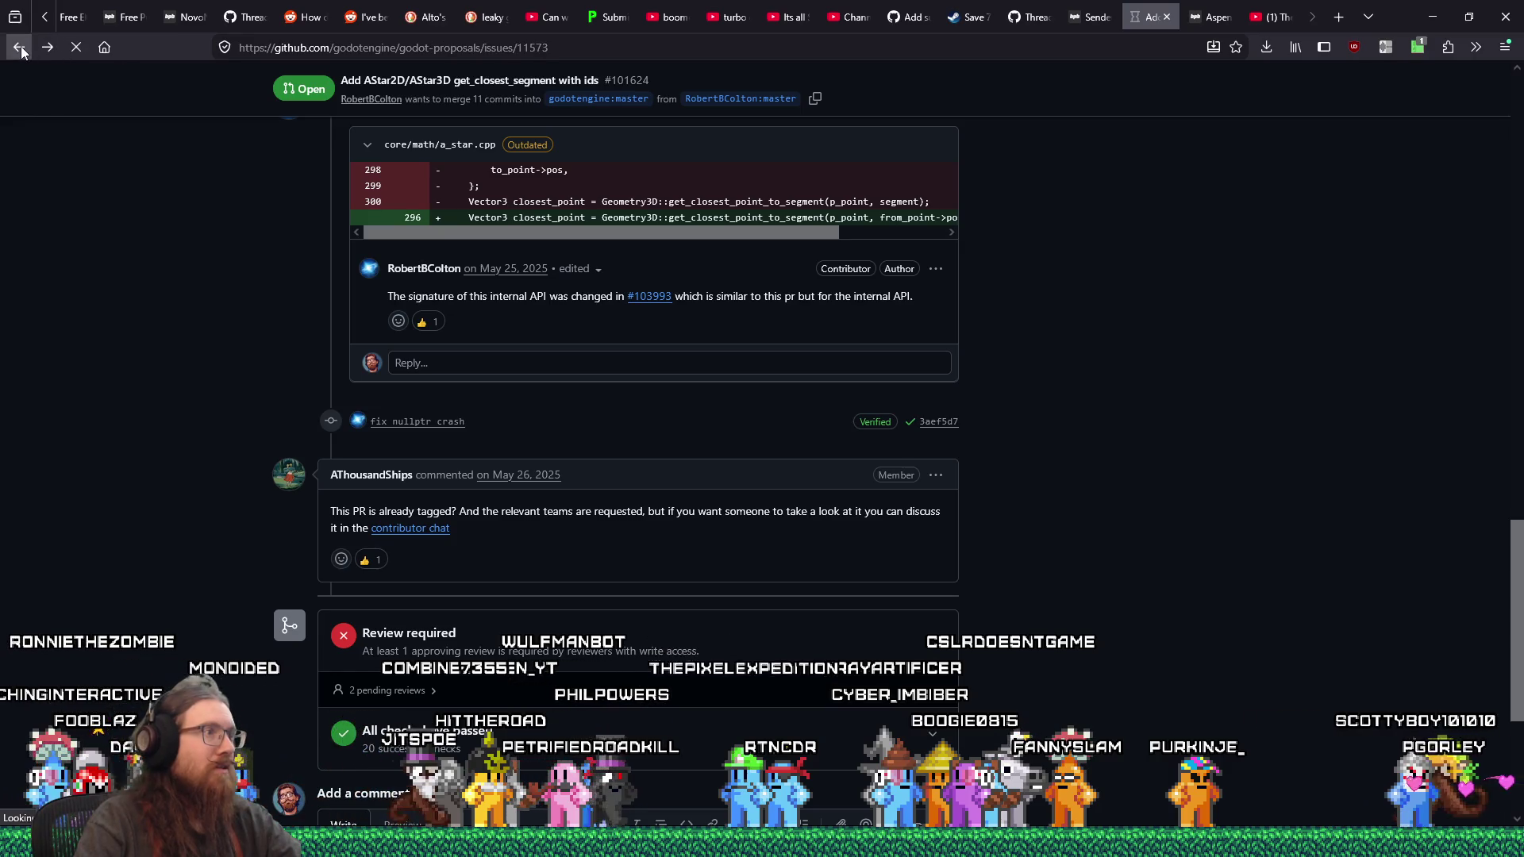
right_click(20, 49)
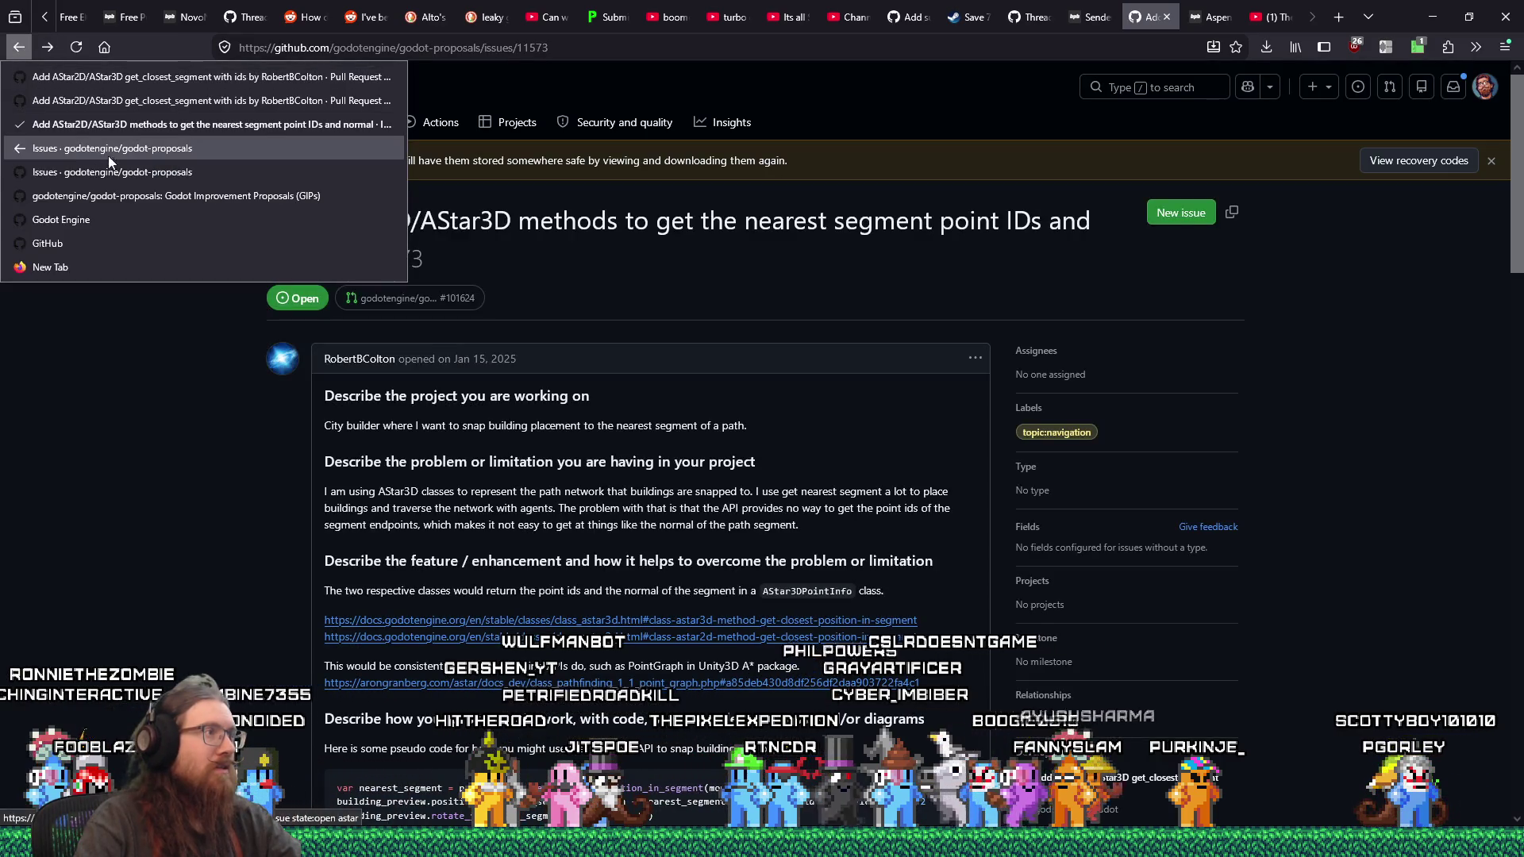
left_click(70, 303)
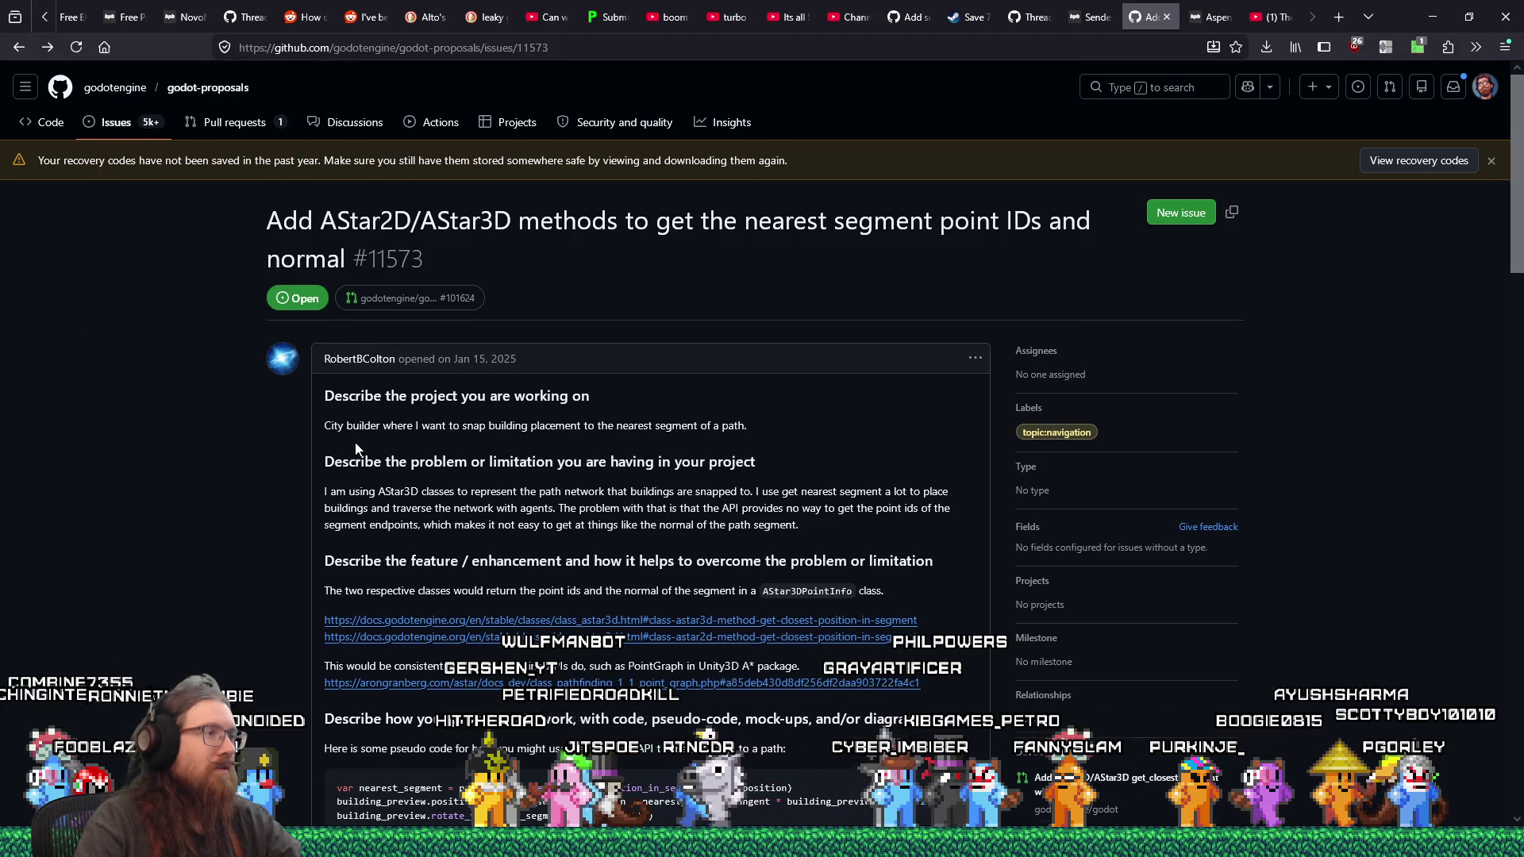
scroll(356, 450, "down", 5)
scroll(388, 442, "up", 3)
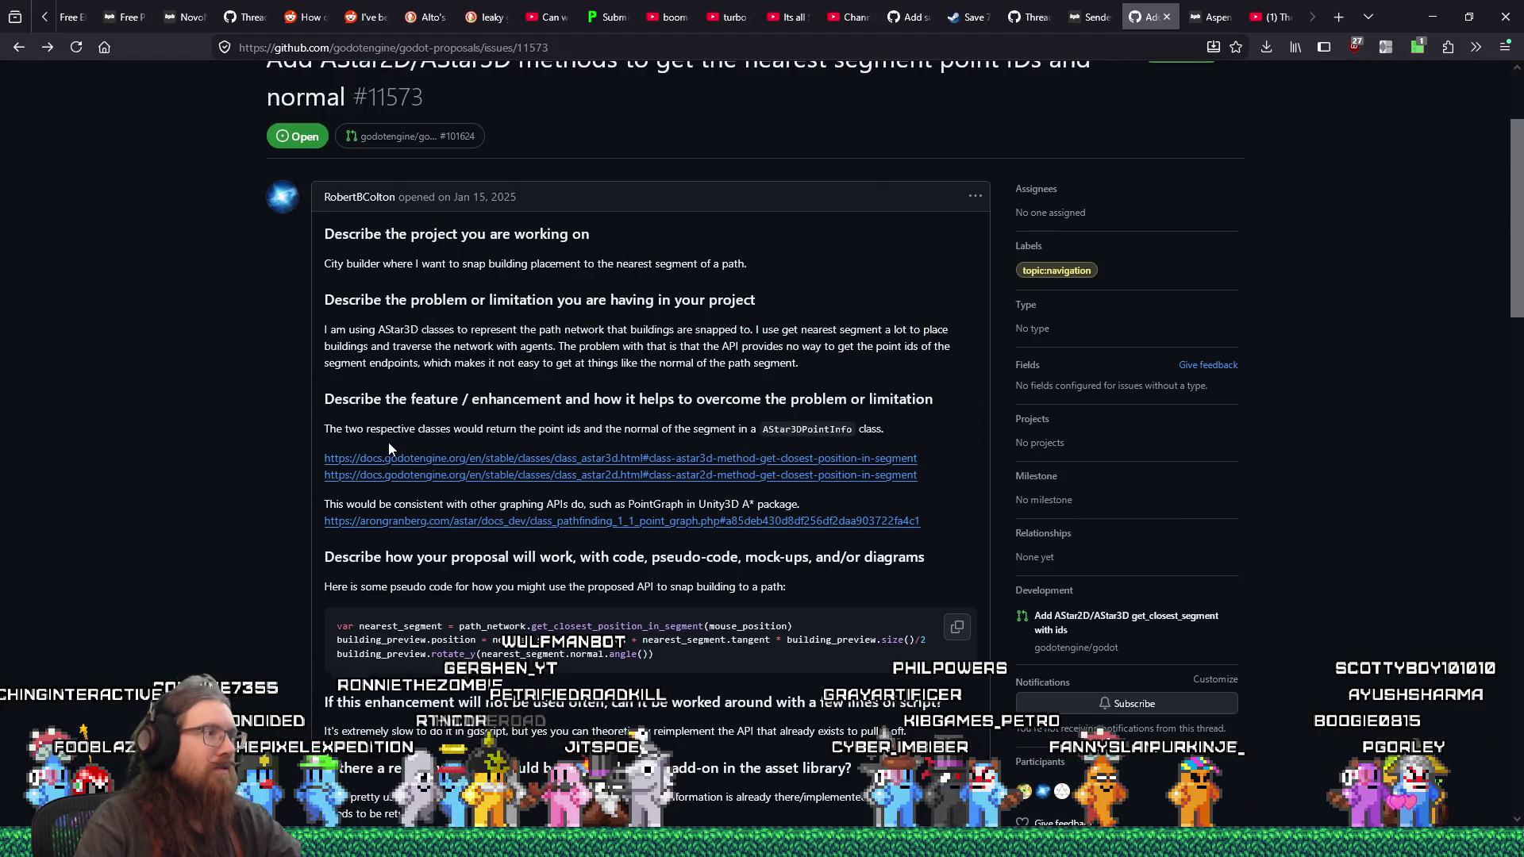
scroll(388, 442, "down", 5)
scroll(390, 443, "down", 10)
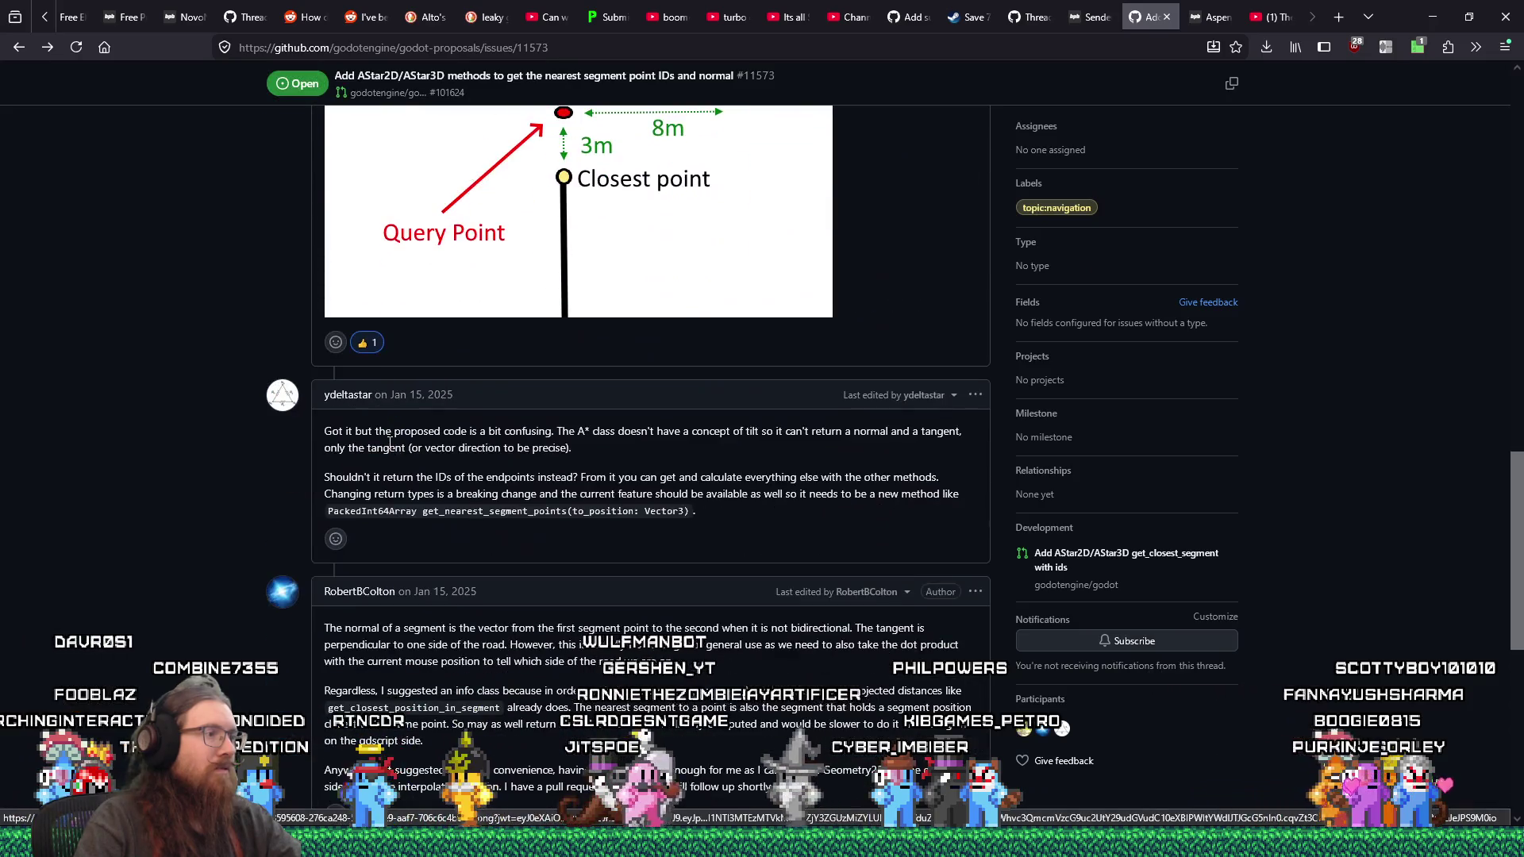
scroll(391, 447, "down", 3)
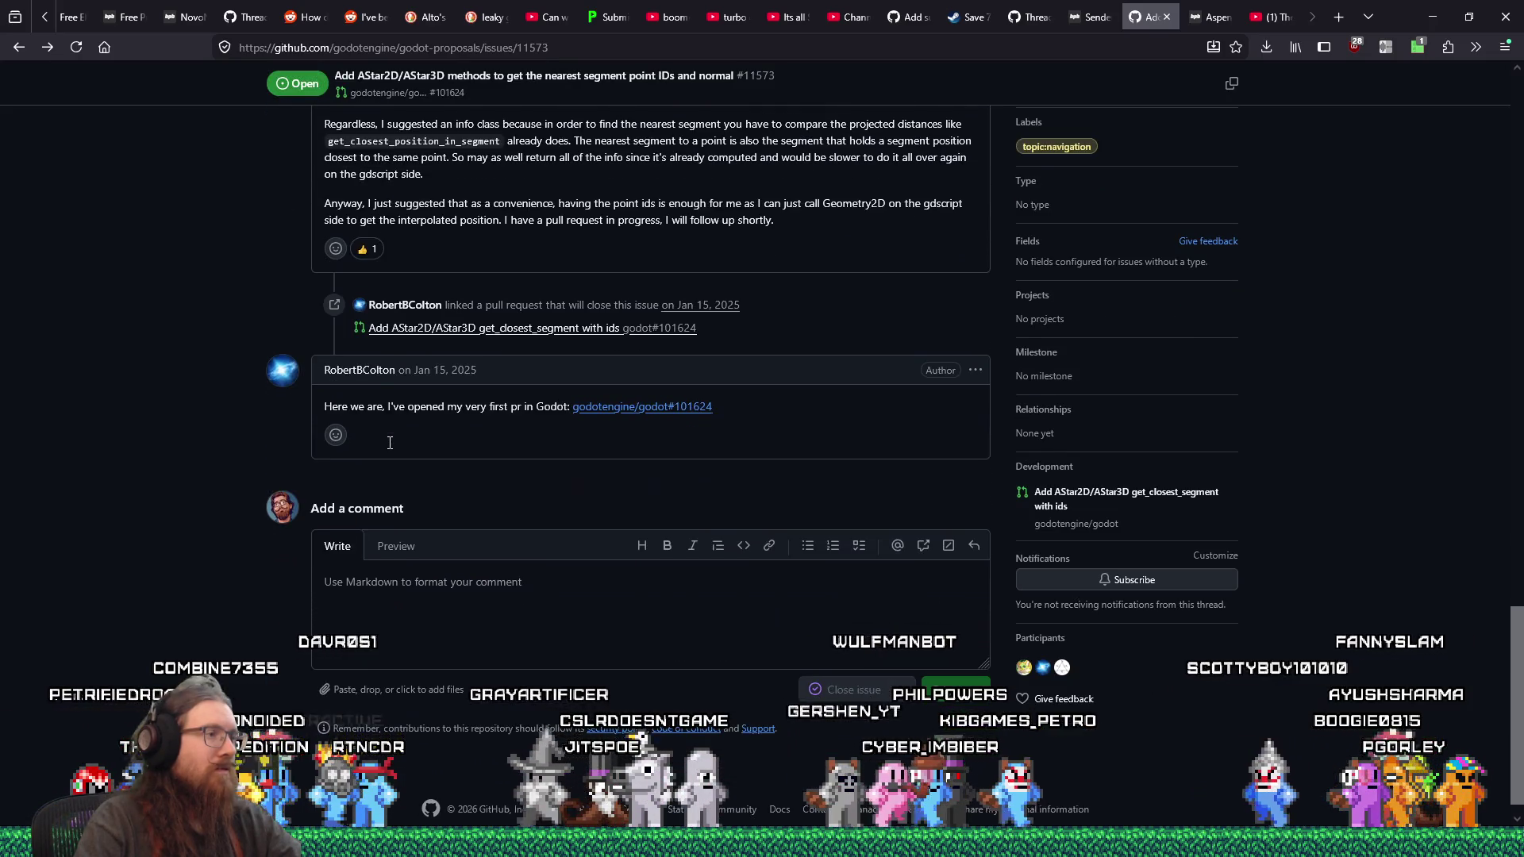
left_click(484, 587)
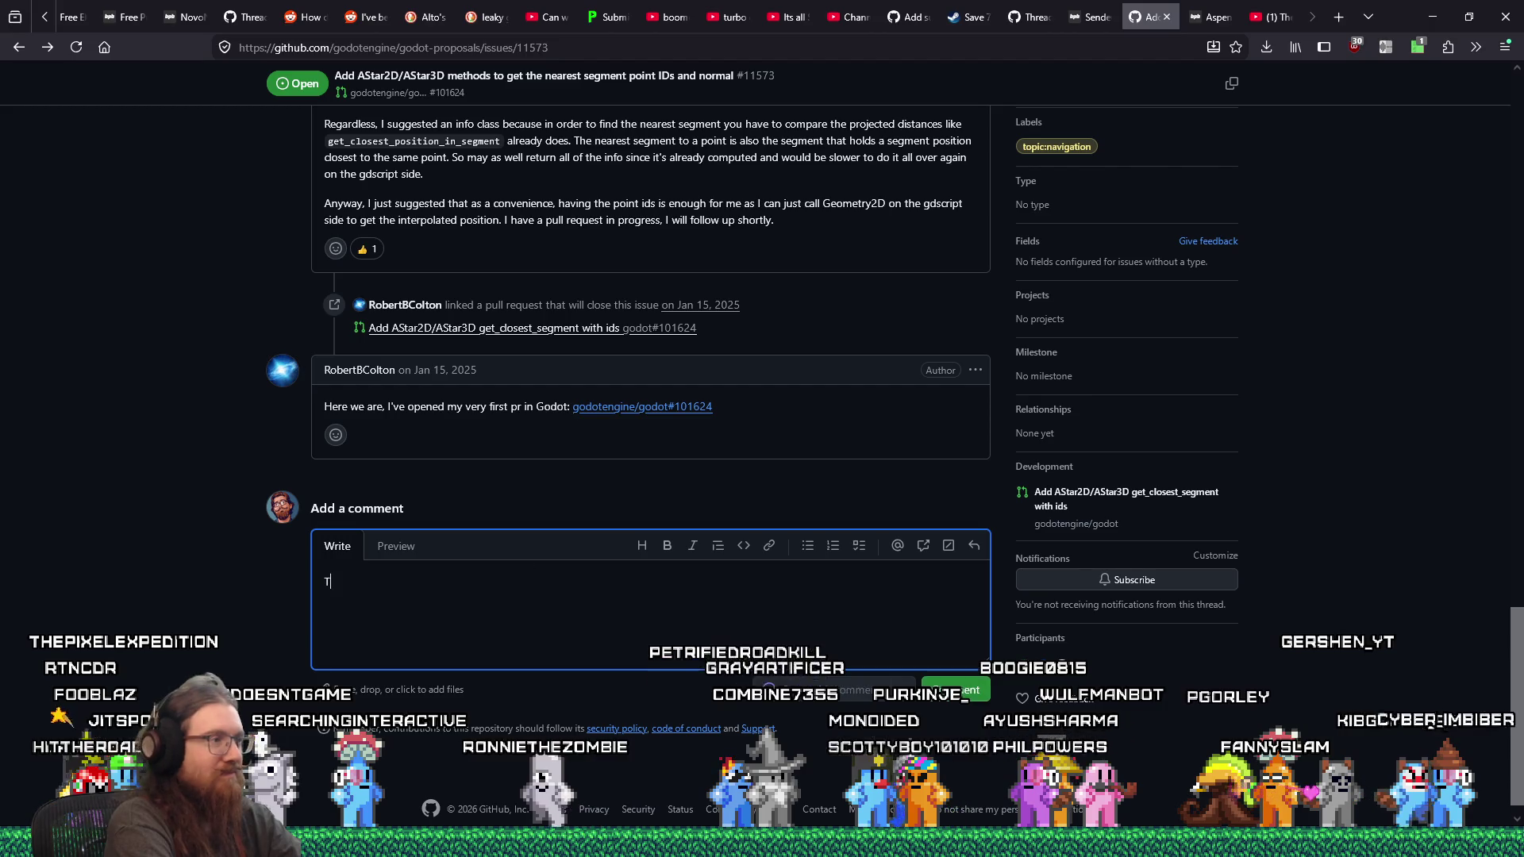
Step: Write a thank-you for the PR noting PRs may take a hot minute, add the comma after 'myself', and post it
type("hanks for the PR!  This is something I'd like to u")
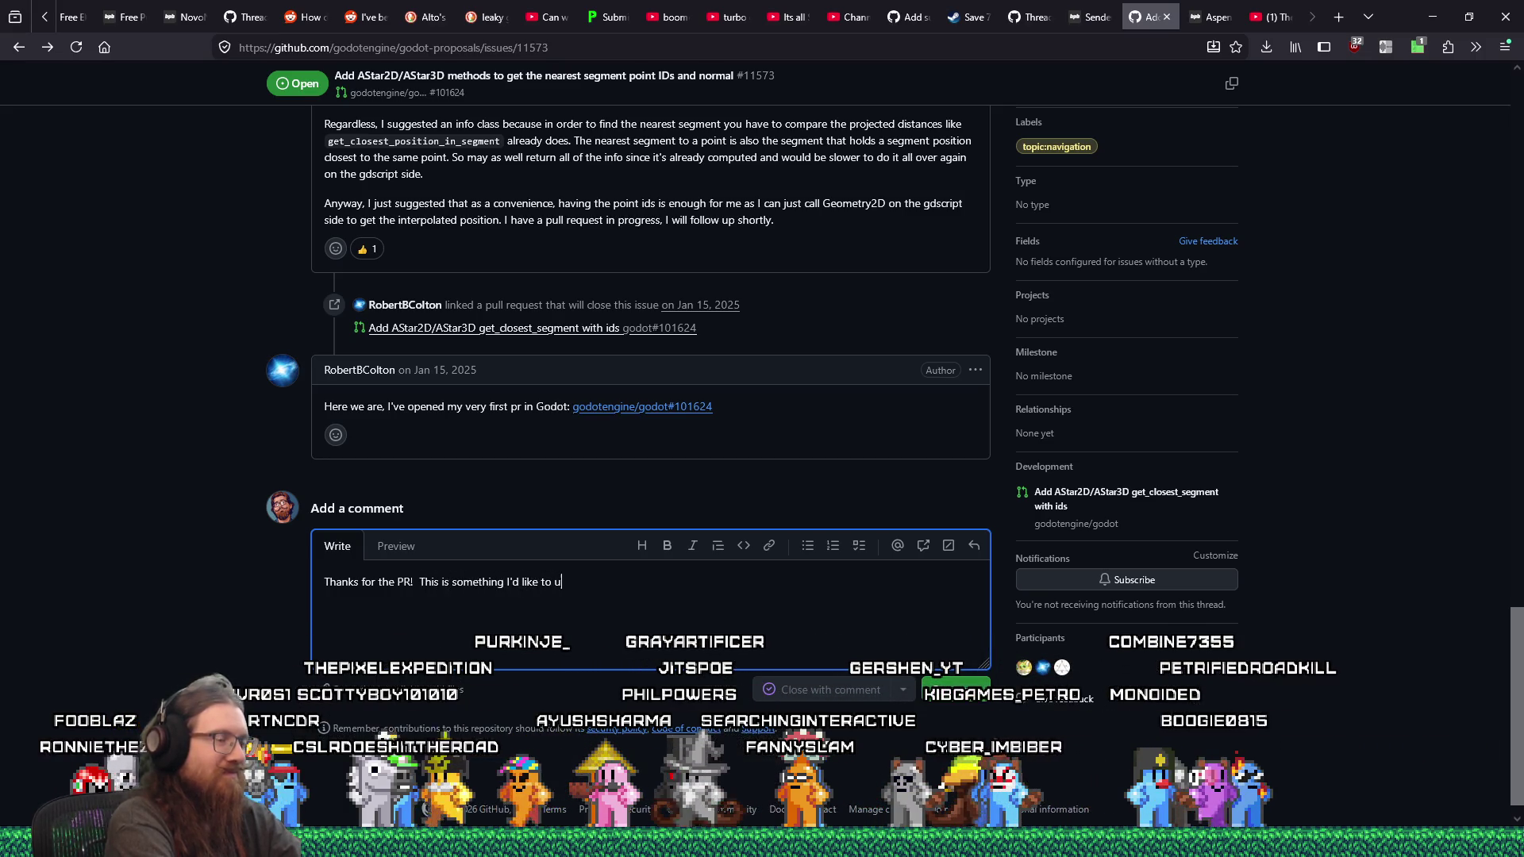
type("se myself, so hopefully i")
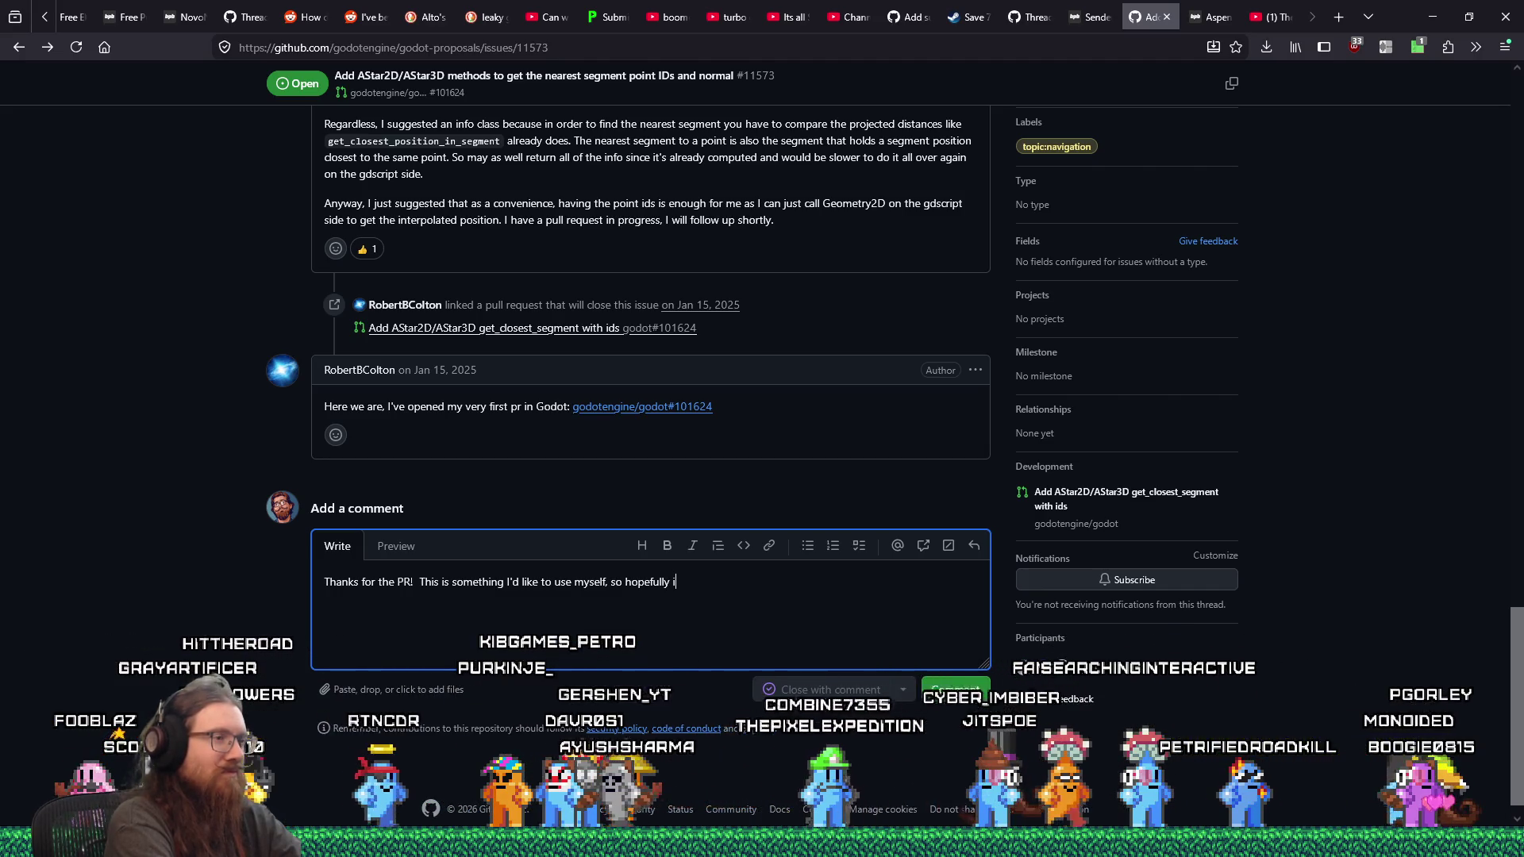
type("t ca")
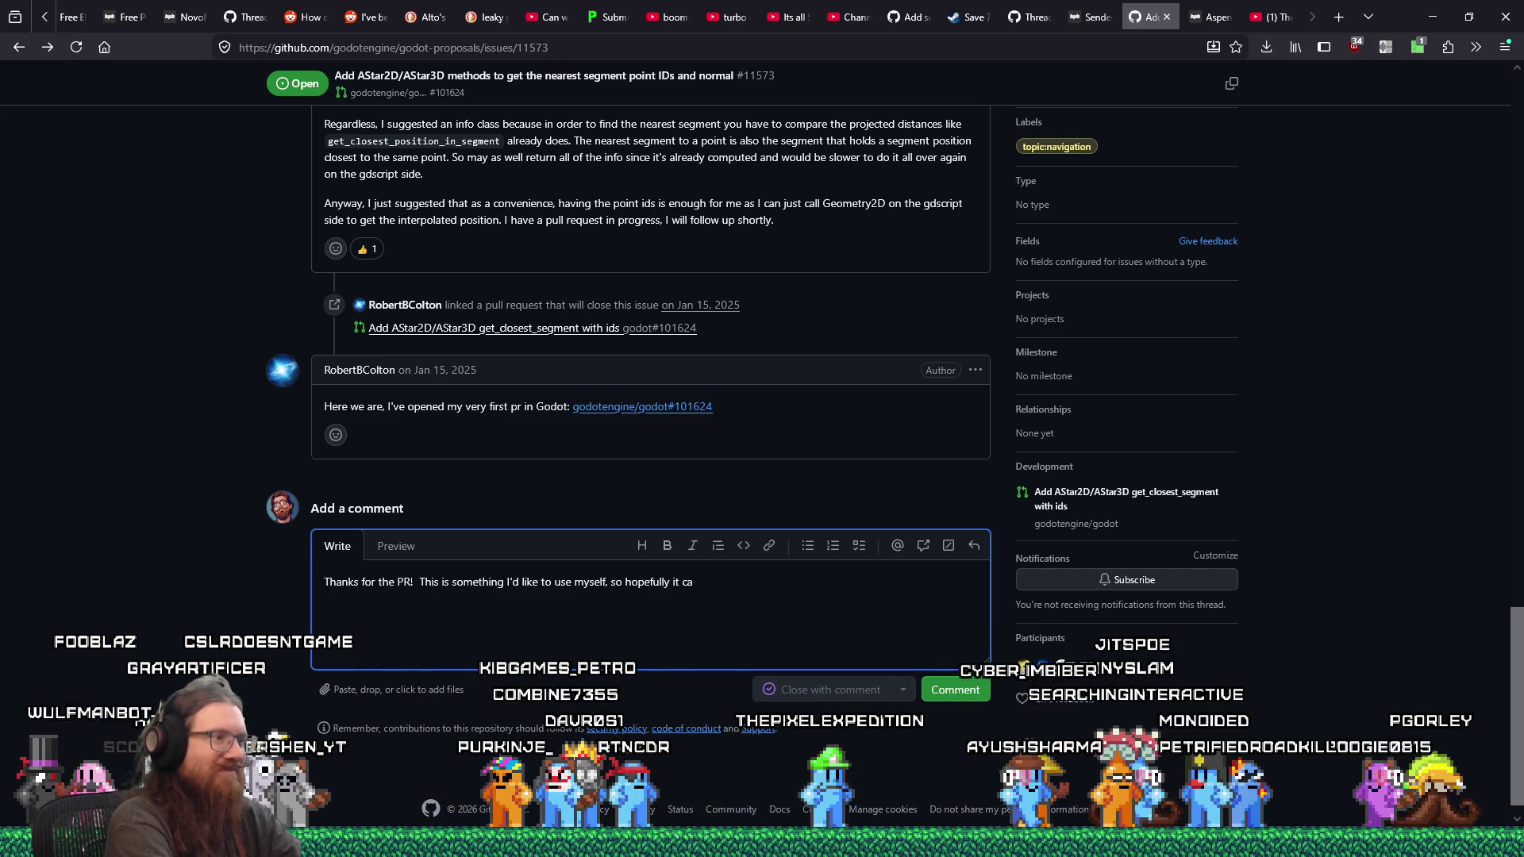
left_click(607, 585)
type(",")
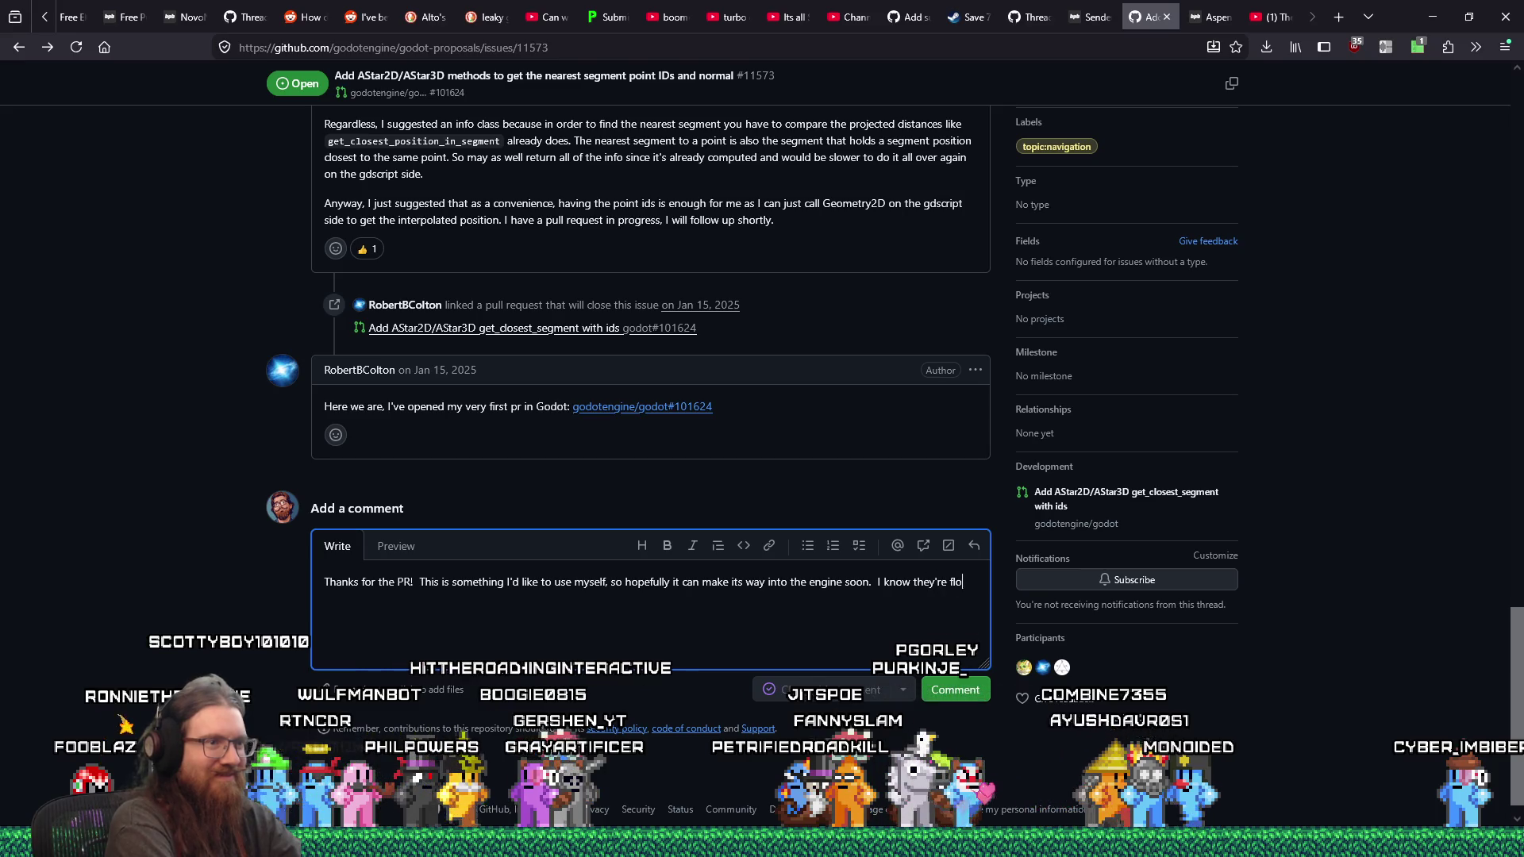
type("PR")
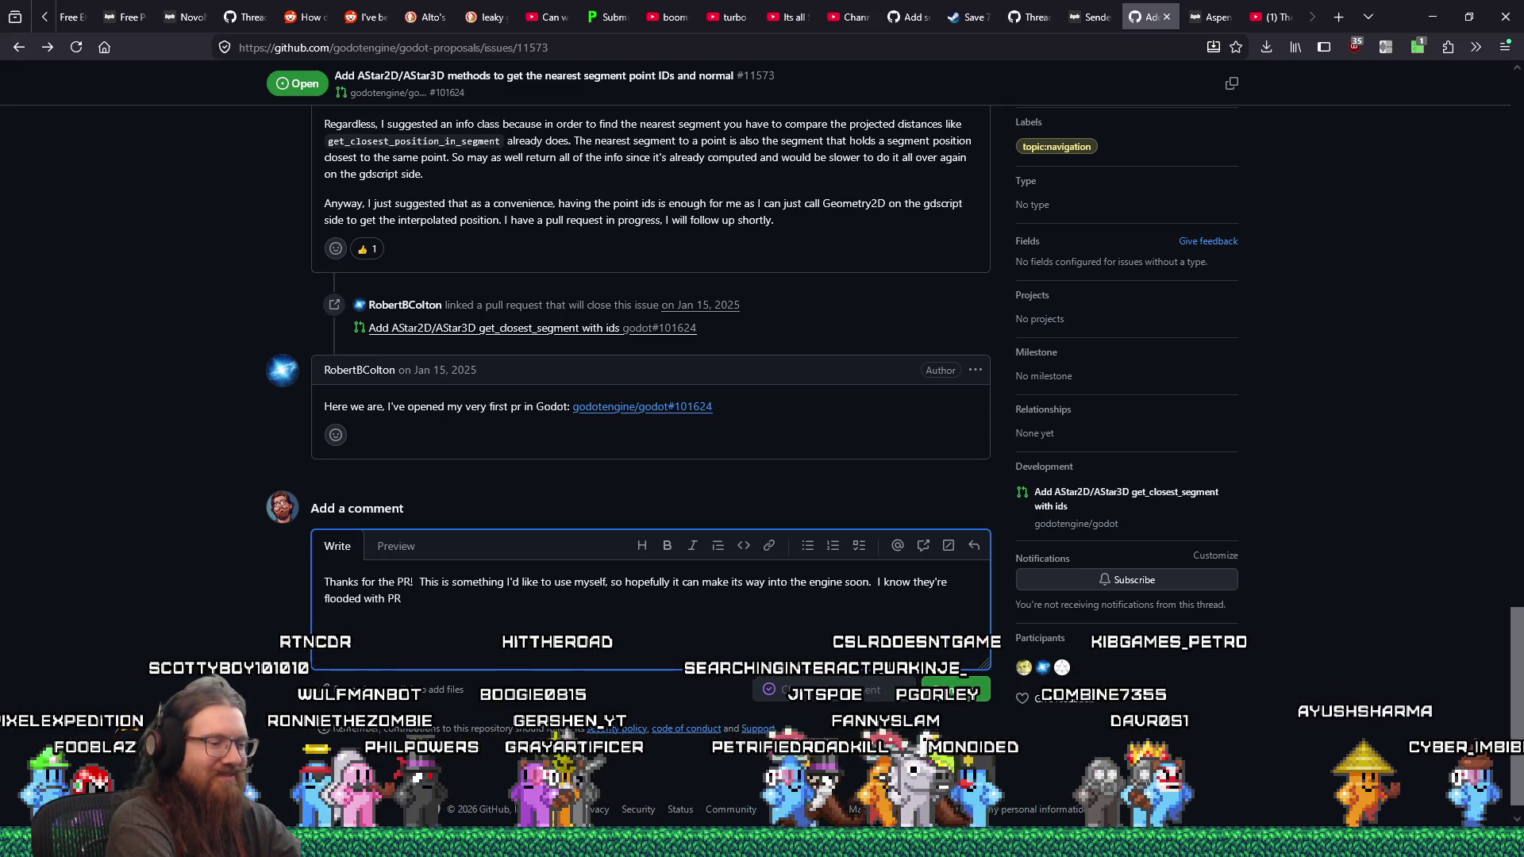
type("s")
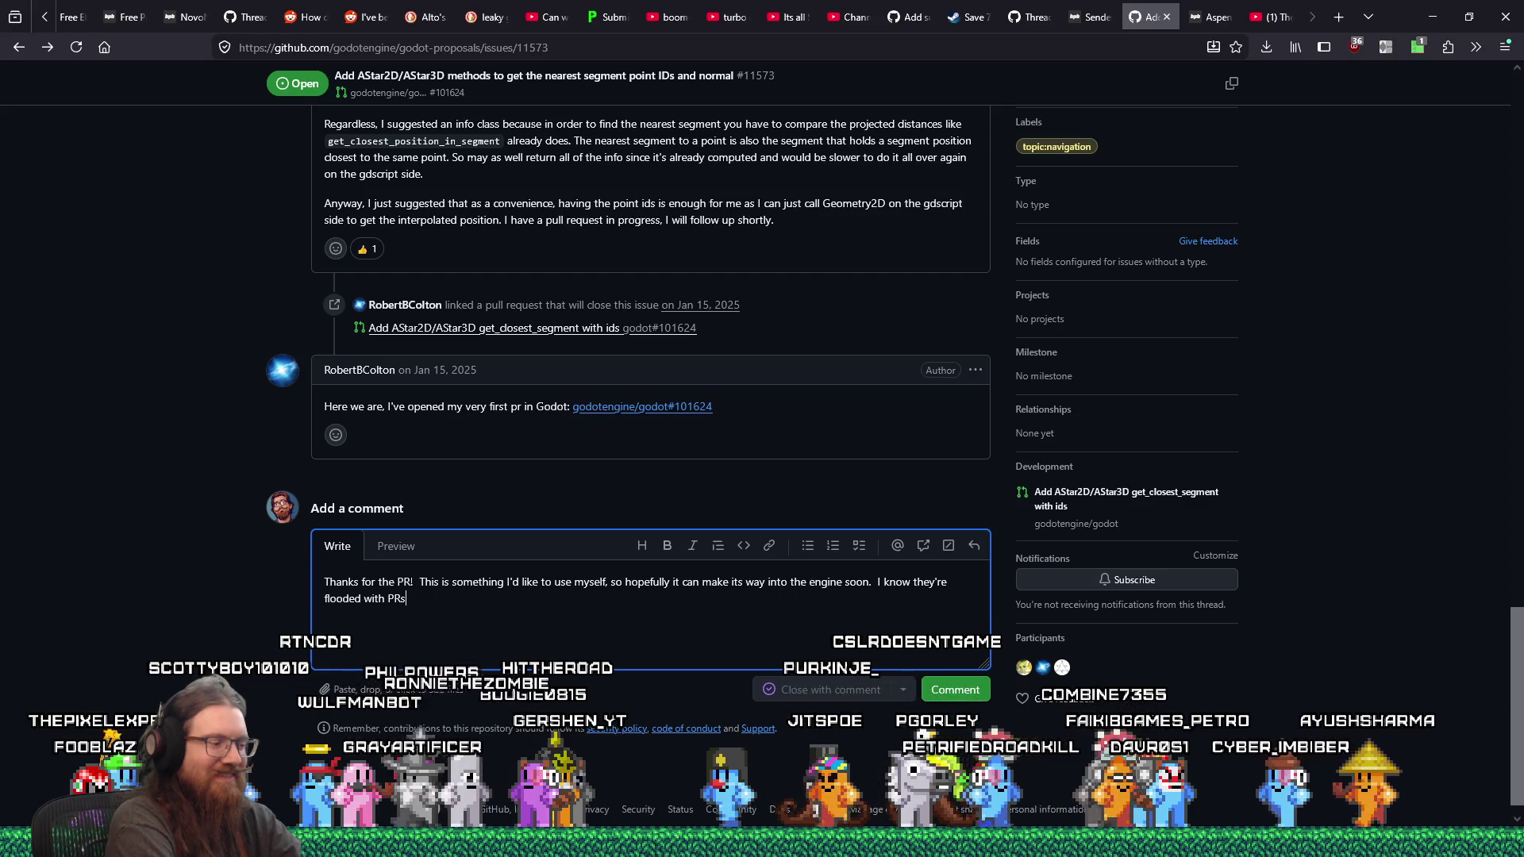
type(", so it might take a hot minute.")
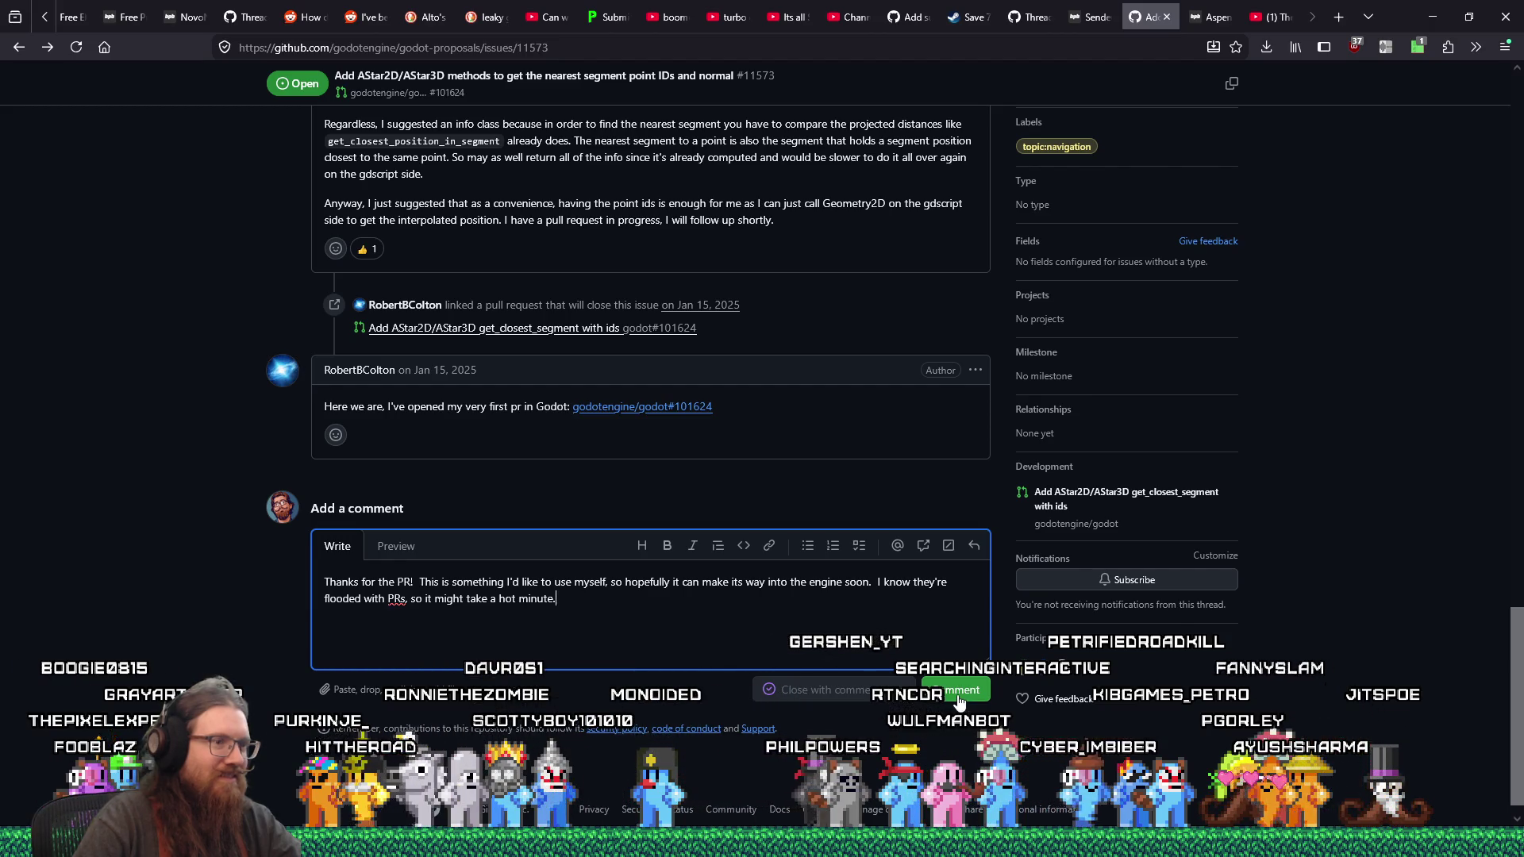
left_click(960, 703)
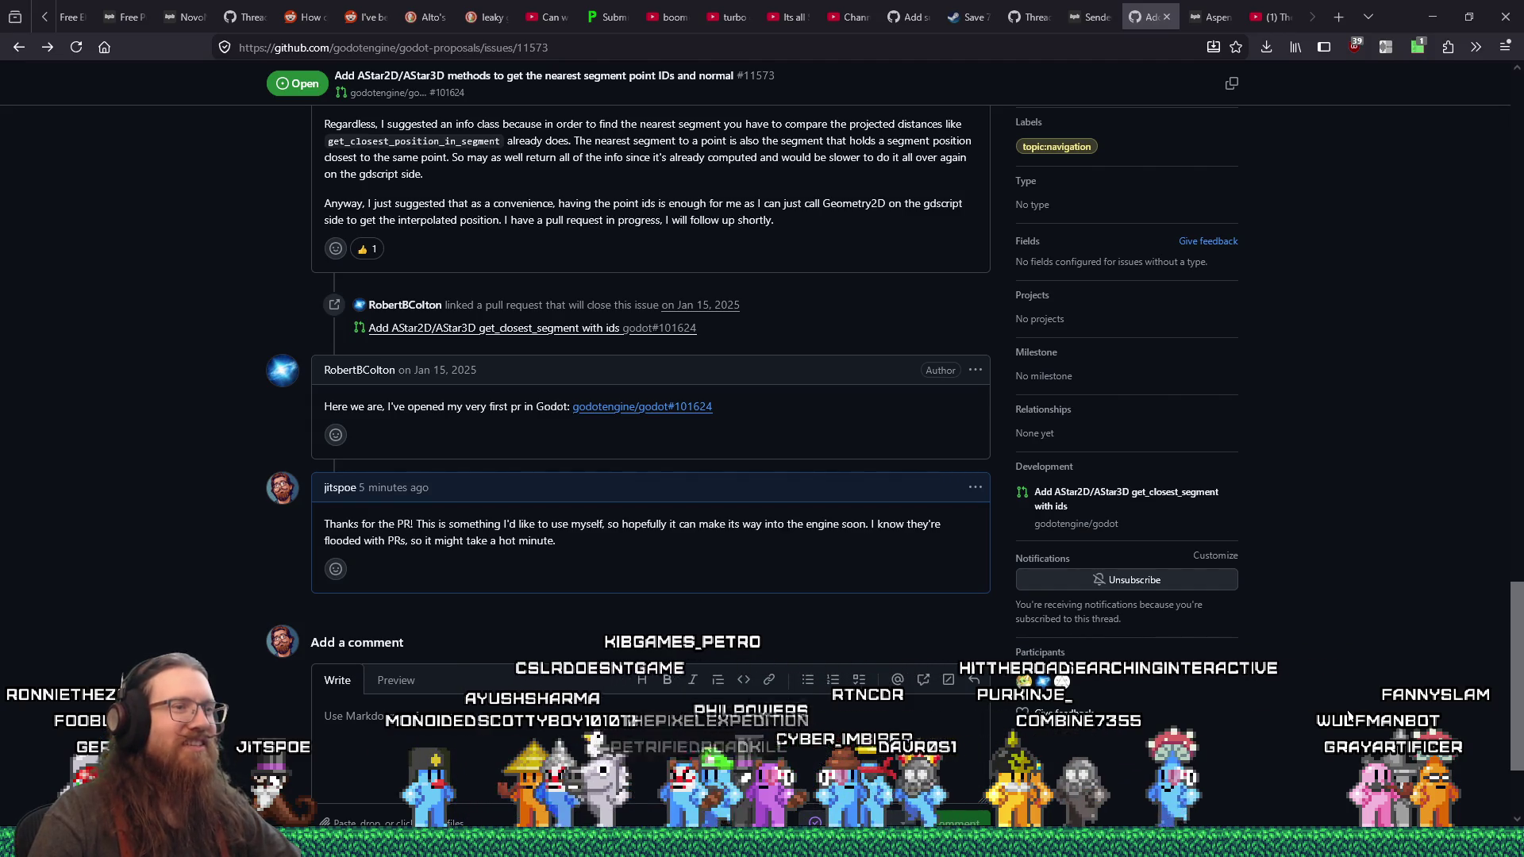
Step: Scroll through the issue #11573 thread to check the posted thank-you comment
scroll(1347, 717, "down", 2)
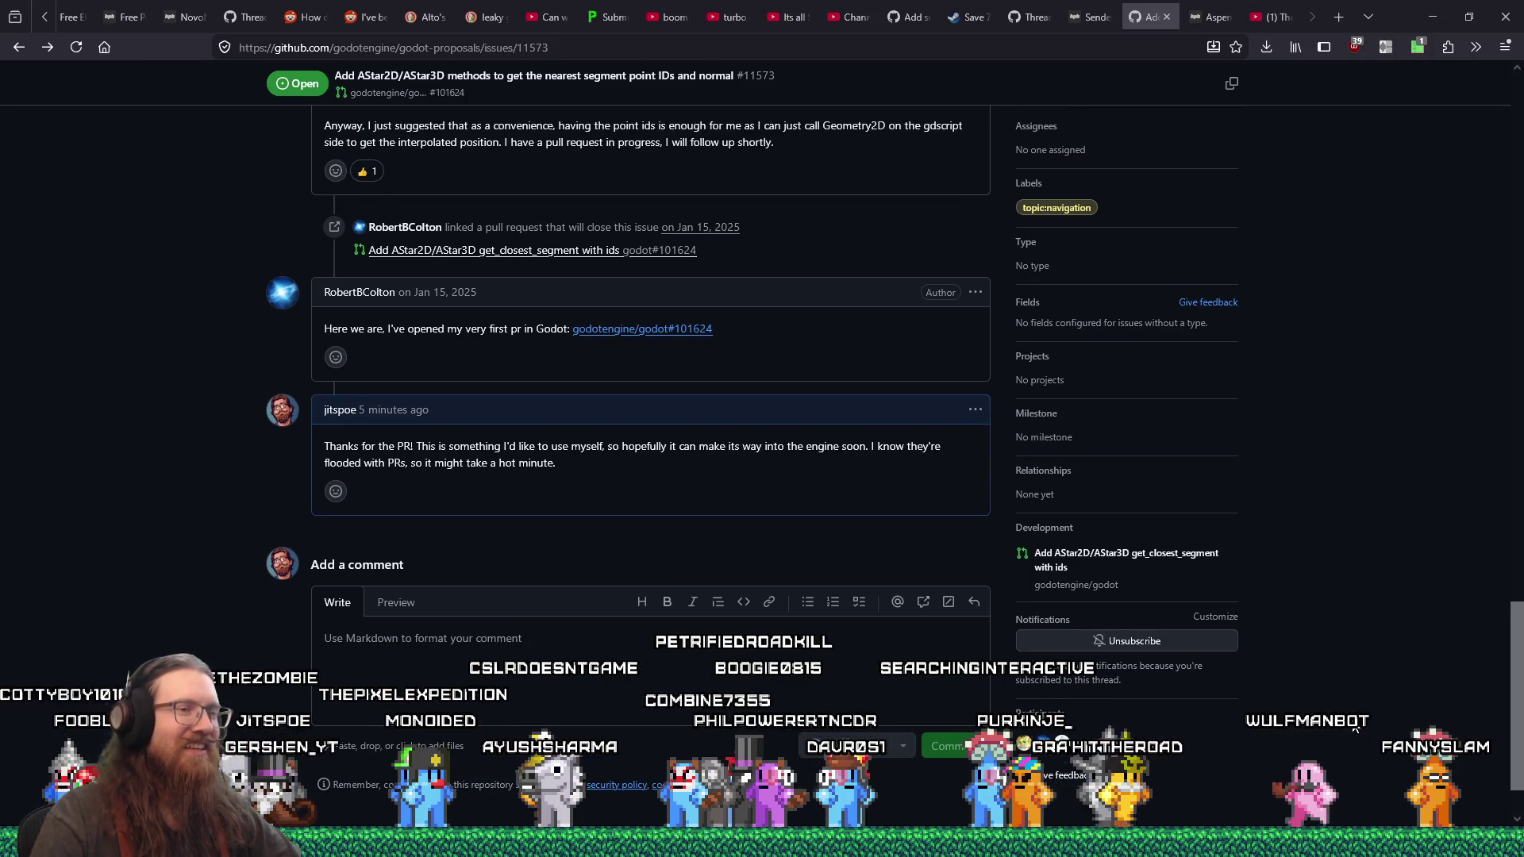
scroll(1352, 722, "up", 3)
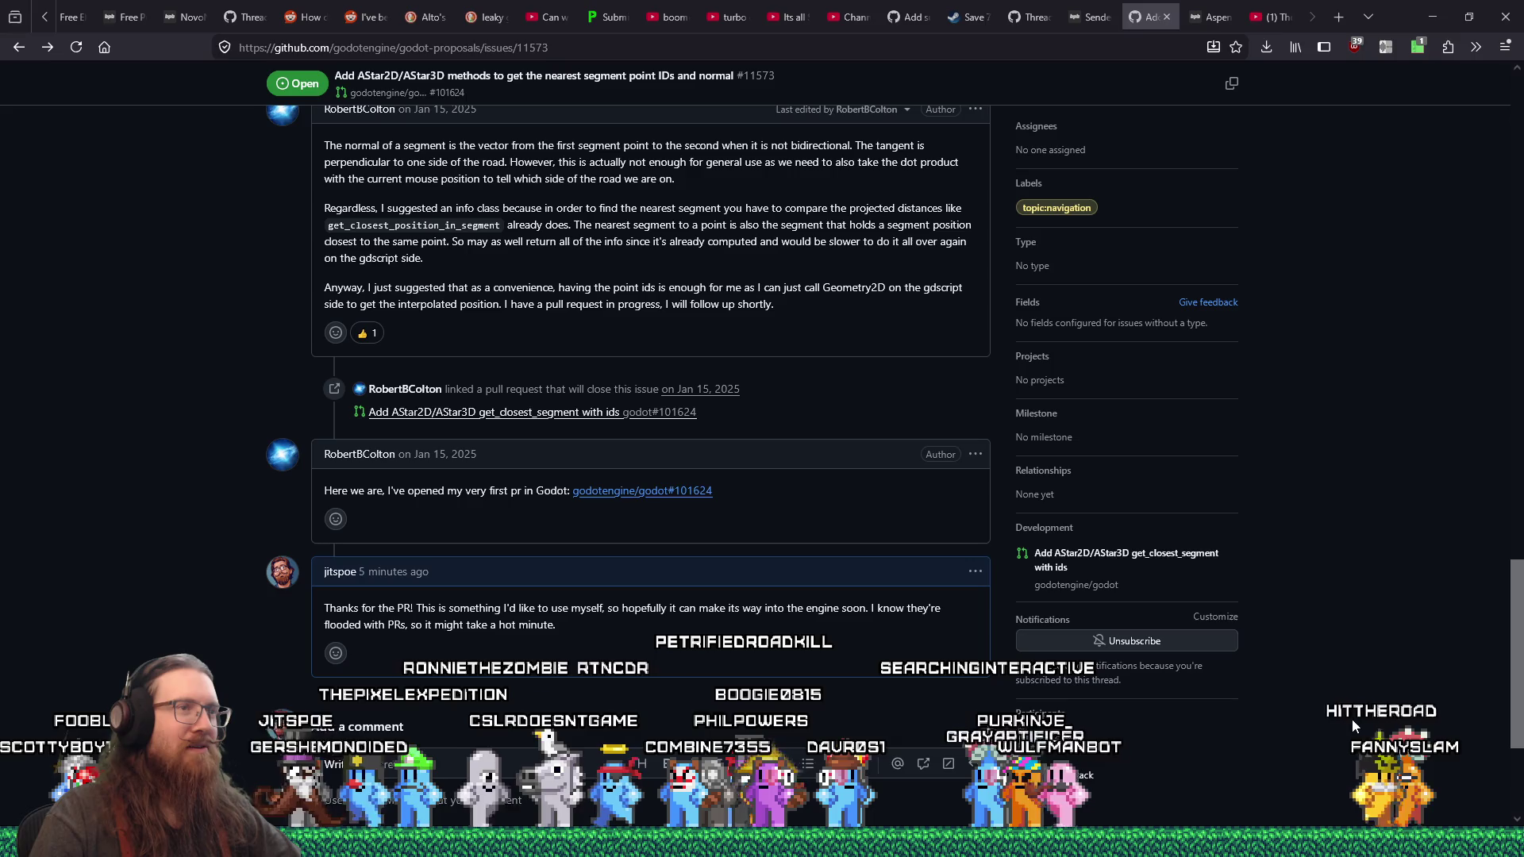
scroll(1351, 719, "up", 2)
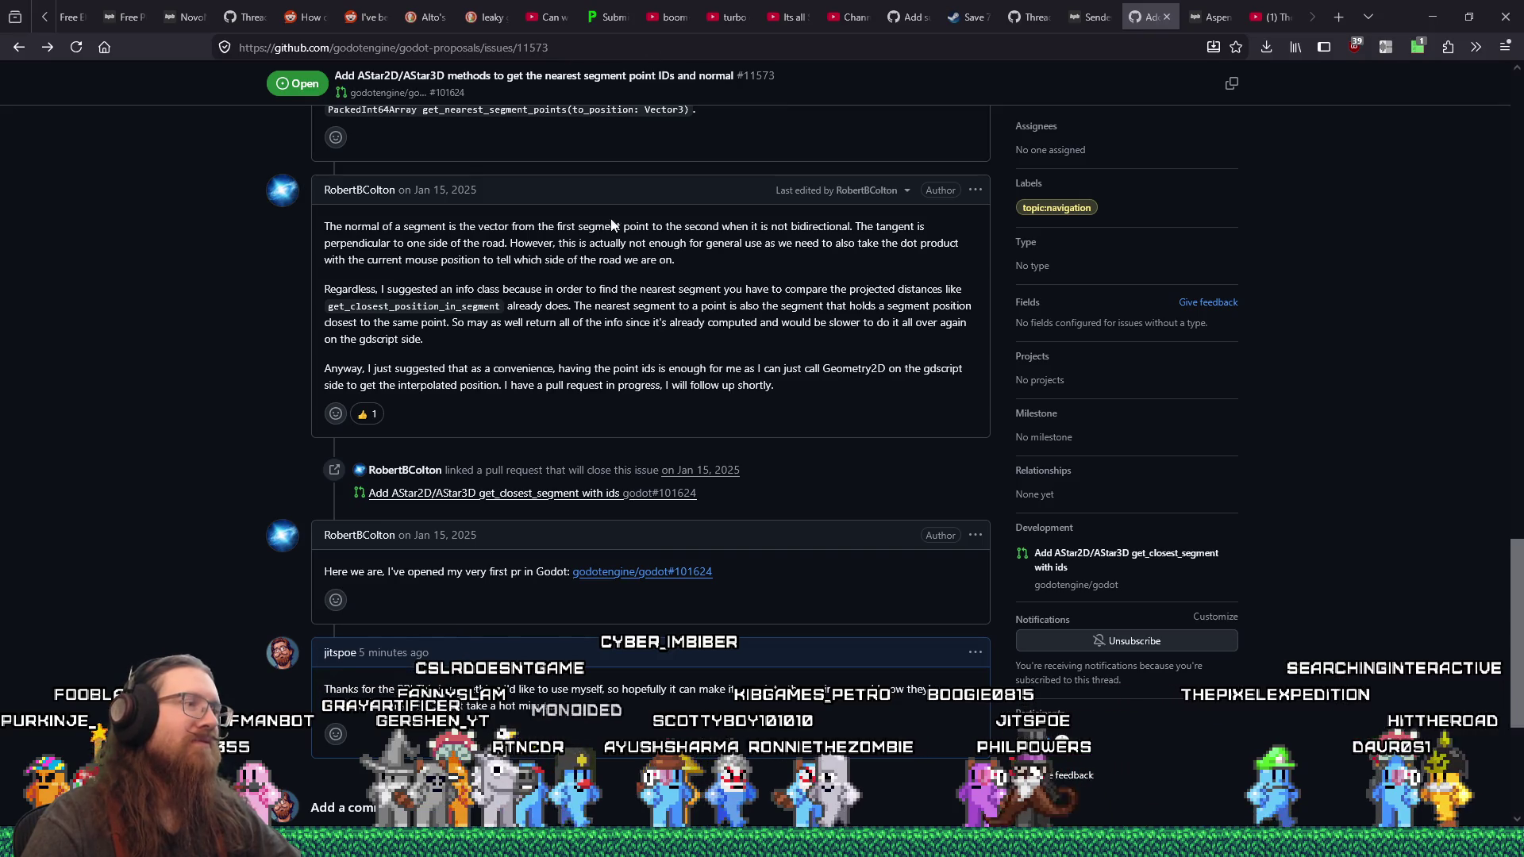
Step: Copy the issue #11573 URL from the address bar and switch back to the Godot editor
right_click(512, 47)
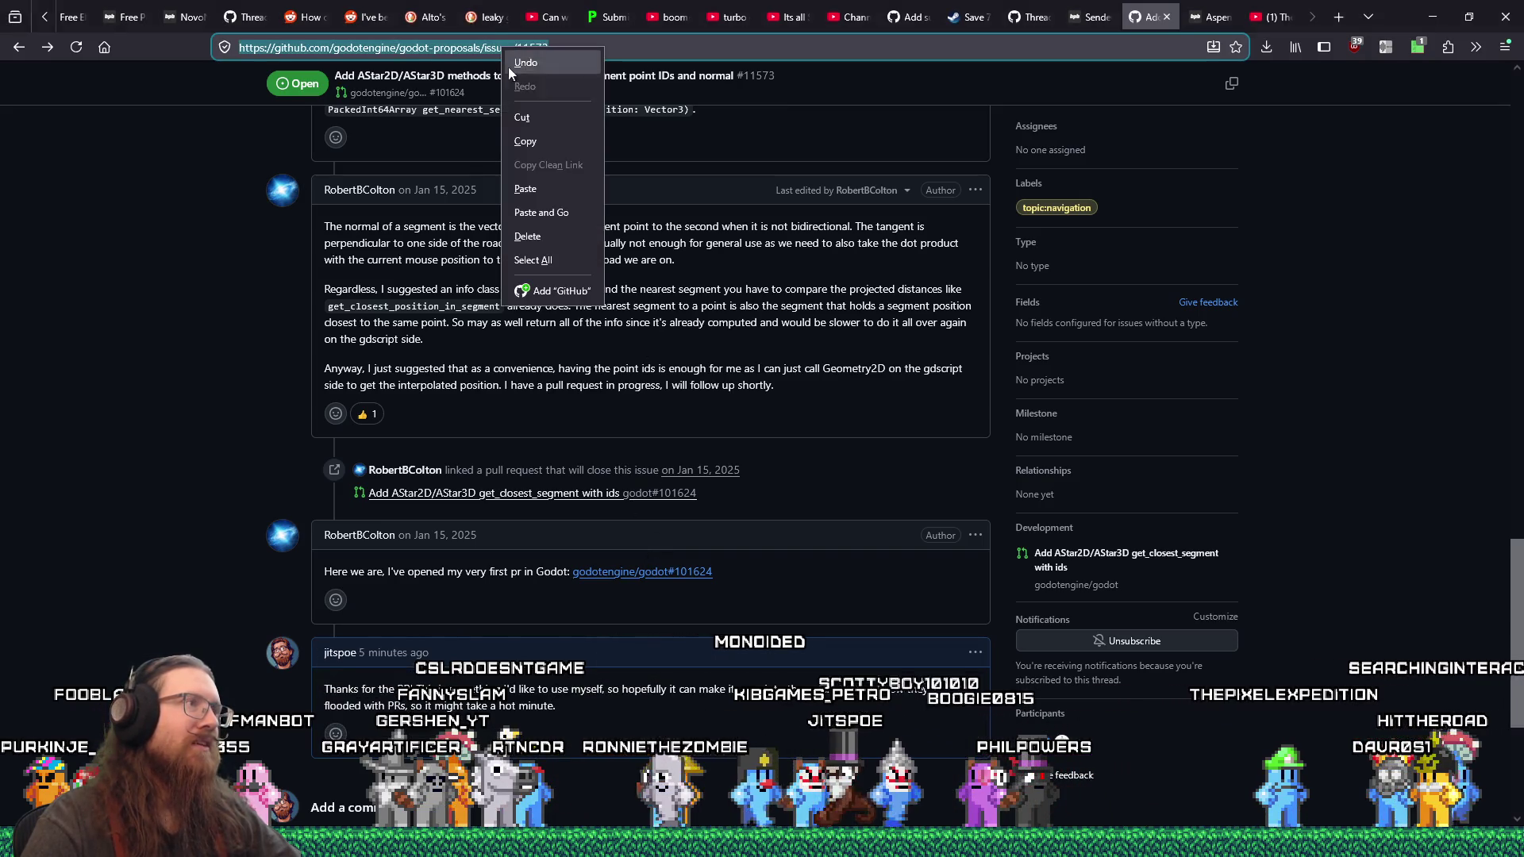
left_click(520, 140)
key("alt+Tab")
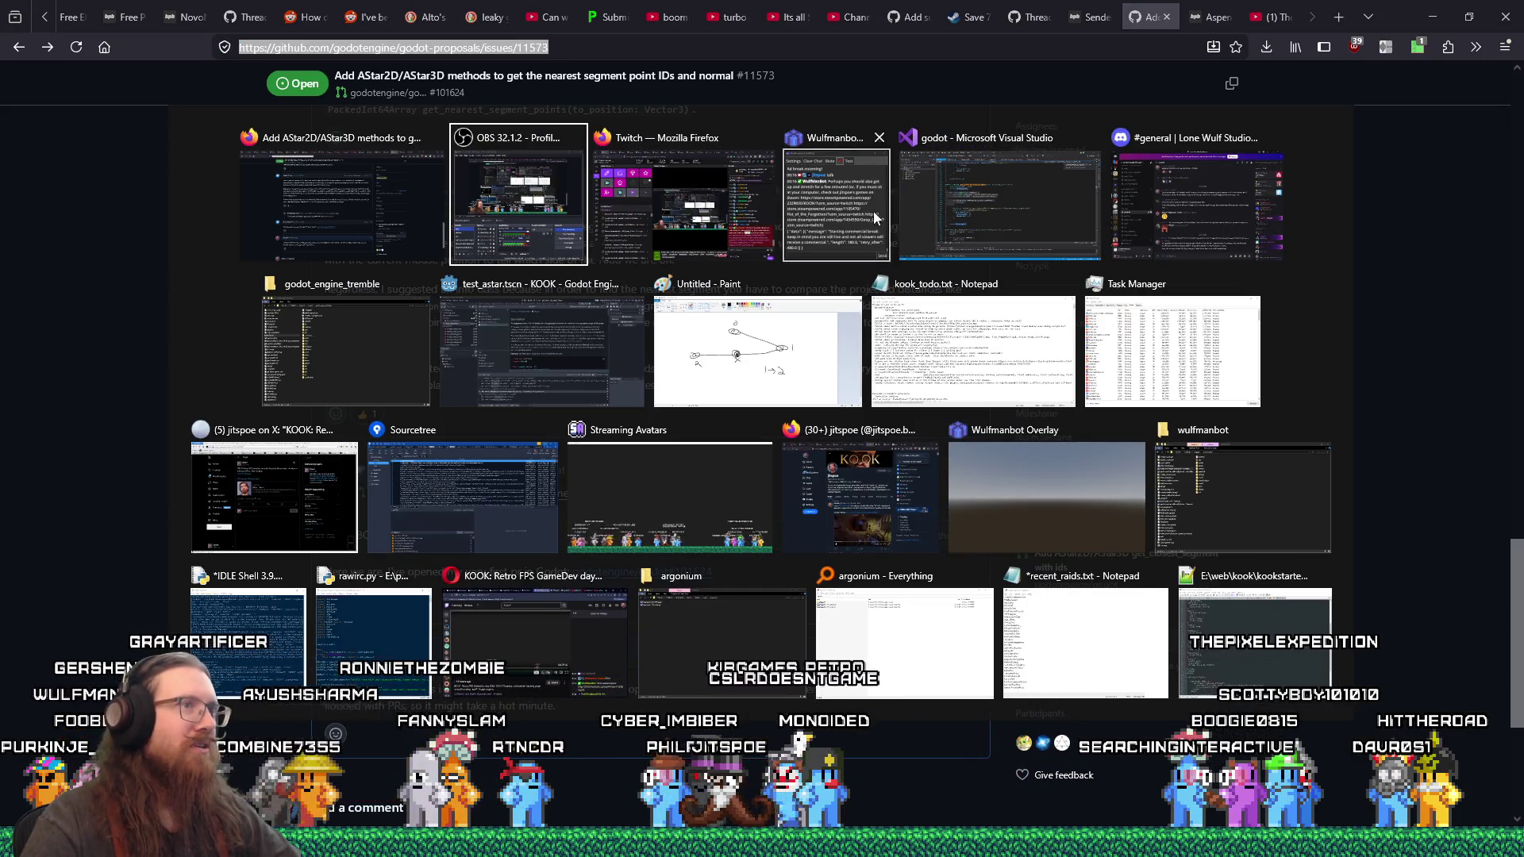
key("Tab")
key("Tab")
key("Tab")
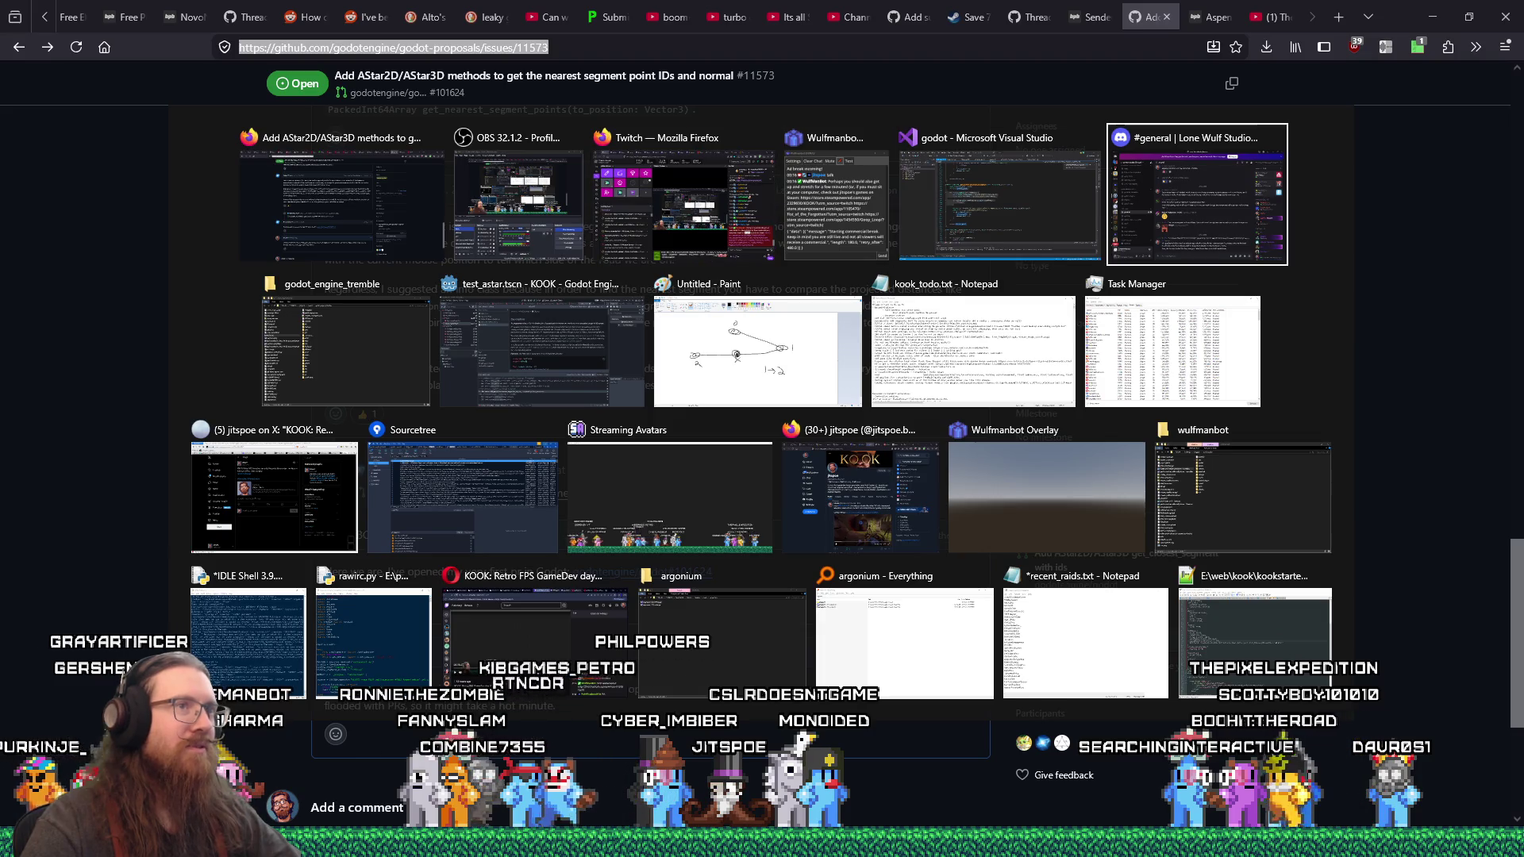
key("Tab")
key("Tab")
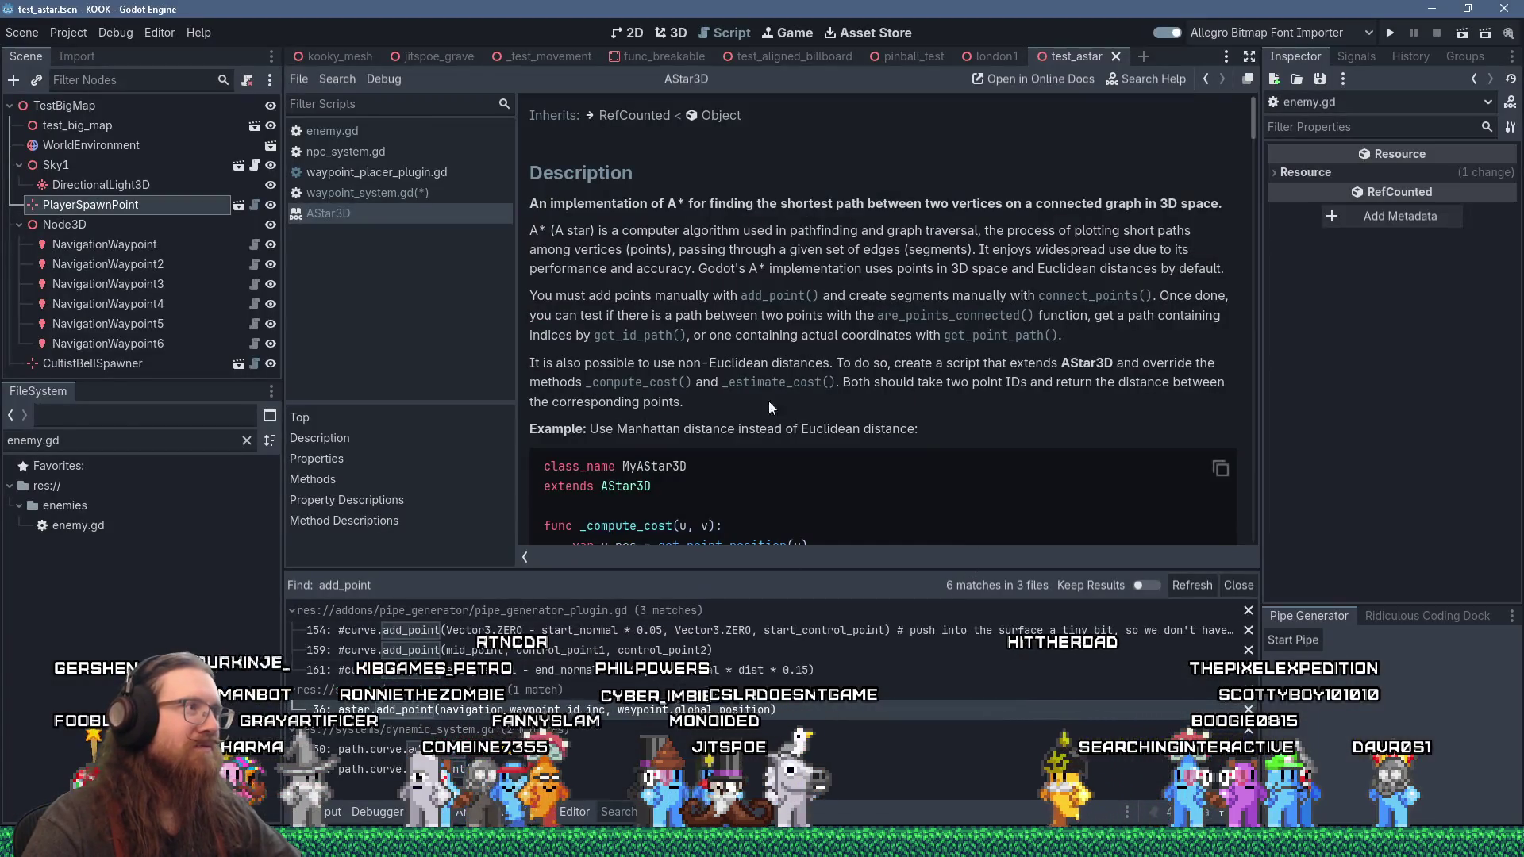
Step: Open waypoint_system.gd and add a new comment line above the closest-point lookup on line 44
left_click(373, 193)
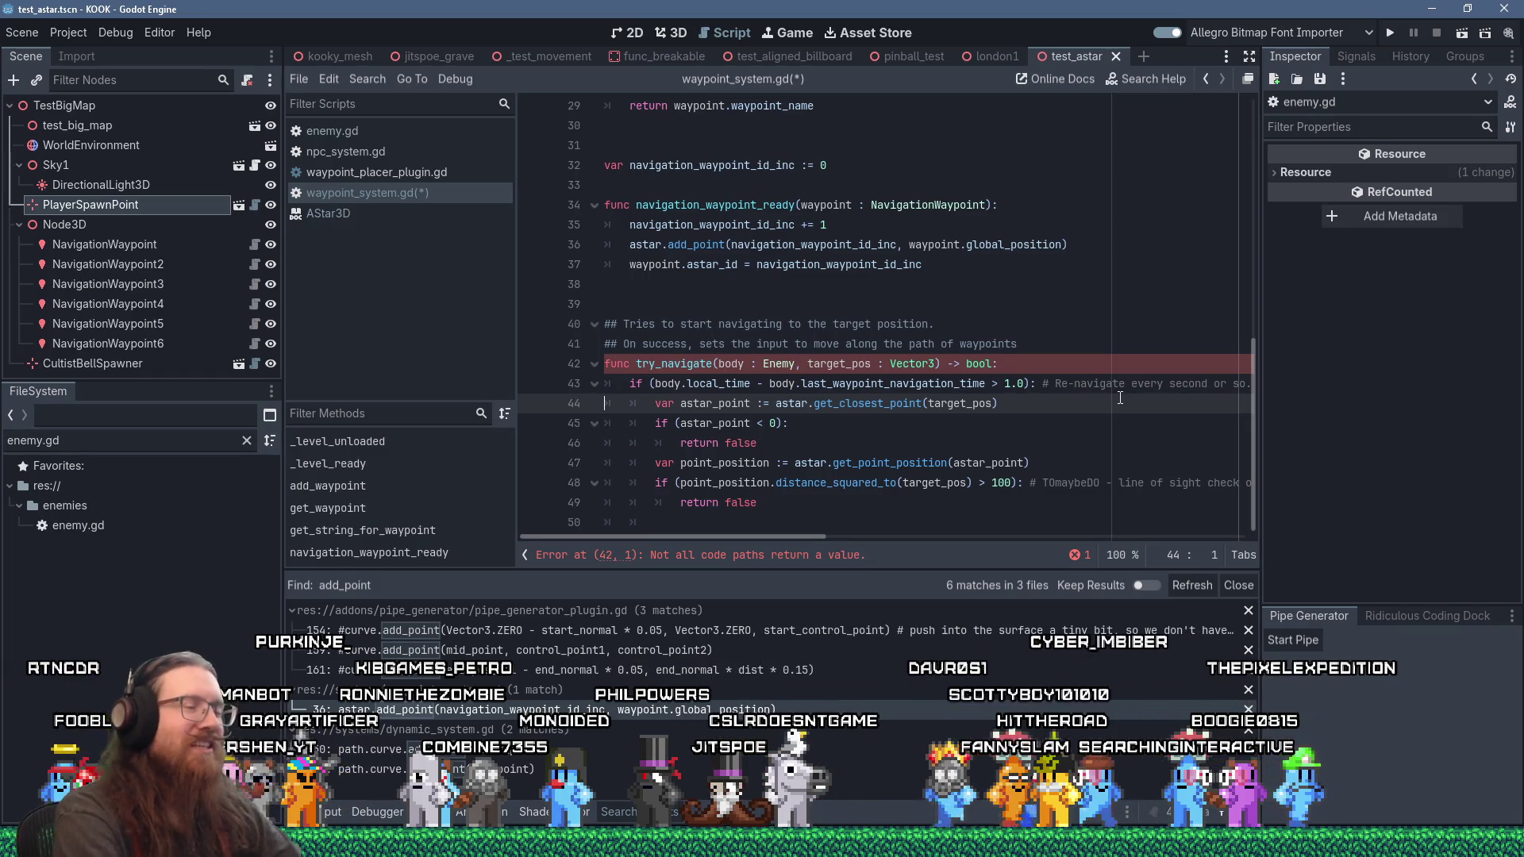
key("Down")
key("Down")
key("Down")
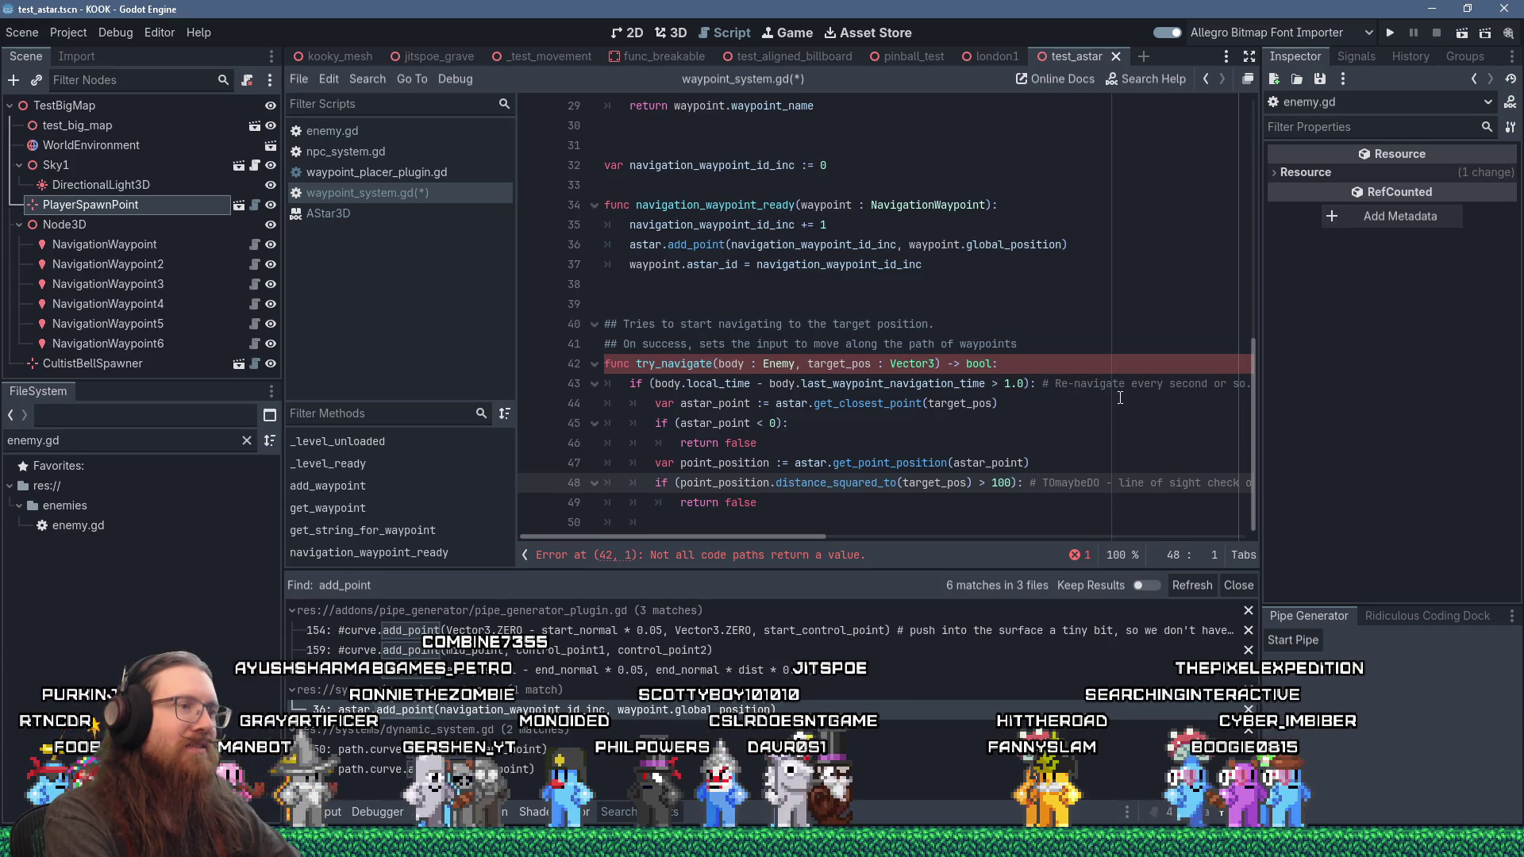
key("Up")
key("Up")
key("Up")
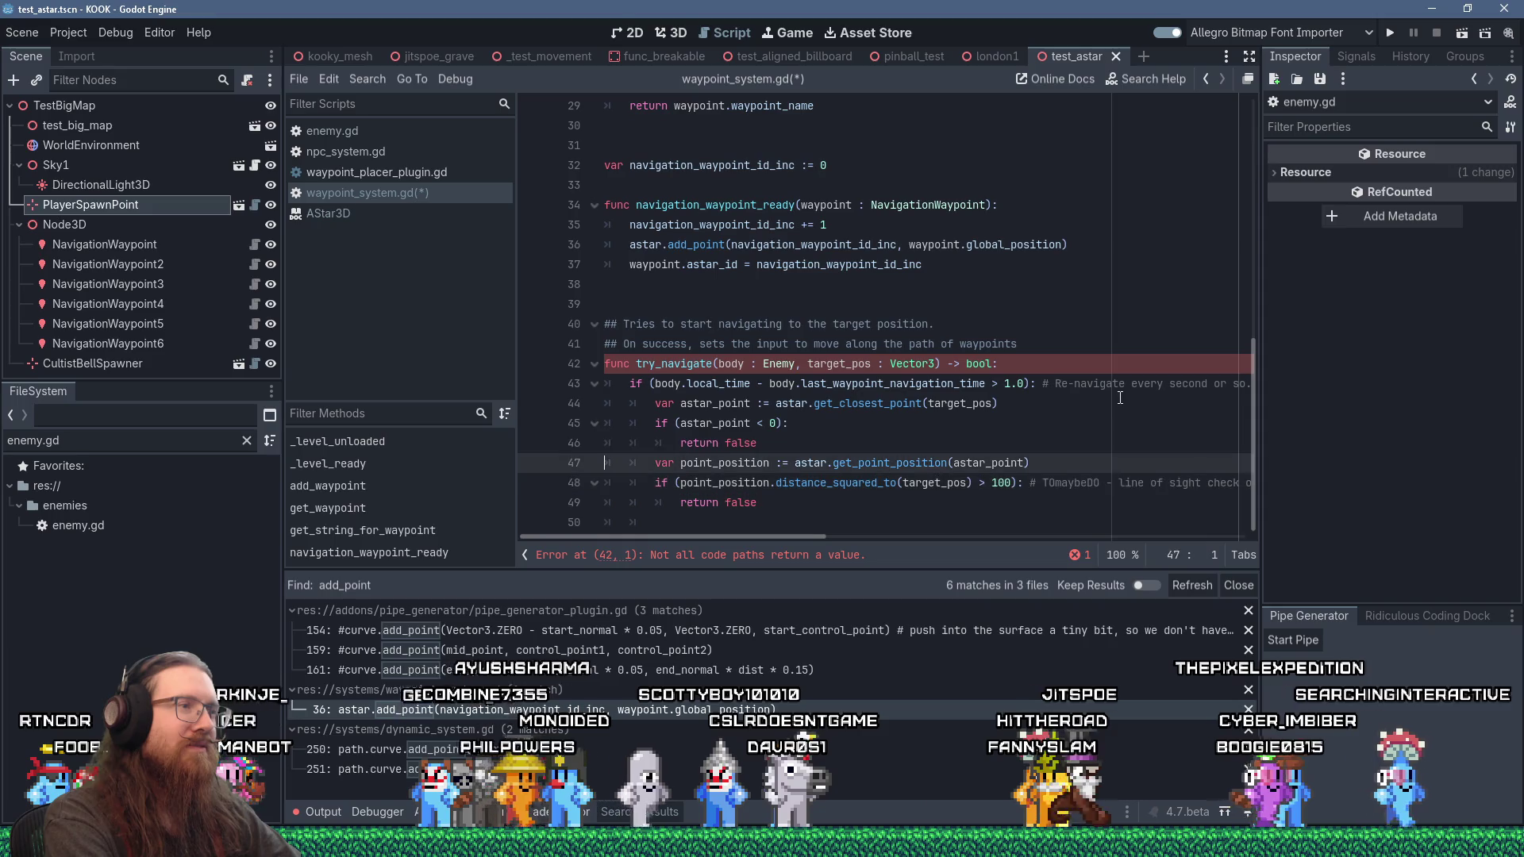
key("Return")
key("Up")
key("Tab")
key("Tab")
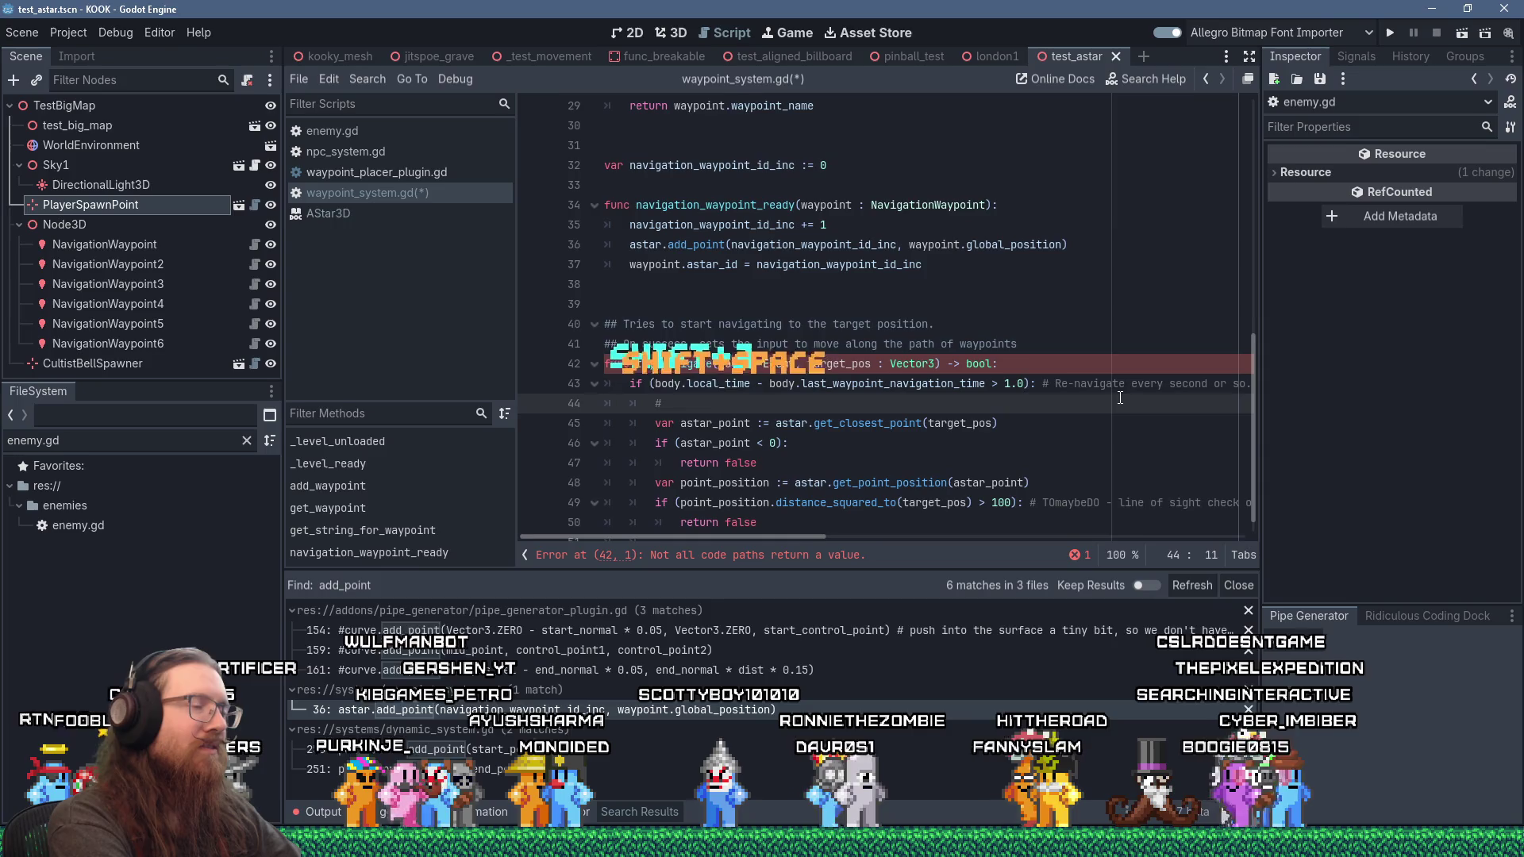
Step: Write a NOTE saying the engine doesn't support closest segment yet, pasting the proposal link after 'See PR here:'
type("NOTE:")
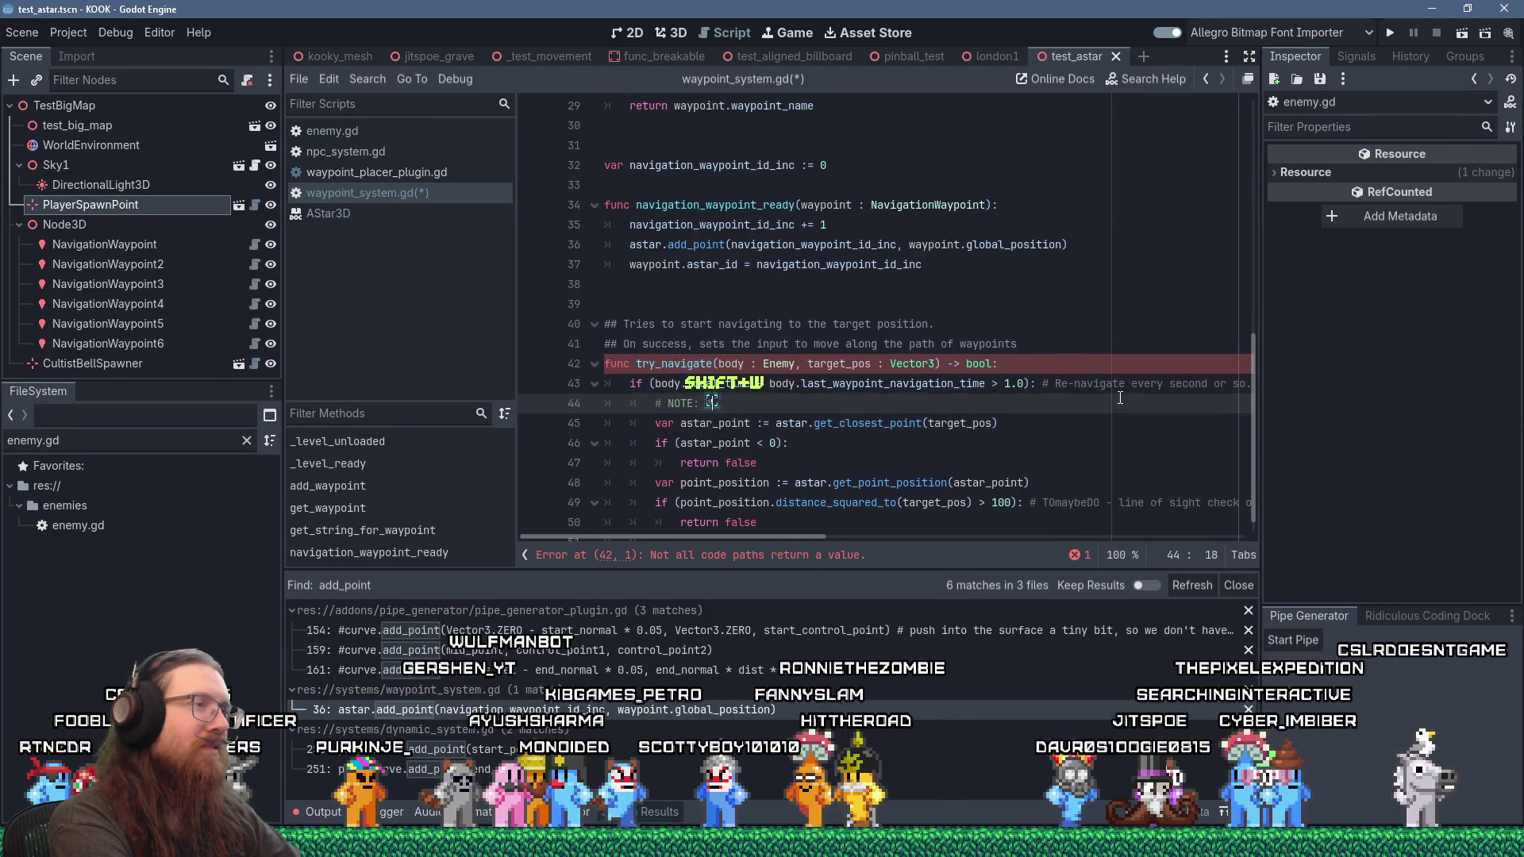
type("d be good to get ")
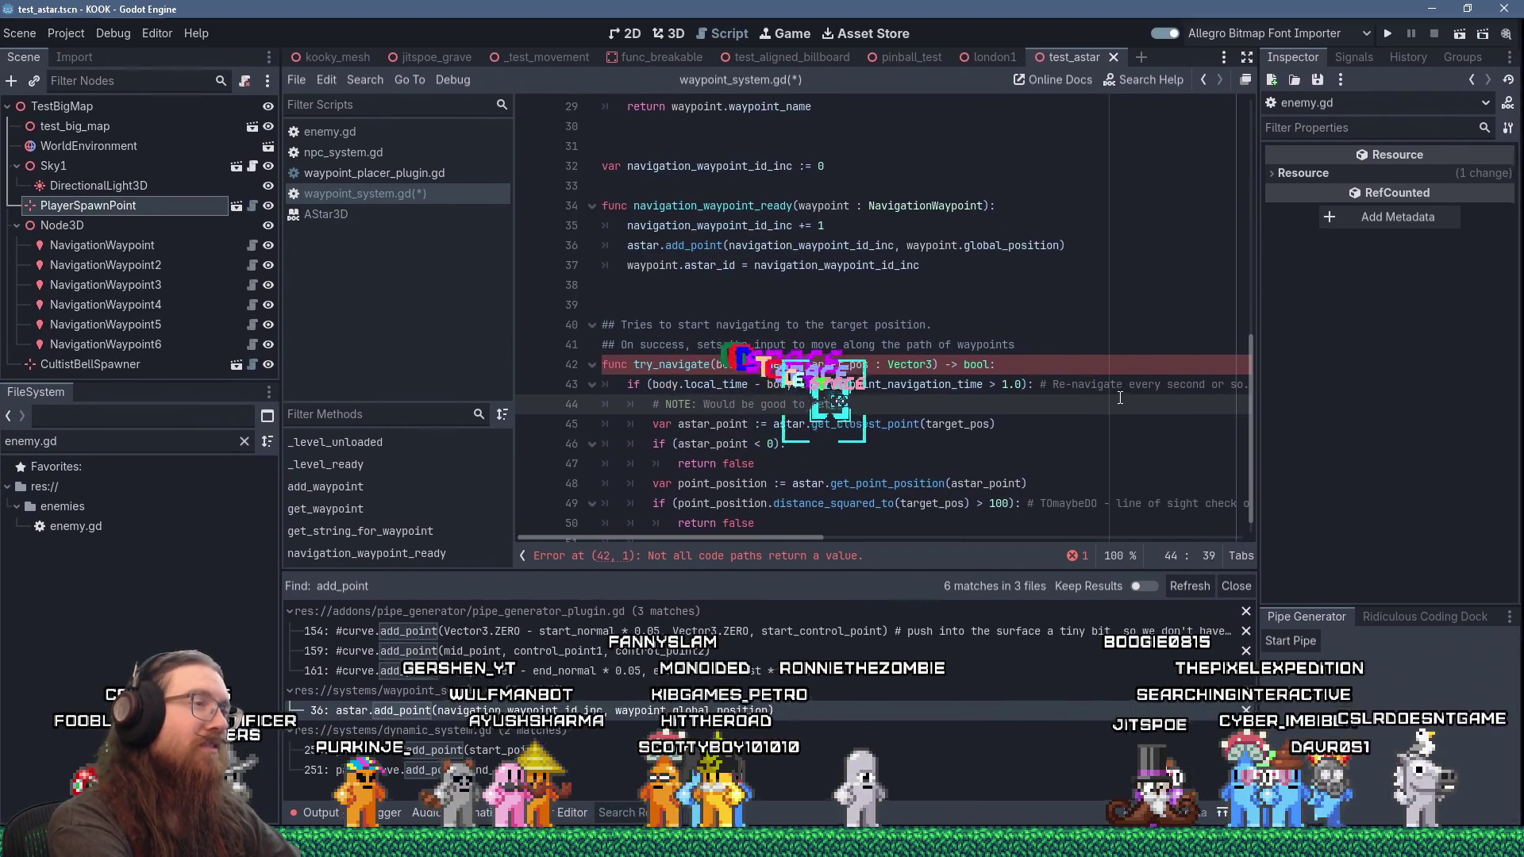
type("closest segment,")
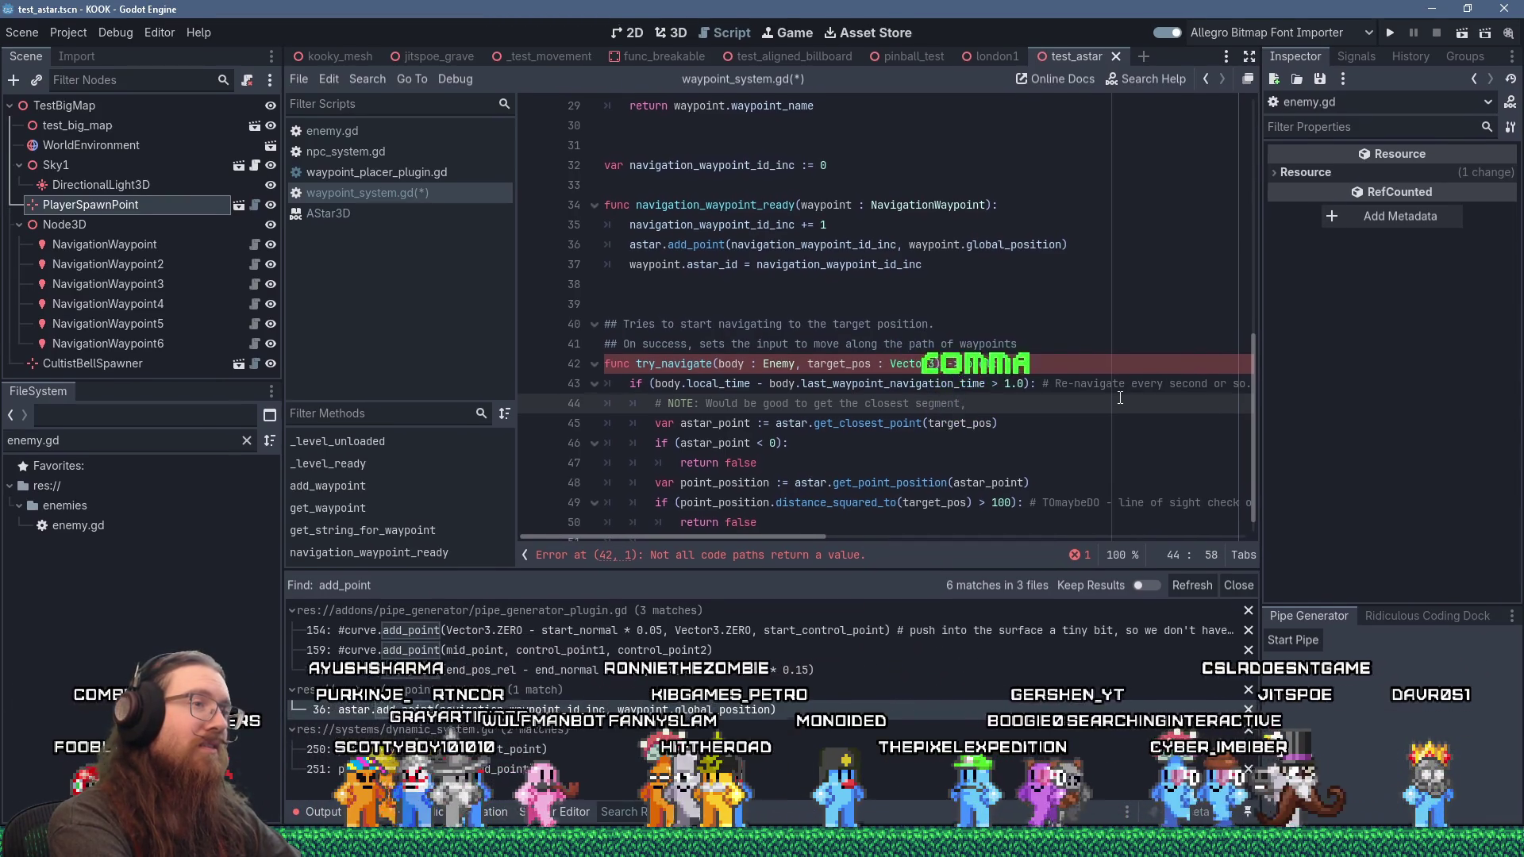
type(" but hte engine doe")
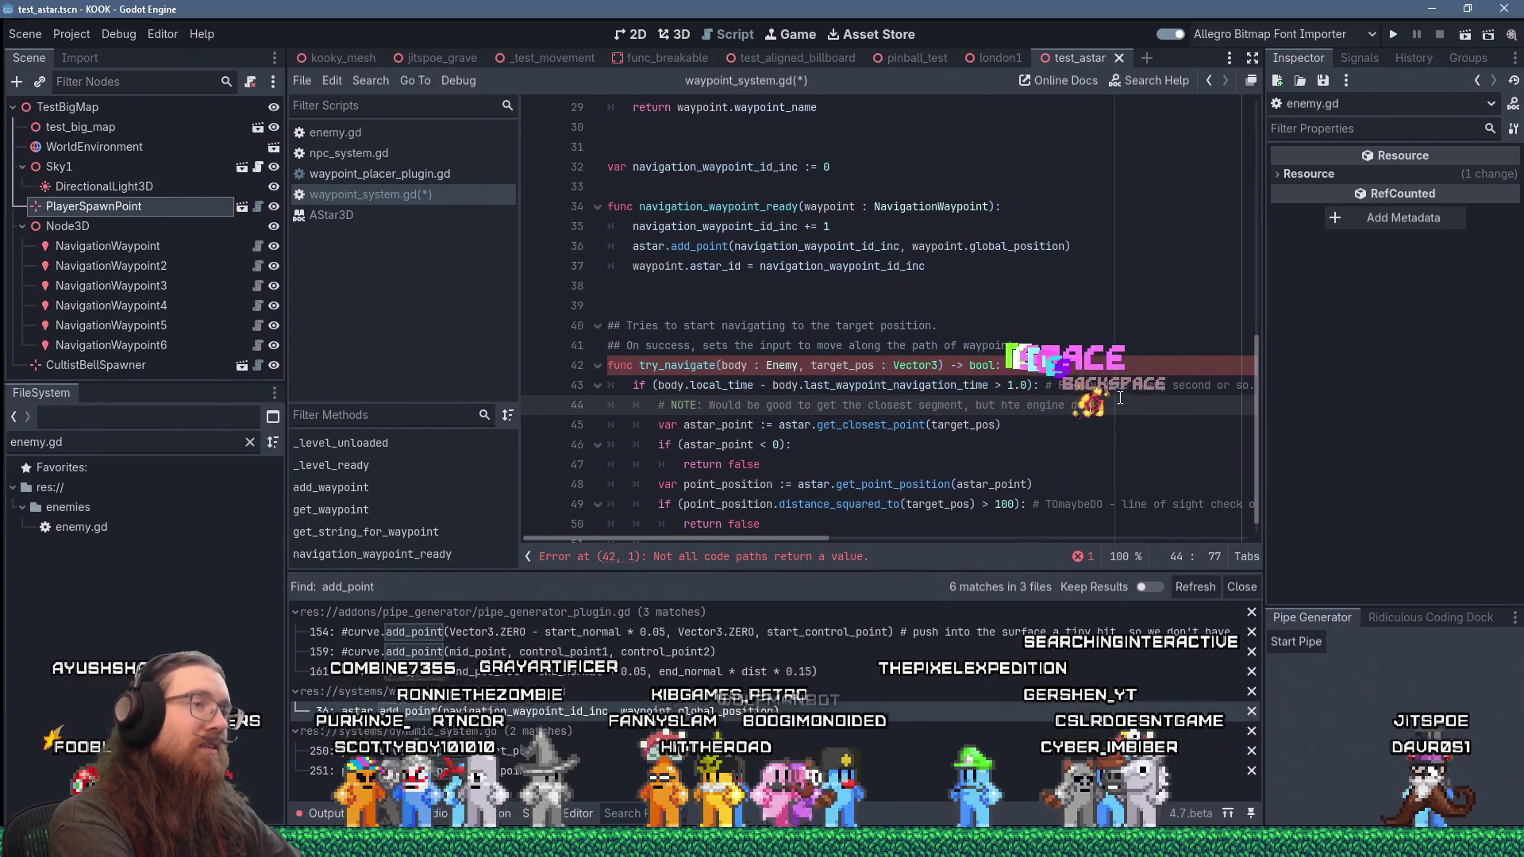
key("BackSpace")
key("BackSpace")
key("BackSpace")
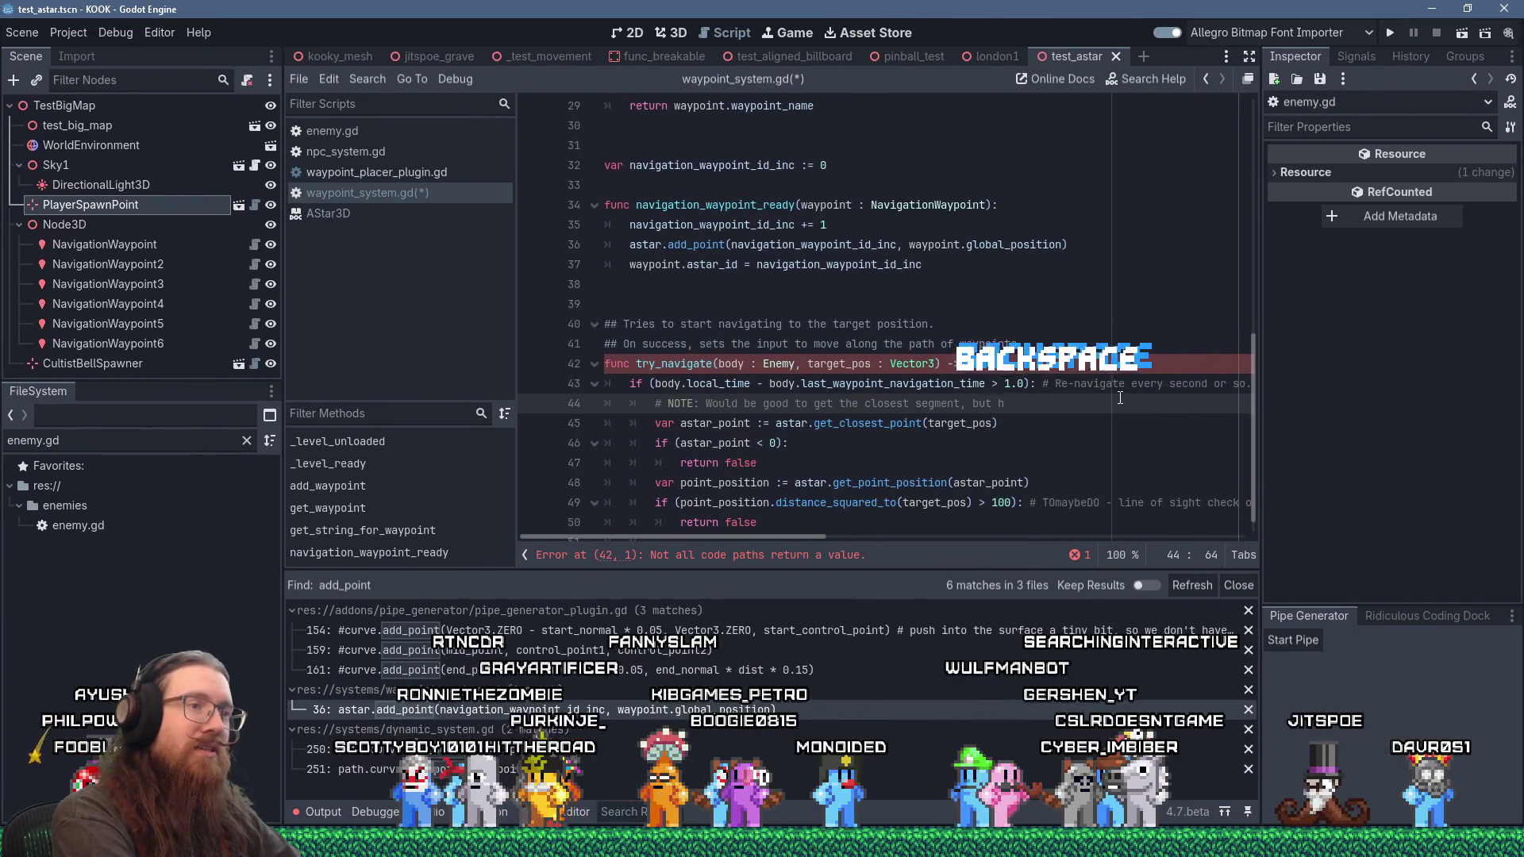
type("the engine doesn'")
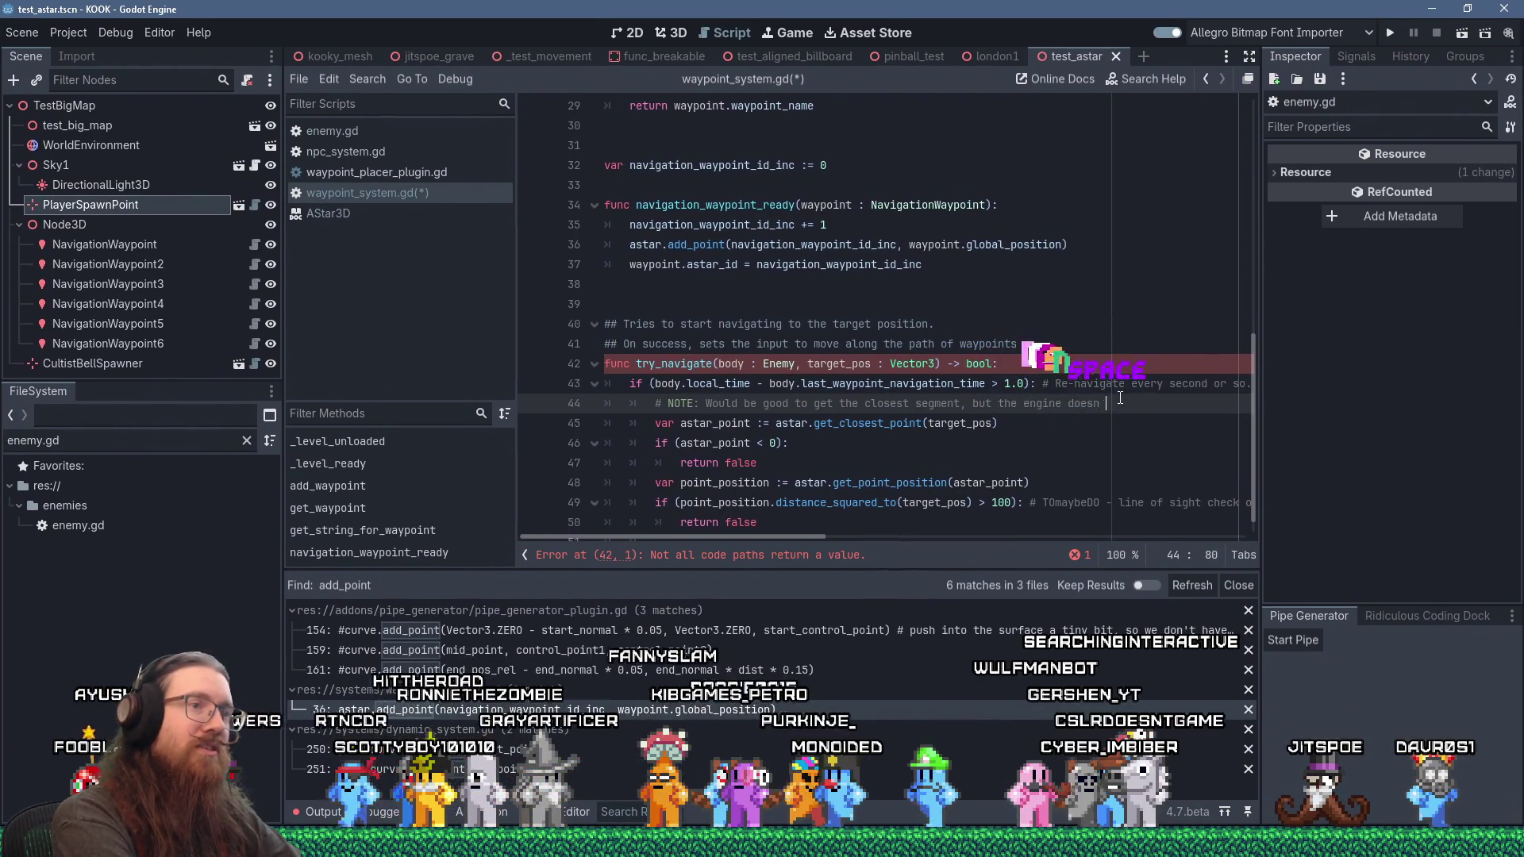
key("BackSpace")
type("'t suppo")
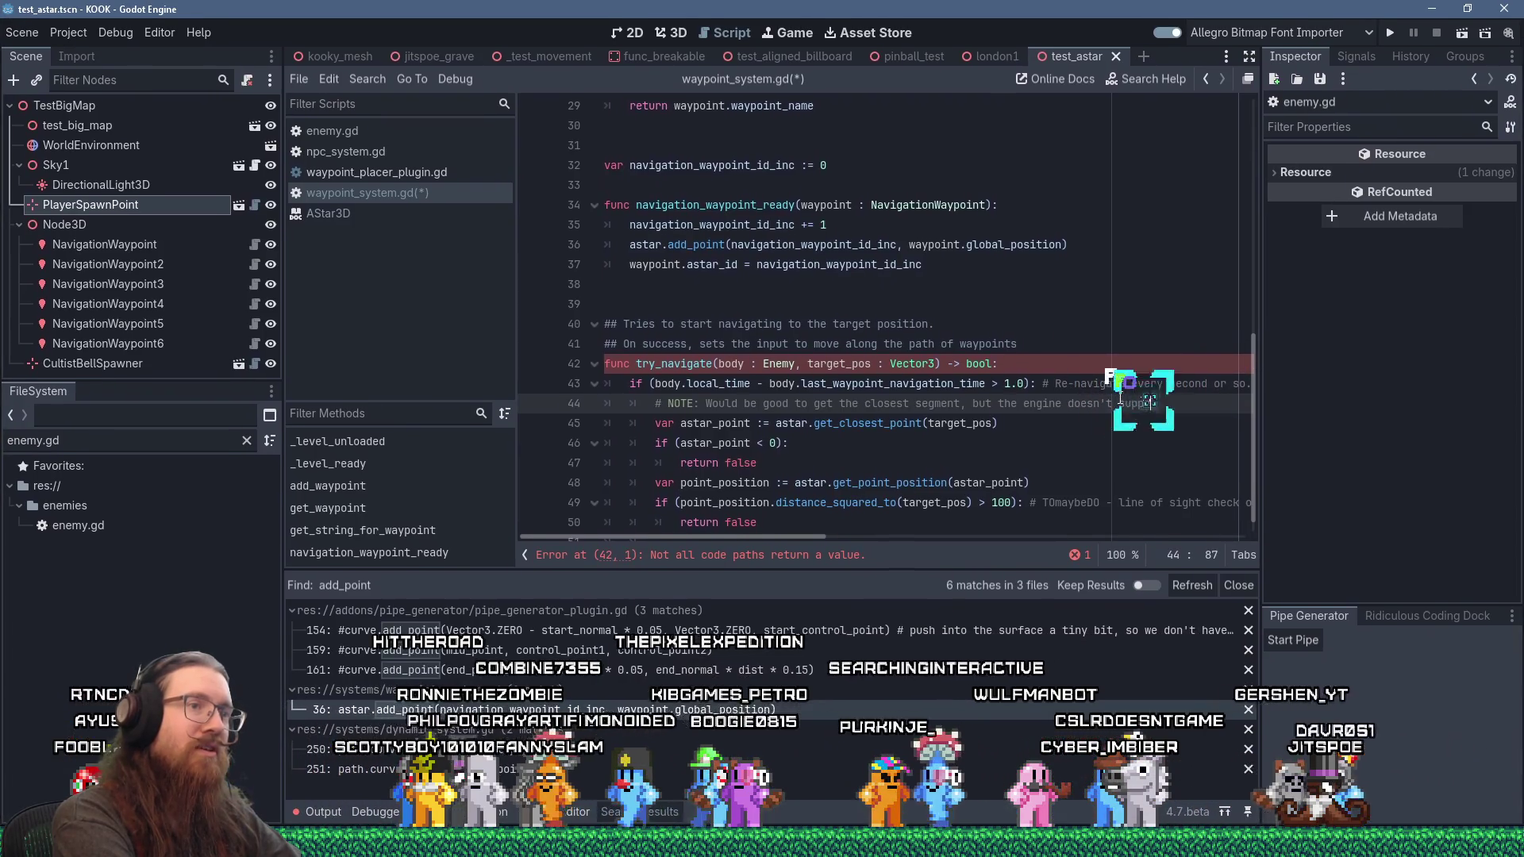
type("rt that yet. ")
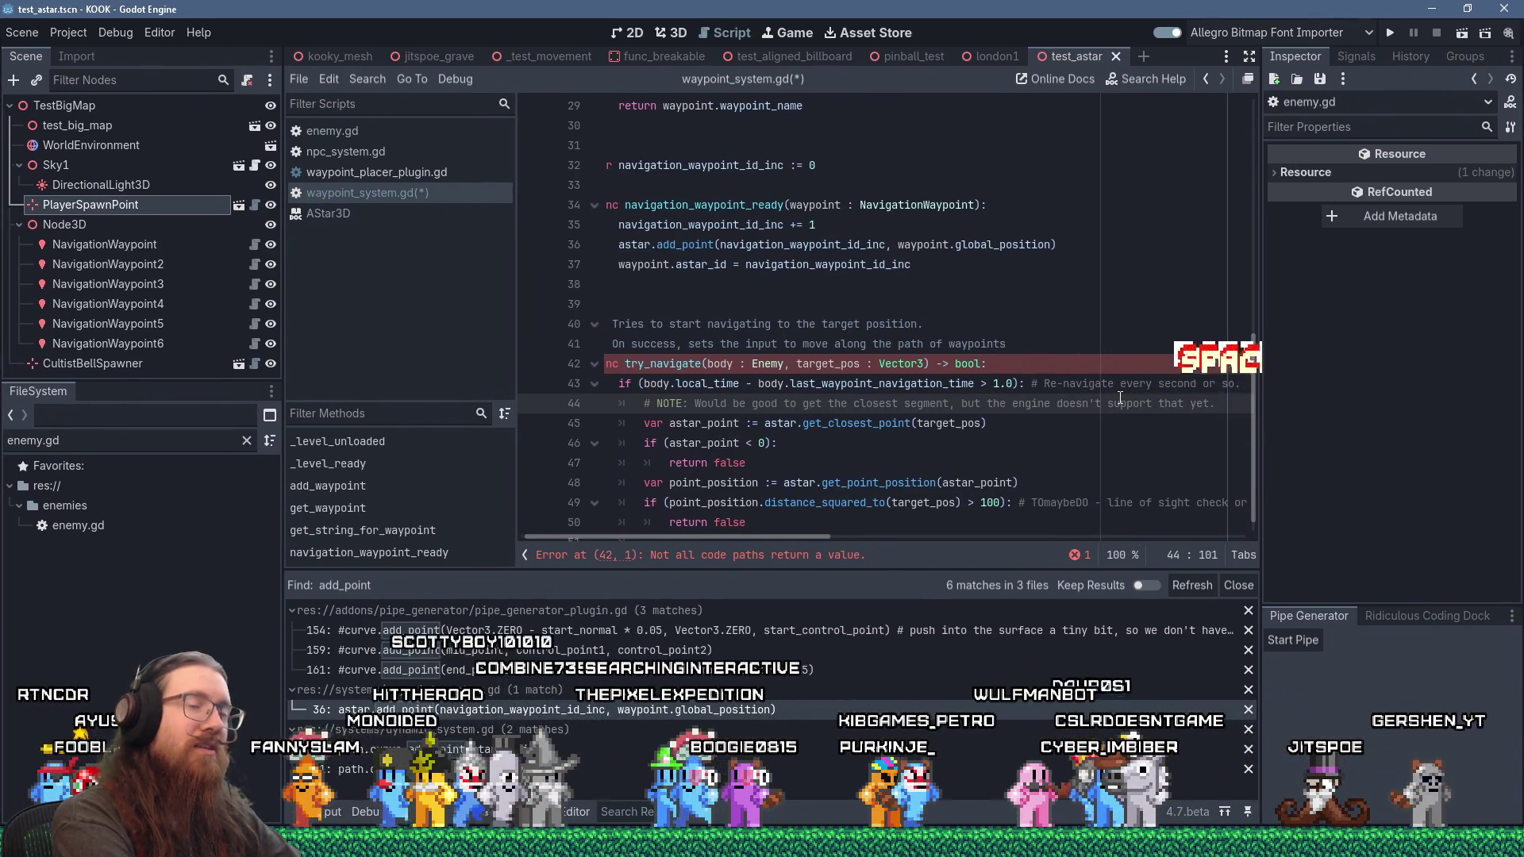
type(" See PR here:")
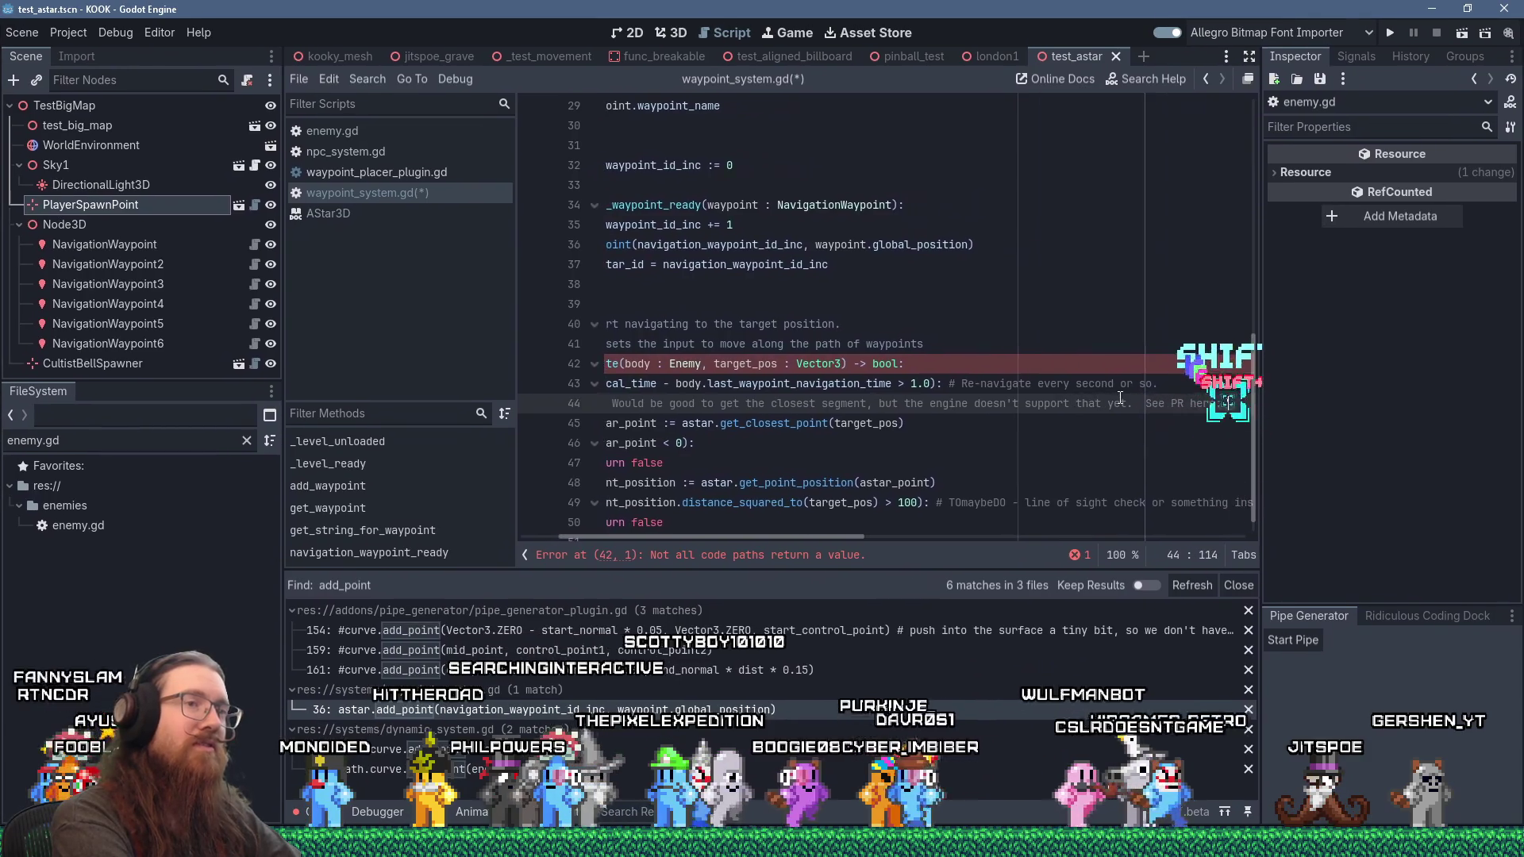
type("https://github.com/godotengine/godot-proposals/issues/11573")
key("Home")
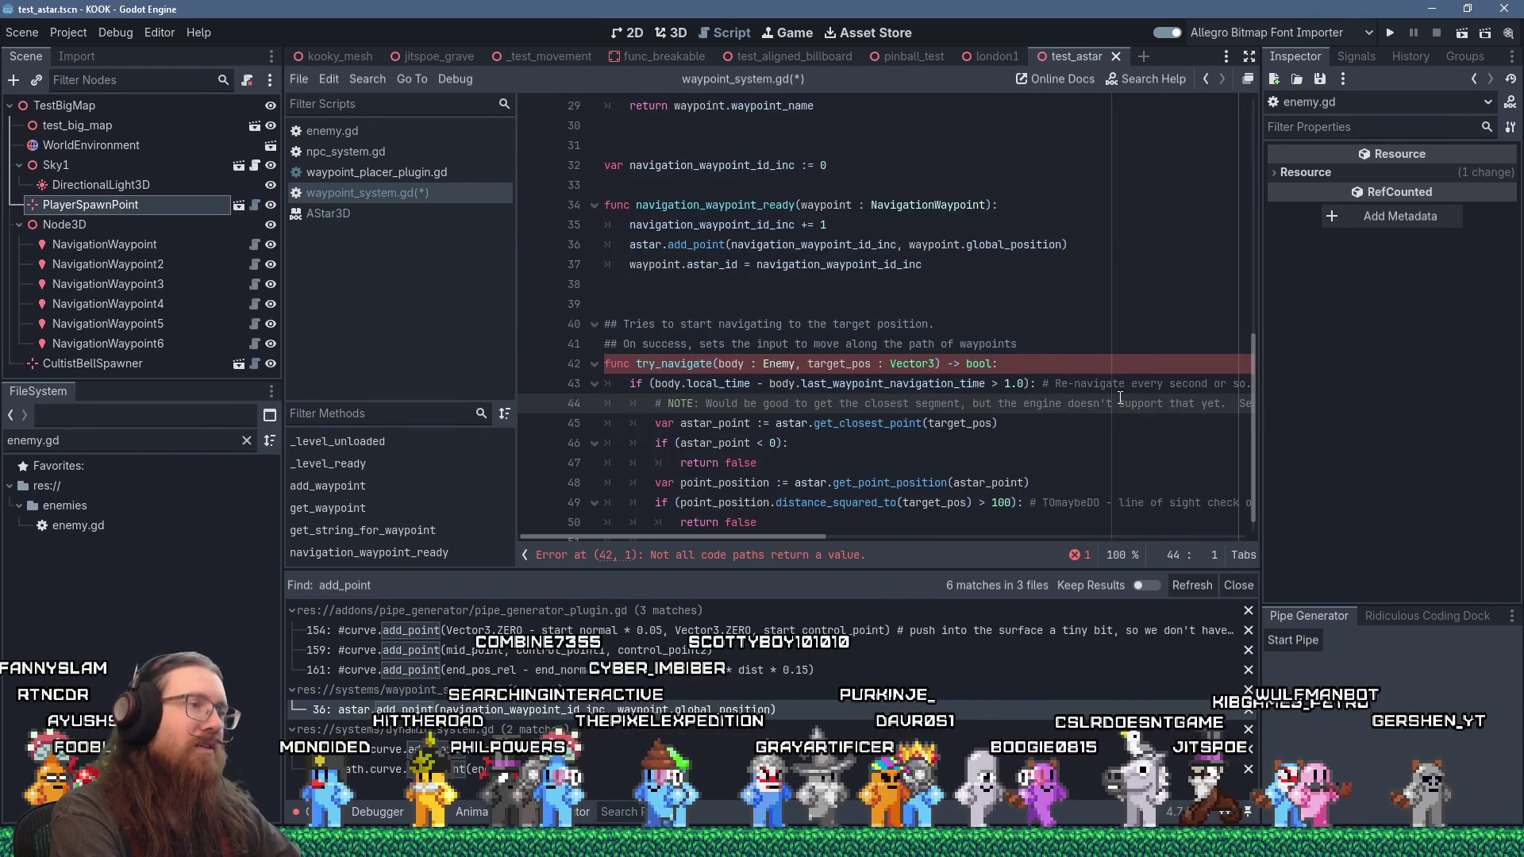
key("Down")
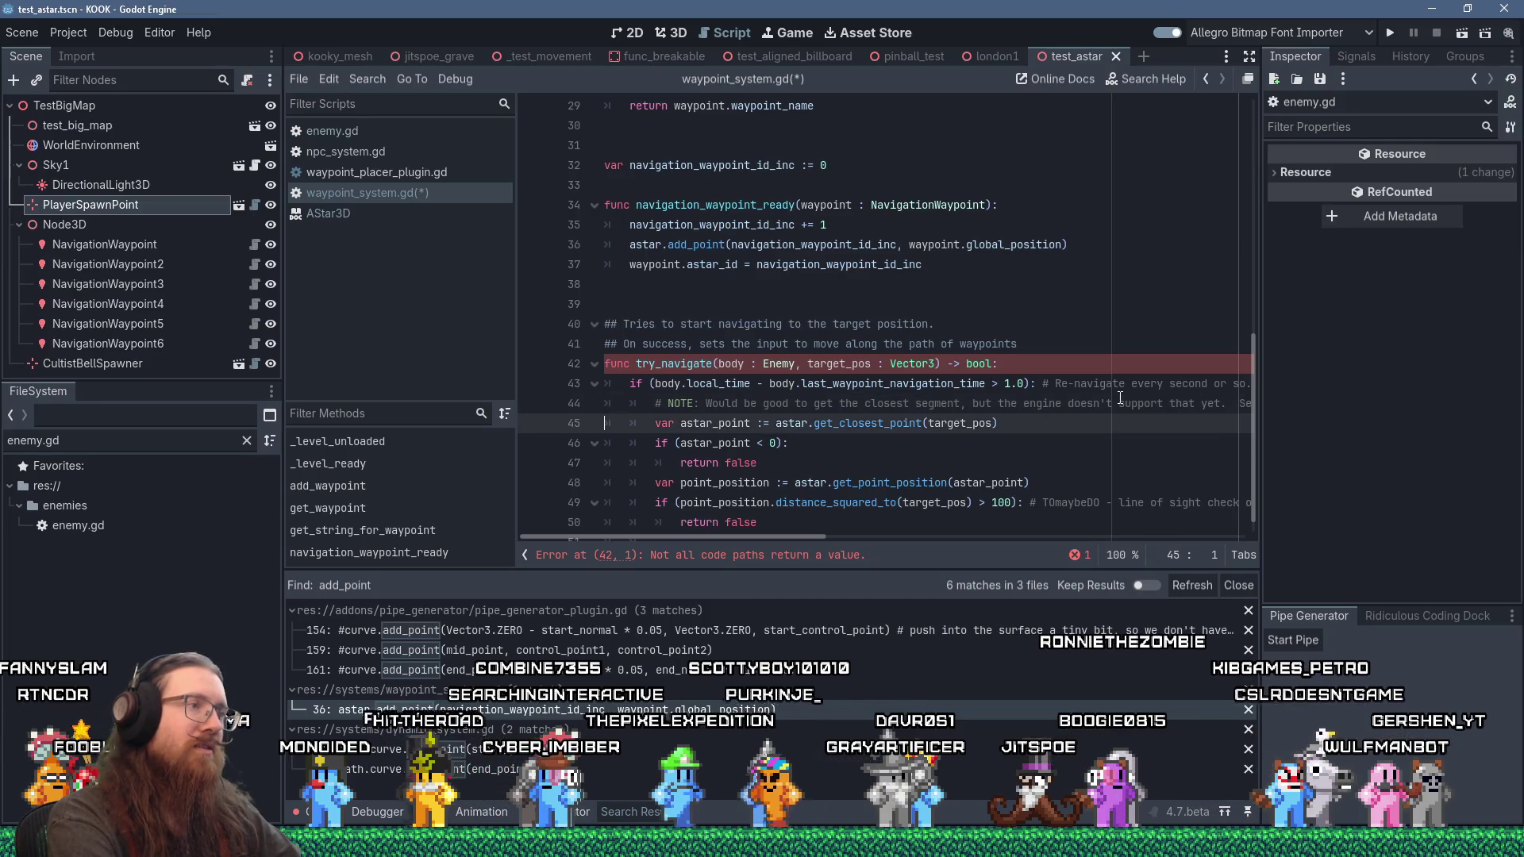
key("ctrl+End")
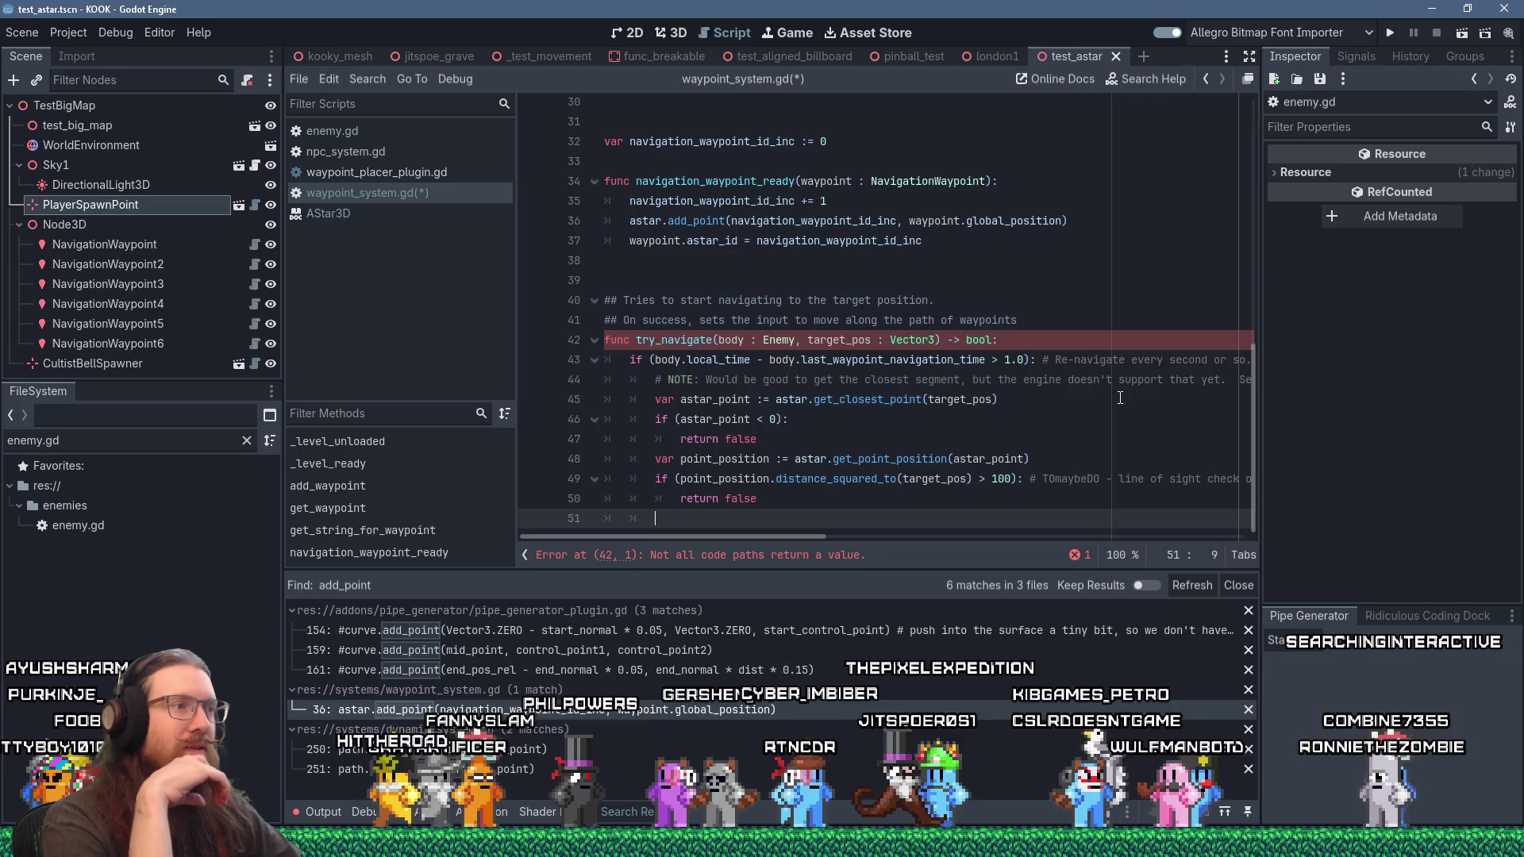
Step: Rename astar_point to target_astar_point on lines 45 and 46
left_click(734, 400)
type("target_S")
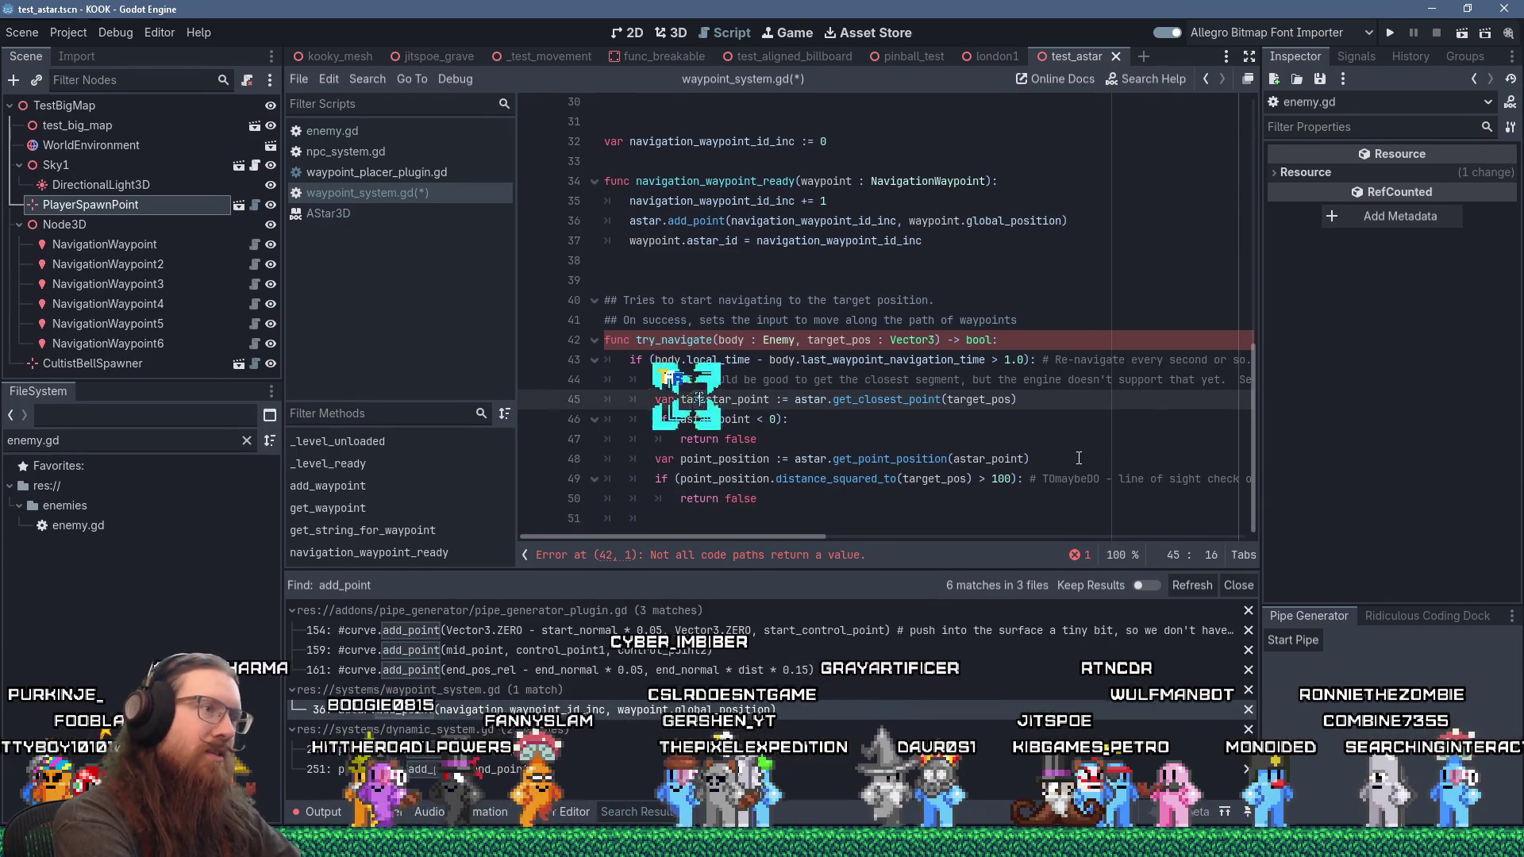
key("BackSpace")
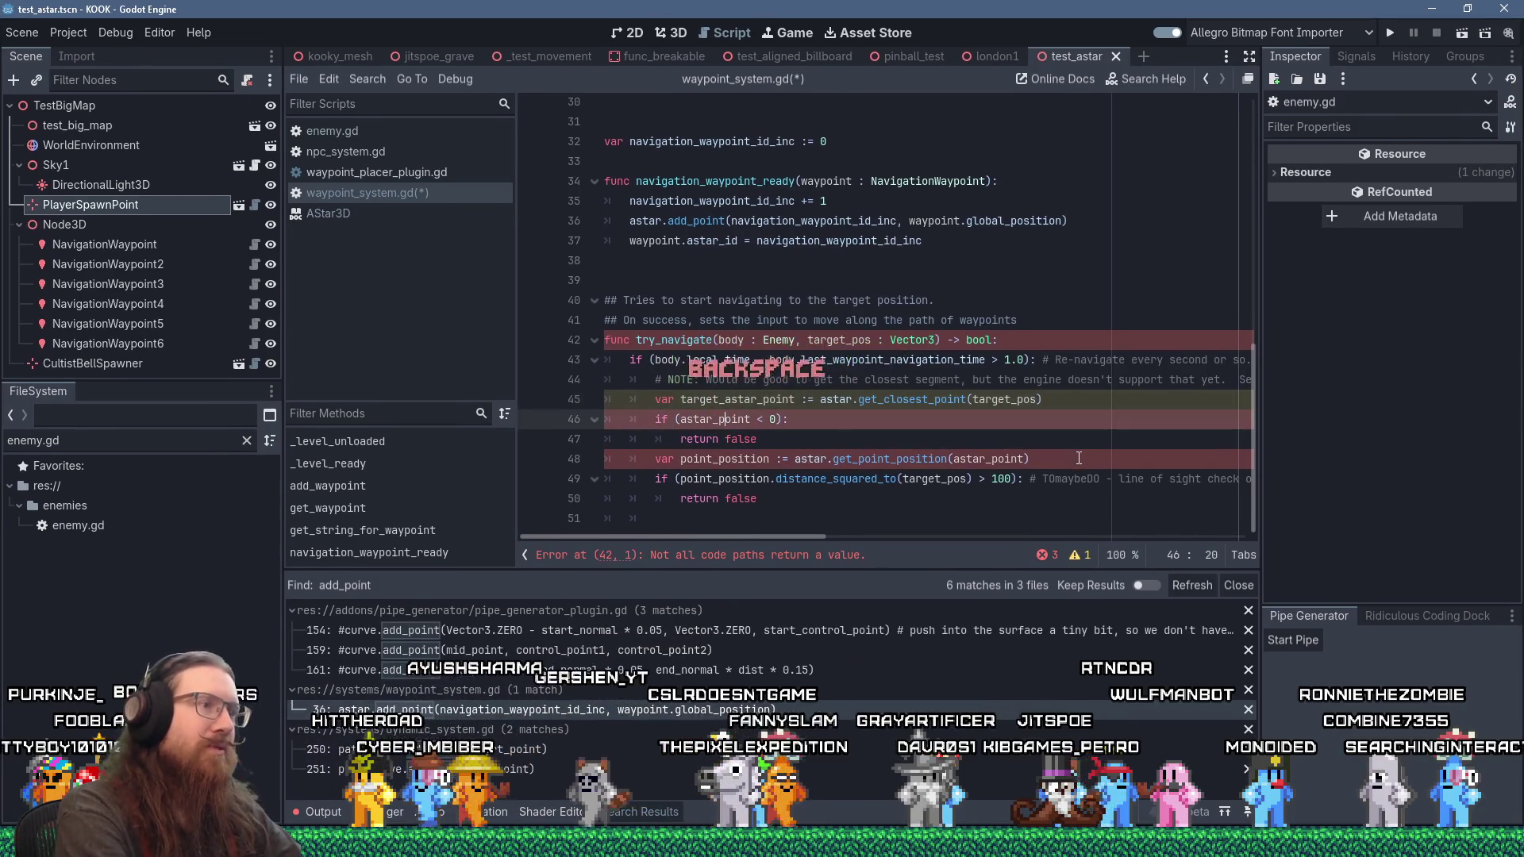
key("Down")
key("ctrl+Left")
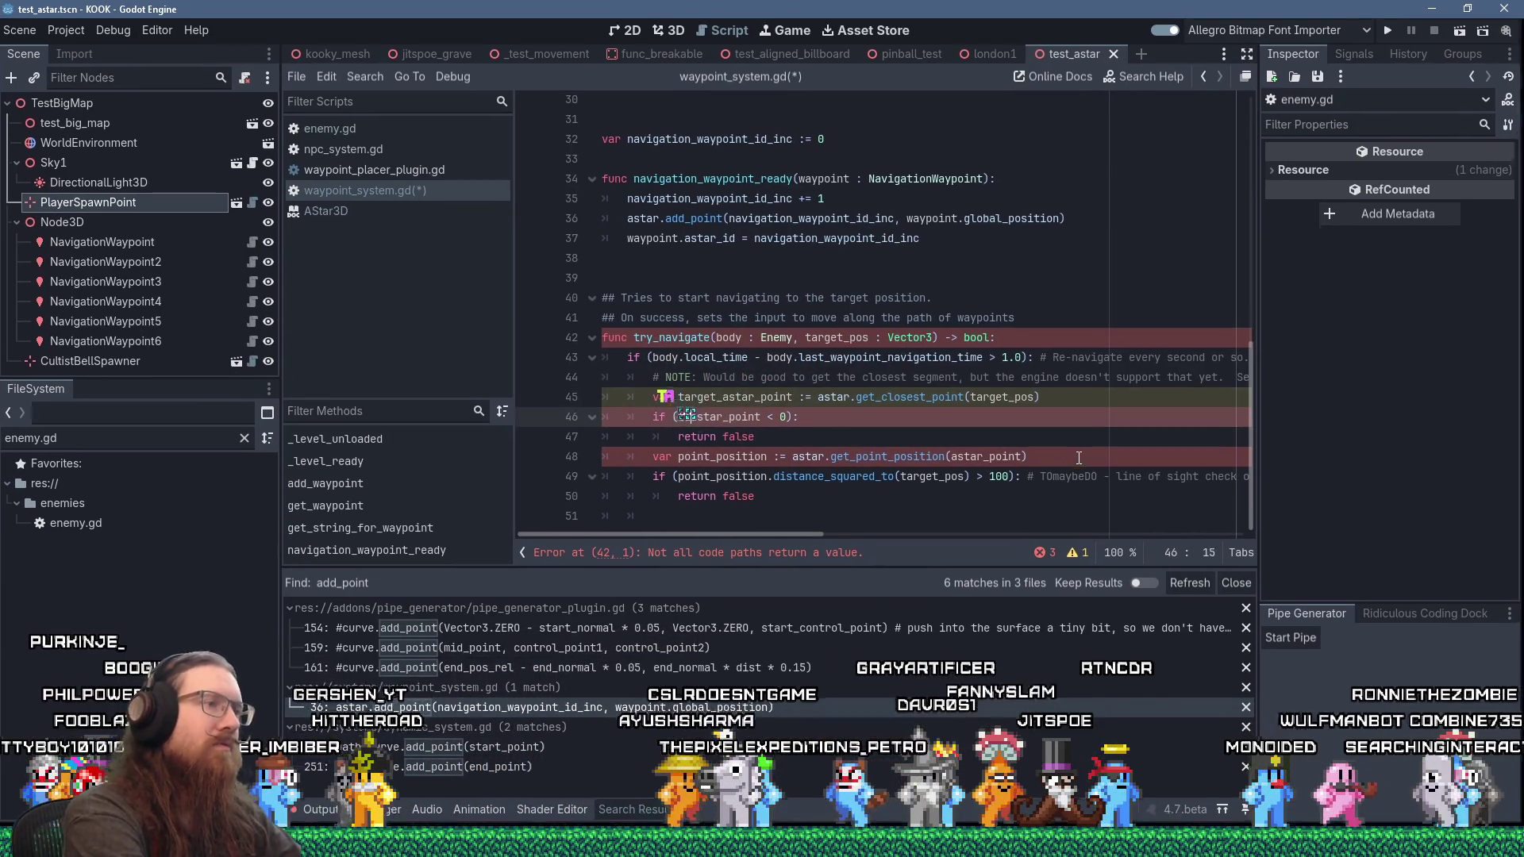
type("target_")
key("Escape")
Step: Rename point_position to target_point_position in its declaration and the distance check on line 49
key("Down")
key("Down")
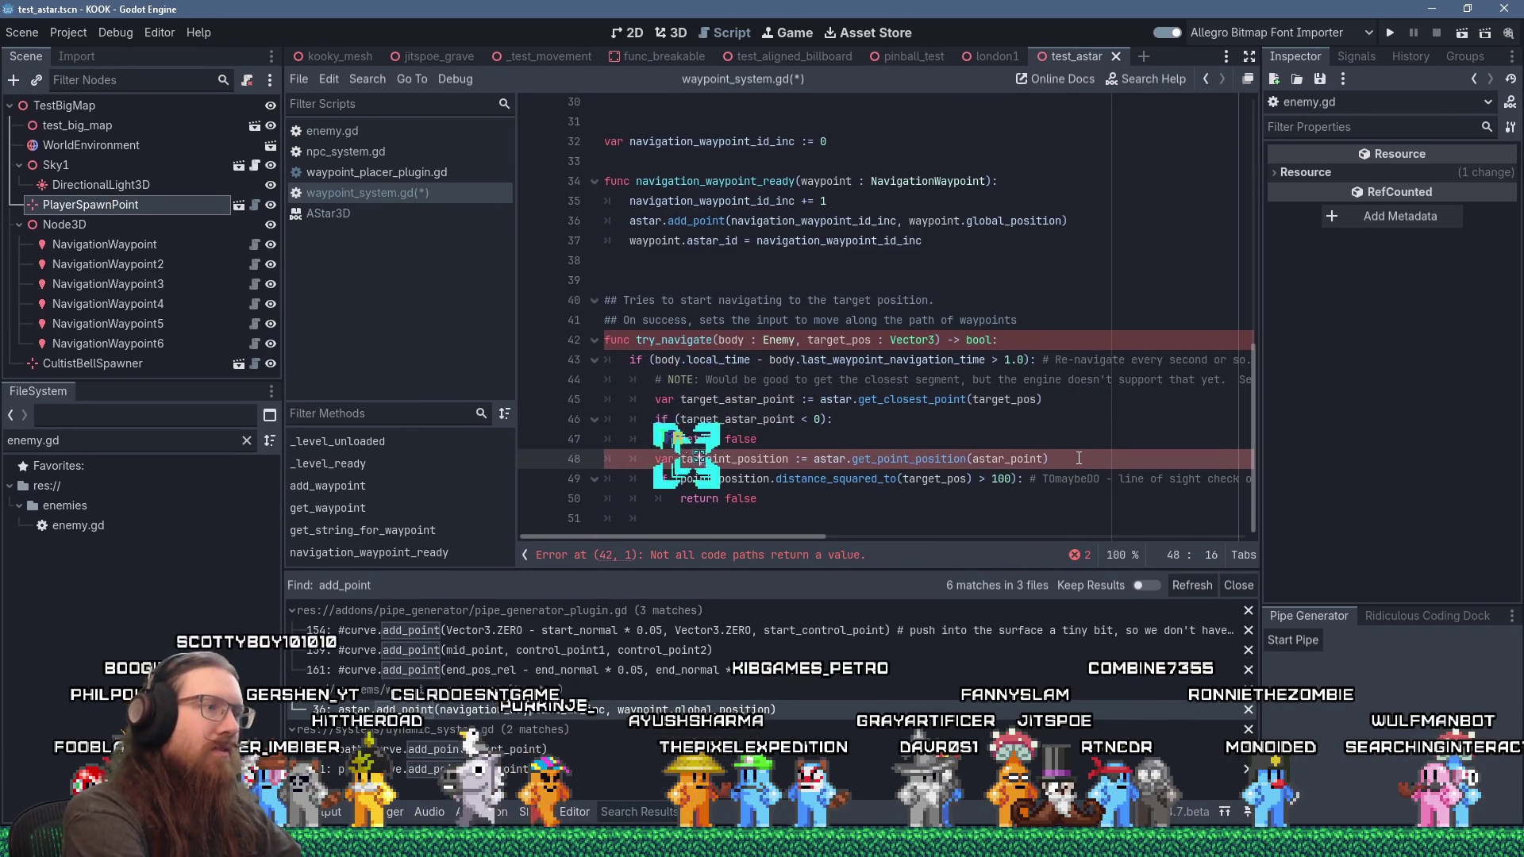
type("get_")
key("Down")
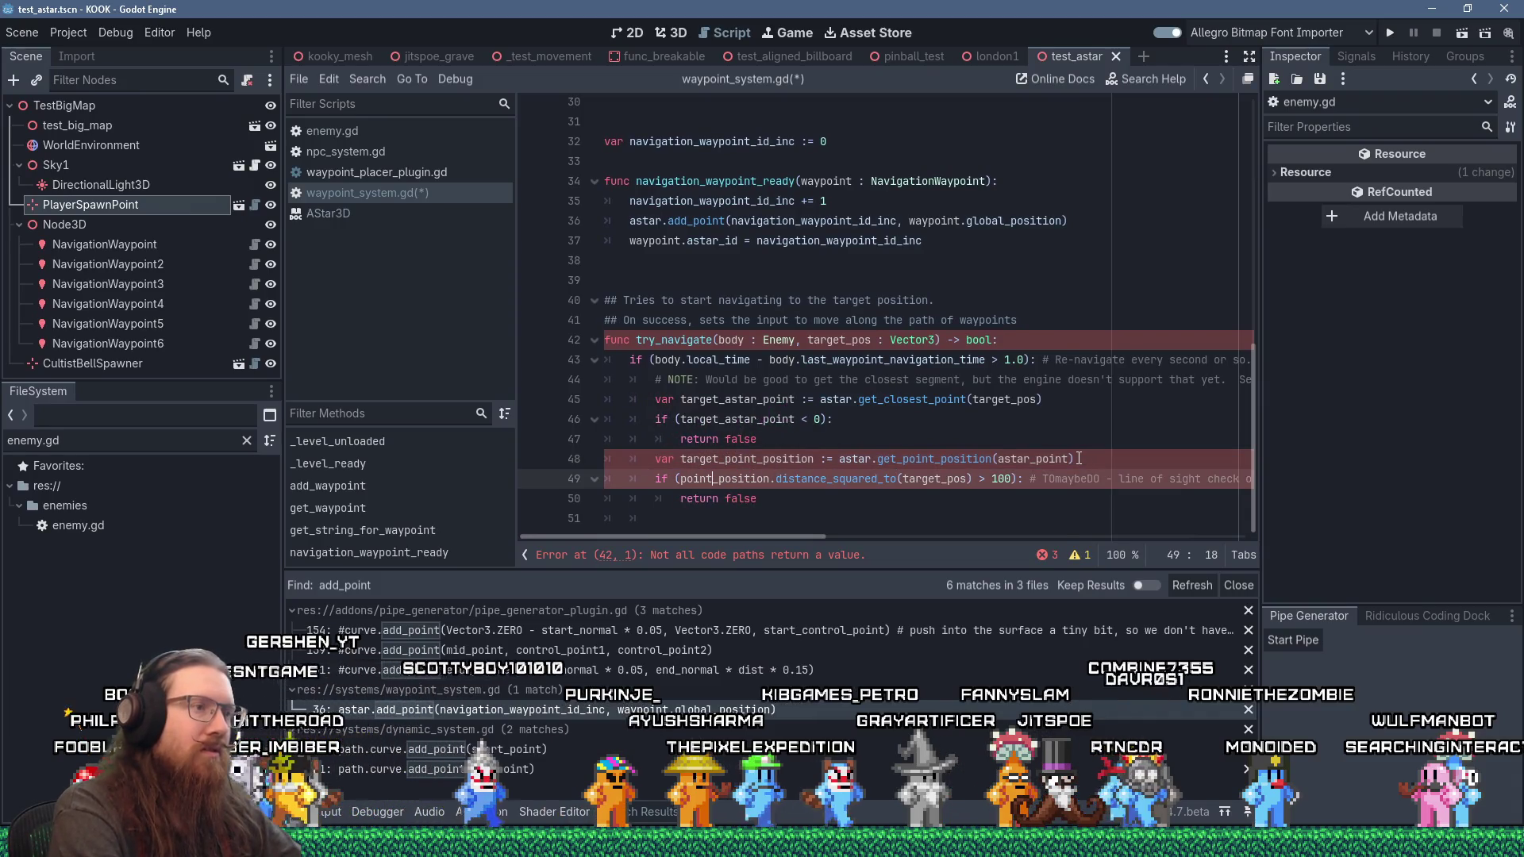
key("ctrl+Left")
type("target_")
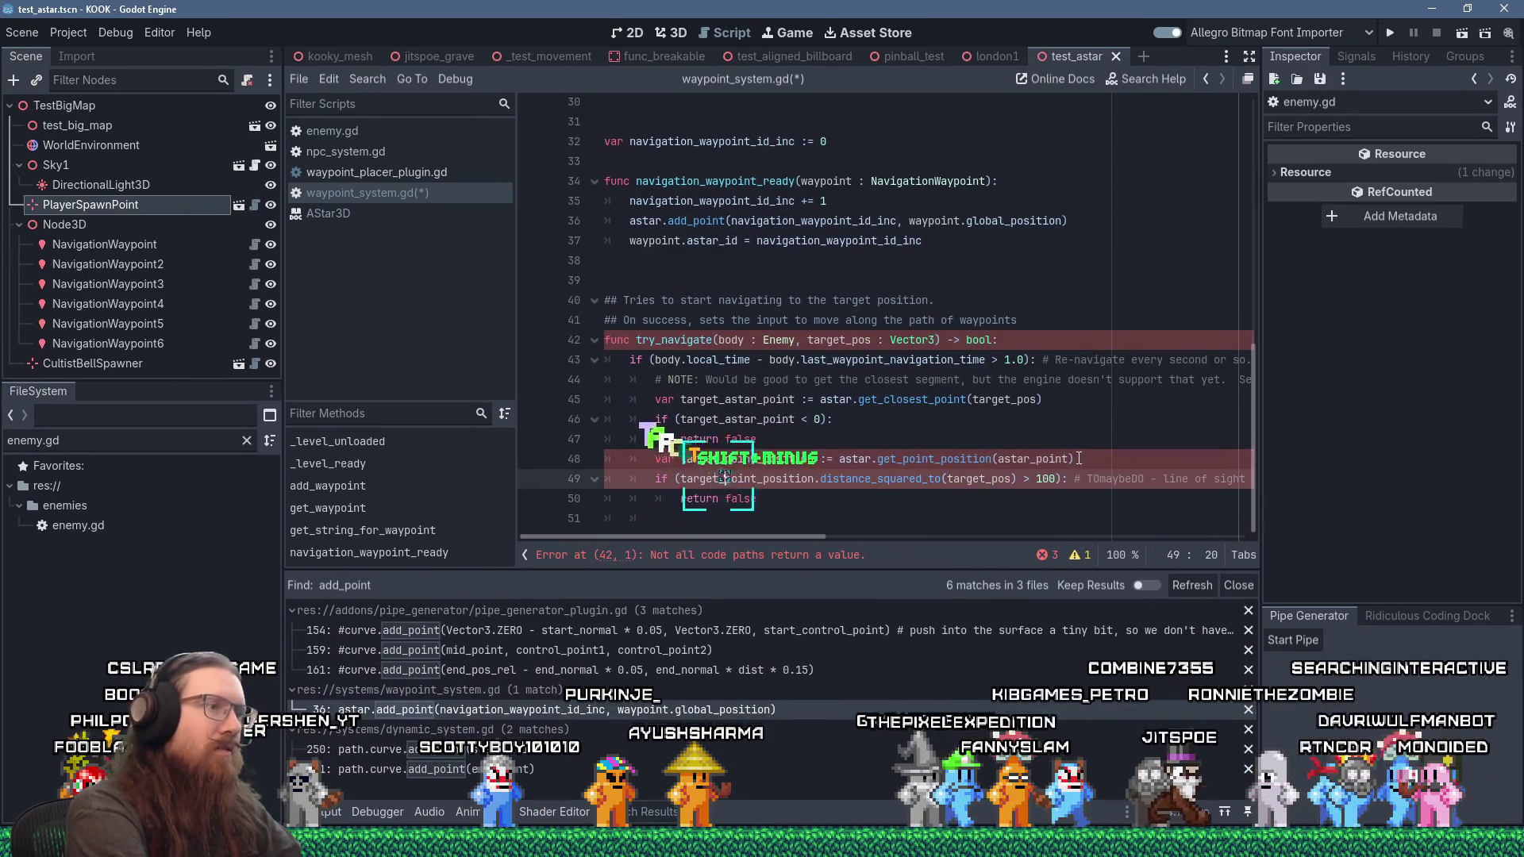
key("Escape")
key("Down")
key("Down")
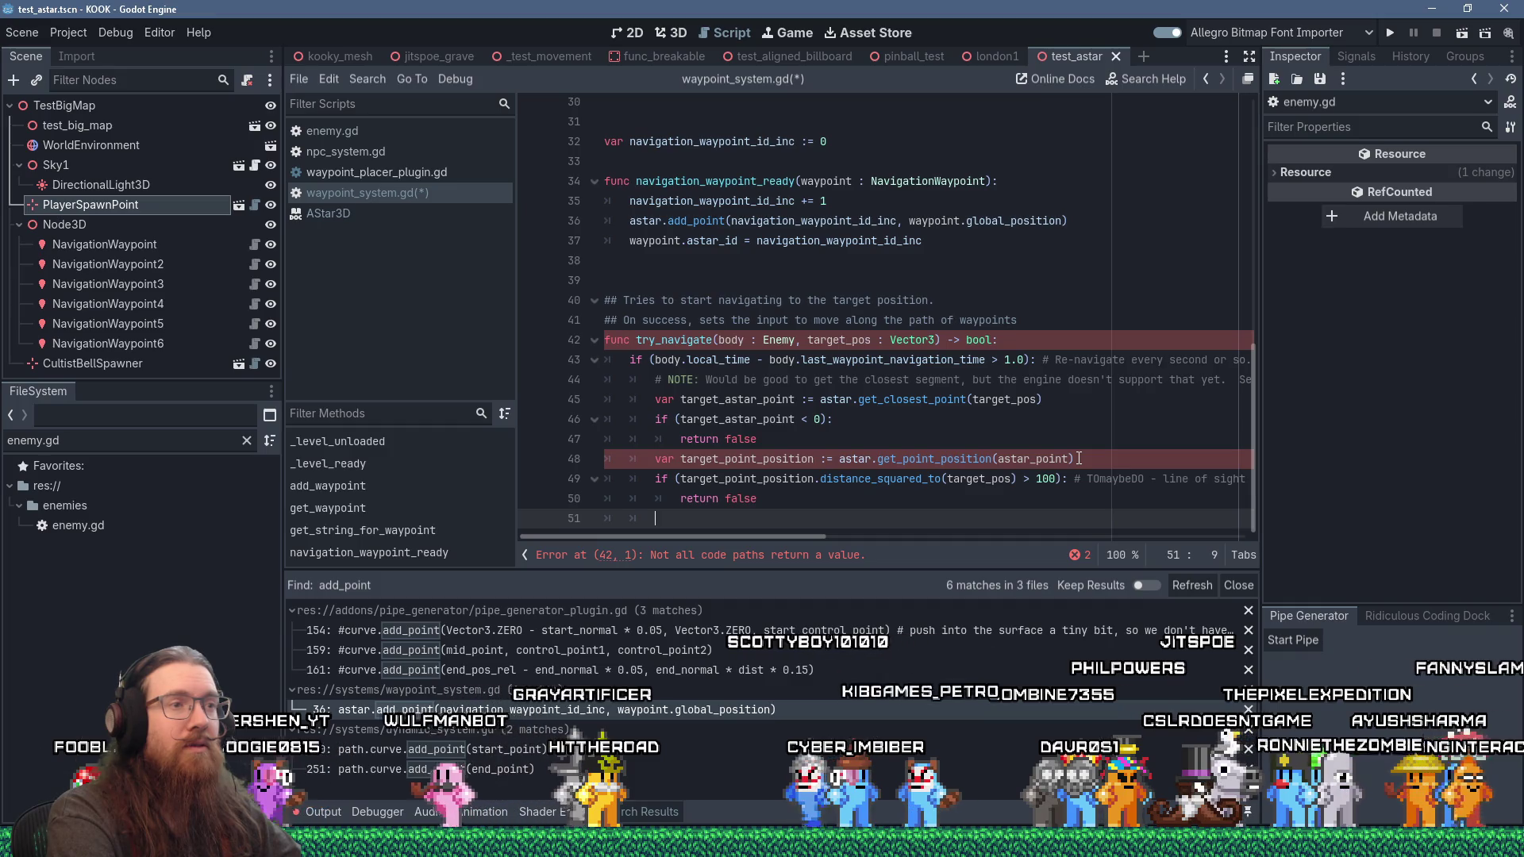
key("Up")
key("Up")
key("Up")
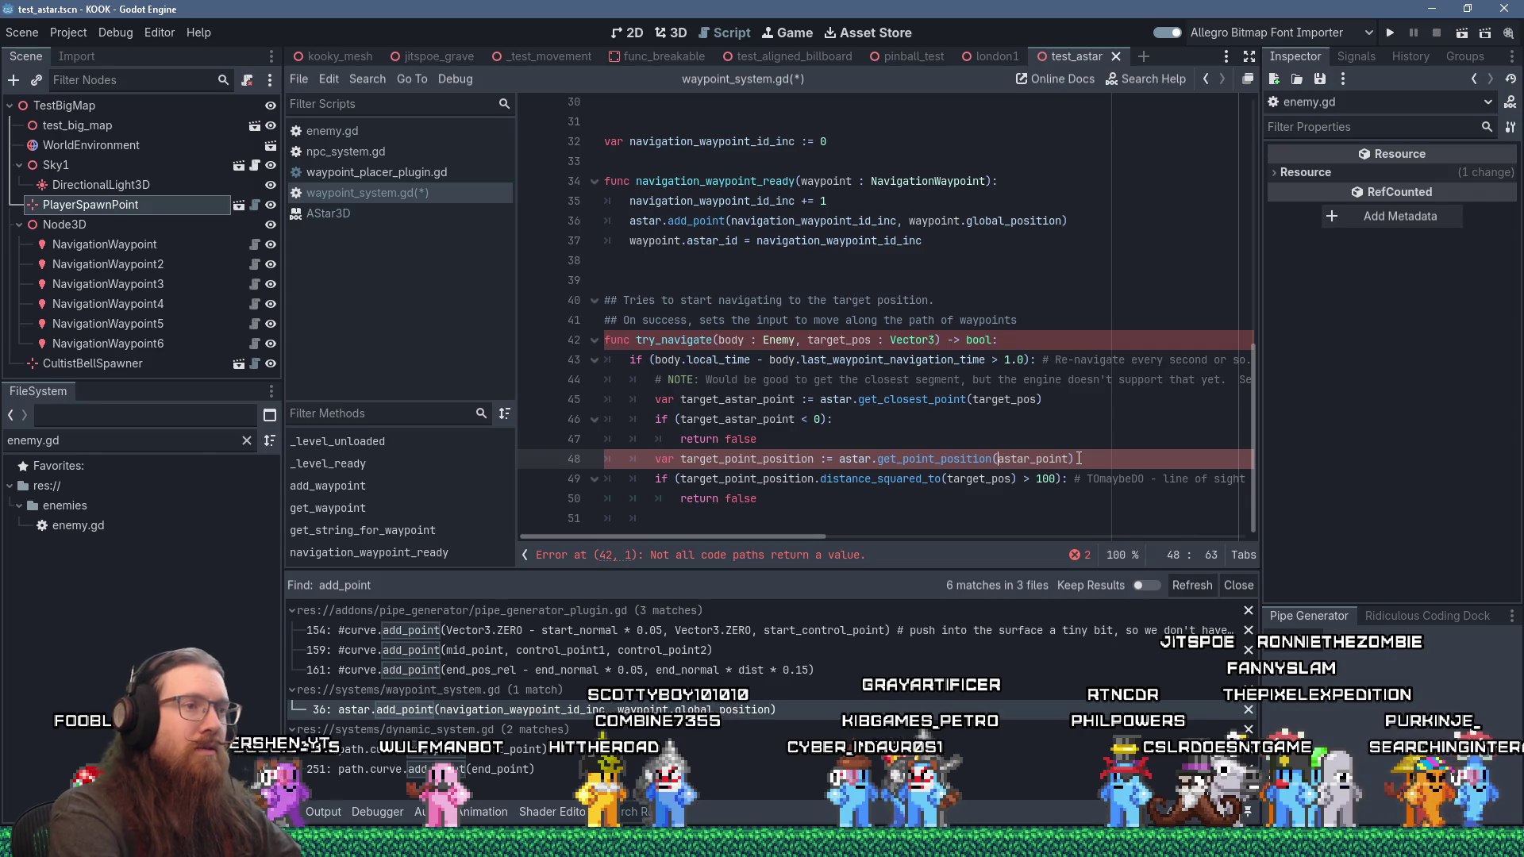
key("Down")
key("Down")
key("Down")
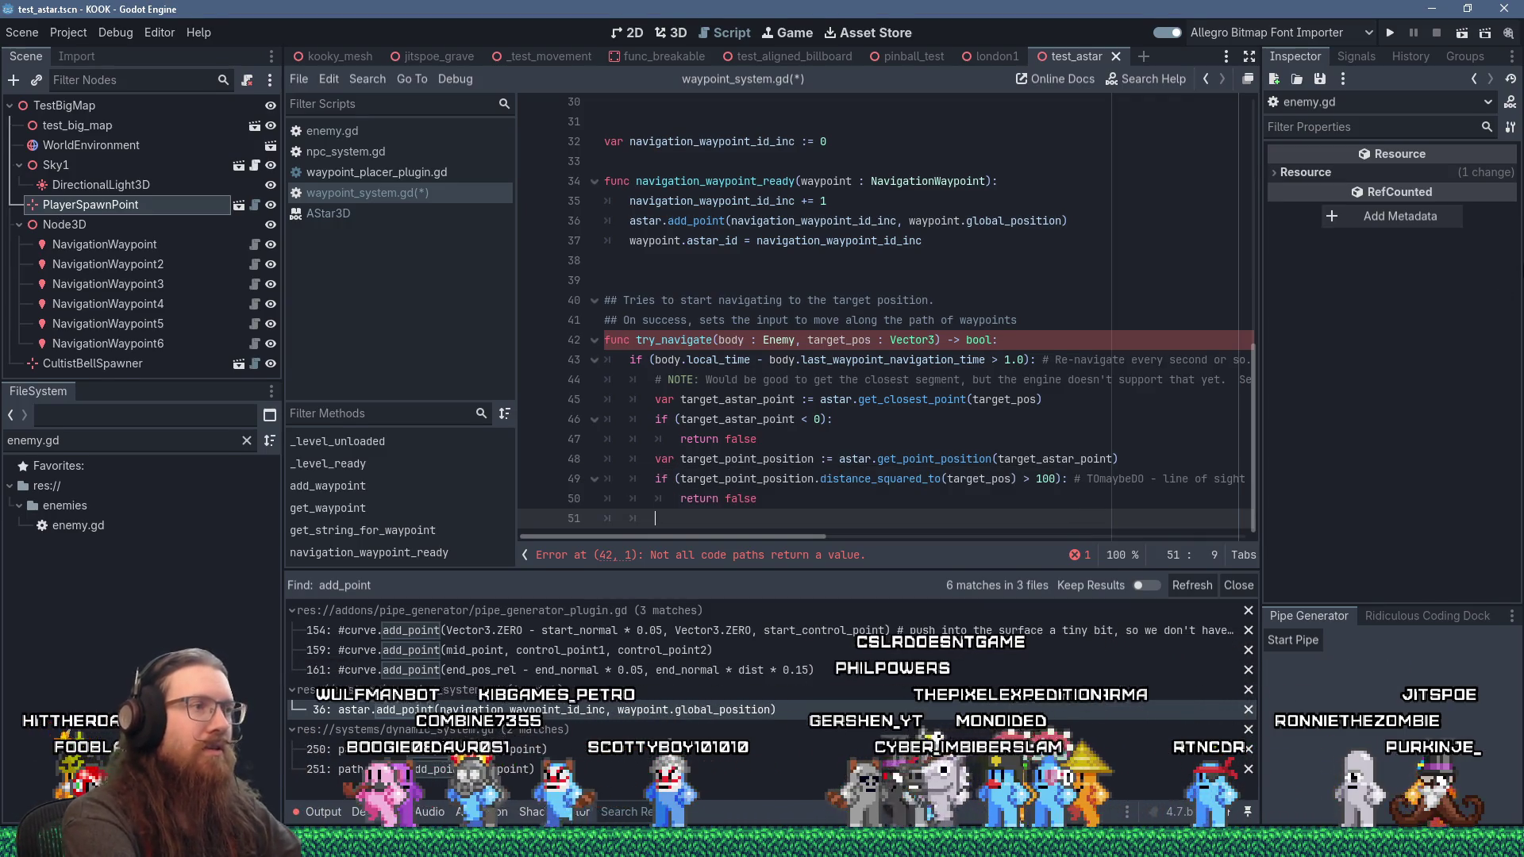
Step: Declare start_astar_point := astar.get_closest_point(body.global_position) on line 51
type("var start_as")
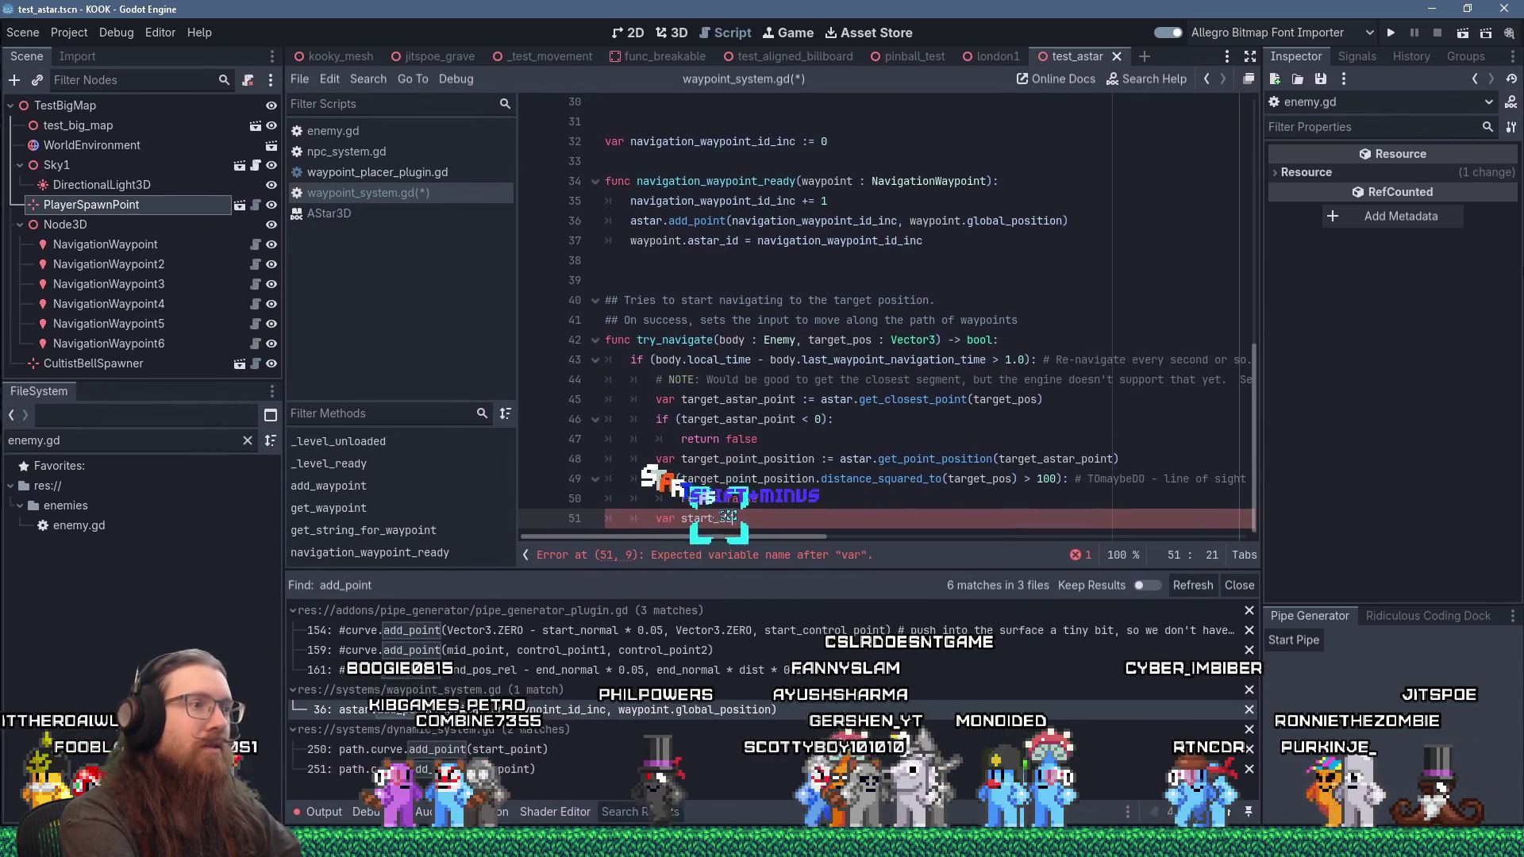
type("tar_point := a")
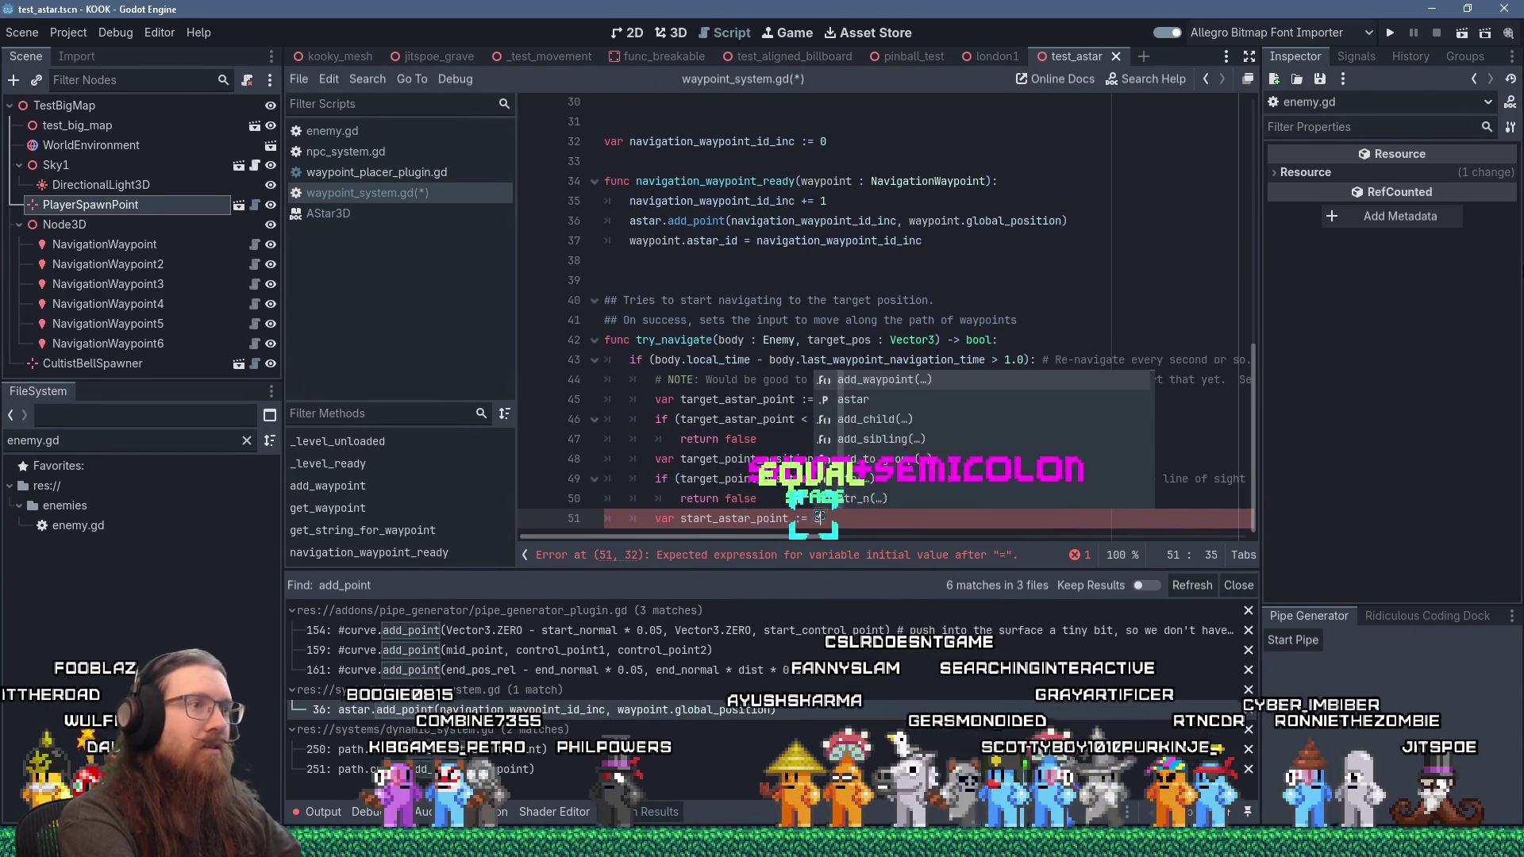
type("star.get_closest_")
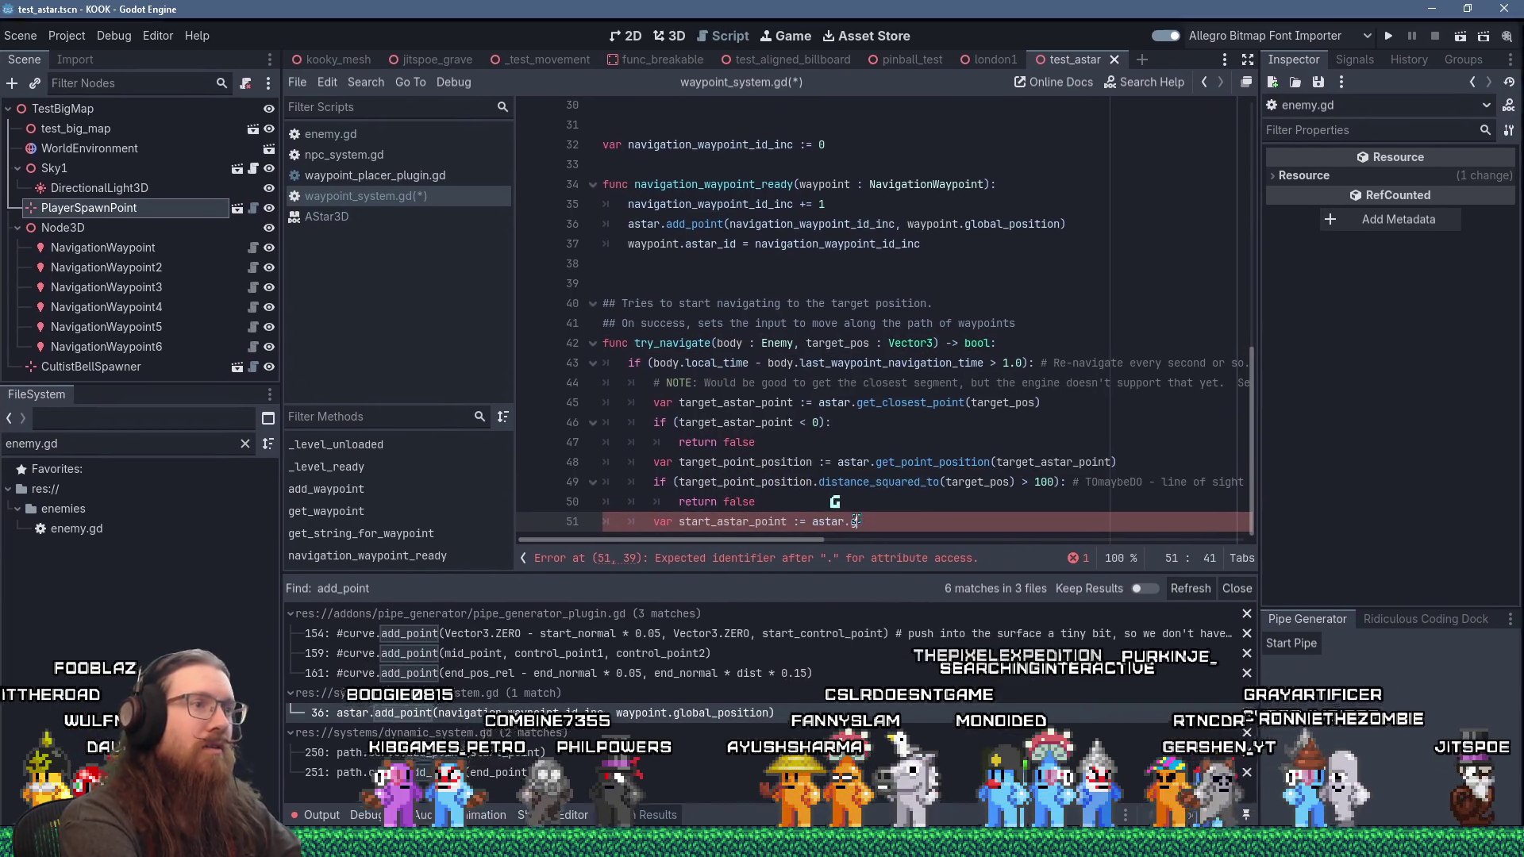
type("point(")
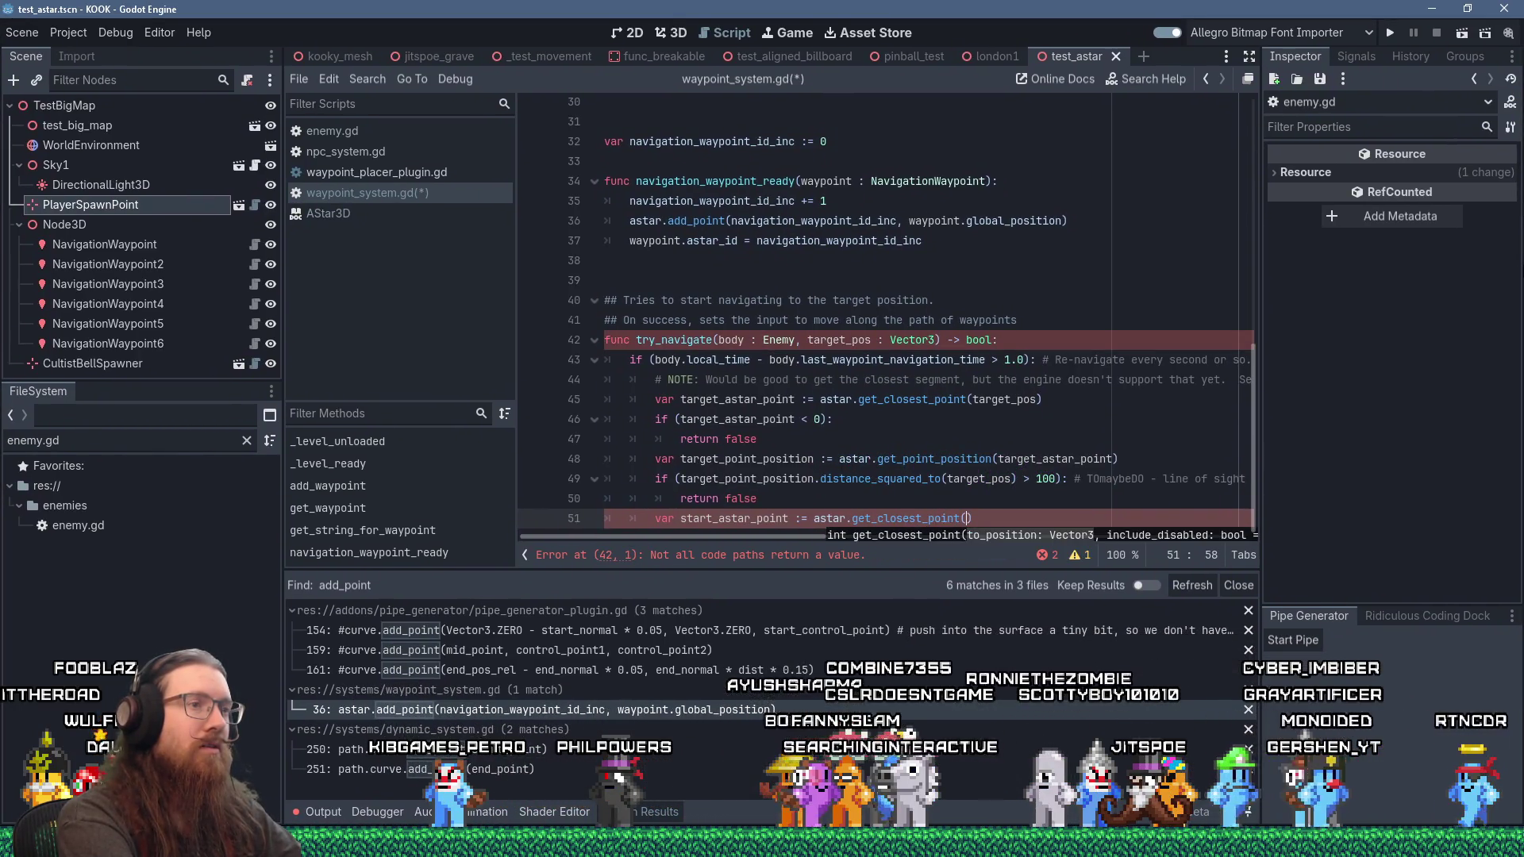
type("body.global_")
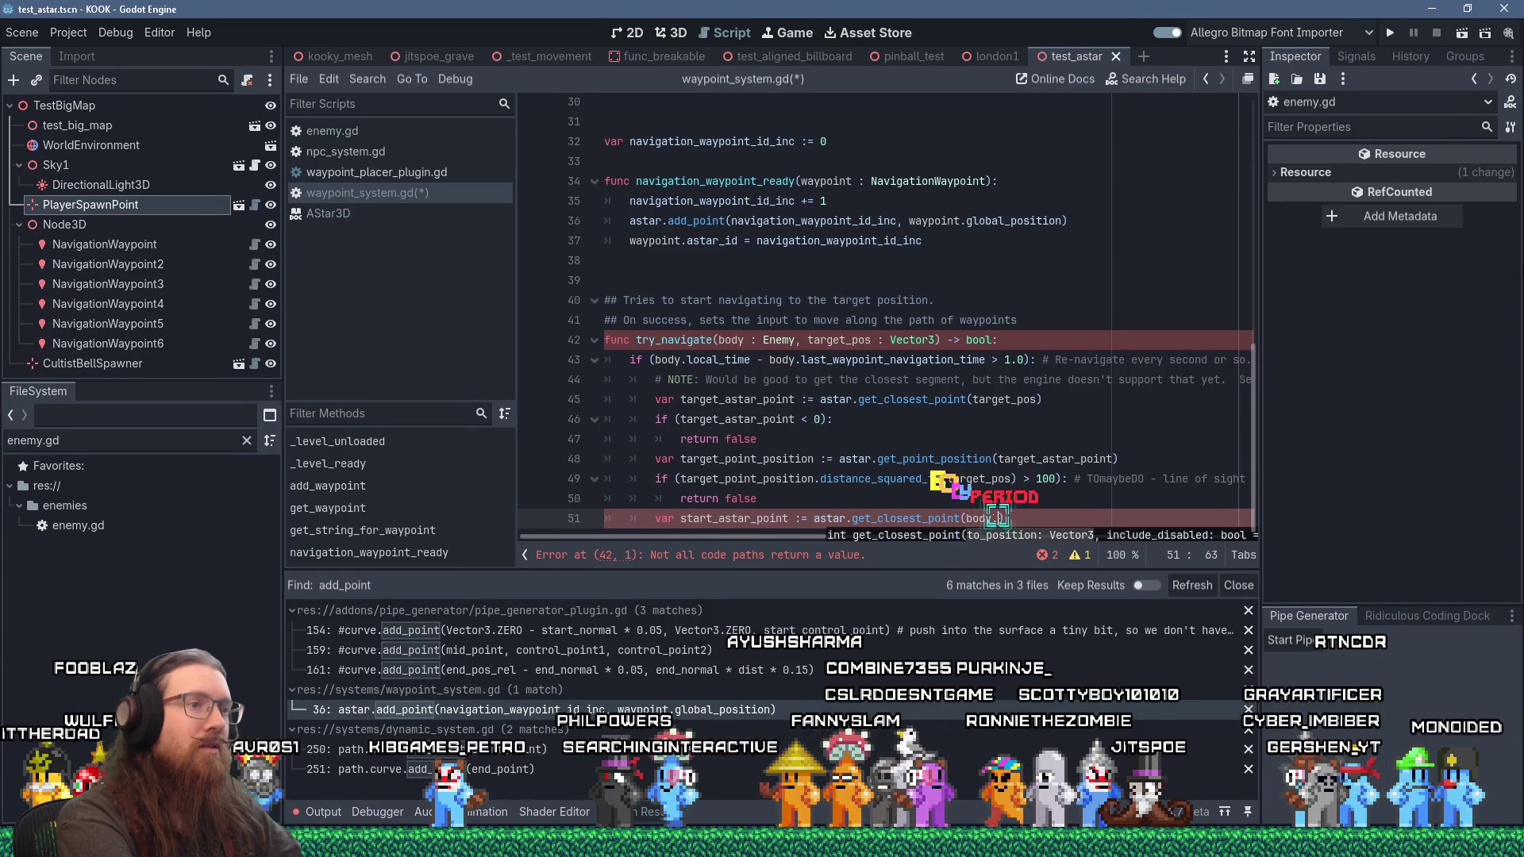
type("position")
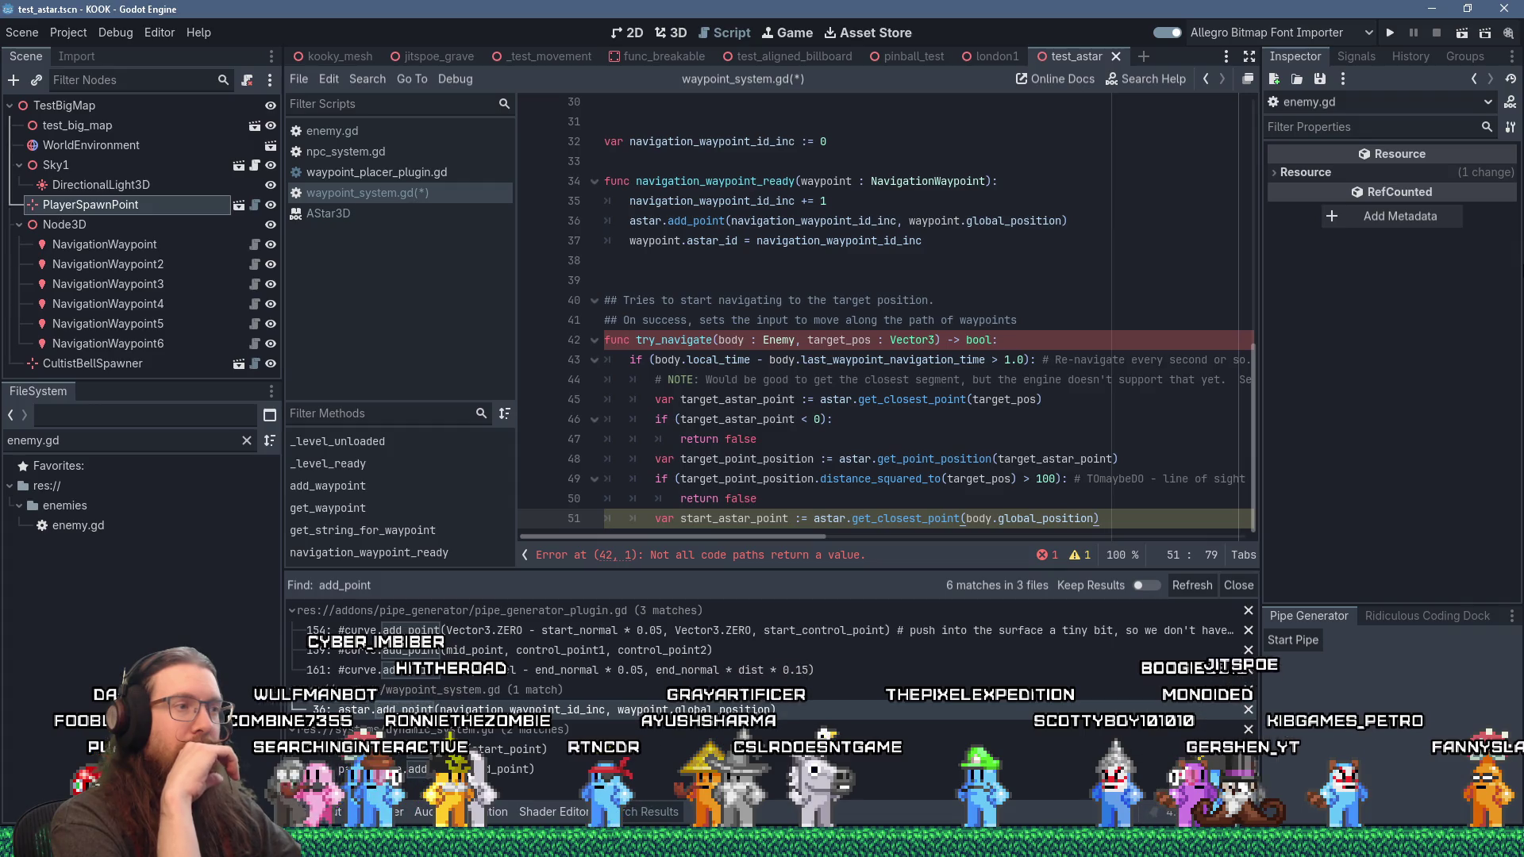
key("Return")
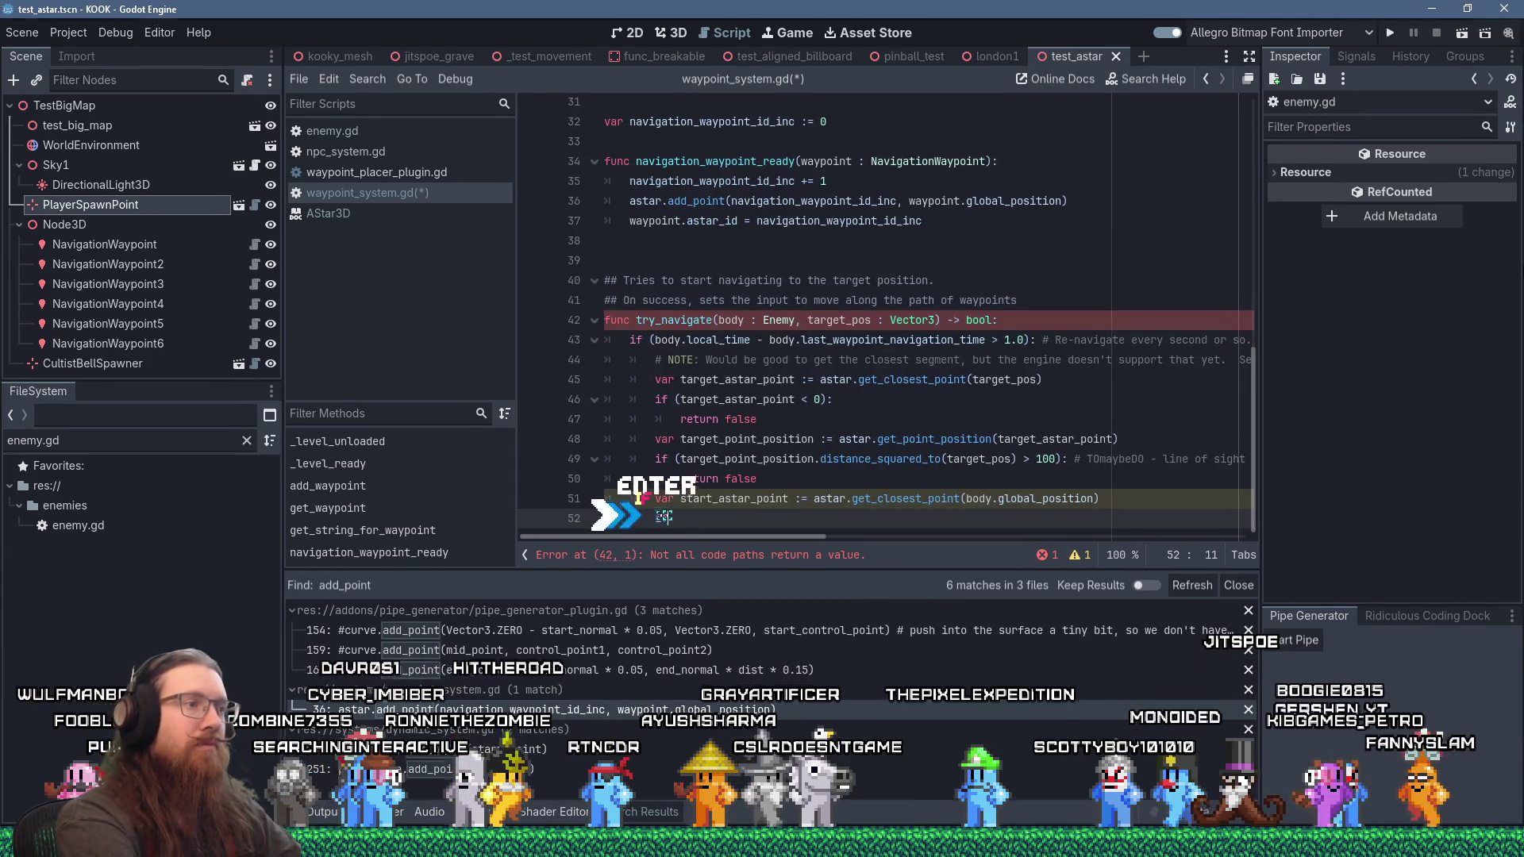
Step: Replace the unfinished if with a start-point position variable set from astar.get_point_position(start_astar_point)
type("if (start_asta")
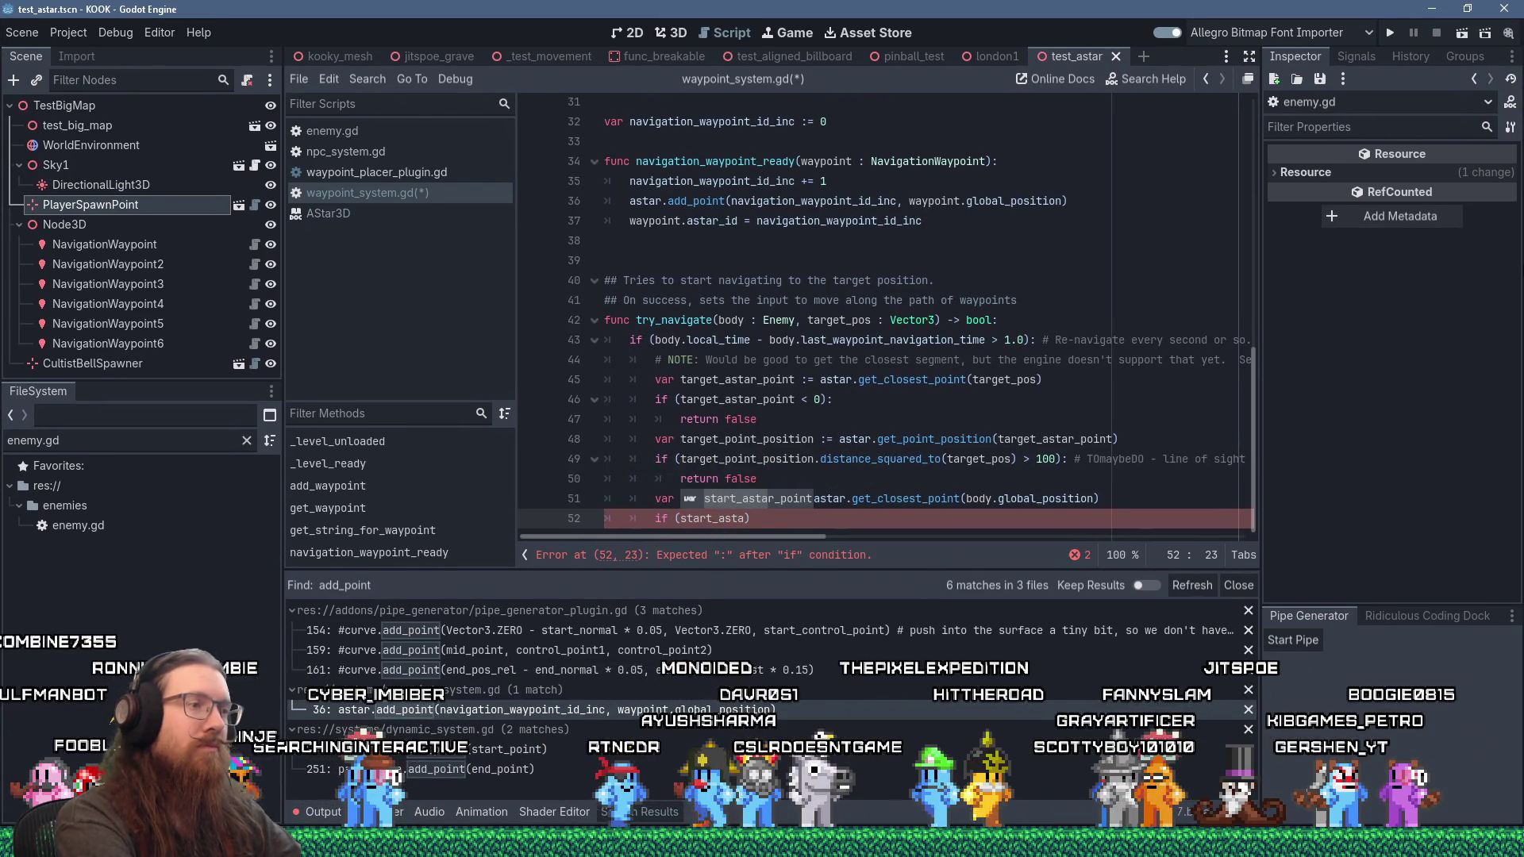
key("BackSpace")
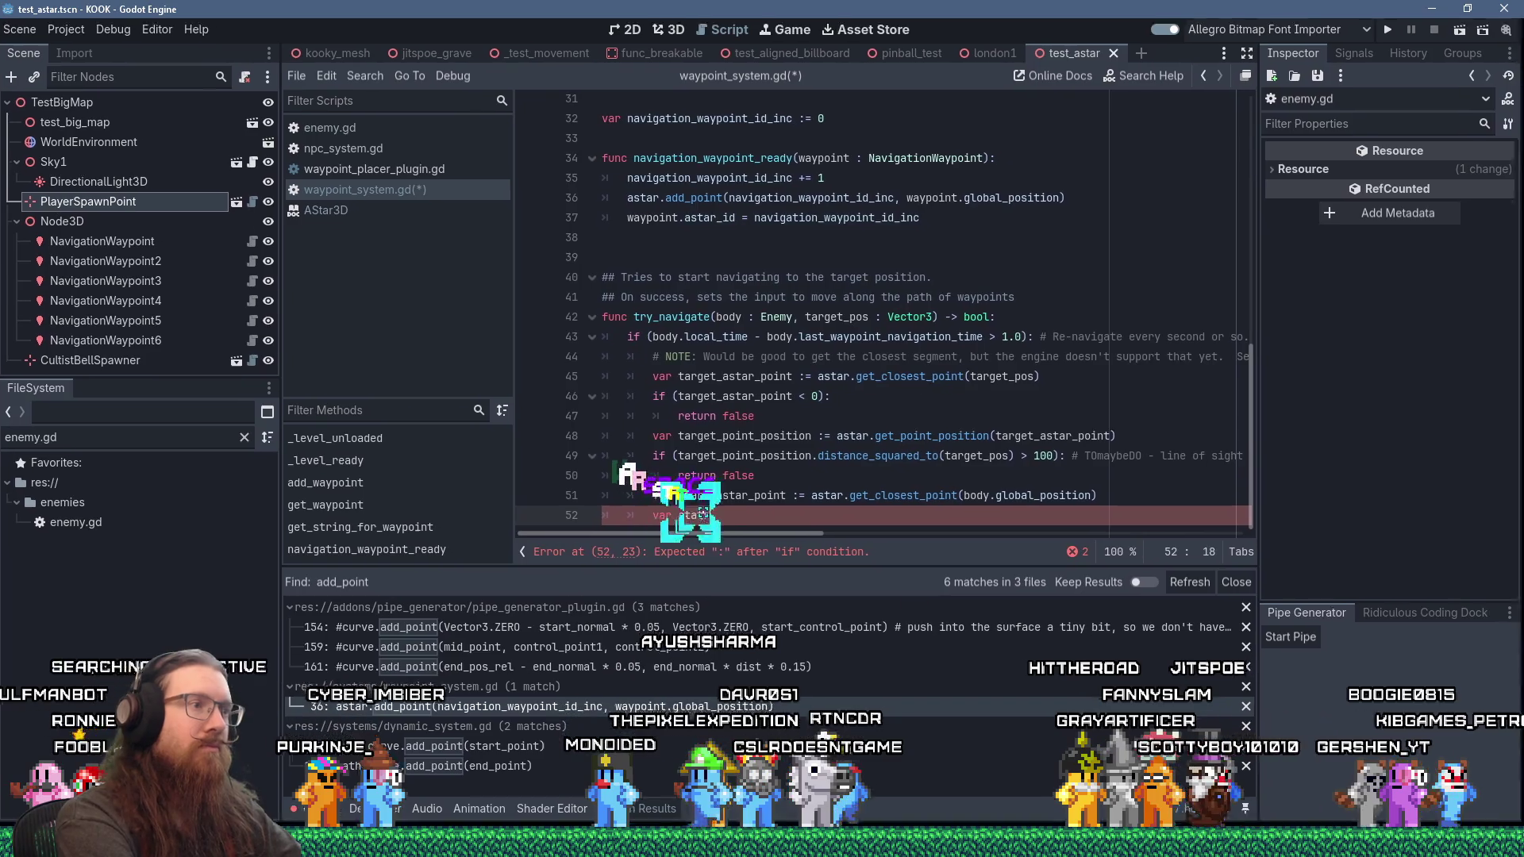
type("var star")
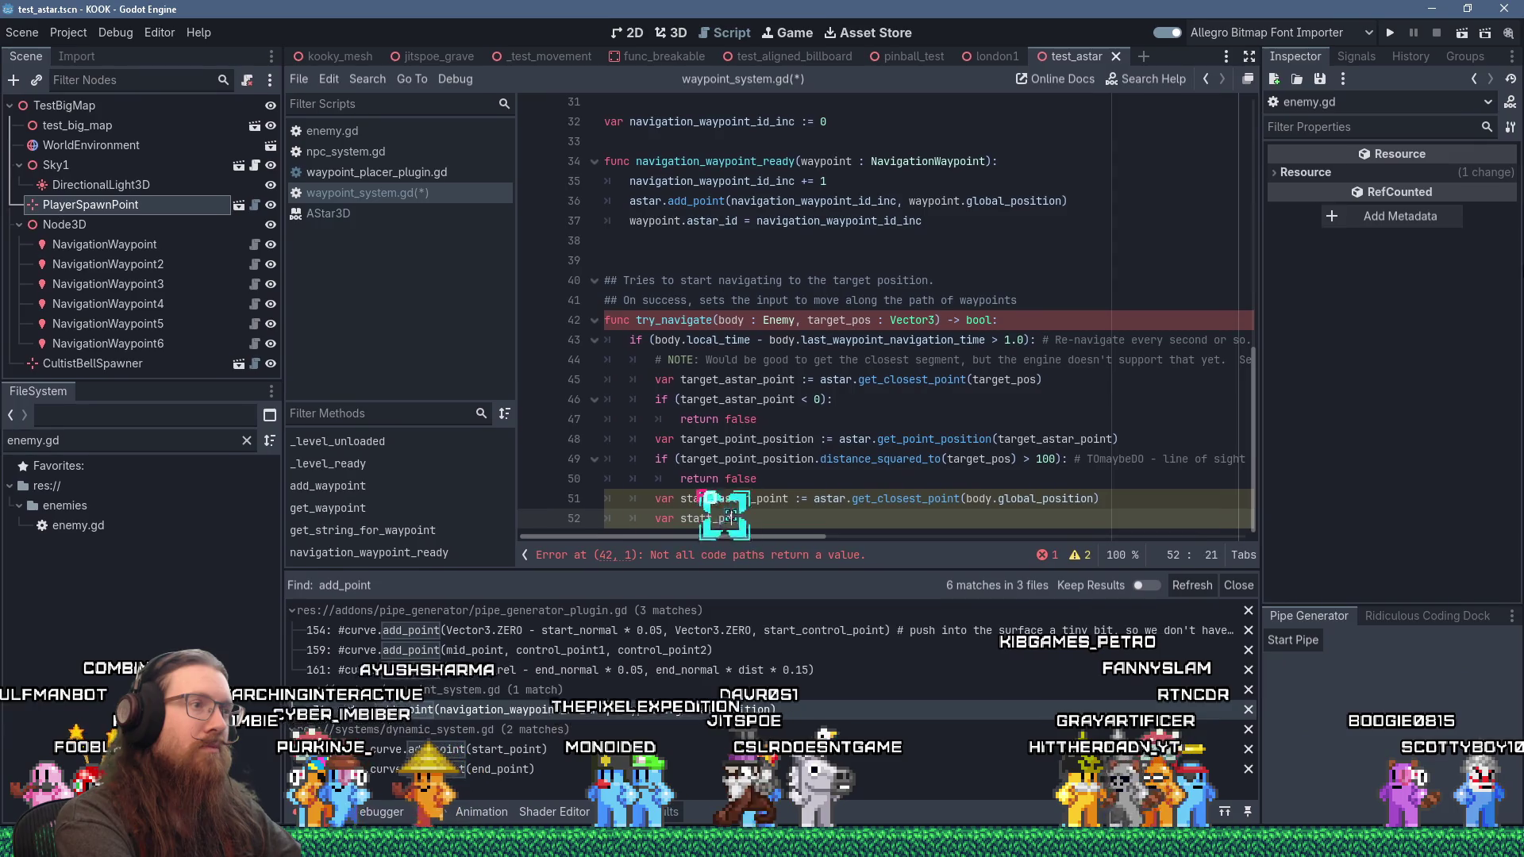
type("position := ast")
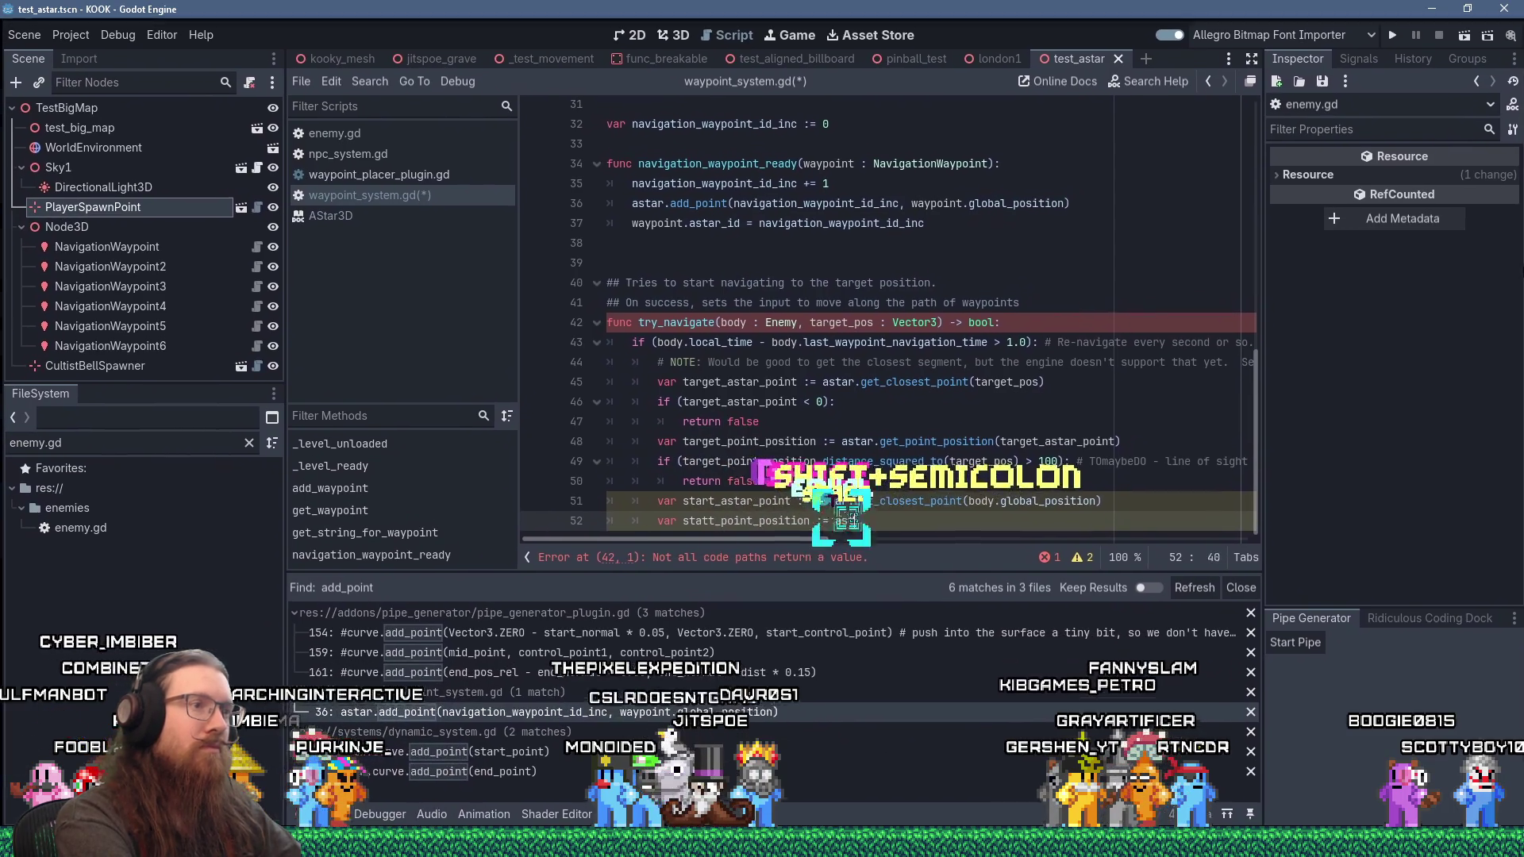
type("ar._point_")
key("Return")
type("sta")
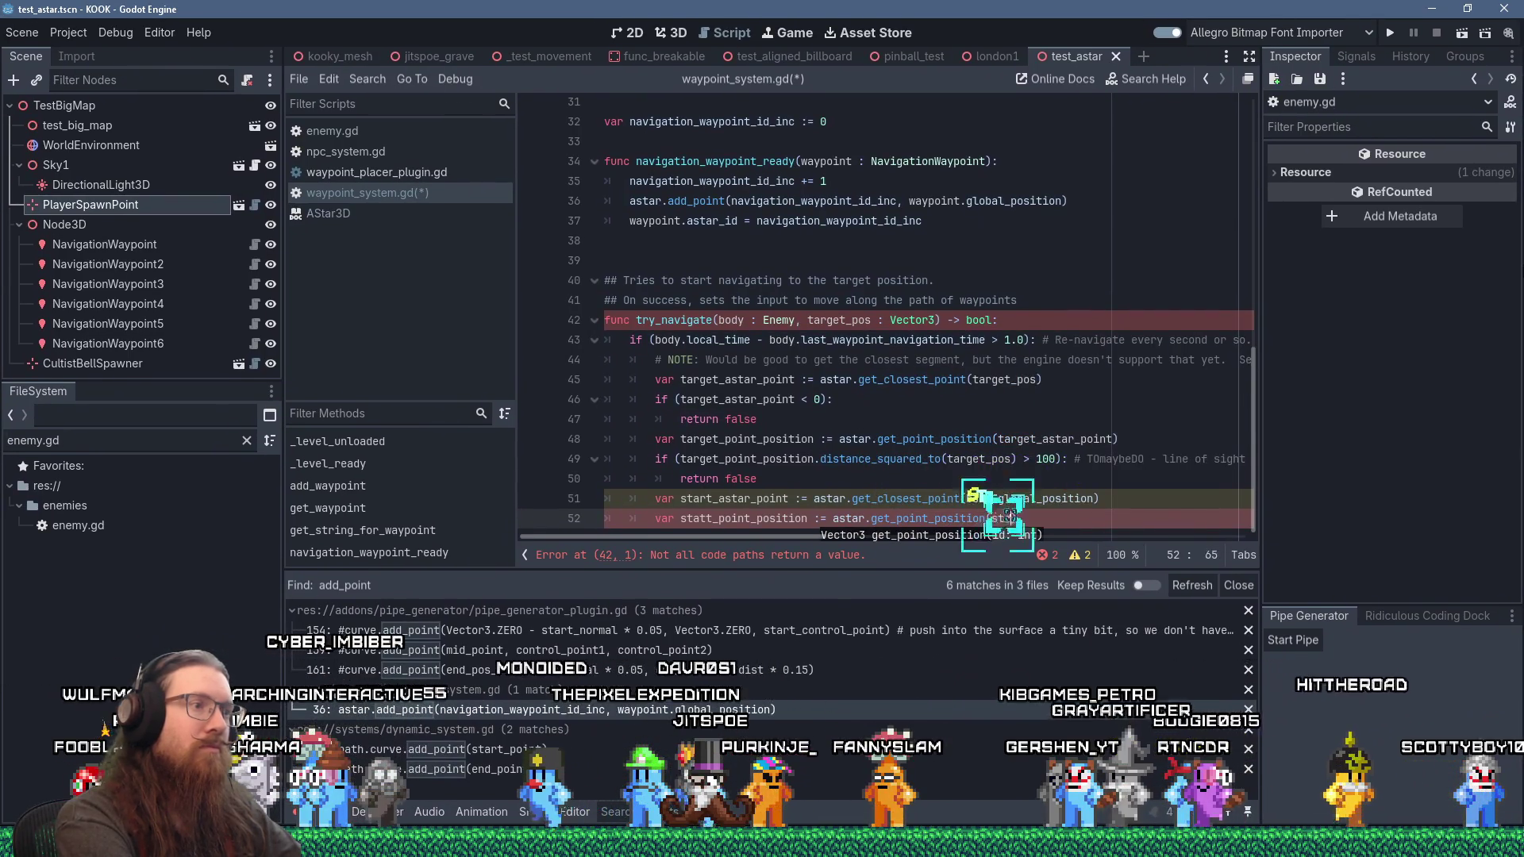
type("rt_astar_point")
key("Return")
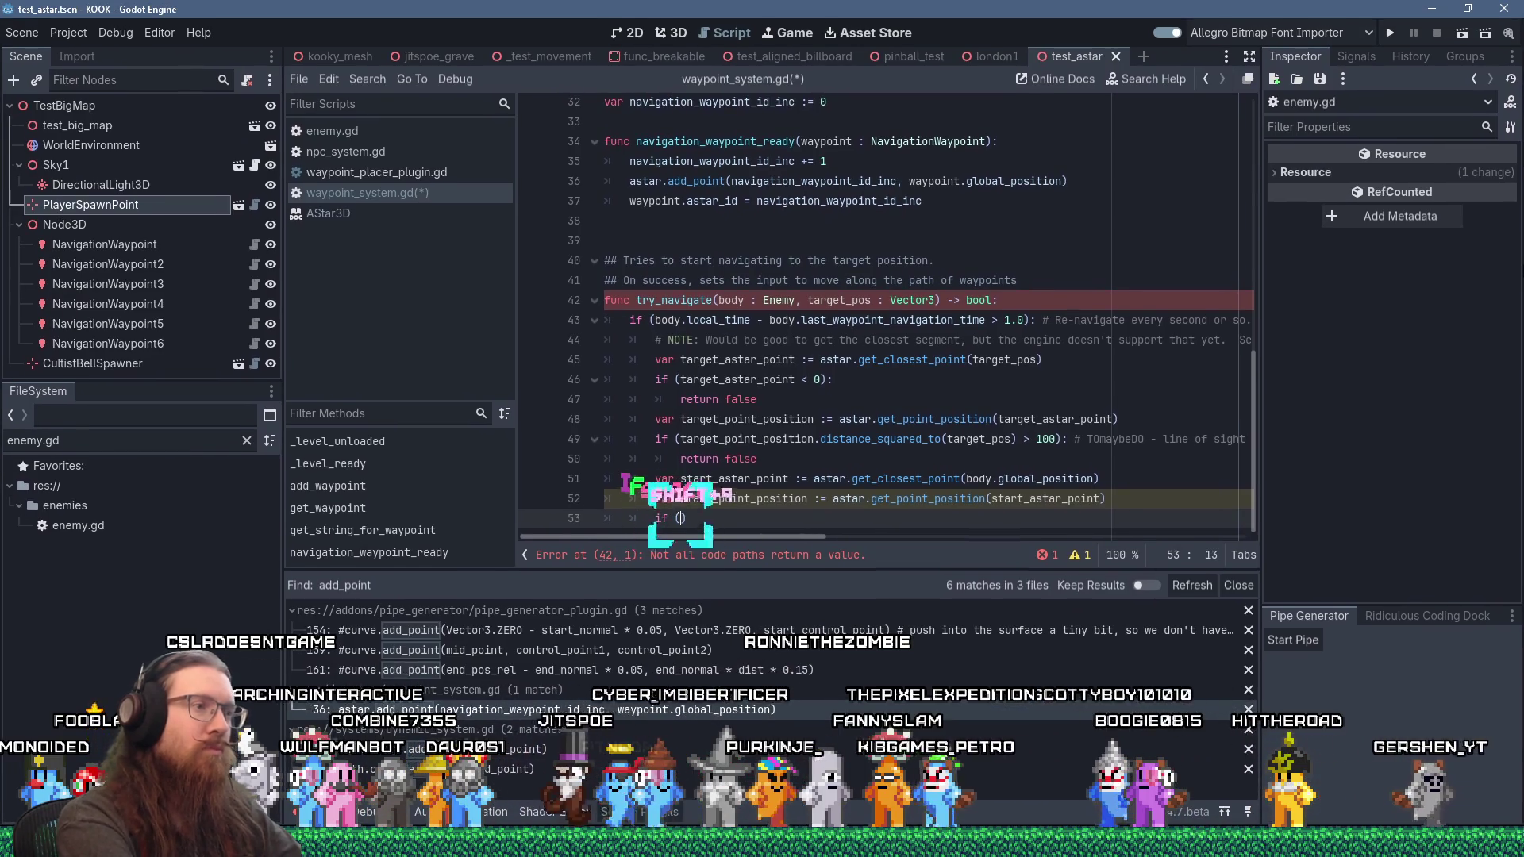
Step: Begin line 53's if condition with the correctly named start_point_position
key("Up")
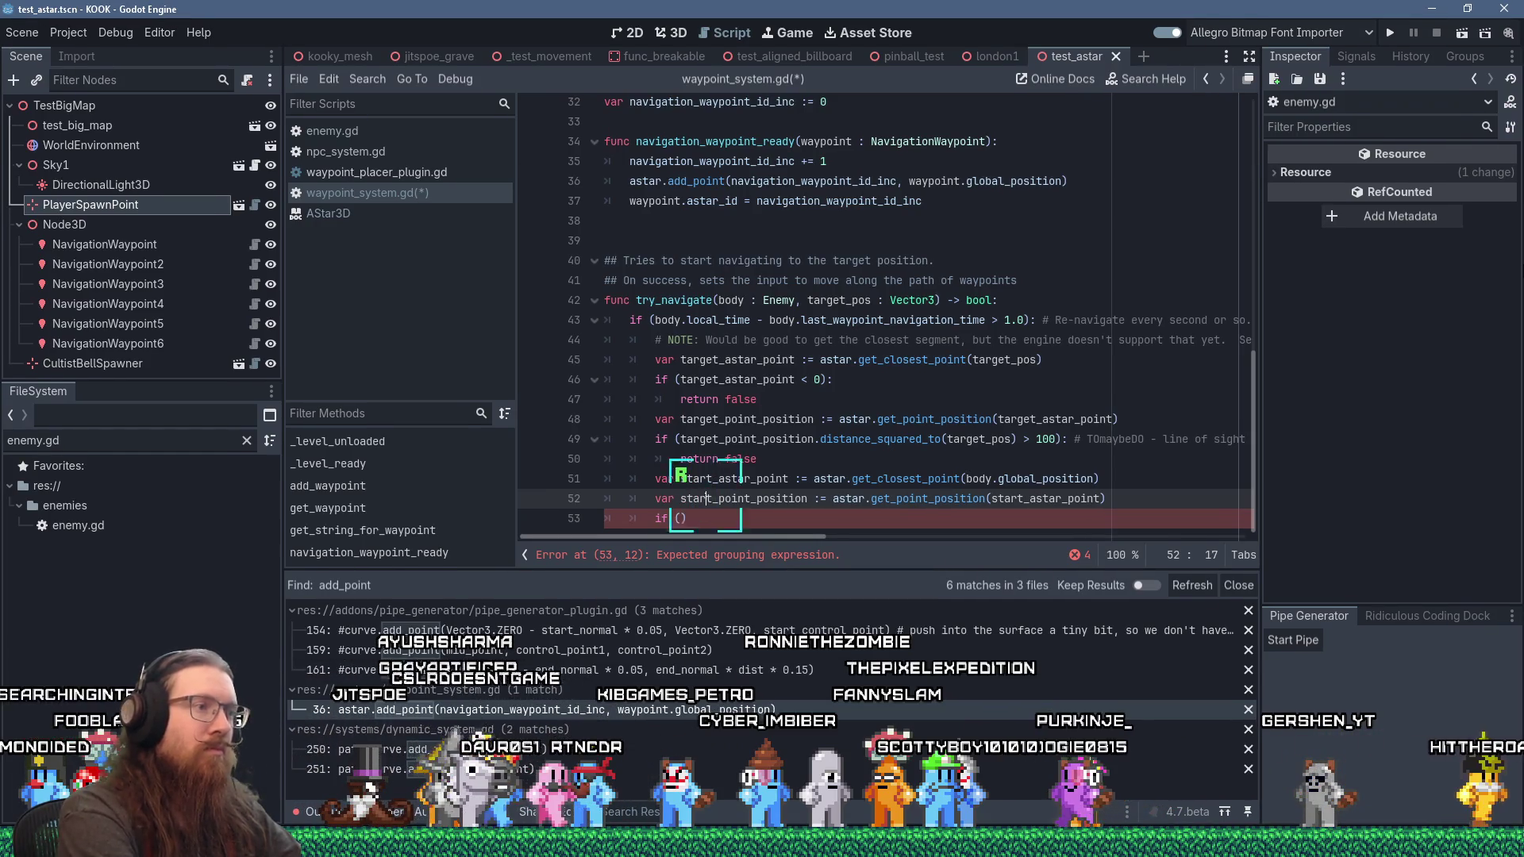
left_click(687, 519)
type("start_astar_")
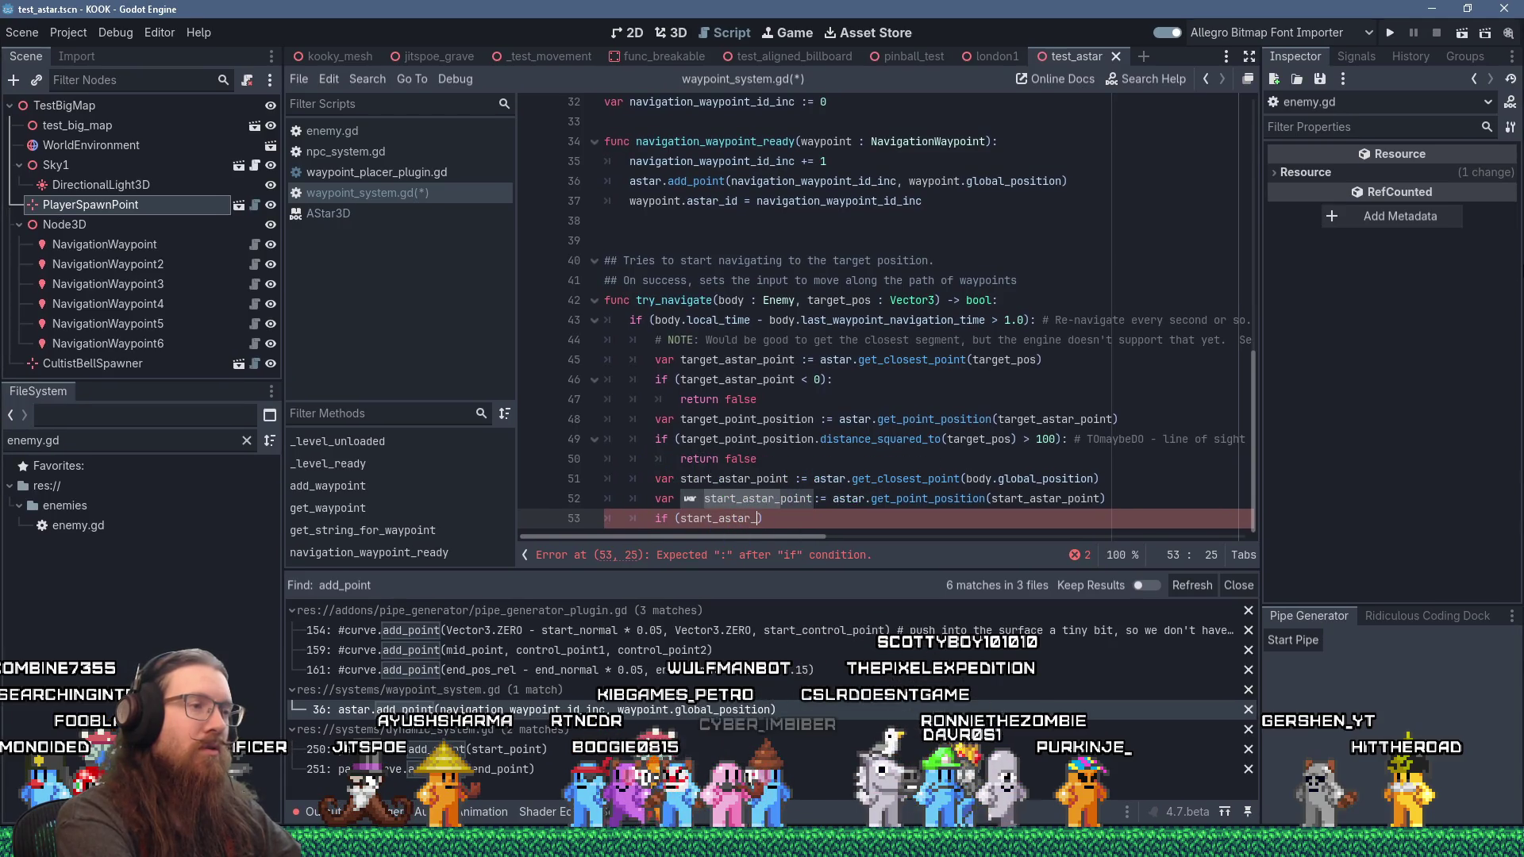
type("p")
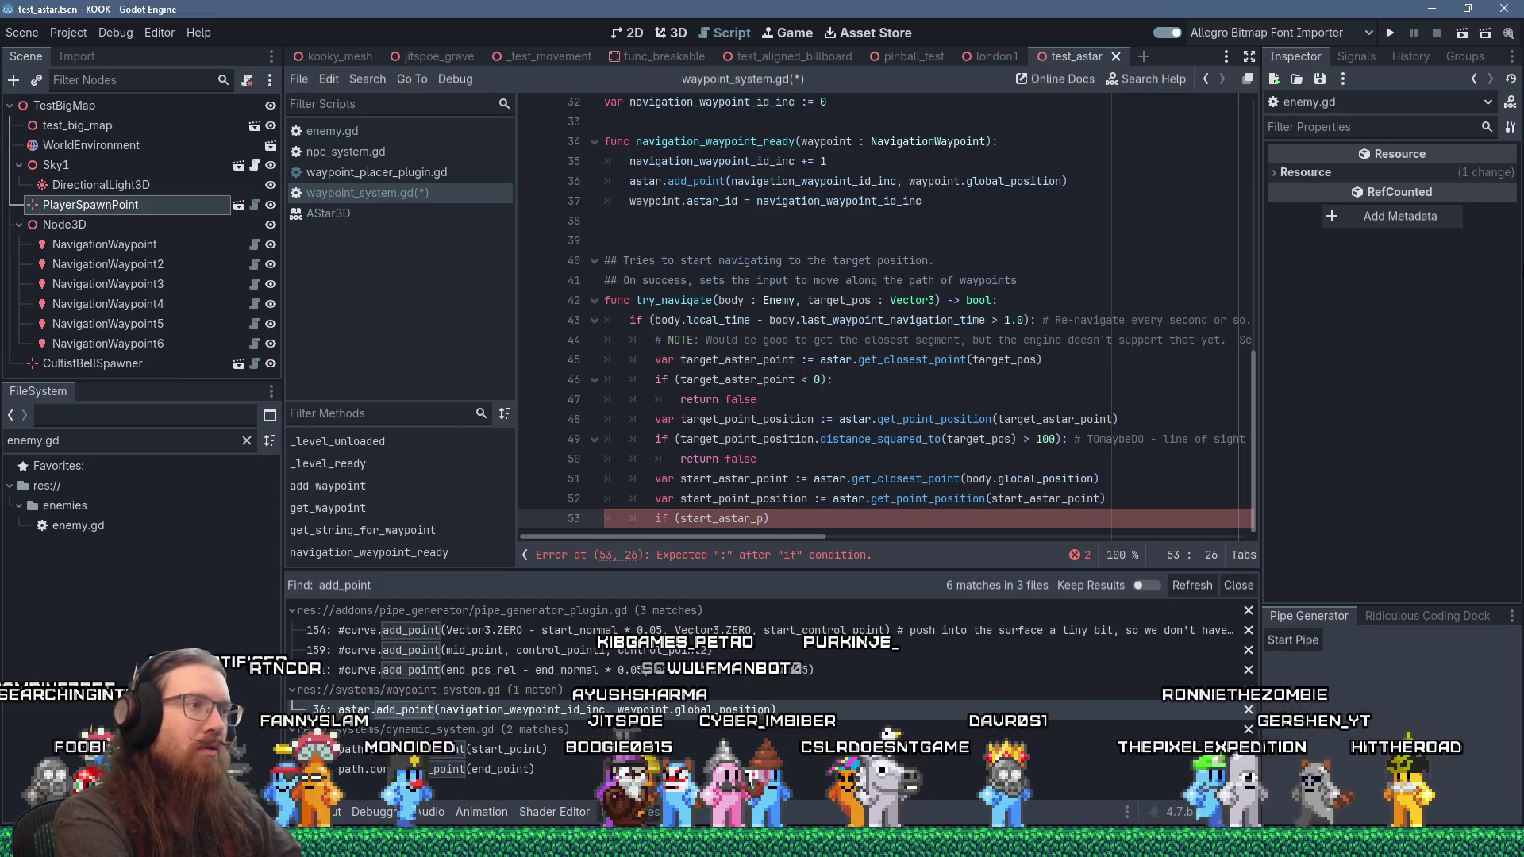
key("ctrl+Delete")
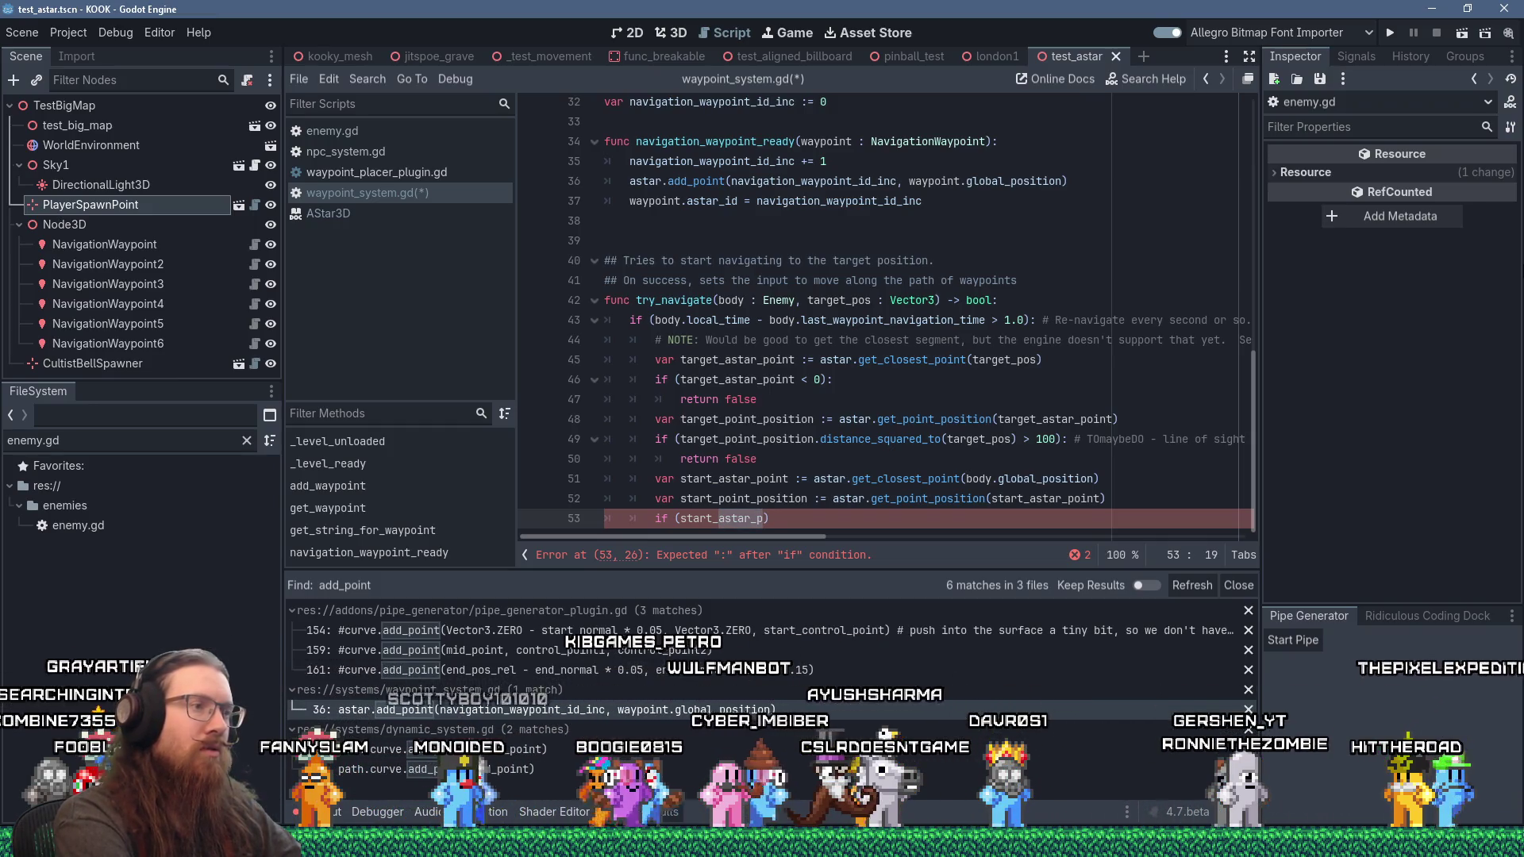
type("point_position(")
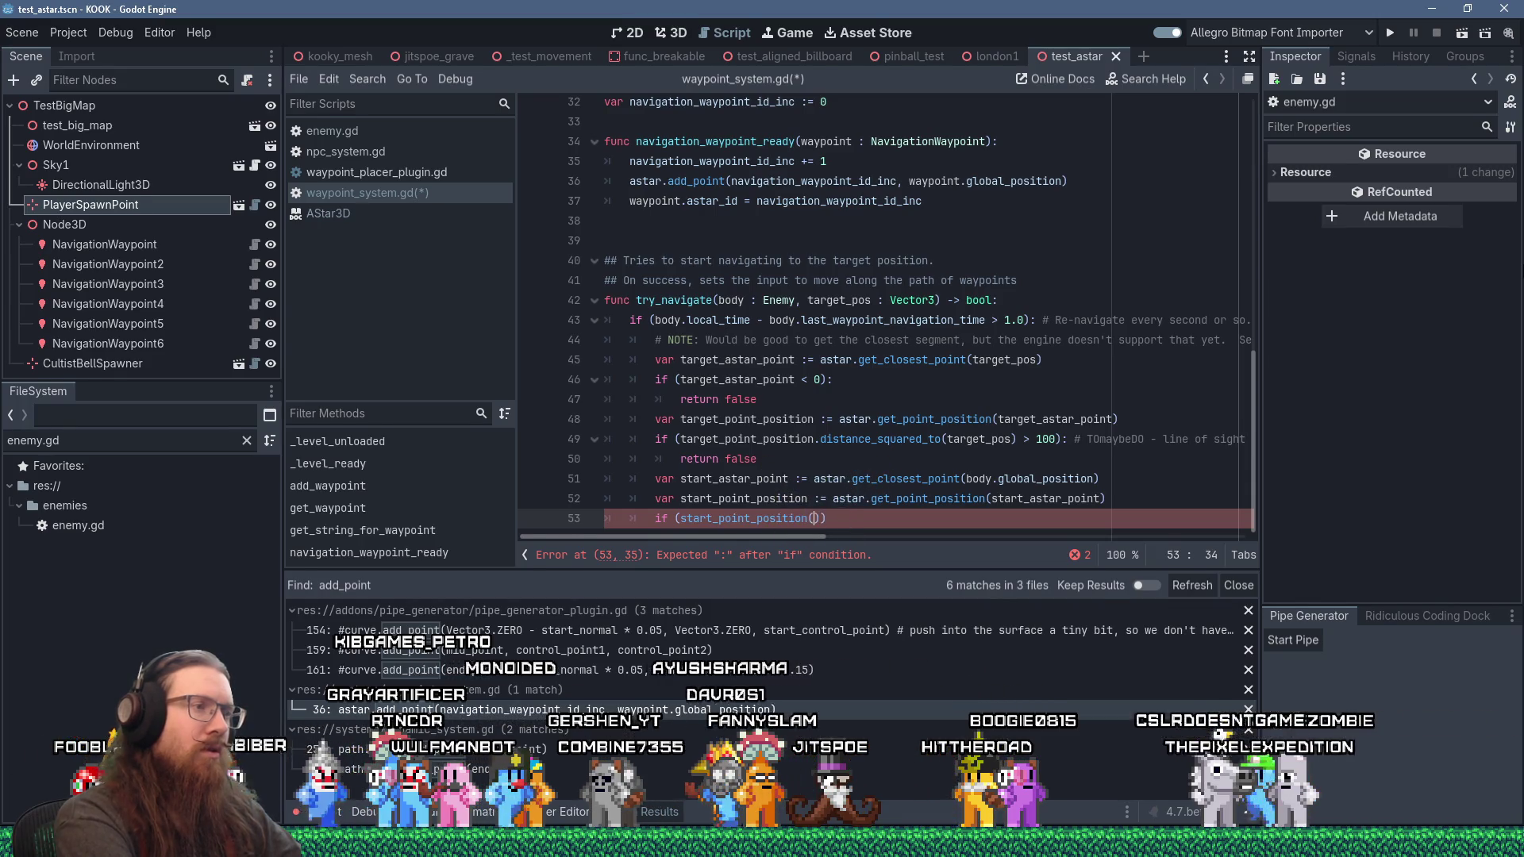
key("BackSpace")
Step: Call distance_squared_to(body.global_position) on start_point_position in the condition
type(".")
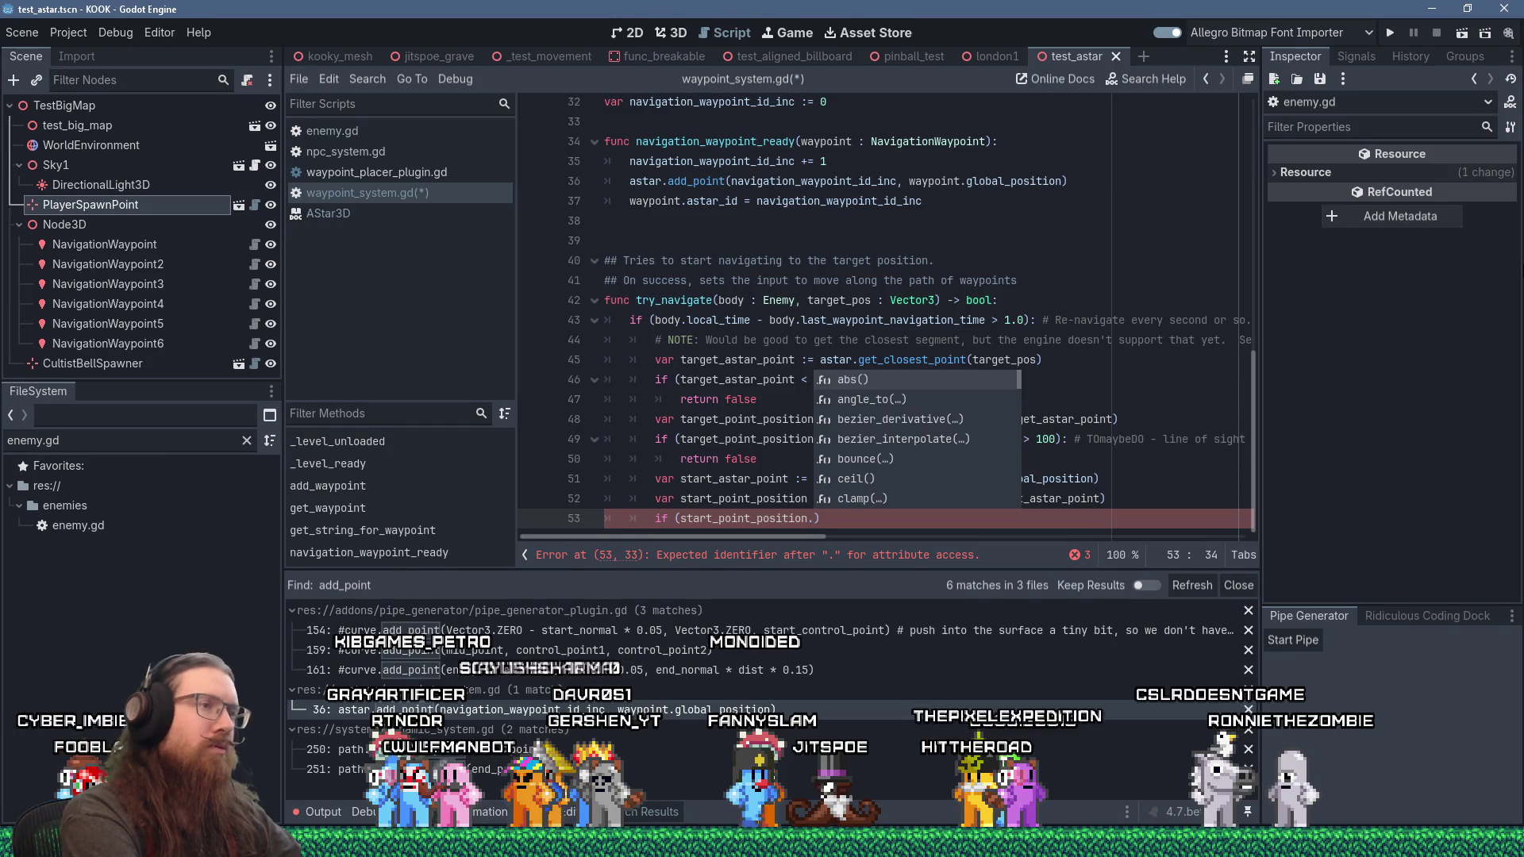
type("length")
key("BackSpace")
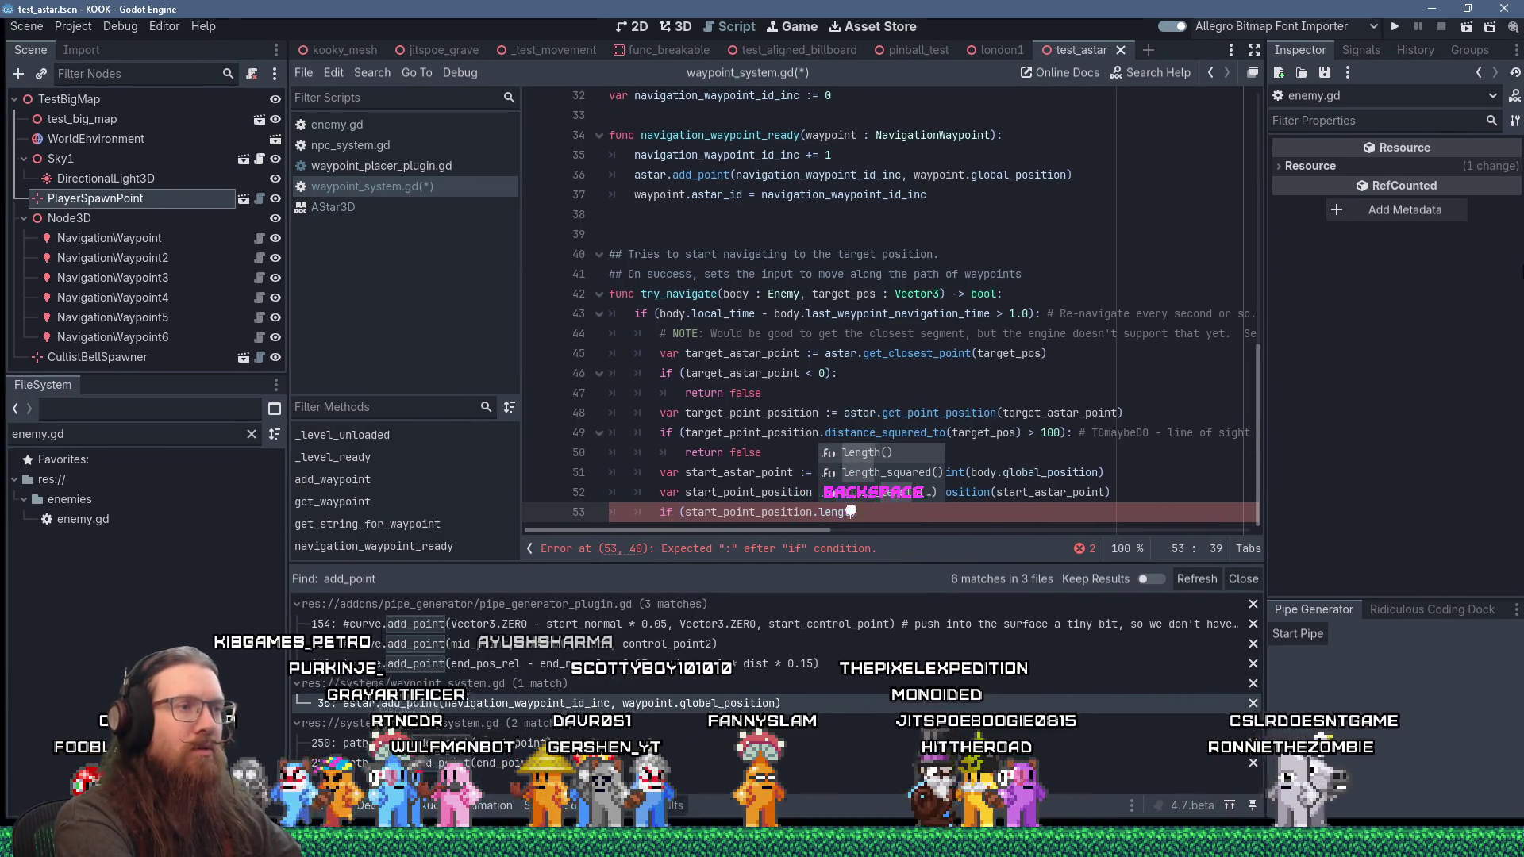
key("BackSpace")
key("BackSpace")
key("BackSpace")
type("dista")
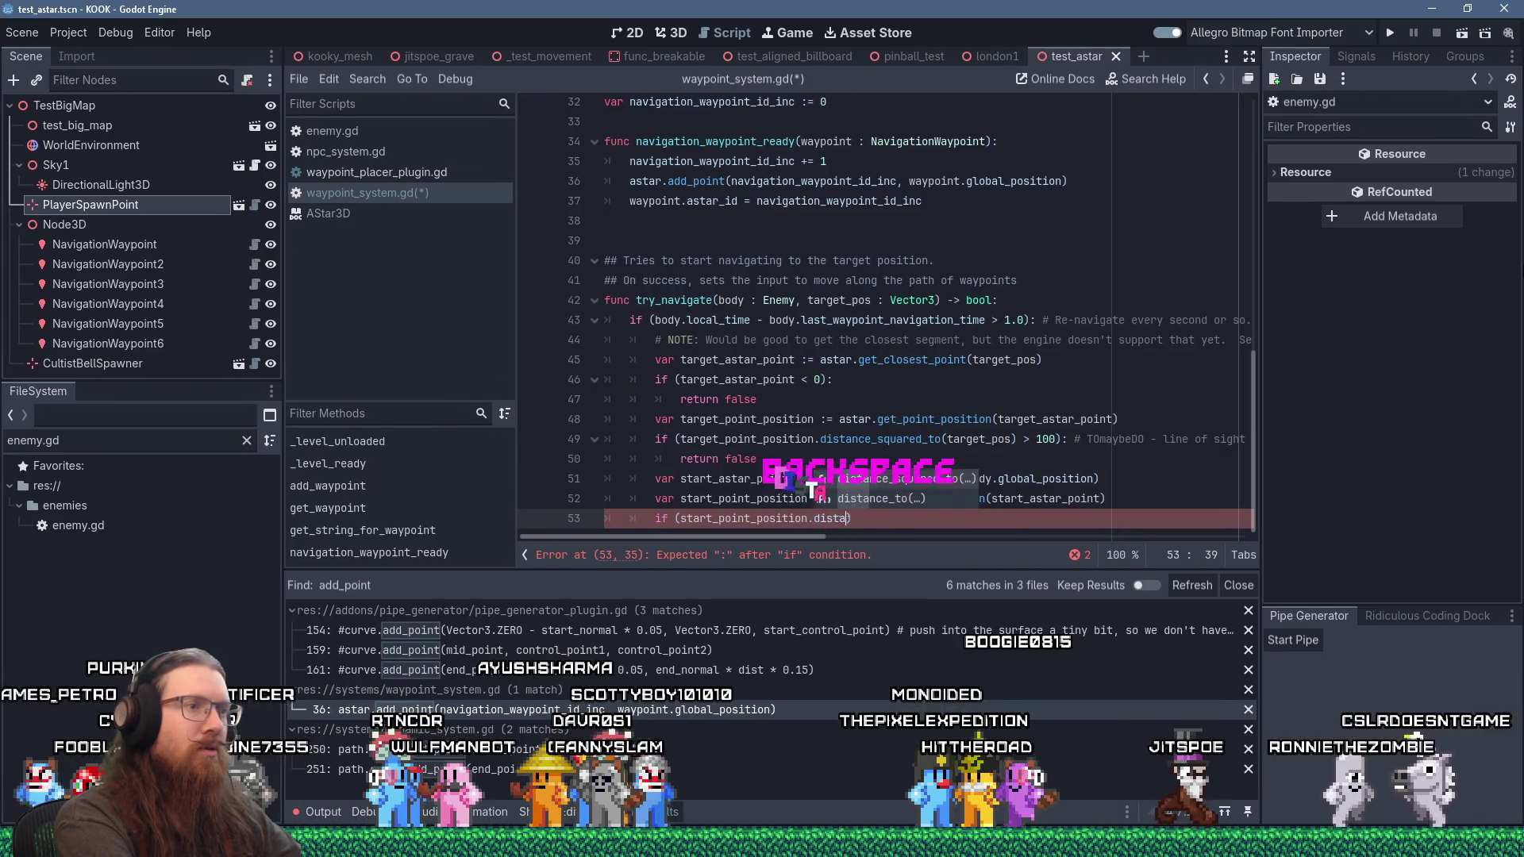
key("Return")
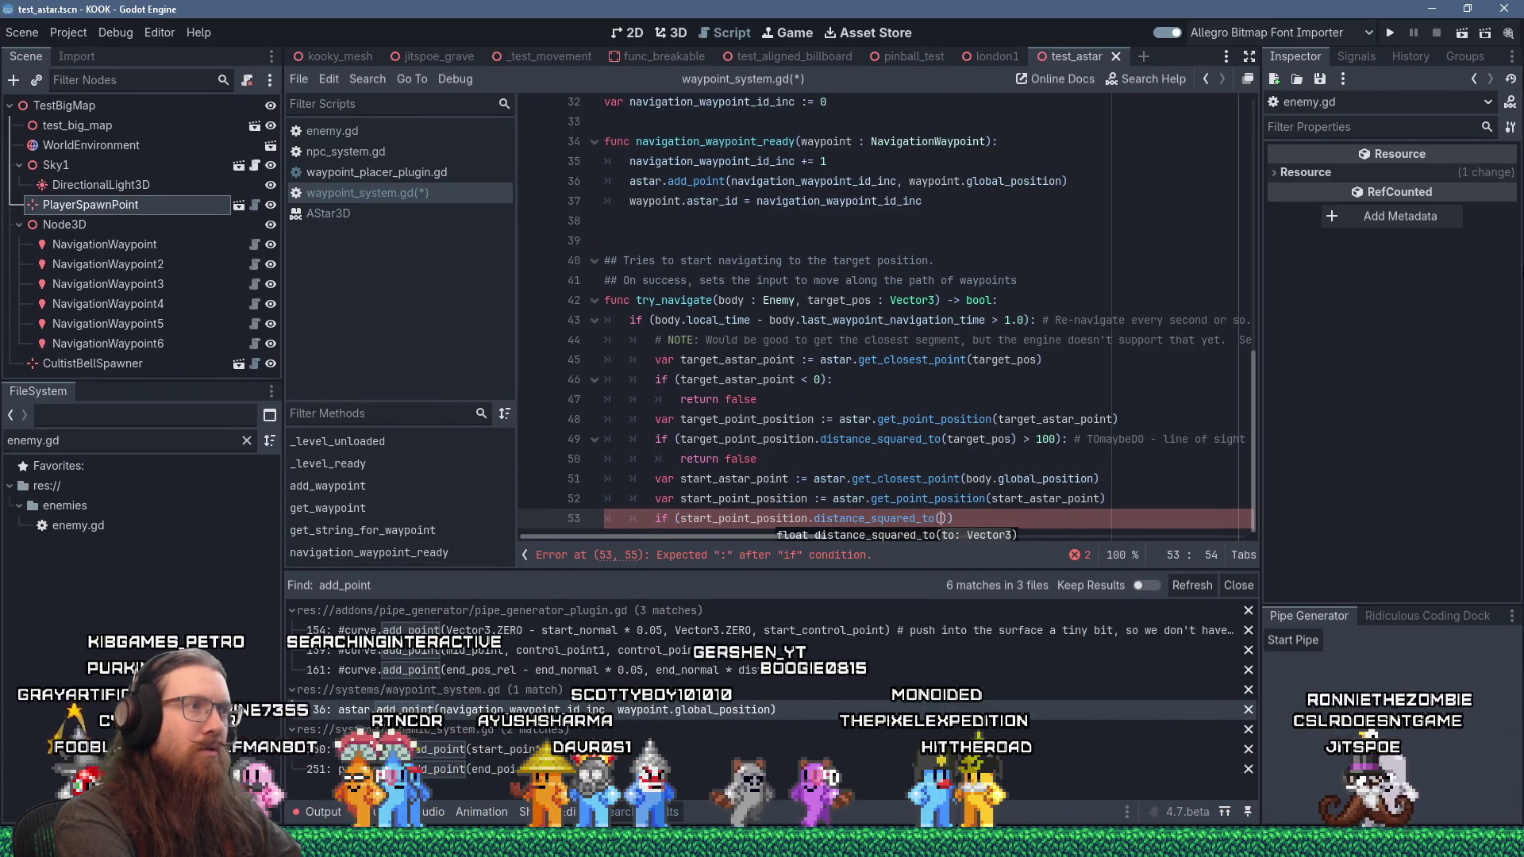
type("body.global_p")
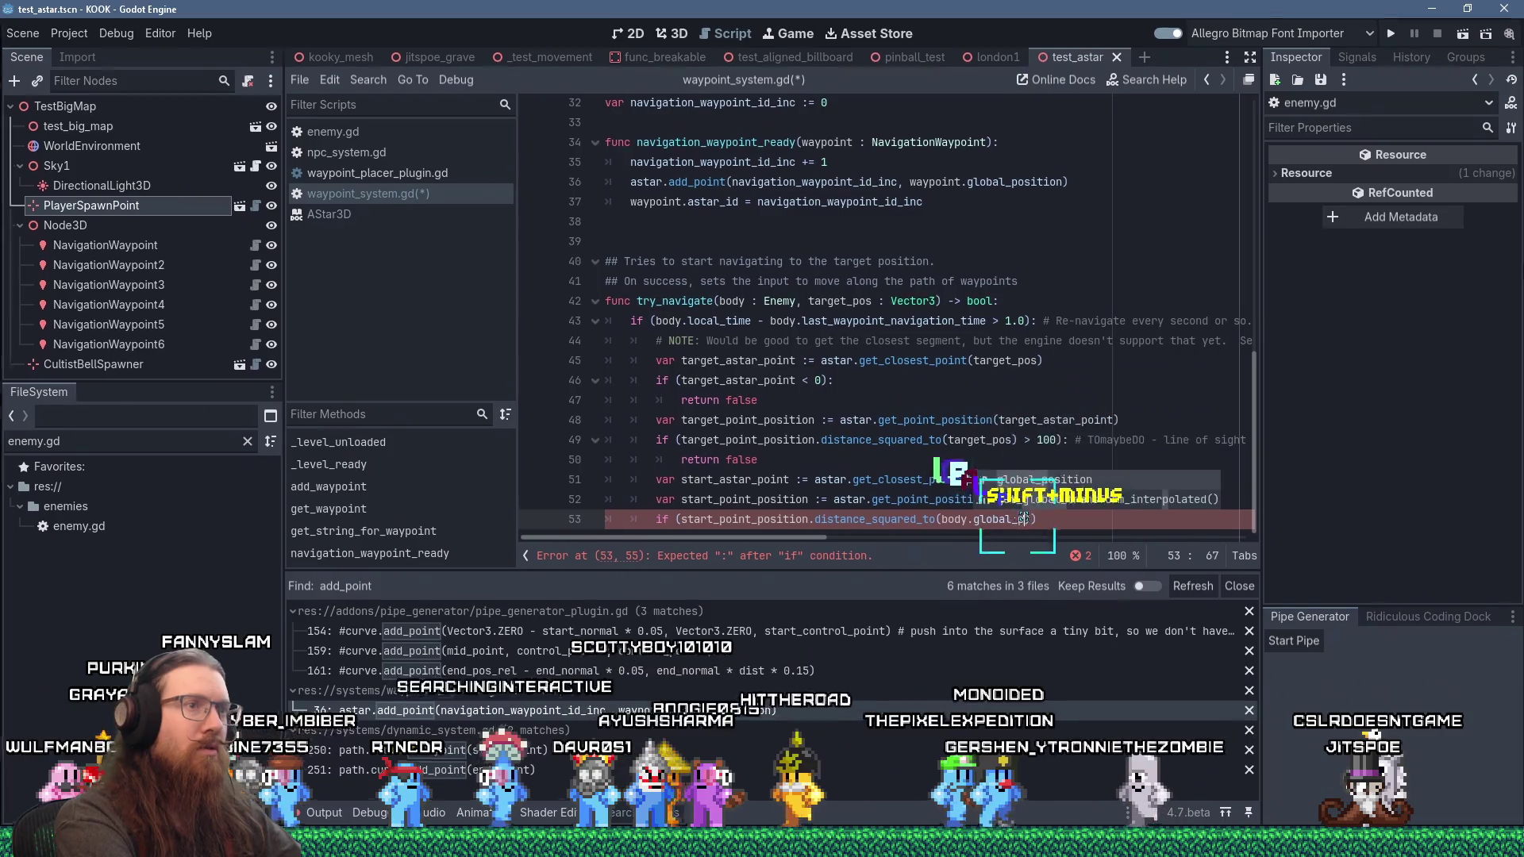
key("Return")
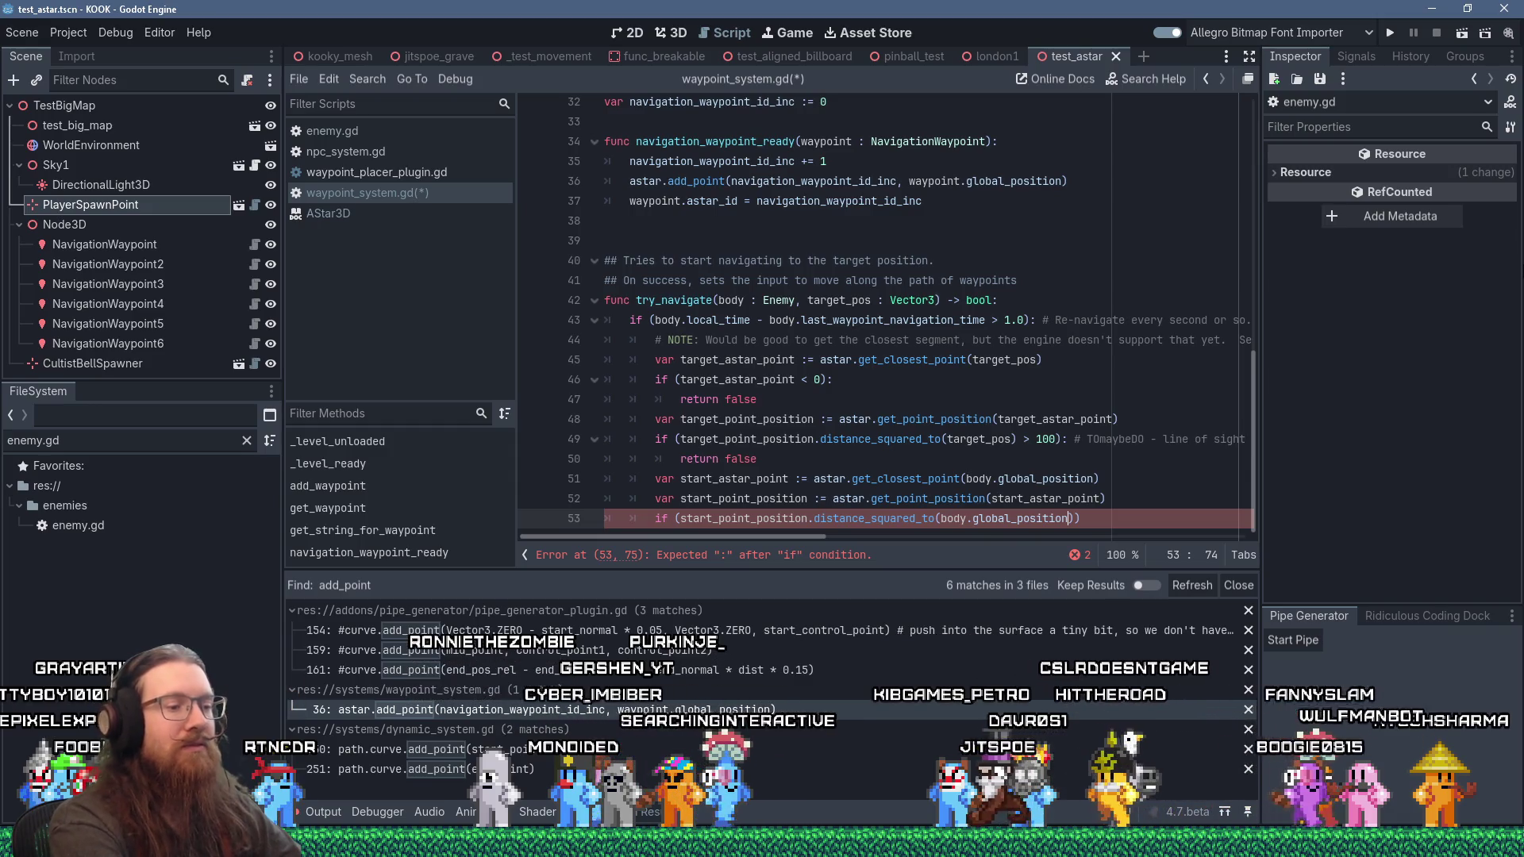
Step: Finish line 53 with '> 100):' and make its body return false
key("End")
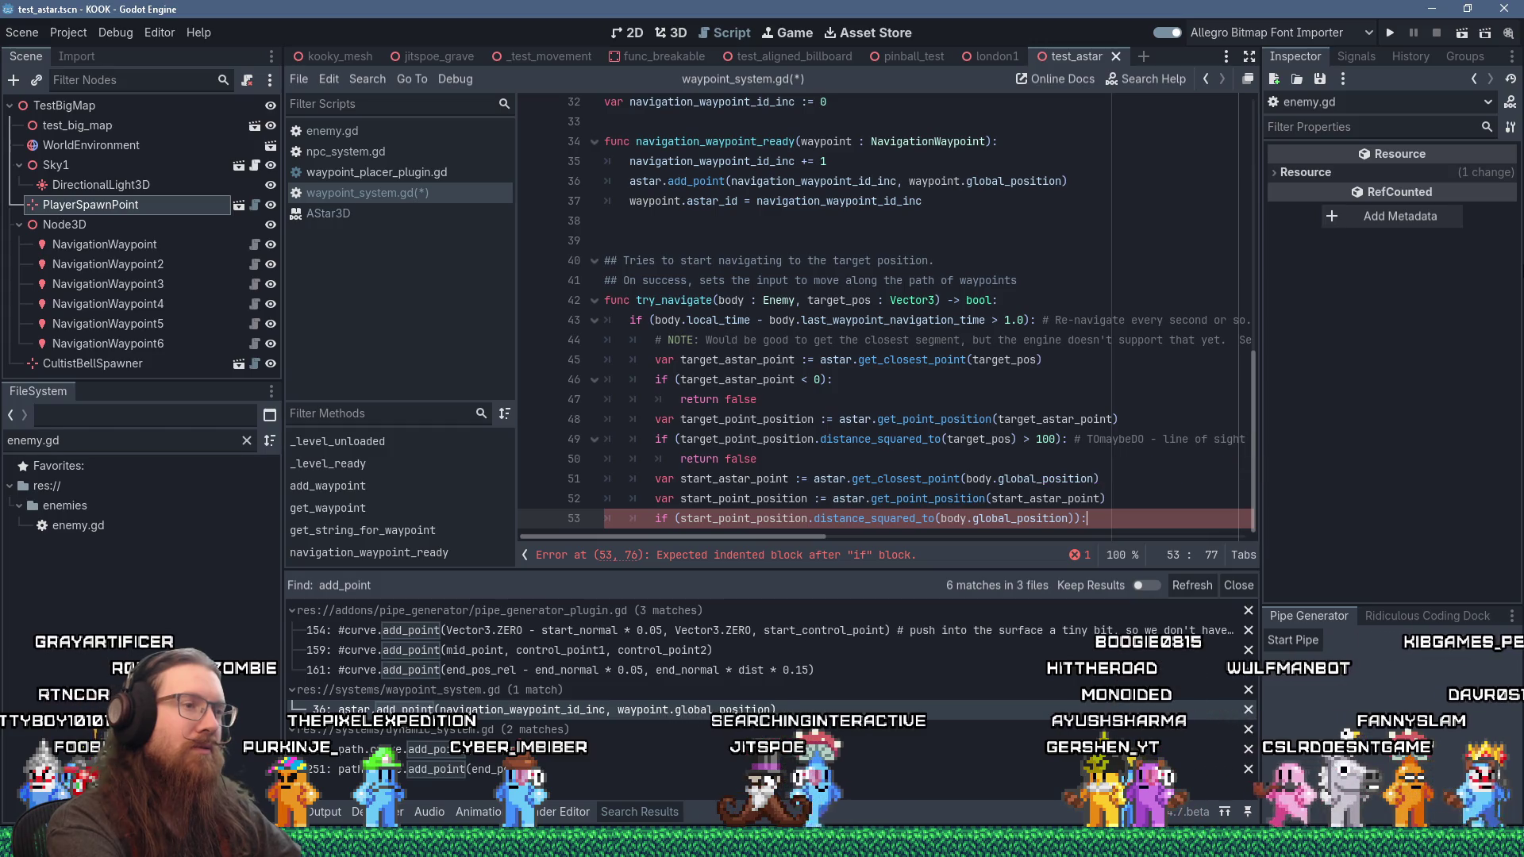
key("BackSpace")
type("> 1000")
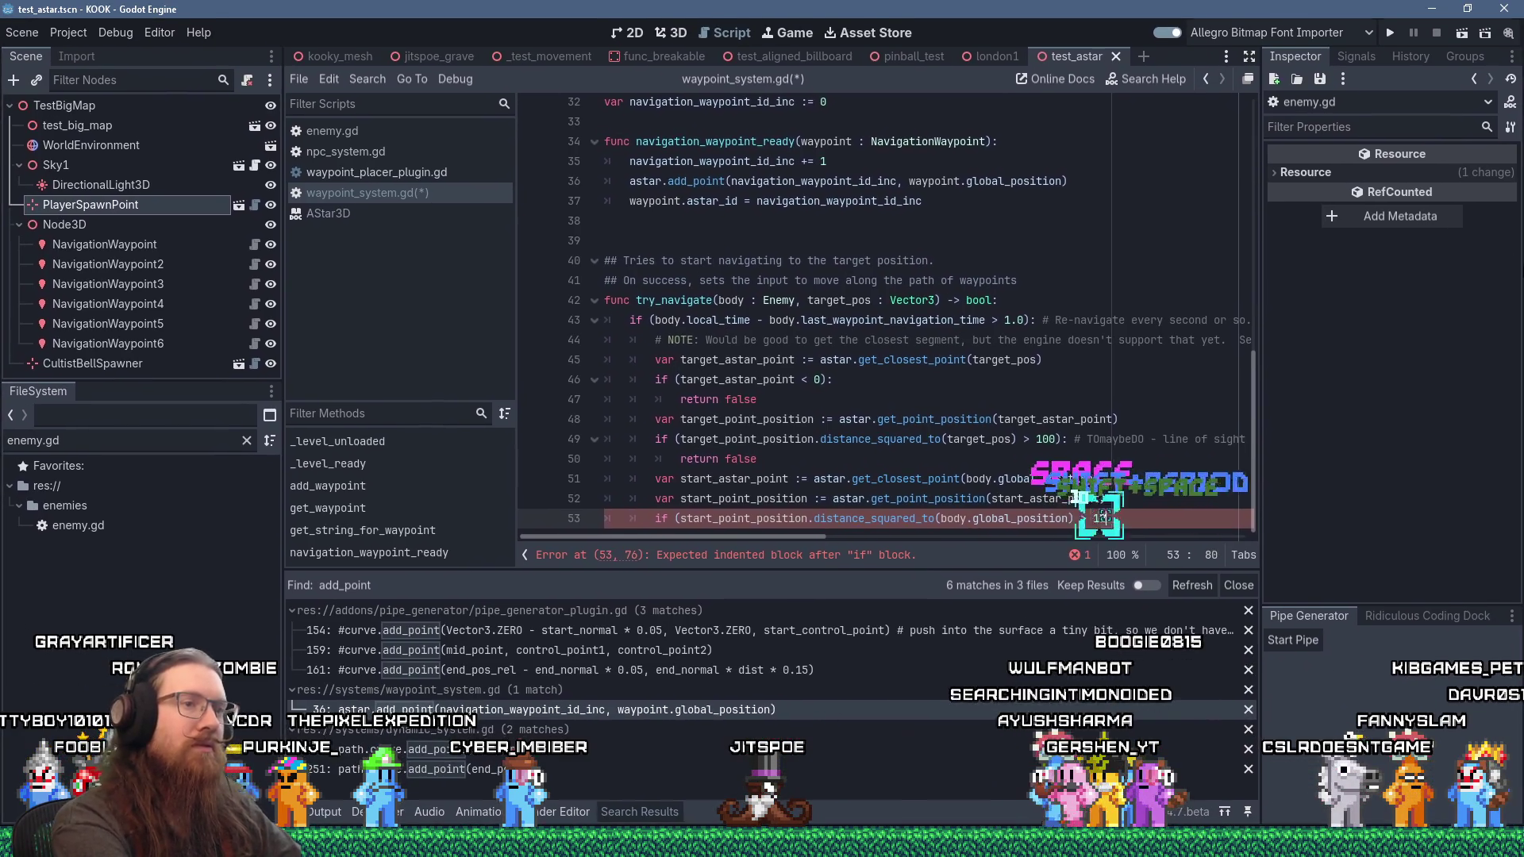
key("BackSpace")
type("):")
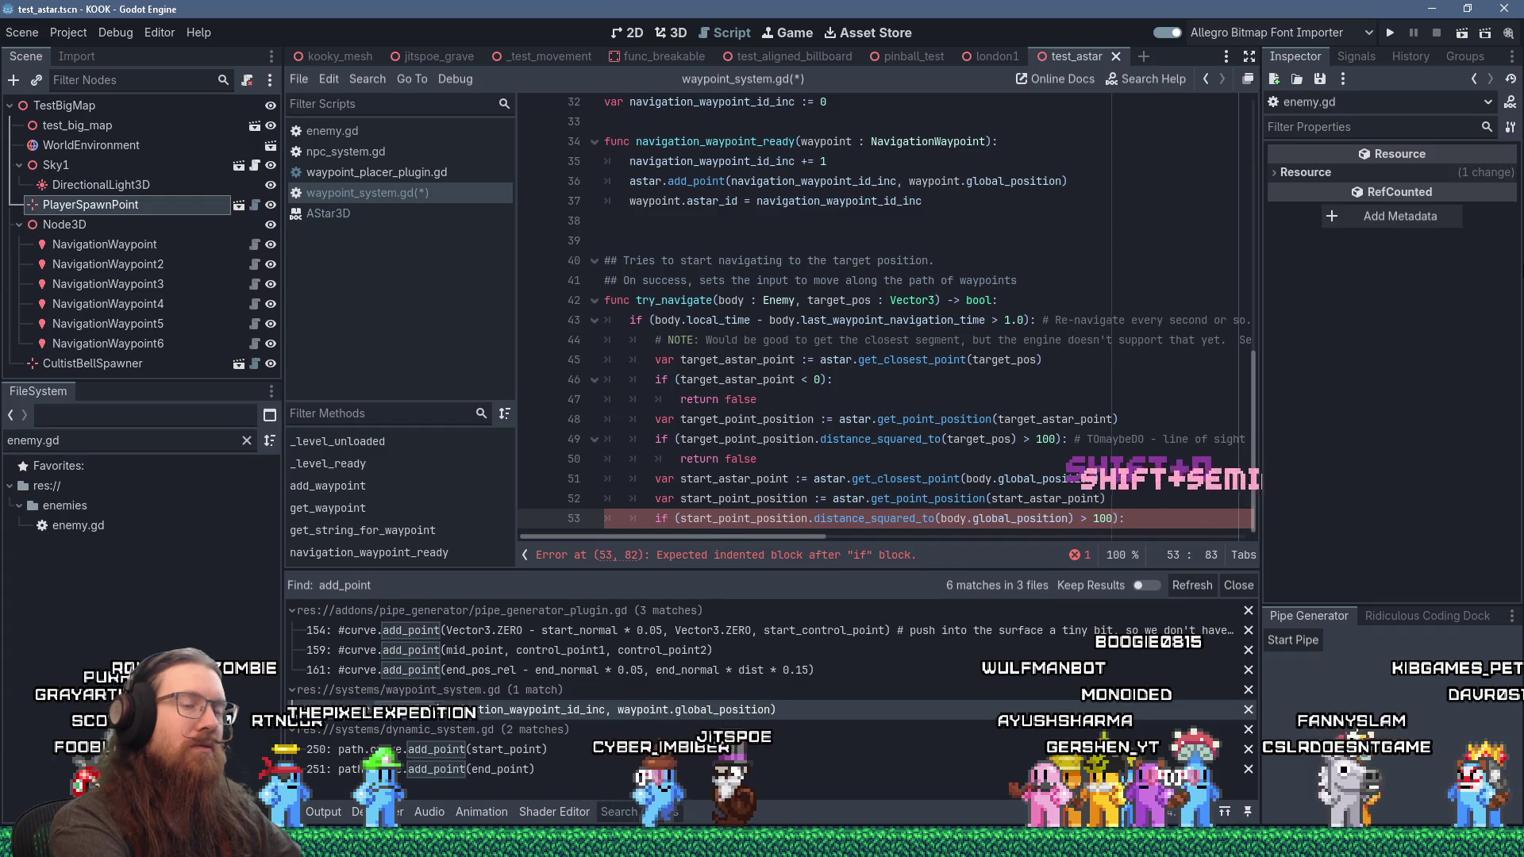
key("Return")
type("return false")
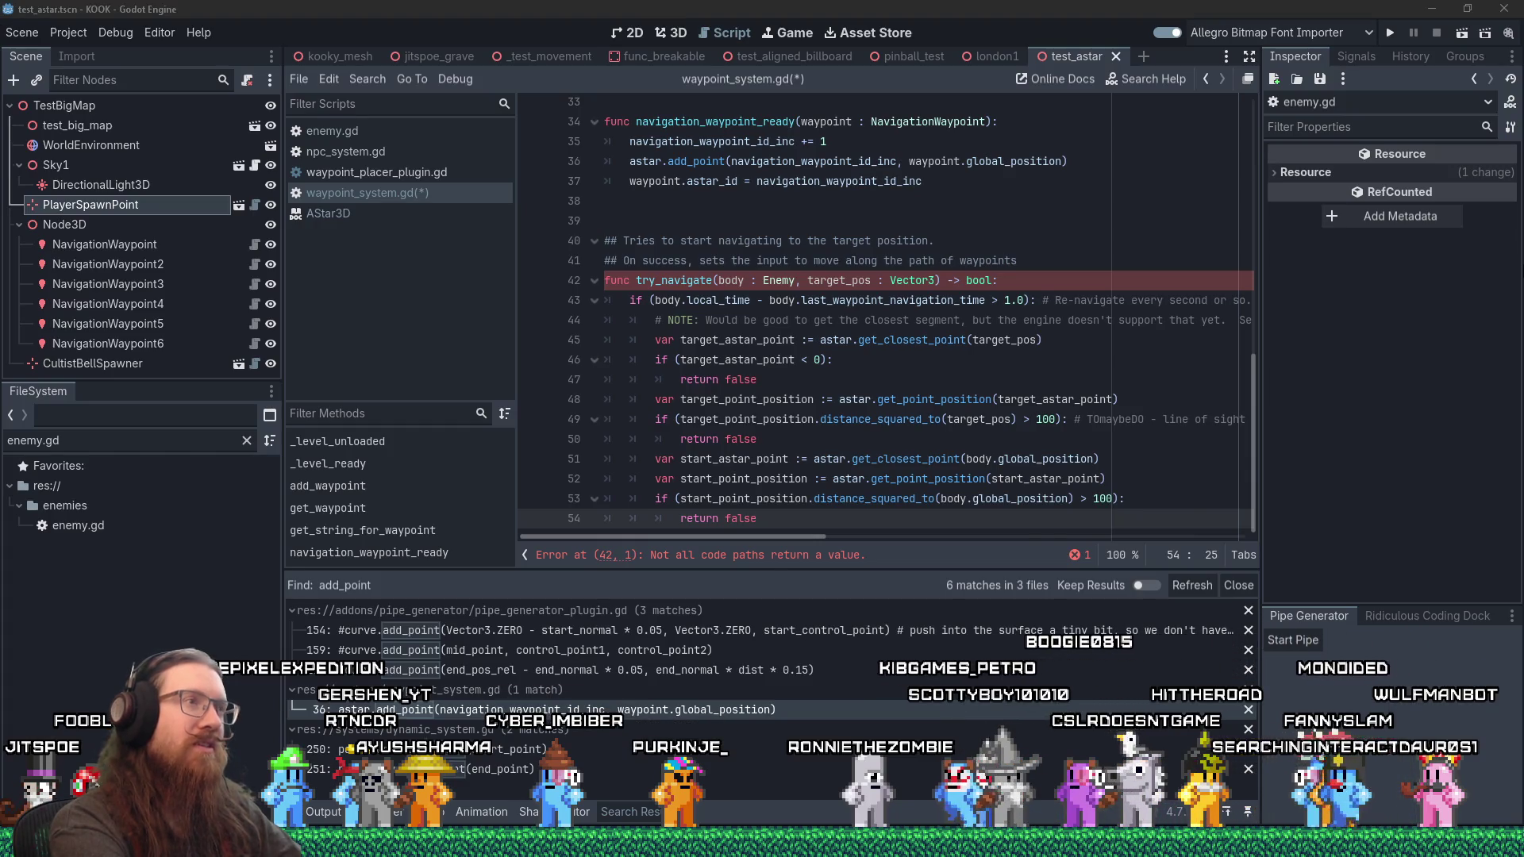
key("alt+Tab")
key("Tab")
key("Tab")
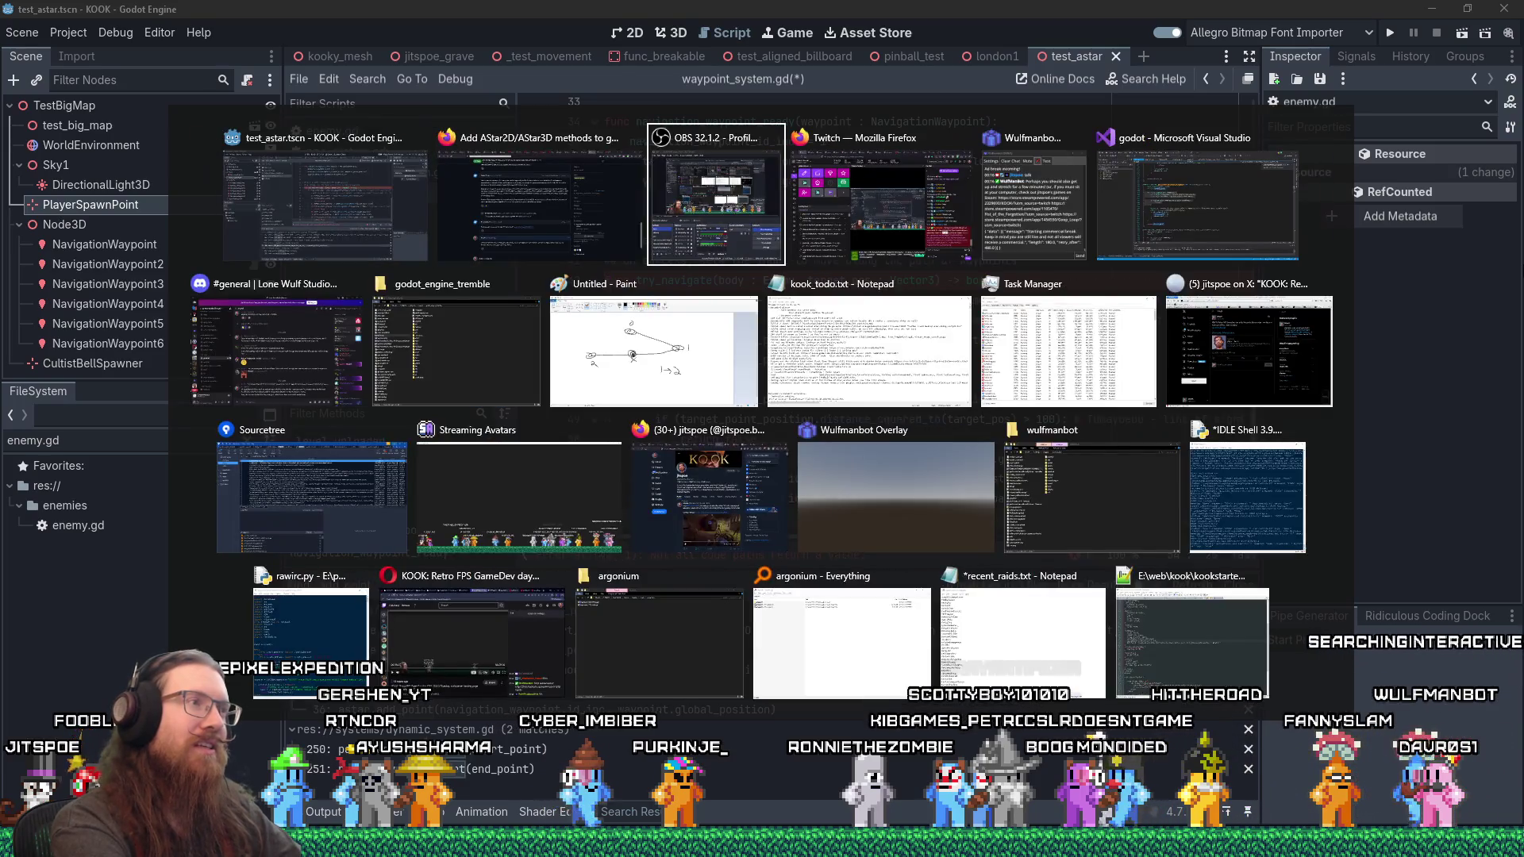
Step: In Paint, clear the old sketch to a blank canvas and draw a large rectangle
key("Tab")
key("Tab")
key("Tab")
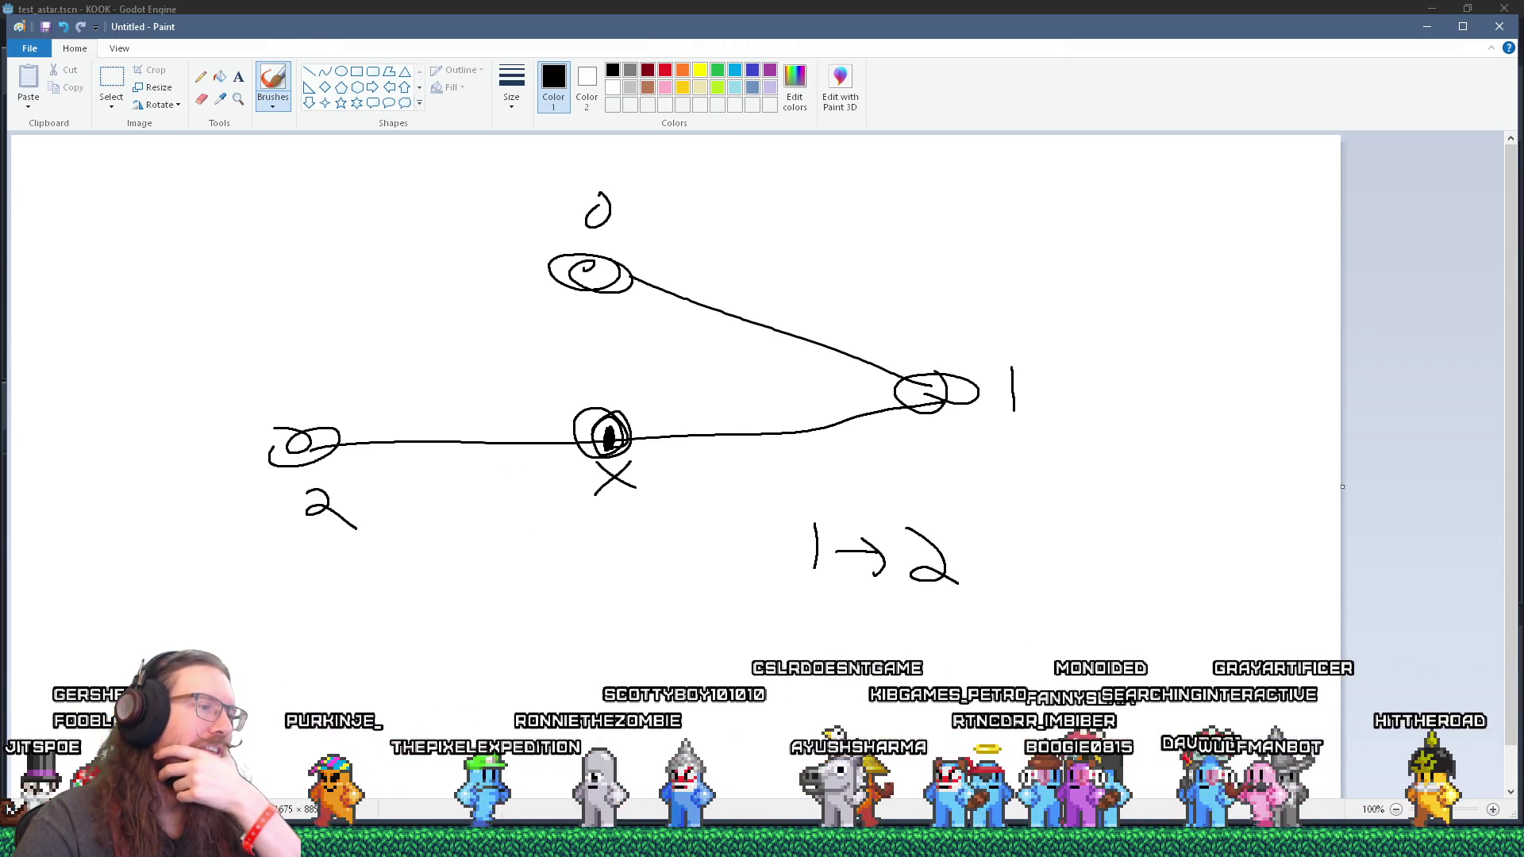
right_click(474, 843)
left_click(516, 768)
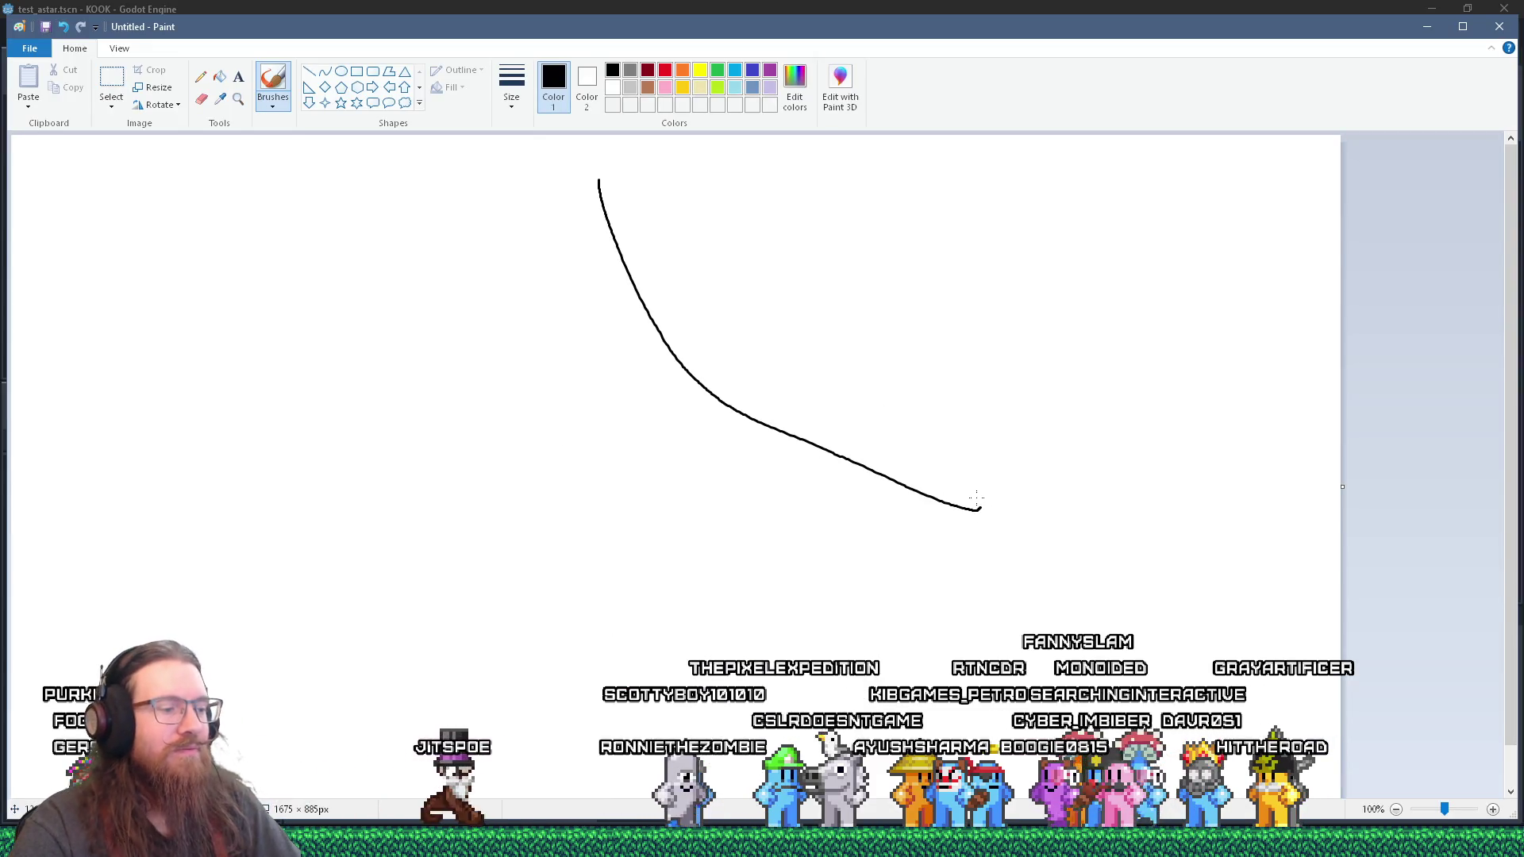
left_click(356, 72)
left_click_drag(657, 181, 1049, 454)
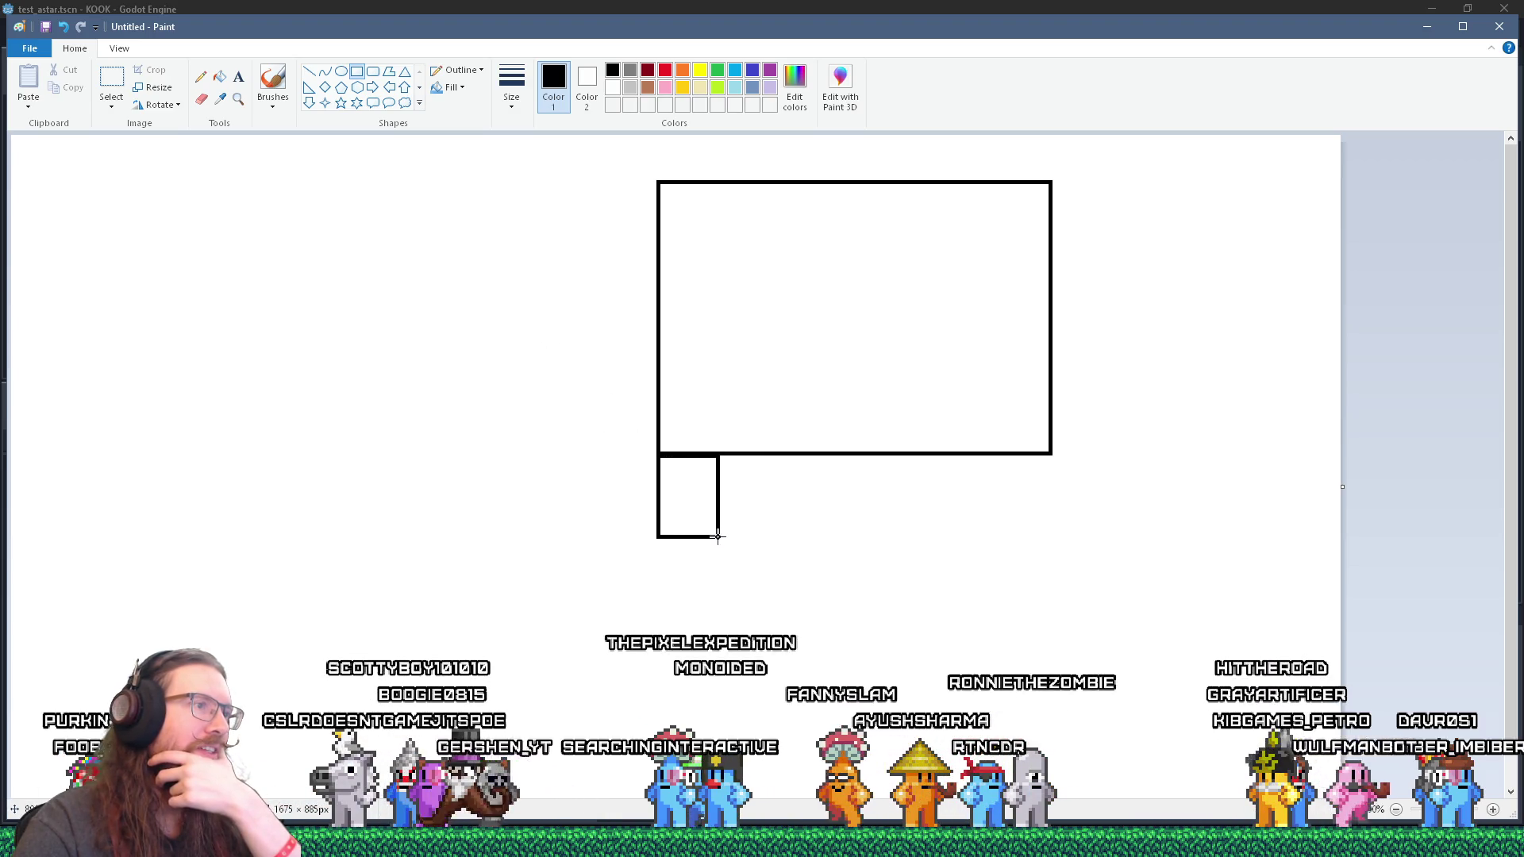
Step: Widen the small square and brush several vertical strokes below the large rectangle
left_click_drag(722, 497, 770, 521)
left_click(272, 80)
left_click_drag(794, 461, 808, 531)
left_click_drag(860, 469, 875, 549)
left_click_drag(910, 460, 921, 524)
left_click_drag(960, 457, 966, 553)
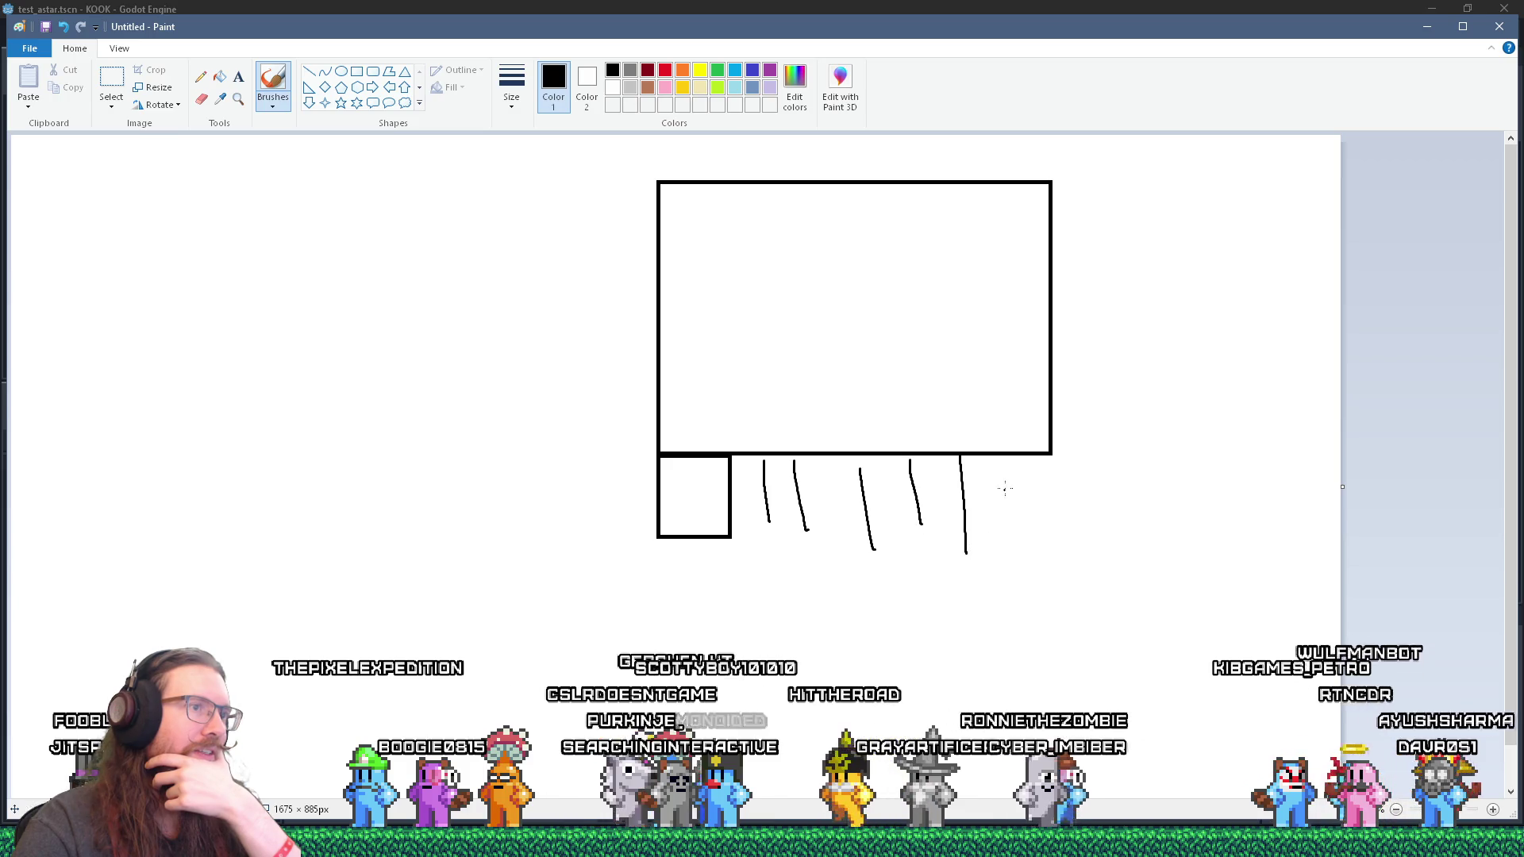
left_click_drag(1024, 460, 1052, 603)
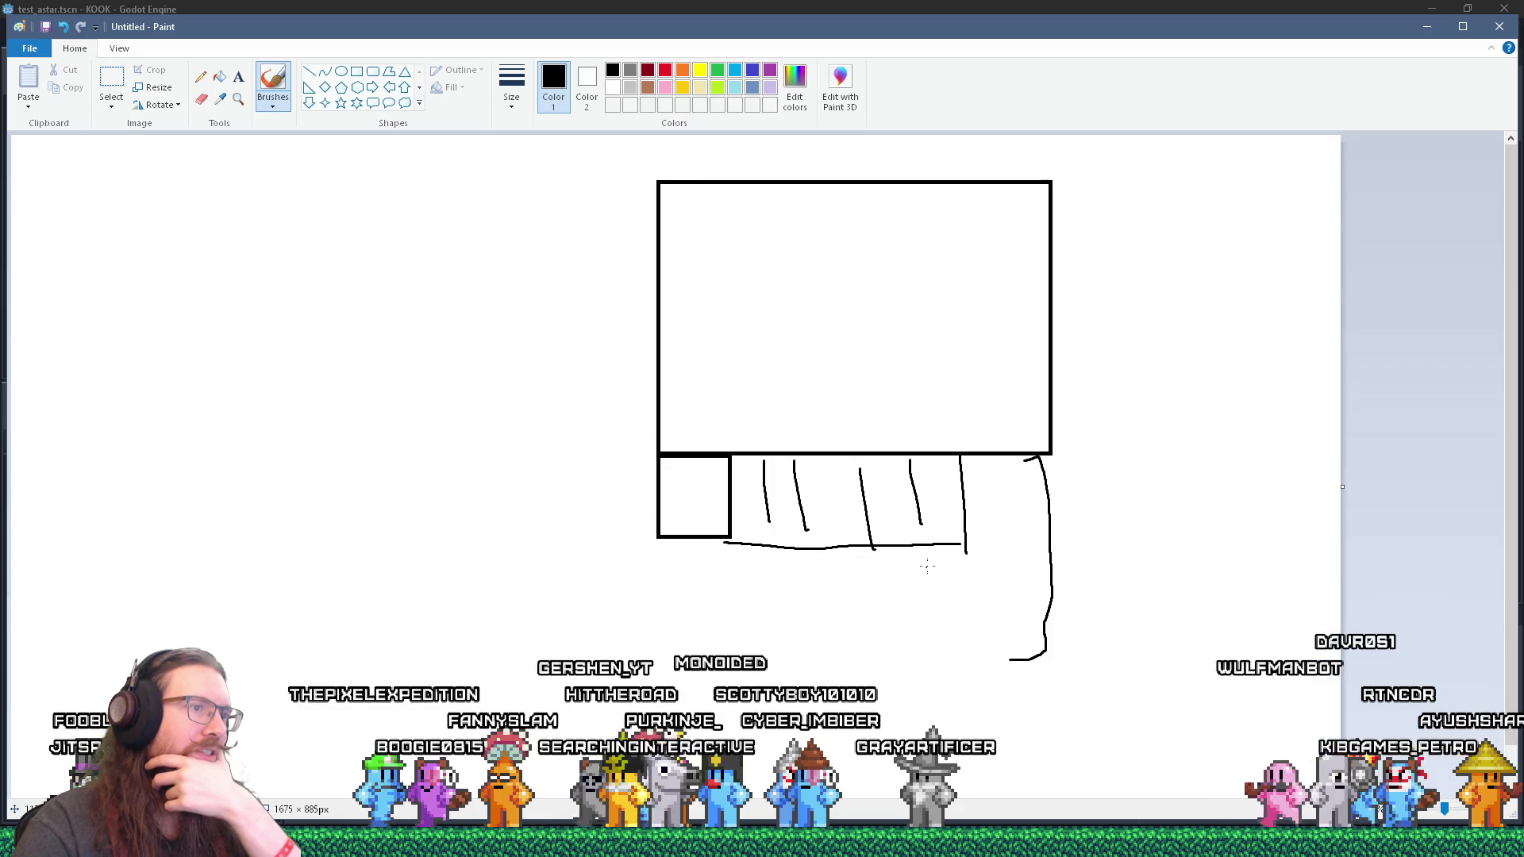
Step: Hatch under the lower box, draw a plane in the big box, and extend the arrowed path
left_click_drag(901, 573, 890, 643)
left_click_drag(864, 591, 851, 641)
left_click_drag(815, 587, 803, 640)
mouse_move(771, 593)
left_mouse_down()
mouse_move(771, 651)
mouse_move(727, 646)
mouse_move(1062, 677)
left_mouse_up()
left_click_drag(724, 662, 686, 664)
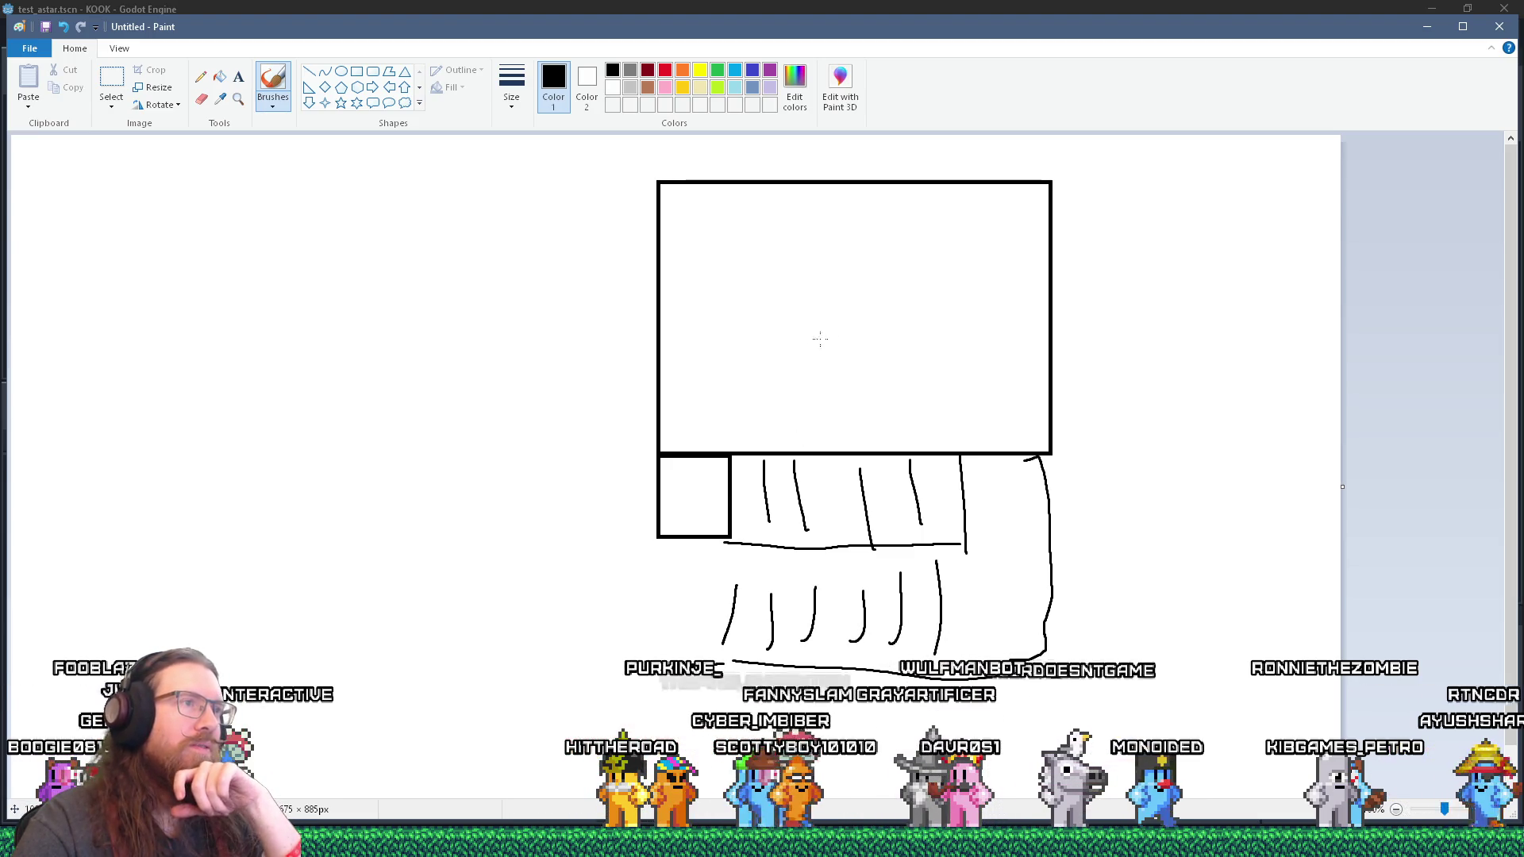
mouse_move(849, 318)
left_mouse_down()
mouse_move(870, 310)
mouse_move(681, 460)
mouse_move(675, 497)
left_mouse_up()
mouse_move(959, 515)
left_mouse_down()
mouse_move(1007, 516)
mouse_move(1018, 547)
left_mouse_up()
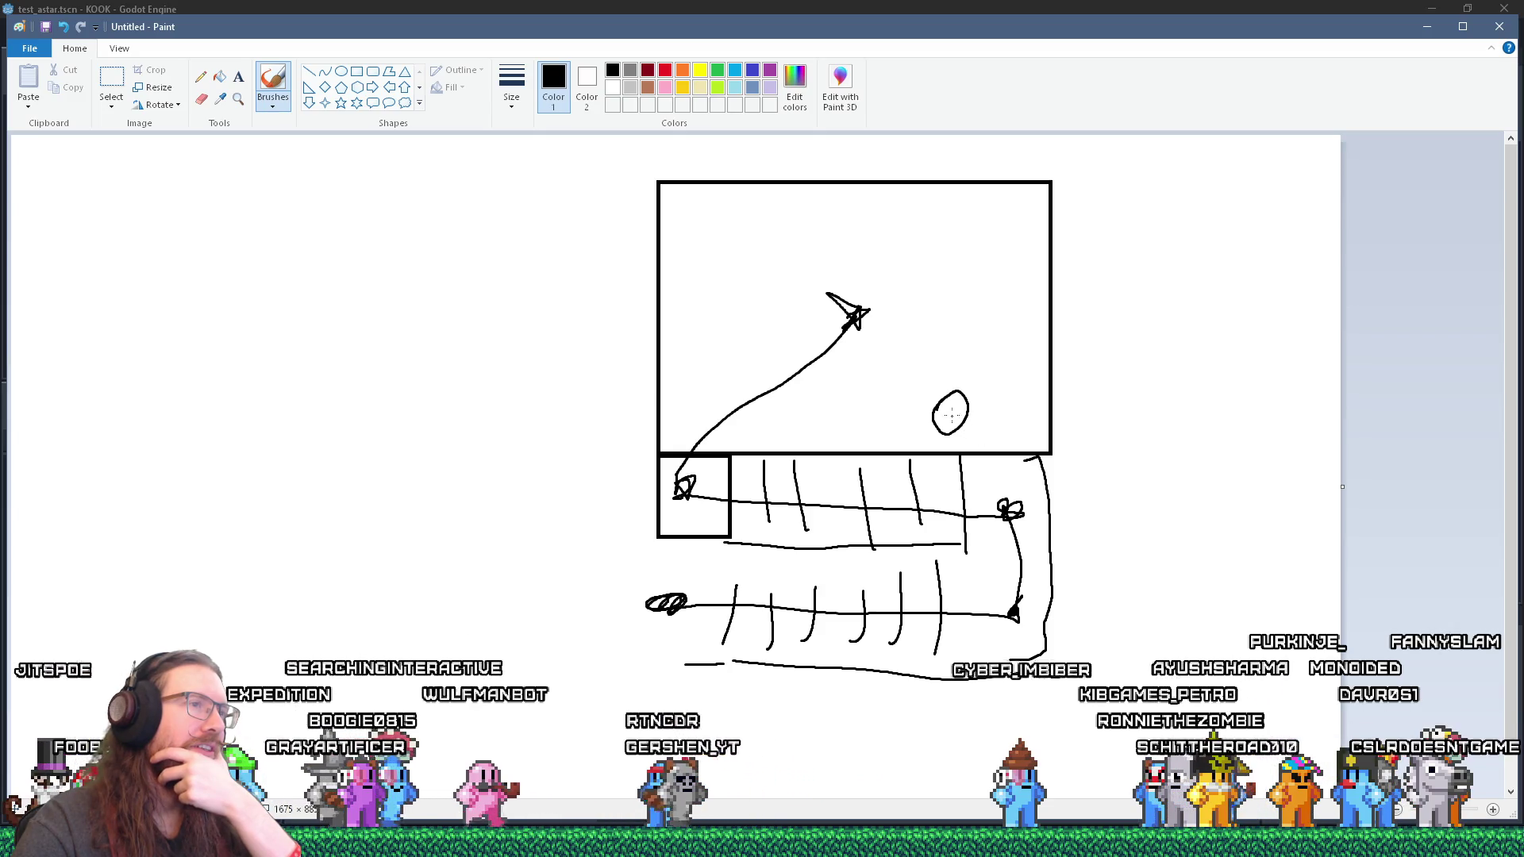
Step: Try path lines between the oval, plane and markers, undoing them, and trace the big box's bottom edge
mouse_move(930, 398)
left_mouse_down()
mouse_move(854, 318)
mouse_move(679, 476)
mouse_move(1006, 515)
mouse_move(1016, 615)
mouse_move(621, 588)
left_mouse_up()
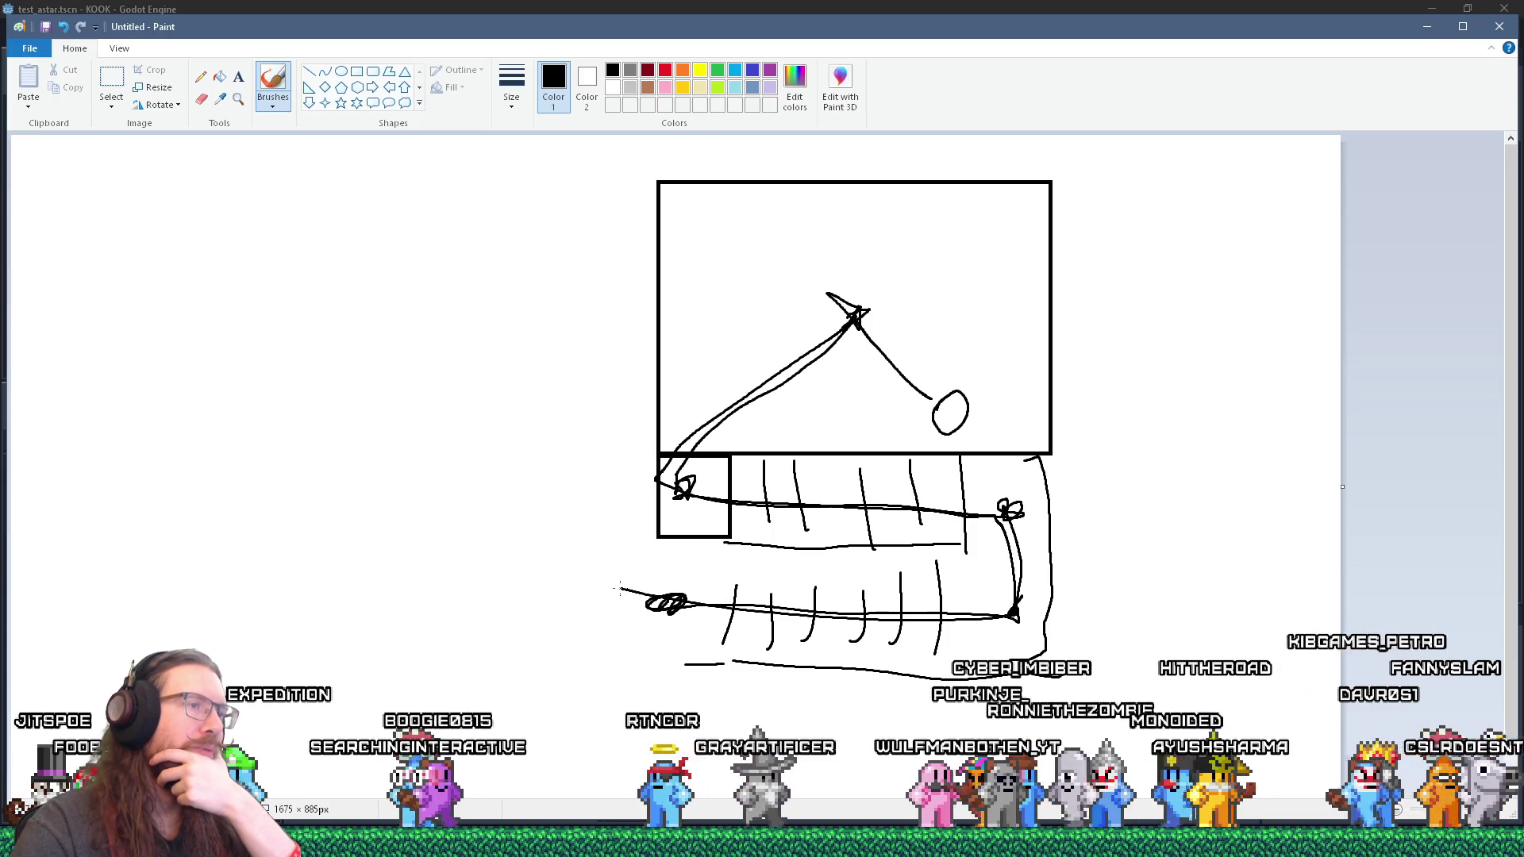
key("ctrl+z")
key("ctrl+z")
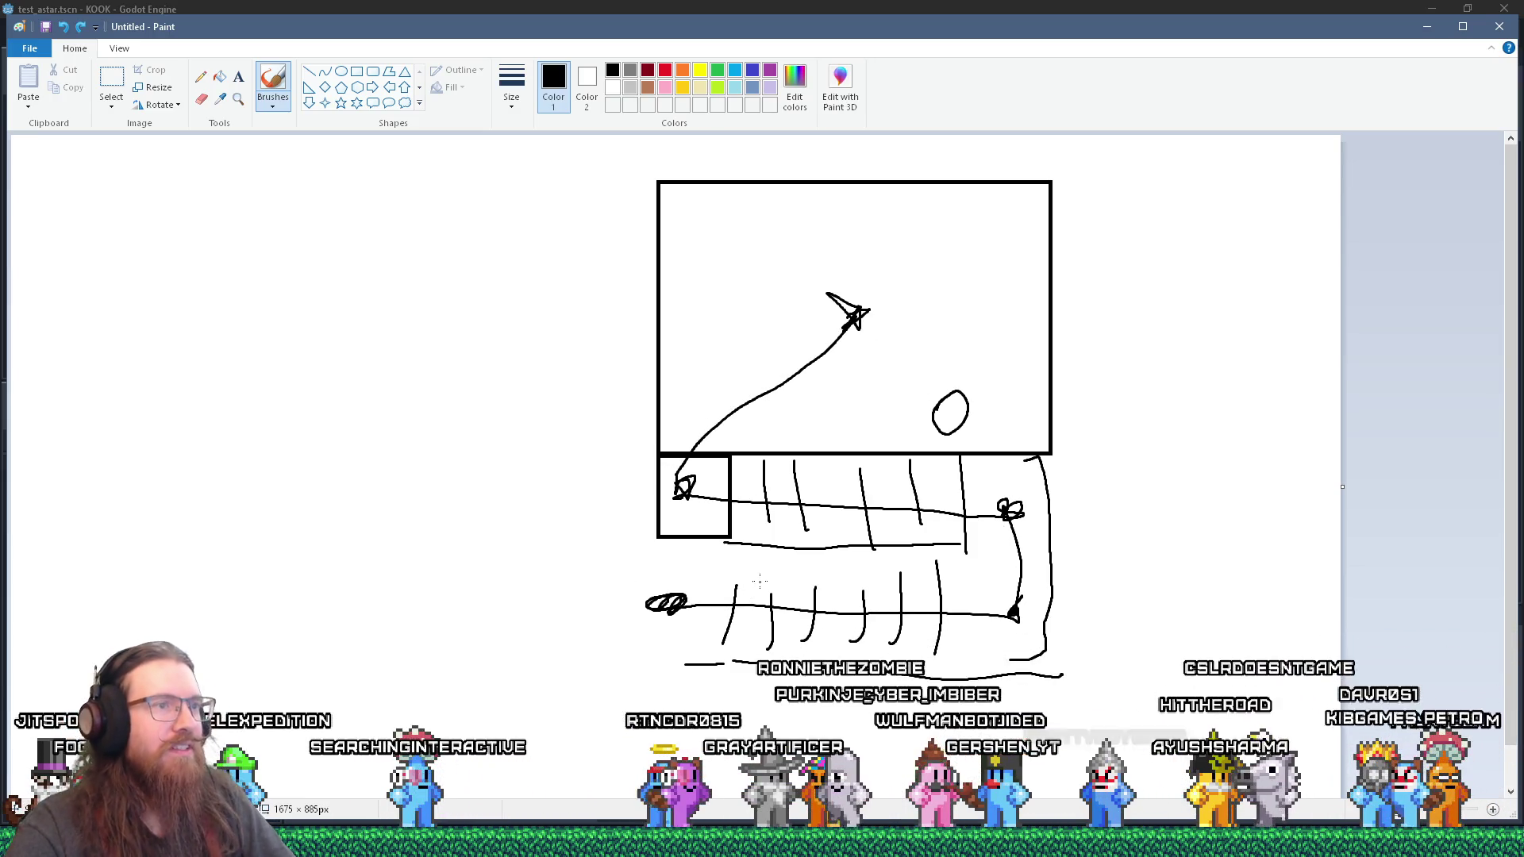
mouse_move(959, 435)
left_mouse_down()
mouse_move(999, 499)
mouse_move(982, 509)
mouse_move(1002, 508)
left_mouse_up()
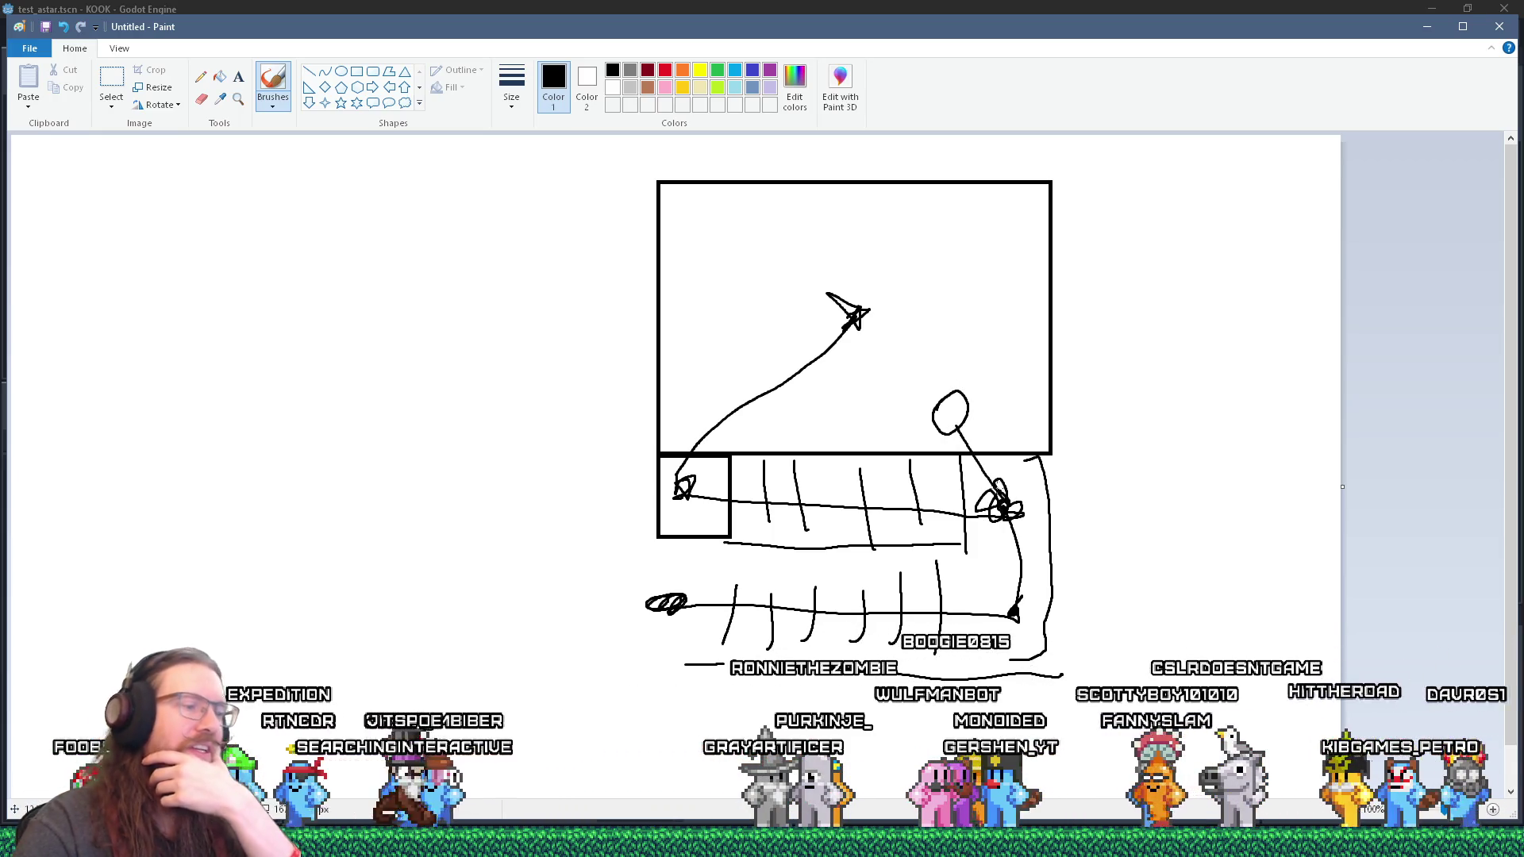
key("ctrl+z")
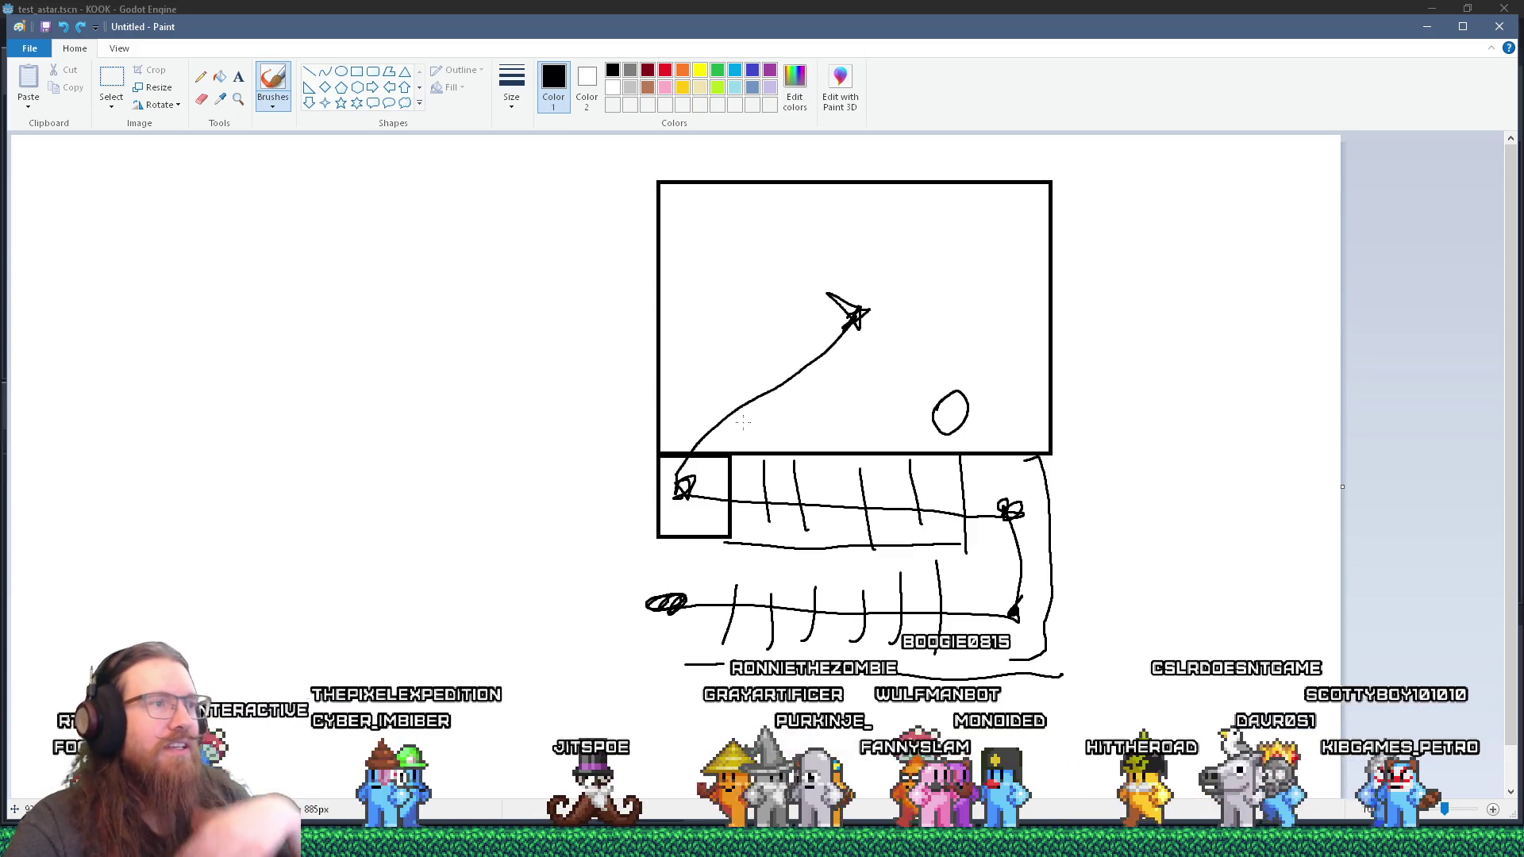
left_click_drag(740, 442, 1037, 446)
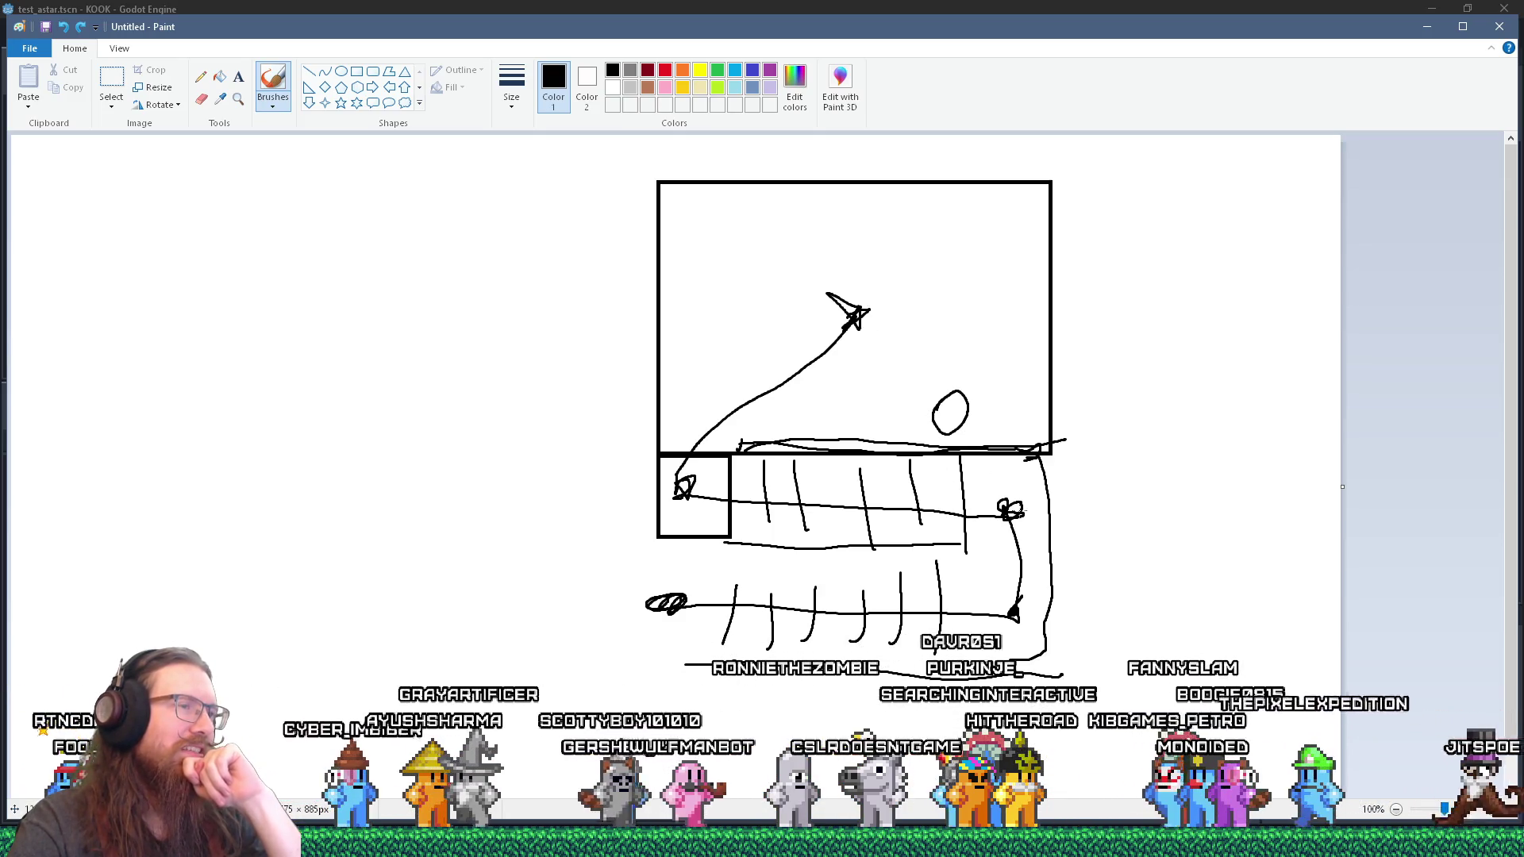
mouse_move(969, 442)
left_mouse_down()
mouse_move(997, 488)
mouse_move(982, 491)
left_mouse_up()
mouse_move(935, 408)
left_mouse_down()
mouse_move(878, 332)
mouse_move(912, 317)
mouse_move(699, 435)
left_mouse_up()
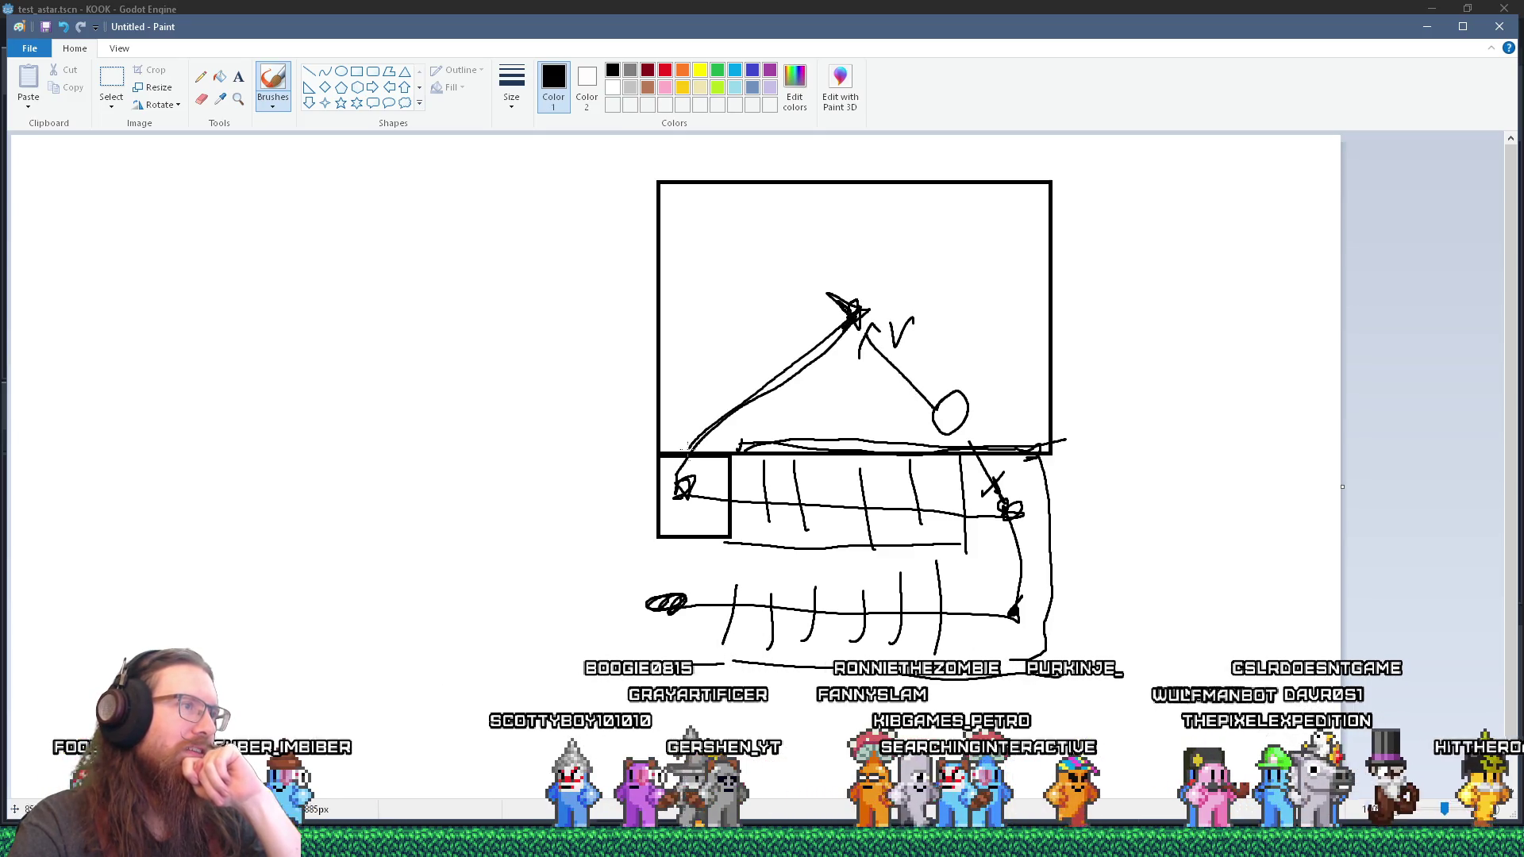
key("ctrl+z")
key("ctrl+z")
key("ctrl+z")
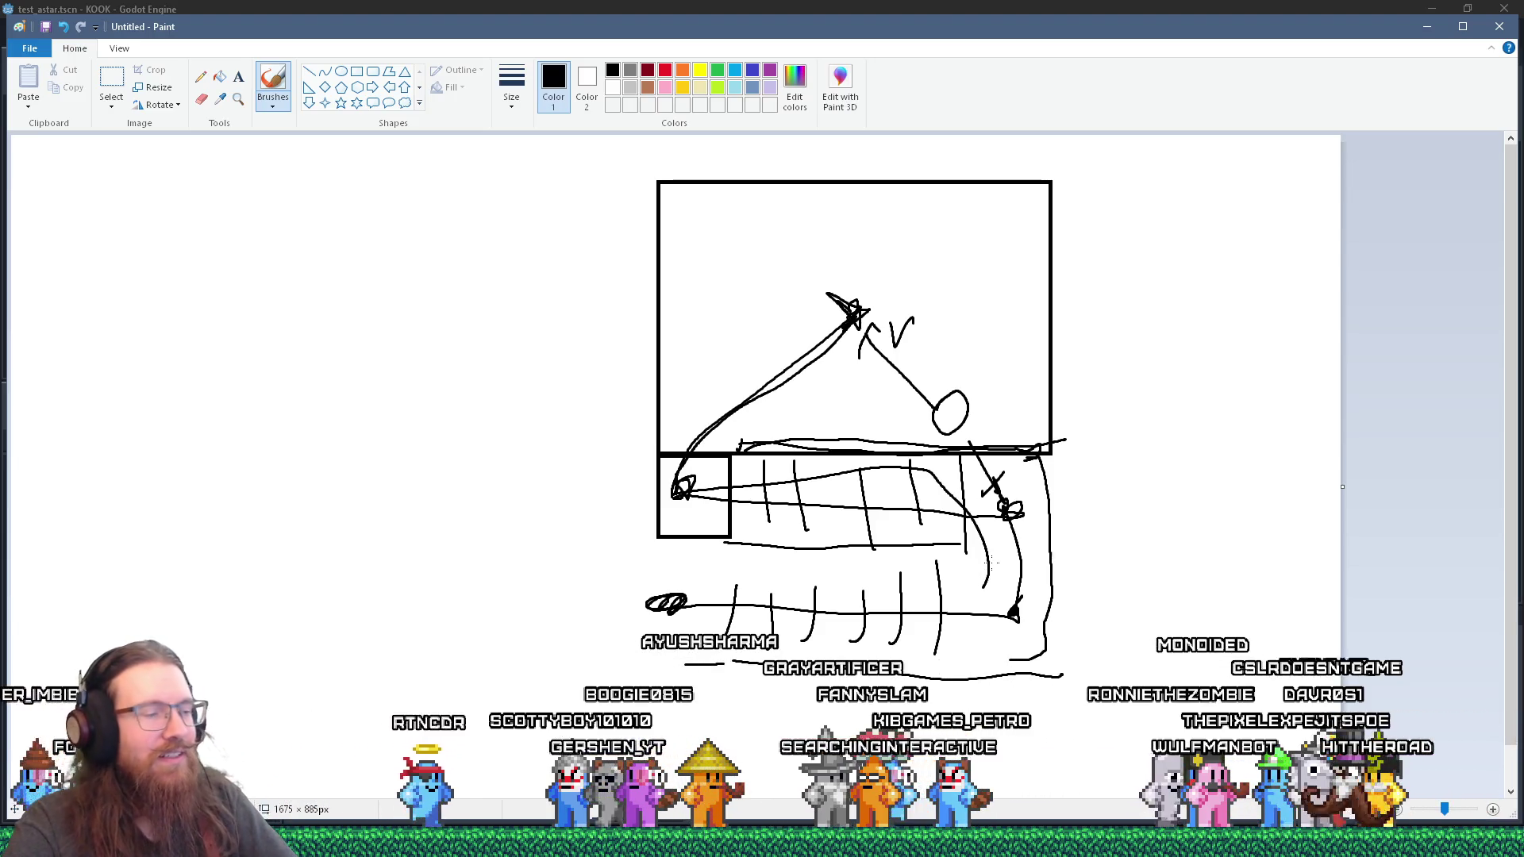
Step: Undo two more trial strokes and switch back to Godot's waypoint_system.gd
key("ctrl+z")
key("ctrl+z")
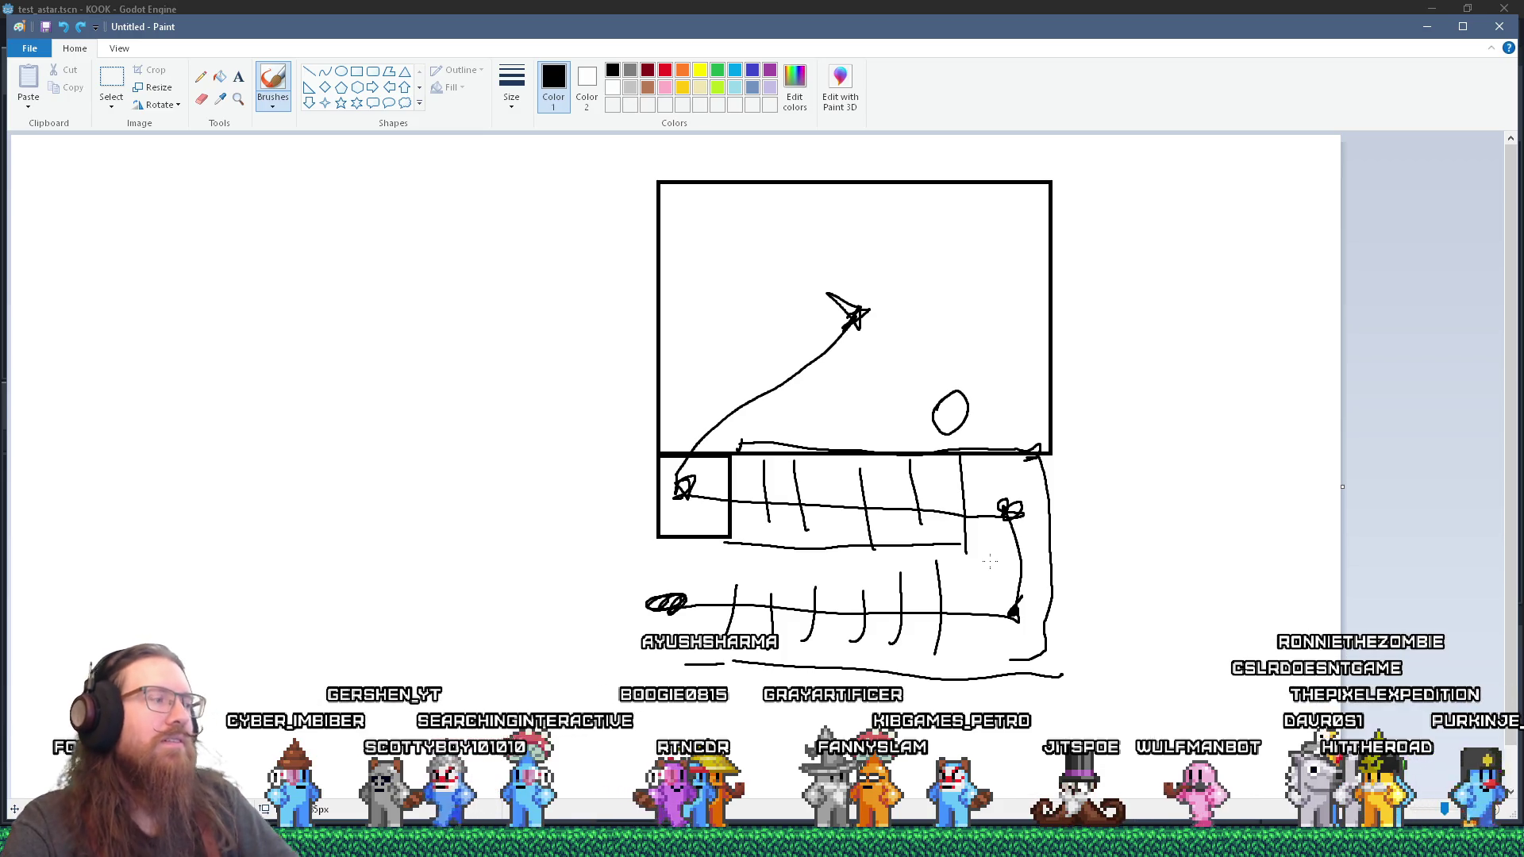
key("alt+Tab")
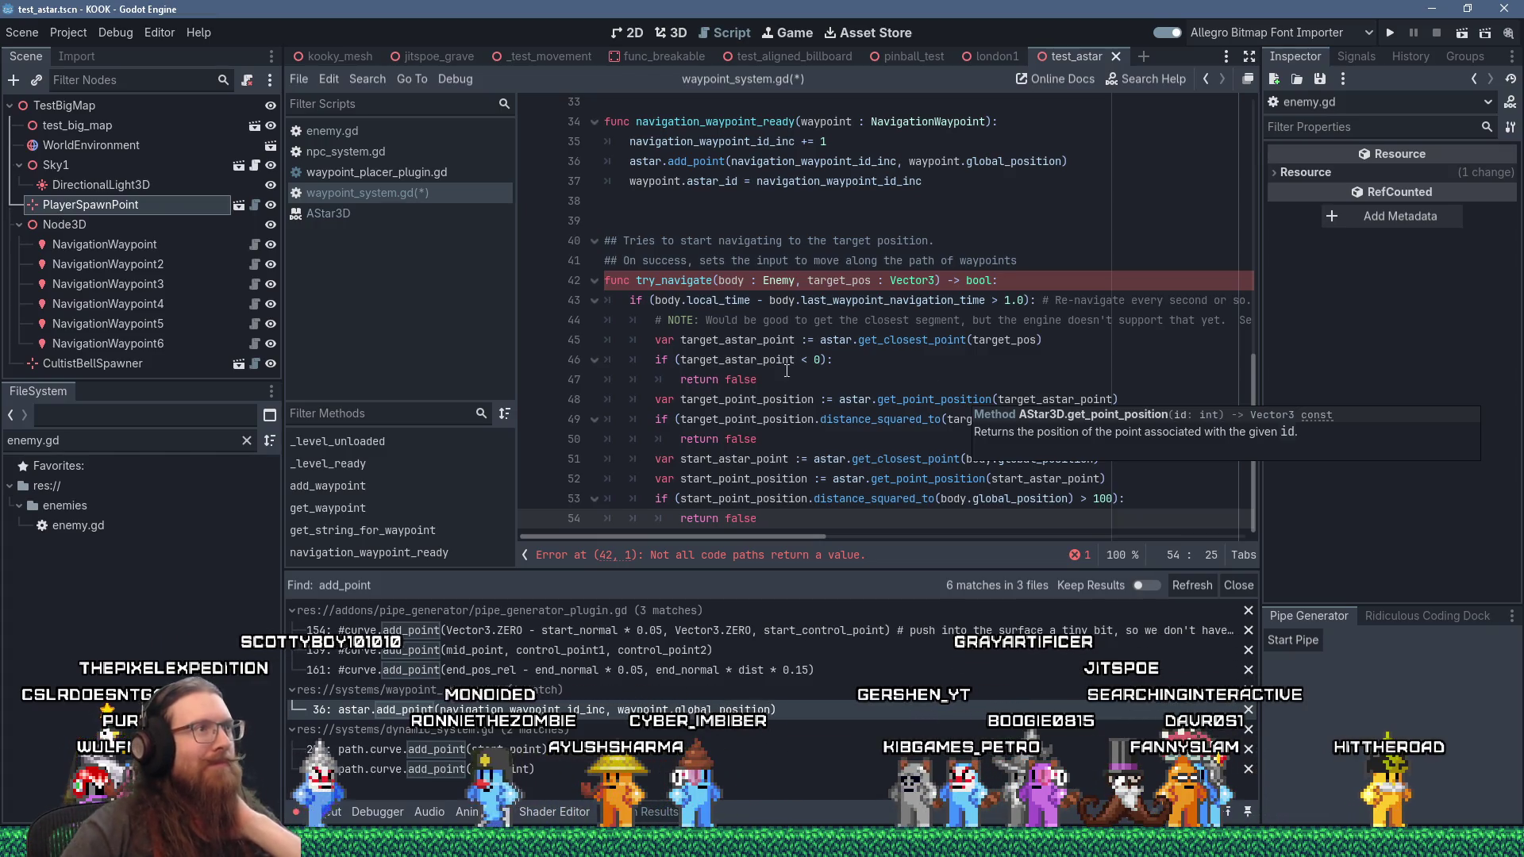
scroll(824, 371, "up", 4)
left_click(702, 399)
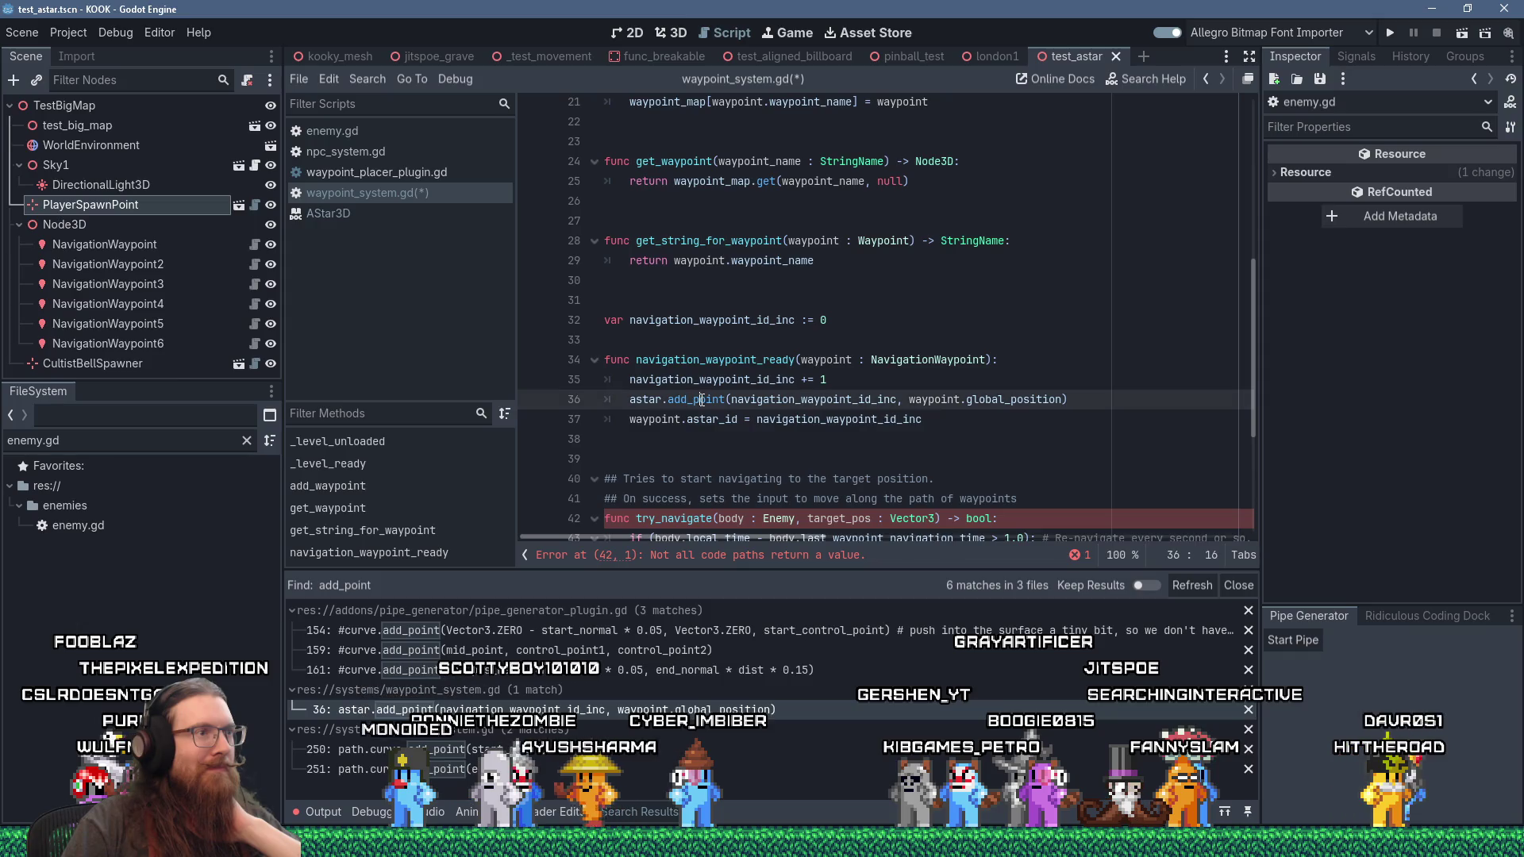
mouse_move(702, 399)
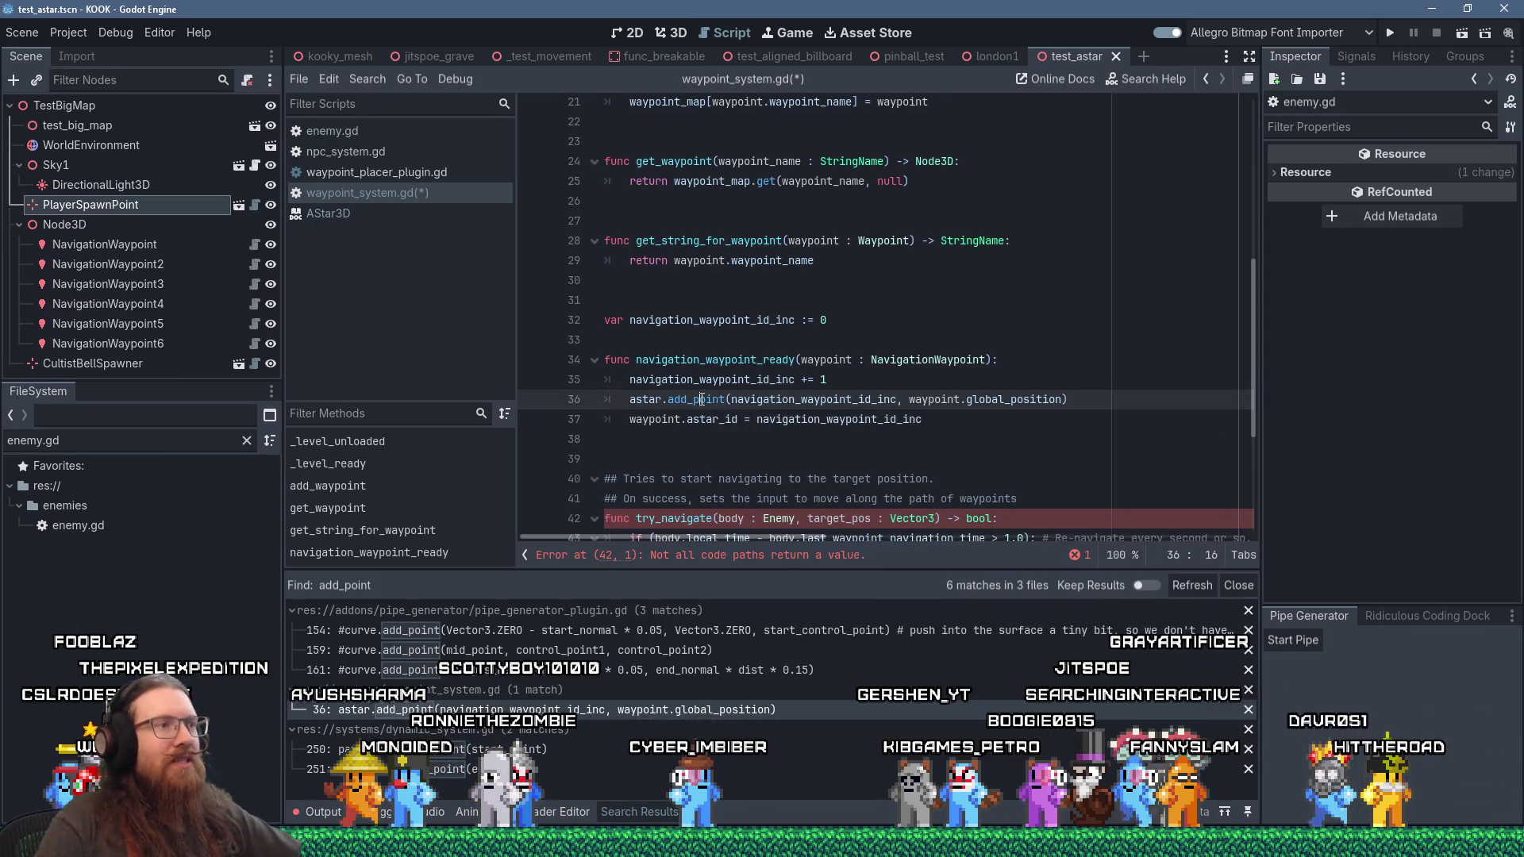
left_click(702, 399, "ctrl")
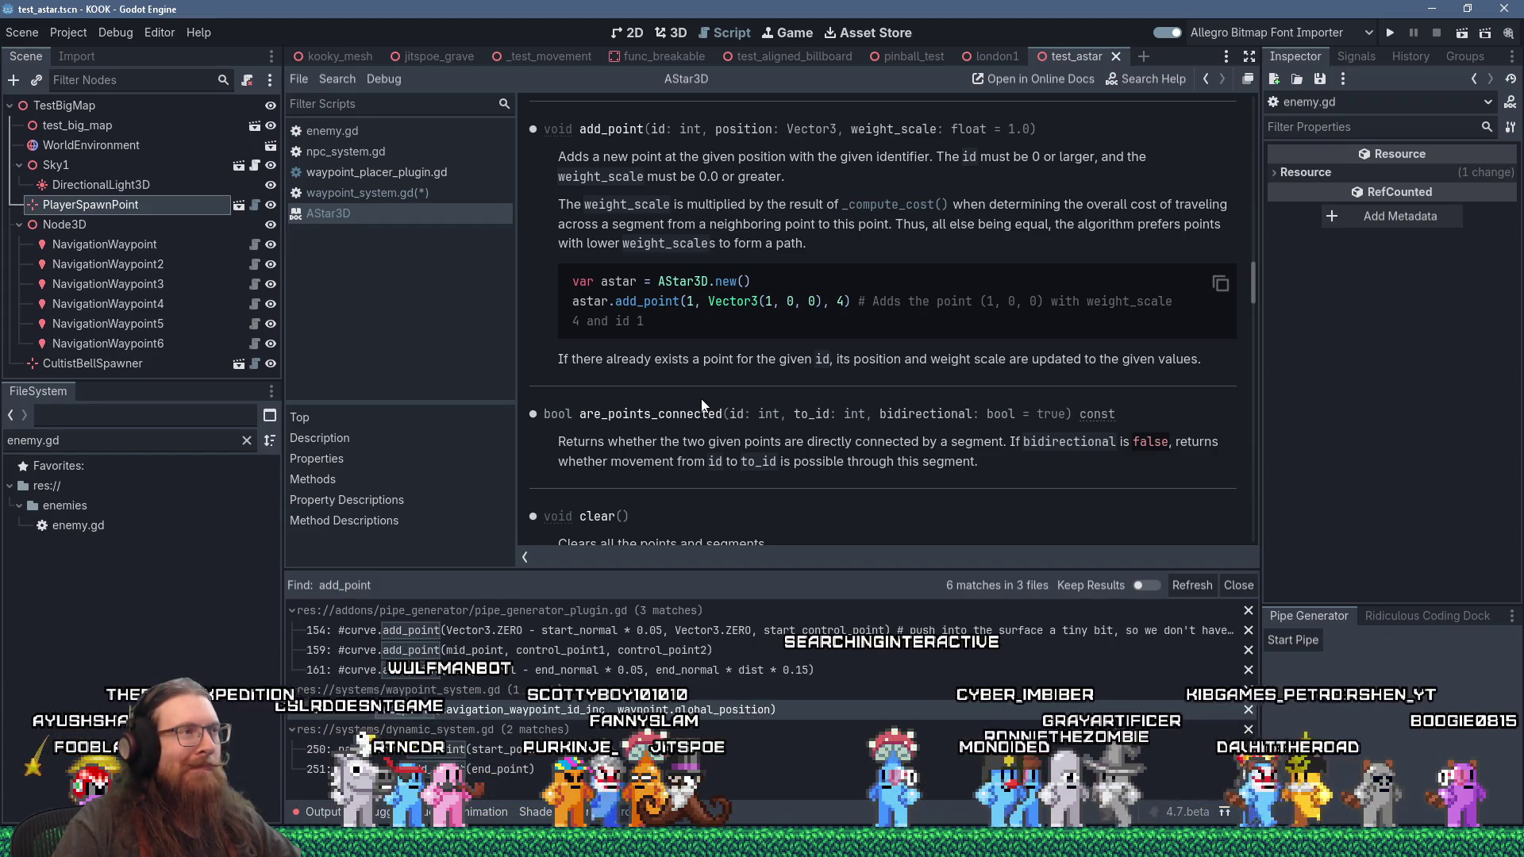
scroll(702, 399, "up", 3)
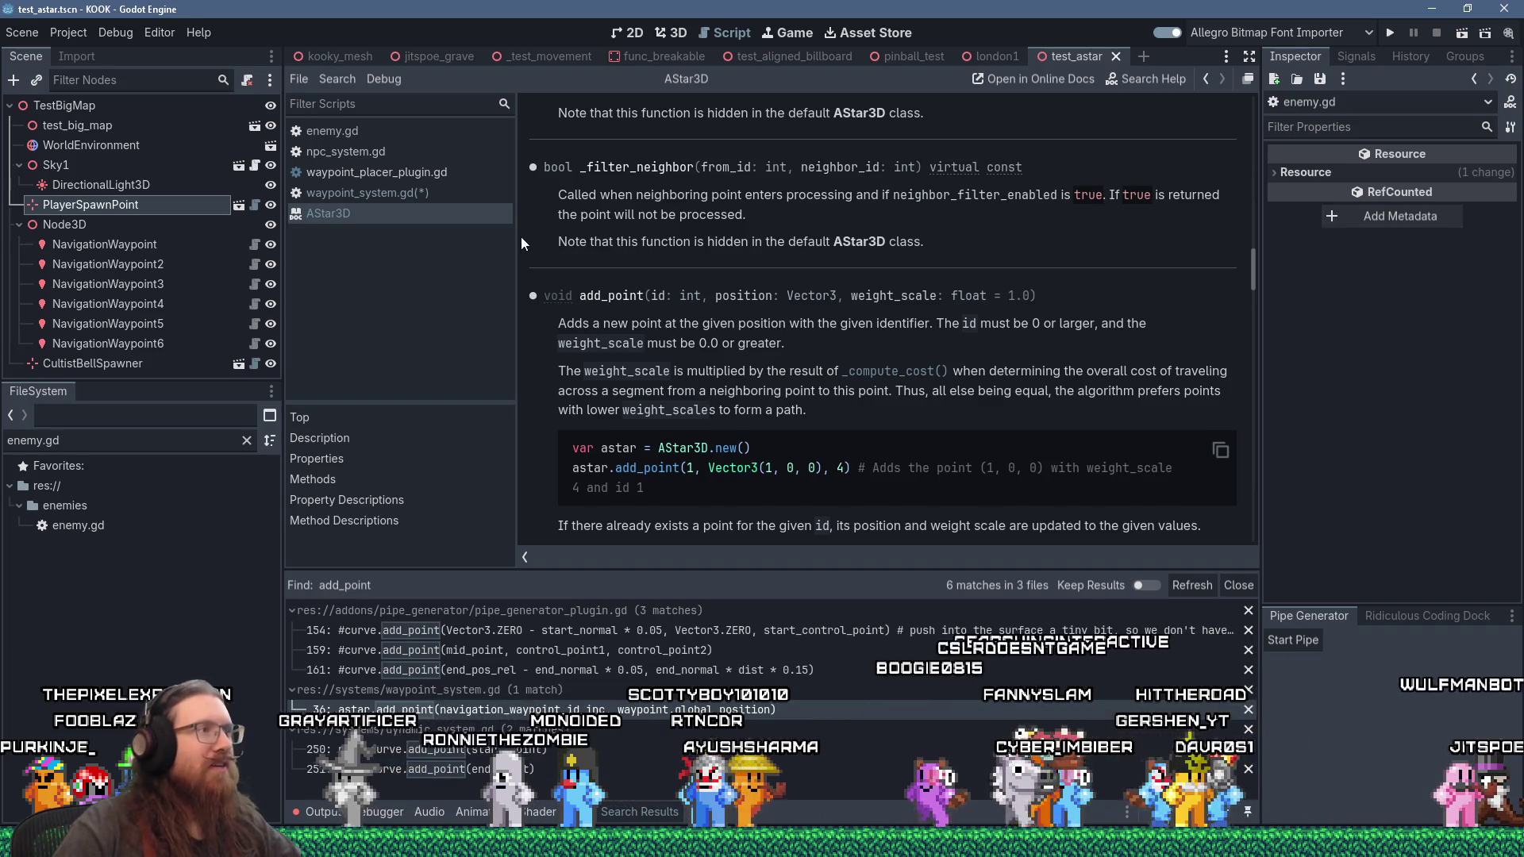
left_click(419, 199)
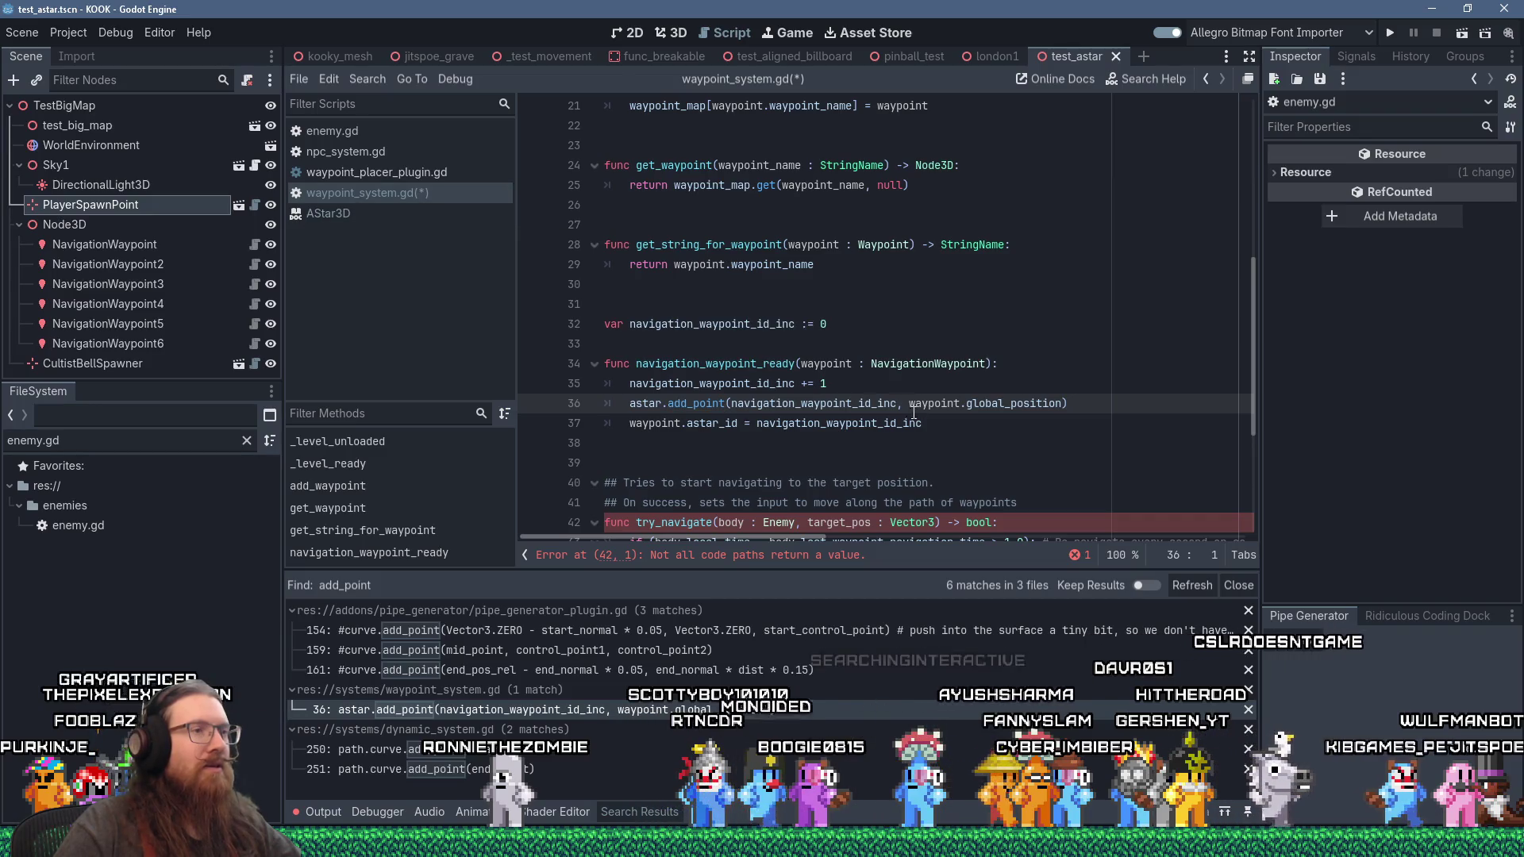
Step: Start declaring astar_id_to_waypoint as a typed Array on a new line 7
double_click(714, 383)
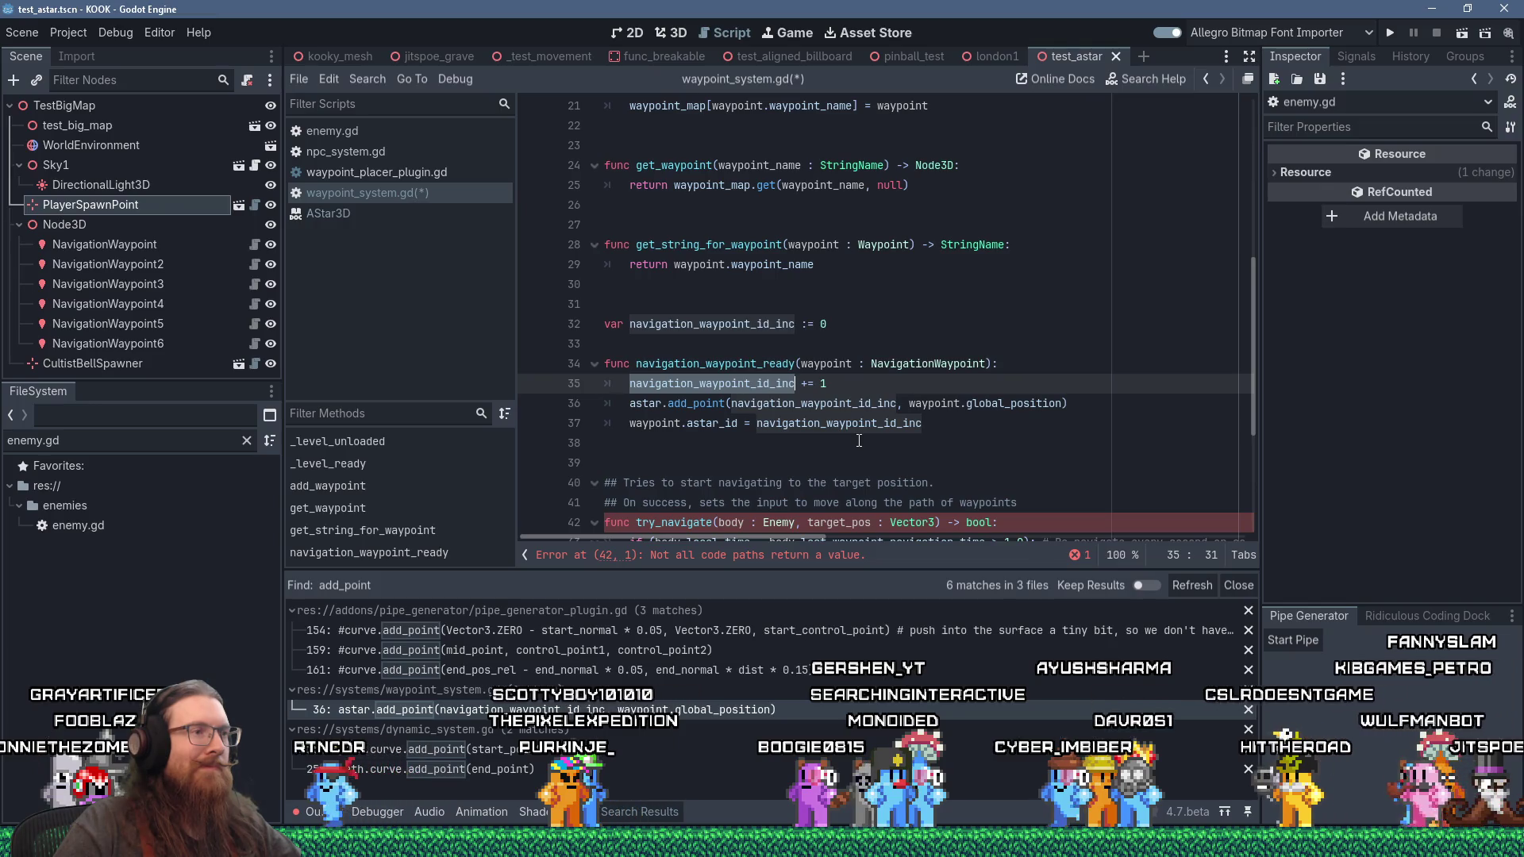
scroll(858, 440, "up", 7)
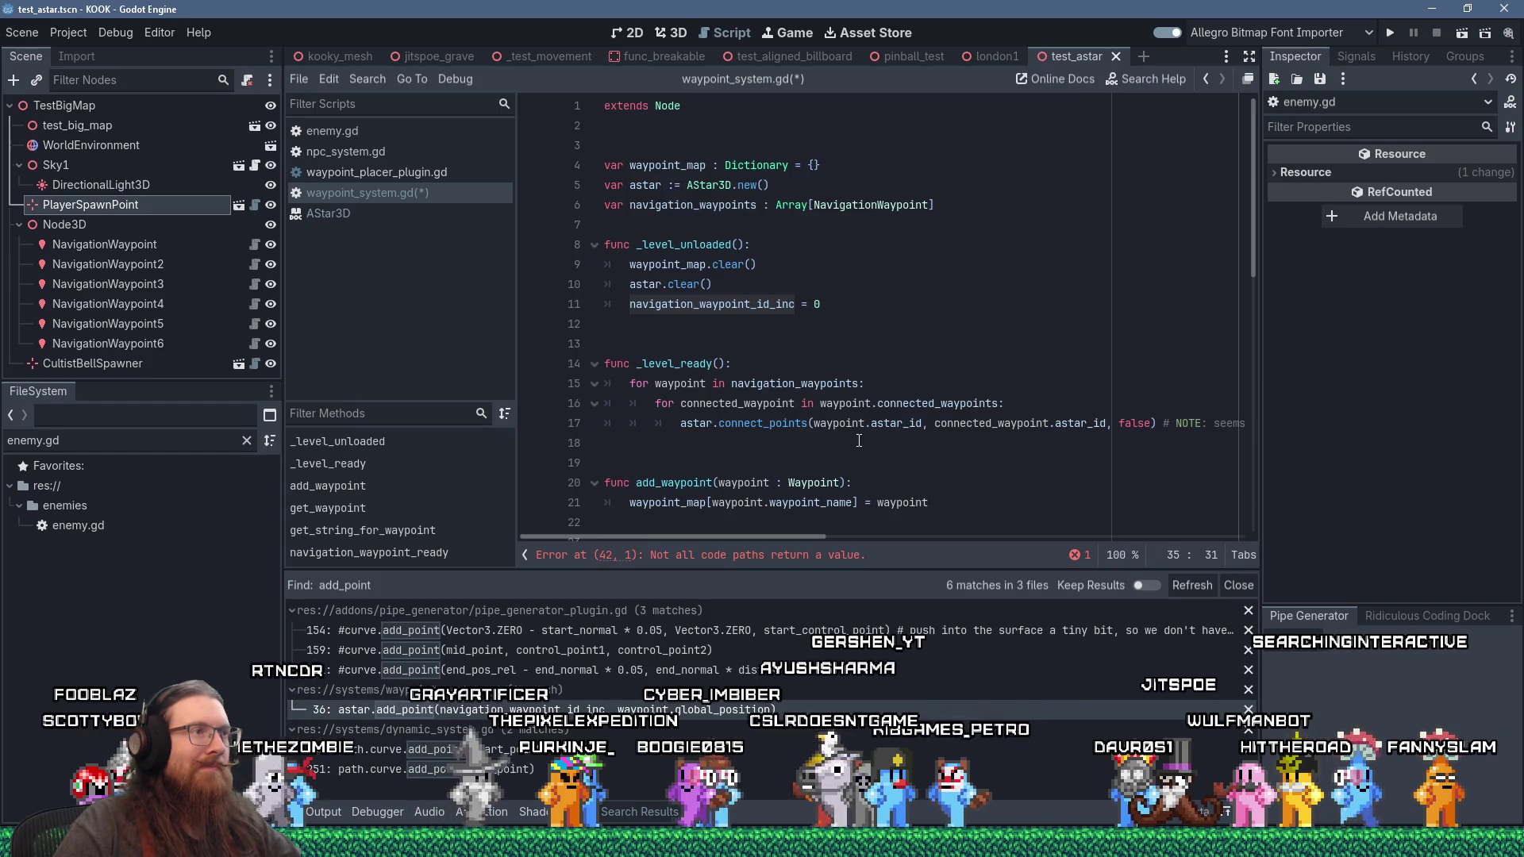
left_click(1006, 204)
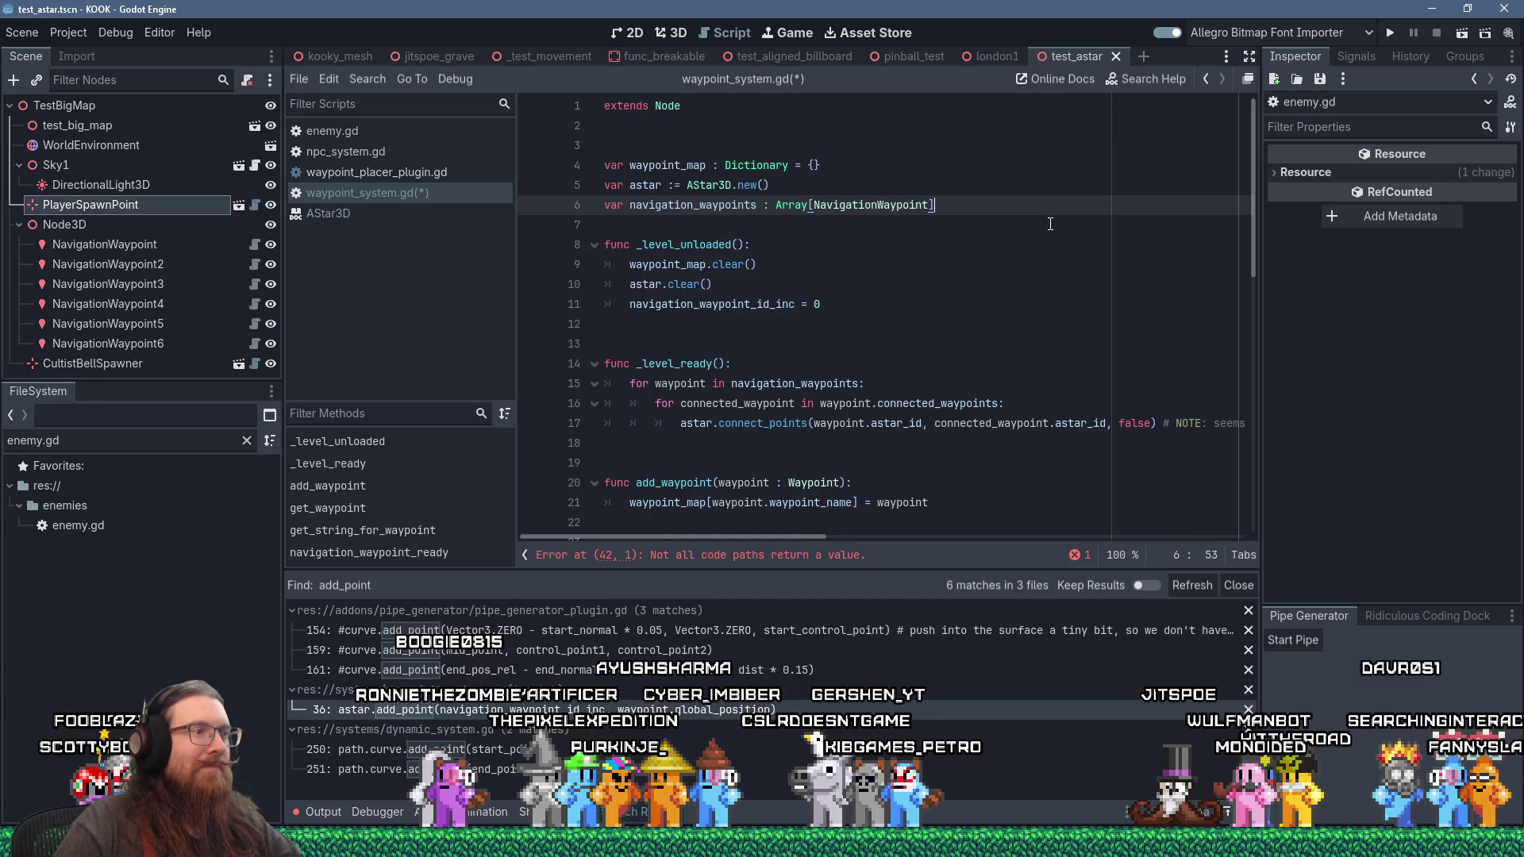
key("Return")
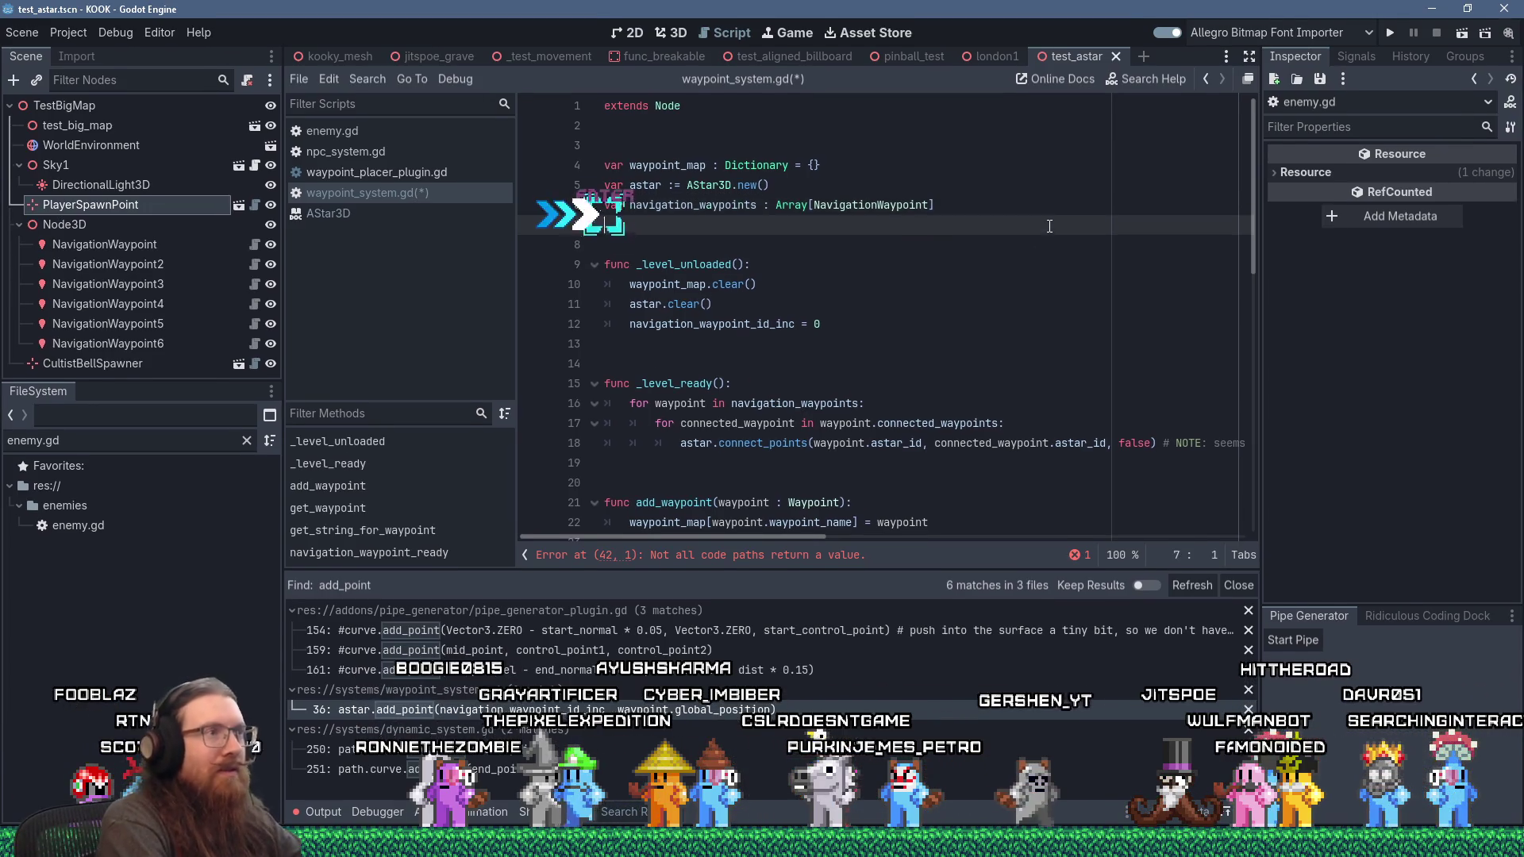
type("var ")
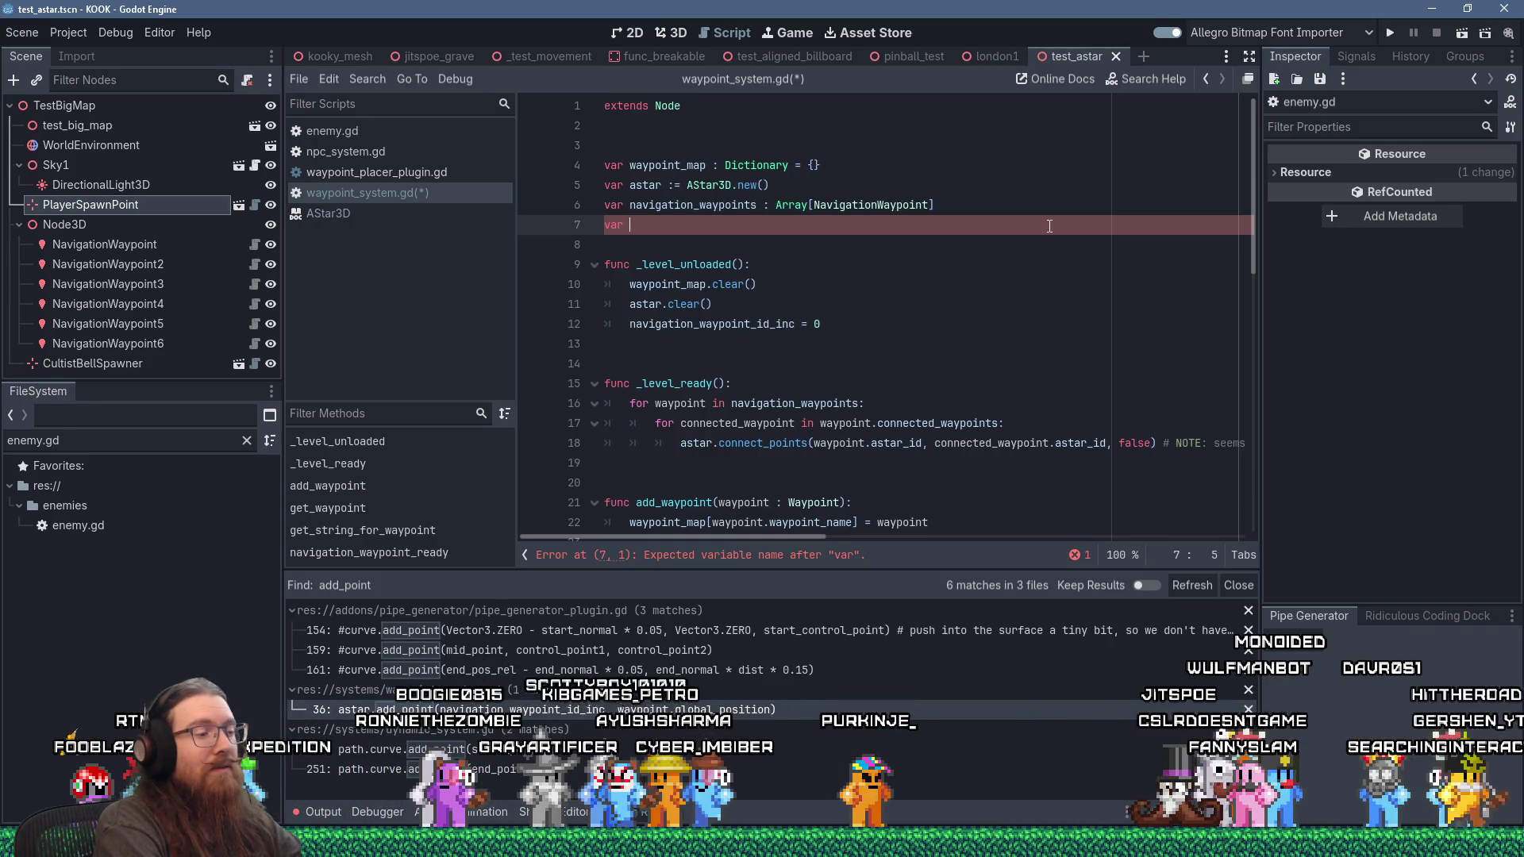
type("astar_id_")
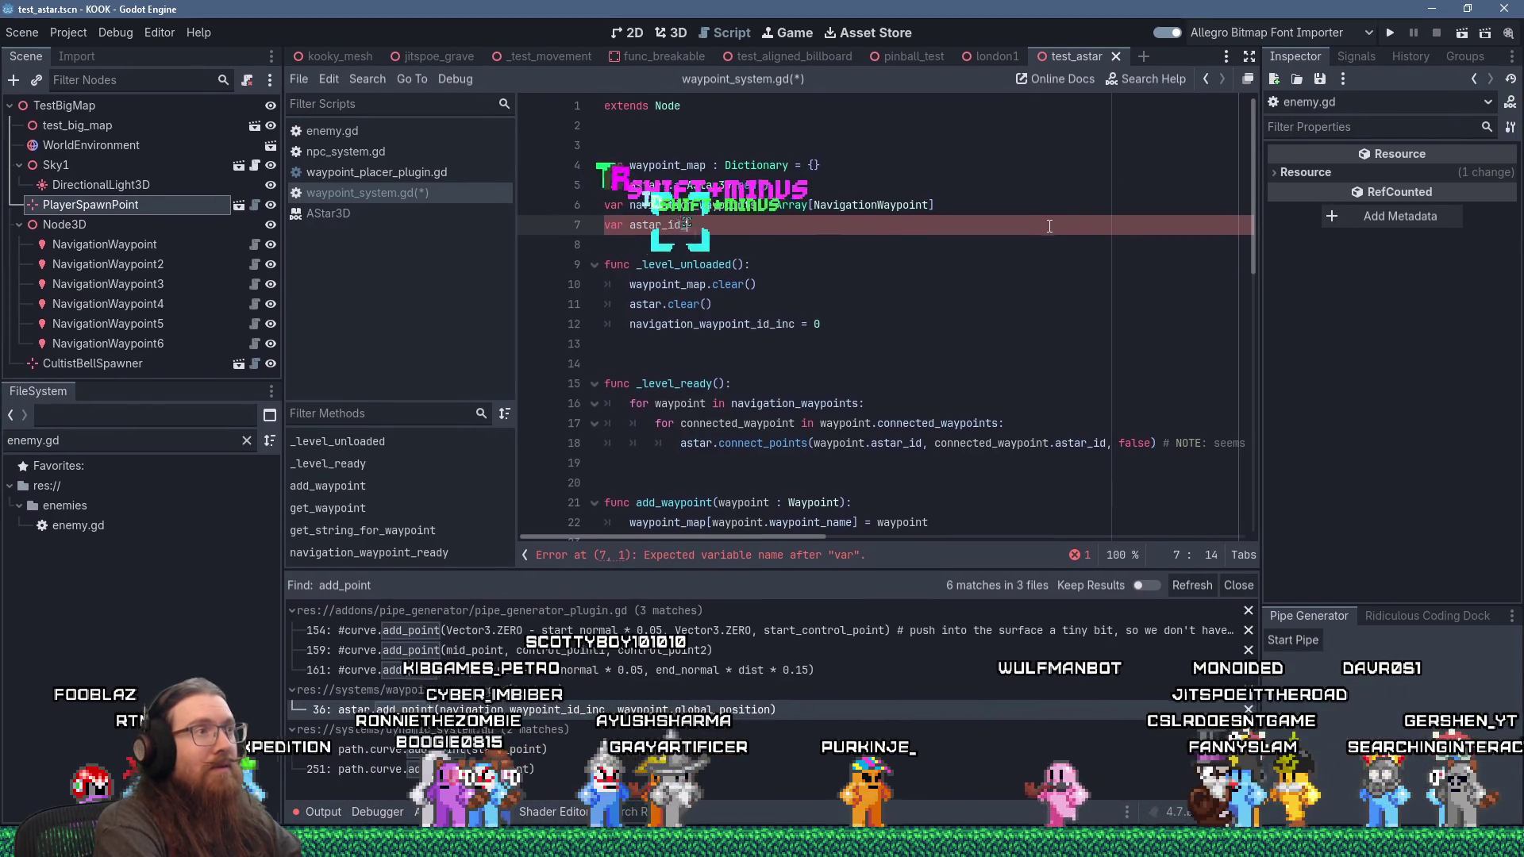
type("to_waypoint")
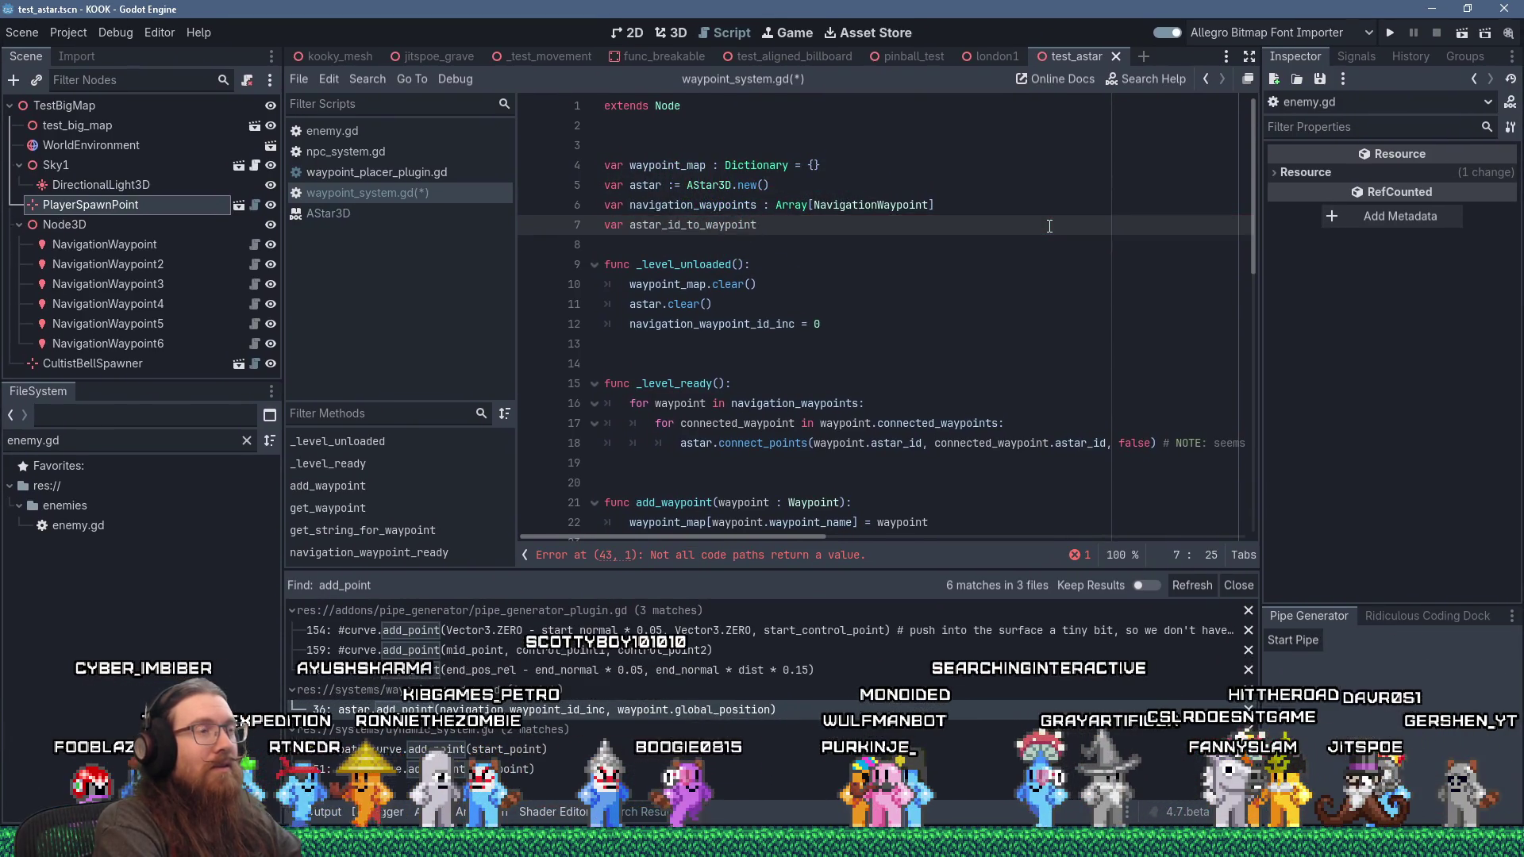
type(" : ")
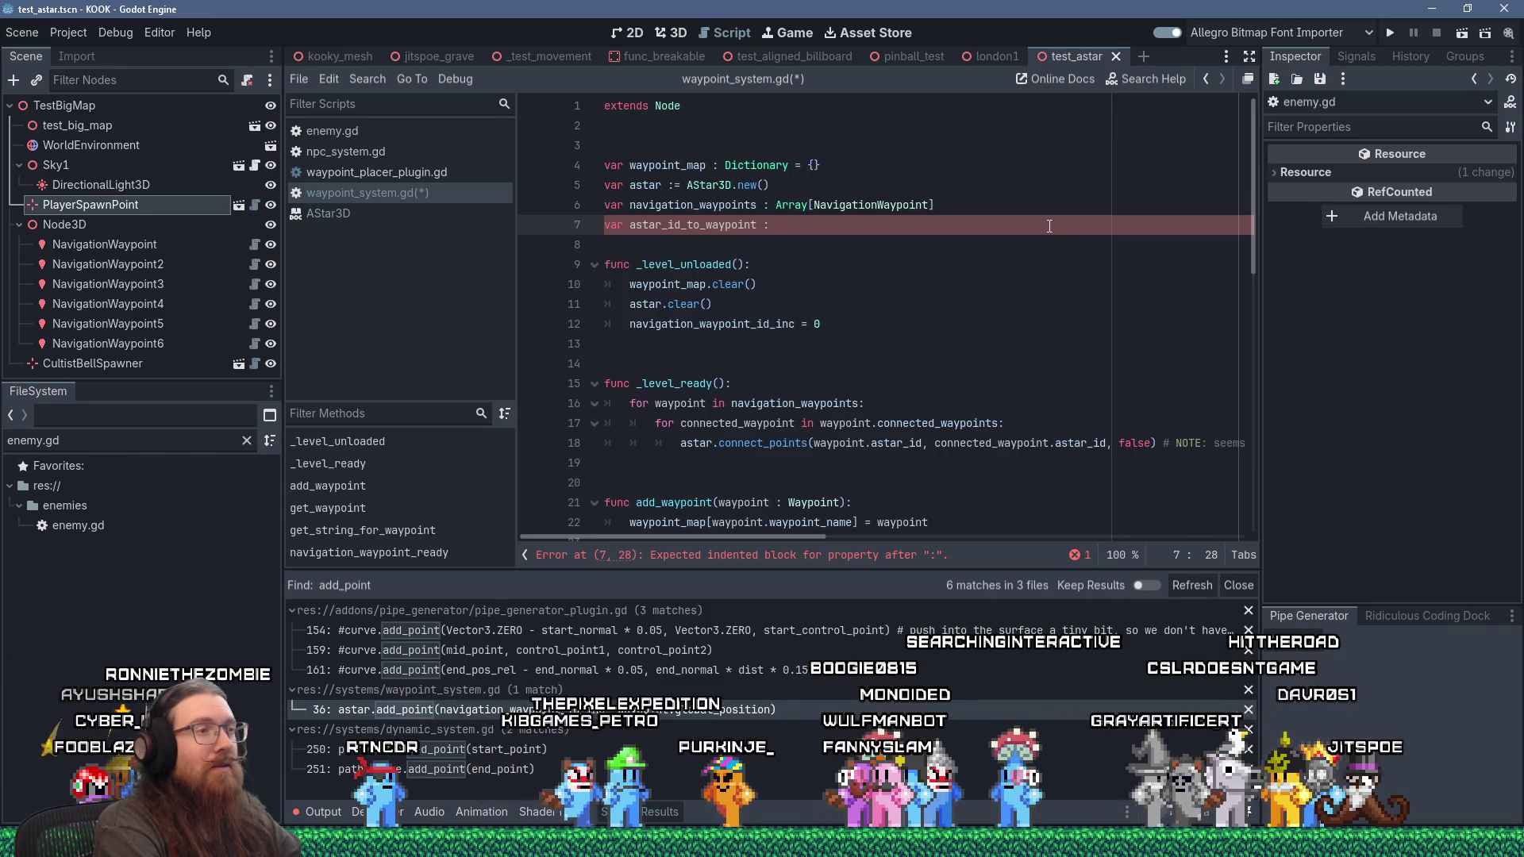
type("Vector")
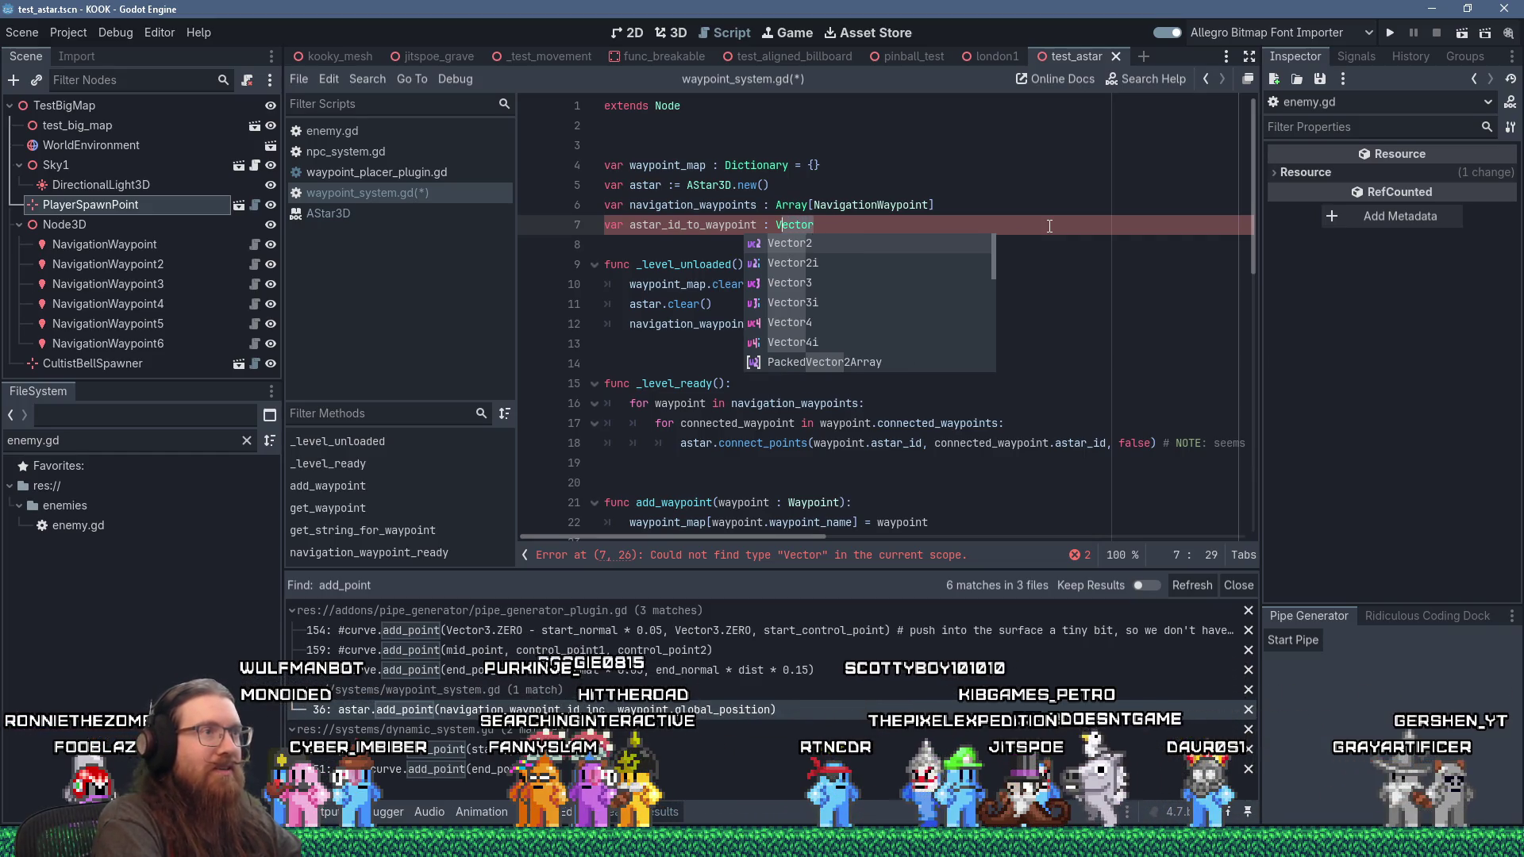
key("ctrl+BackSpace")
type("Array[")
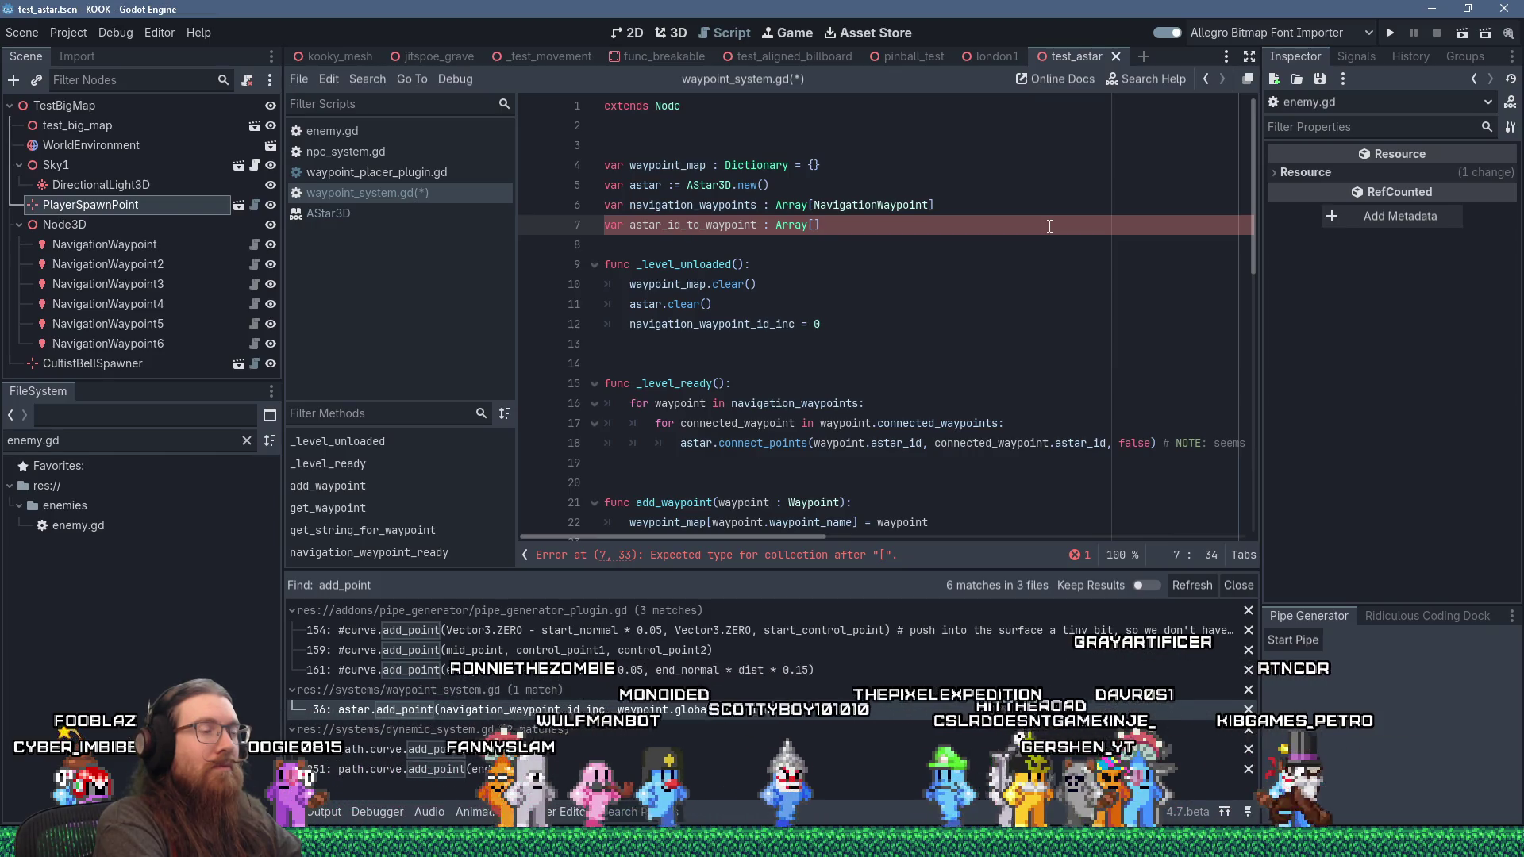
Step: Delete the unfinished astar_id_to_waypoint declaration, leaving line 7 empty
key("Right")
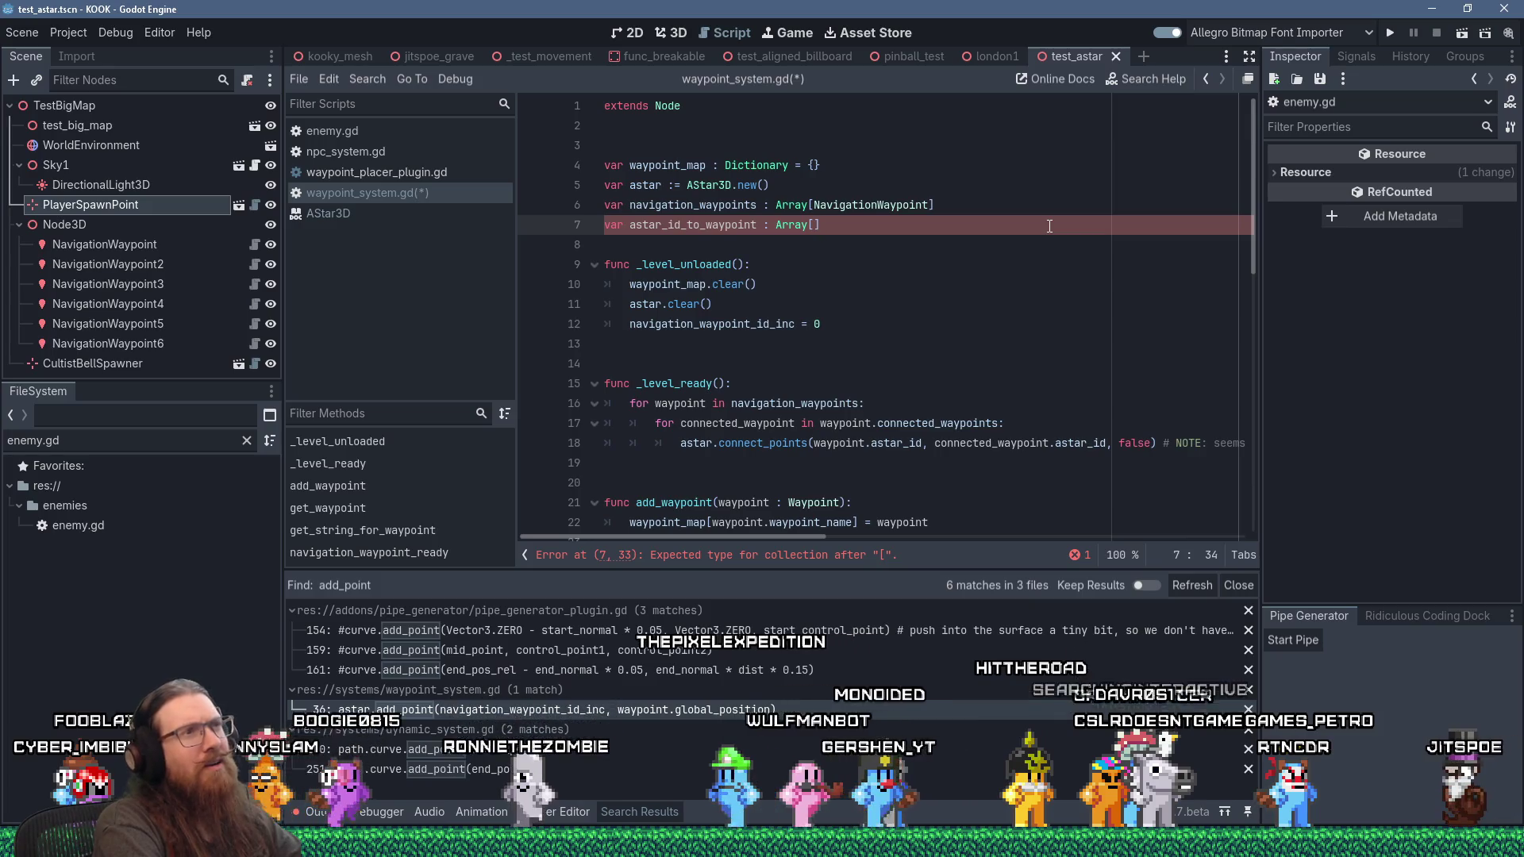
key("shift+Home")
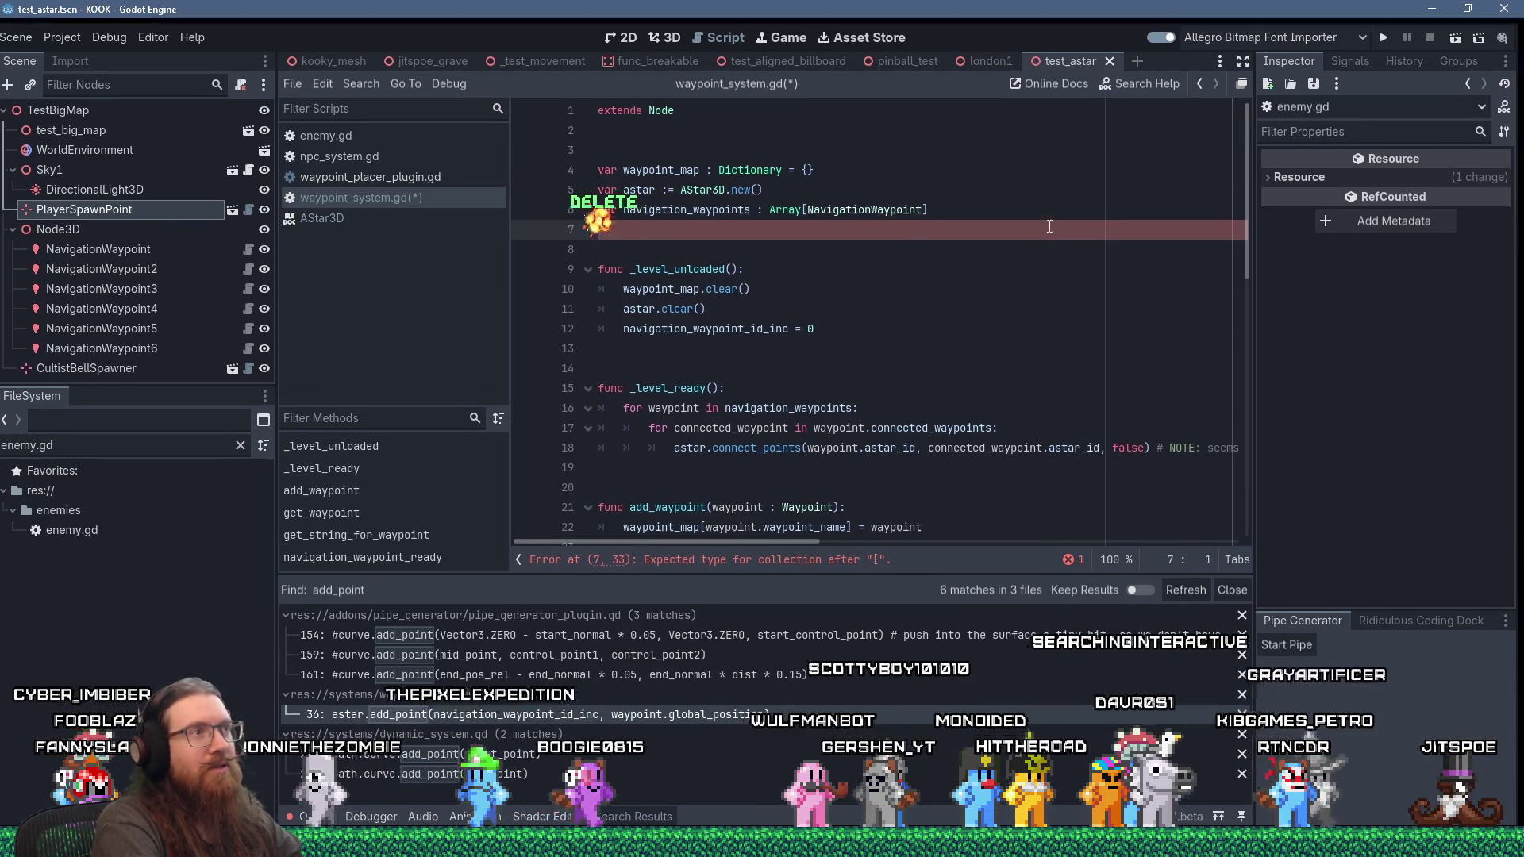
key("Delete")
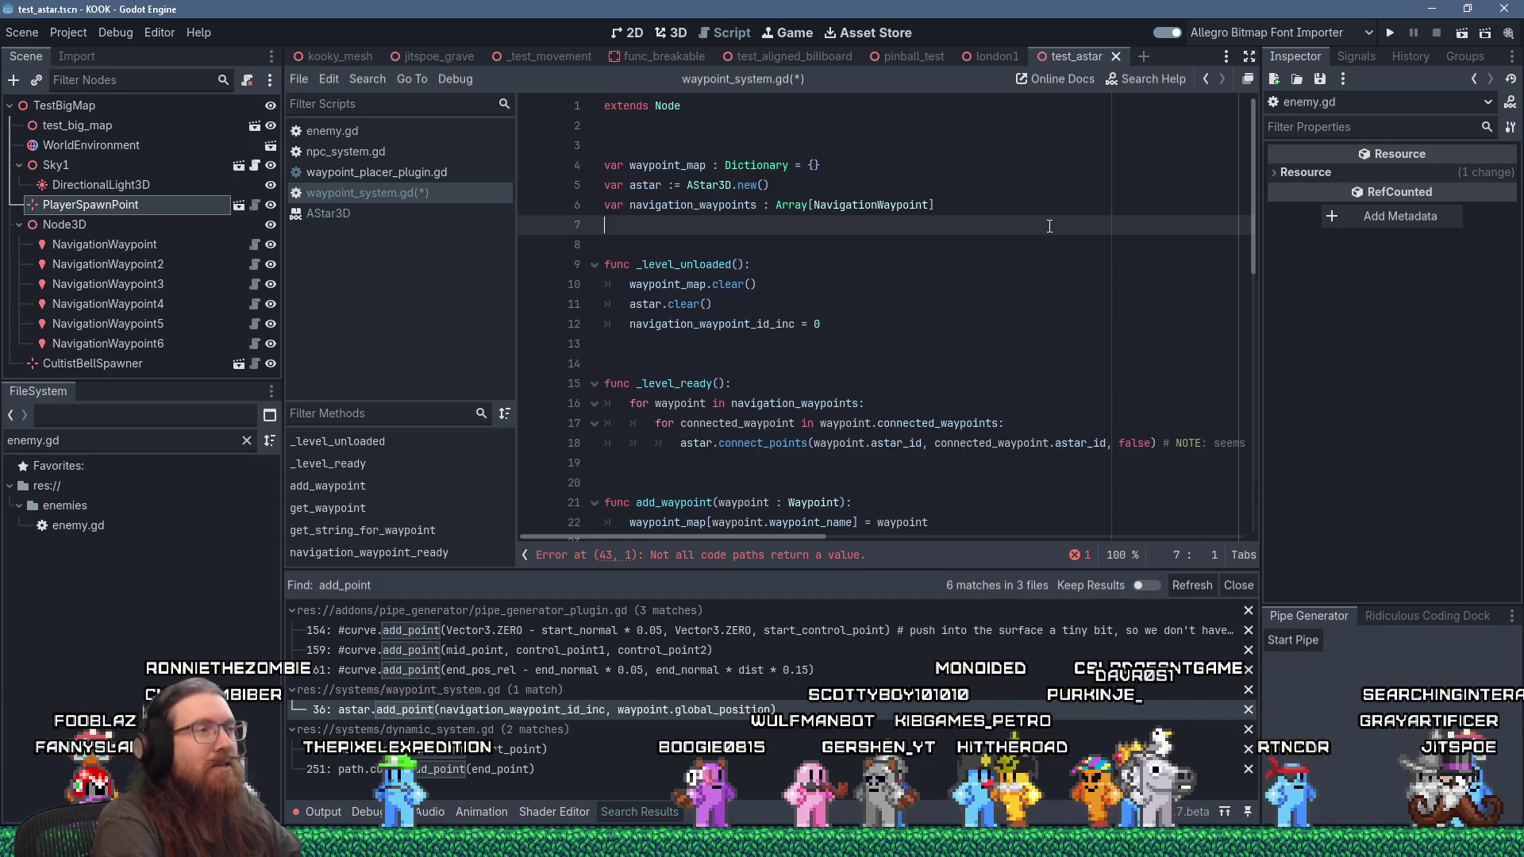
Step: Select navigation_waypoints and search waypoint_system.gd for its occurrences with Ctrl+F
double_click(744, 204)
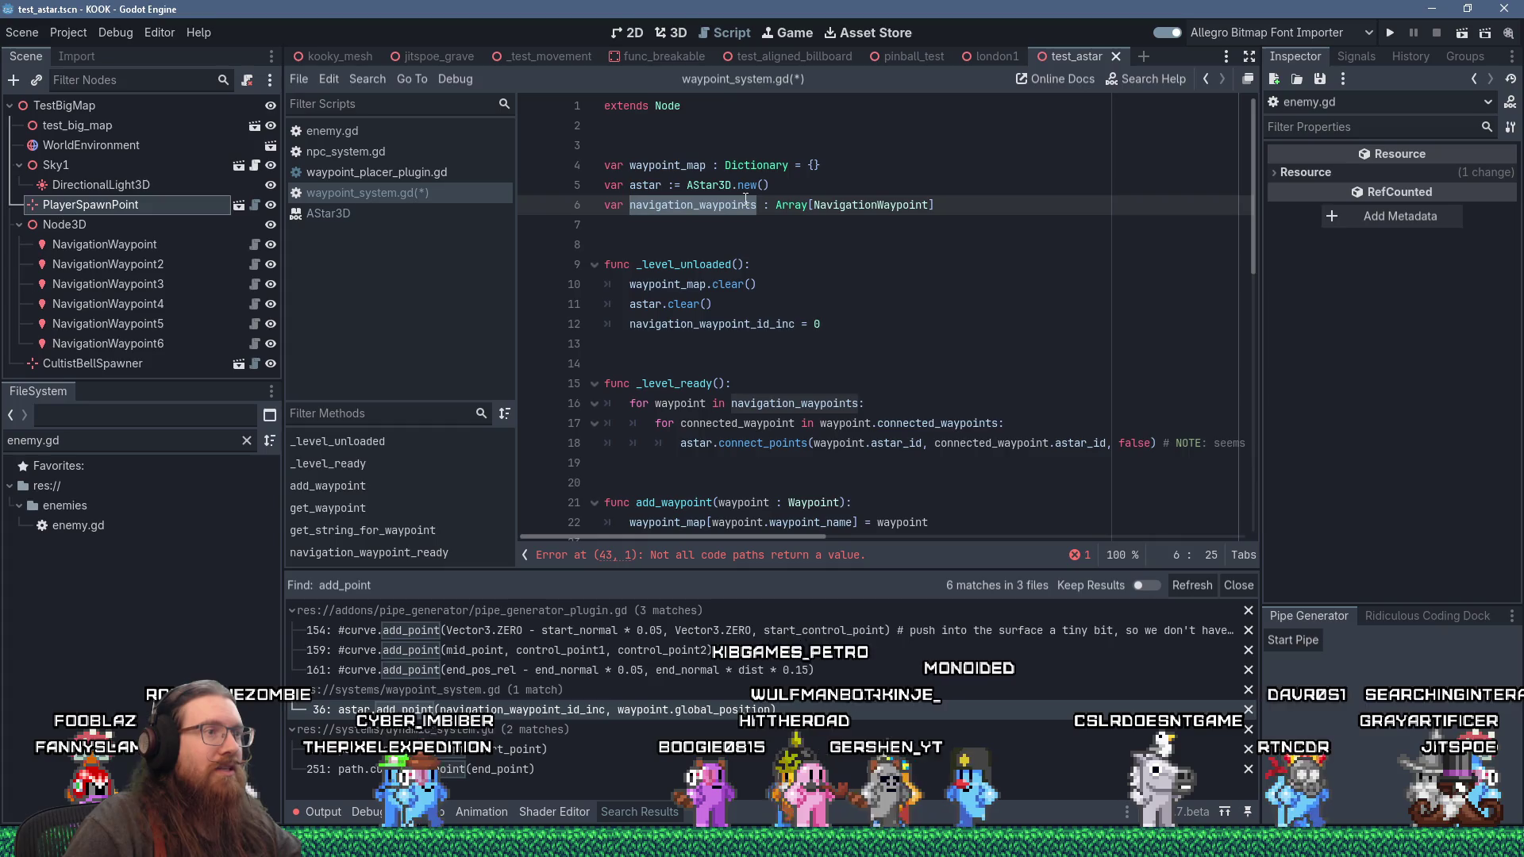
scroll(794, 207, "down", 8)
scroll(865, 213, "up", 5)
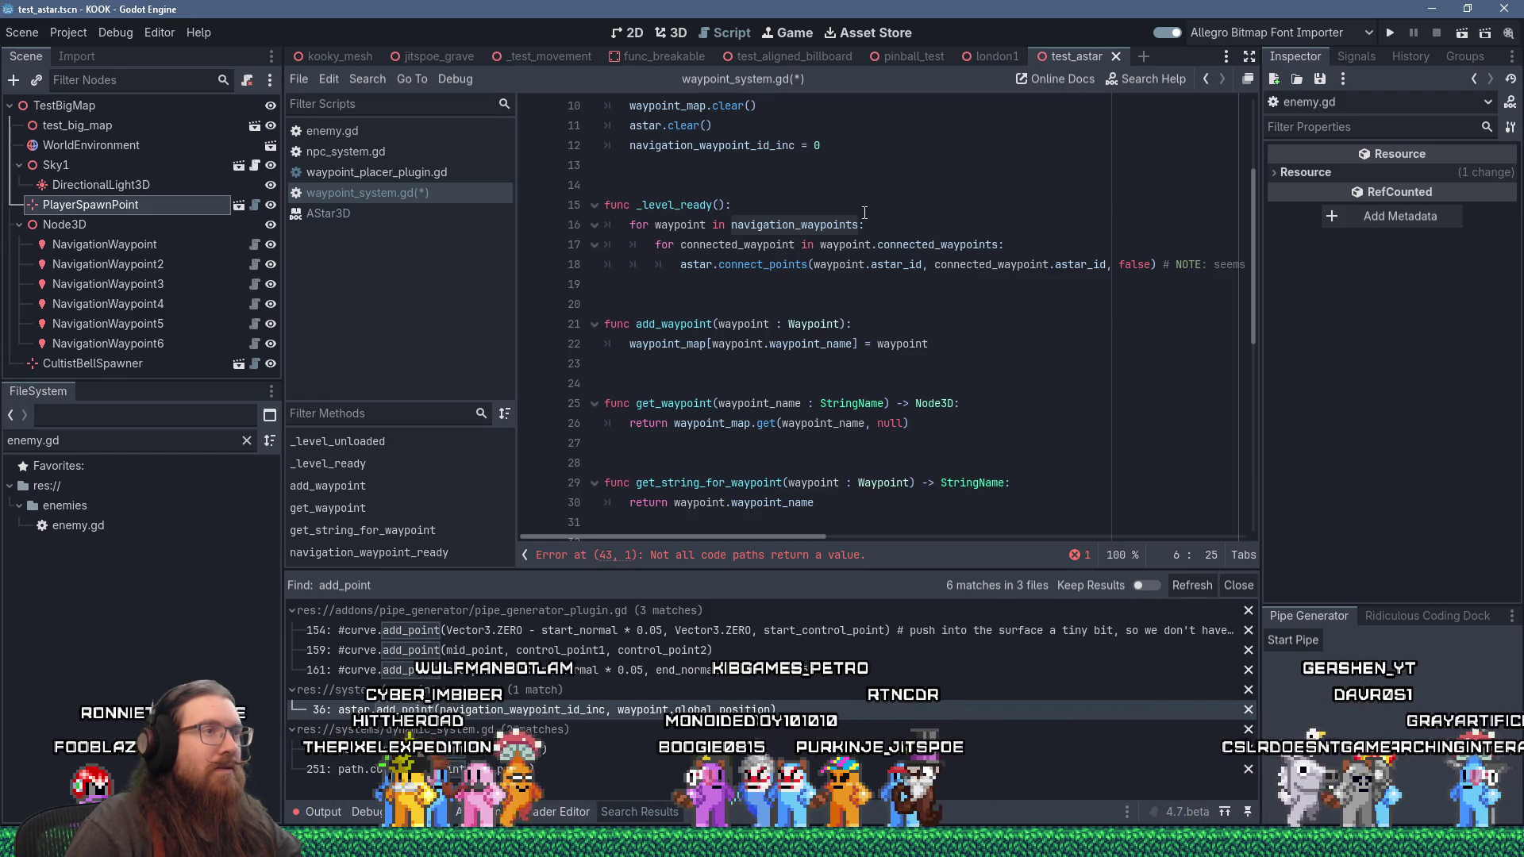
scroll(865, 213, "down", 6)
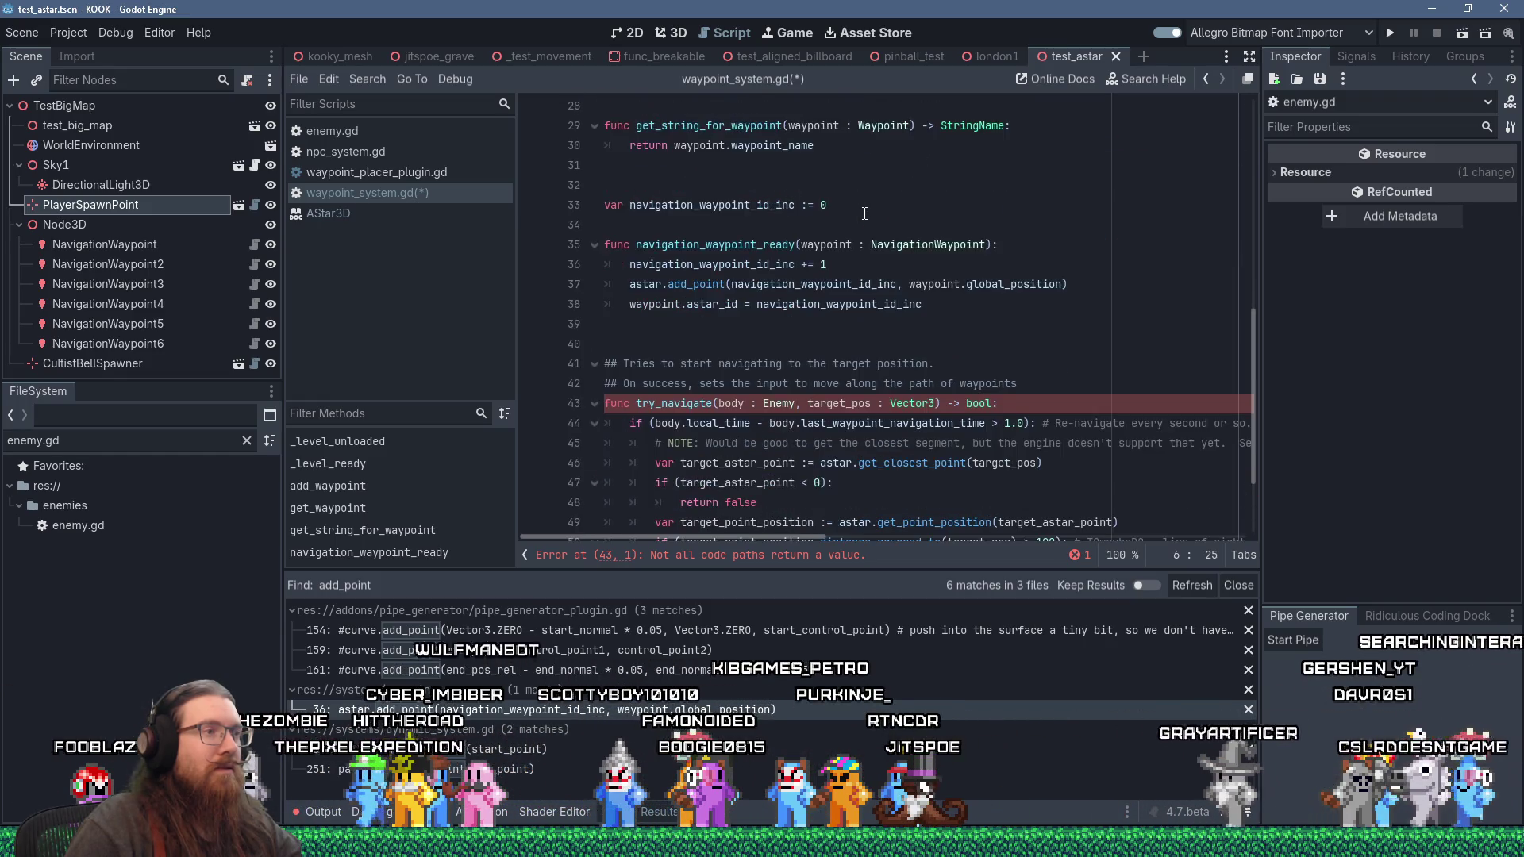
scroll(866, 213, "down", 2)
scroll(865, 215, "up", 4)
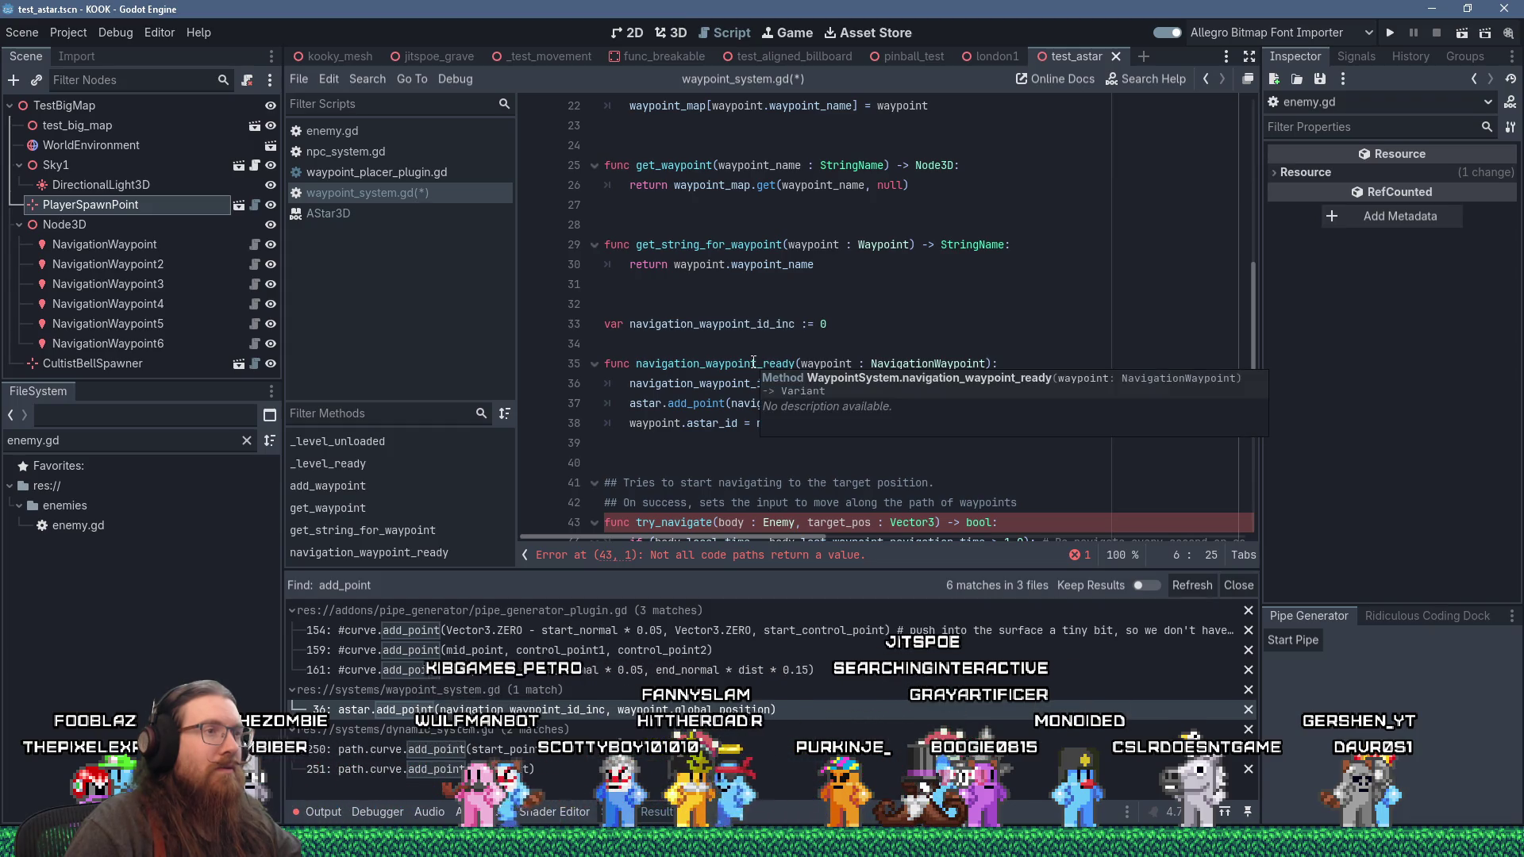
left_click(753, 363)
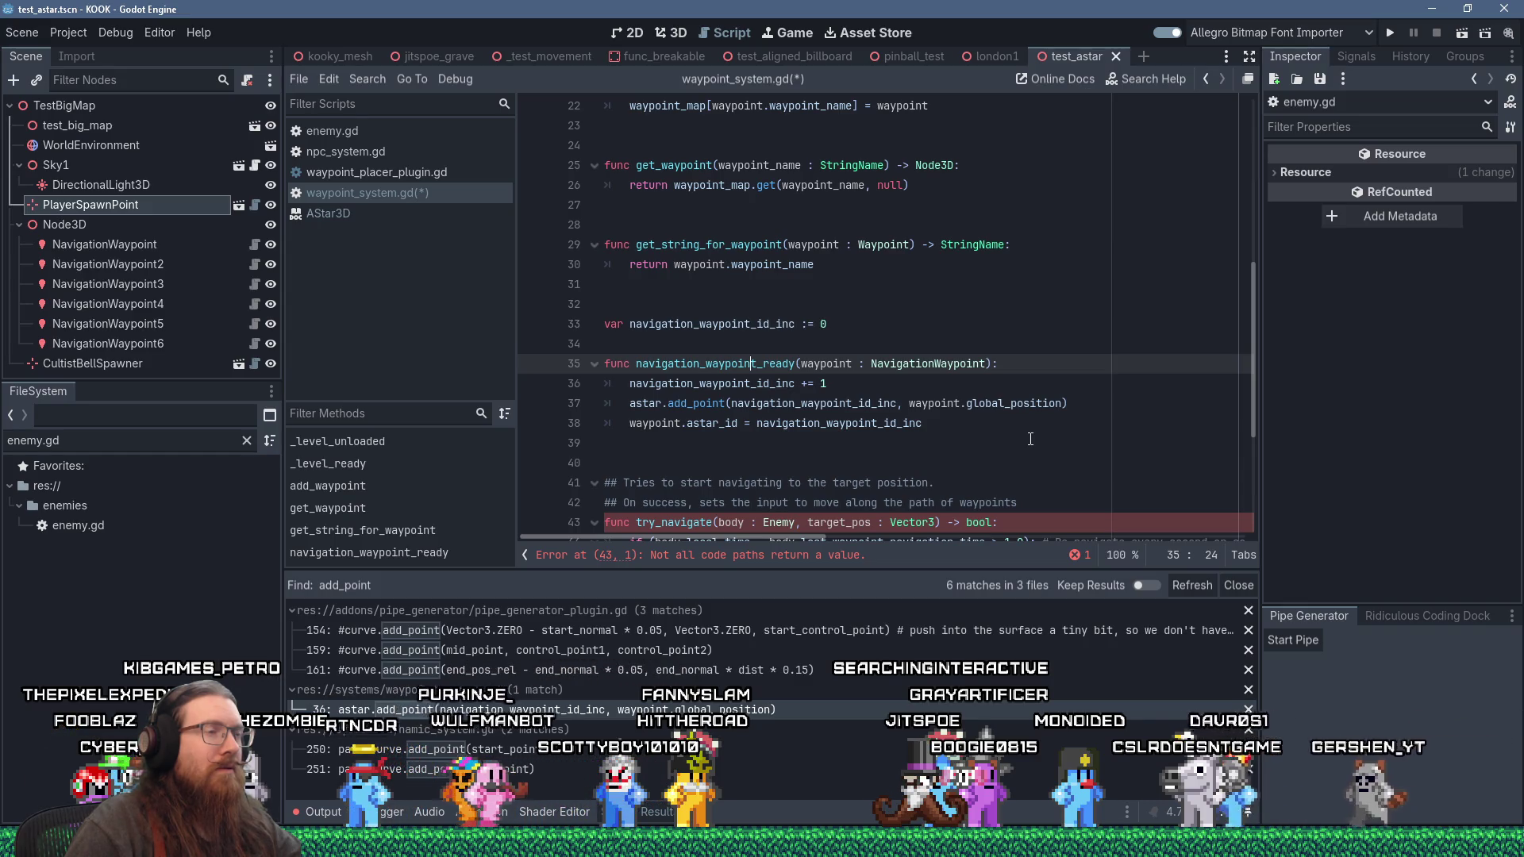
scroll(1031, 439, "up", 3)
scroll(1030, 439, "up", 4)
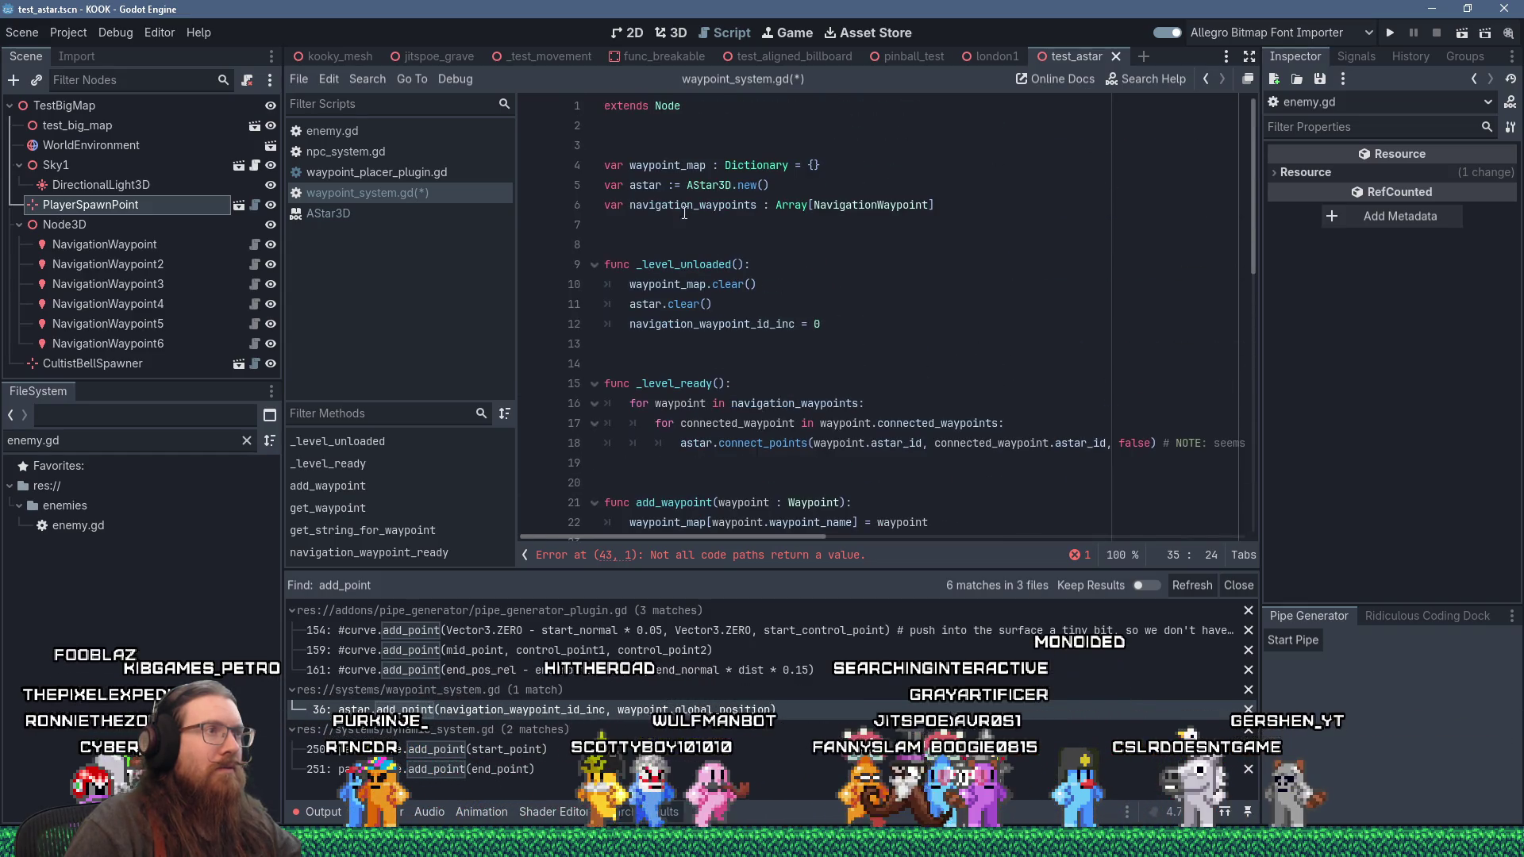
double_click(678, 205)
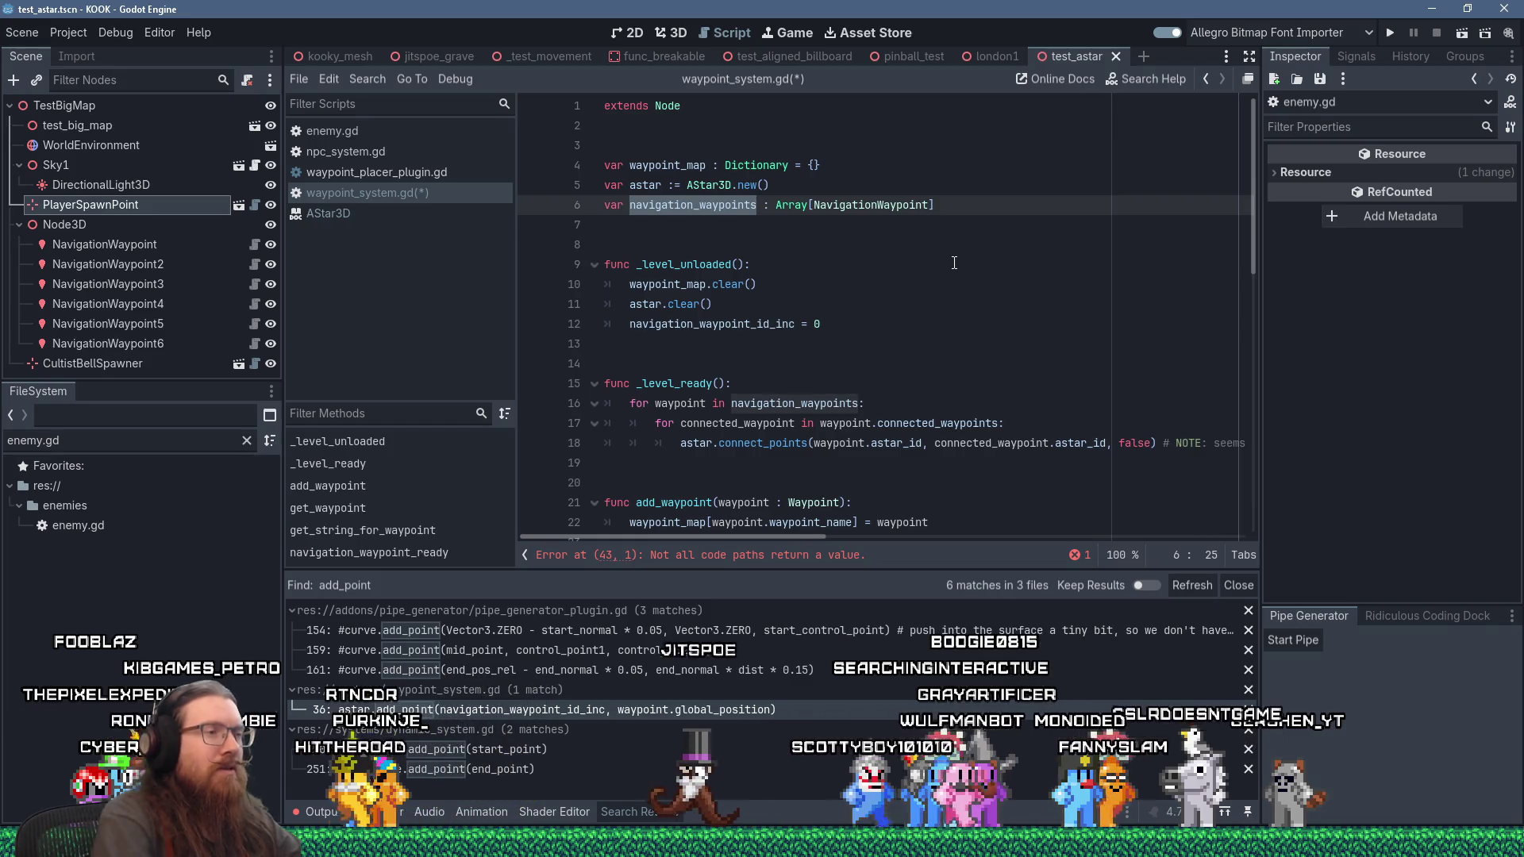
key("ctrl+f")
key("Return")
key("Return")
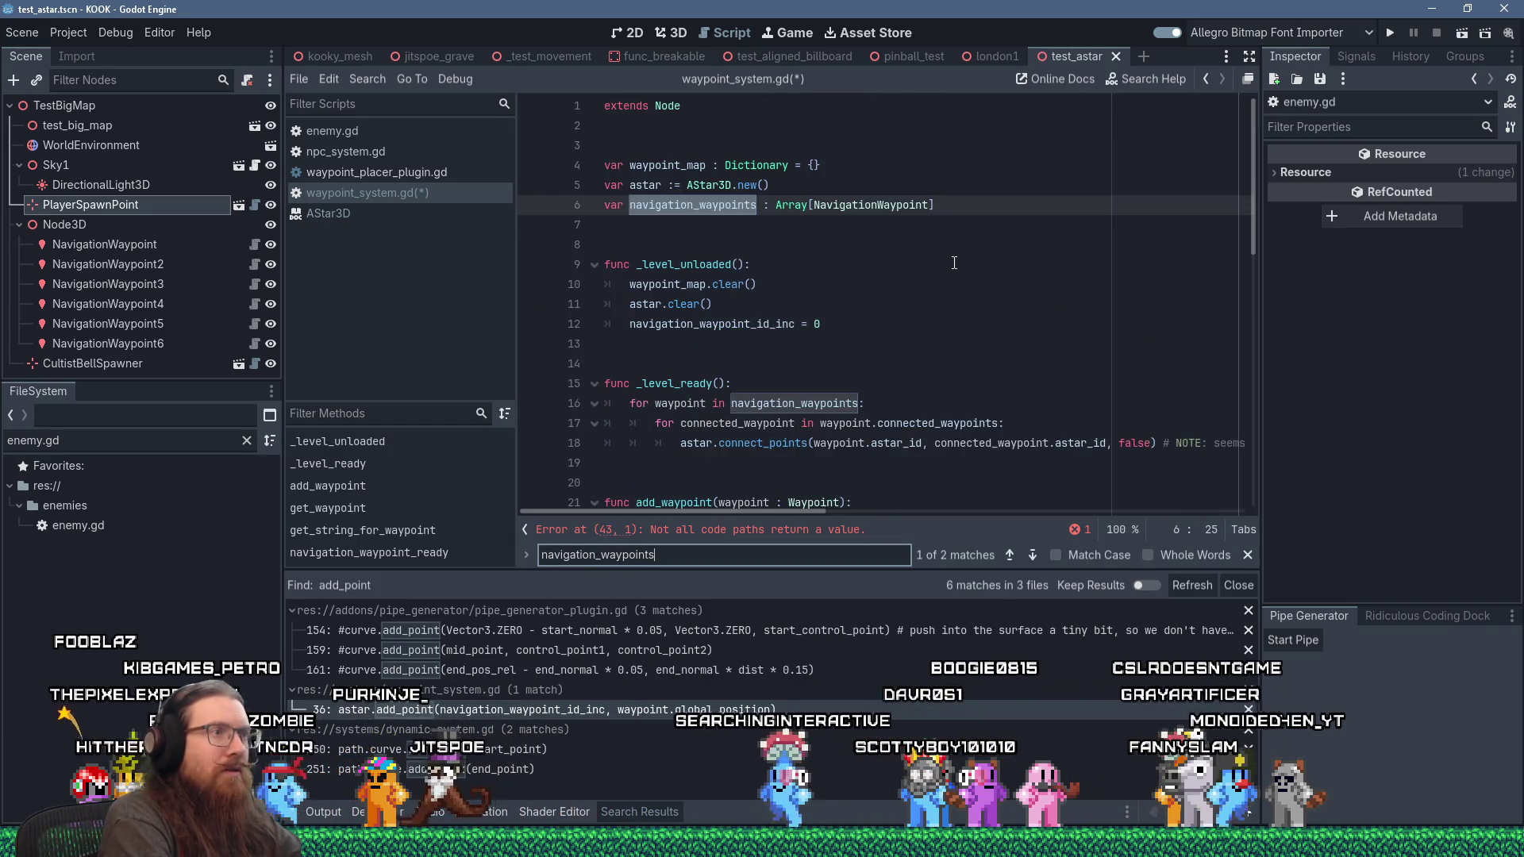
key("Return")
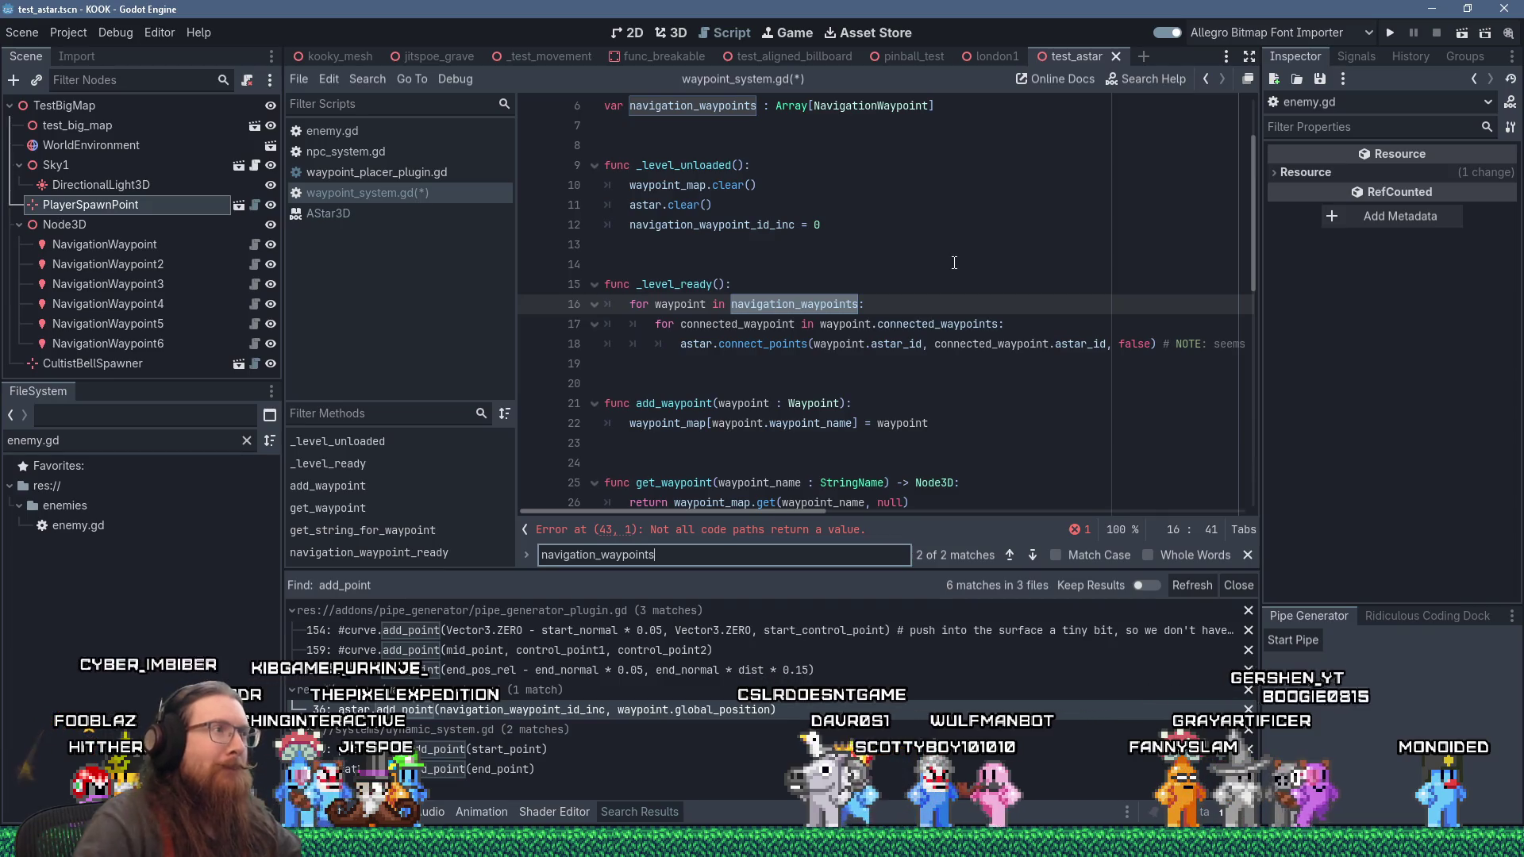
Step: Run a project-wide Find in Files for navigation_waypoints, finding 2 matches in waypoint_system.gd
left_click(954, 262)
scroll(954, 262, "down", 3)
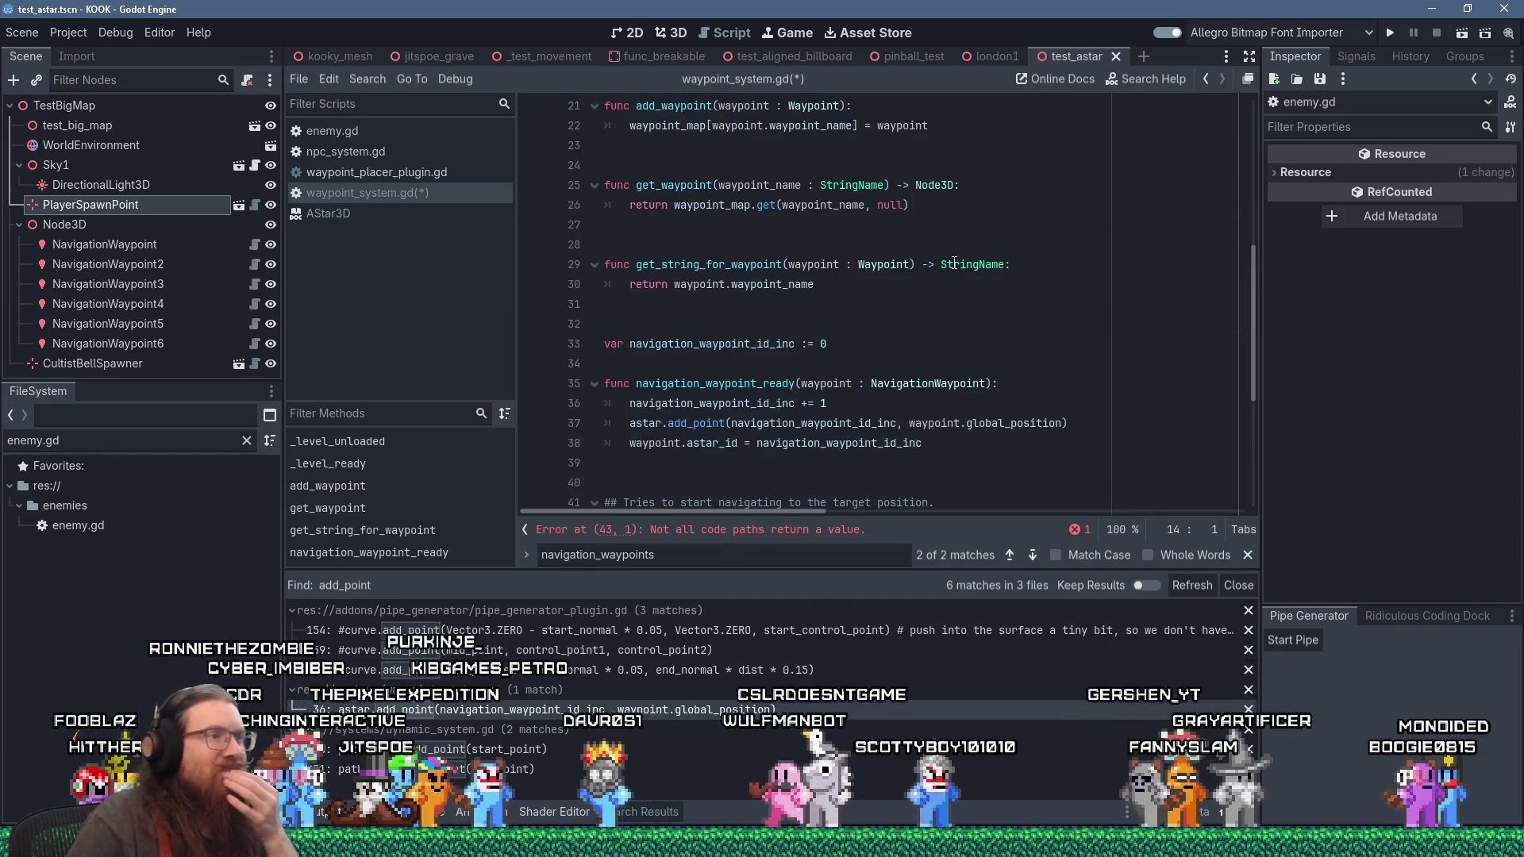
scroll(921, 286, "up", 6)
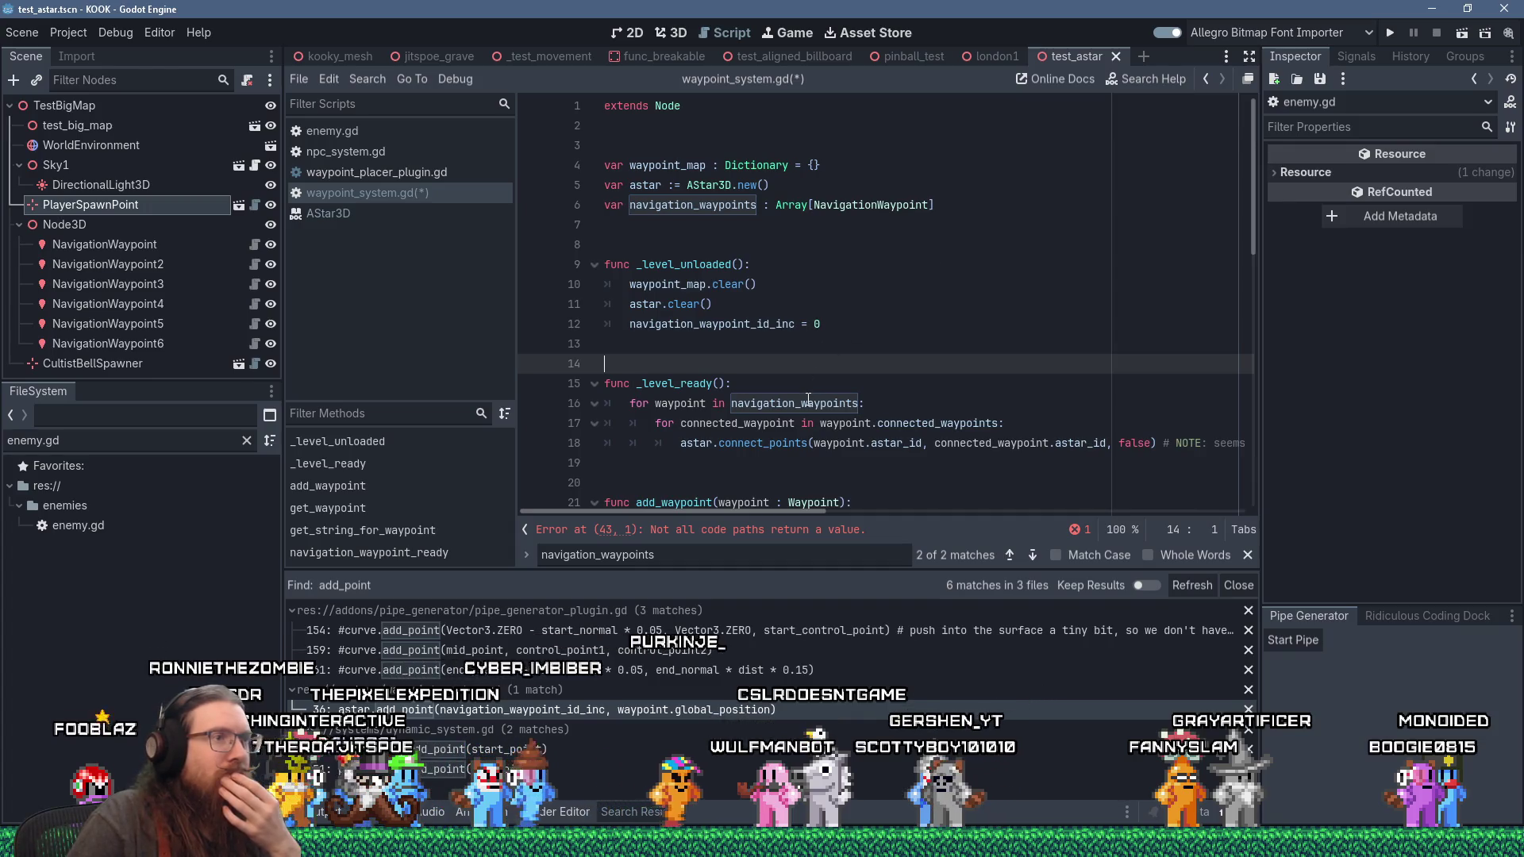
double_click(809, 402)
key("ctrl+c")
left_click(368, 79)
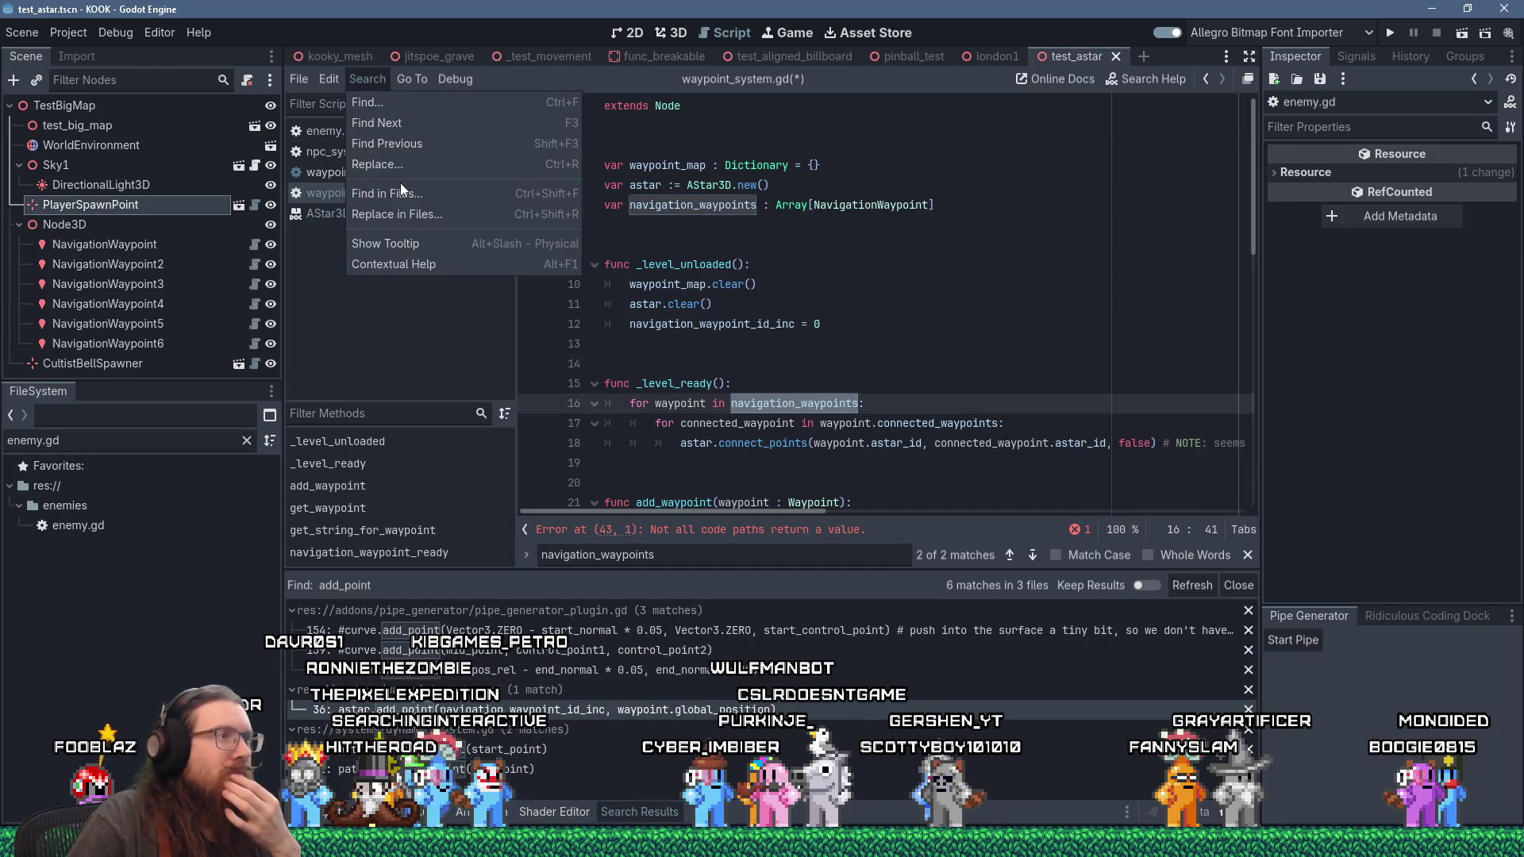
left_click(400, 182)
left_click(760, 505)
left_click(825, 403)
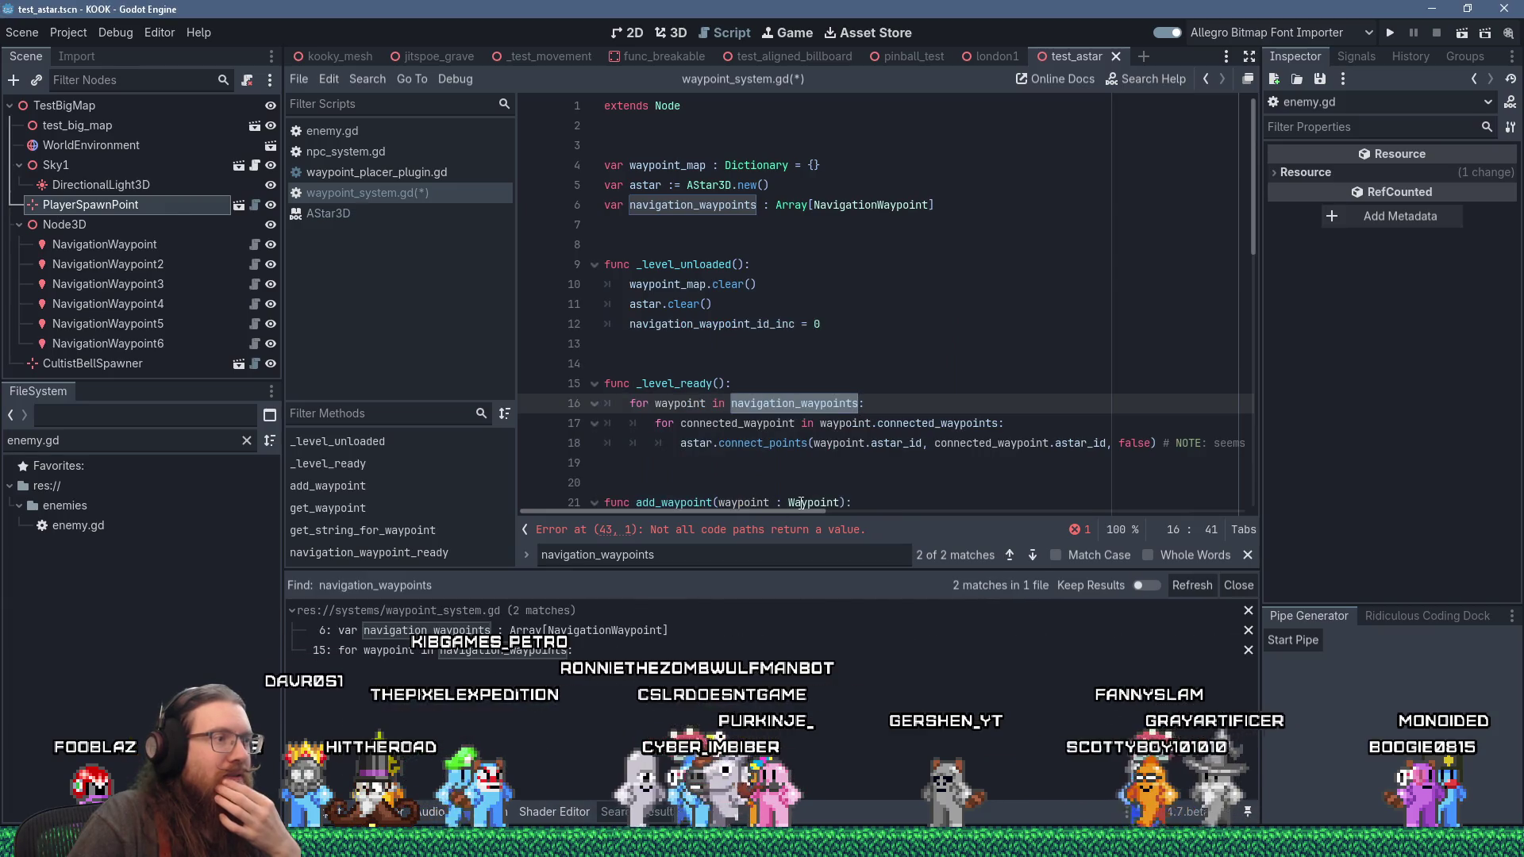
scroll(826, 406, "down", 7)
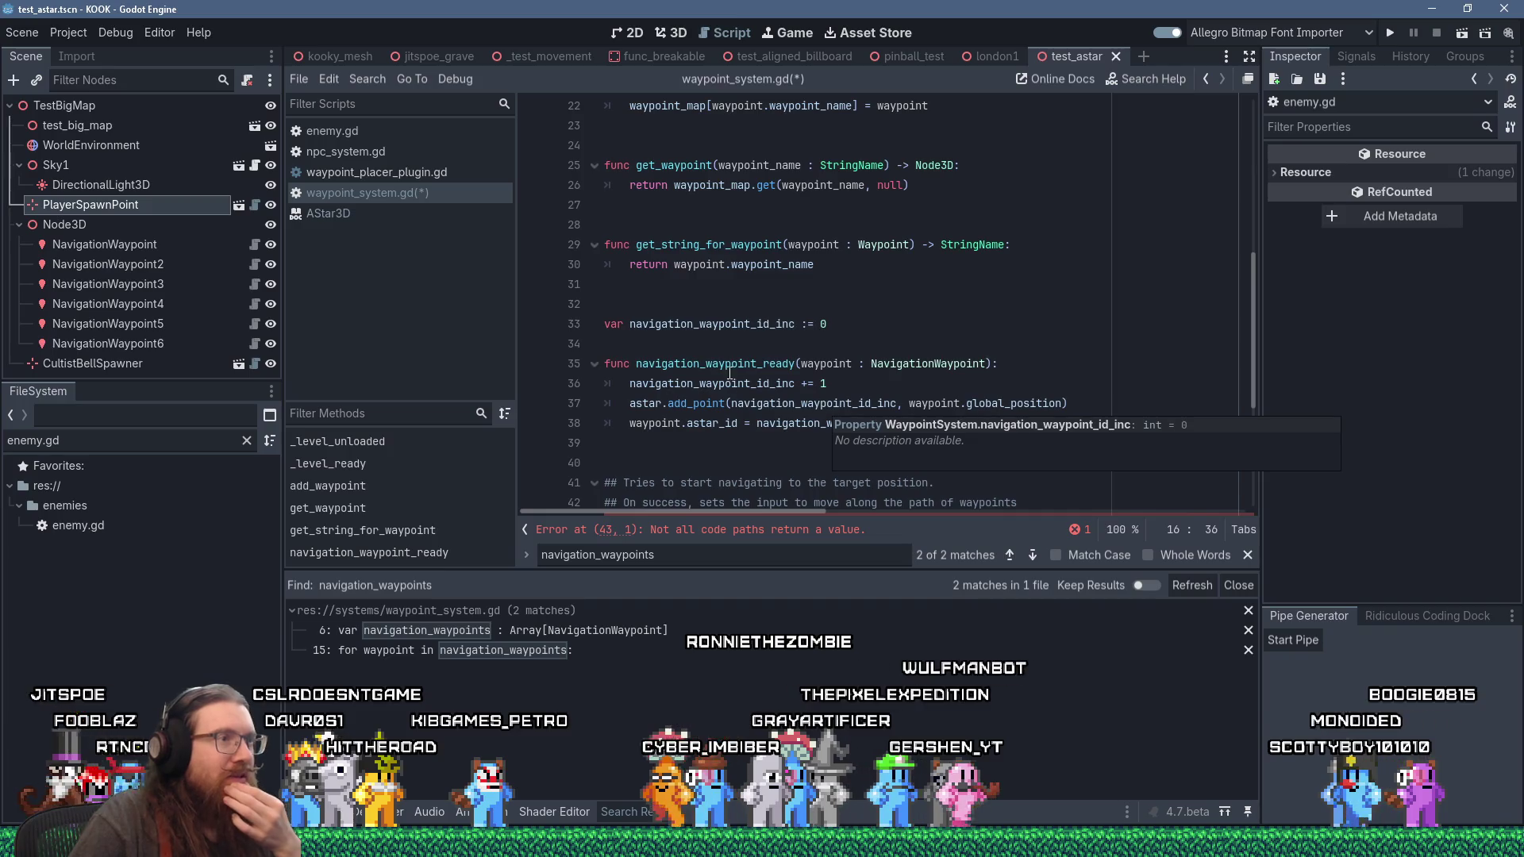
Step: Add a new line in navigation_waypoint_ready and paste navigation_waypoints onto it
left_click(1091, 365)
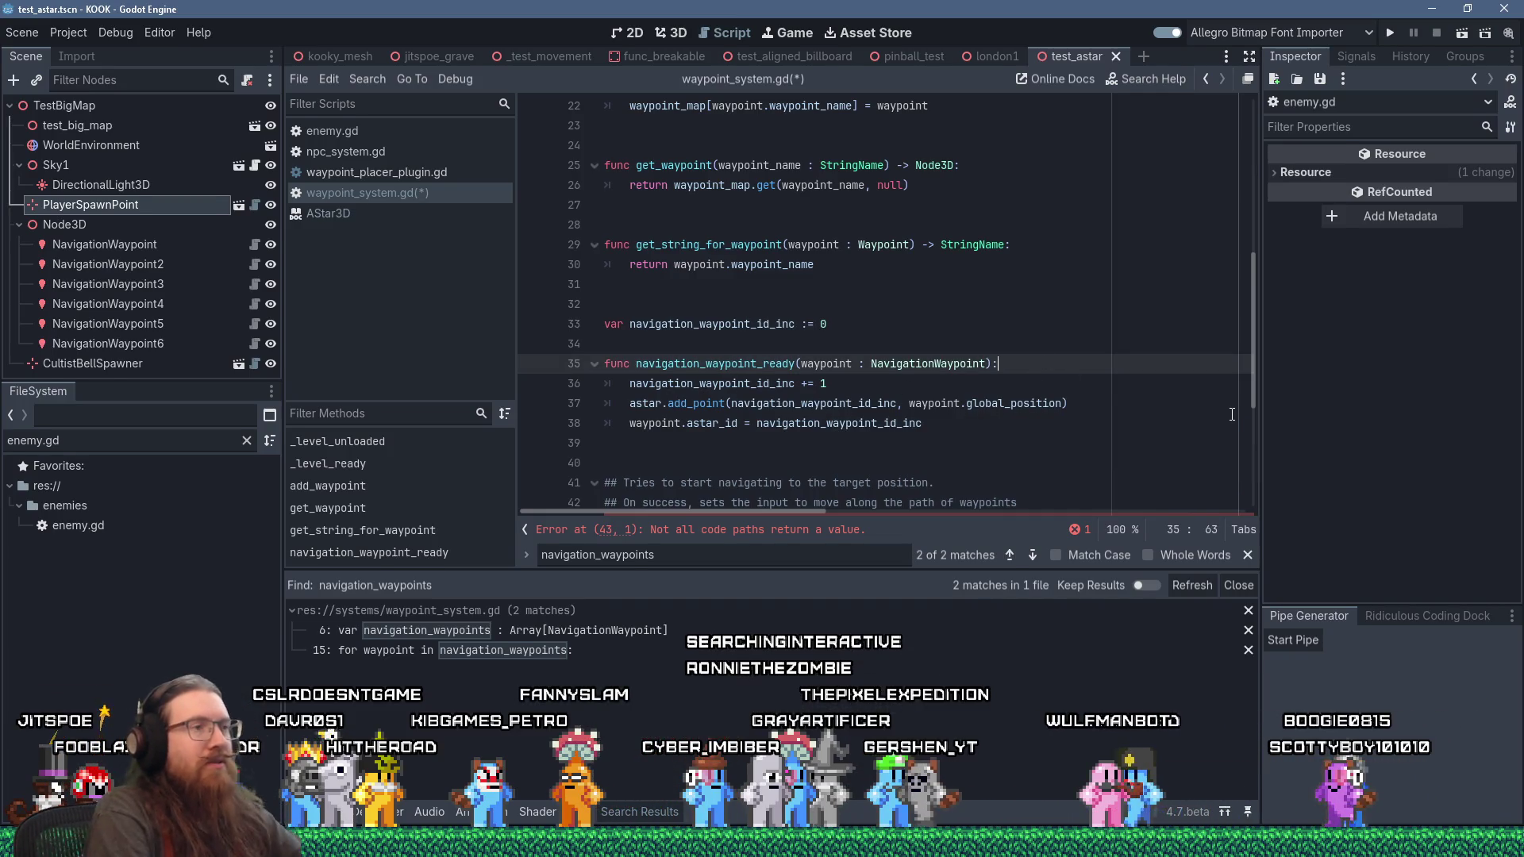
key("Return")
key("shift+Insert")
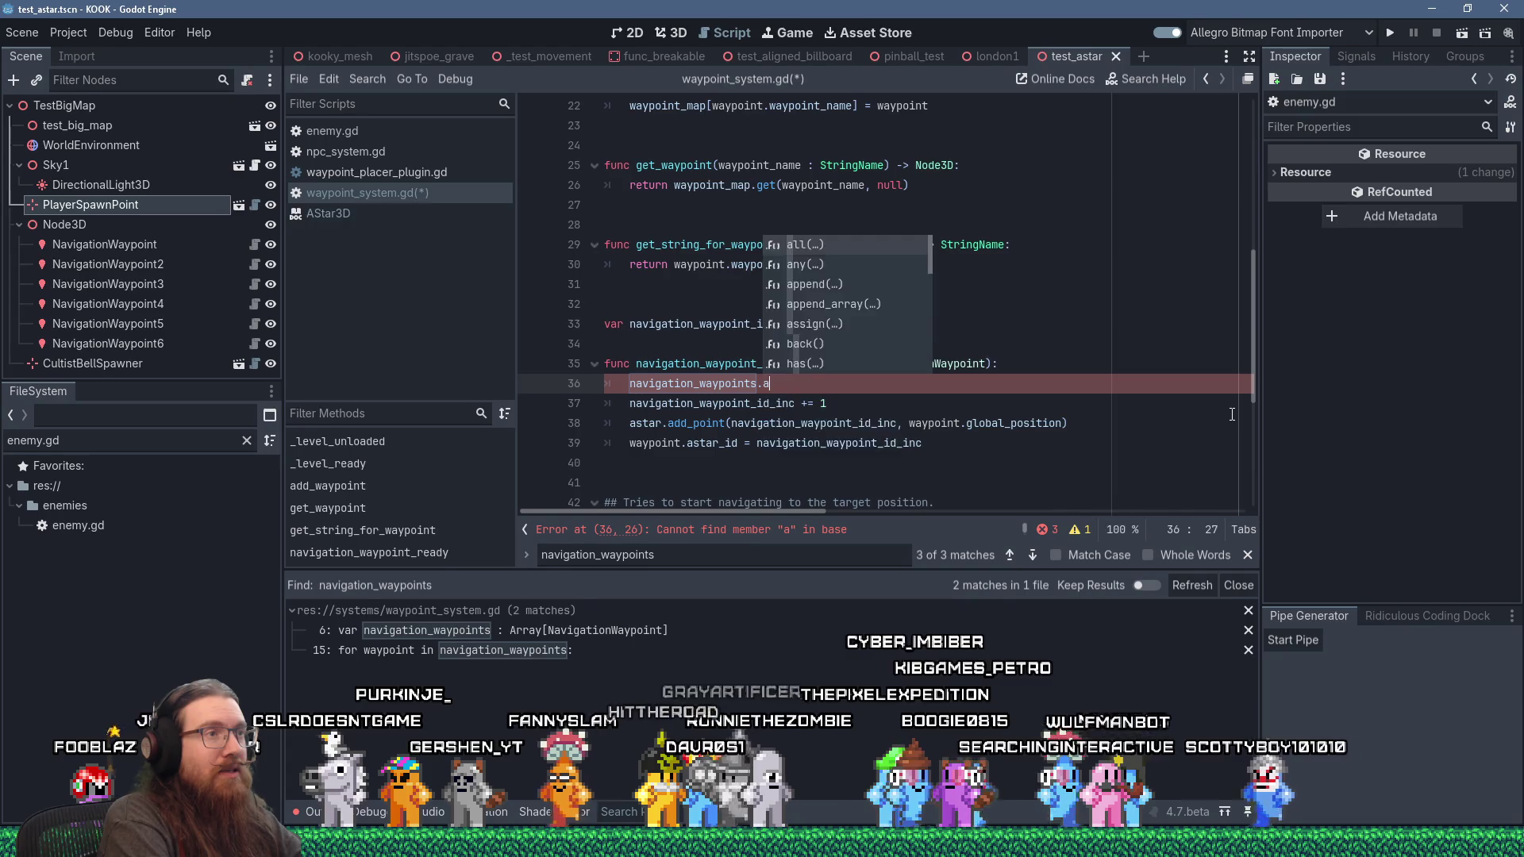
Step: Complete the line as navigation_waypoints.append(waypoint) using the append autocomplete suggestion
type("appe")
key("Return")
type("waypoint)")
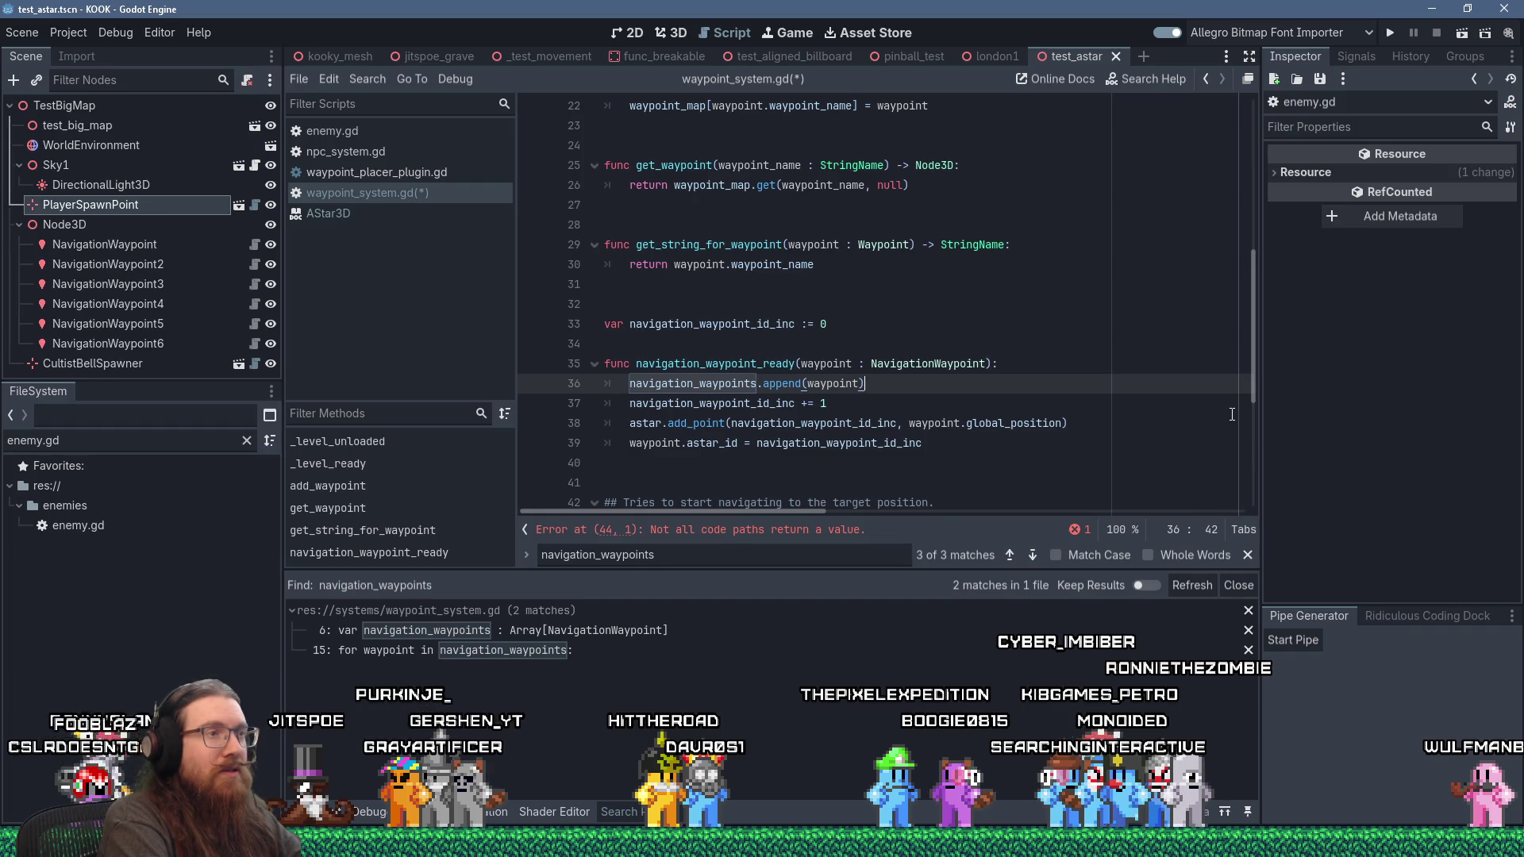
Step: Delete the navigation_waypoint_id_inc declaration and its '+= 1' increment line
key("Down")
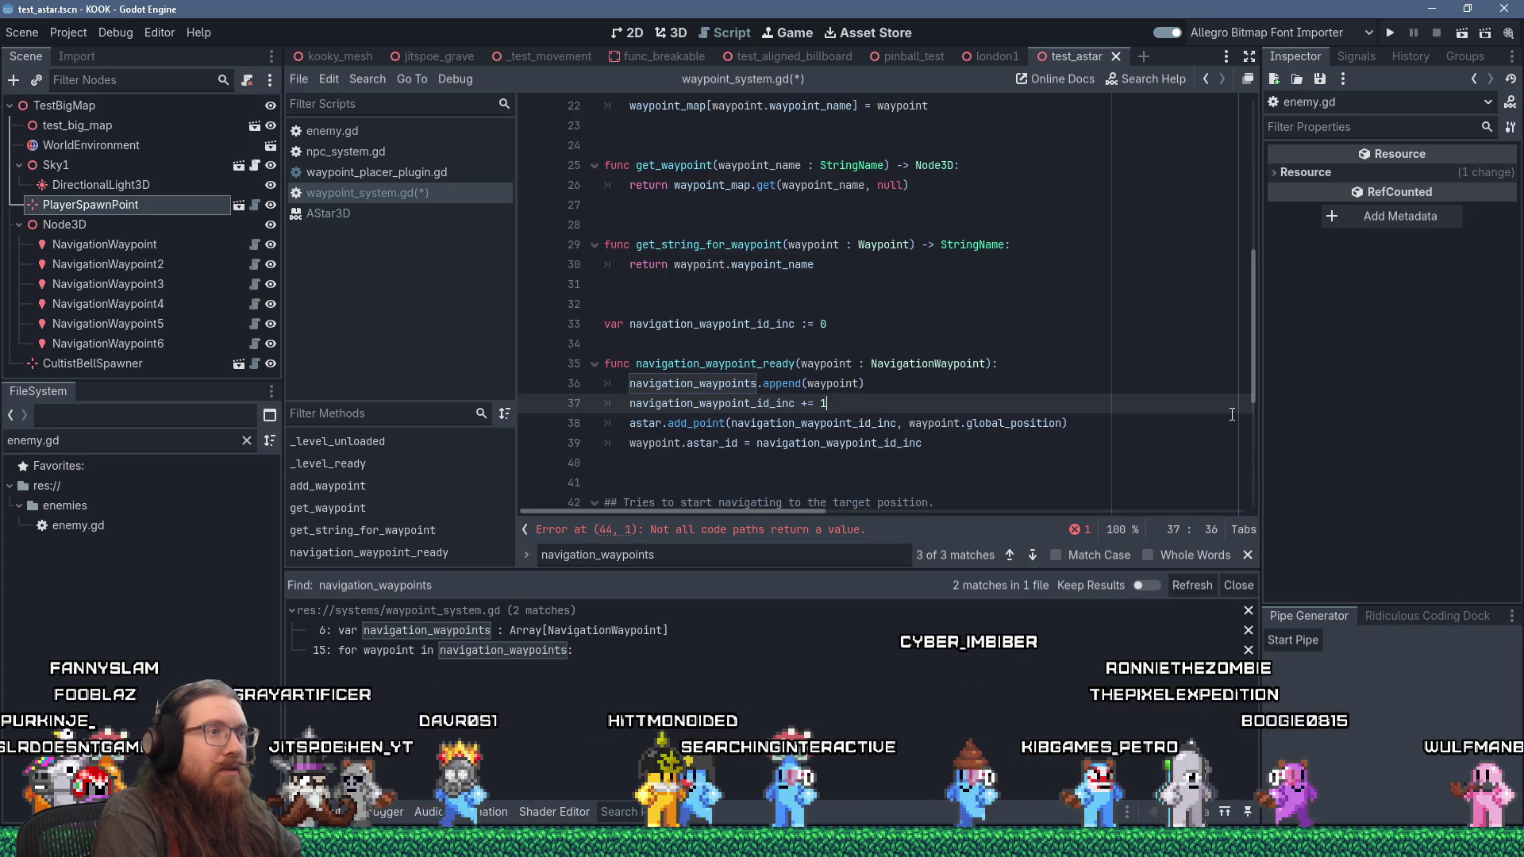
key("Up")
key("Up")
key("Up")
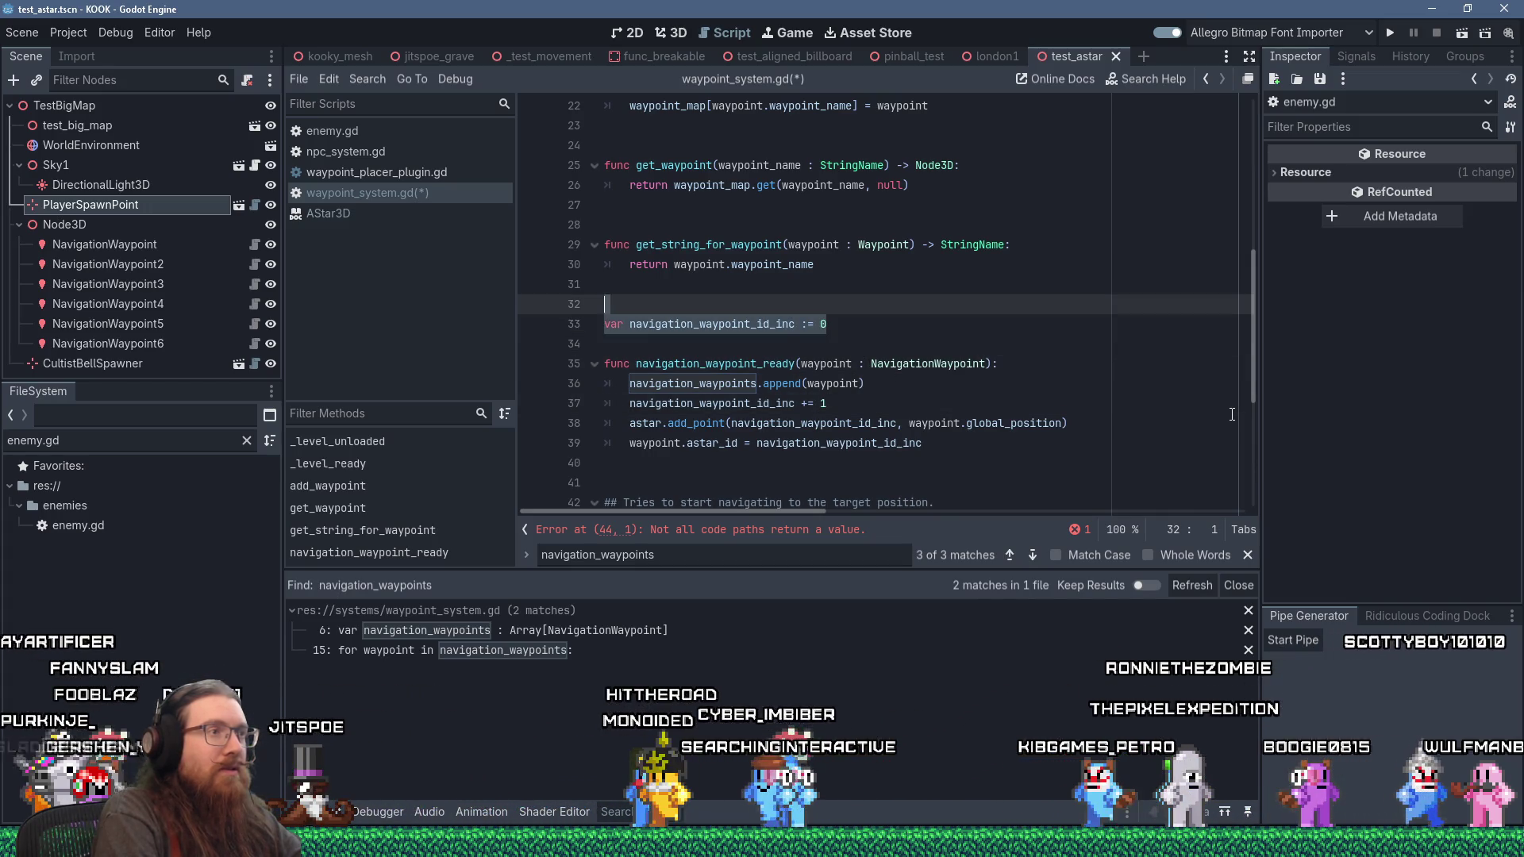
key("ctrl+shift+k")
key("ctrl+shift+k")
key("Down")
key("Down")
key("Down")
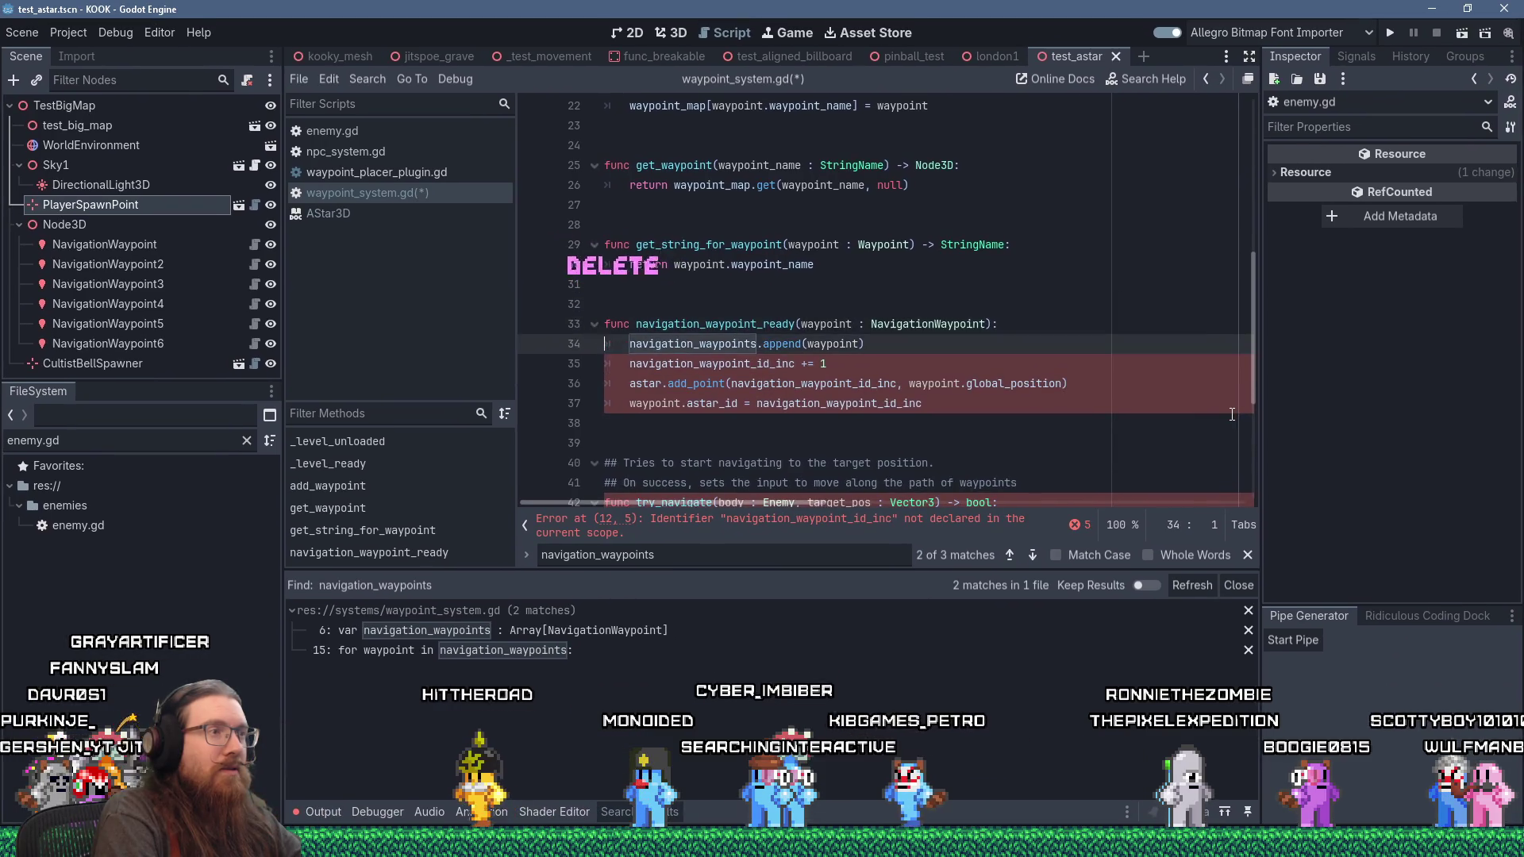
key("shift+Home")
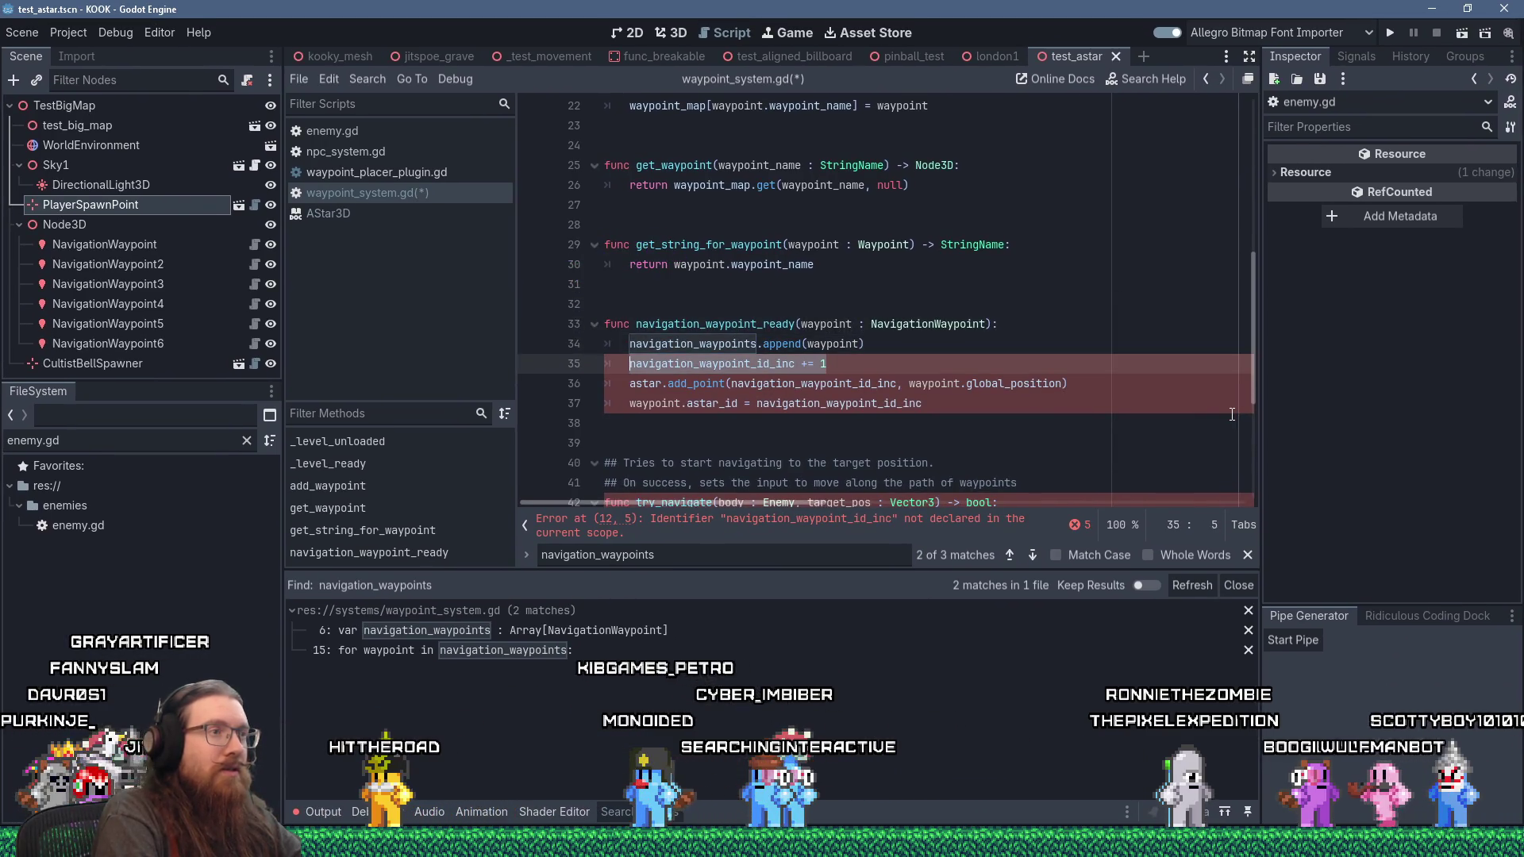
key("Delete")
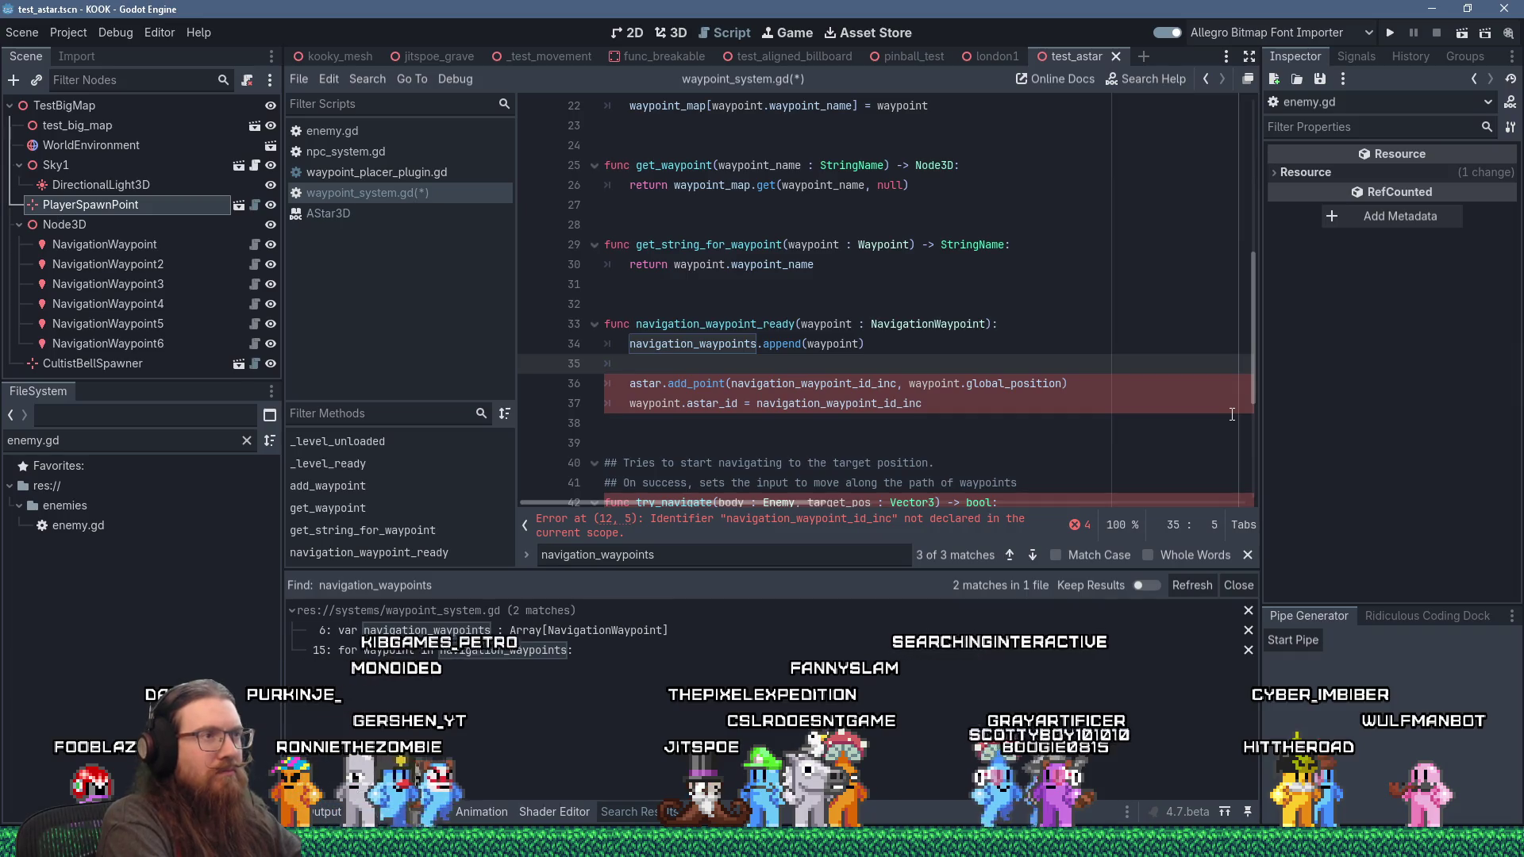
Step: Replace the unused waypoint_astar_id var with waypoint.astar_id = navigation_waypoints.size() - 1
type("var w")
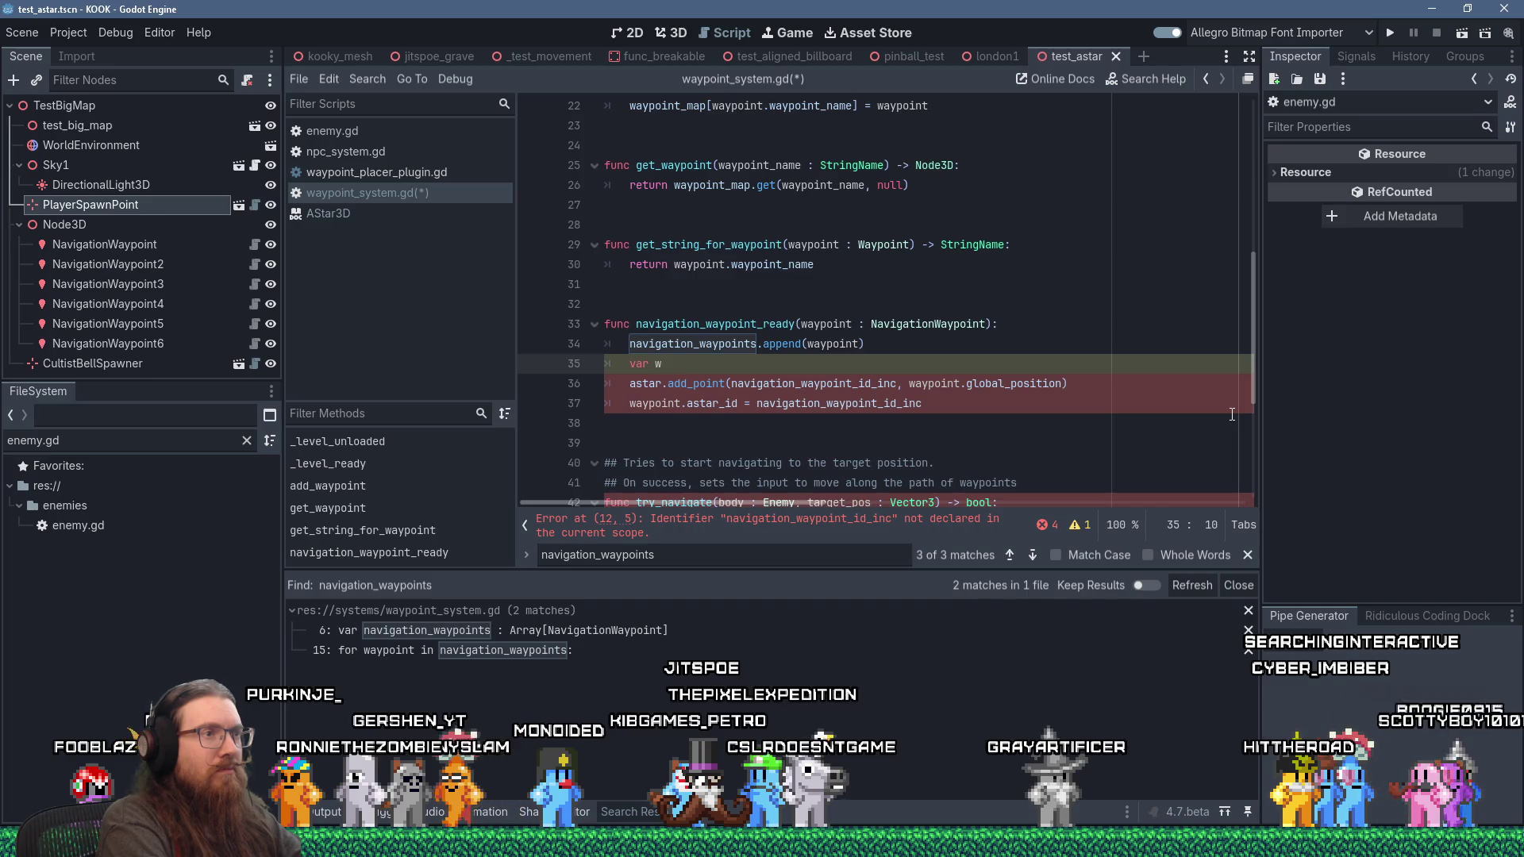
type("aypoin")
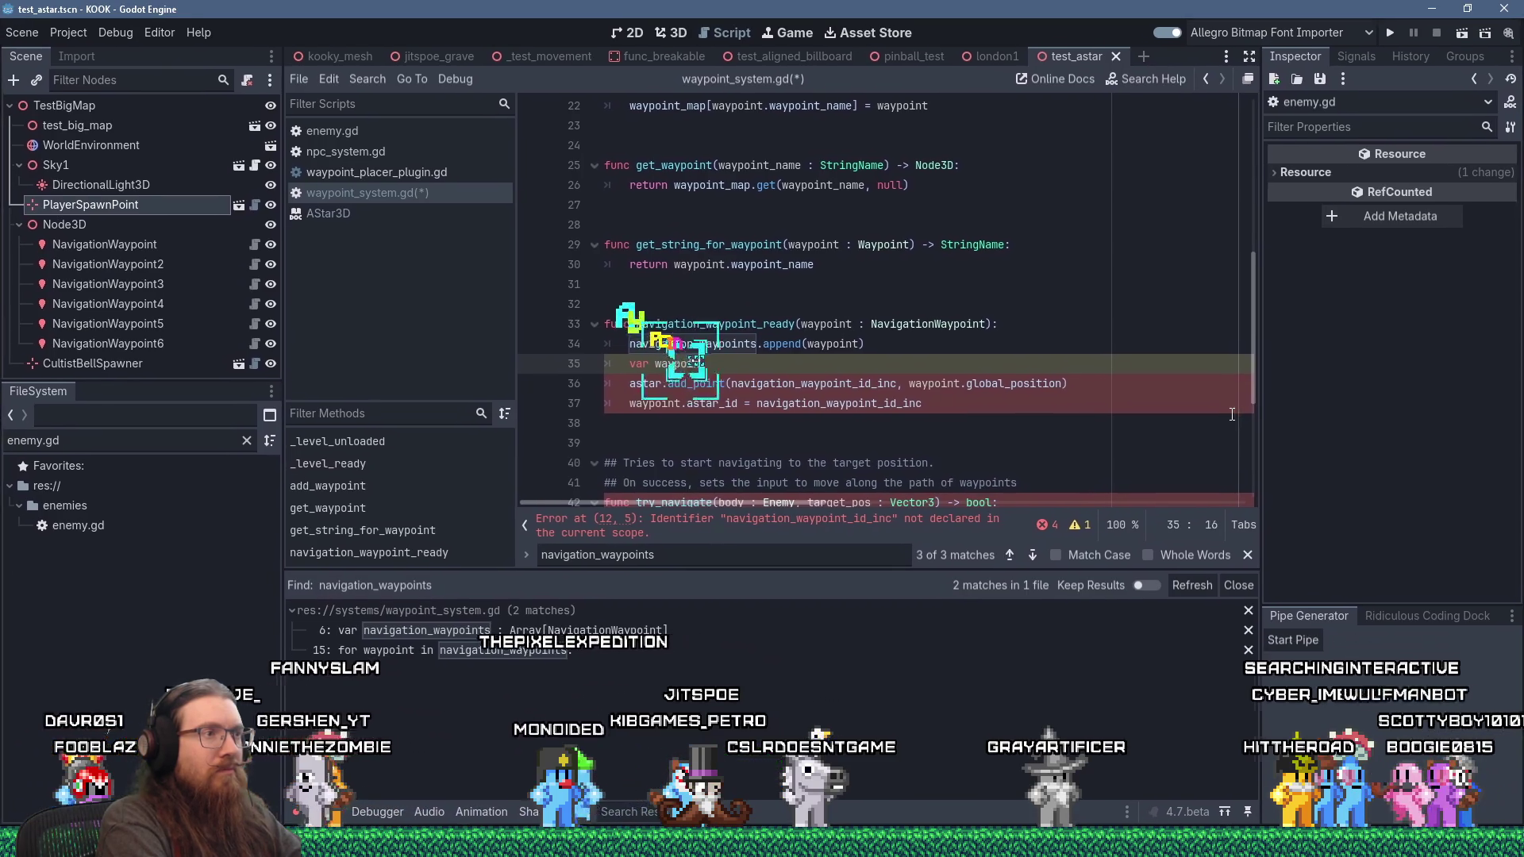
type("t_astar_id")
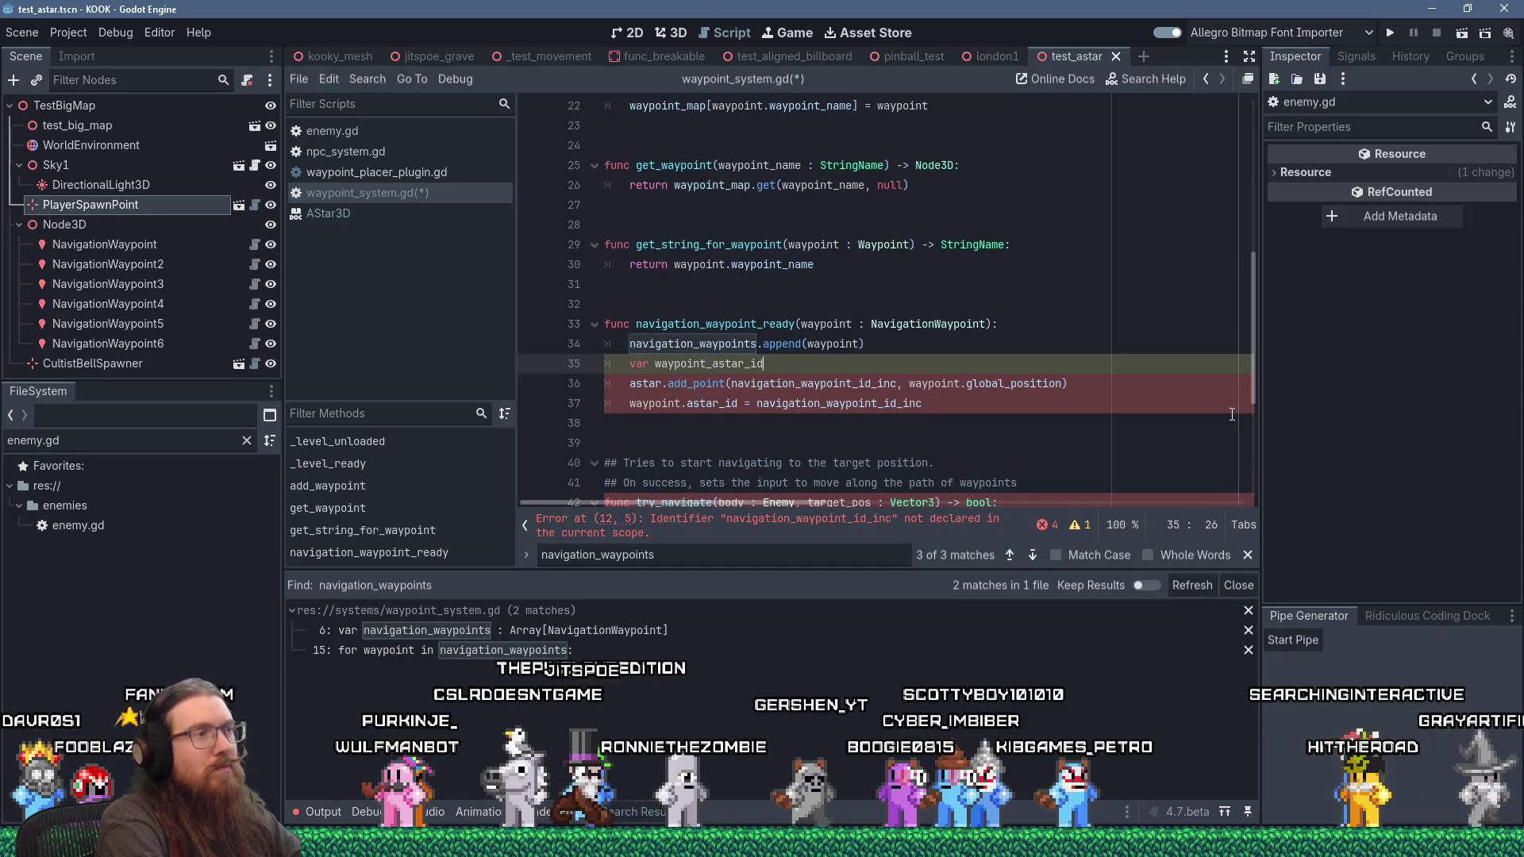
key("shift+Home")
key("Delete")
key("Down")
key("Down")
key("Right")
key("Right")
key("Right")
key("shift+Right")
key("shift+Right")
key("shift+Right")
key("ctrl+c")
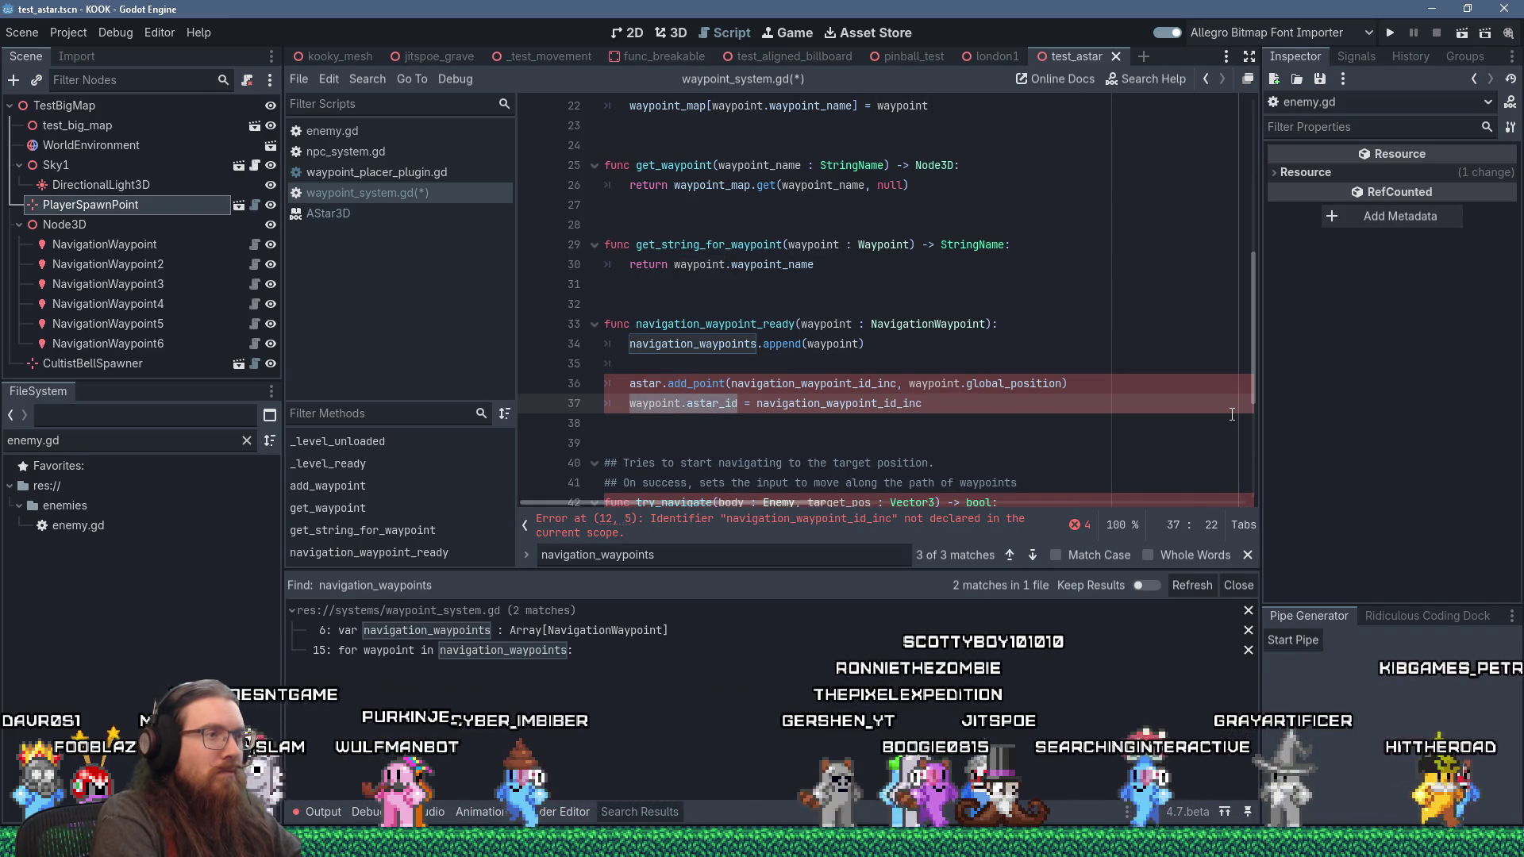
key("shift+Delete")
key("Up")
key("Up")
key("shift+Insert")
type("= na")
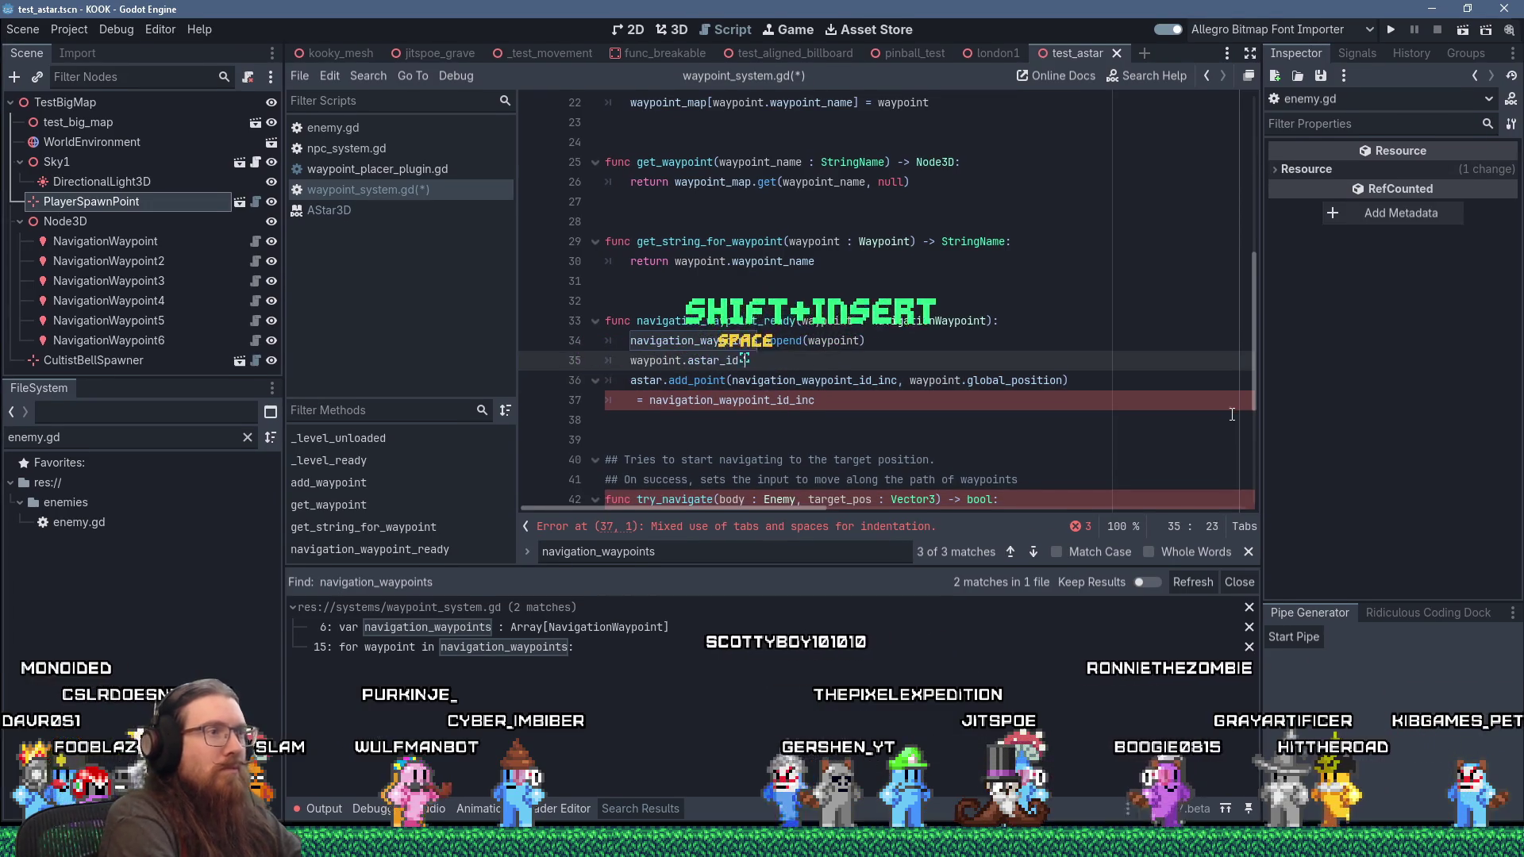
key("Return")
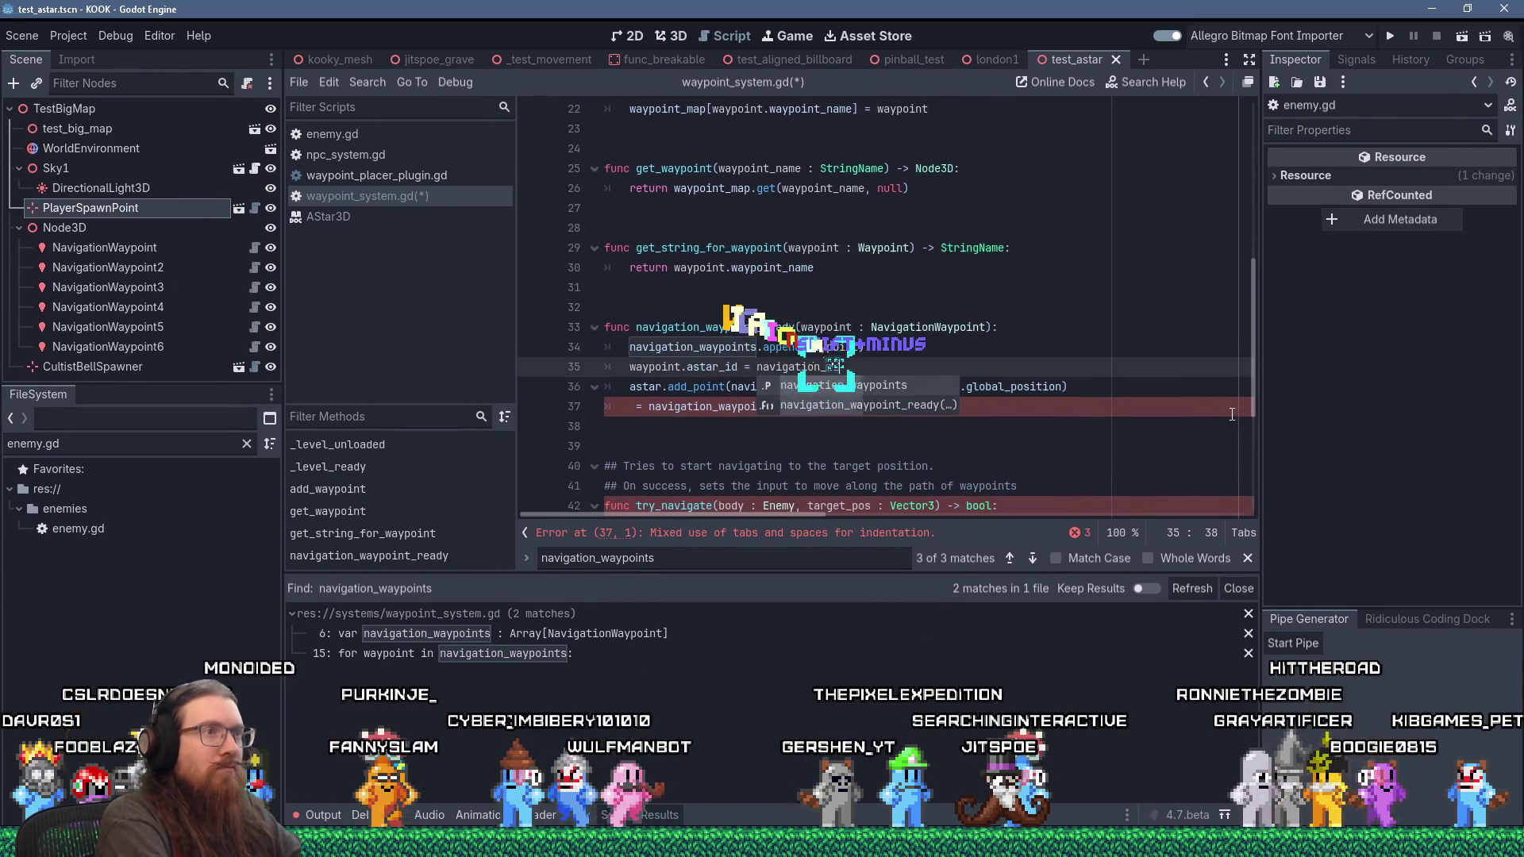
type(".")
type("si")
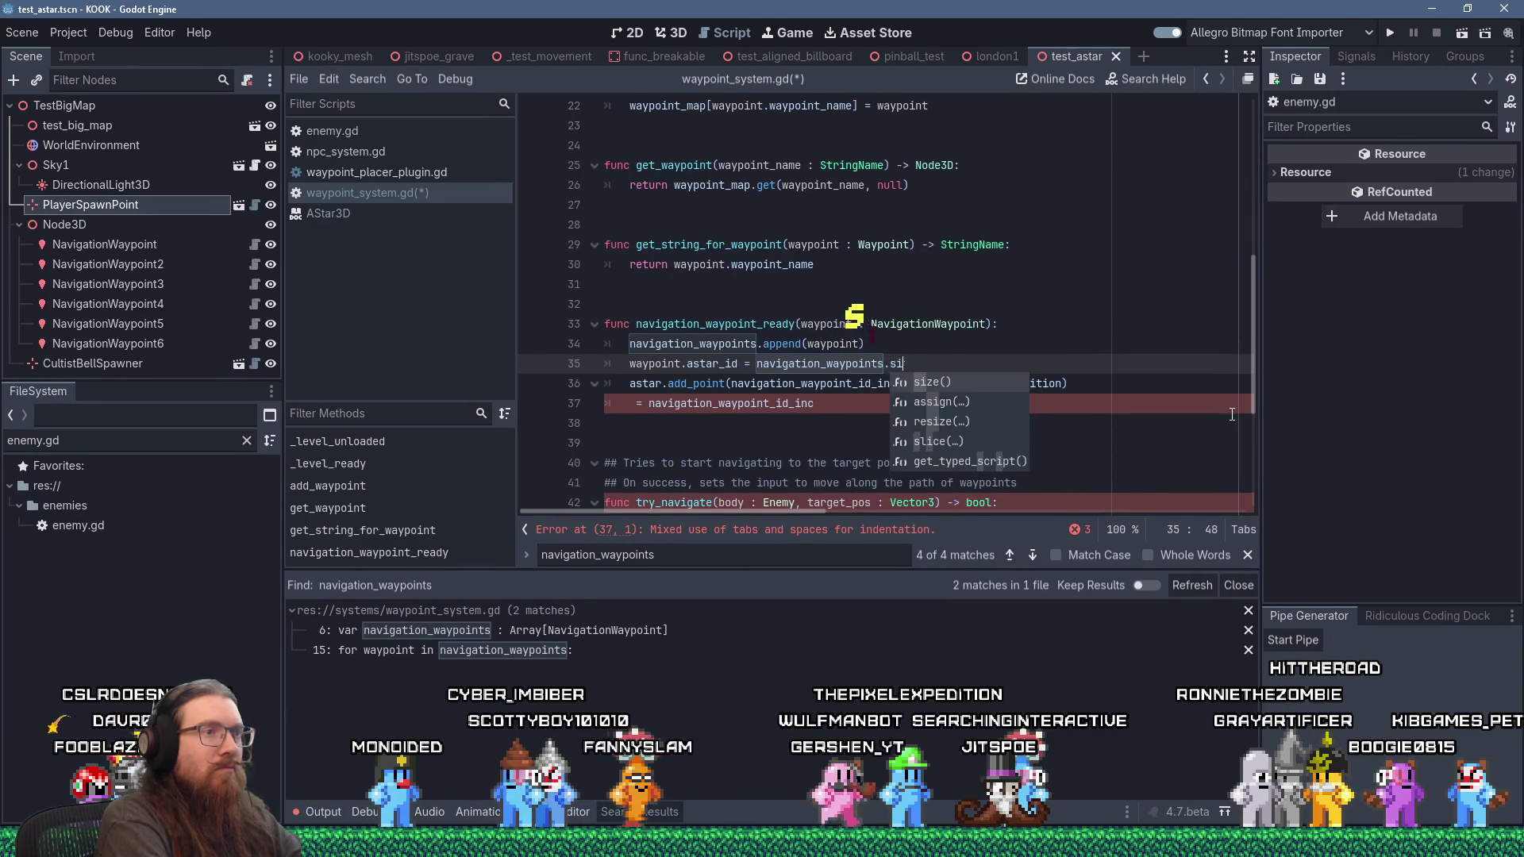
type("ze() - 1")
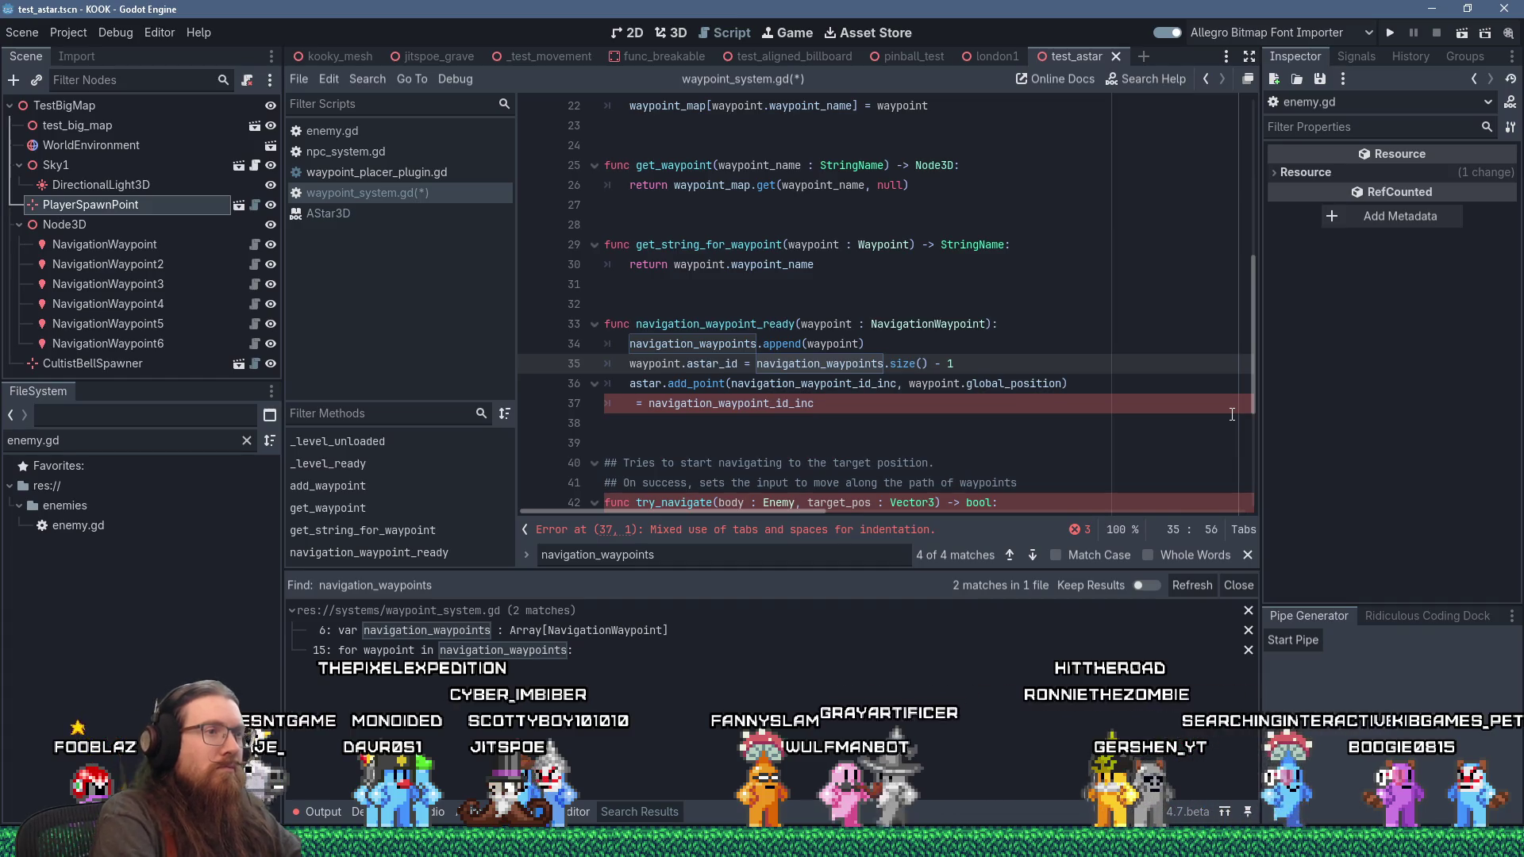
Step: Remove the stray leftover assignment line and pass waypoint.astar_id as the astar.add_point id
key("Down")
key("Home")
key("Down")
key("ctrl+shift+k")
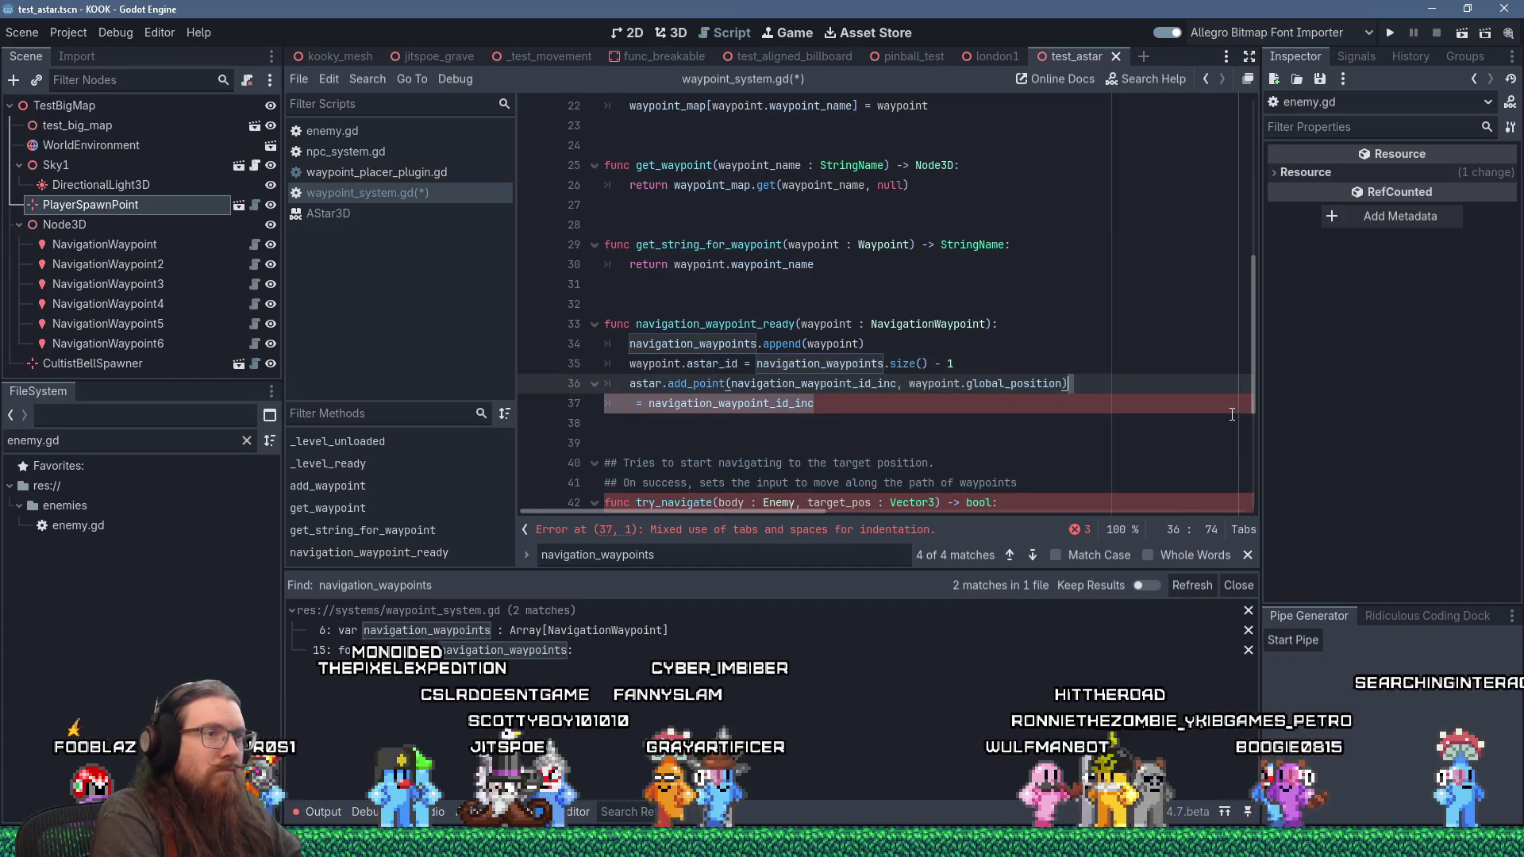
key("Up")
key("ctrl+shift+Right")
key("ctrl+shift+Right")
key("ctrl+shift+Right")
key("ctrl+c")
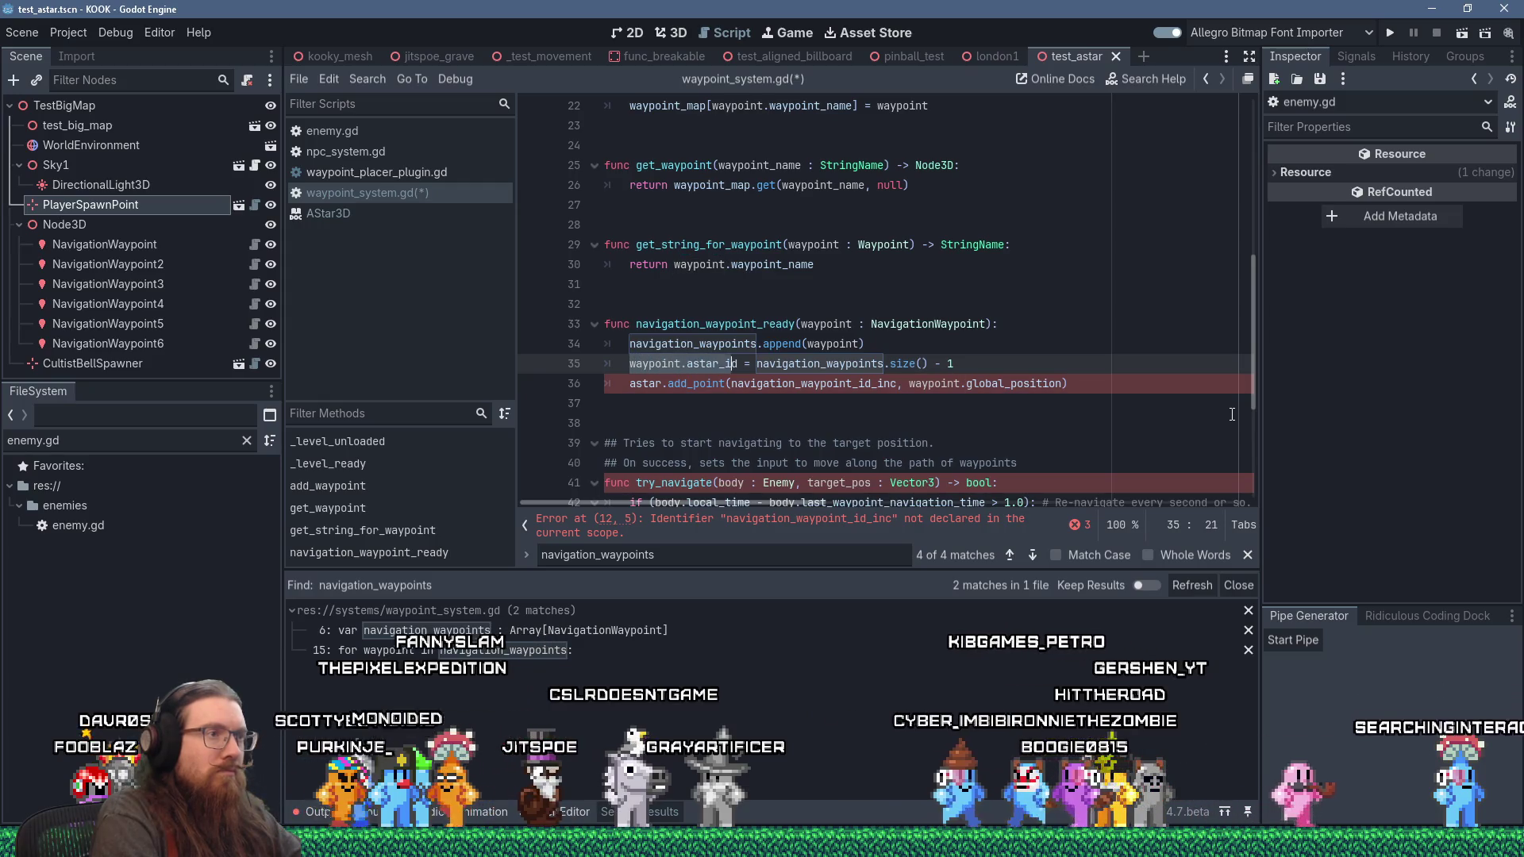
key("Down")
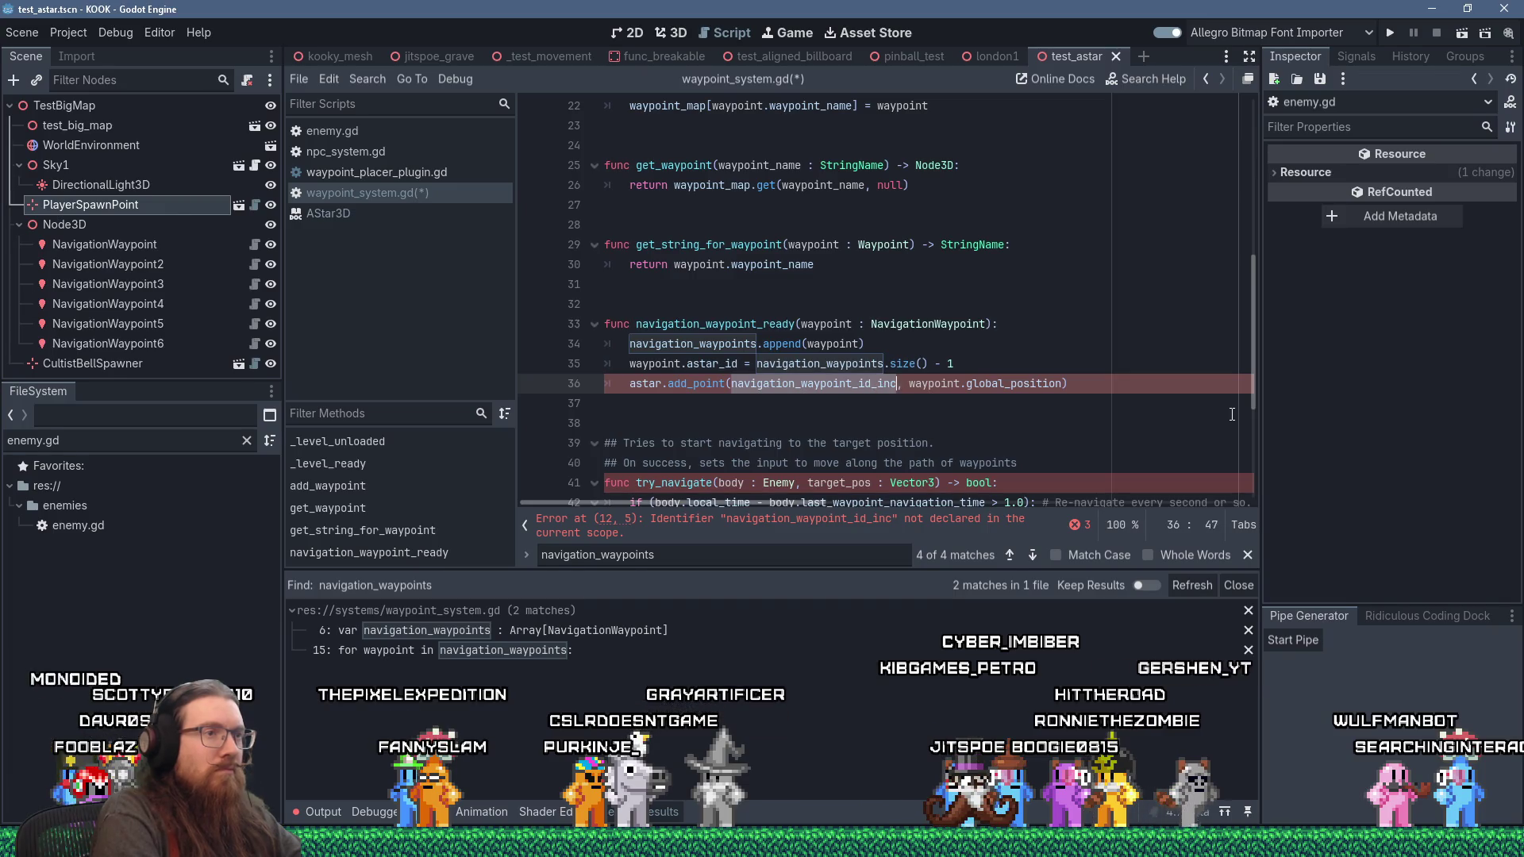
key("shift+Insert")
scroll(1146, 417, "up", 7)
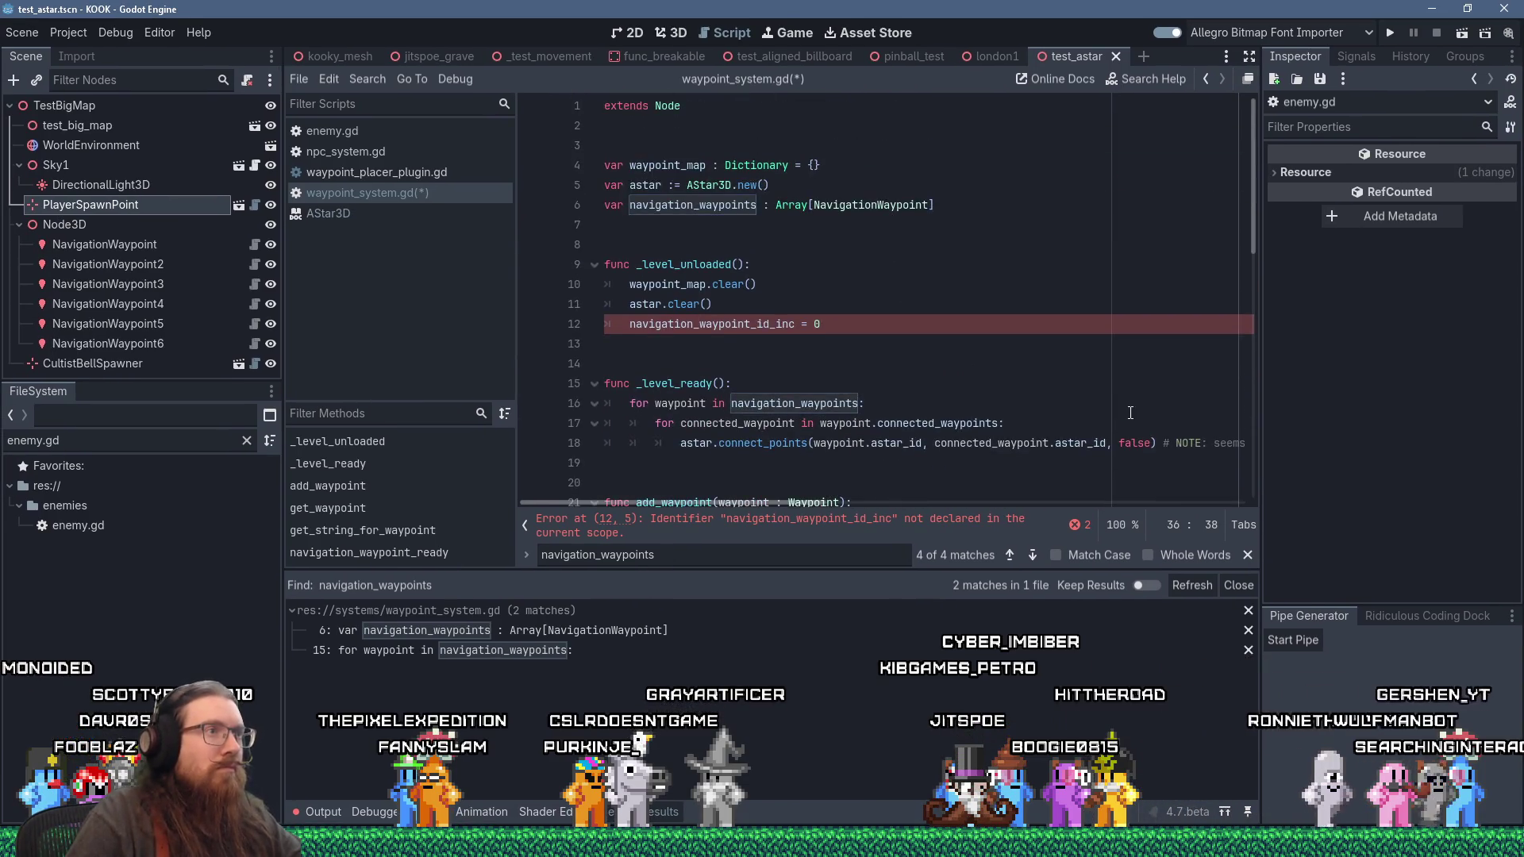
Step: Start a '## The index' comment on navigation_waypoints and replace the id counter reset with navigation_waypoints.clear()
left_click(979, 204)
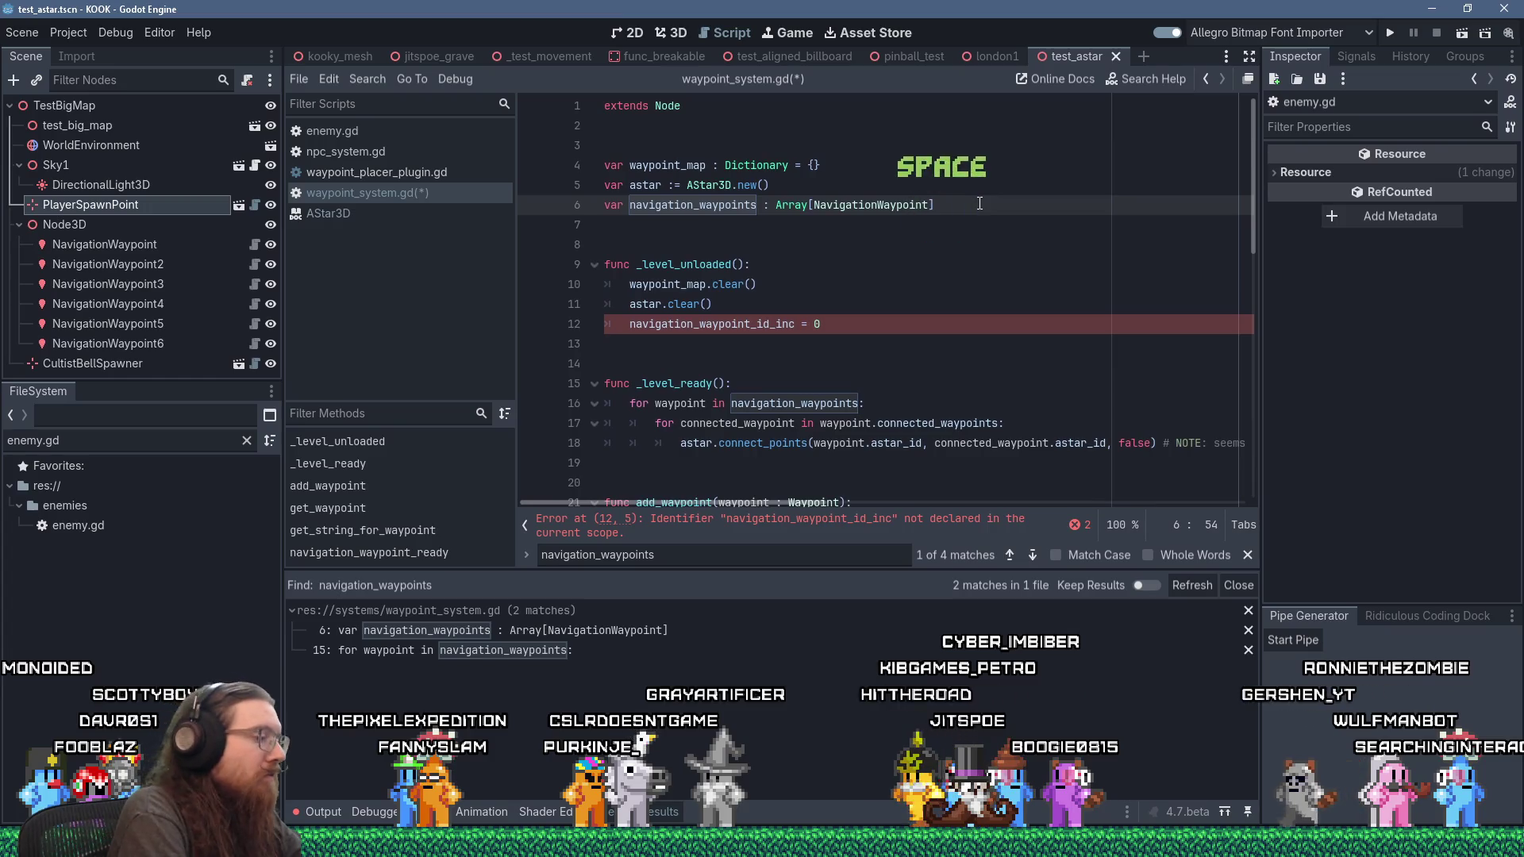
type("## The index")
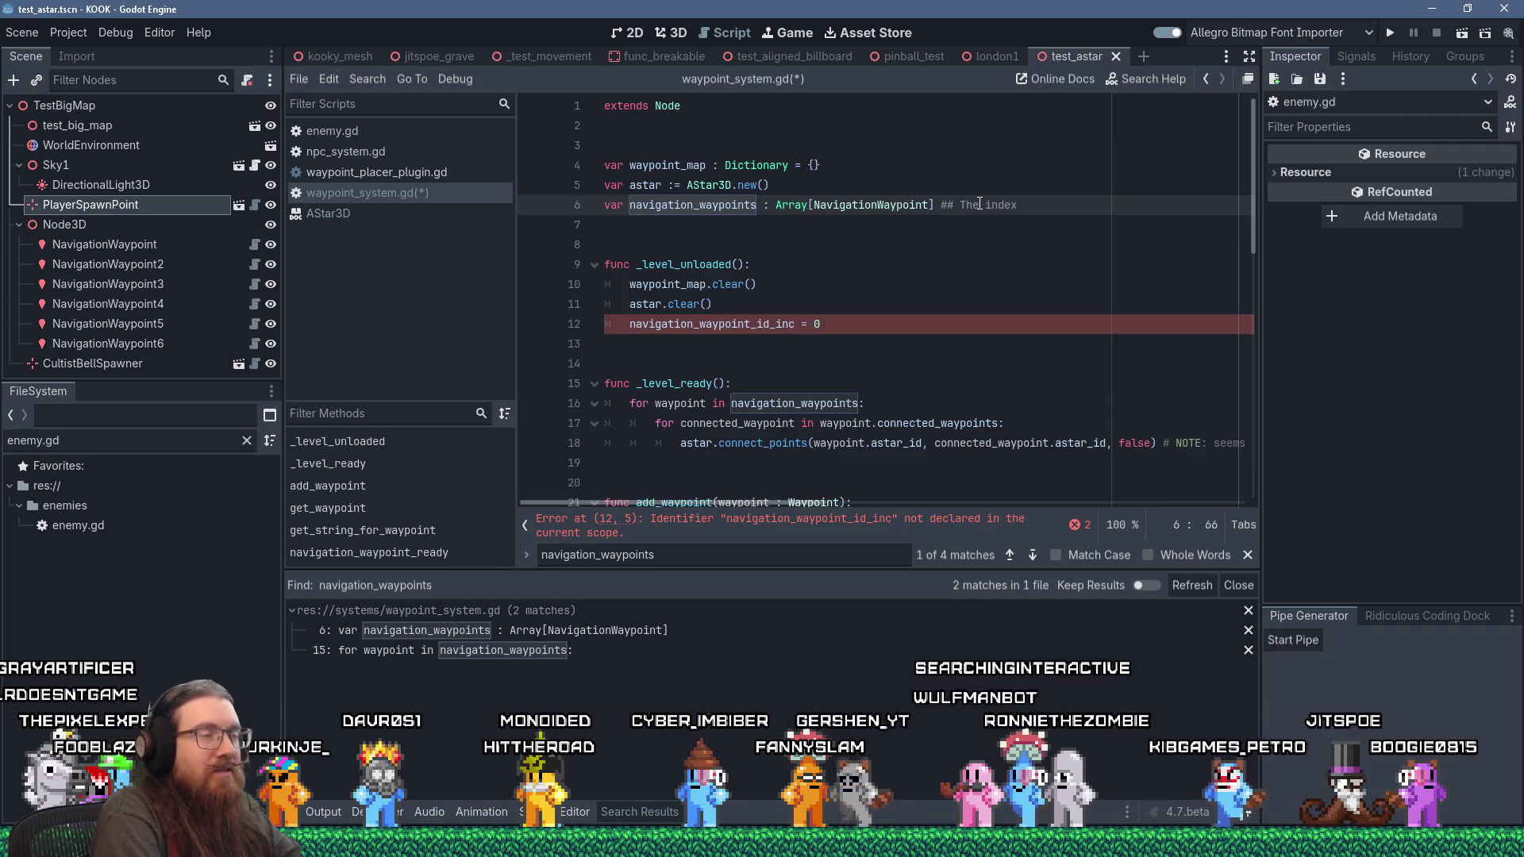
key("Down")
key("Down")
key("Down")
key("Down")
key("Down")
key("Down")
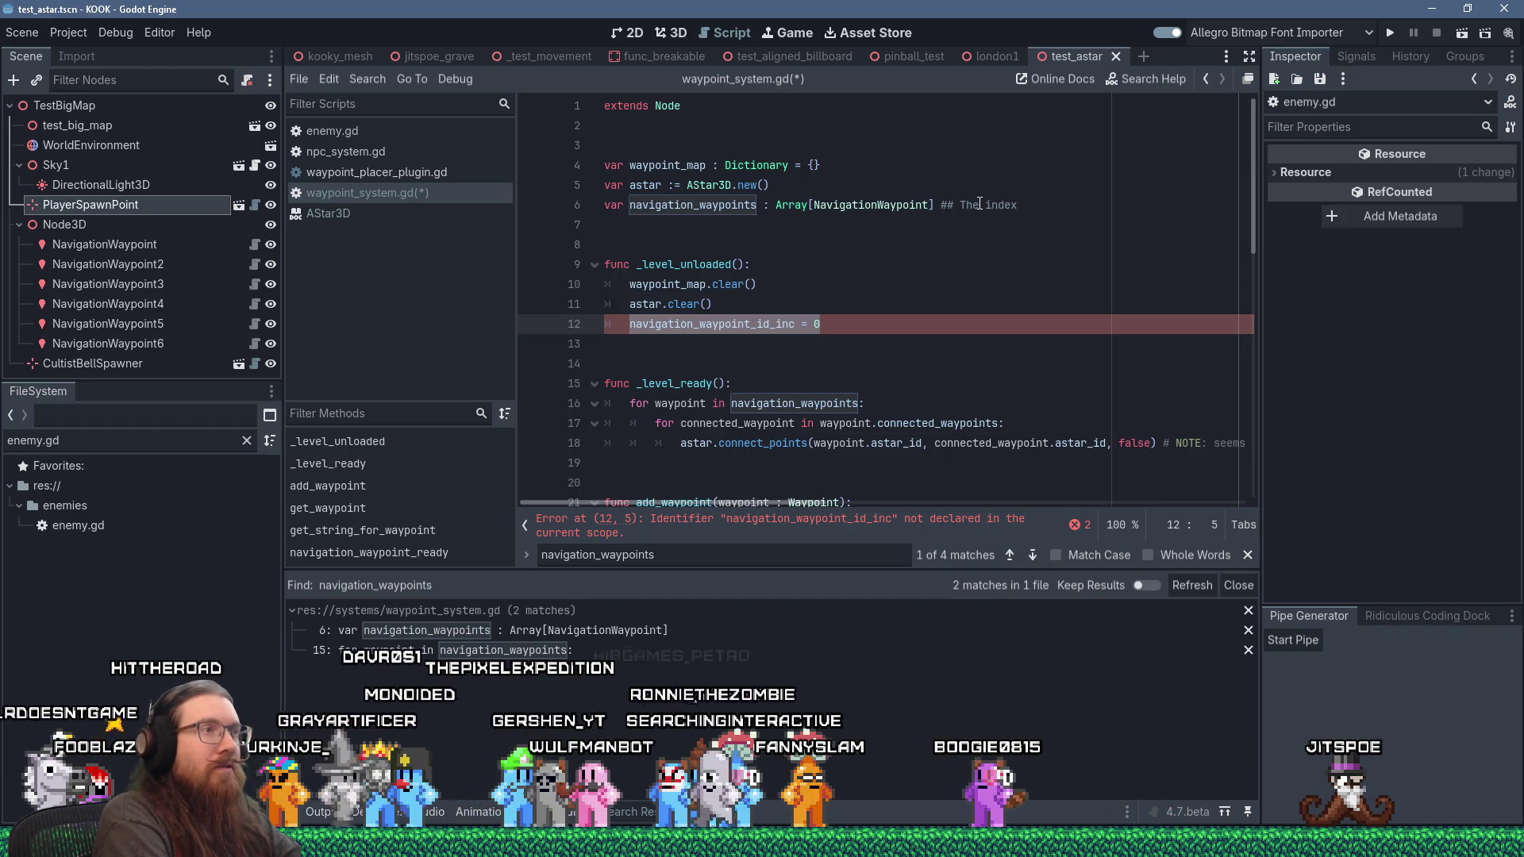
key("shift+End")
type("navigation_wayp")
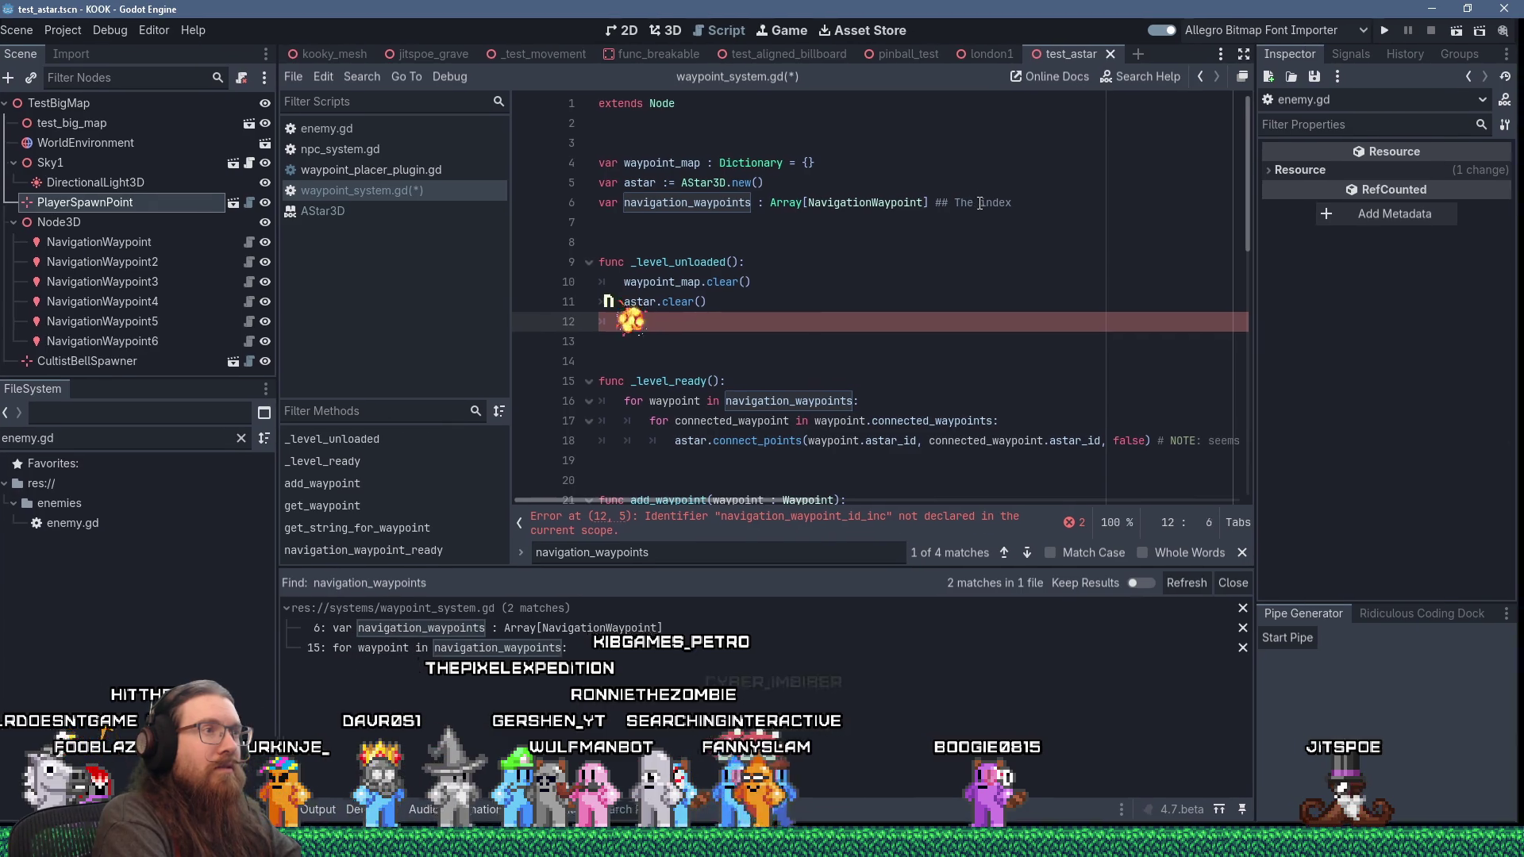
type("oints.clear()")
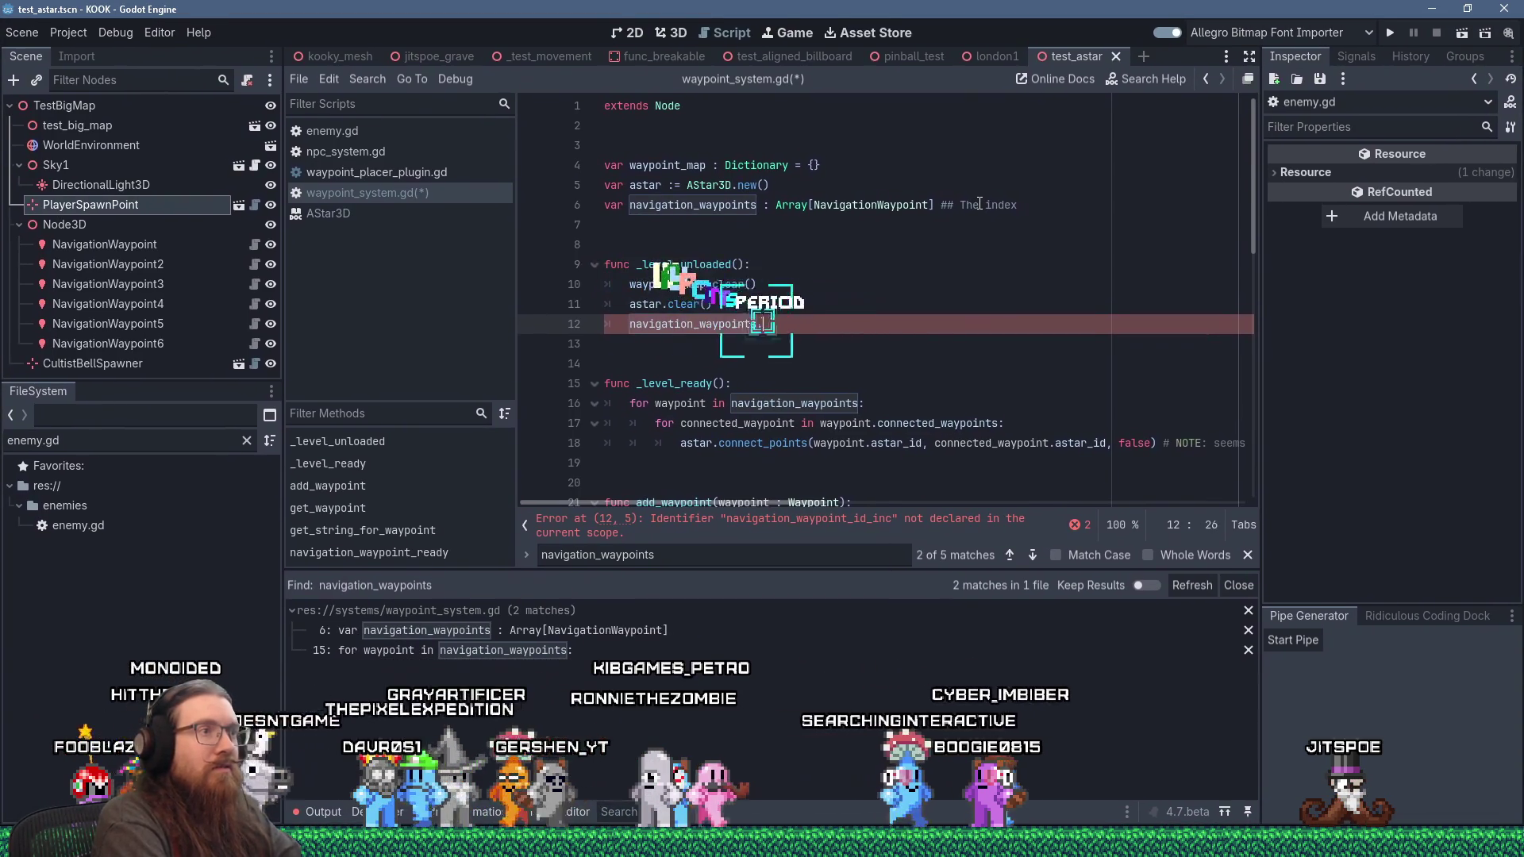
key("Up")
key("Up")
key("Up")
key("Up")
Step: Finish the comment as '## The index of the array is also the astar point id.' and review the script
key("Down")
key("Down")
key("End")
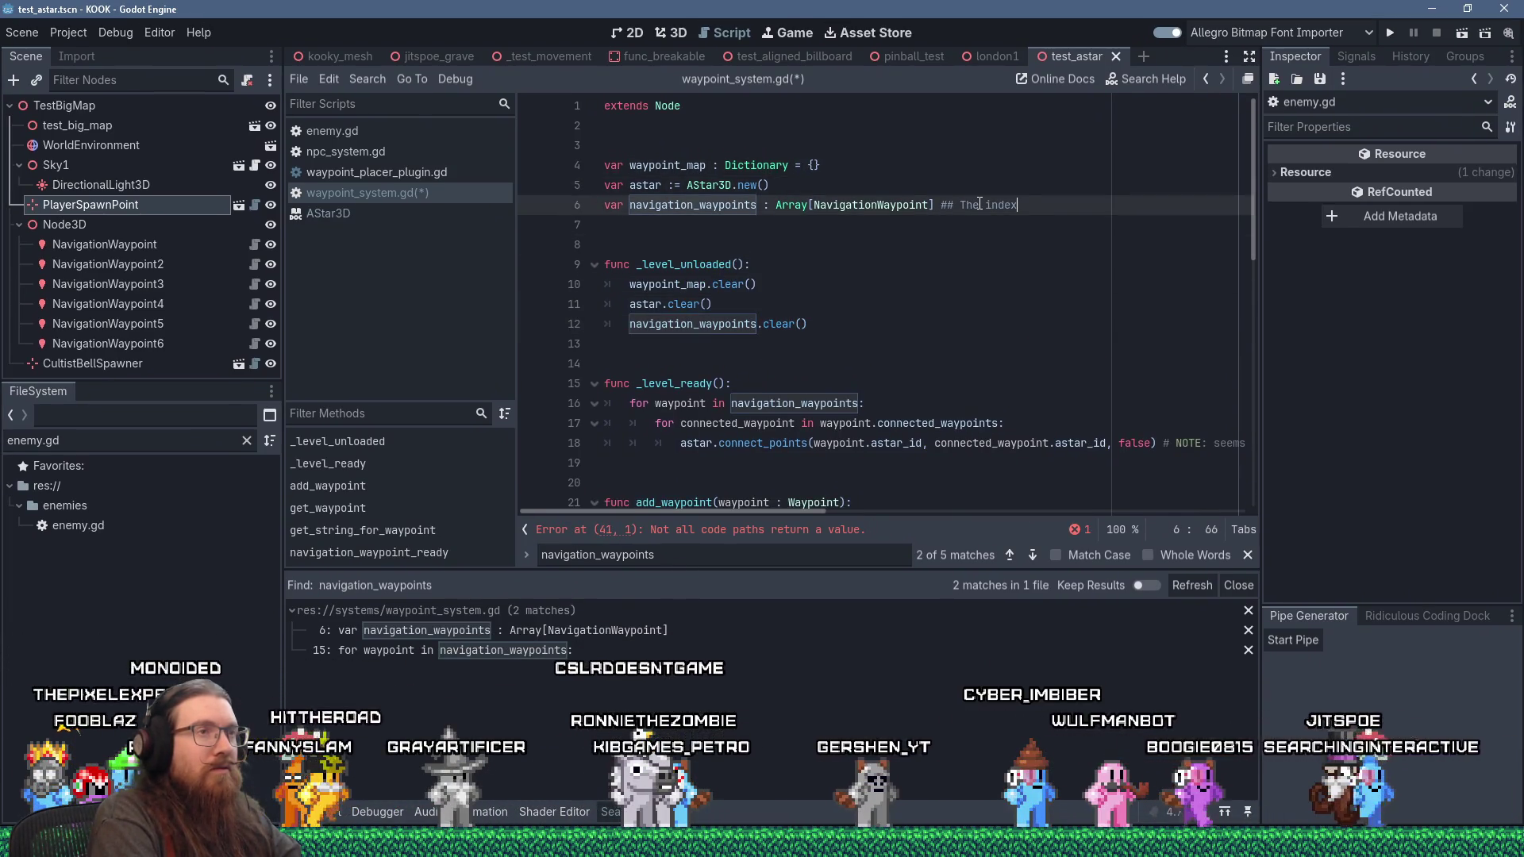
type("of the array is also the astar")
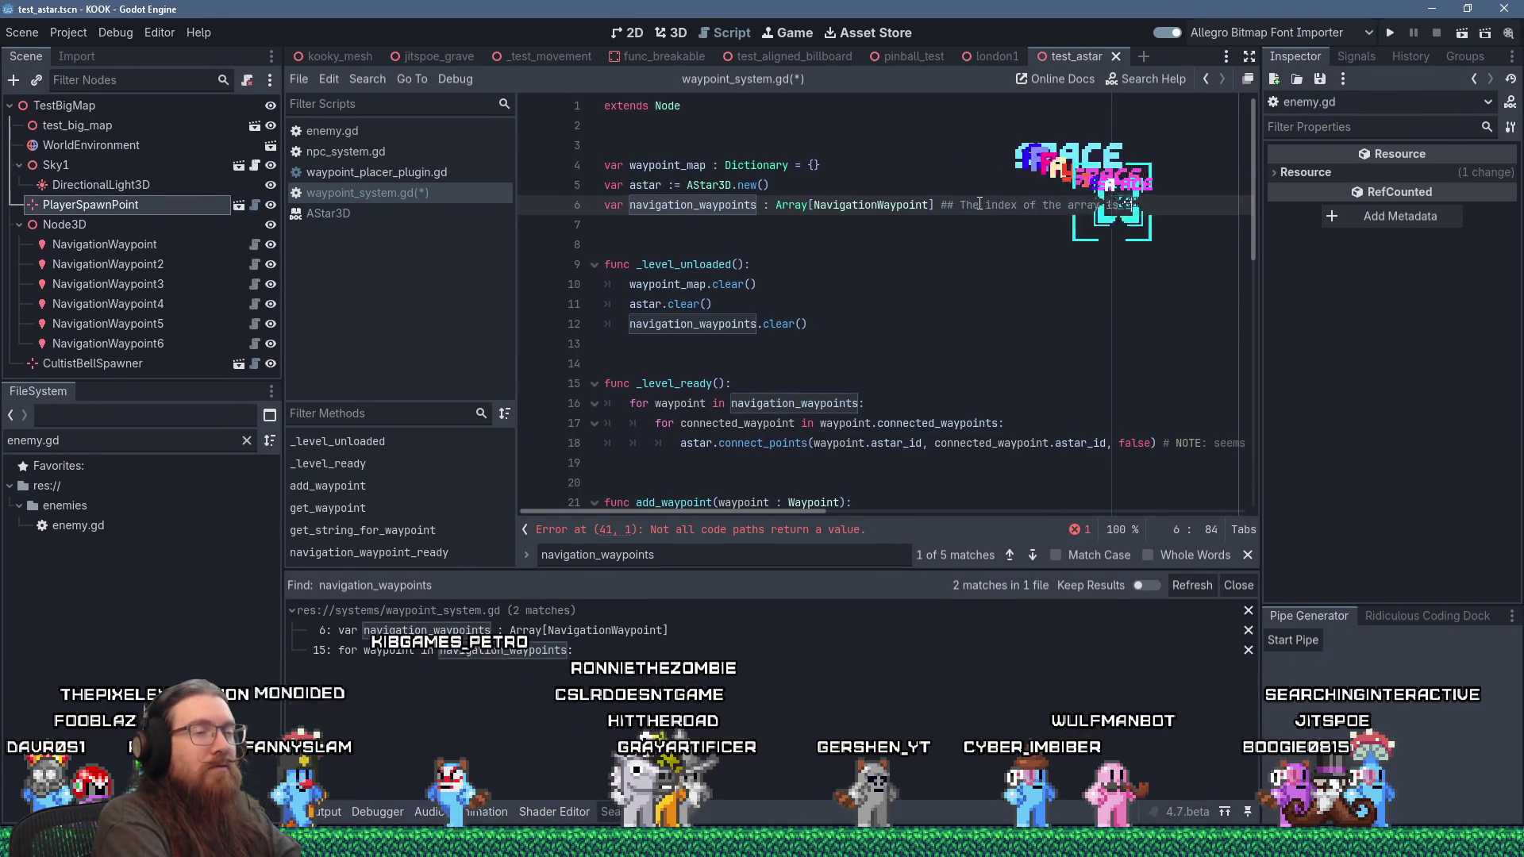
type(" id")
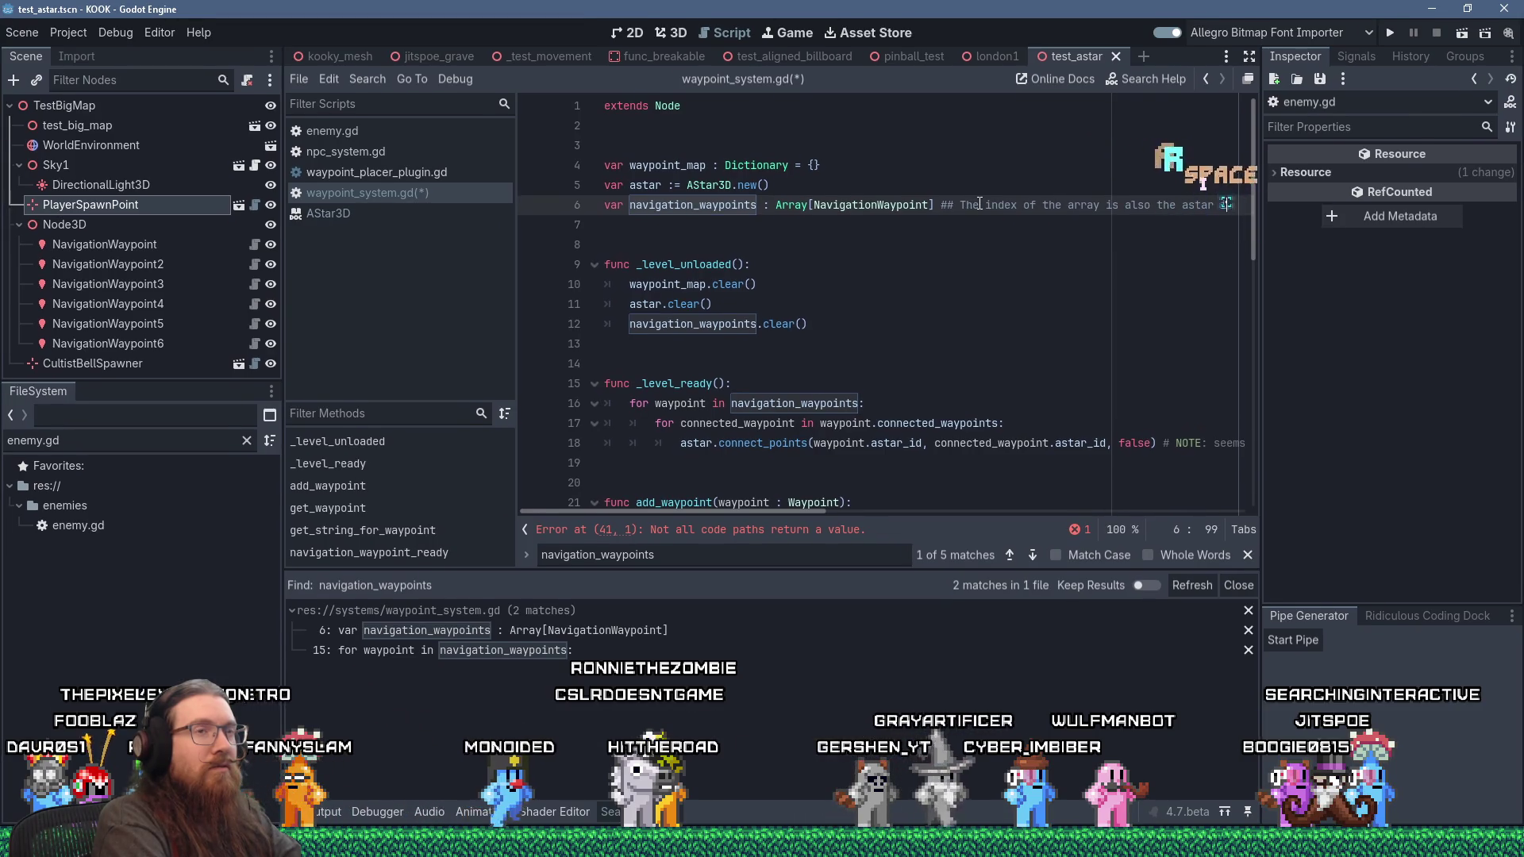
key("BackSpace")
key("BackSpace")
type("point id.")
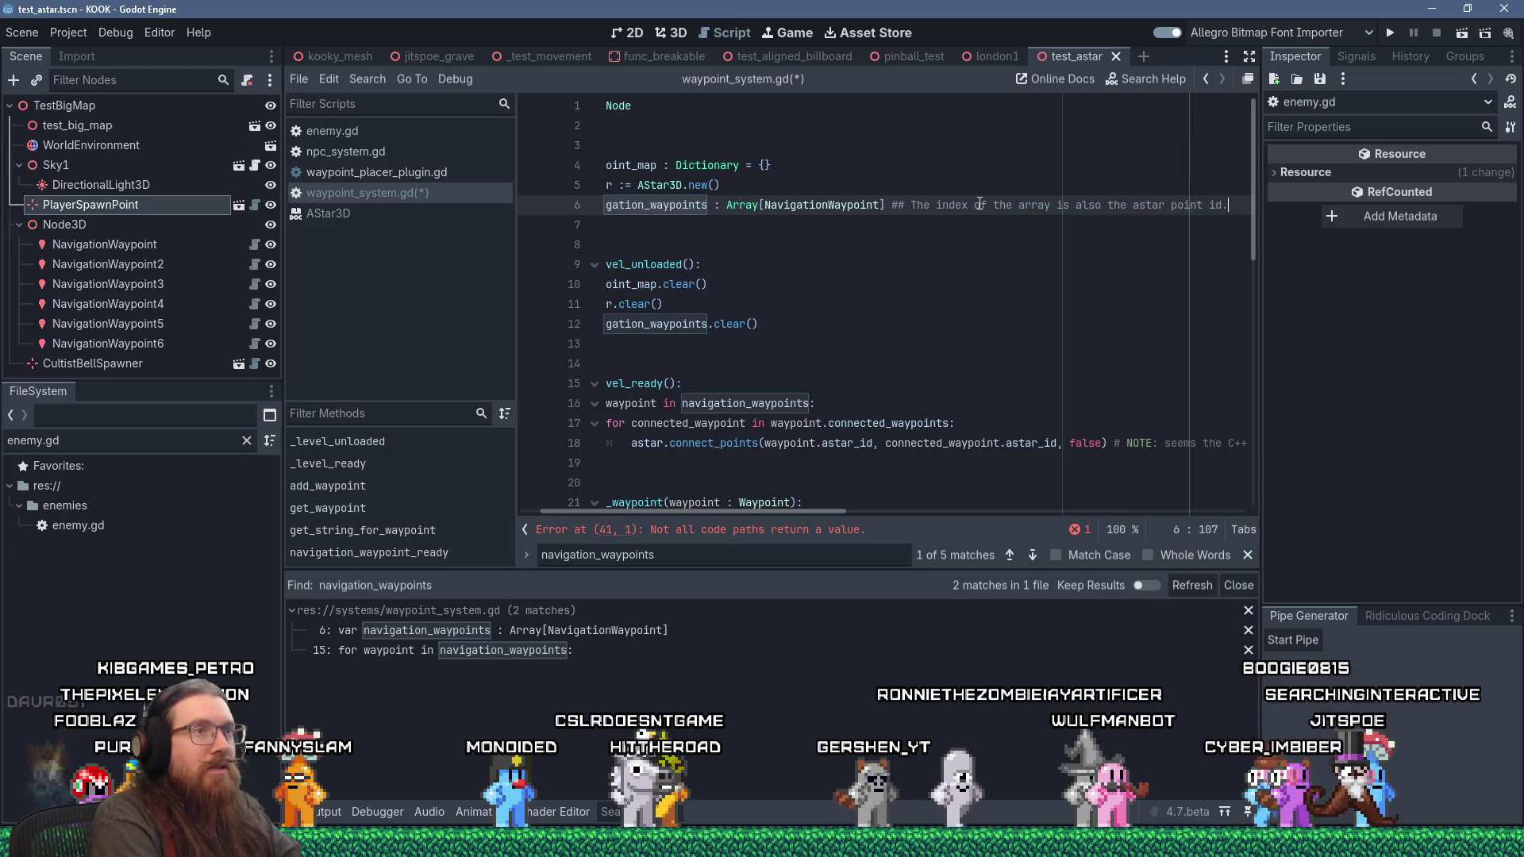
key("Down")
key("Down")
key("Down")
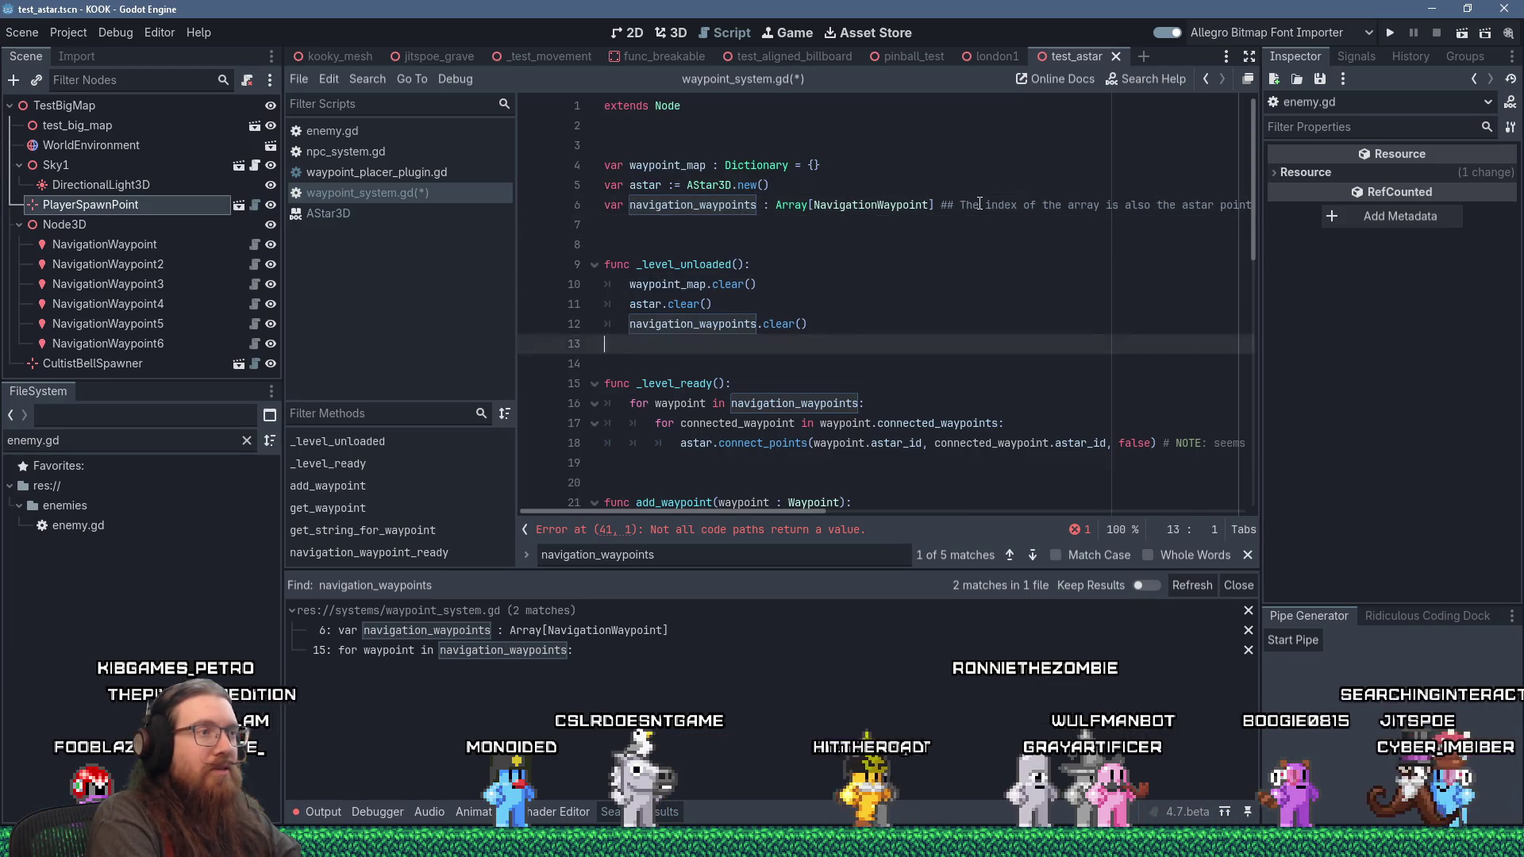
key("Down")
key("Down")
key("Down")
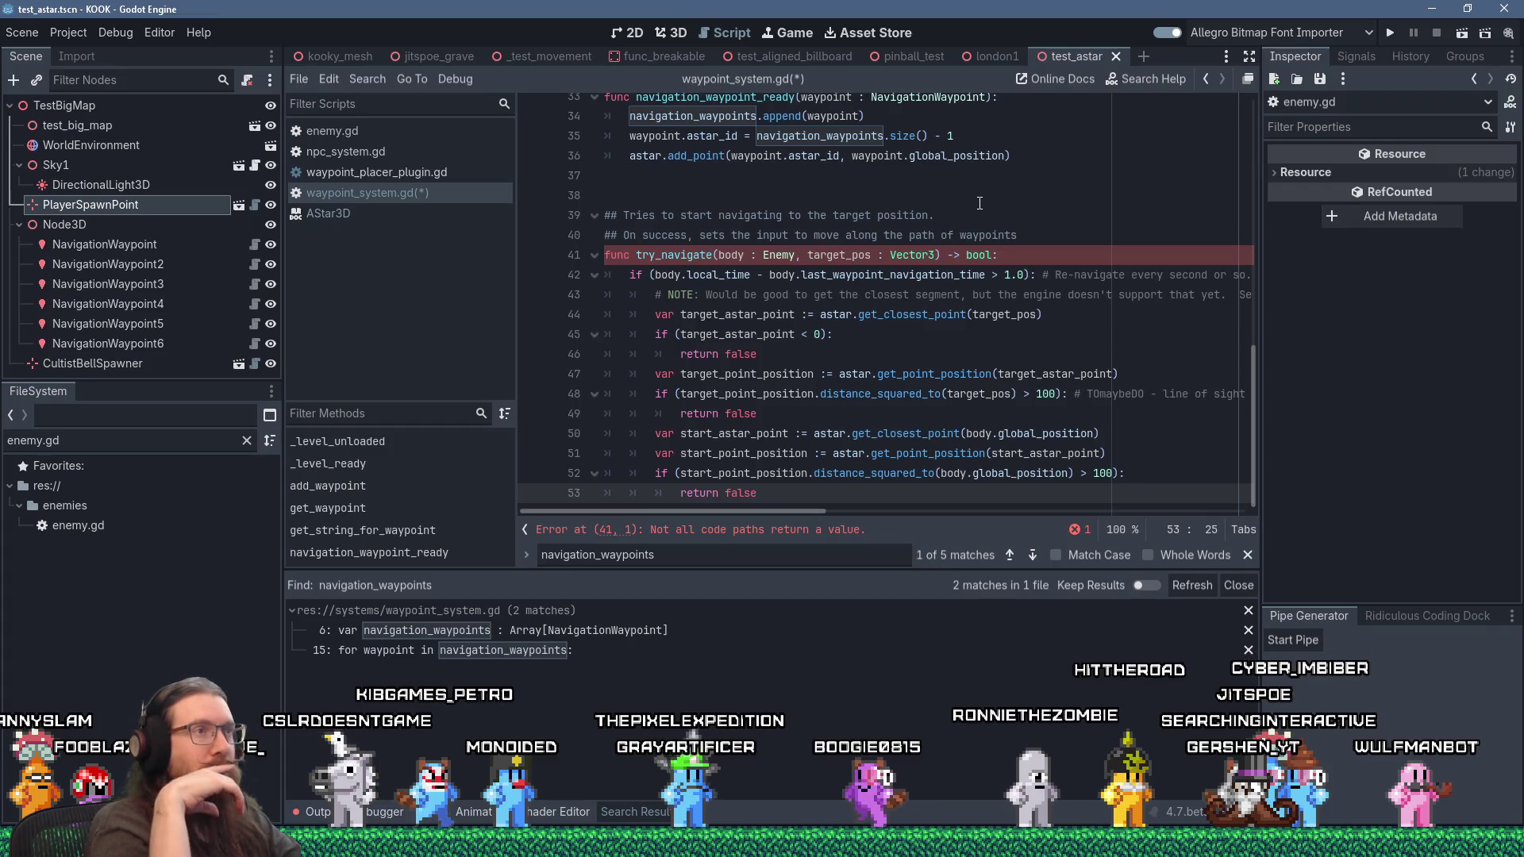
scroll(979, 203, "up", 2)
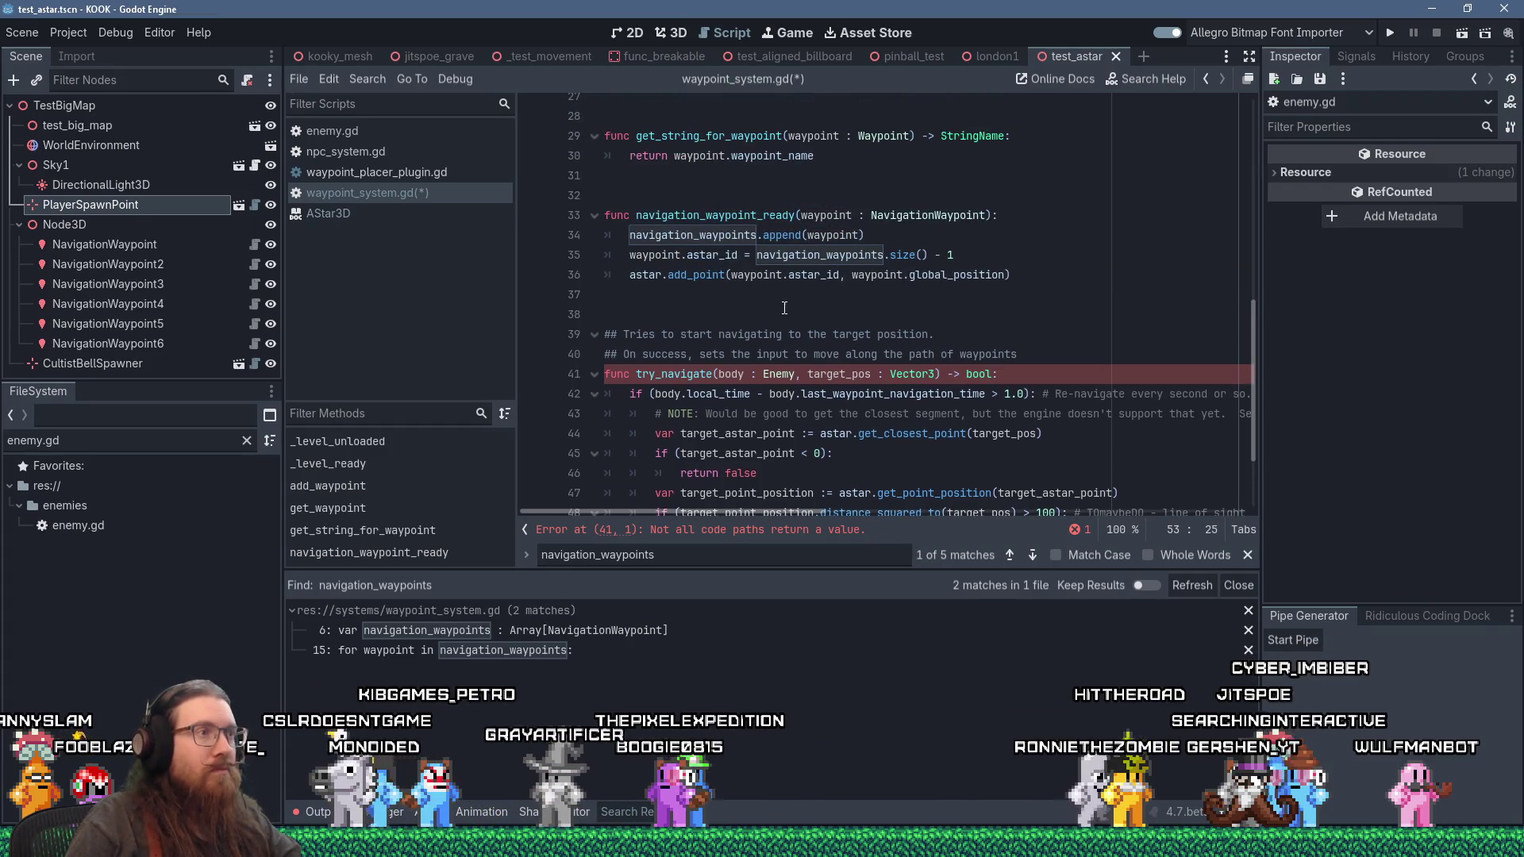
left_click(981, 294)
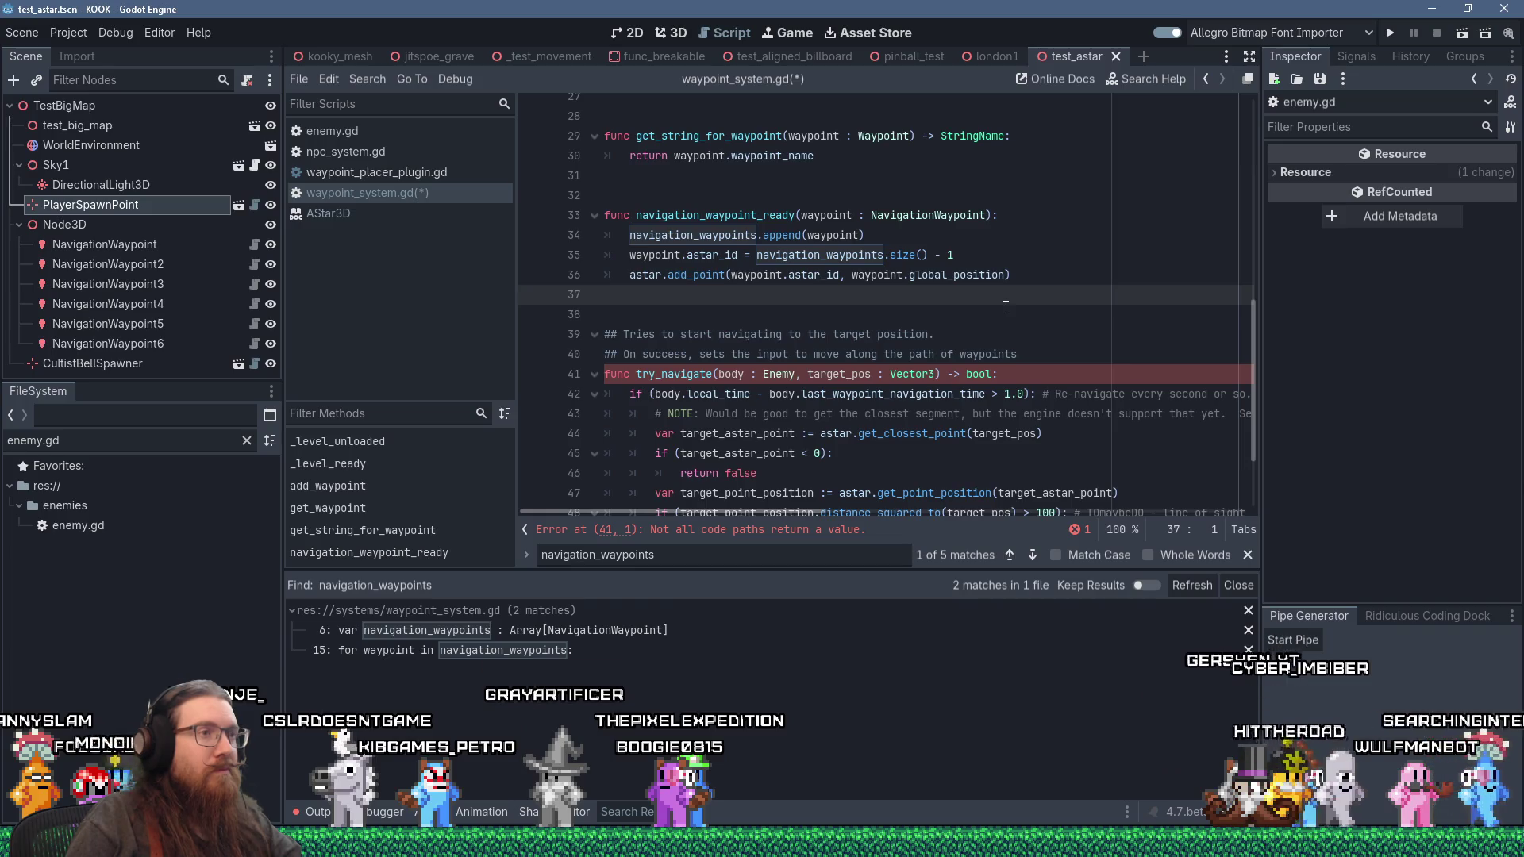
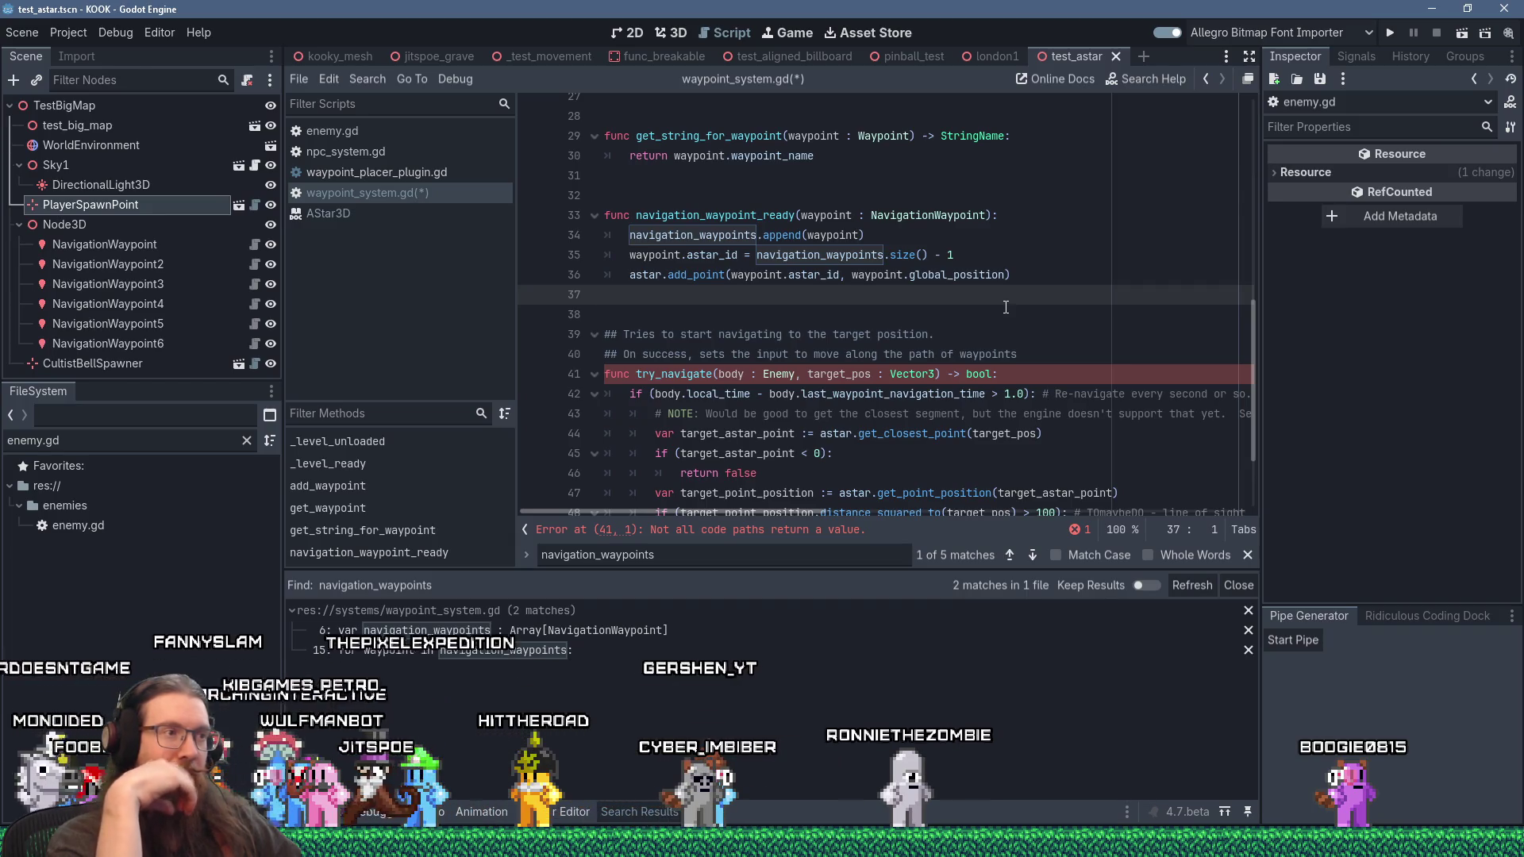
Step: Save waypoint_system.gd
scroll(814, 168, "down", 2)
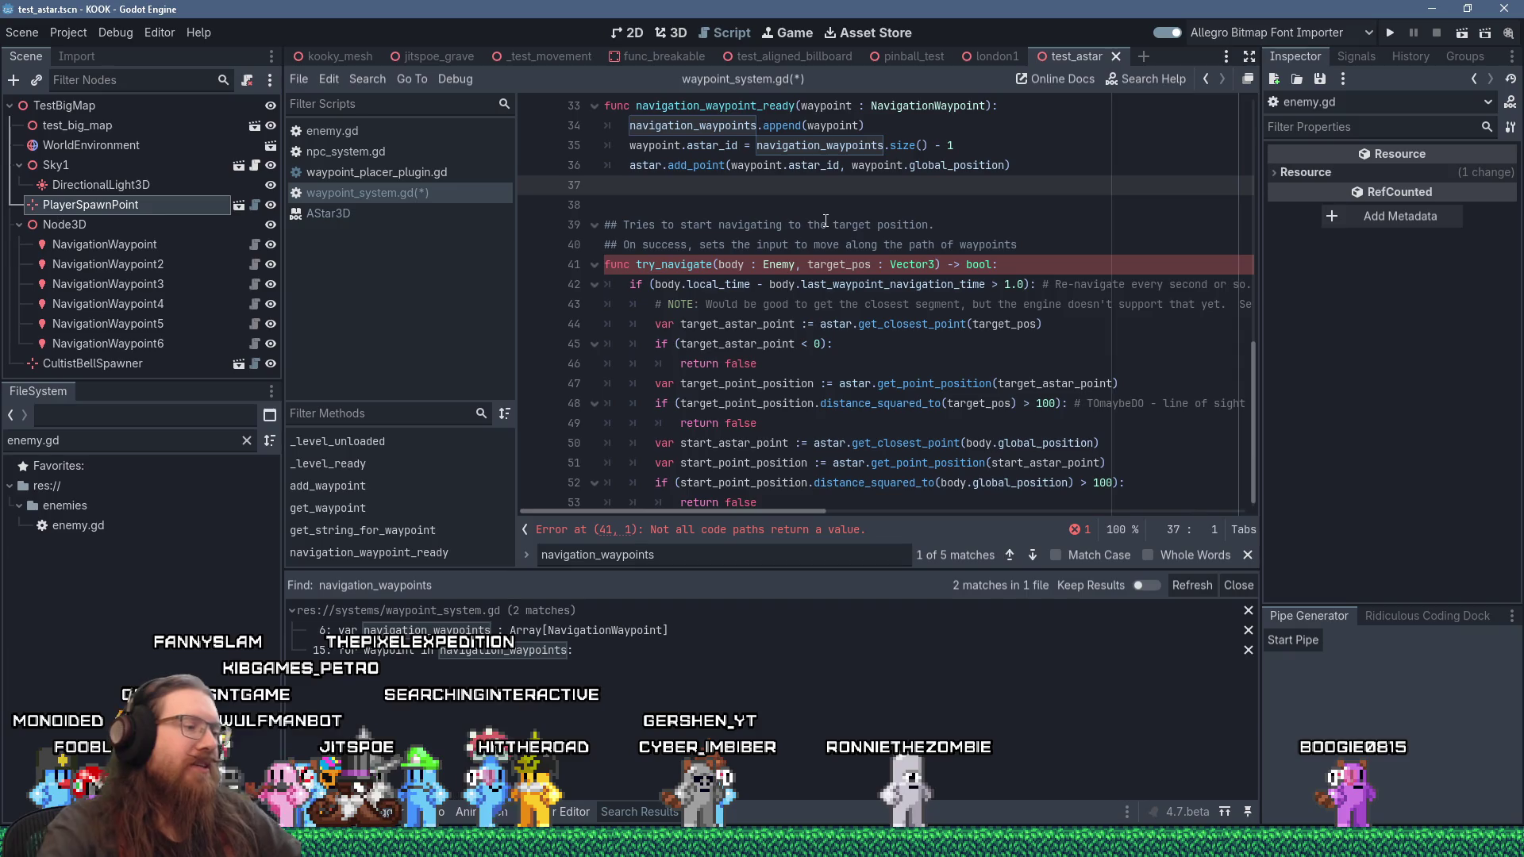
key("ctrl+s")
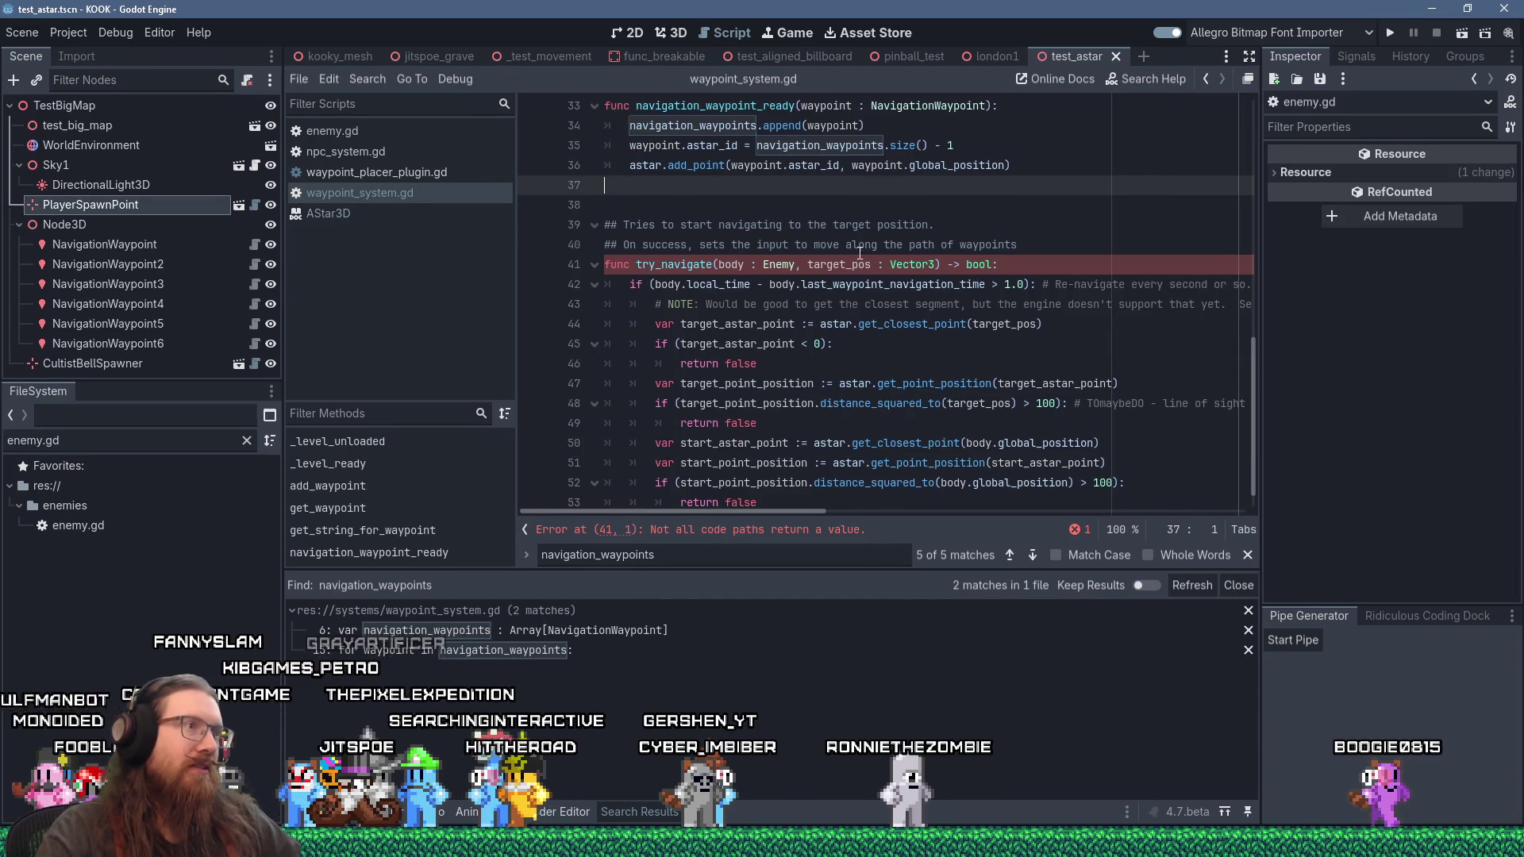
scroll(861, 249, "down", 1)
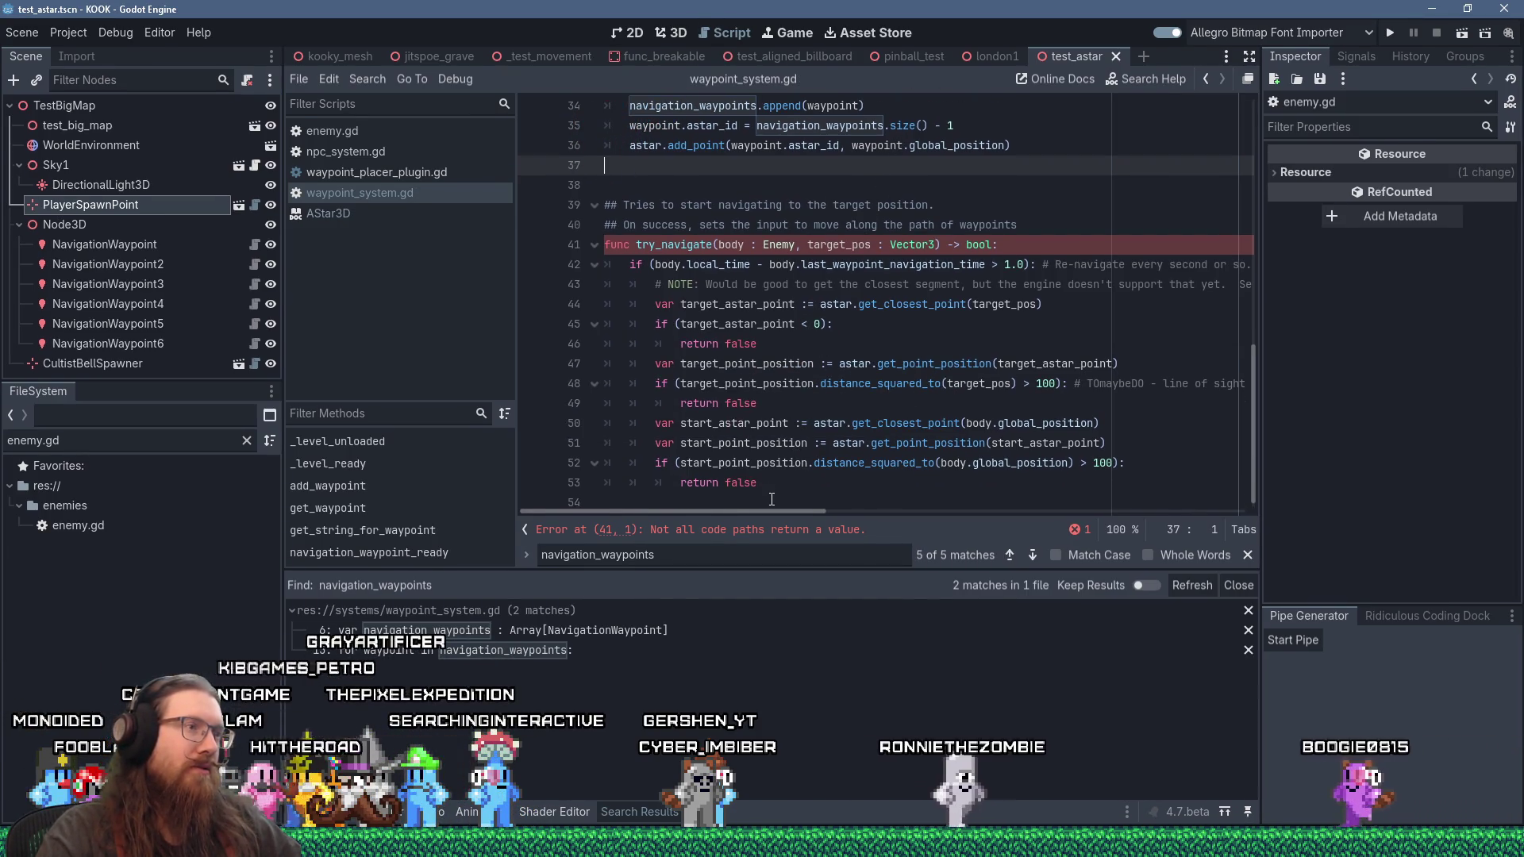
Step: Begin an astar. call on line 54 of try_navigate and bring up the AStar3D reference
left_click(771, 498)
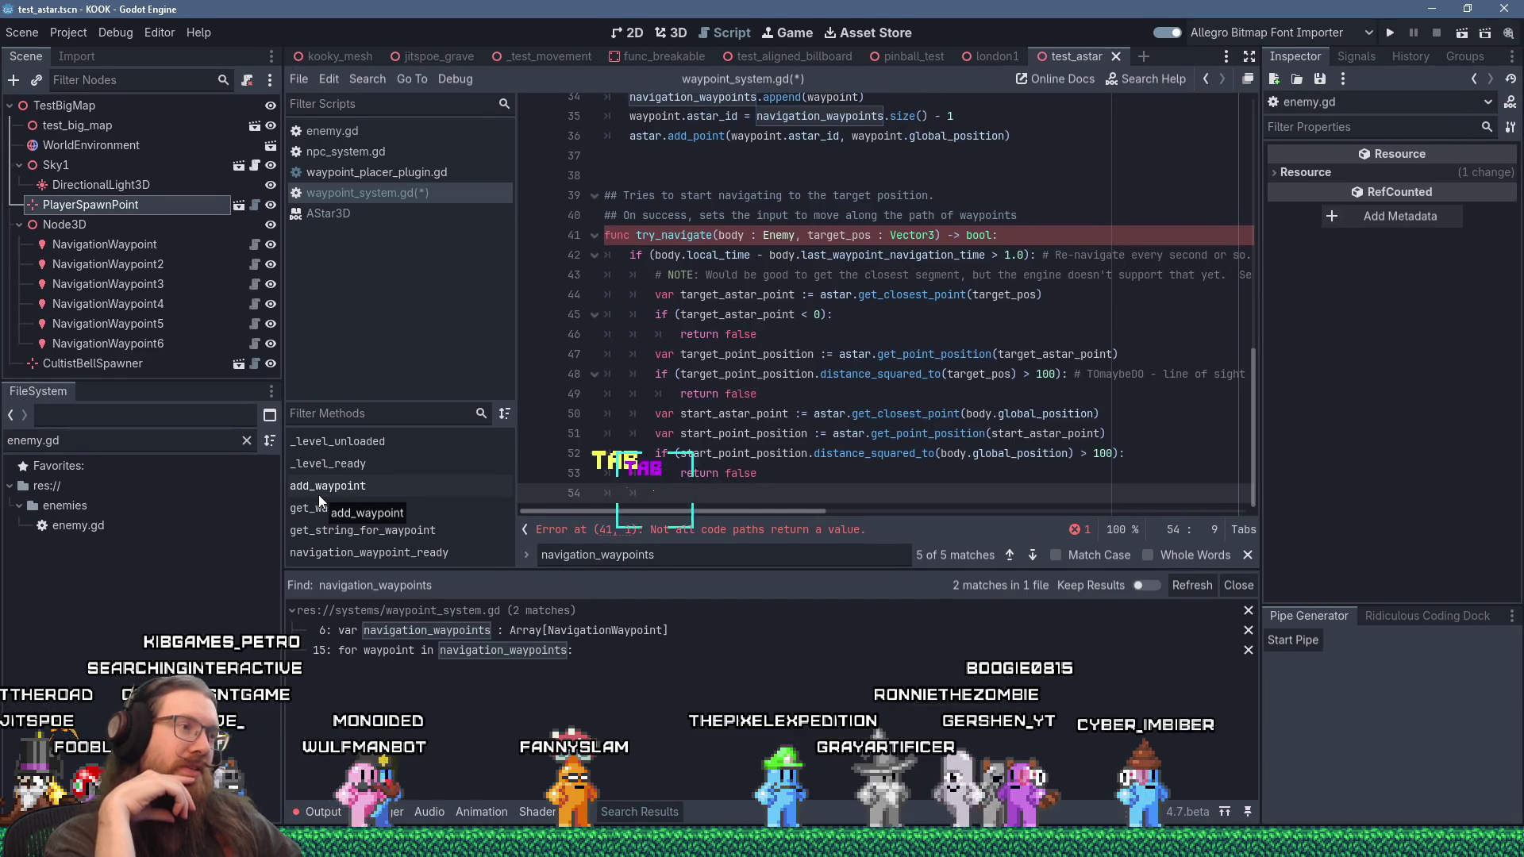
type("astar")
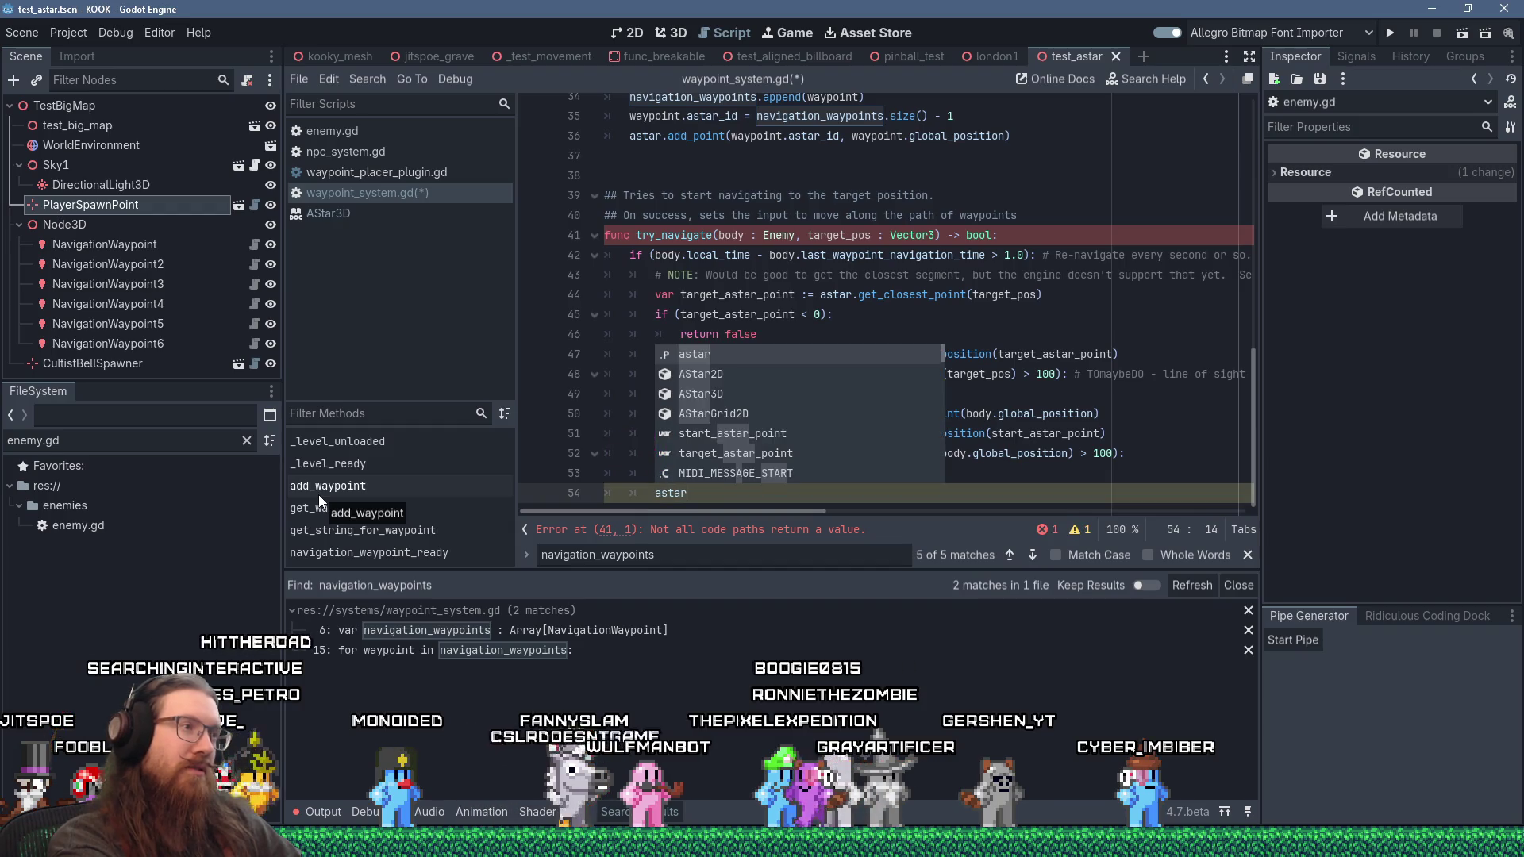
type(".")
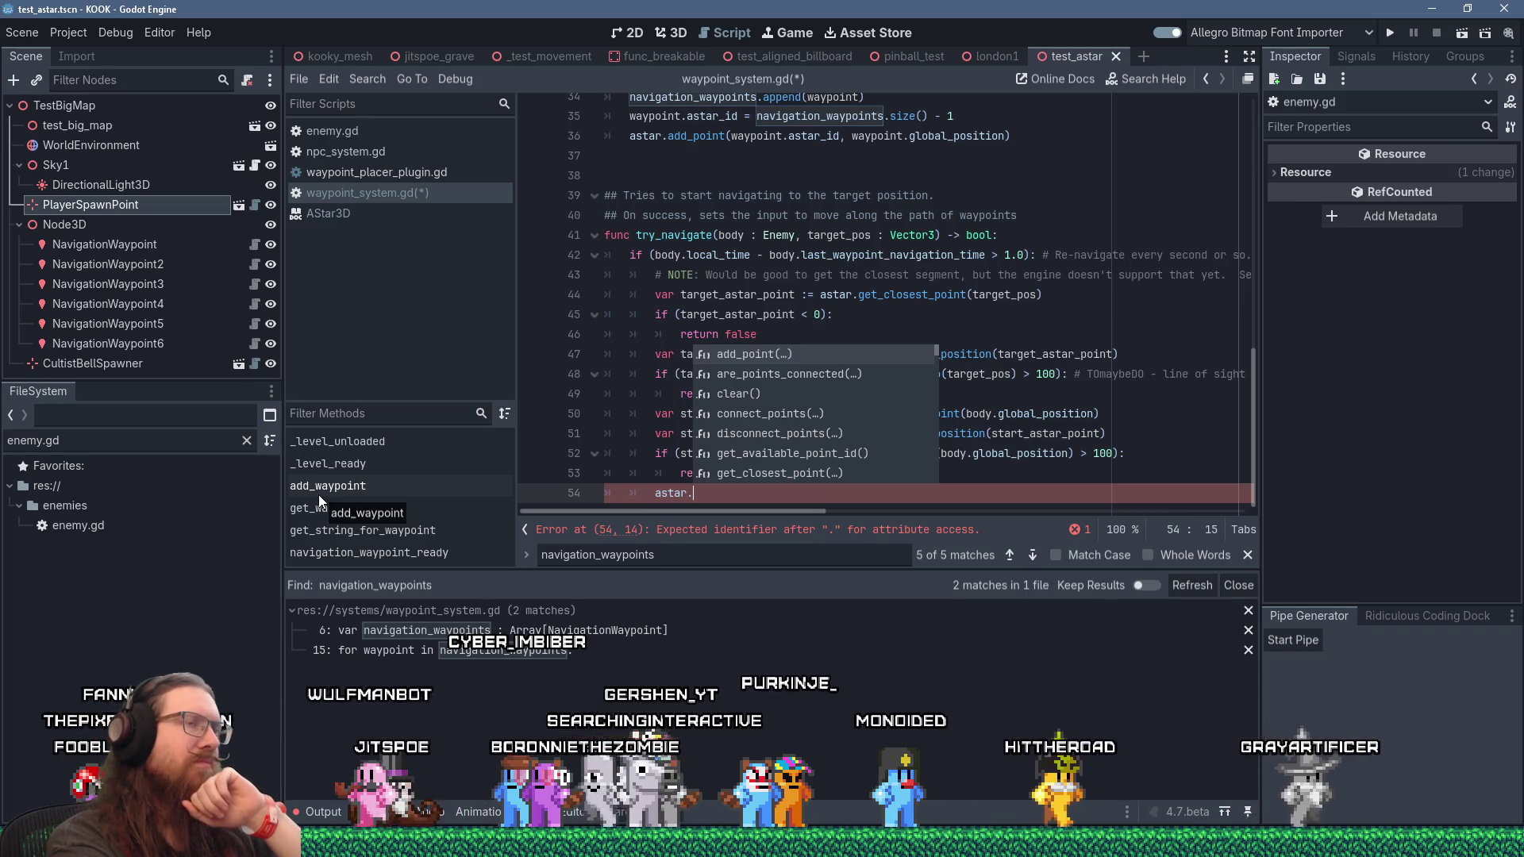
left_click(307, 214)
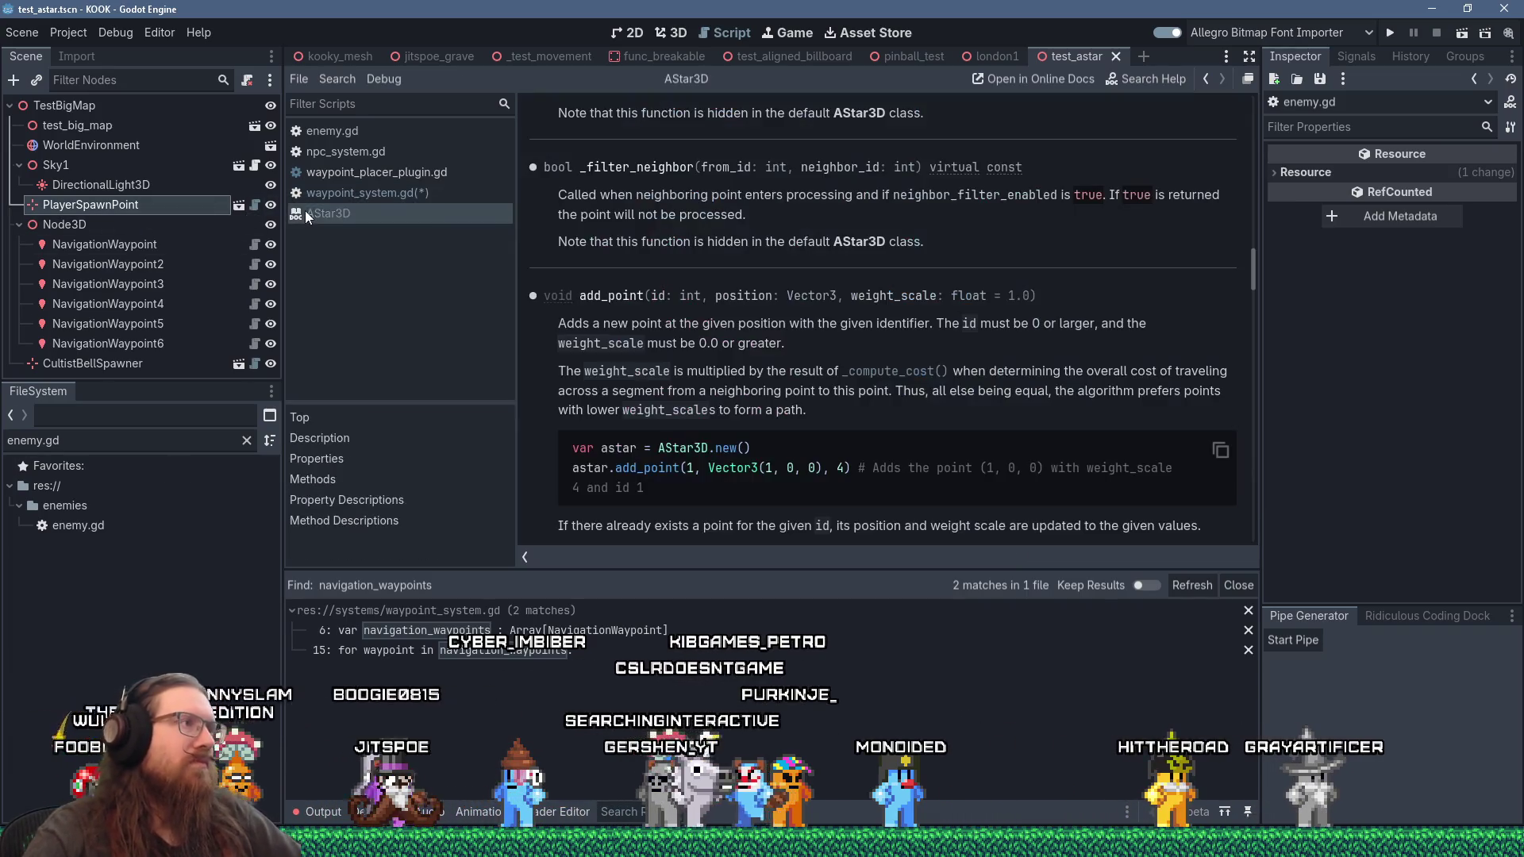
Step: Read the AStar3D cost notes and Methods list, then go back to waypoint_system.gd
mouse_move(1246, 264)
left_mouse_down()
mouse_move(1258, 114)
mouse_move(1253, 170)
mouse_move(1255, 143)
left_mouse_up()
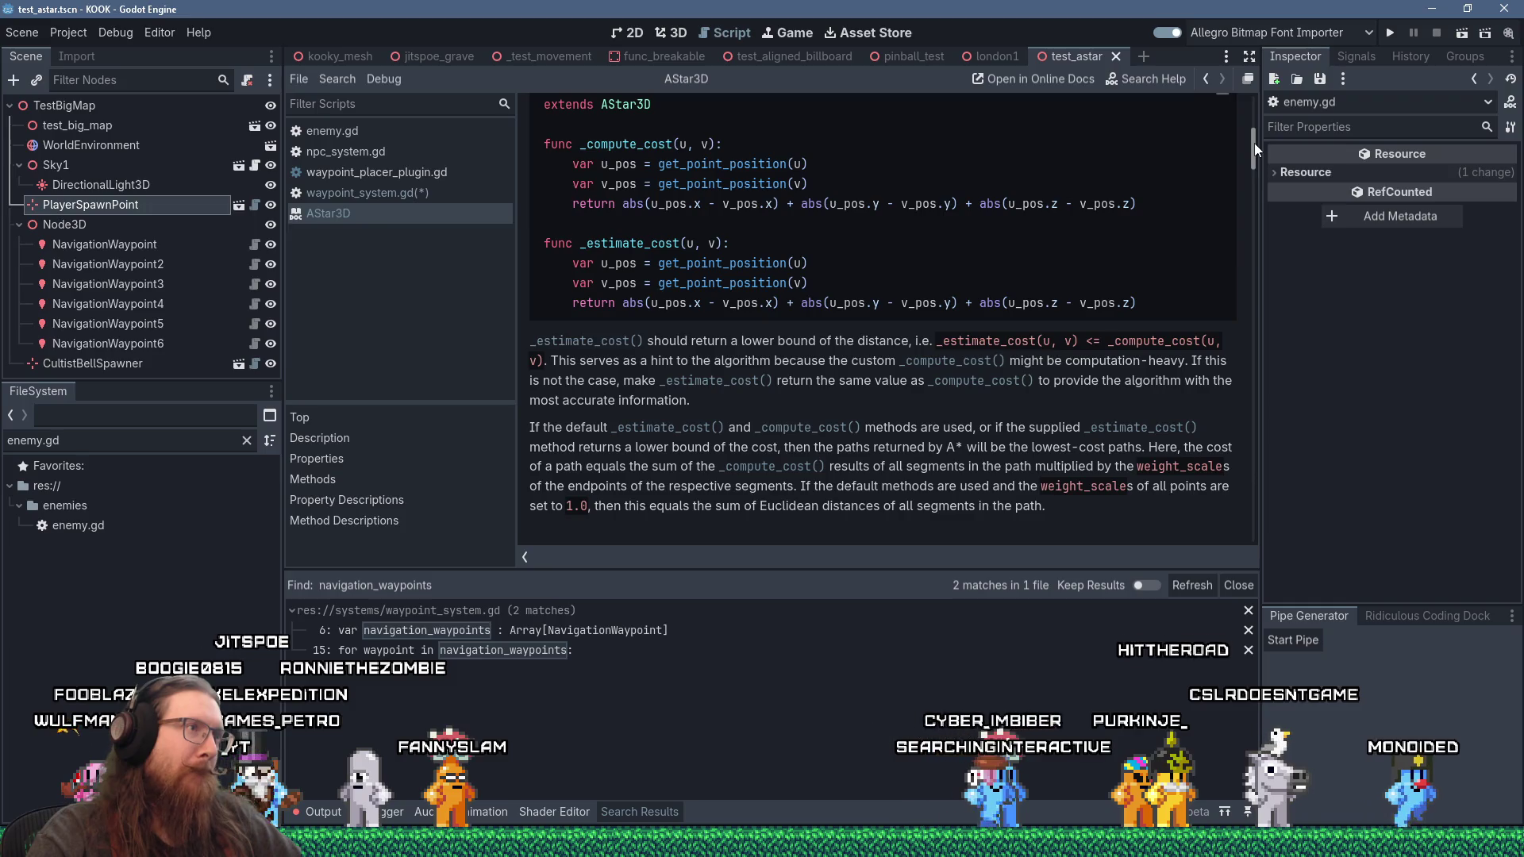
mouse_move(1255, 143)
left_mouse_down()
mouse_move(1243, 159)
mouse_move(1243, 131)
left_mouse_up()
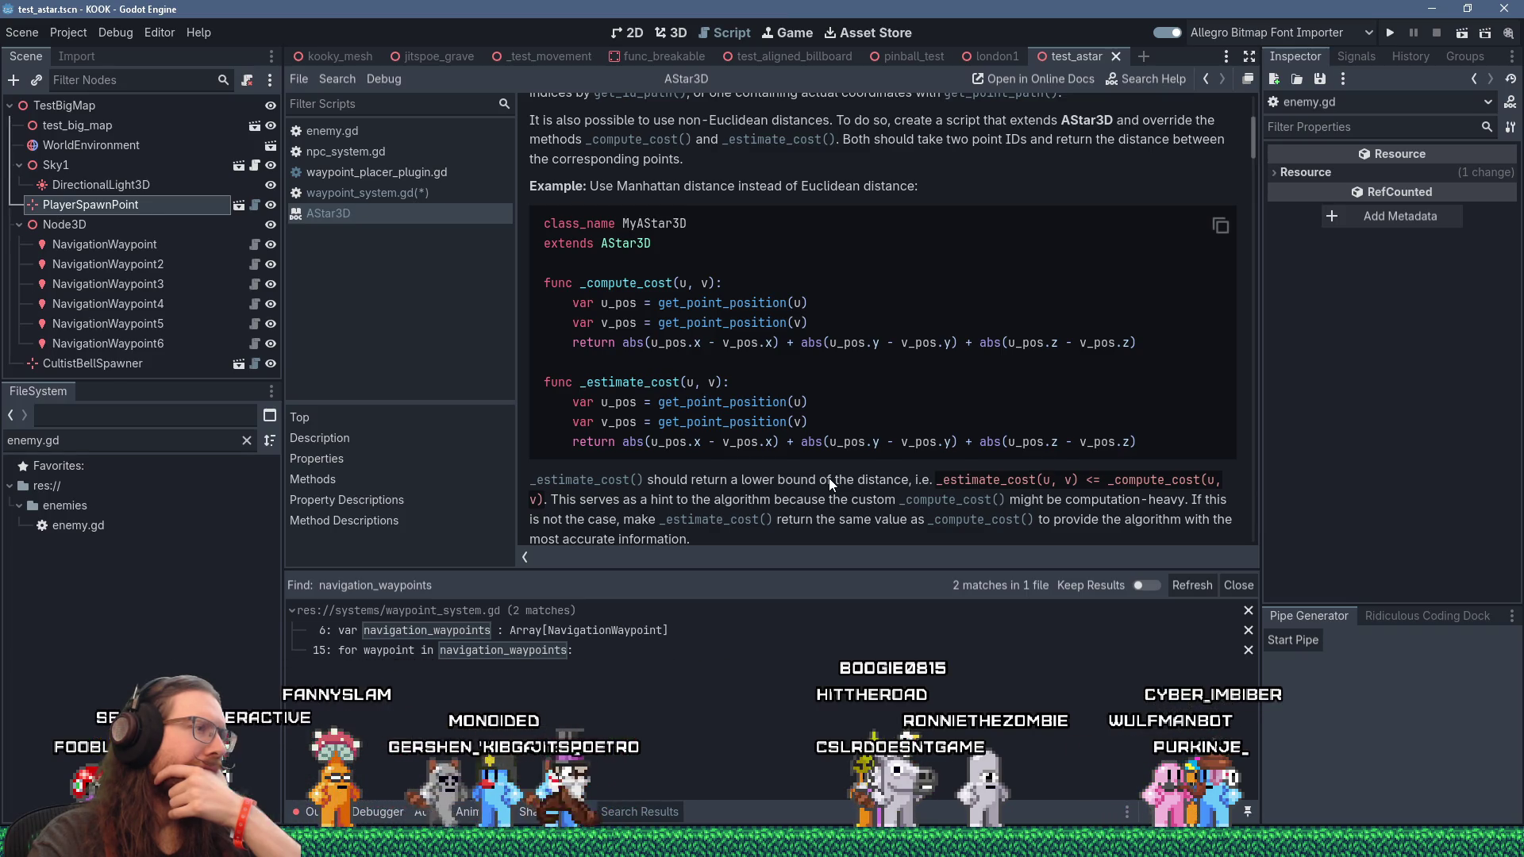
scroll(829, 478, "down", 1)
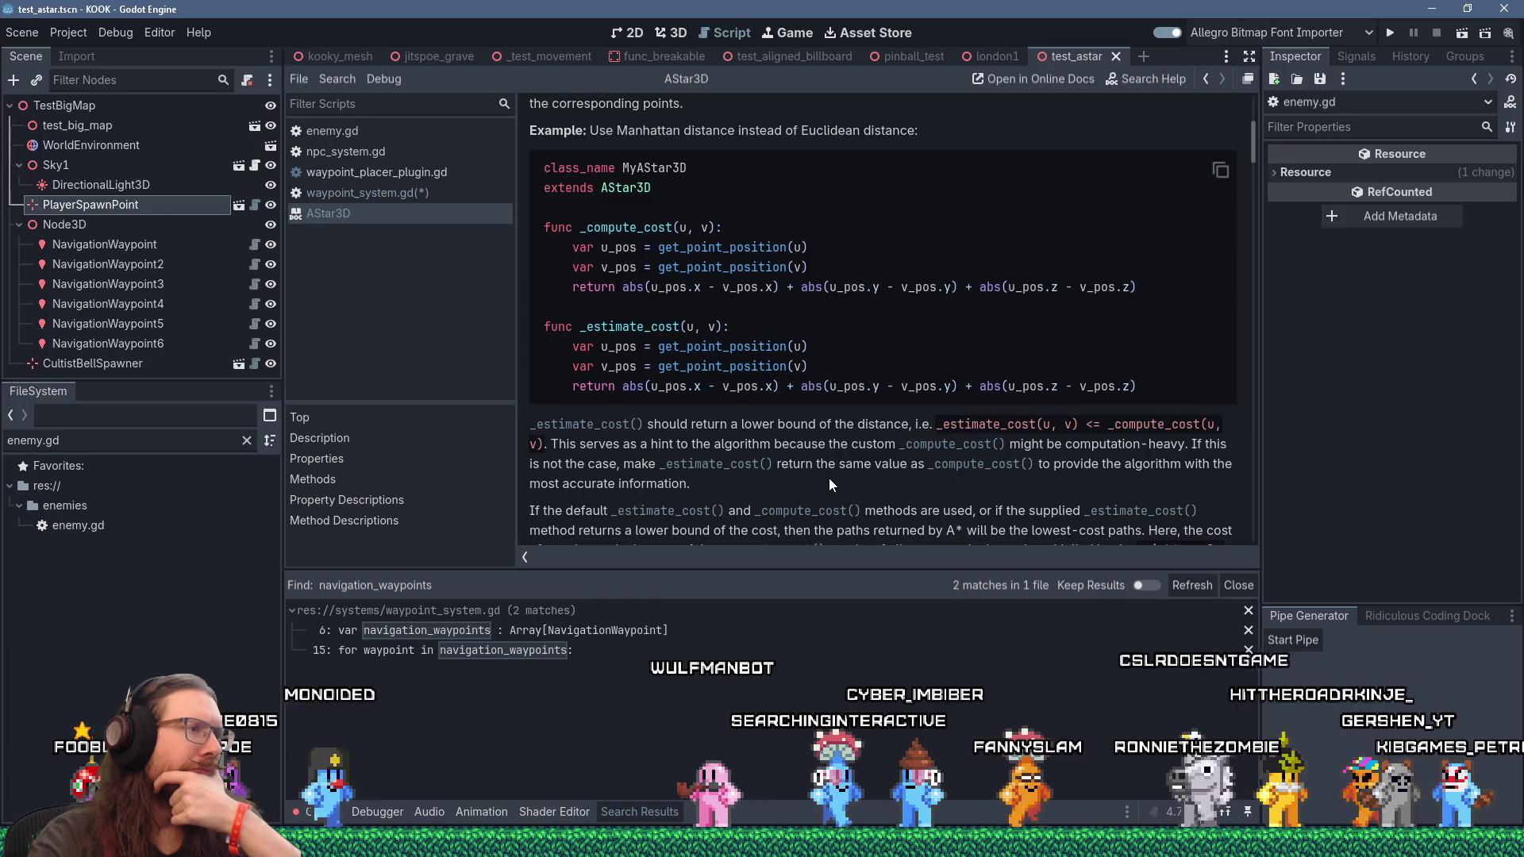
scroll(829, 477, "down", 1)
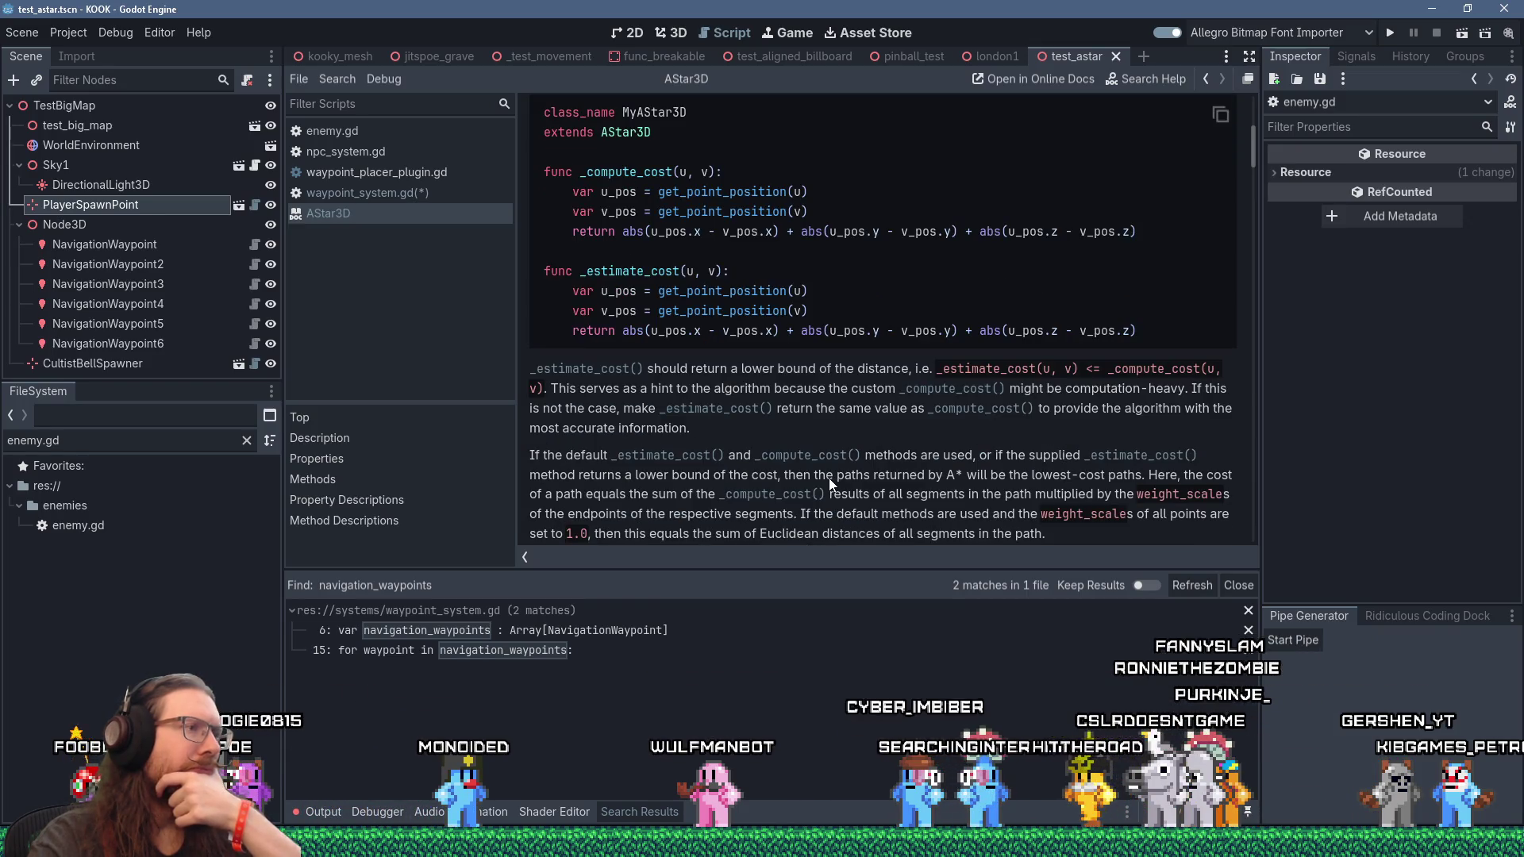
scroll(829, 478, "down", 1)
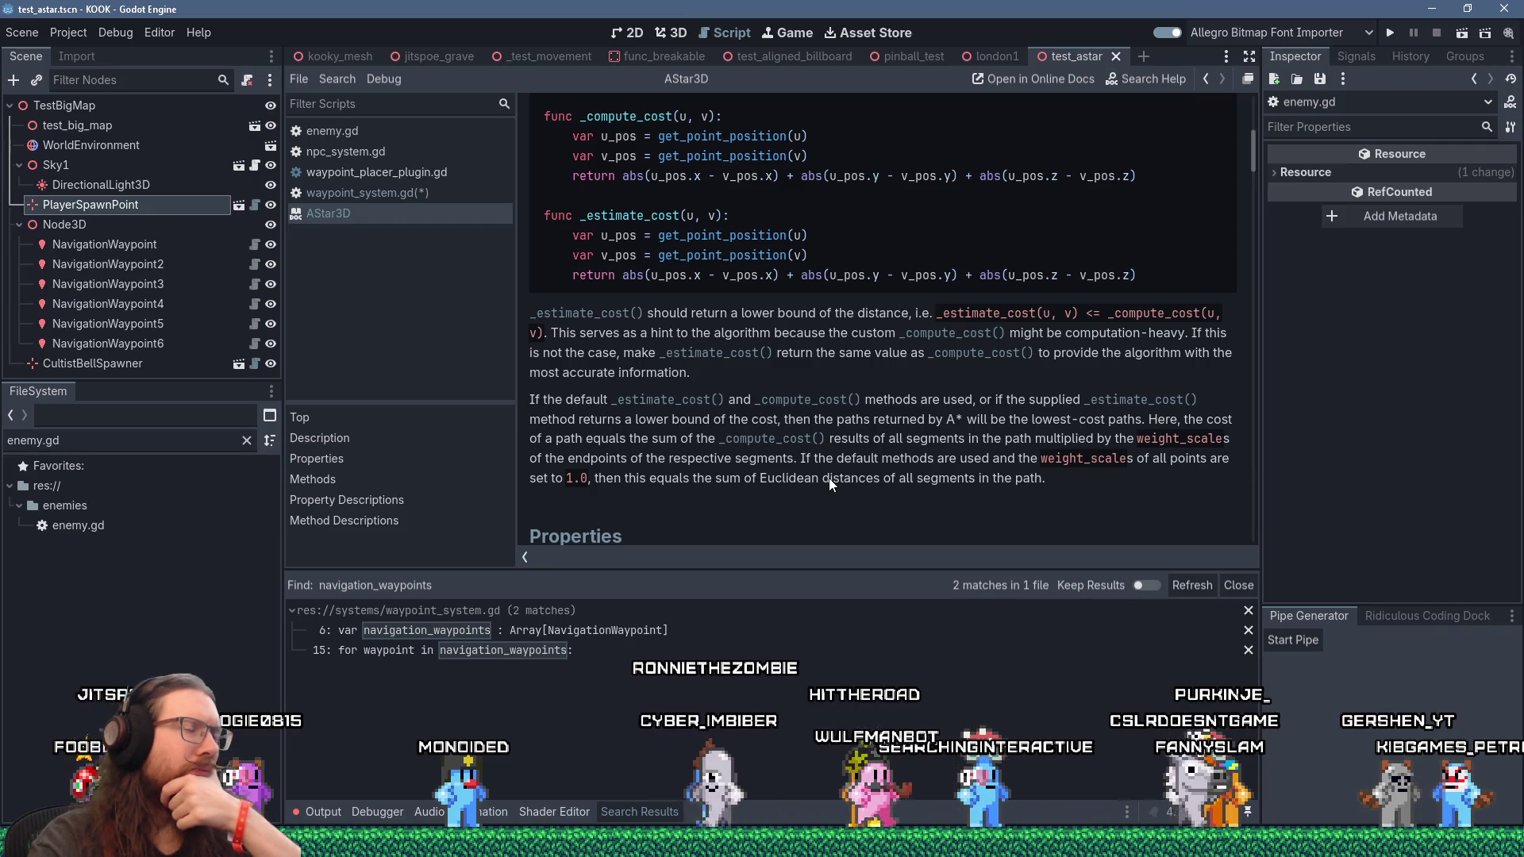
scroll(829, 478, "down", 2)
scroll(828, 484, "down", 5)
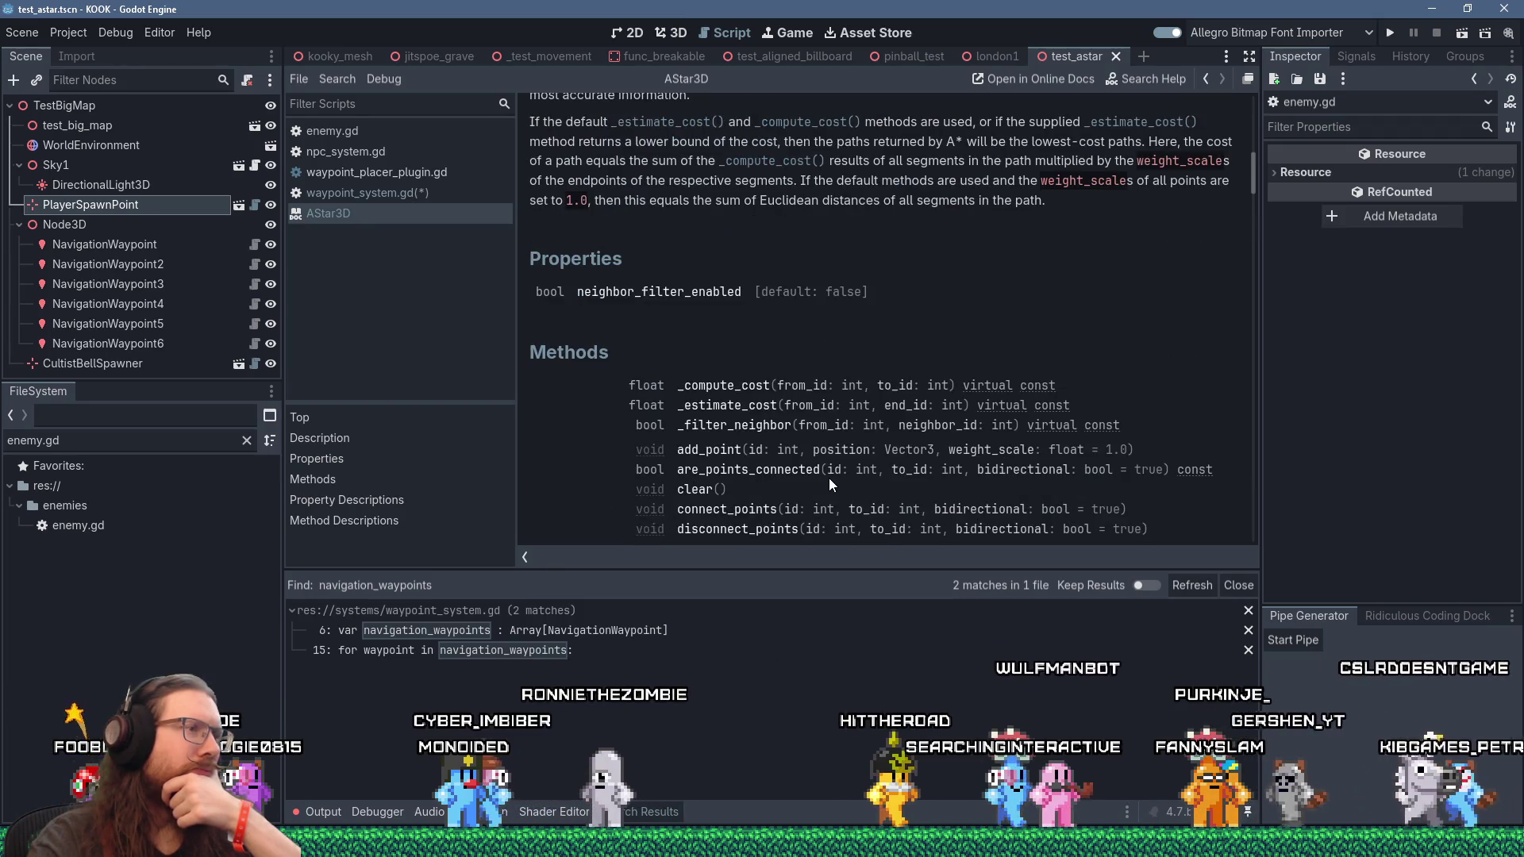
scroll(829, 484, "down", 5)
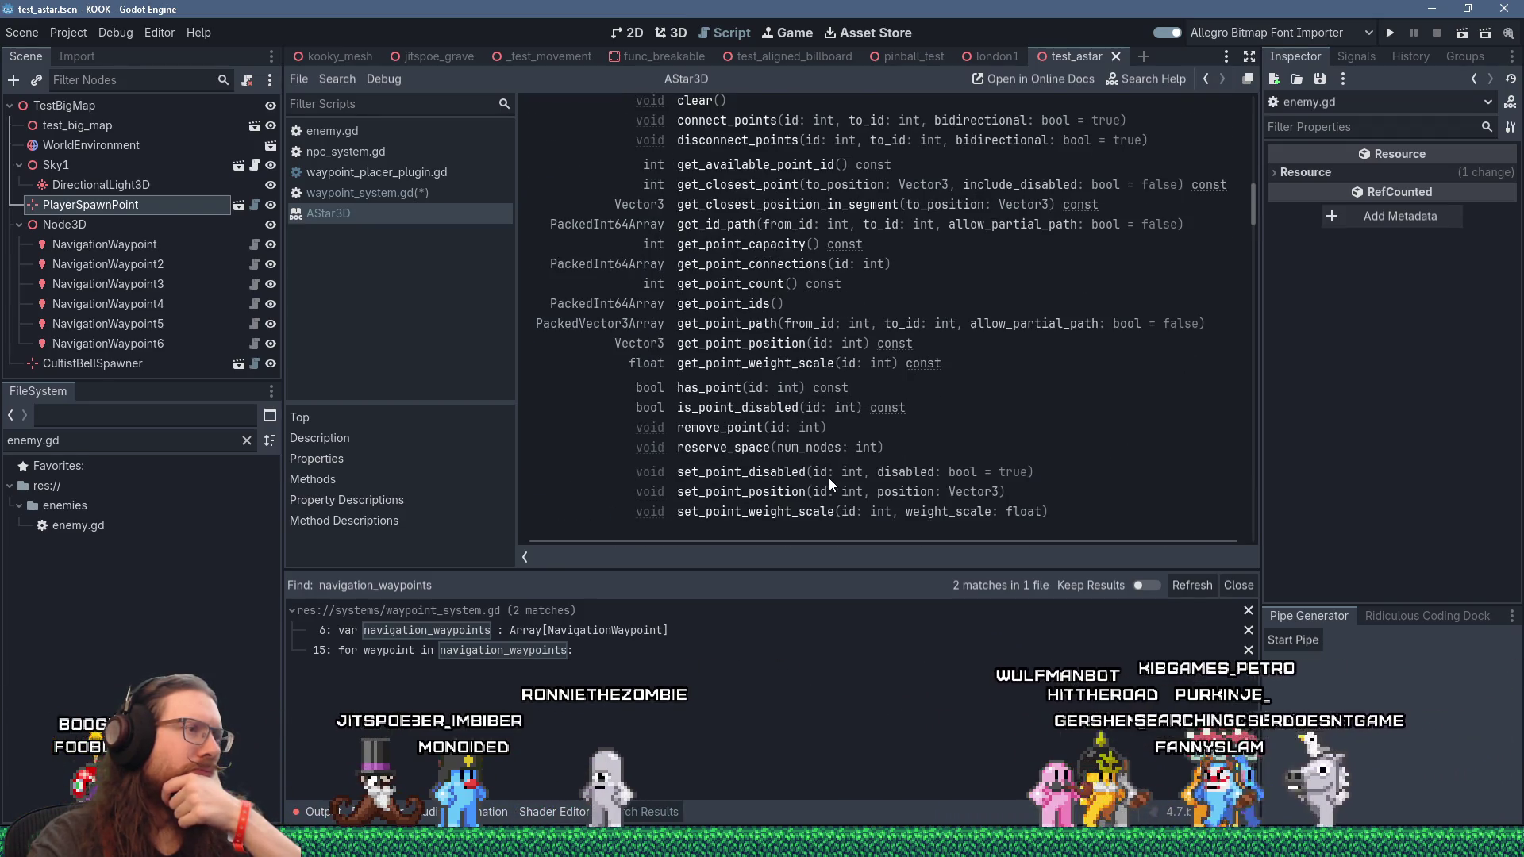
scroll(829, 478, "up", 12)
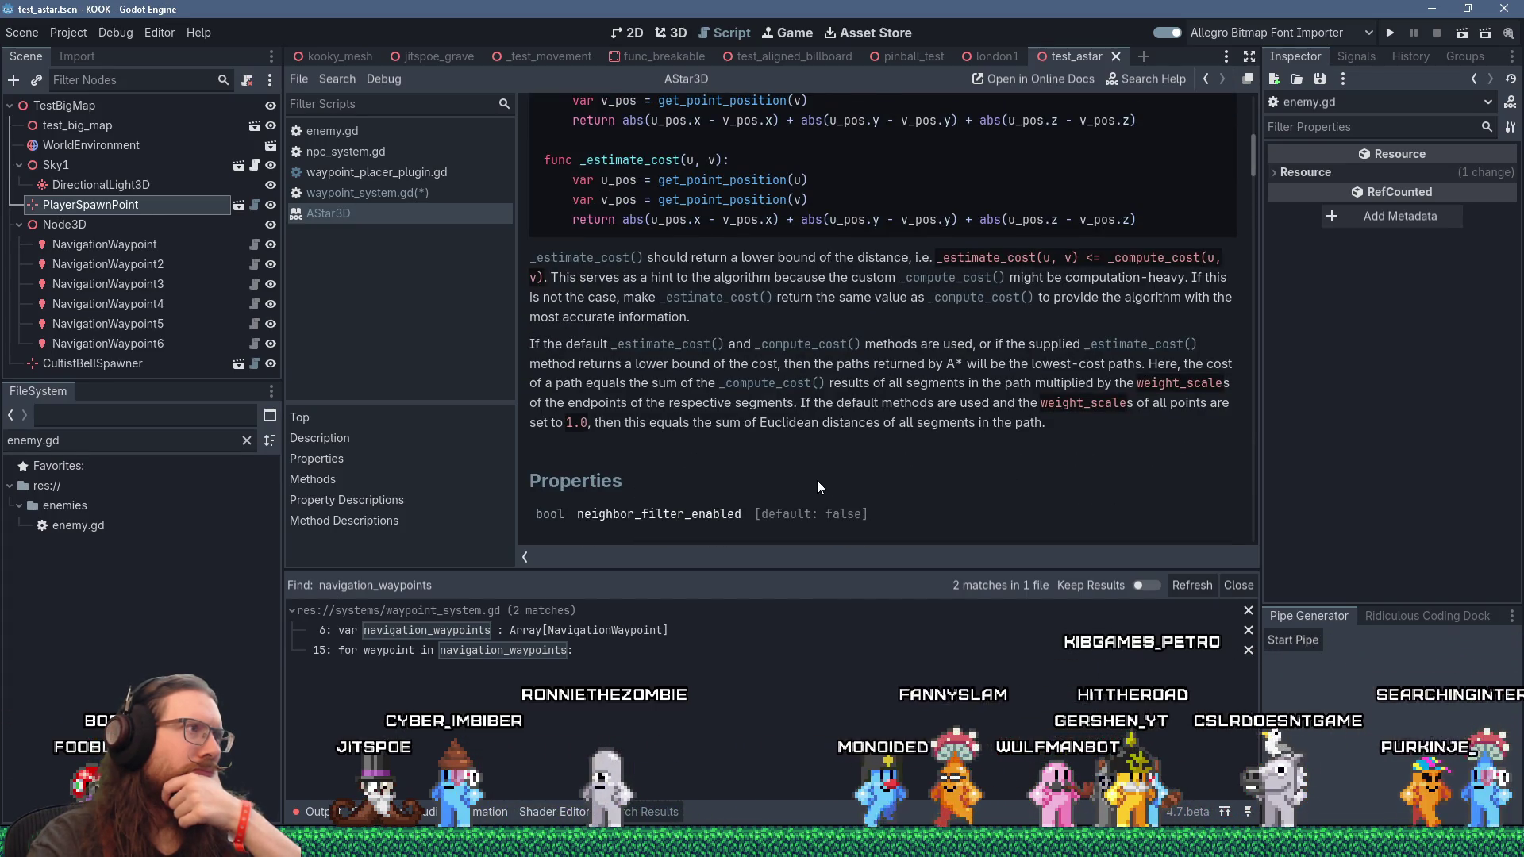
left_click(312, 195)
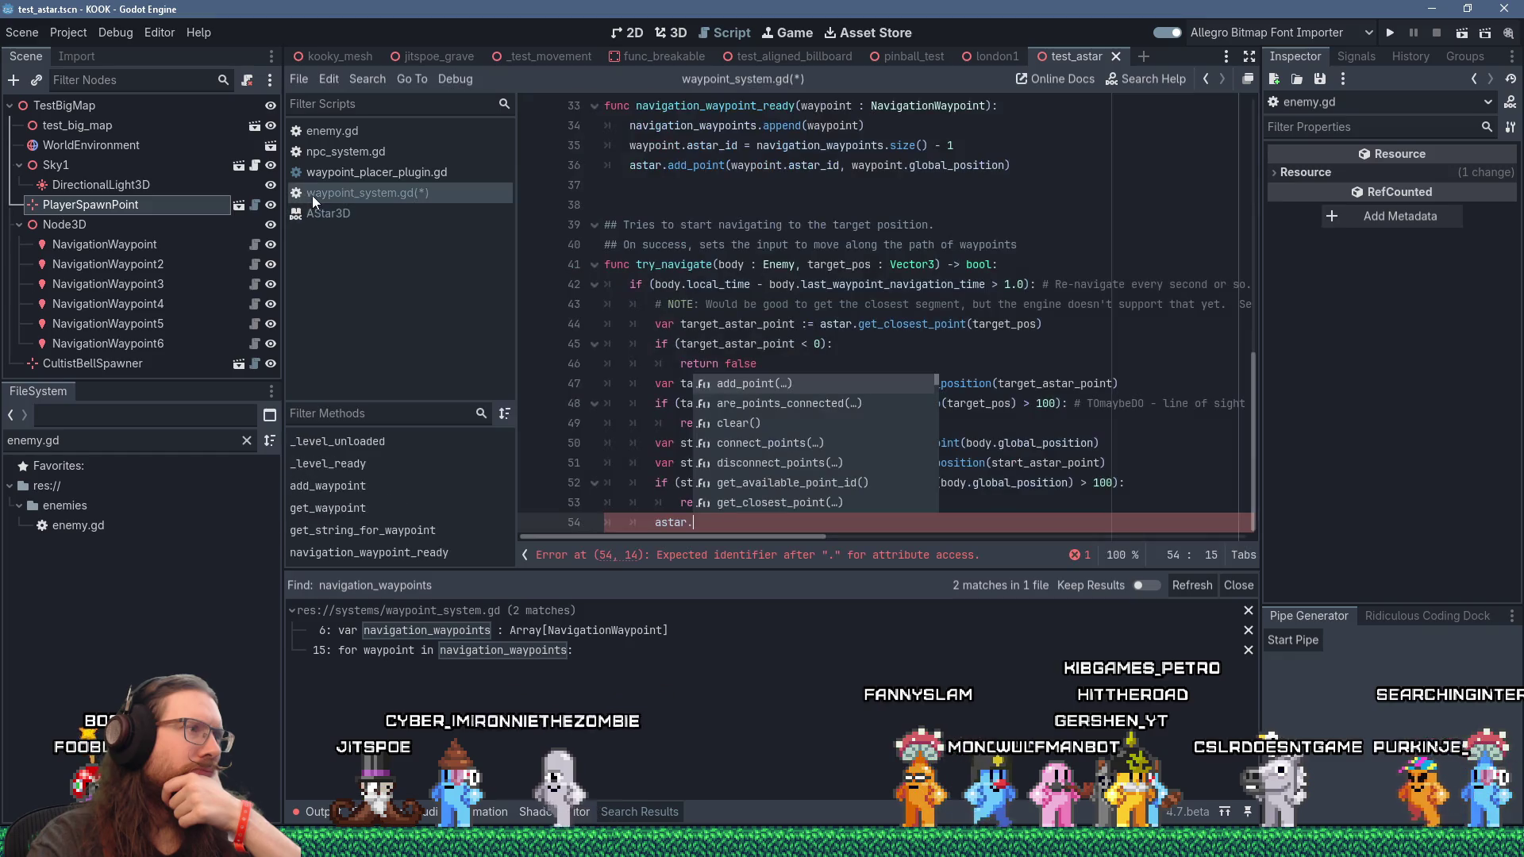
Step: Close the completion popup on line 54 and reopen the AStar3D reference
left_click(678, 517)
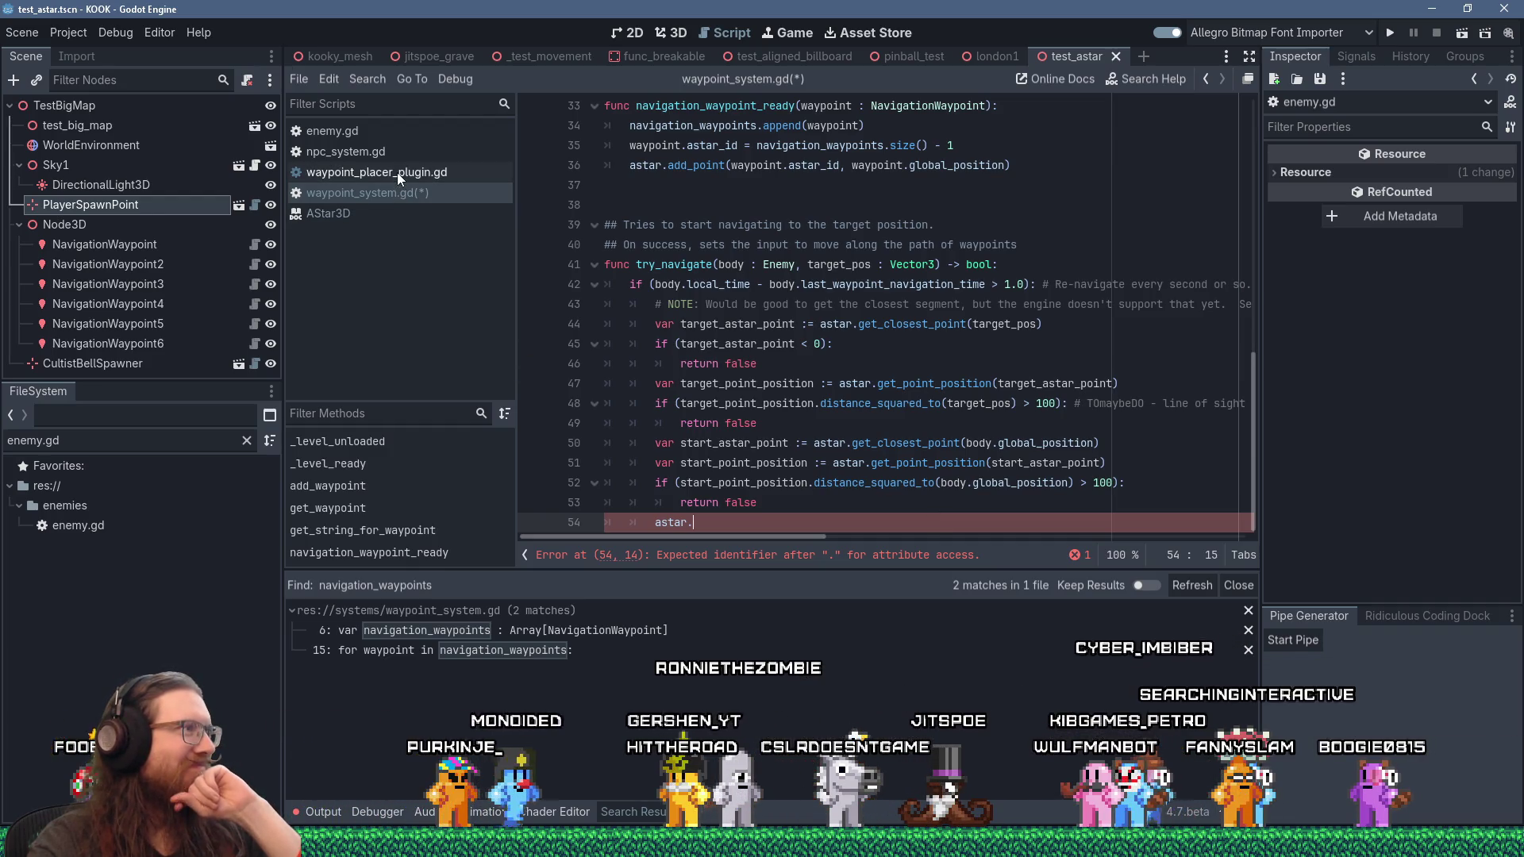
left_click(377, 214)
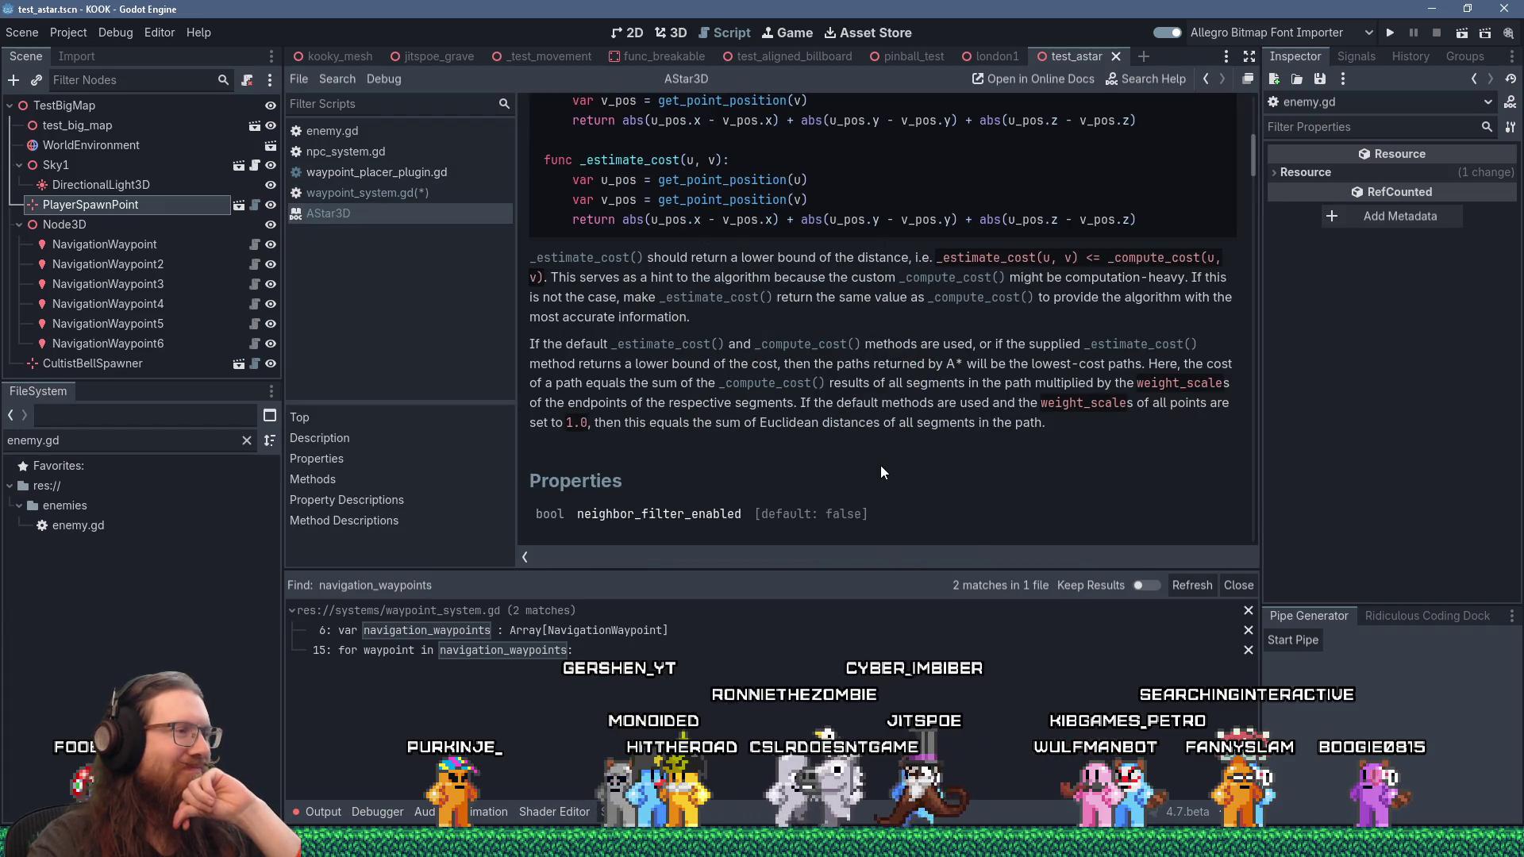
Step: Review the AStar3D methods for point paths and ids, then return to waypoint_system.gd
scroll(881, 467, "down", 5)
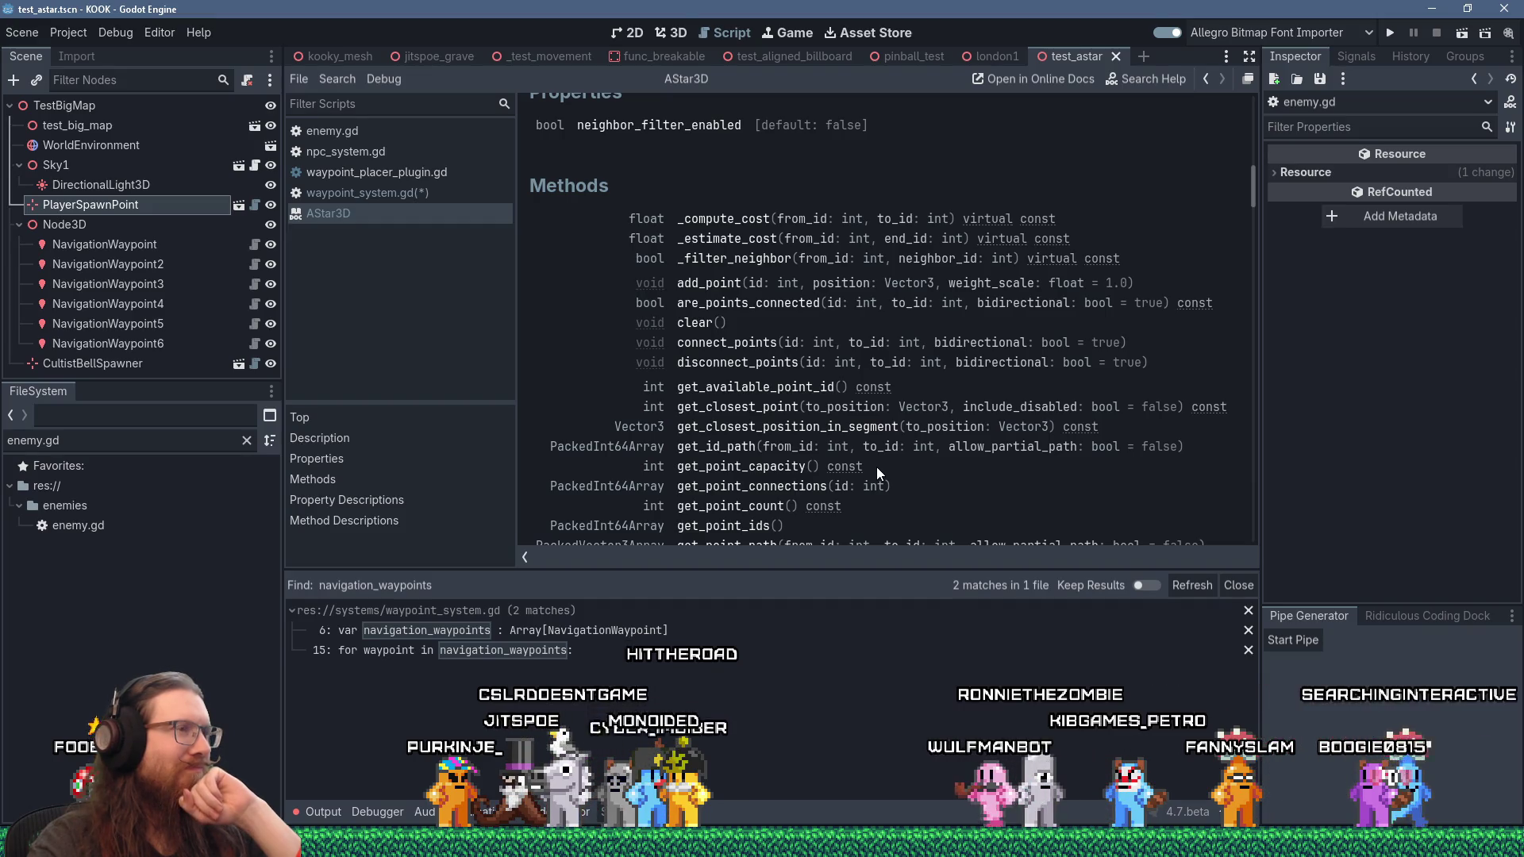
scroll(874, 465, "up", 8)
scroll(873, 465, "up", 2)
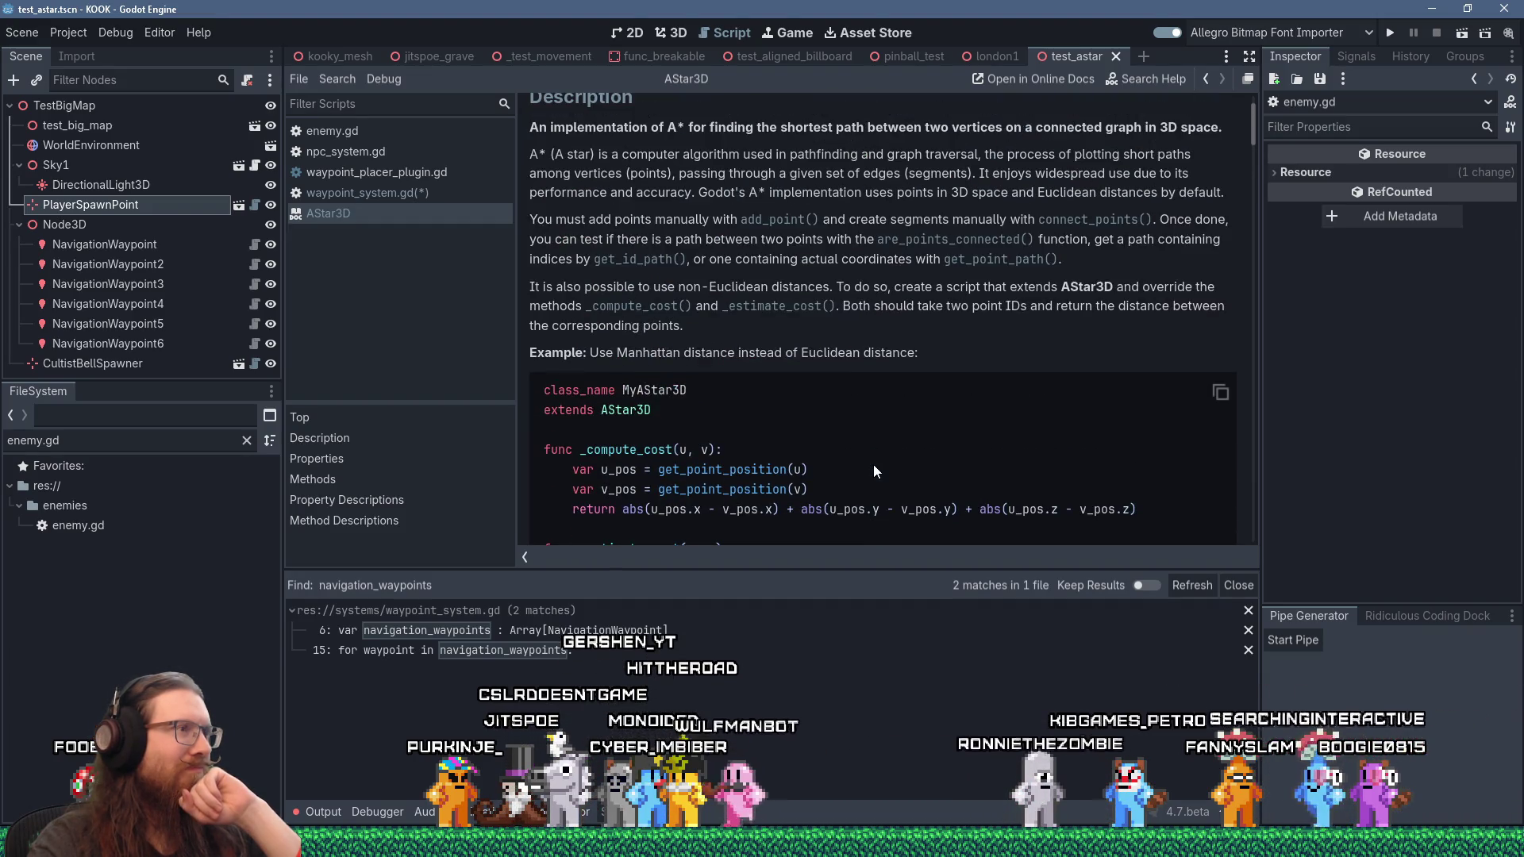
scroll(873, 465, "down", 1)
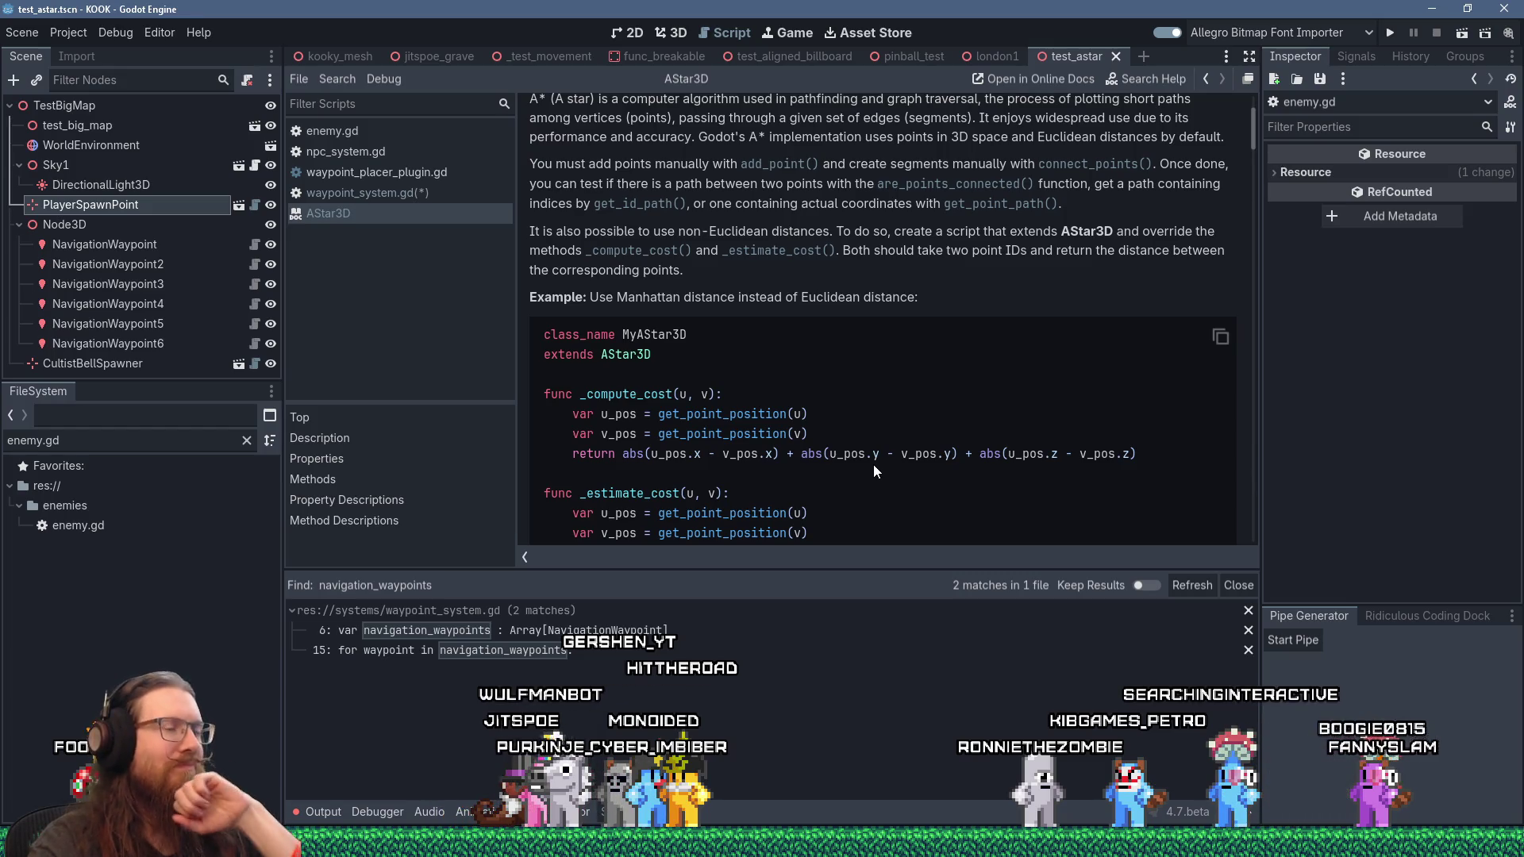
scroll(873, 465, "down", 8)
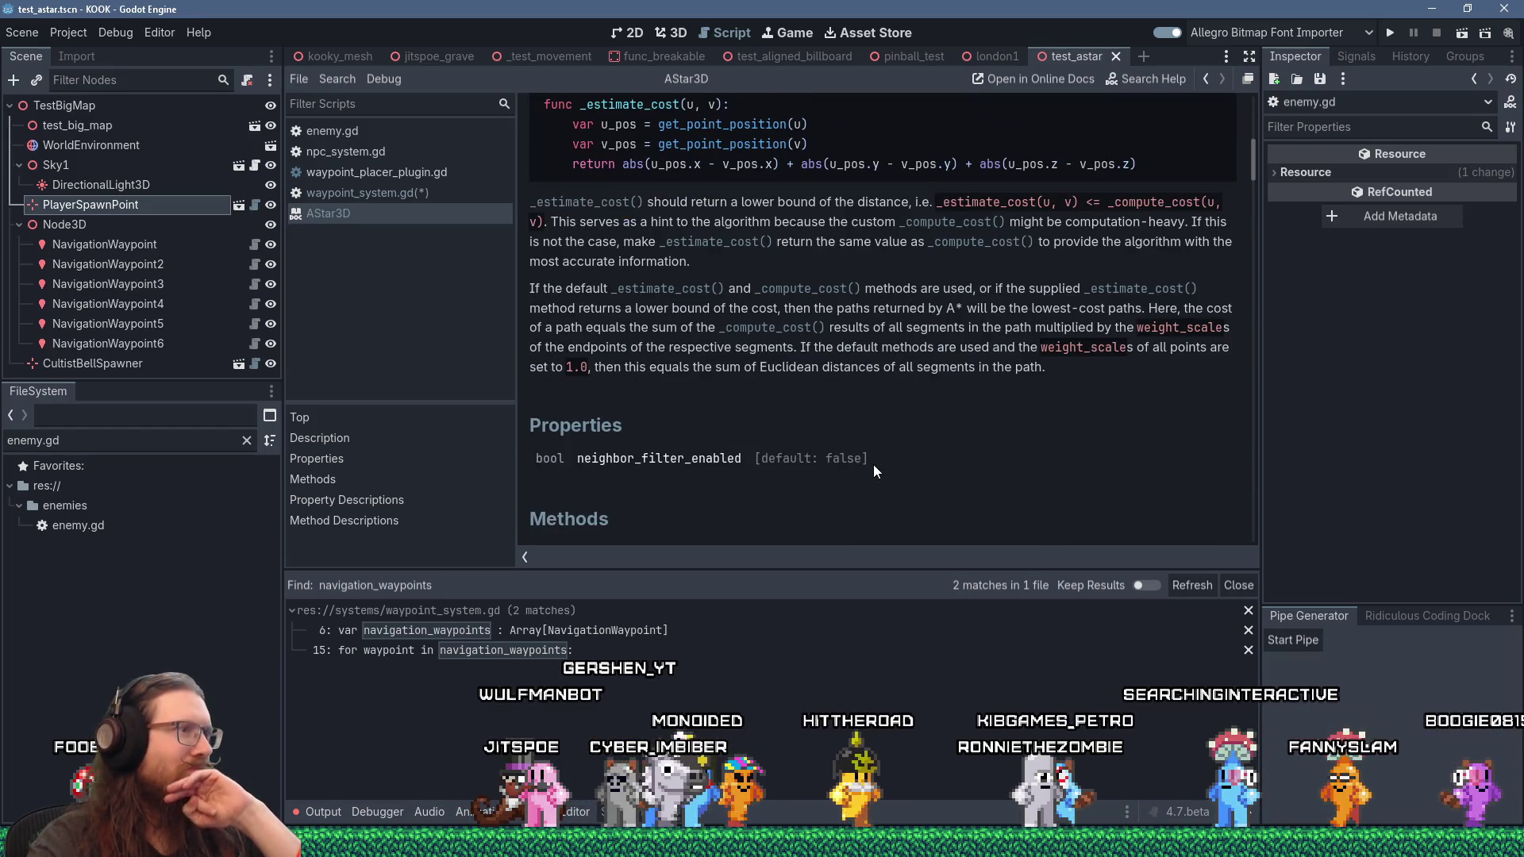
scroll(873, 470, "down", 6)
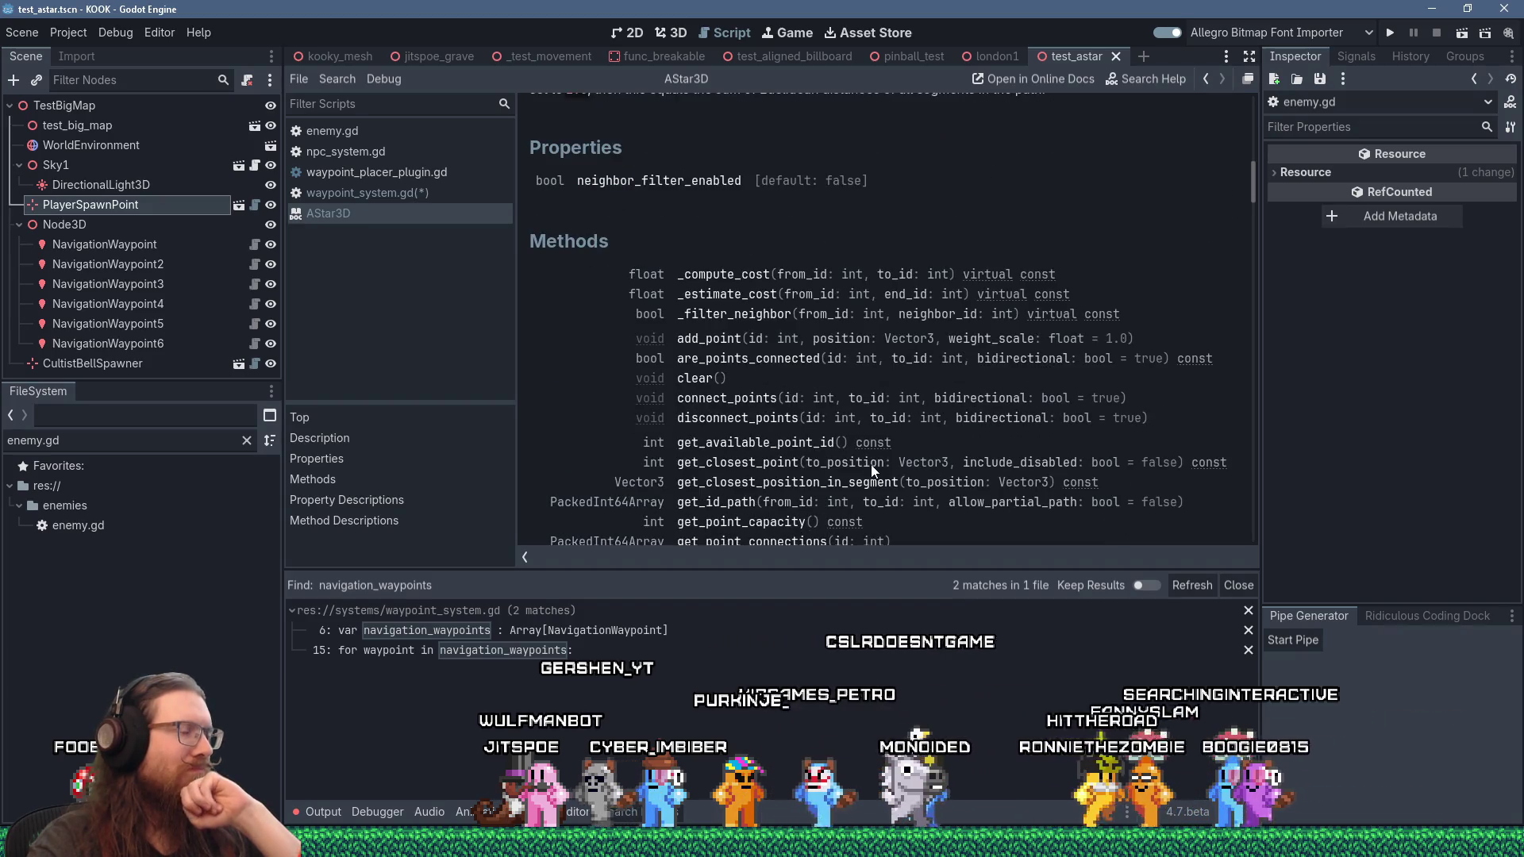
scroll(871, 469, "down", 1)
scroll(871, 466, "down", 2)
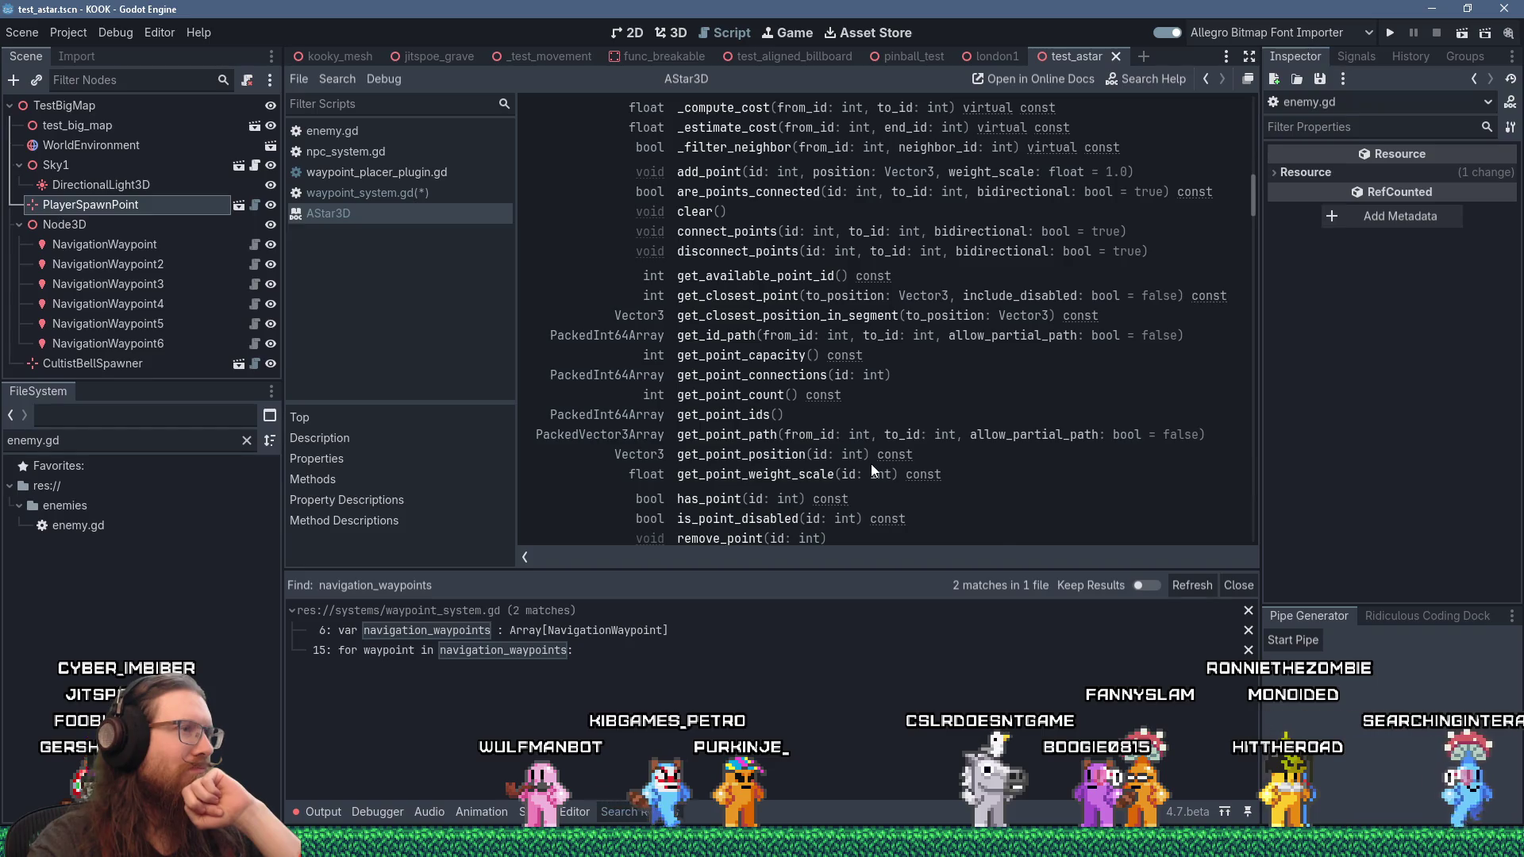
scroll(871, 468, "down", 1)
mouse_move(870, 463)
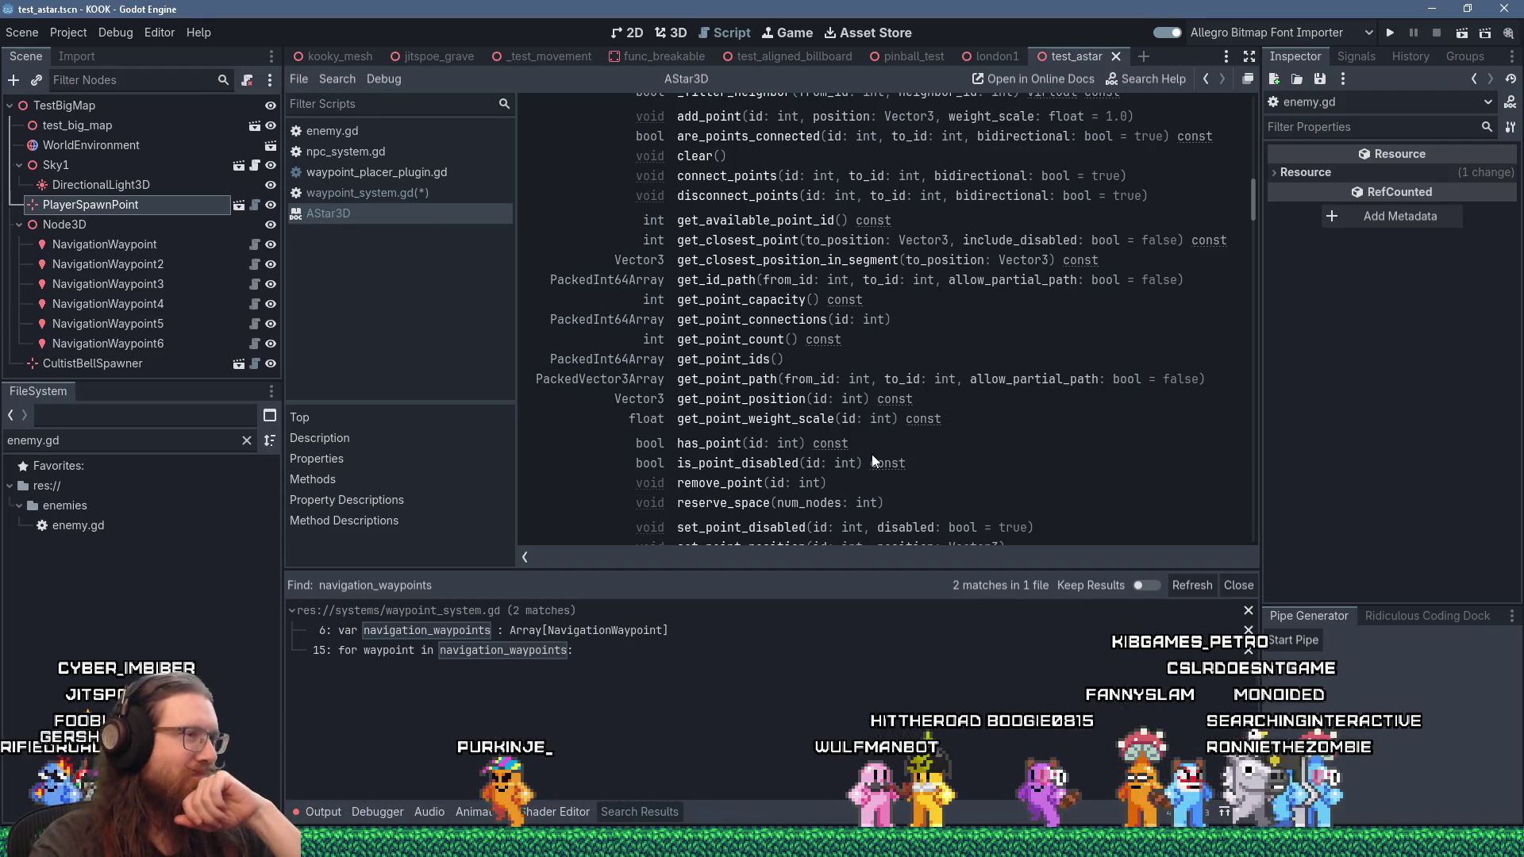
scroll(872, 454, "up", 3)
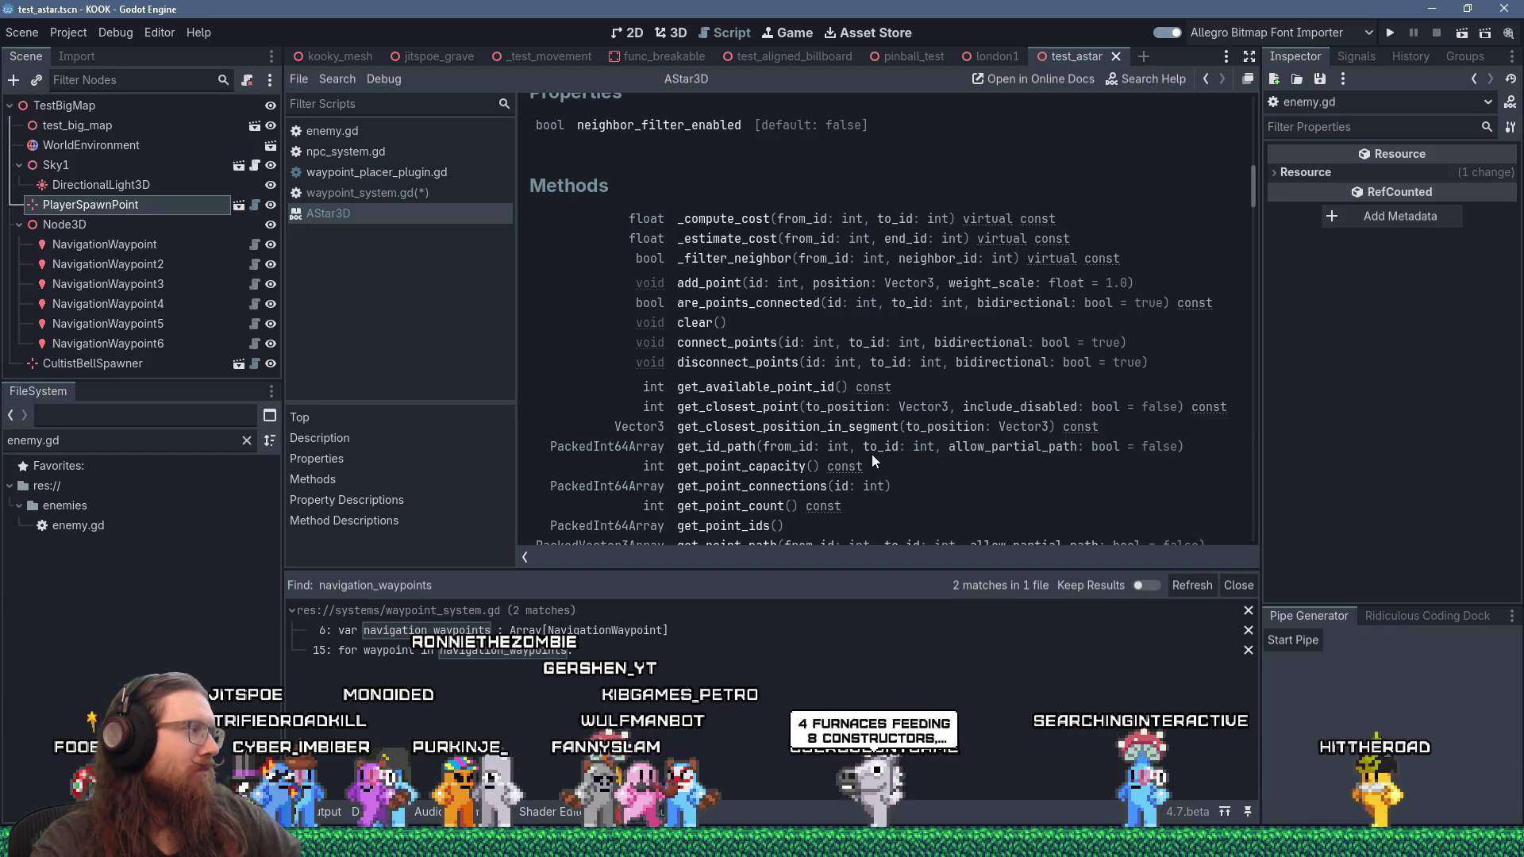
scroll(871, 459, "down", 2)
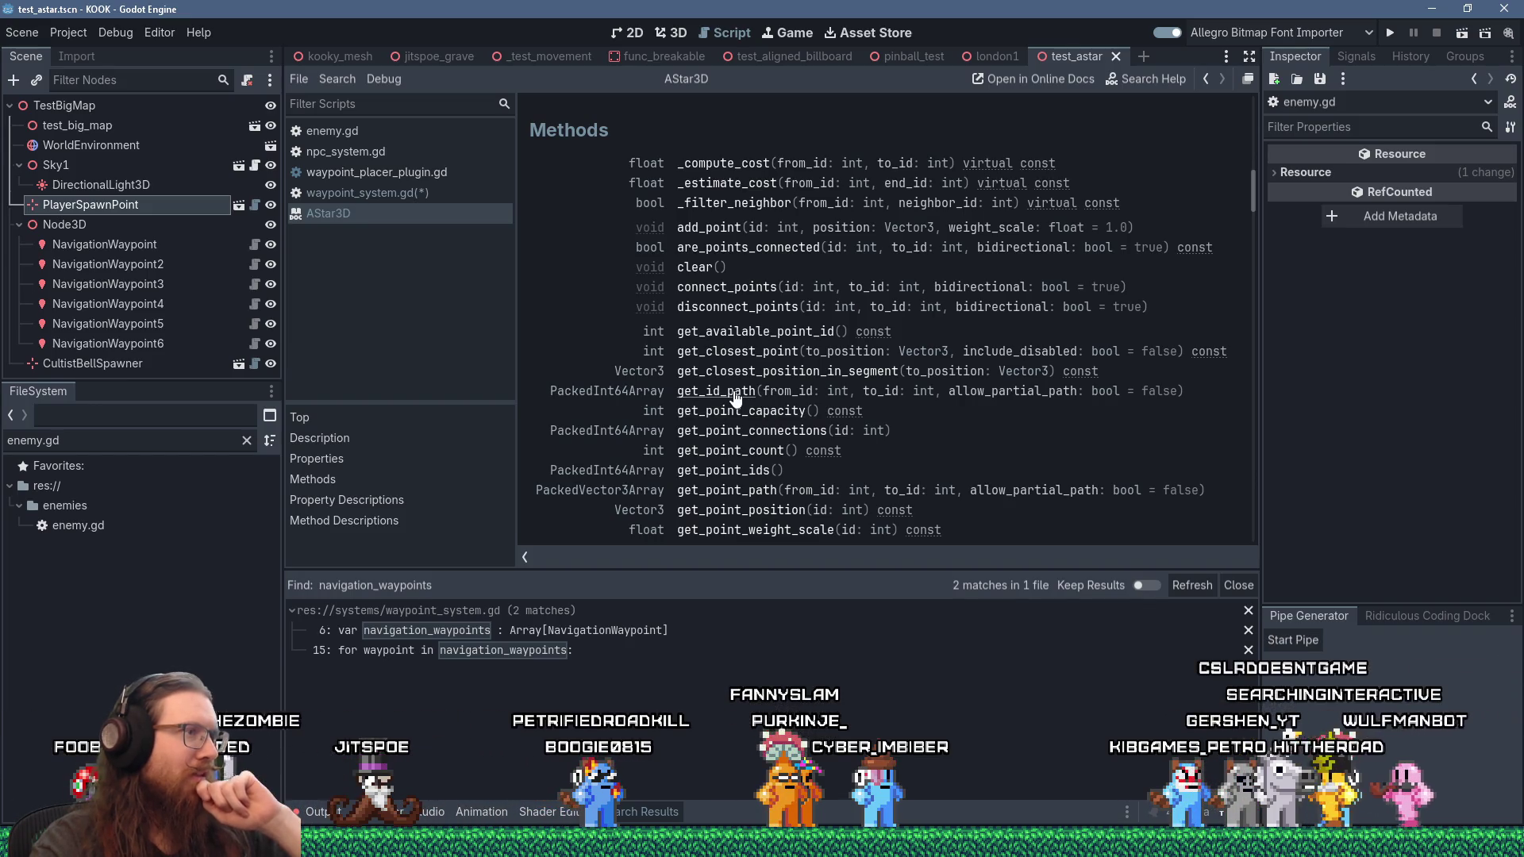
left_click(407, 193)
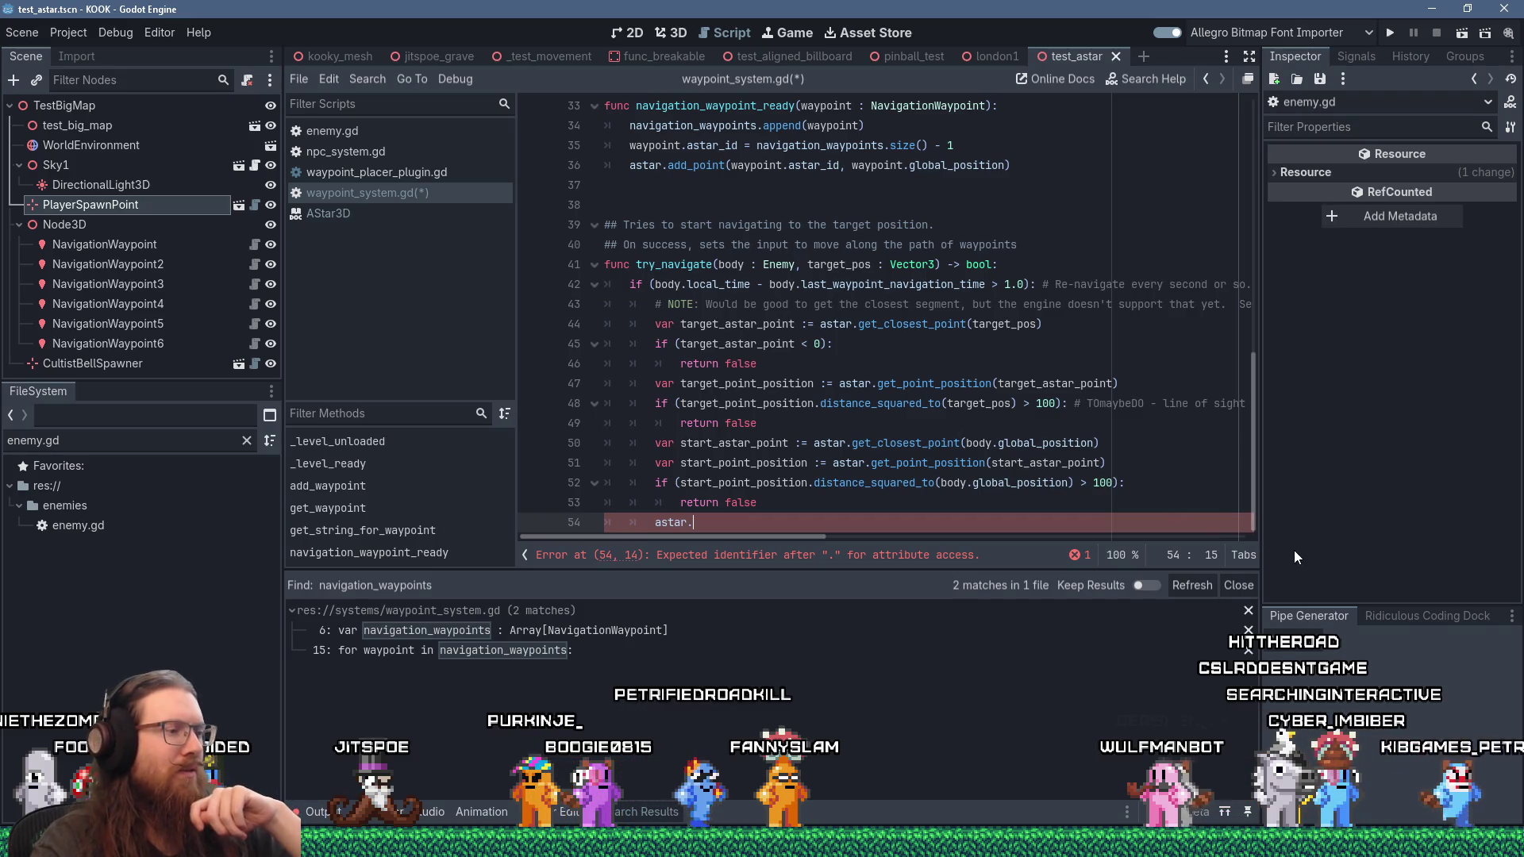
Step: Declare var path := astar.get_id_path(start_astar_point, target_astar_point) on line 54
type("get_id_path(")
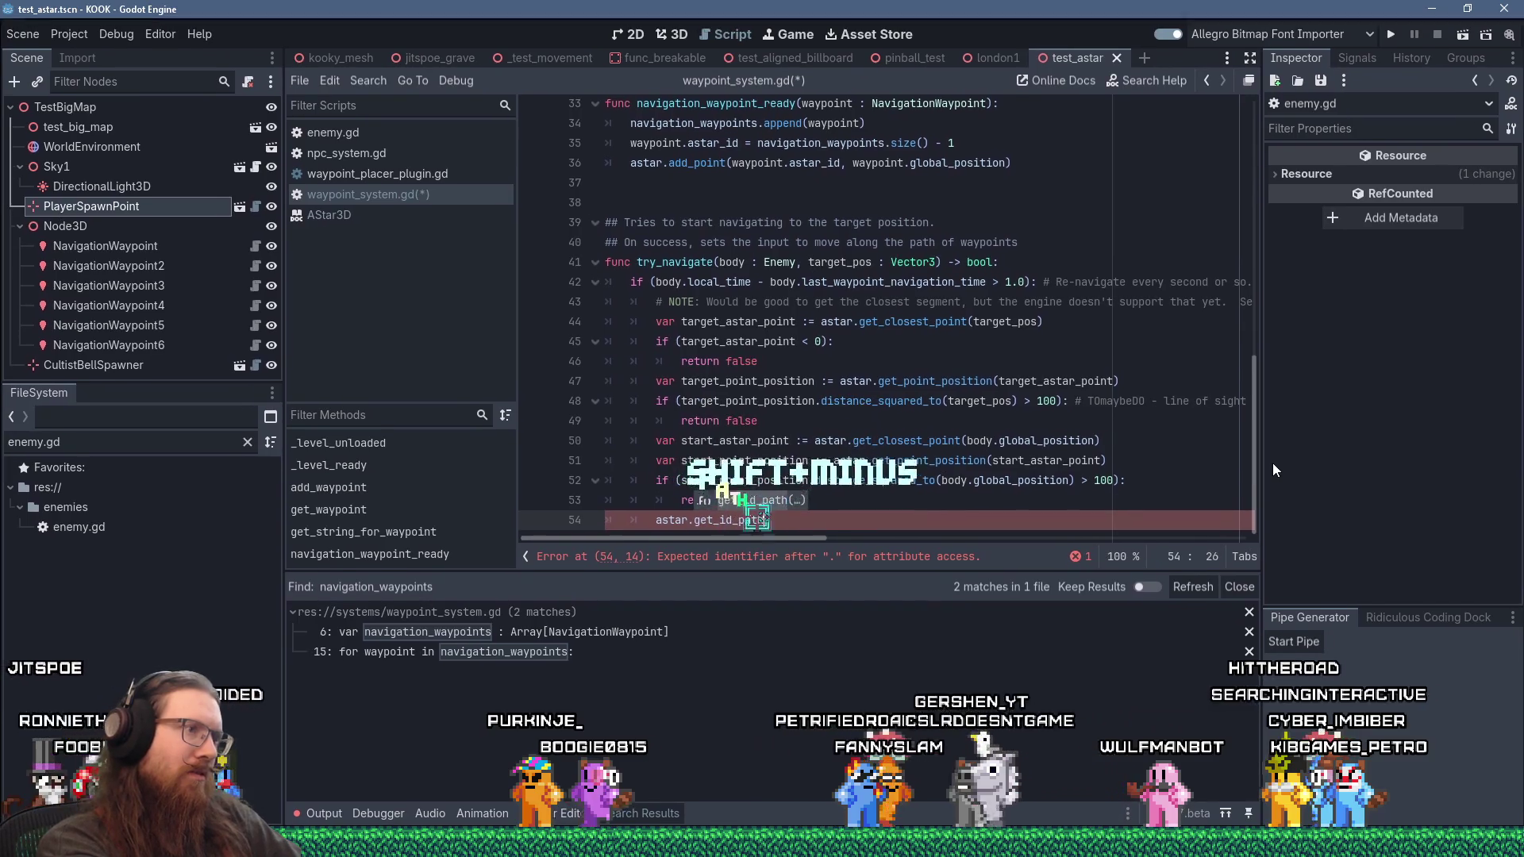
type(")")
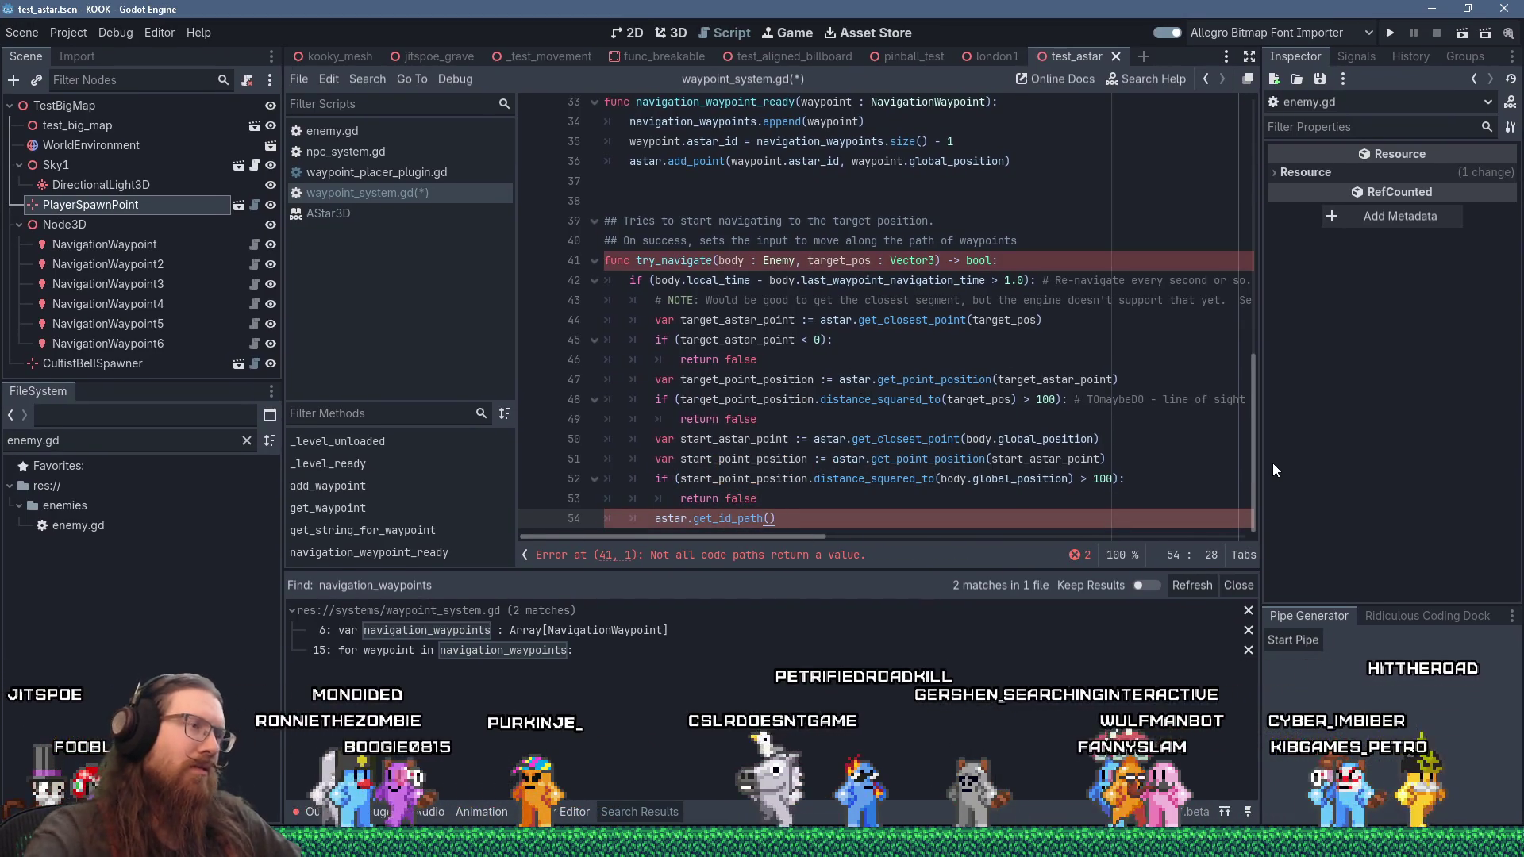
scroll(1164, 452, "up", 2)
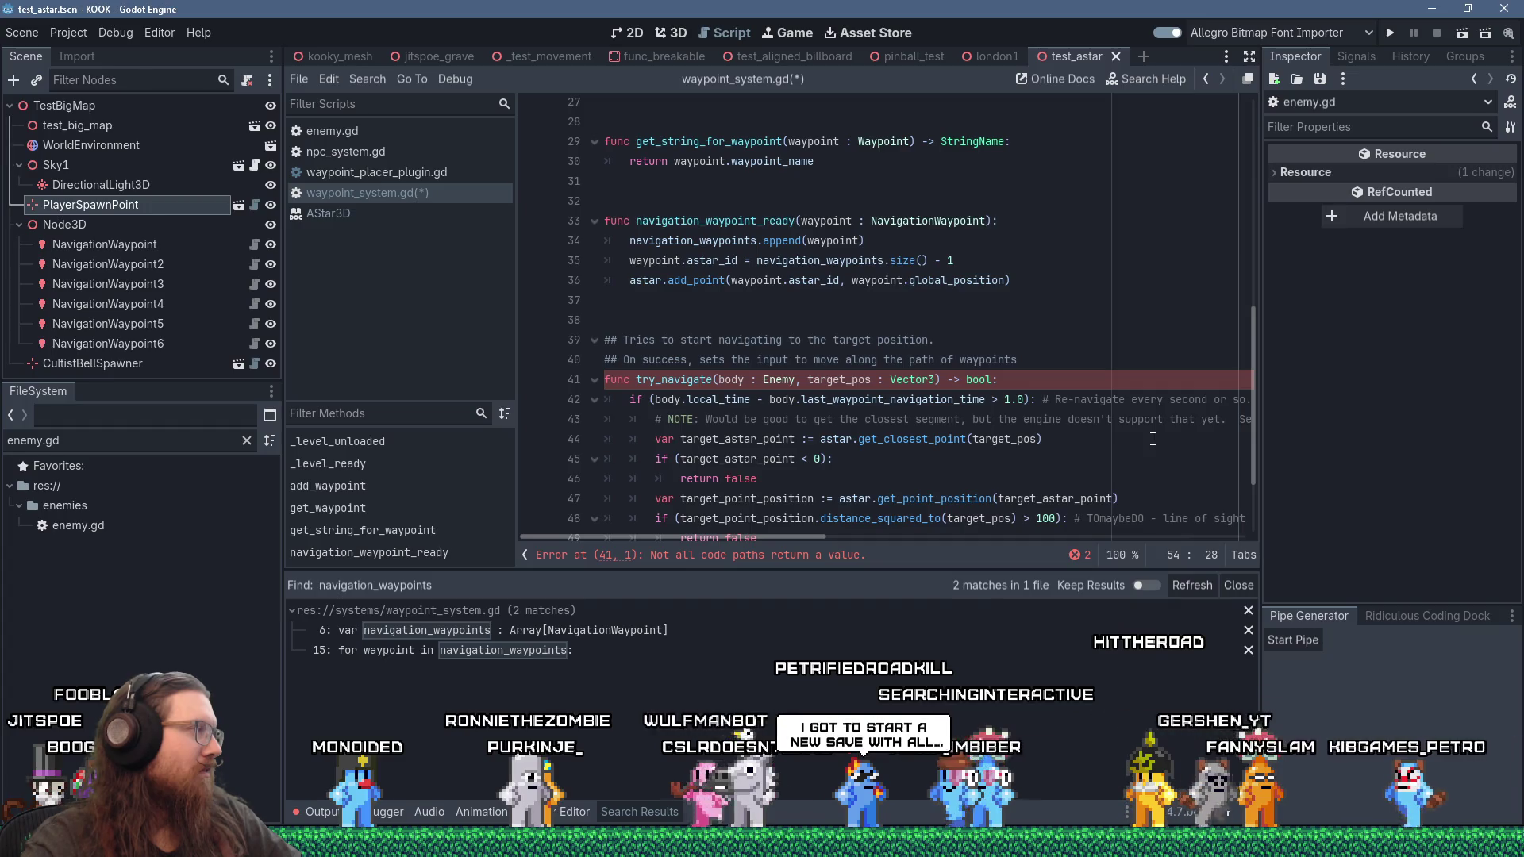
scroll(871, 411, "down", 2)
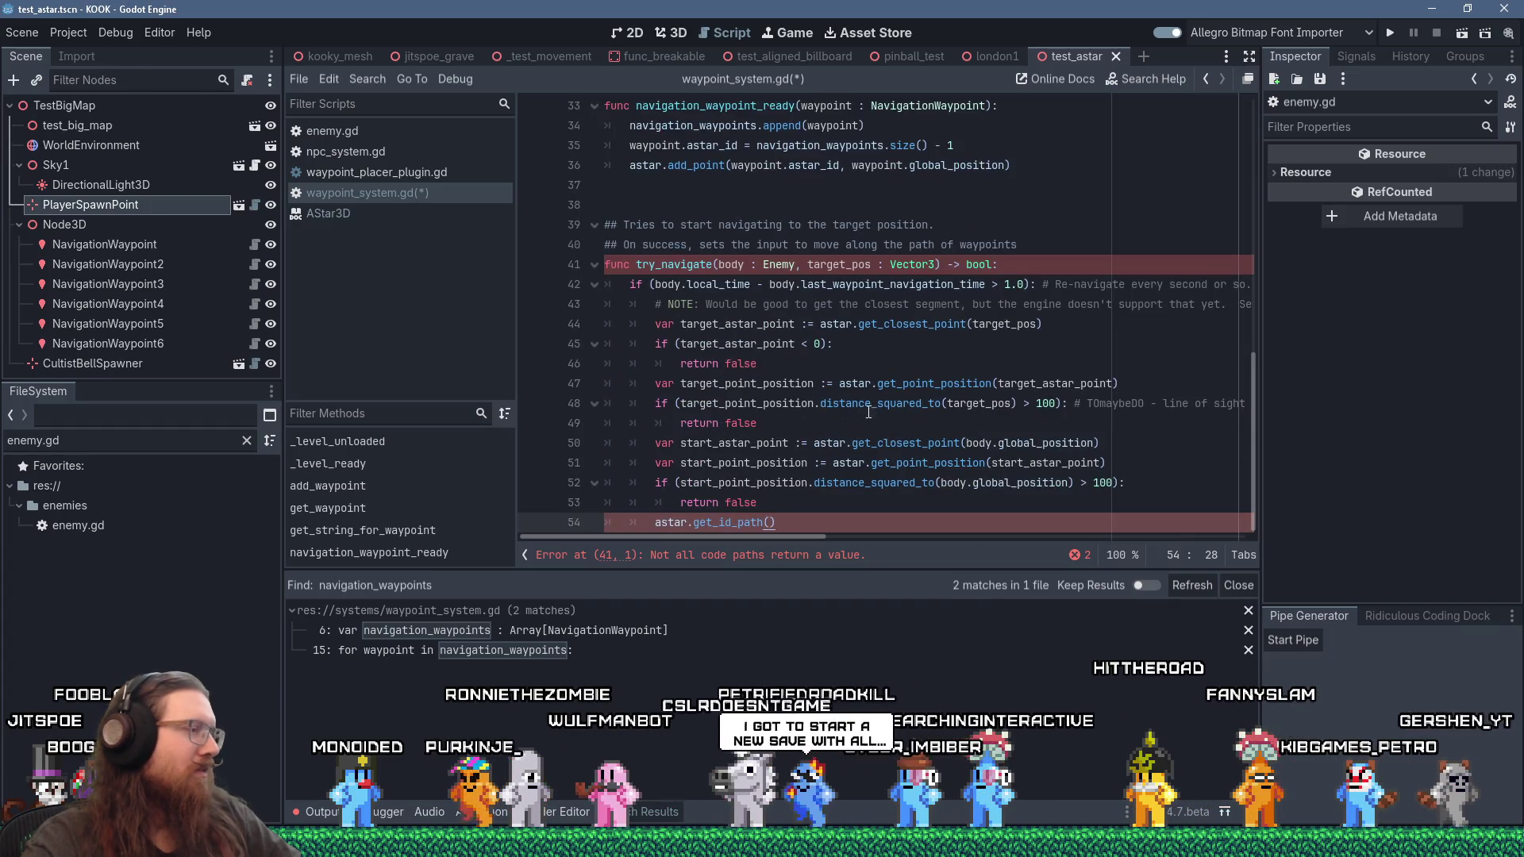
left_click(771, 522)
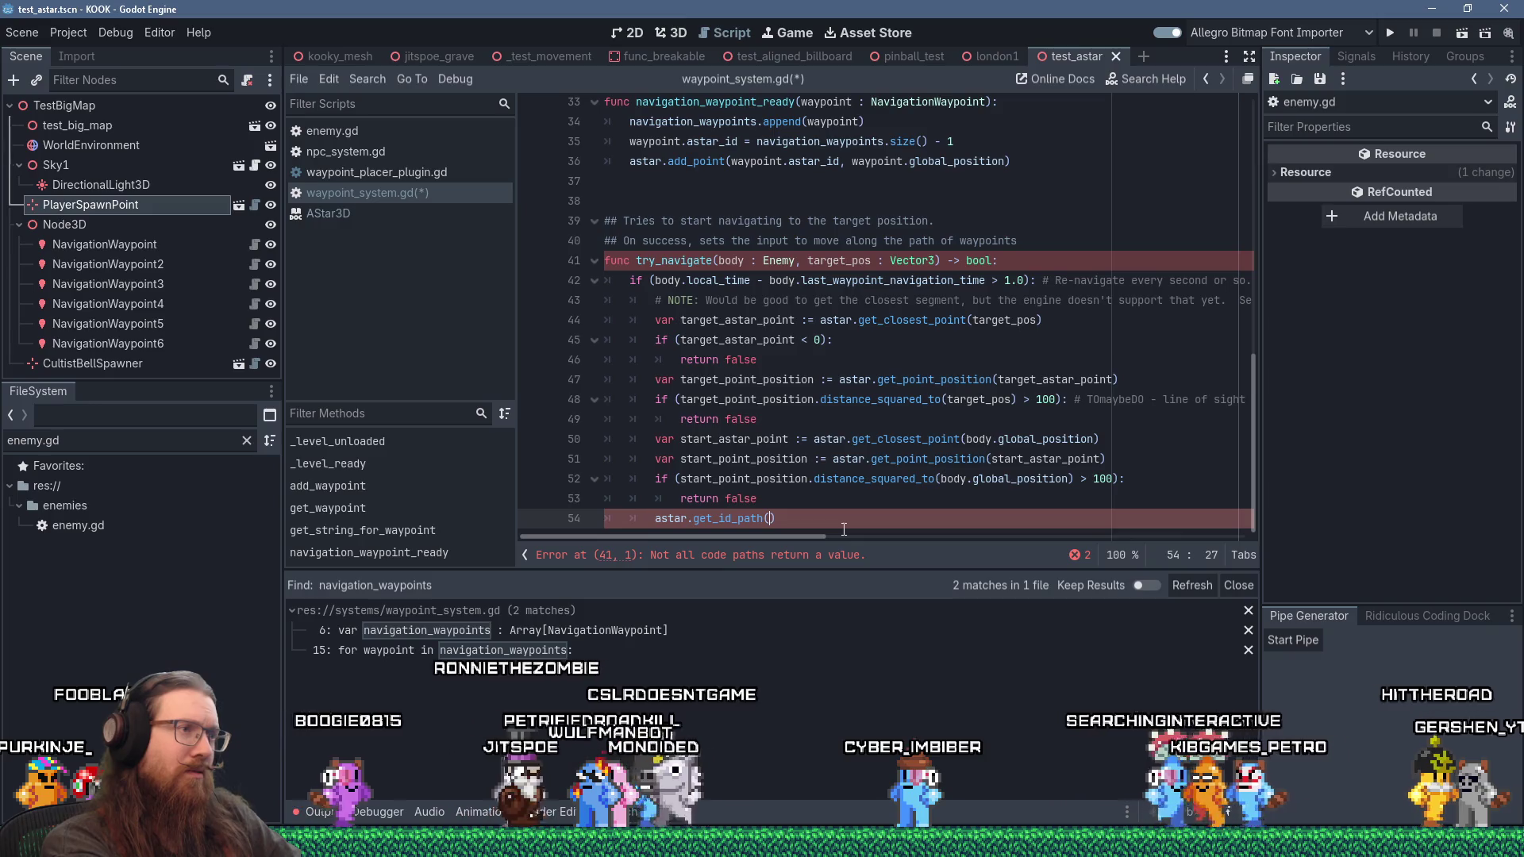
type("start_ast")
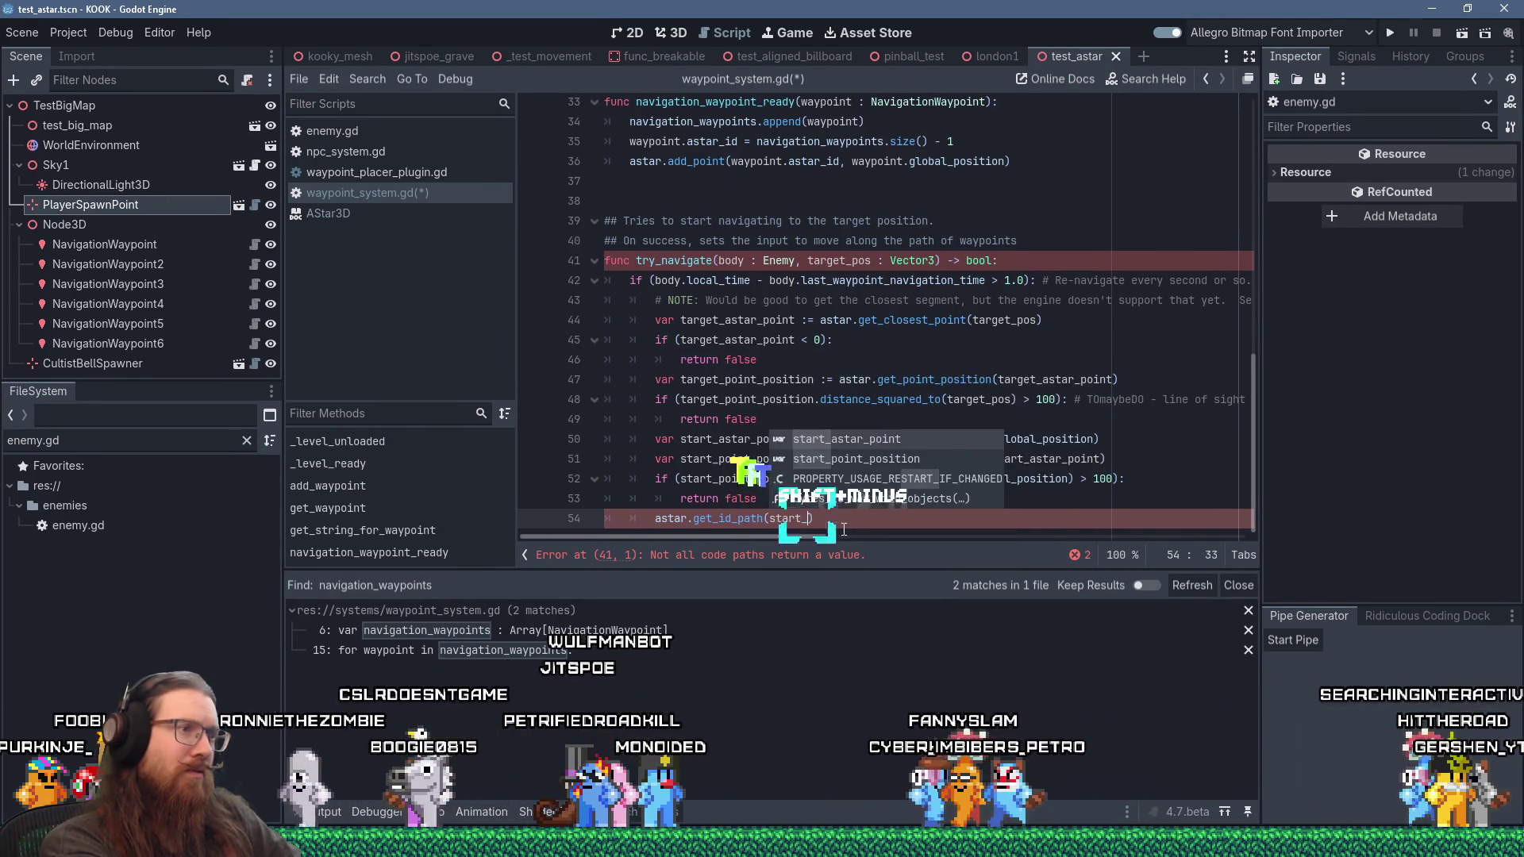
type("ar_poi")
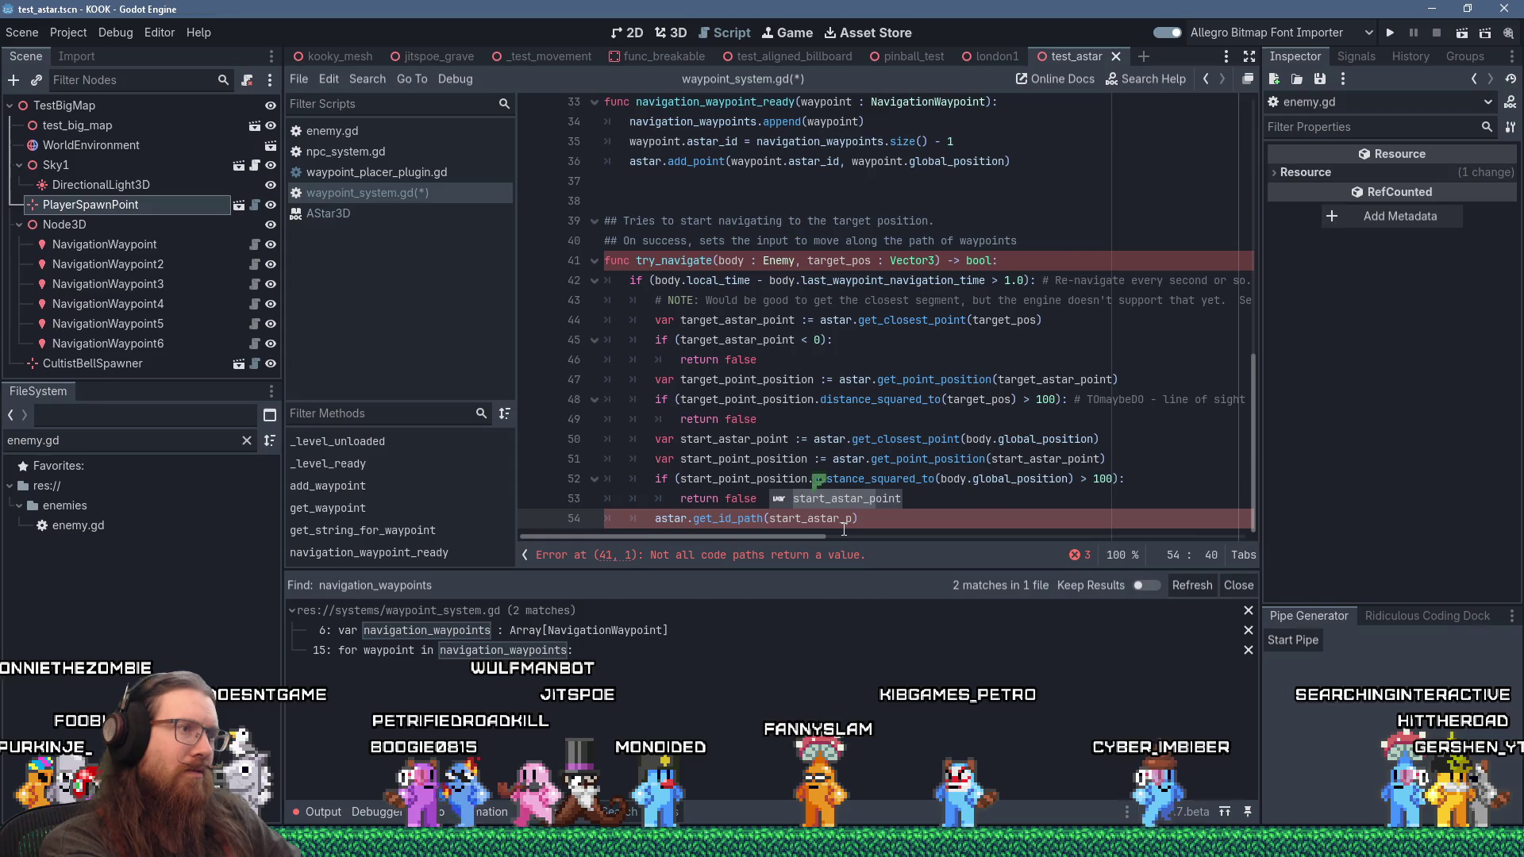
type("nt, ")
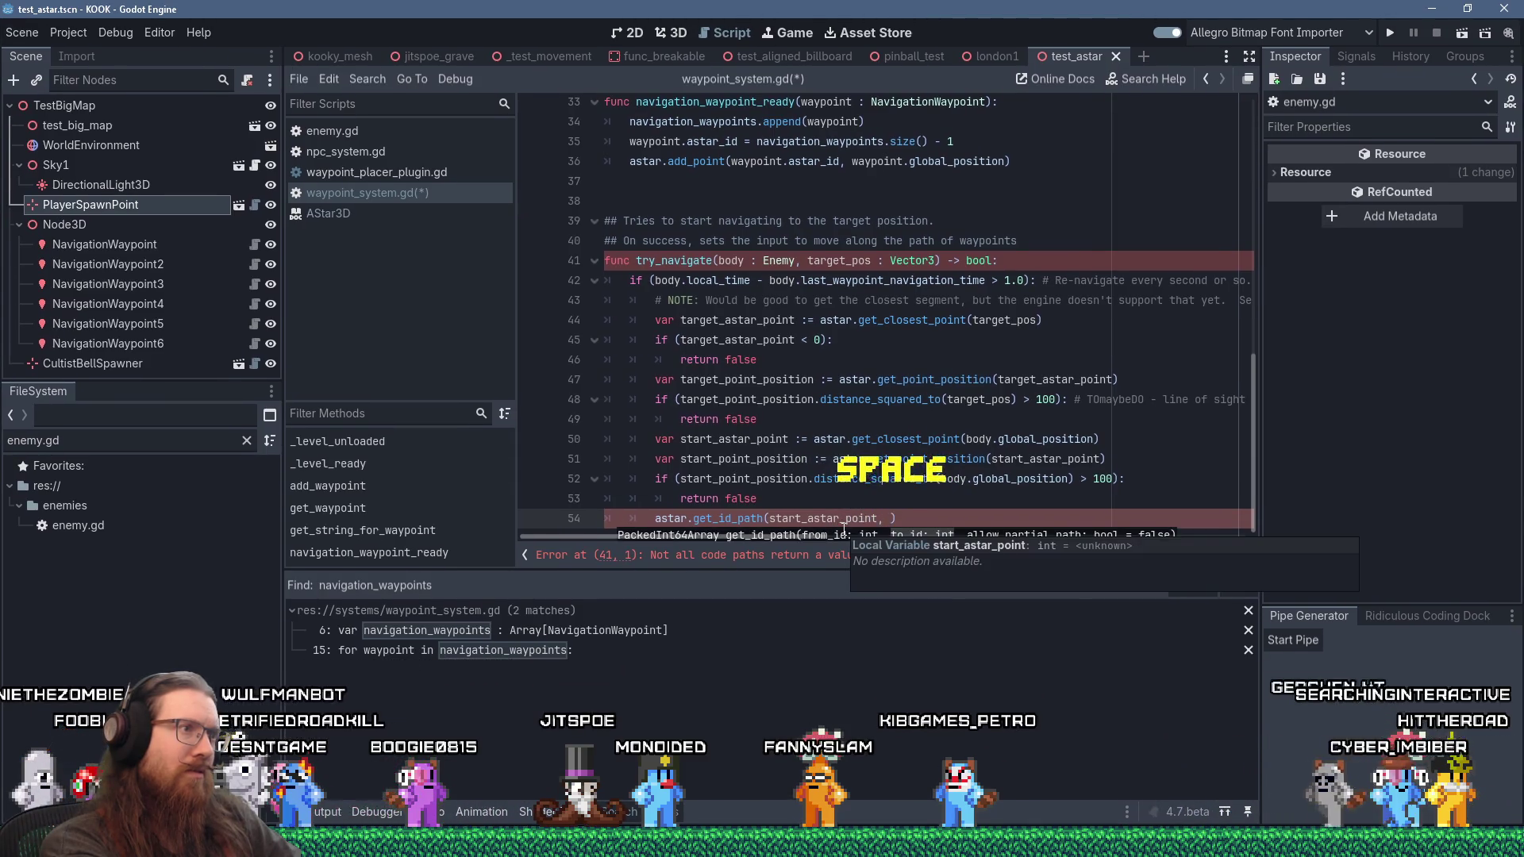
type("target_astar_point,")
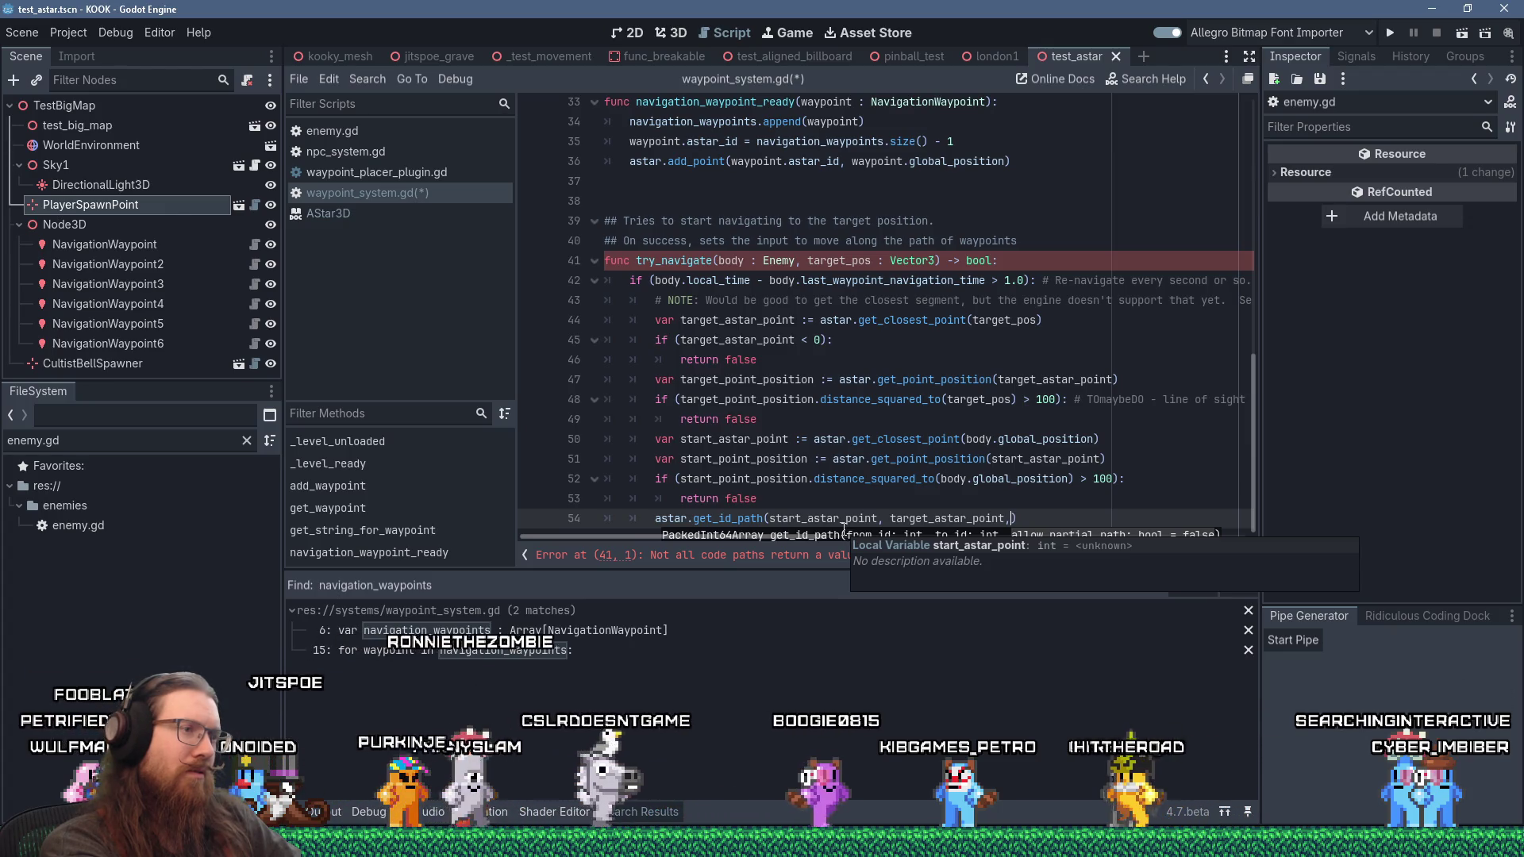
key("BackSpace")
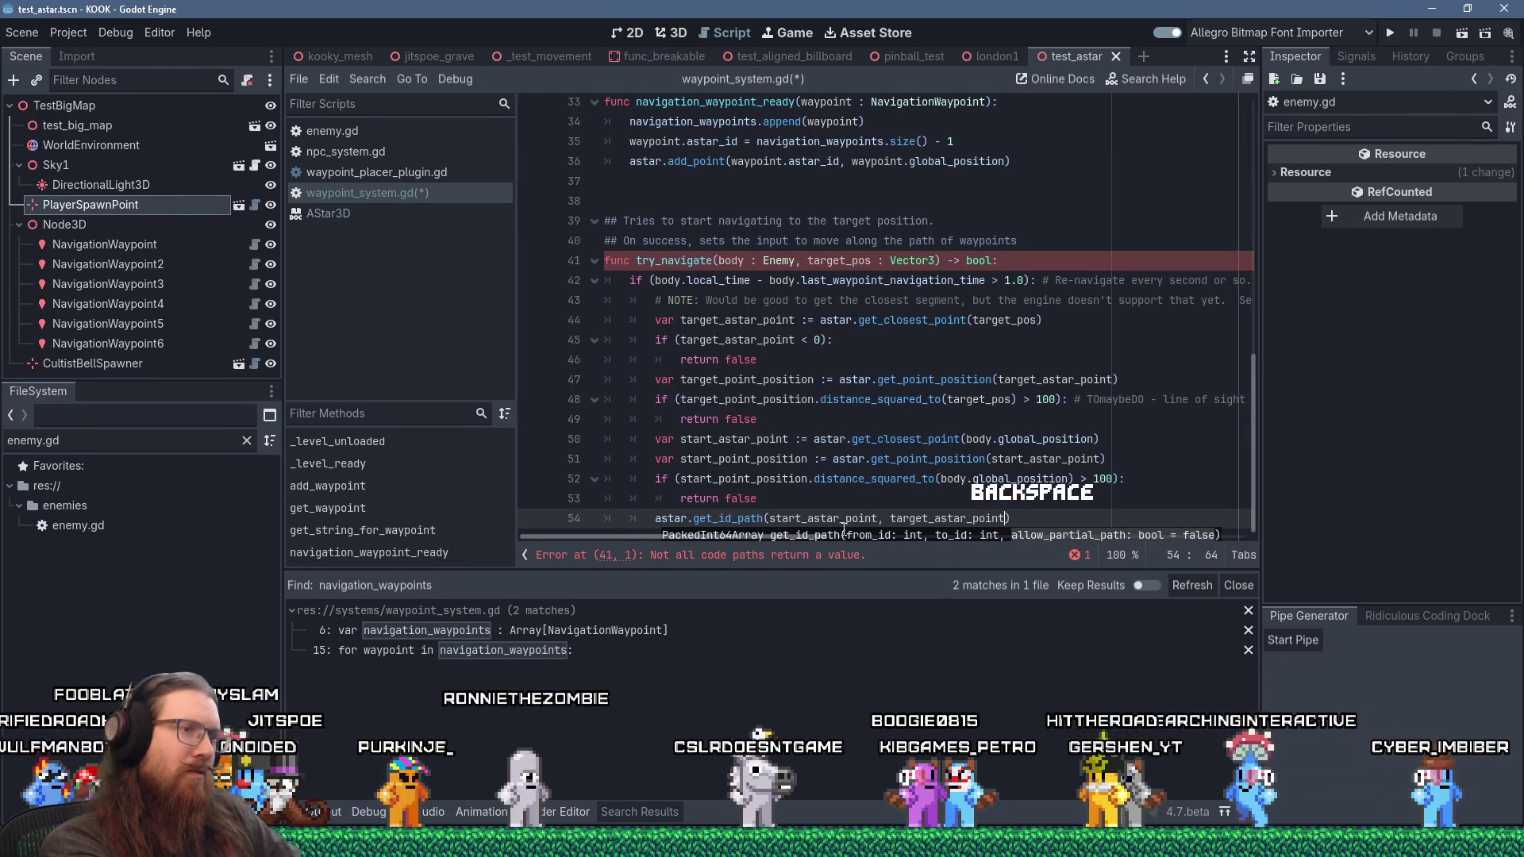
key("Home")
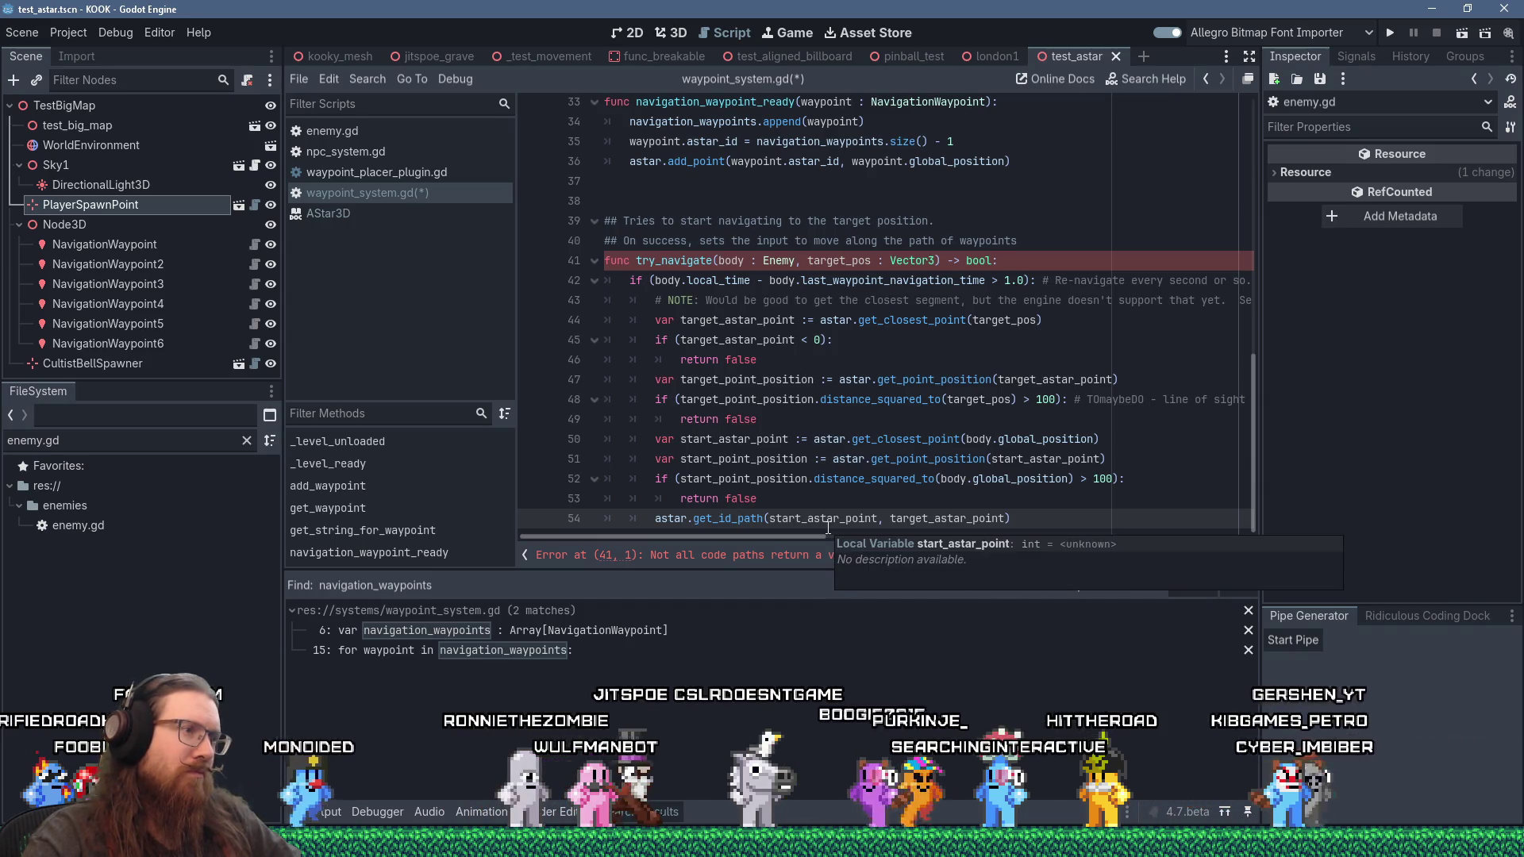
scroll(898, 439, "up", 1)
type("var path :")
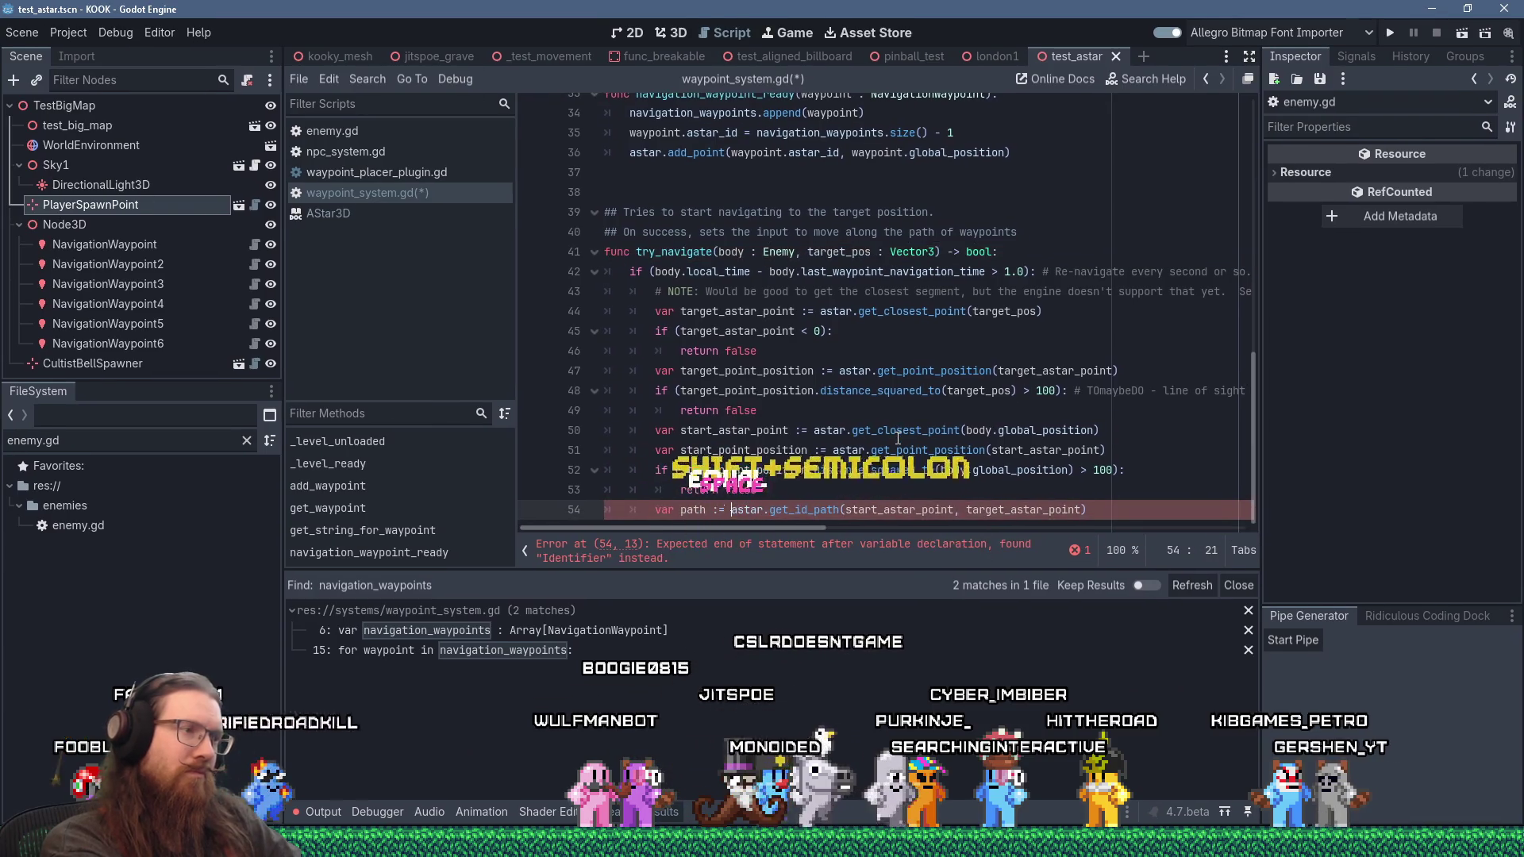
type("=")
key("End")
key("Return")
Step: Add an if (path.is_empty()): return false check, then switch to npc_system.gd
type("if (path.")
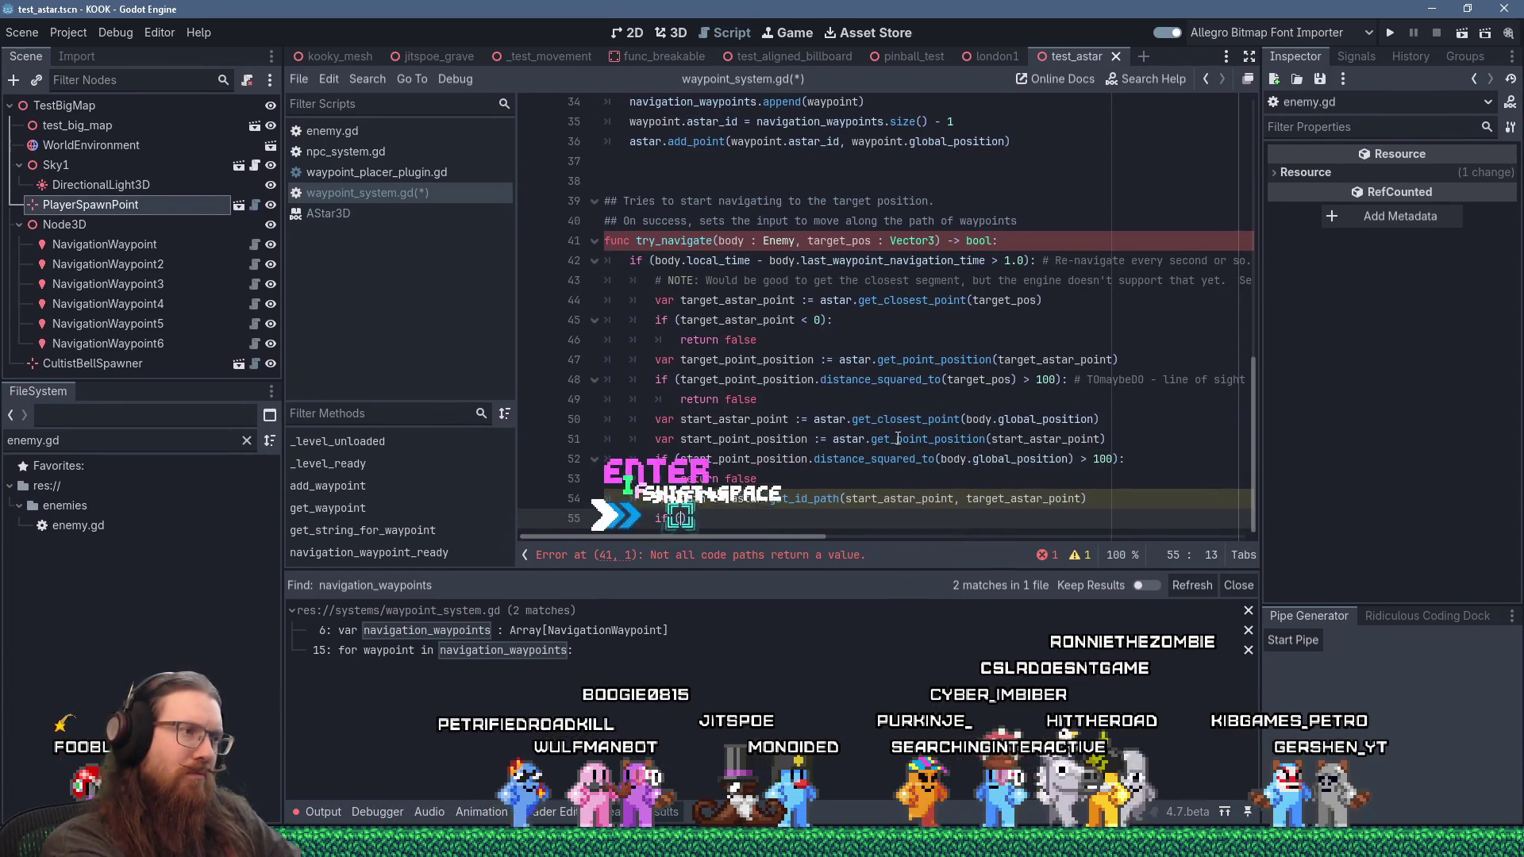
type("is_")
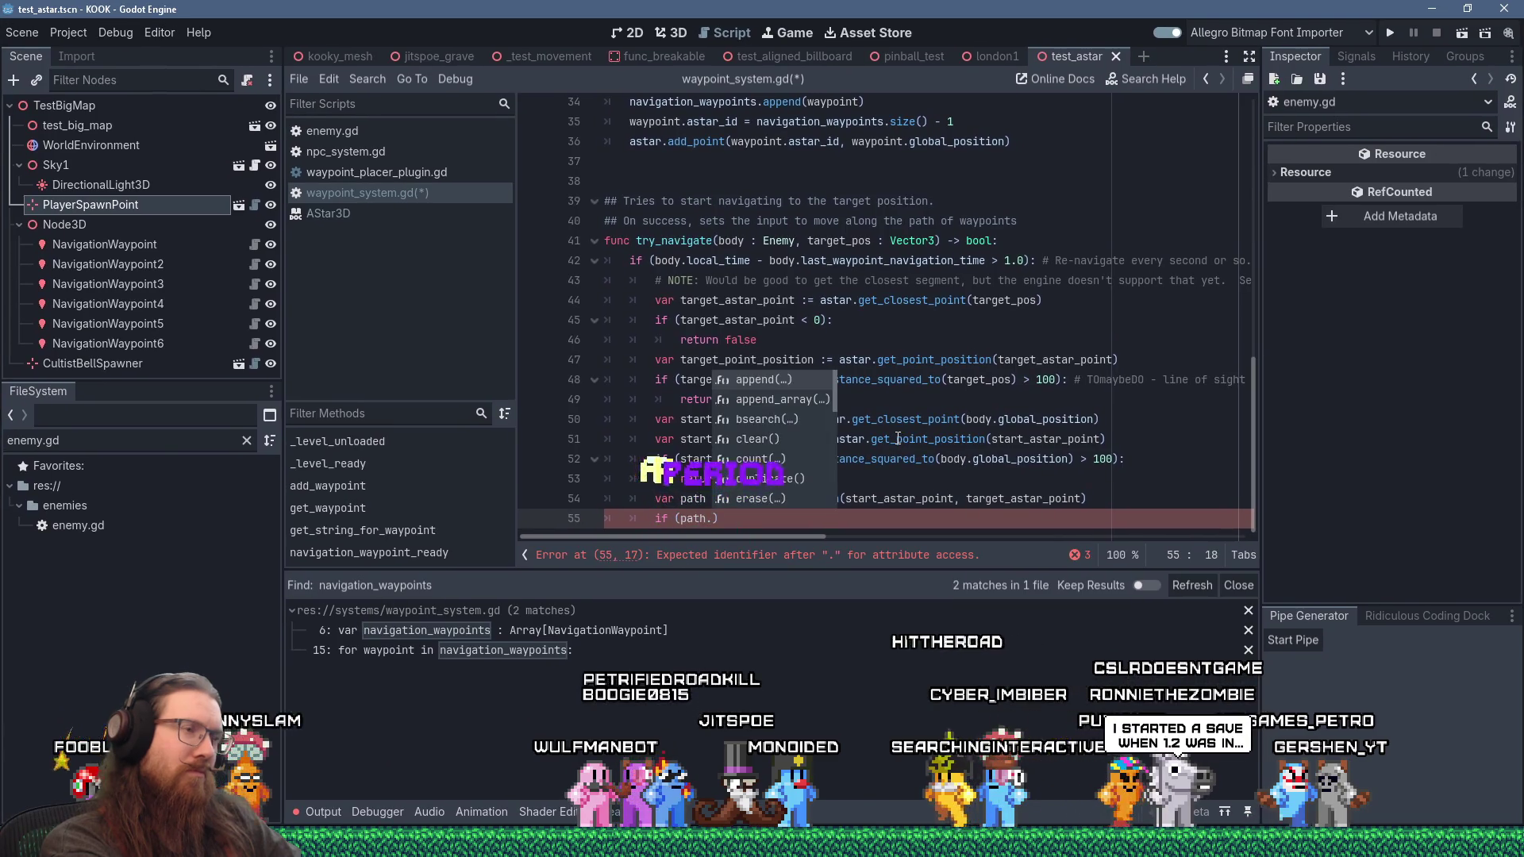
key("Return")
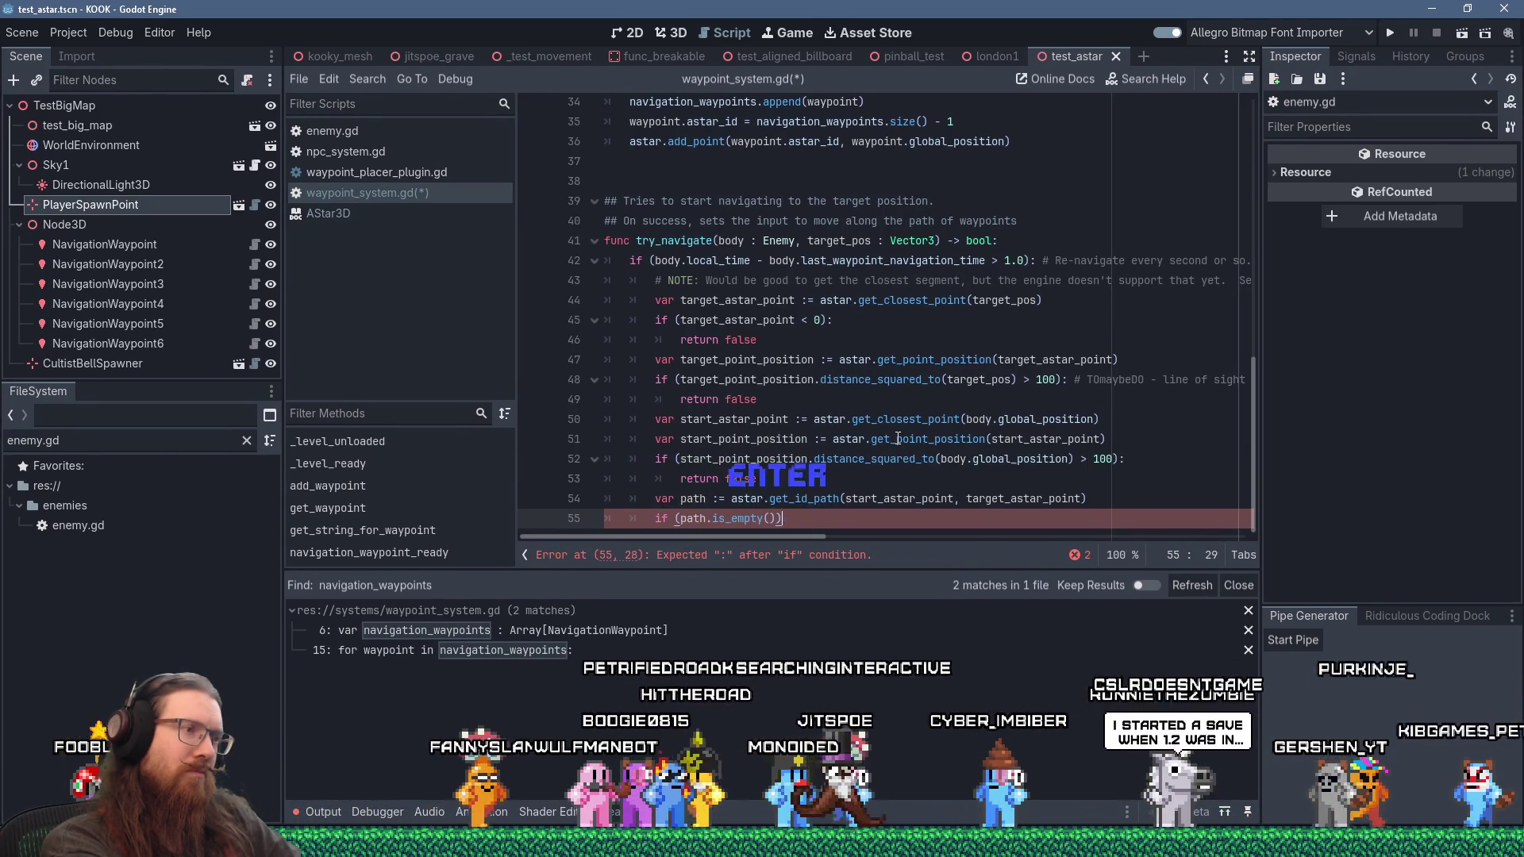
type(":")
key("Return")
type("return fallse")
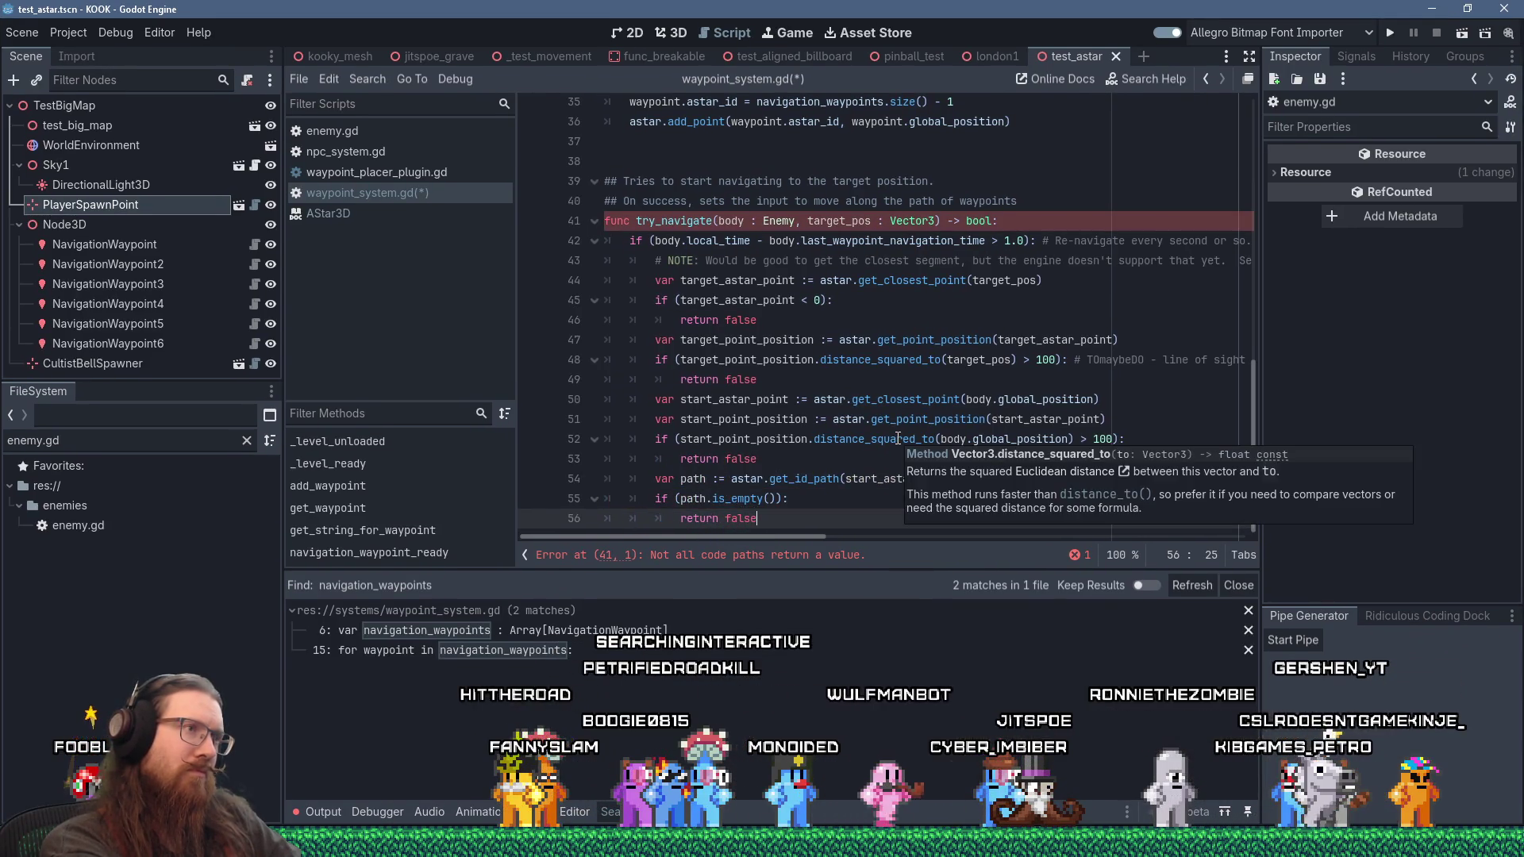
key("Return")
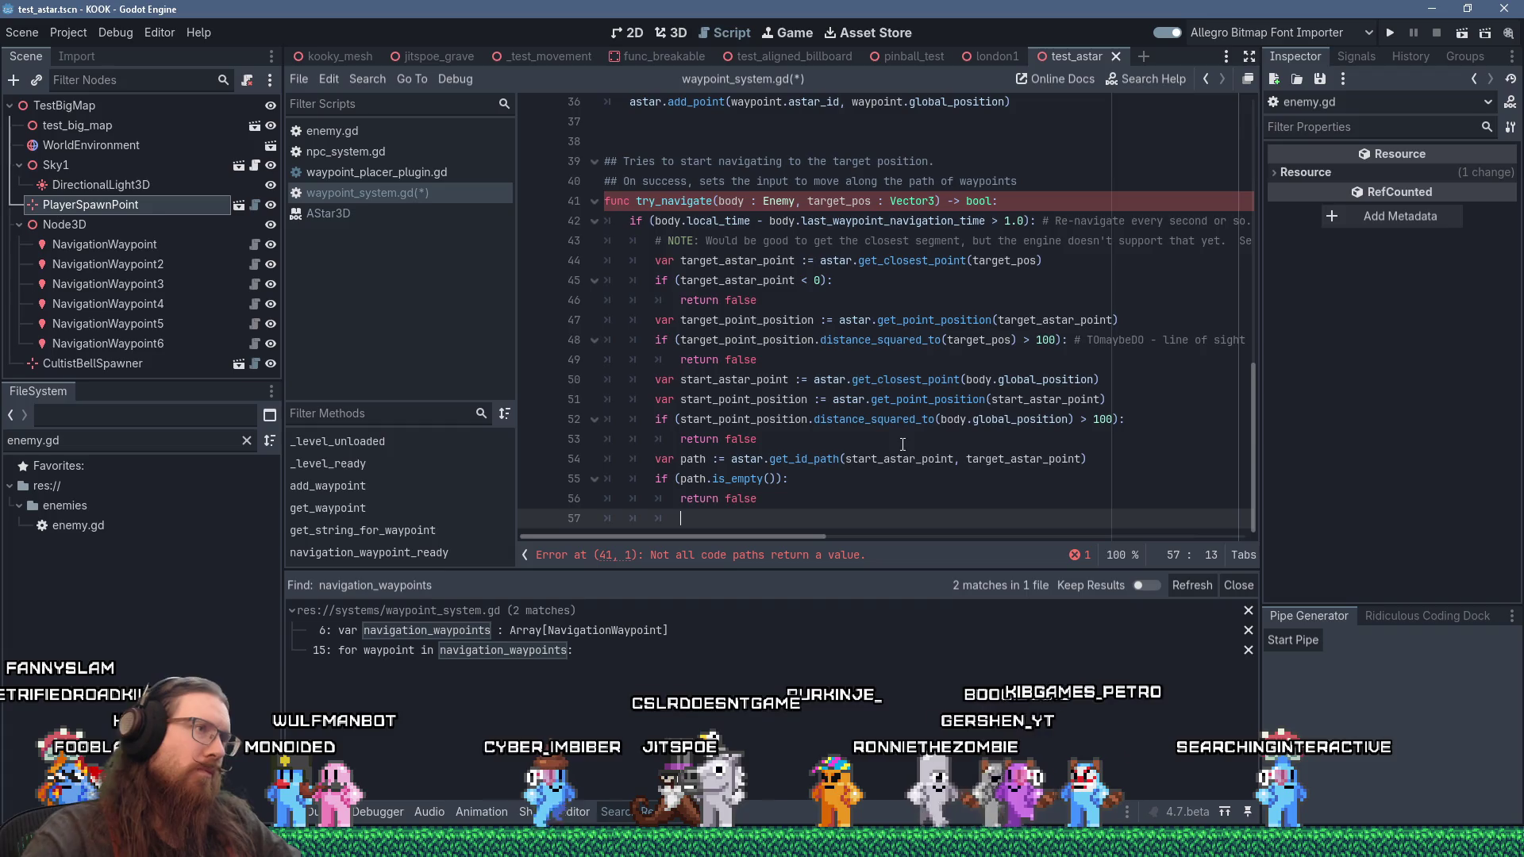
scroll(898, 438, "up", 4)
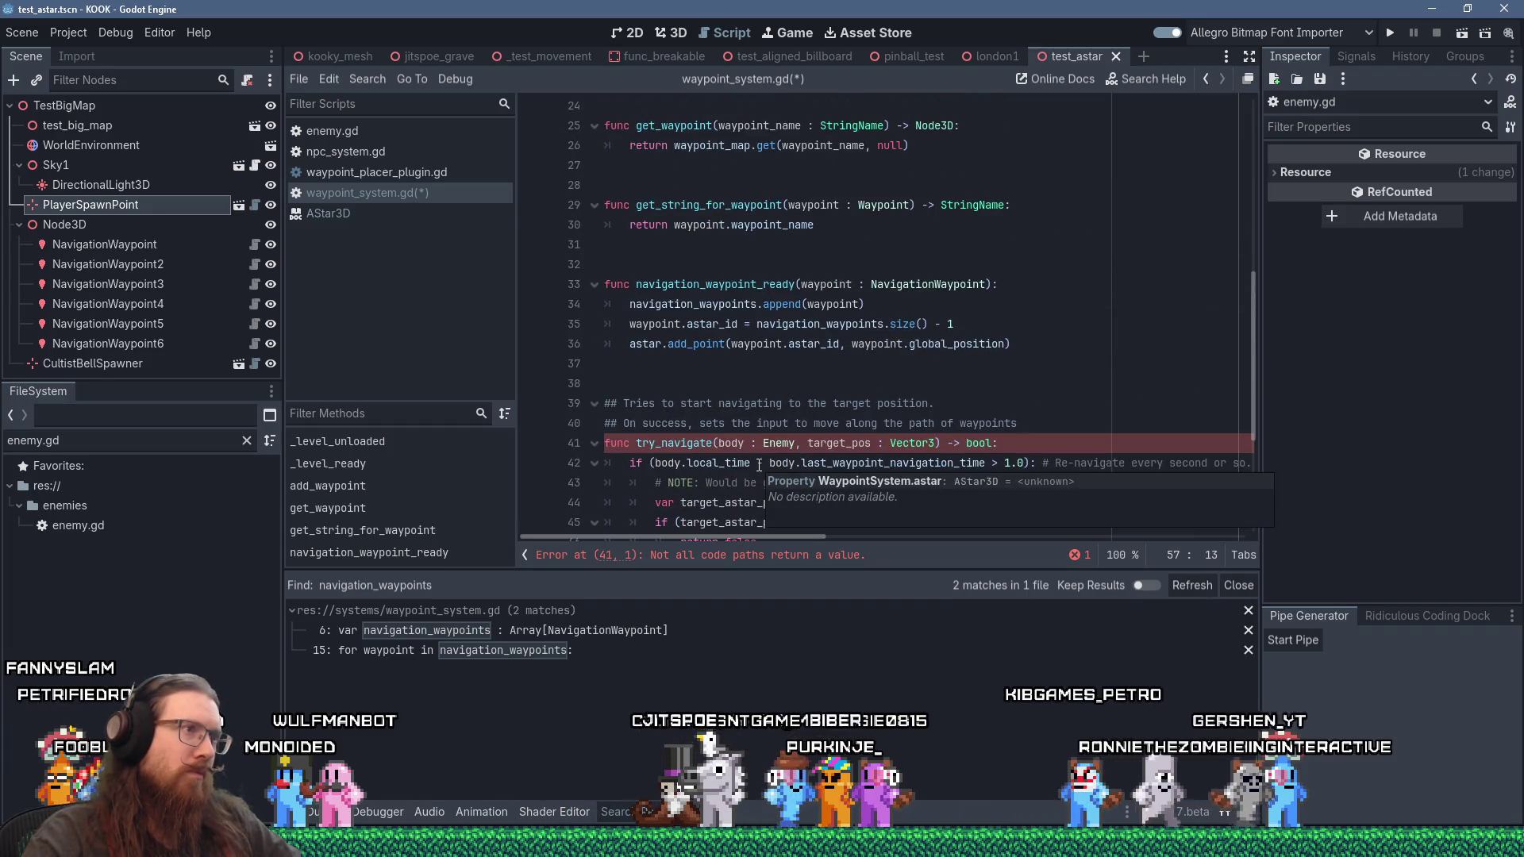
scroll(759, 465, "up", 7)
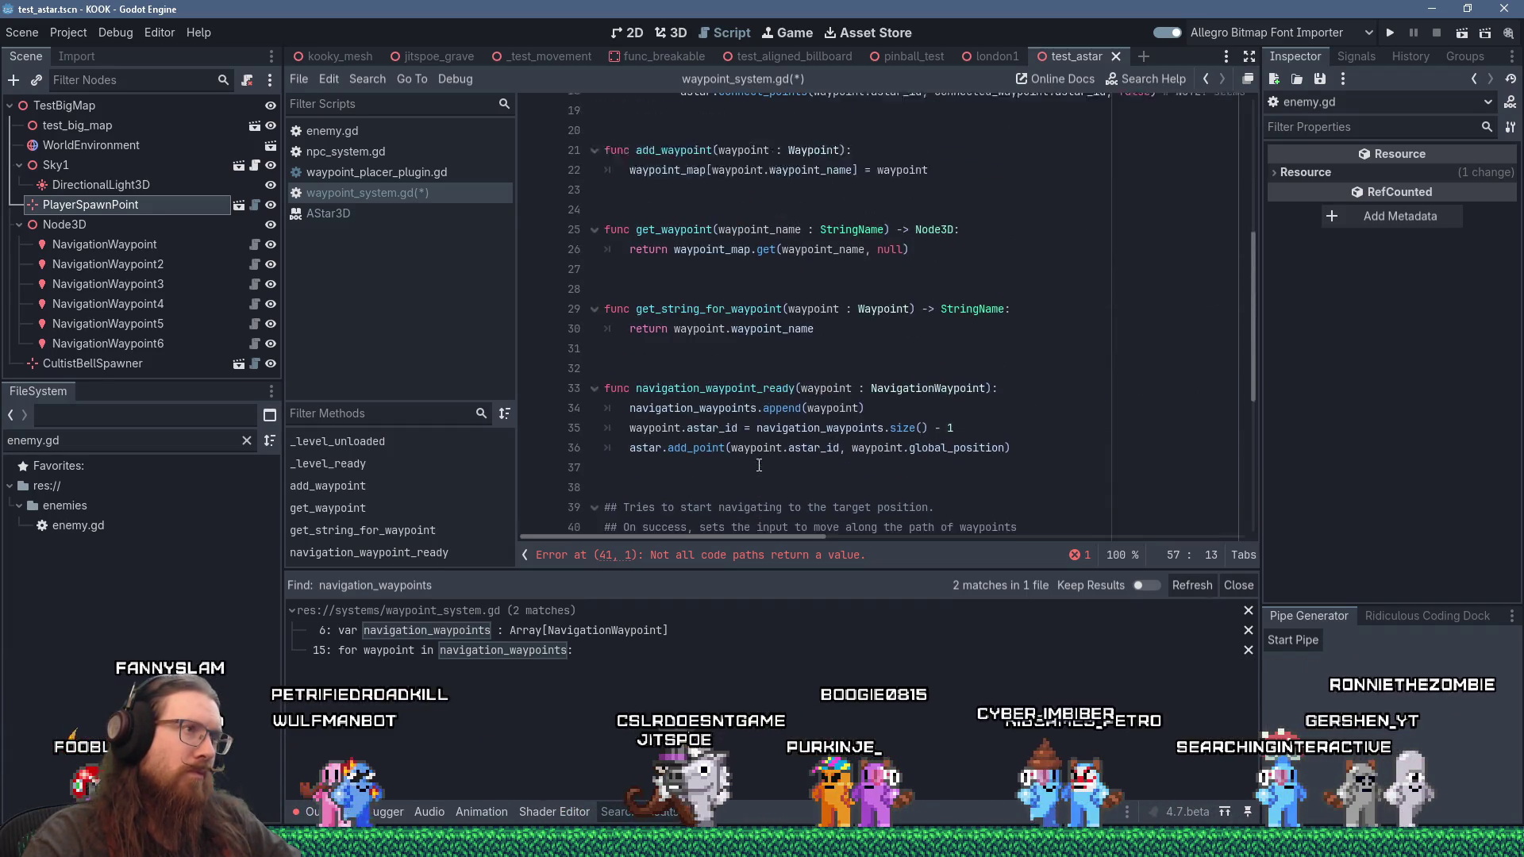
scroll(758, 465, "up", 1)
scroll(759, 465, "down", 7)
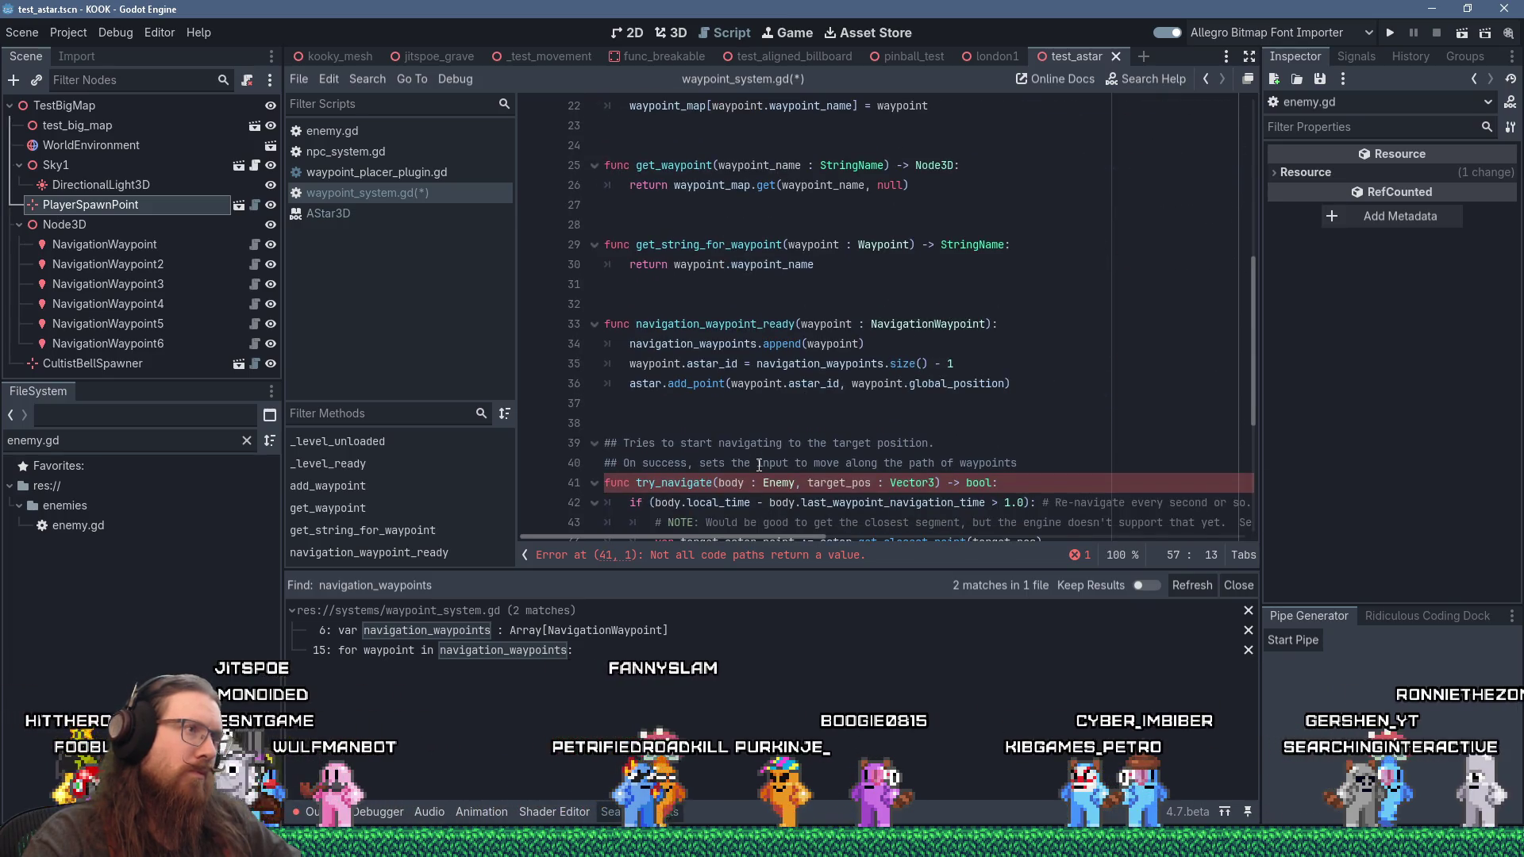
scroll(758, 465, "down", 5)
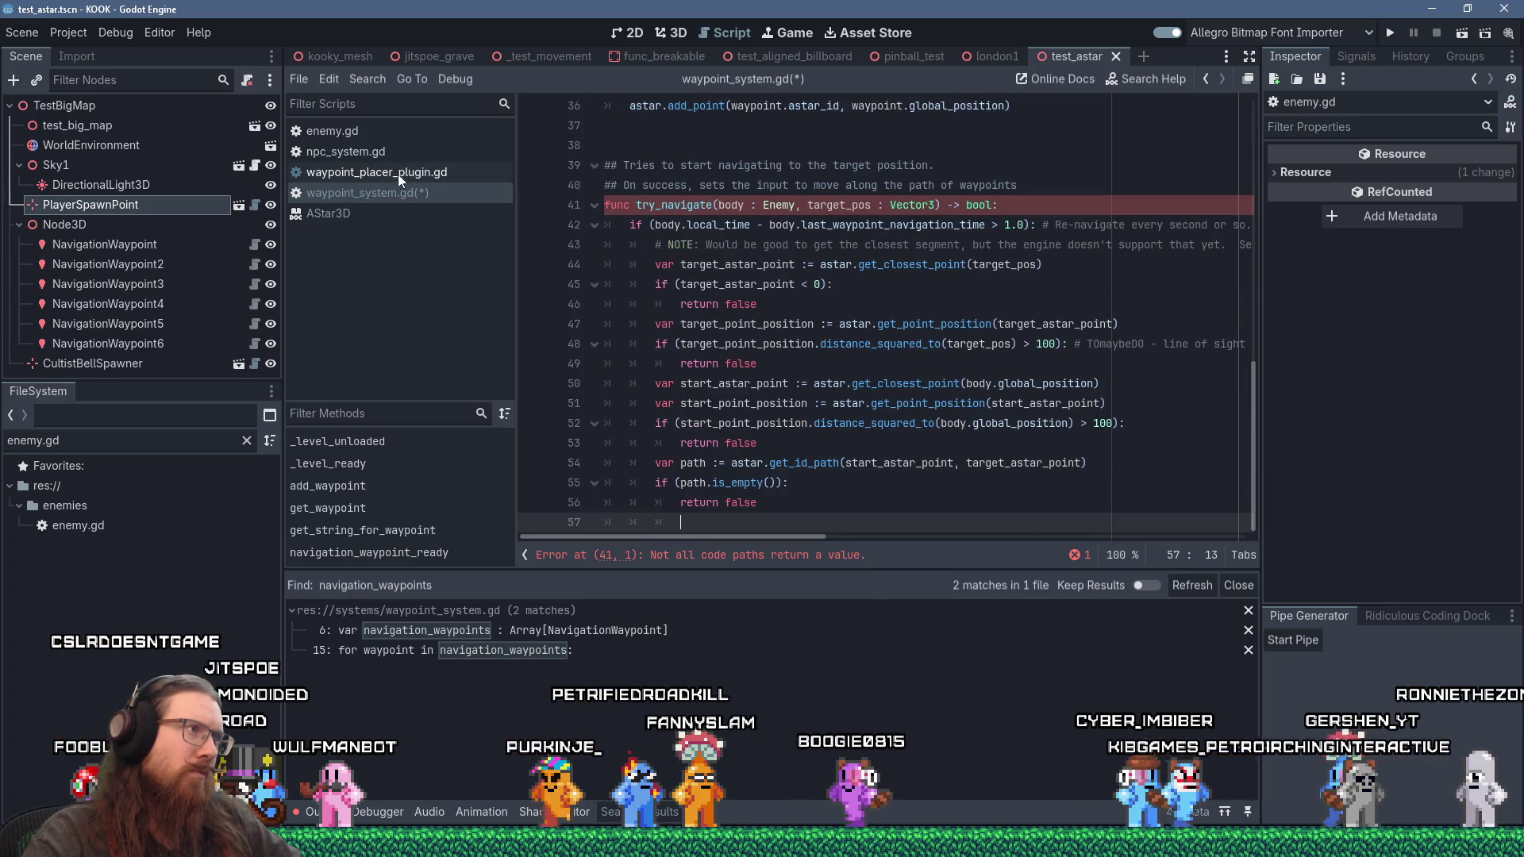
left_click(378, 152)
Step: Change the call on line 1454 to WaypointSystem.cancel_pathing(body)
scroll(902, 353, "down", 3)
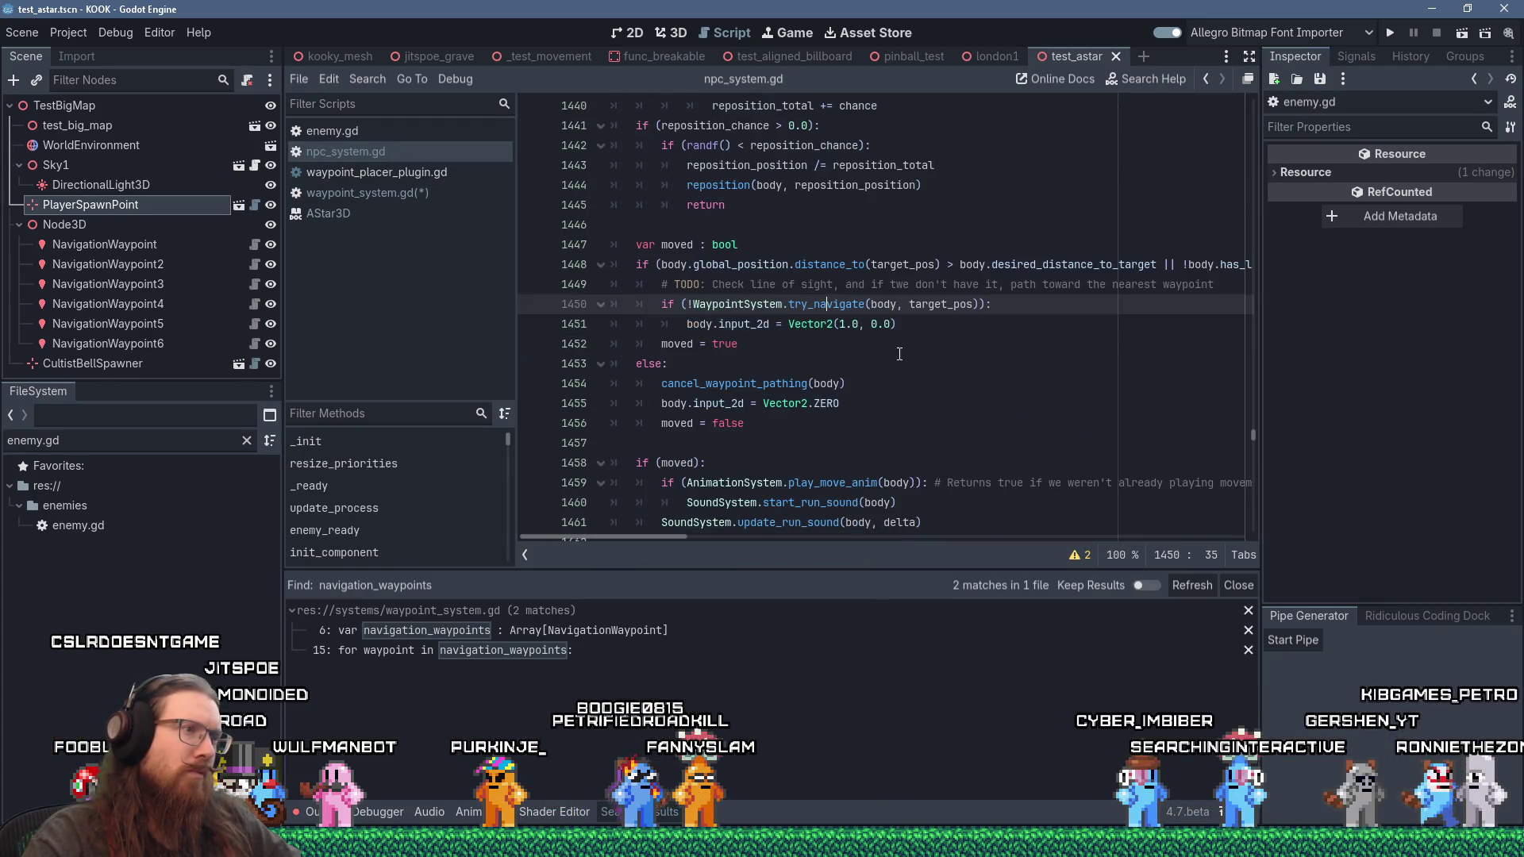
double_click(796, 386)
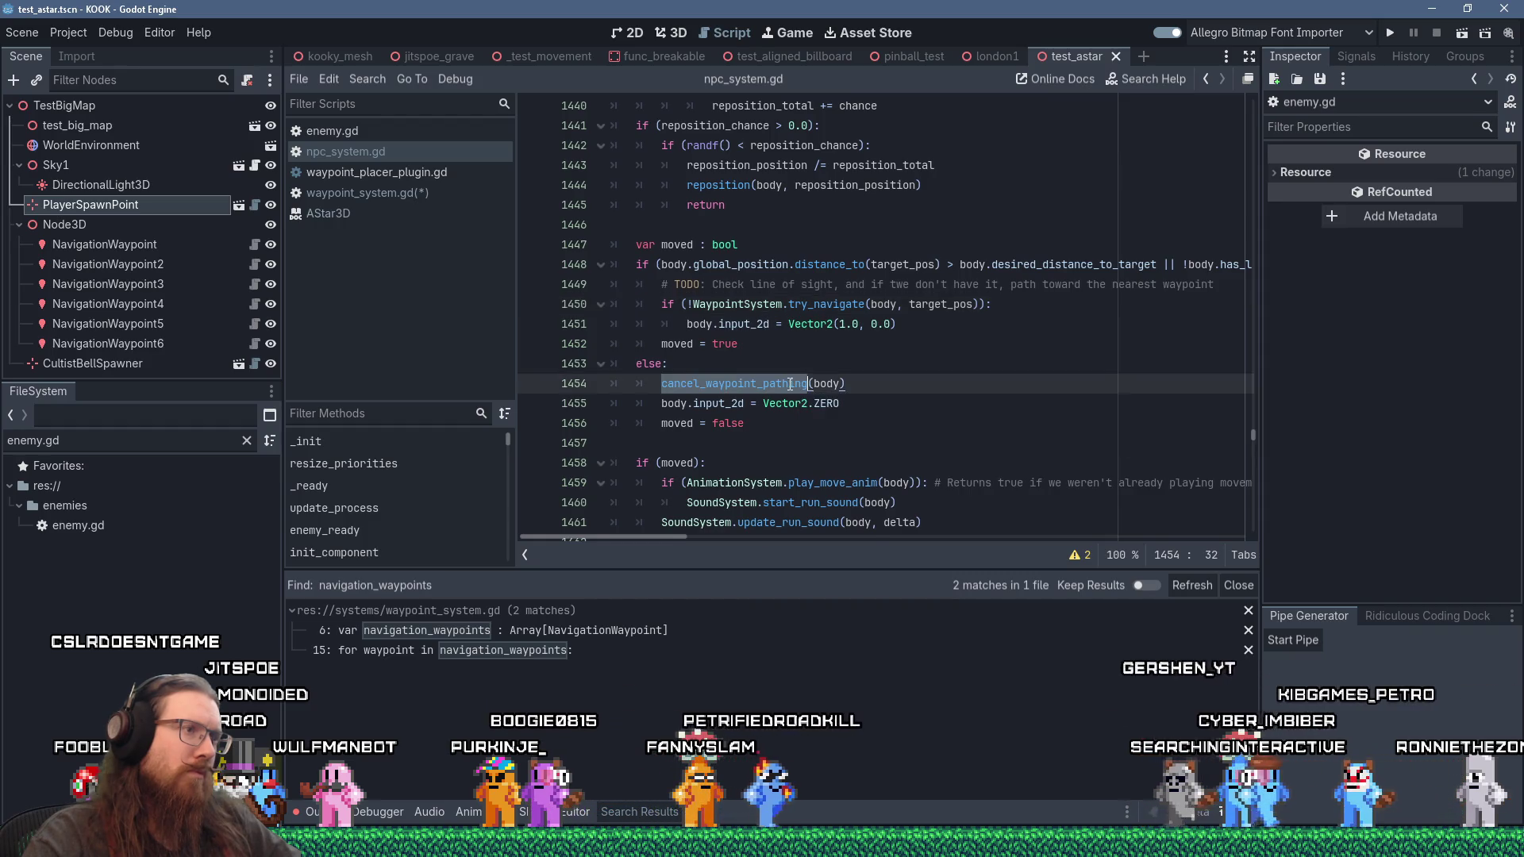
scroll(792, 386, "down", 3)
scroll(790, 384, "up", 3)
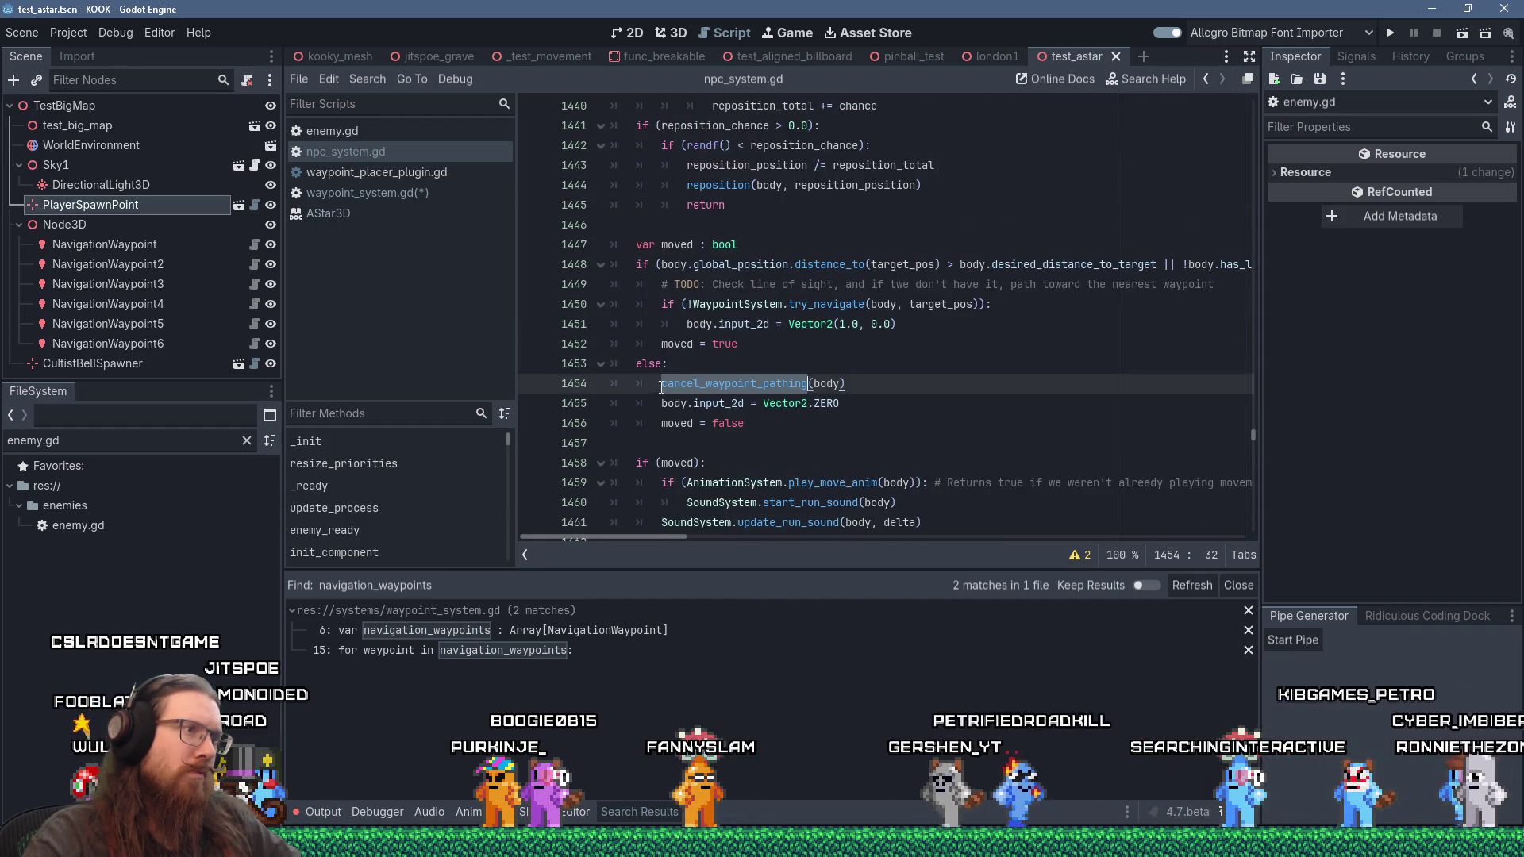
left_click(662, 387)
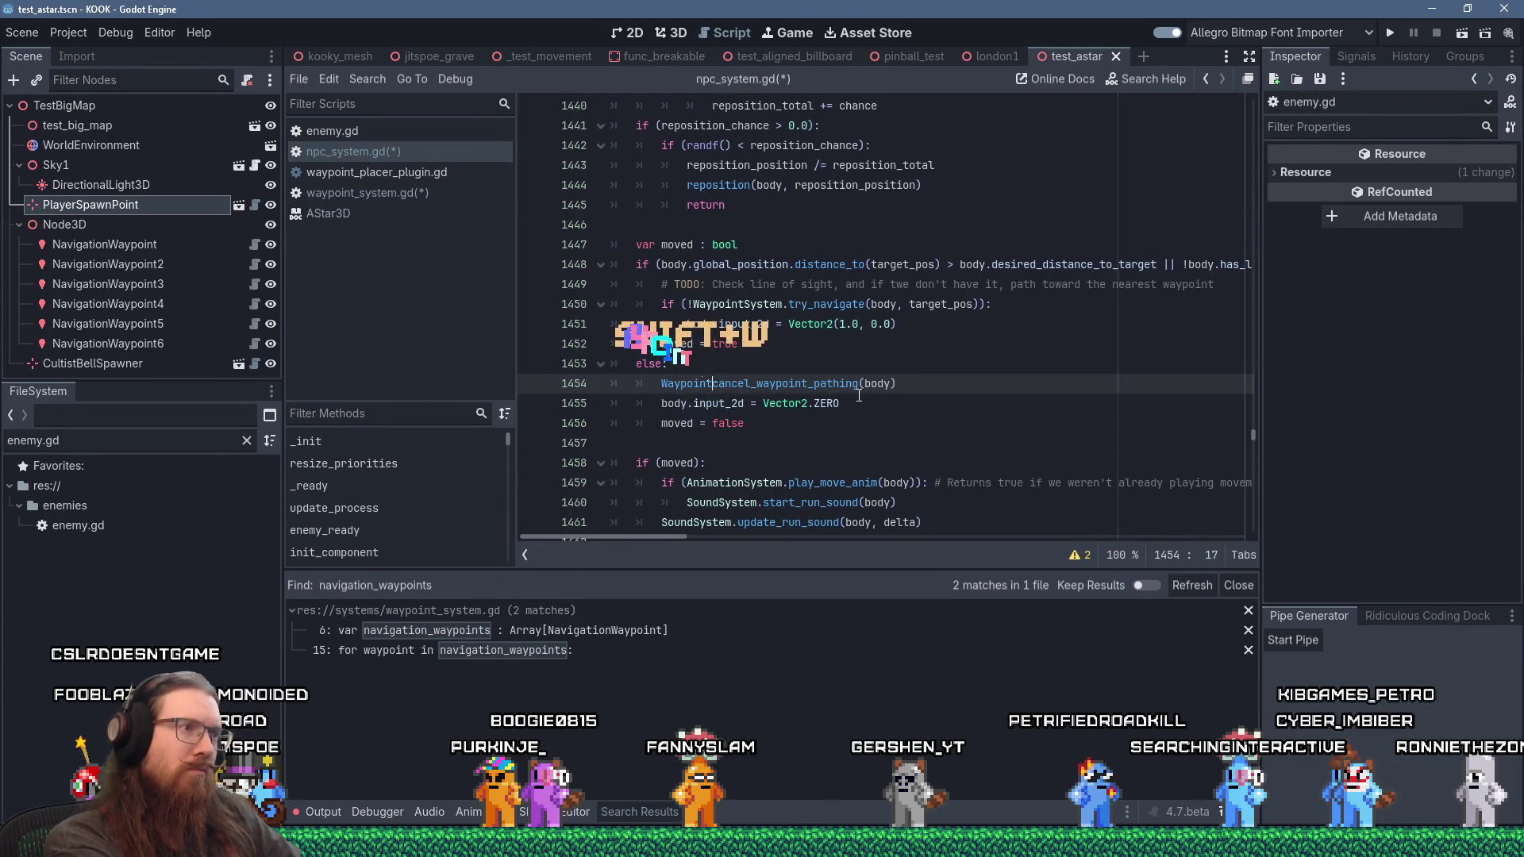
type("tem.")
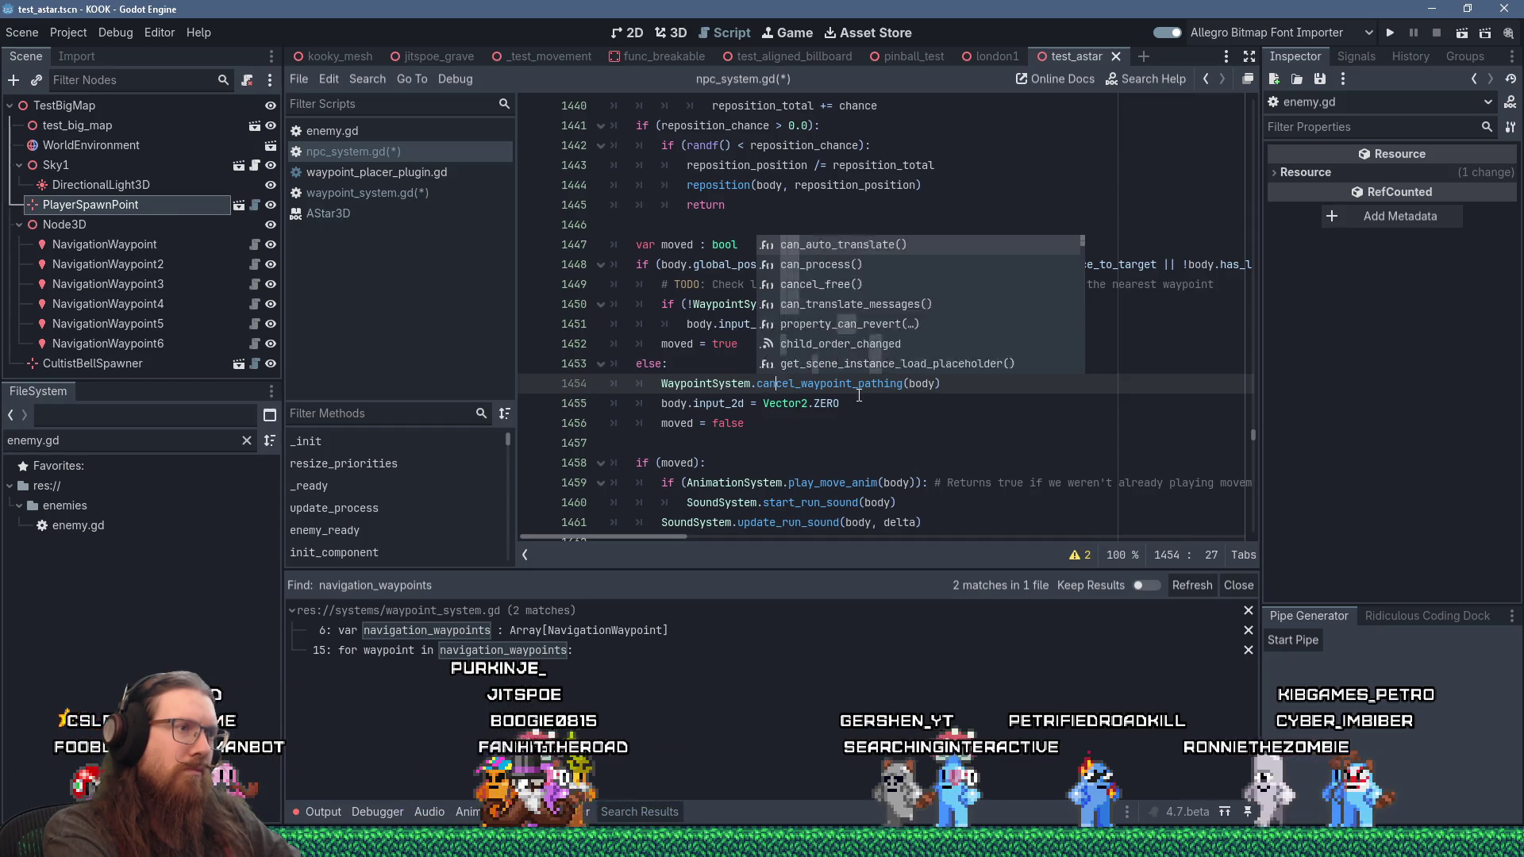
key("Right")
key("Right")
key("Right")
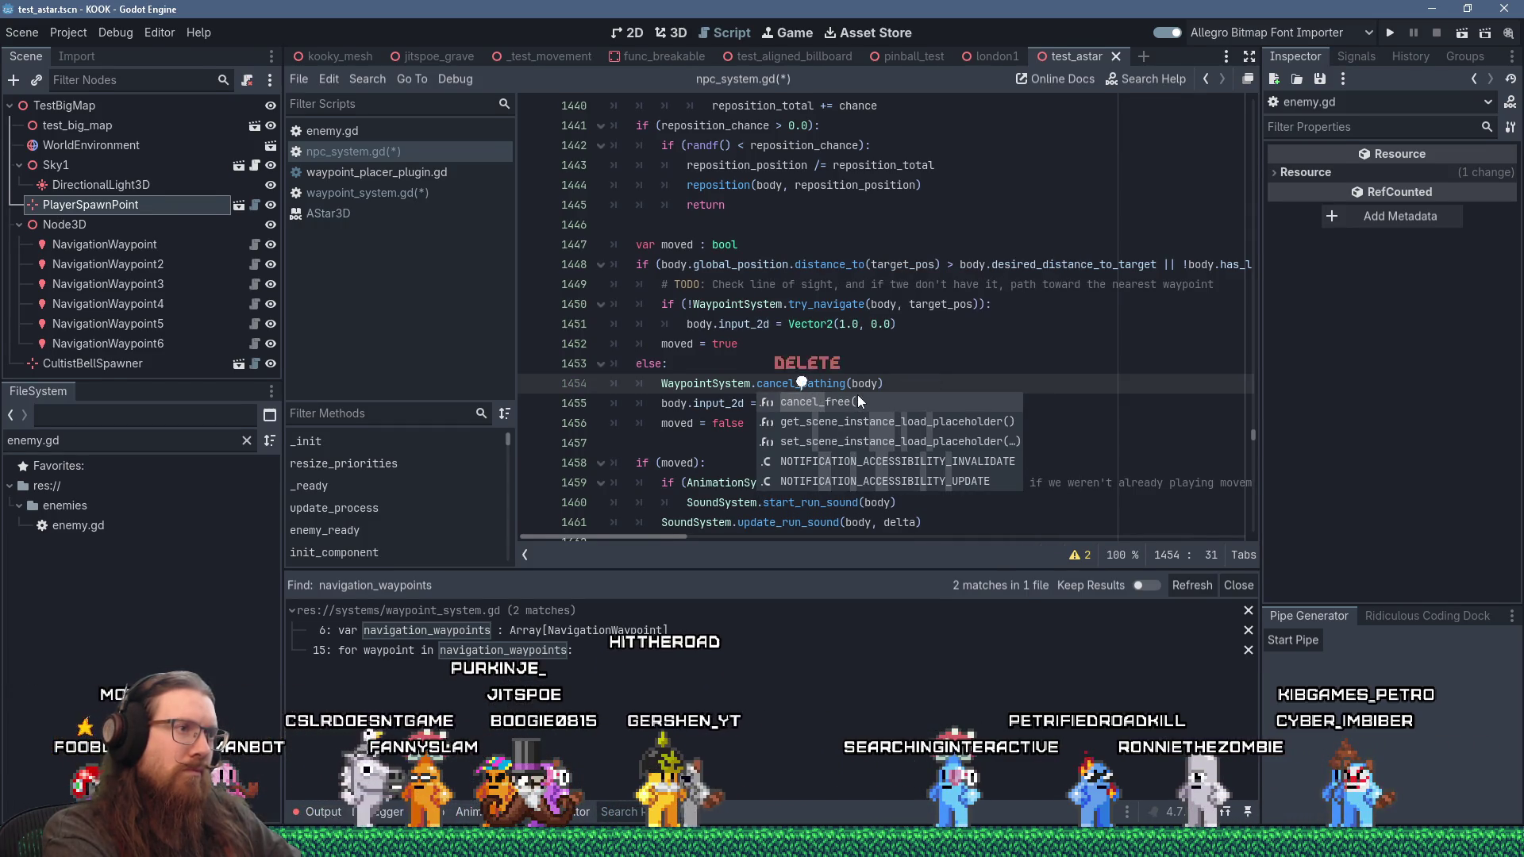
key("BackSpace")
left_click(835, 383)
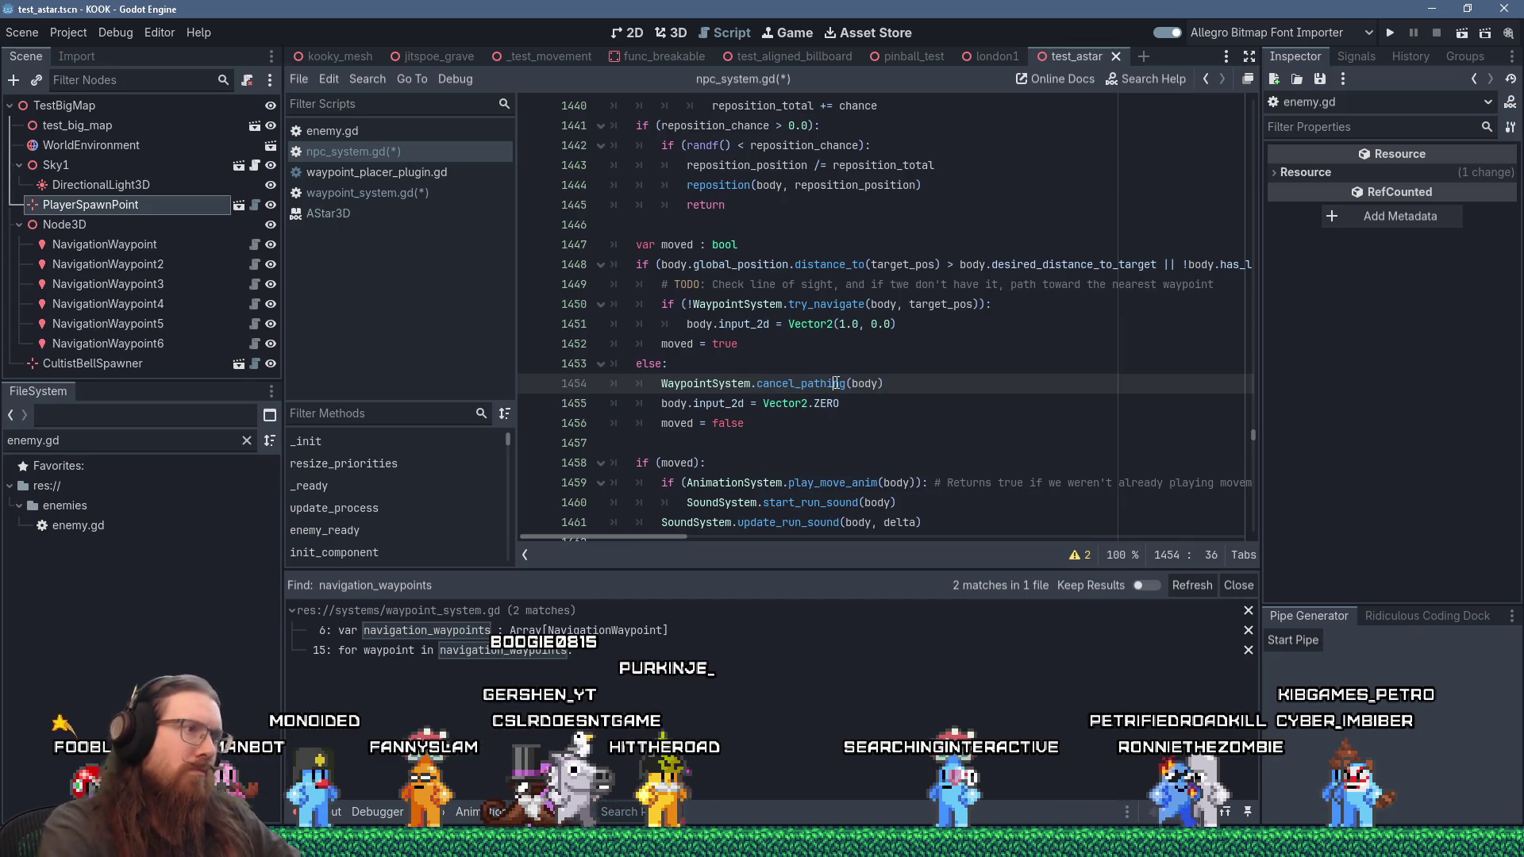
Step: Find and delete the old cancel_waypoint_pathing function from npc_system.gd
key("ctrl+f")
type("cancel")
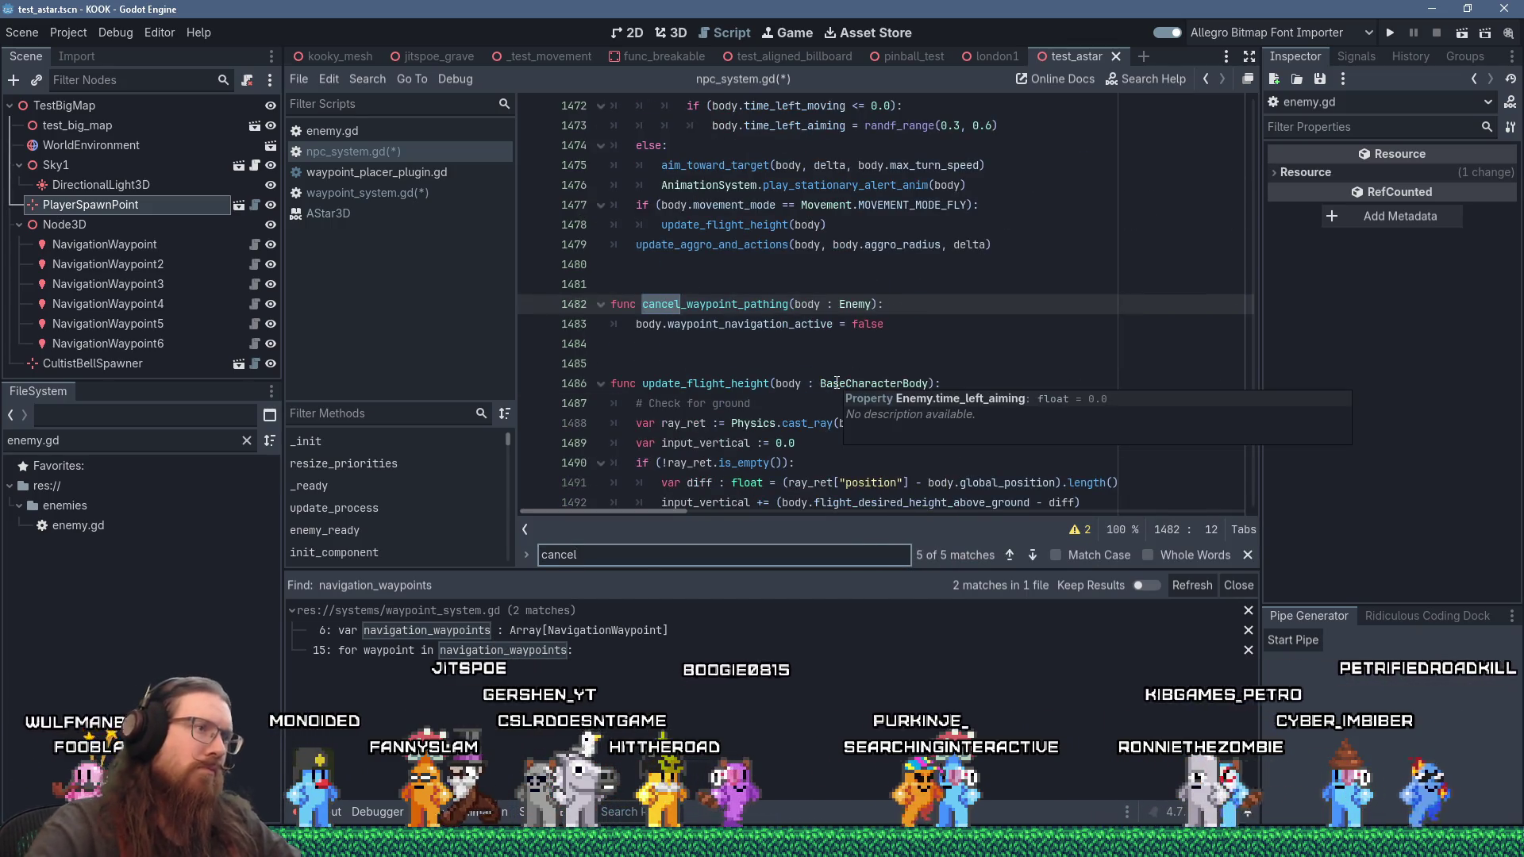
left_click_drag(651, 364, 655, 276)
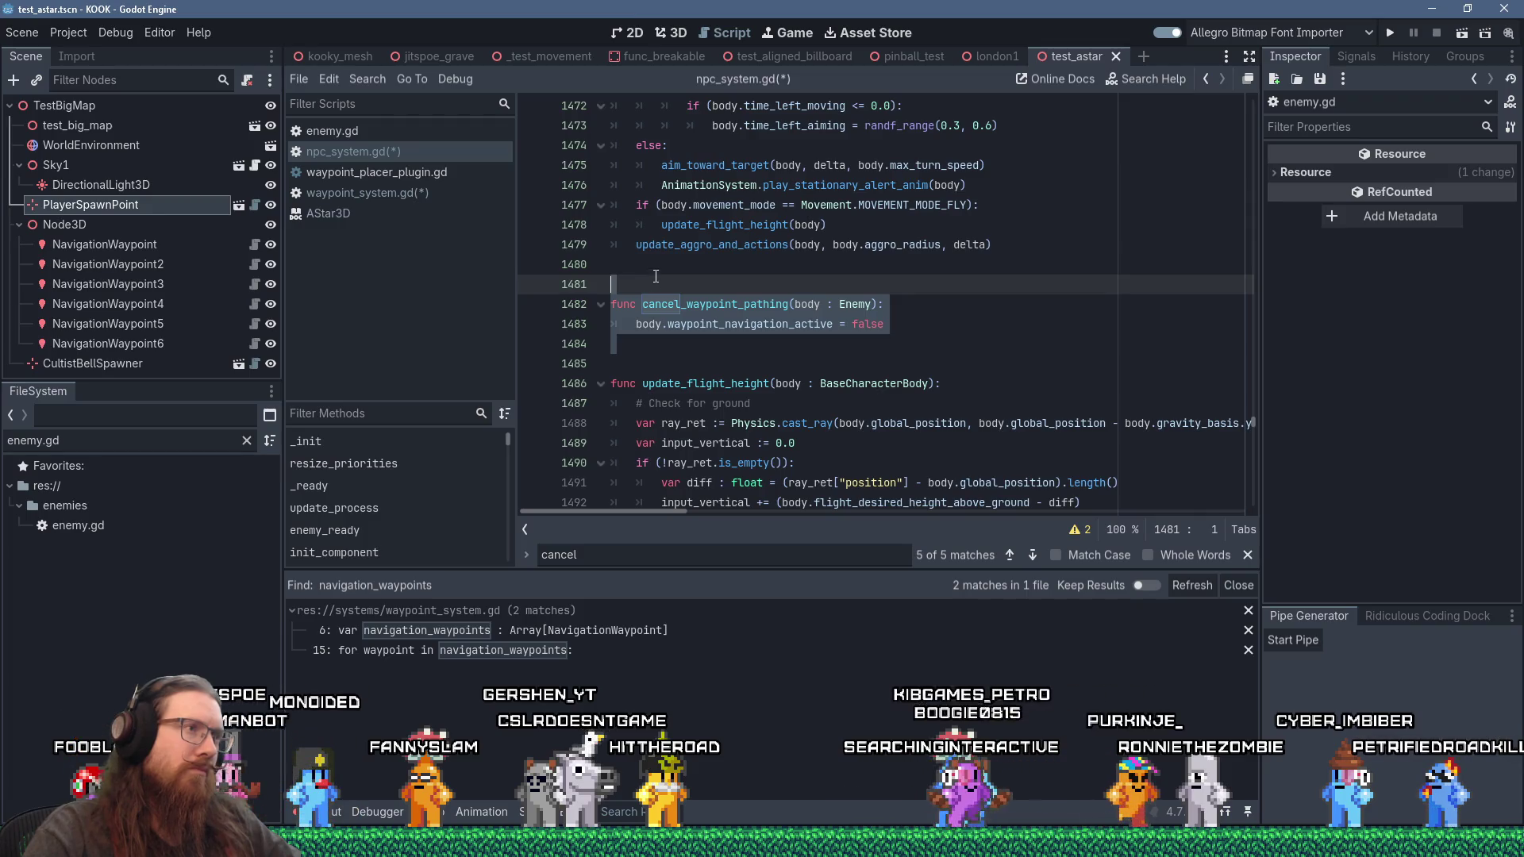
key("shift+Delete")
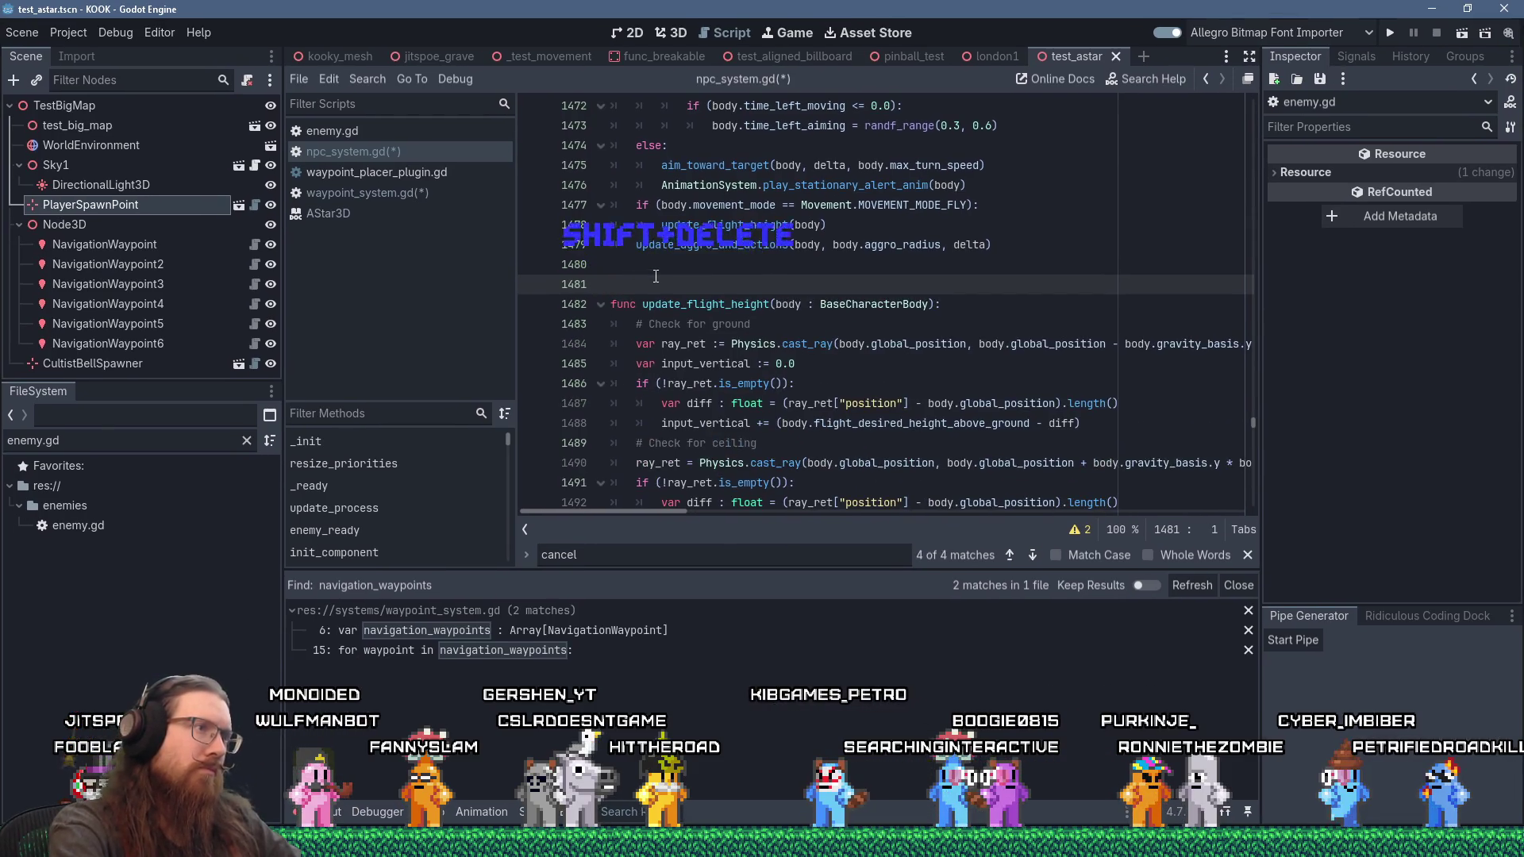
left_click(432, 192)
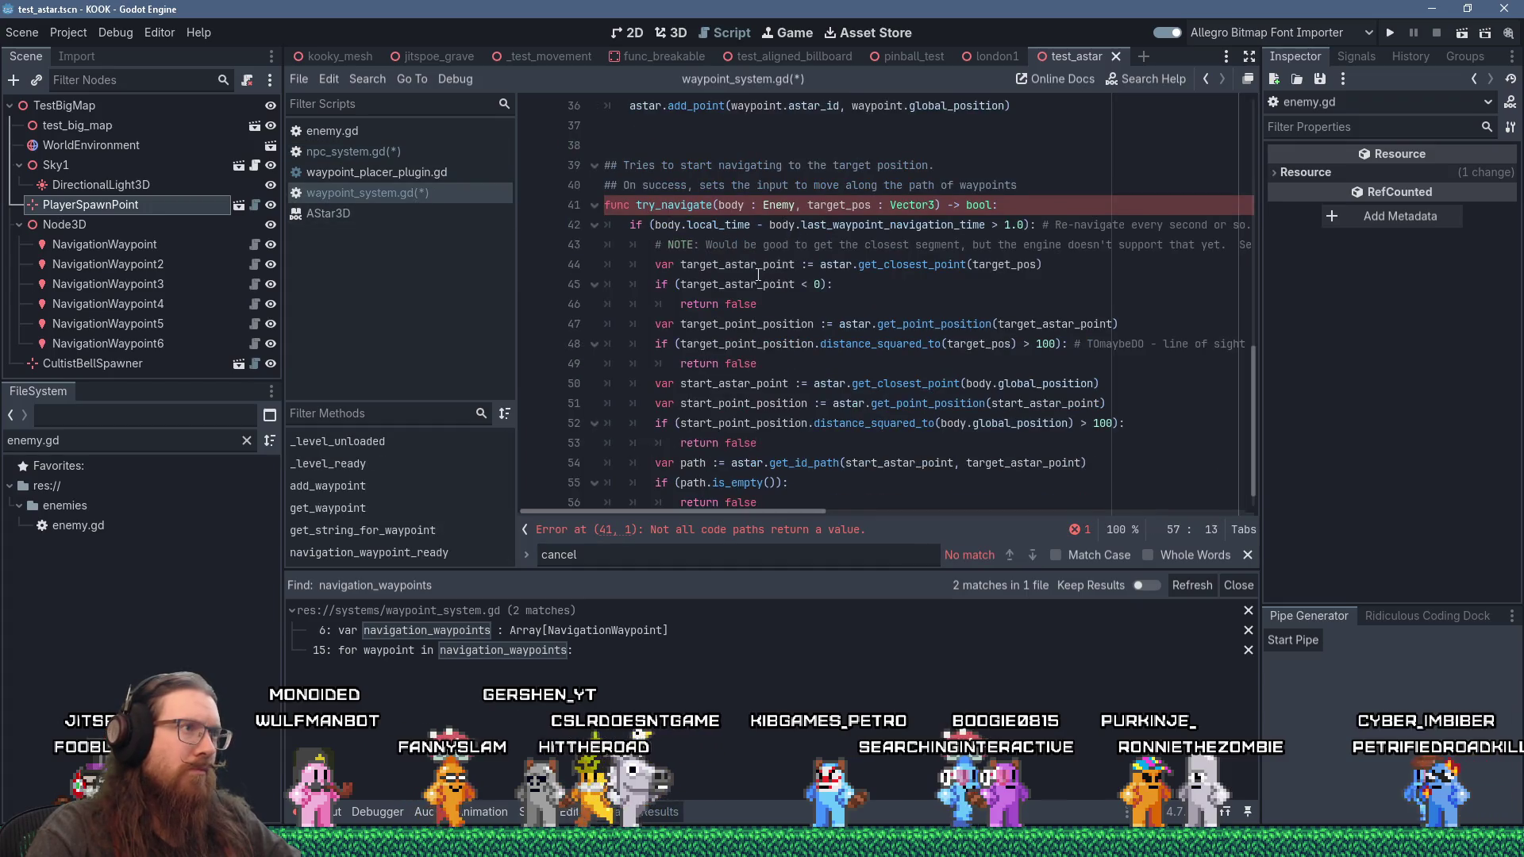
Step: Add func cancel_pathing(body : Enemy) that sets body.waypoint_navigation_active = false
left_click(790, 495)
key("Return")
key("Return")
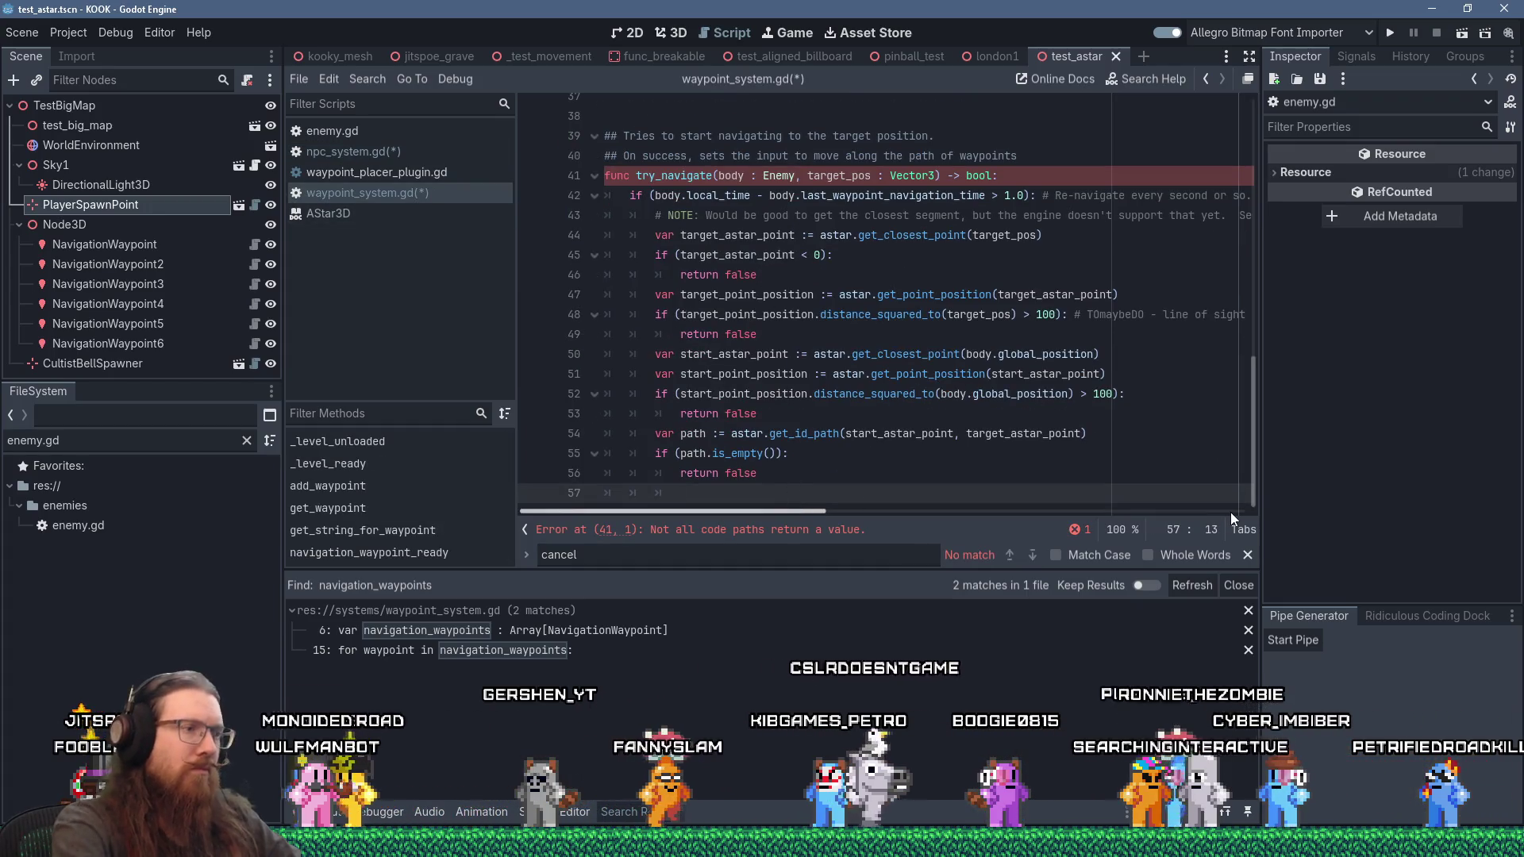
type("func ca")
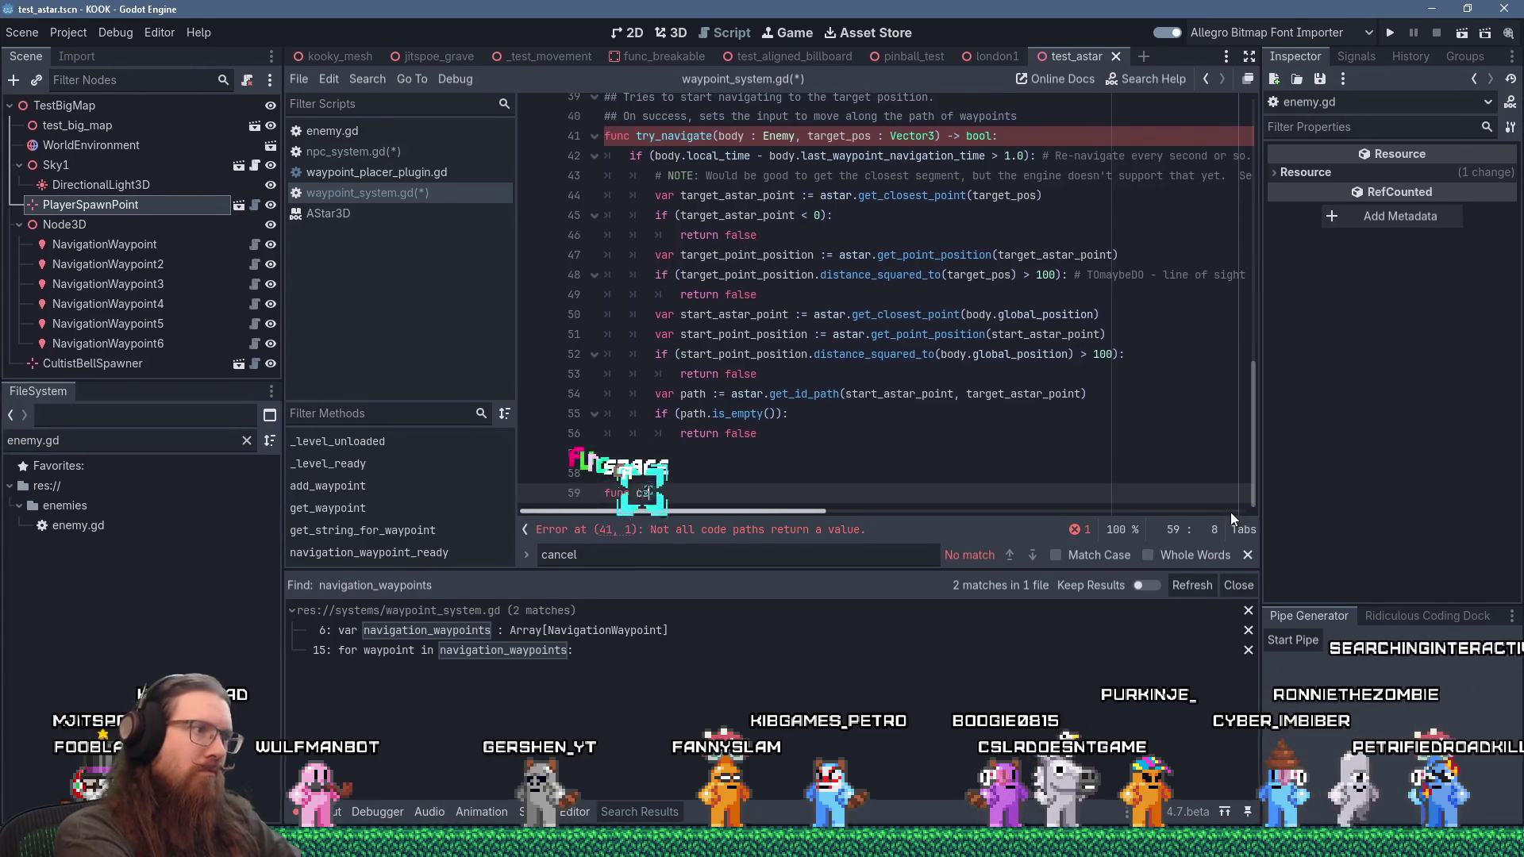
type("ncel_pathing")
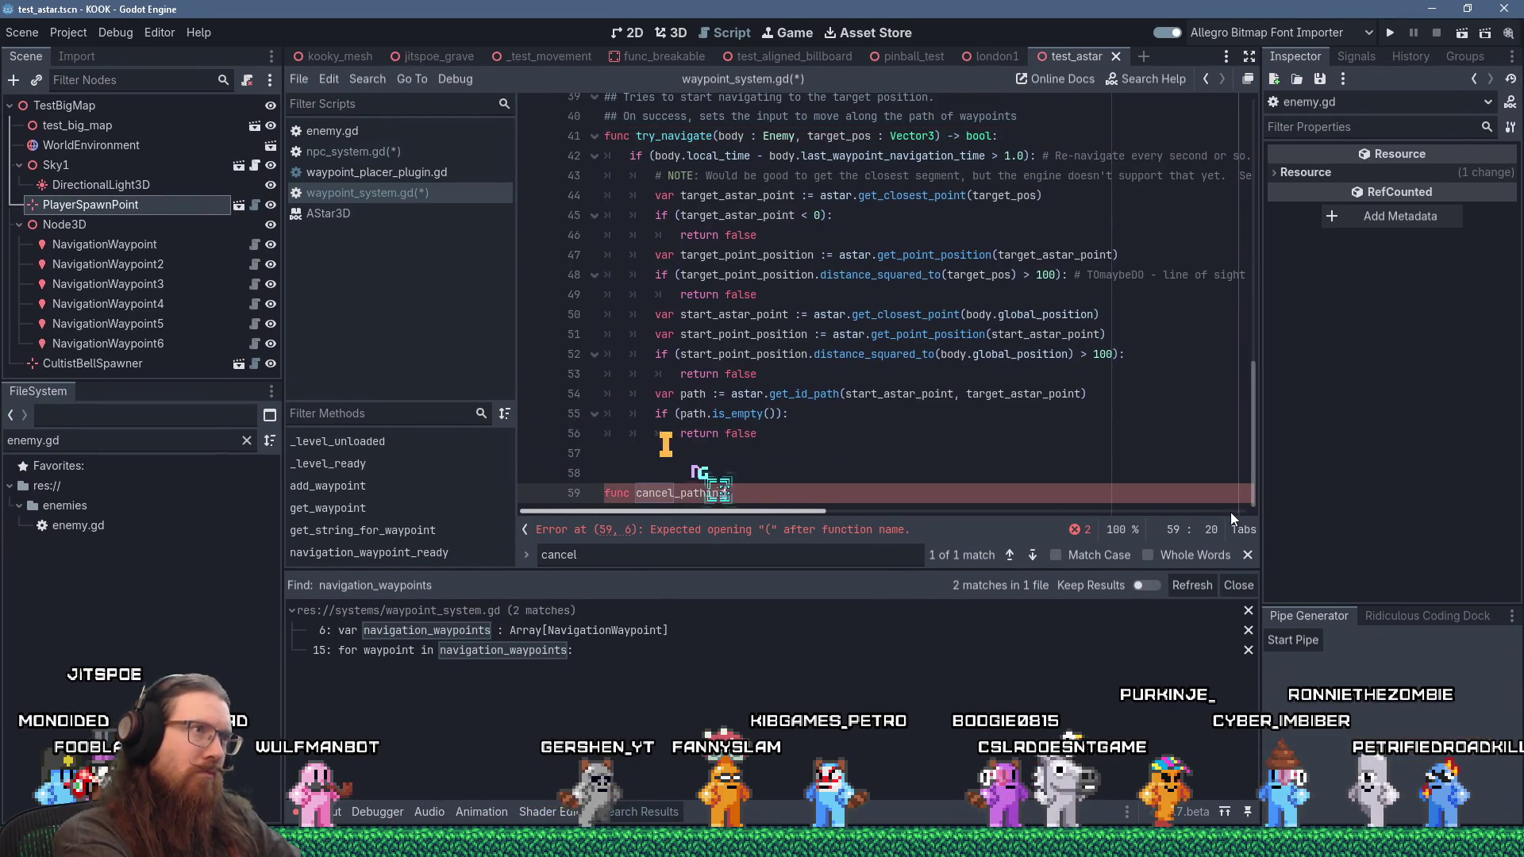
type("(body : Enemy):")
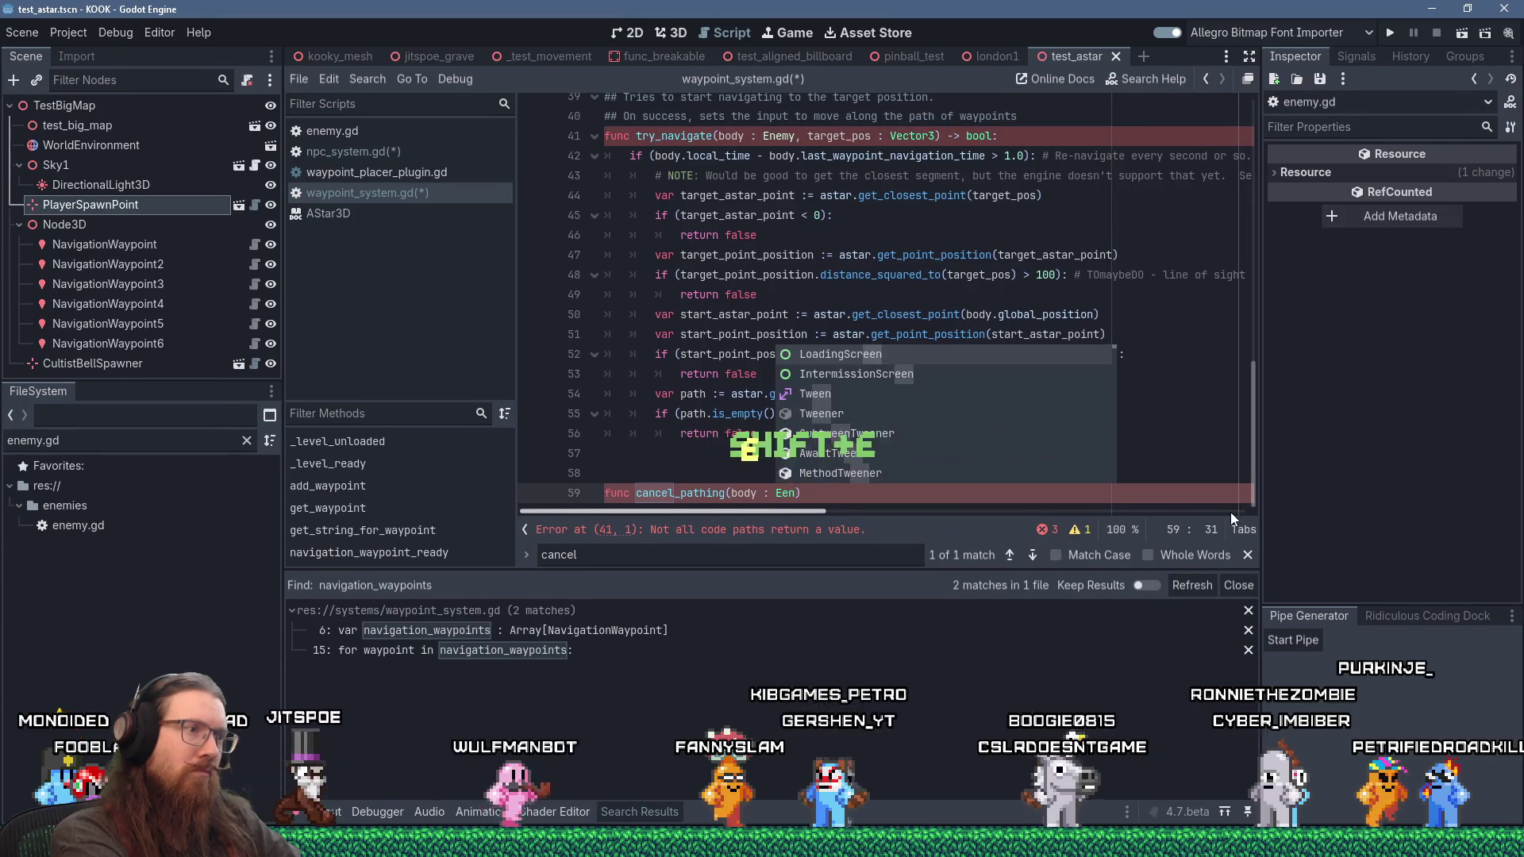
key("Return")
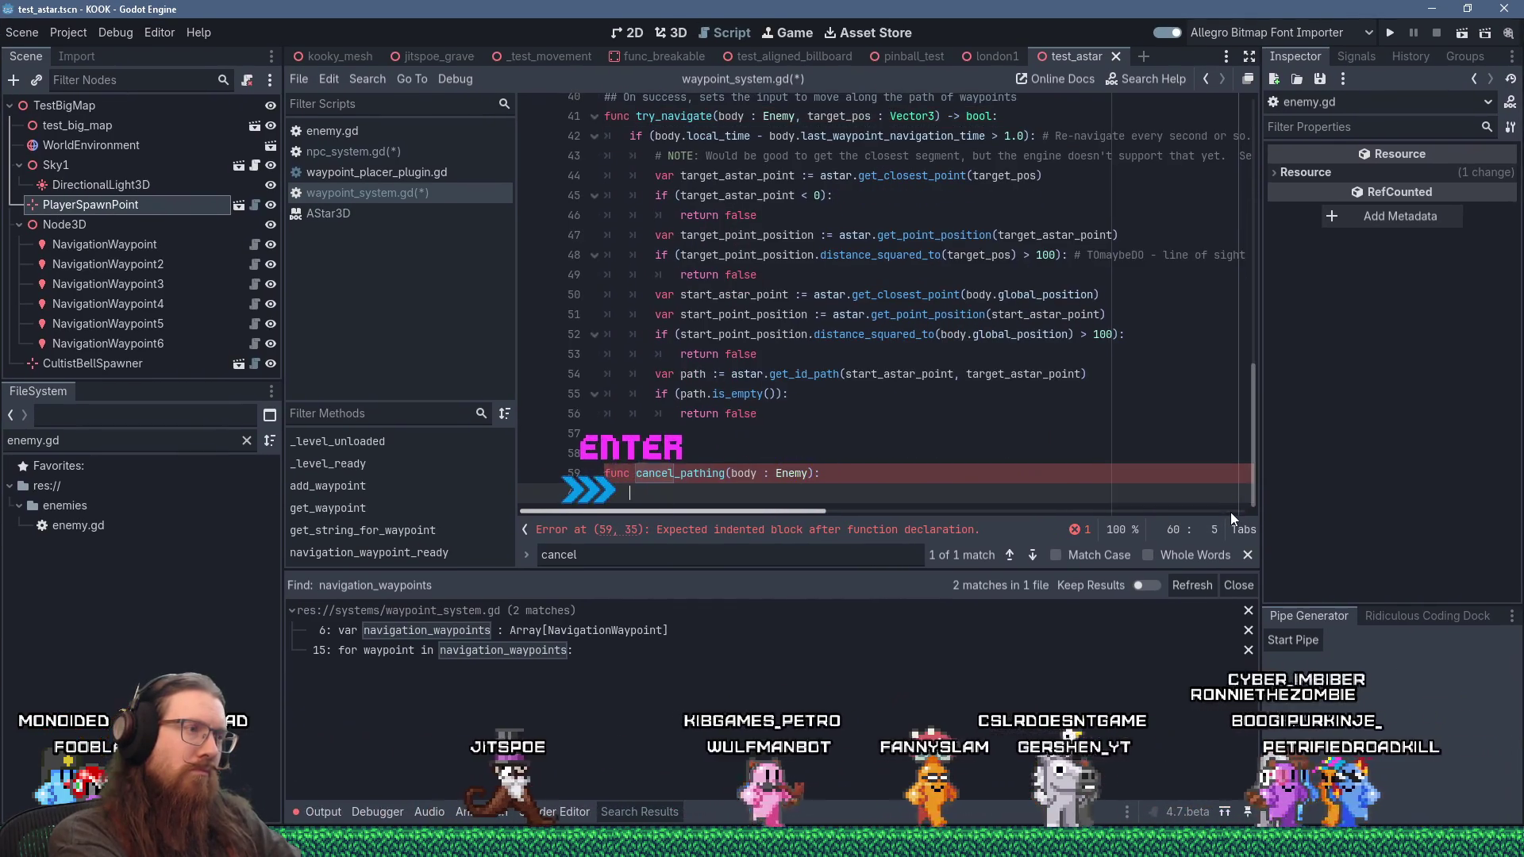
type("body.waypoint")
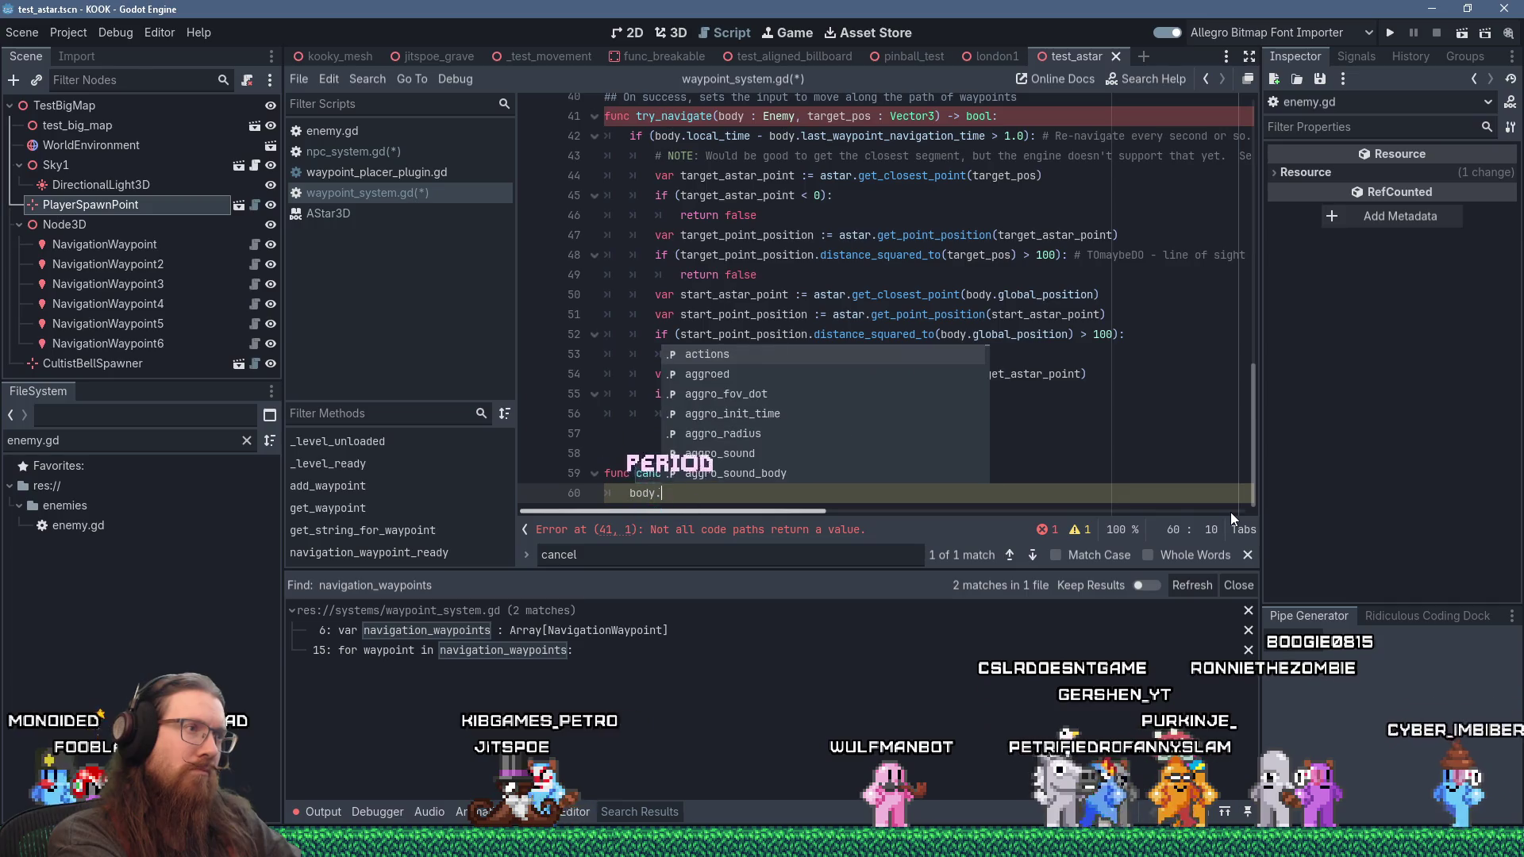
key("Return")
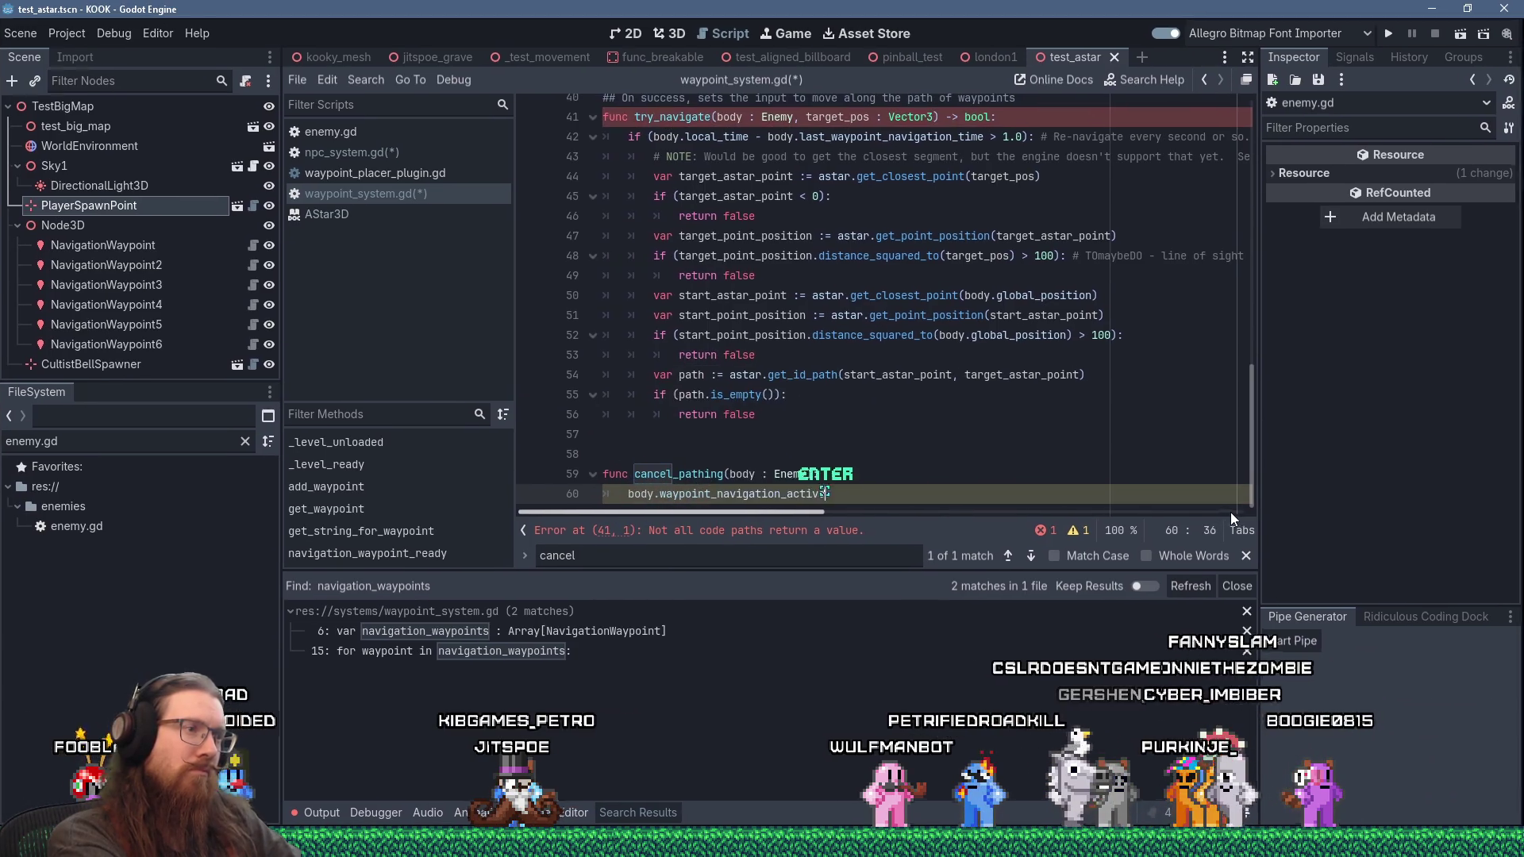
type("= false")
key("Escape")
key("Escape")
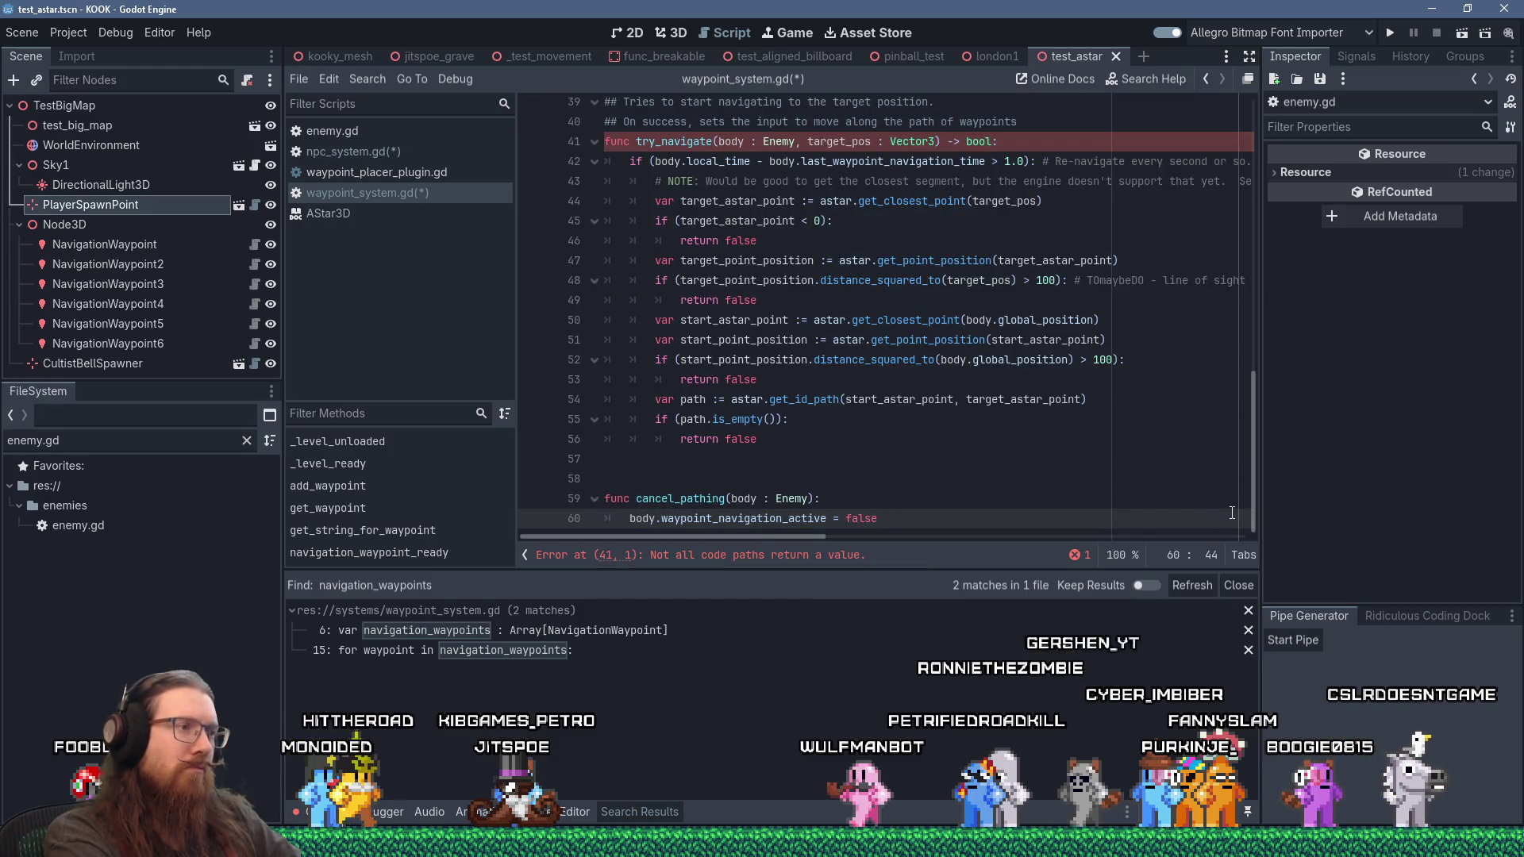
key("Return")
key("BackSpace")
Step: Call cancel_pathing(body) inside the empty-path check before return false
key("Up")
key("Up")
key("Up")
key("End")
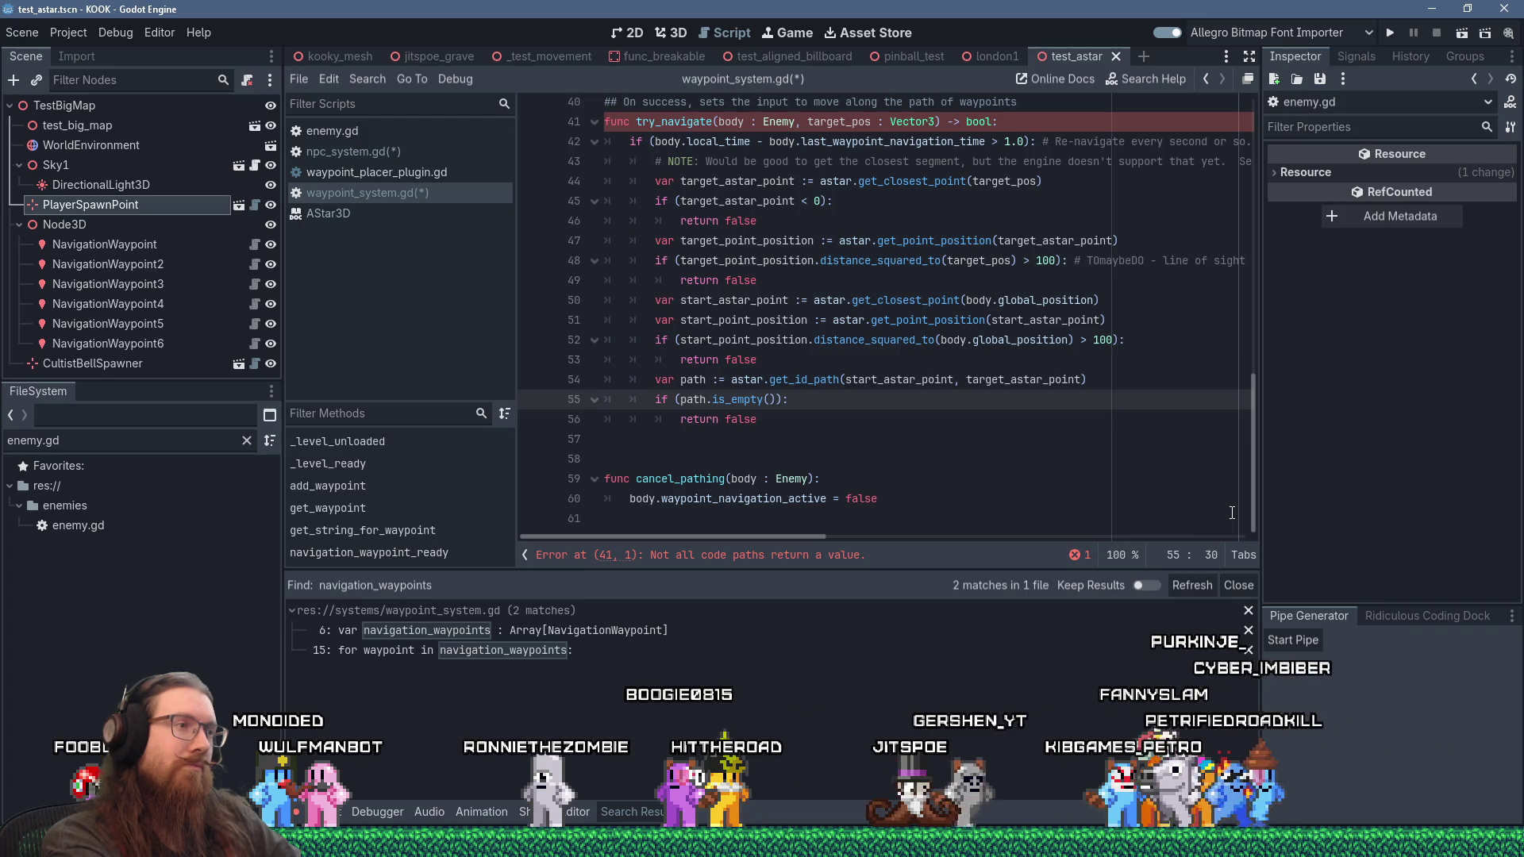
key("Return")
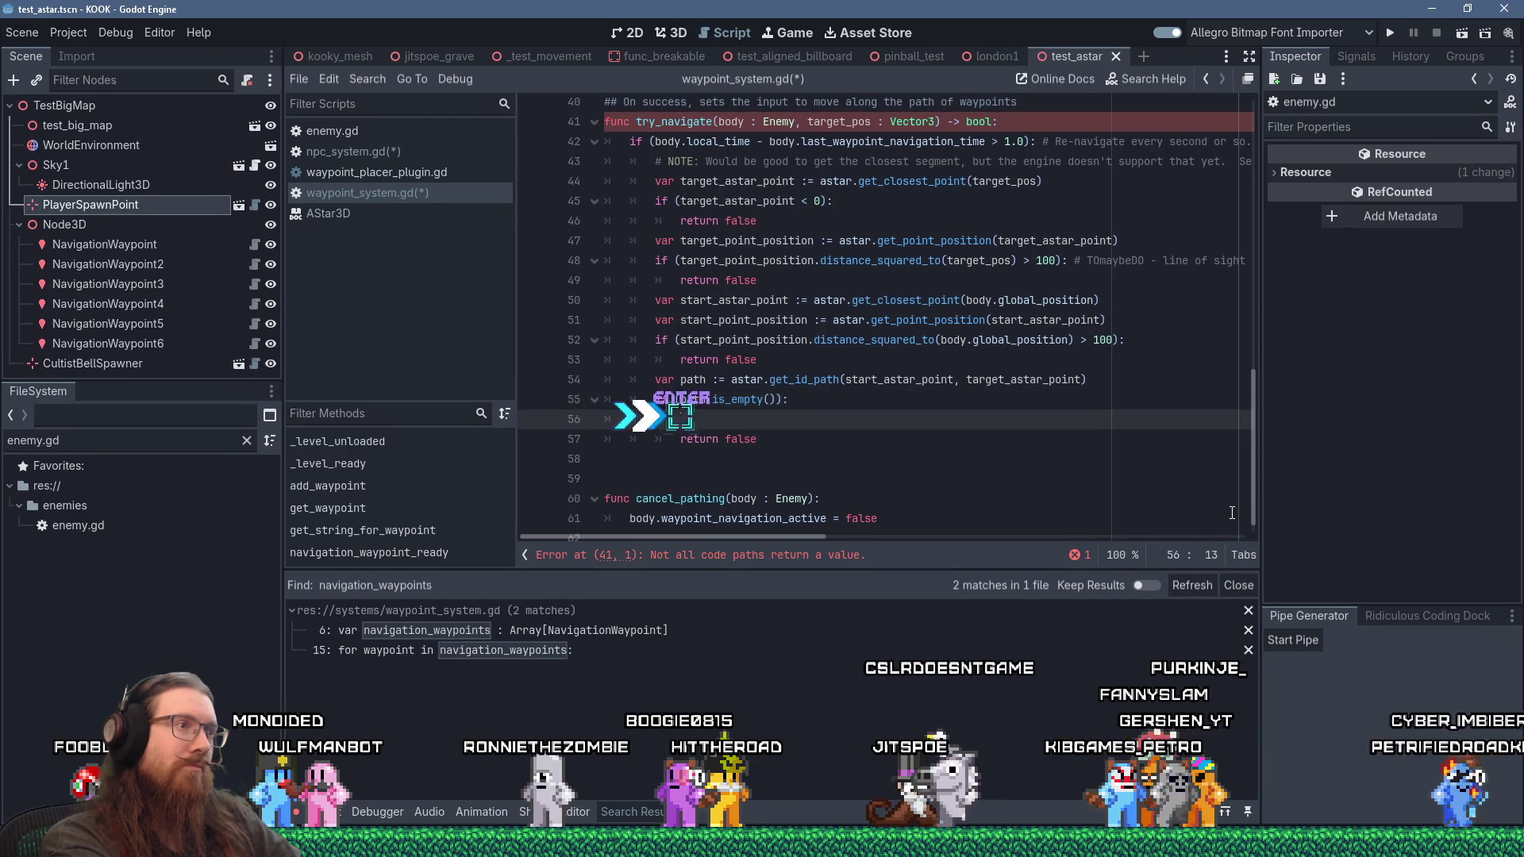
type("cancel_pathing(")
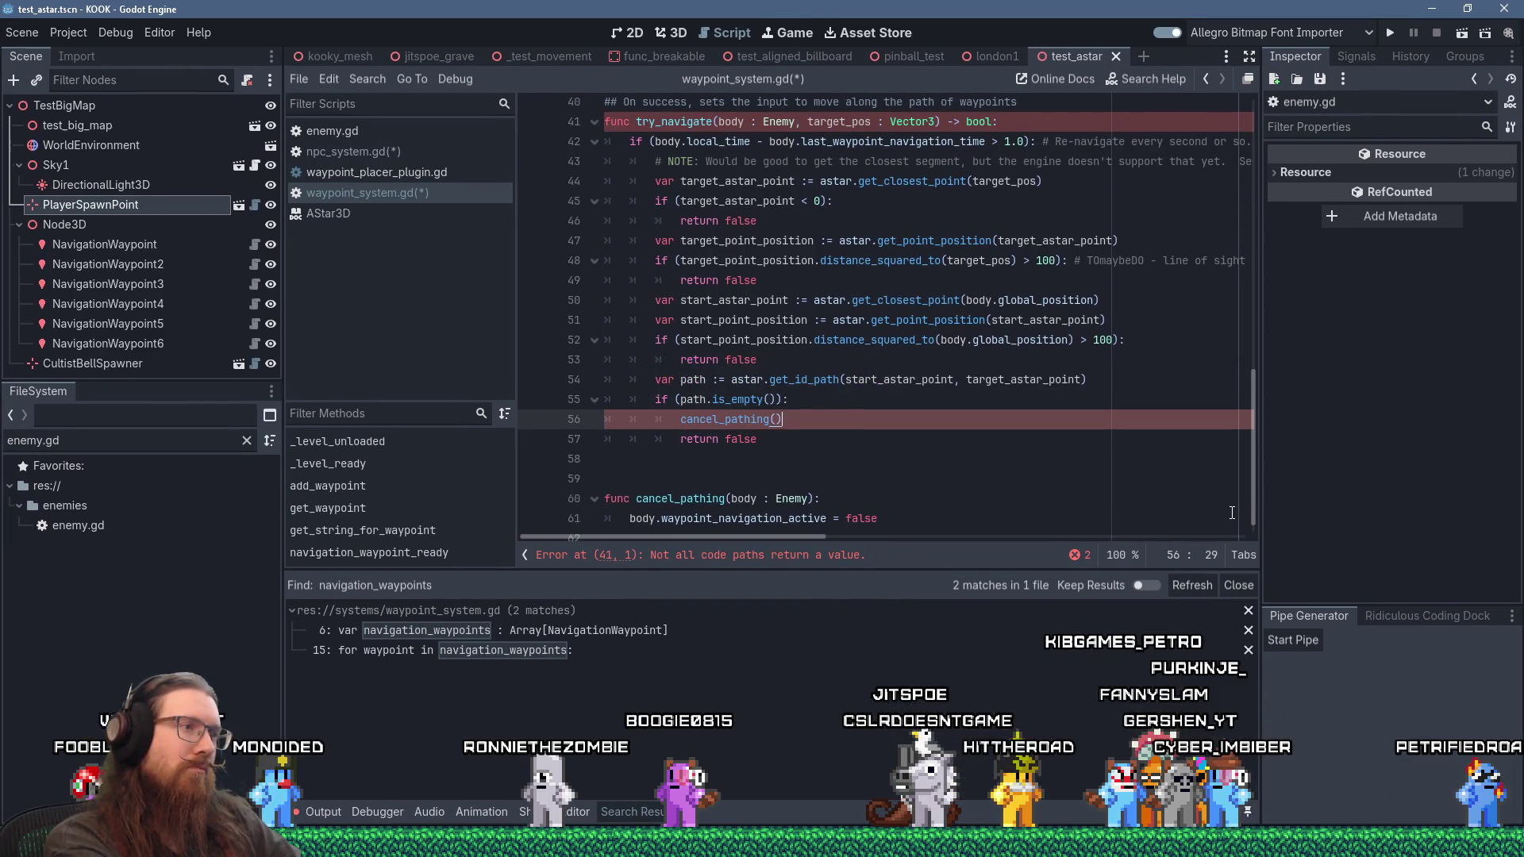
type("body")
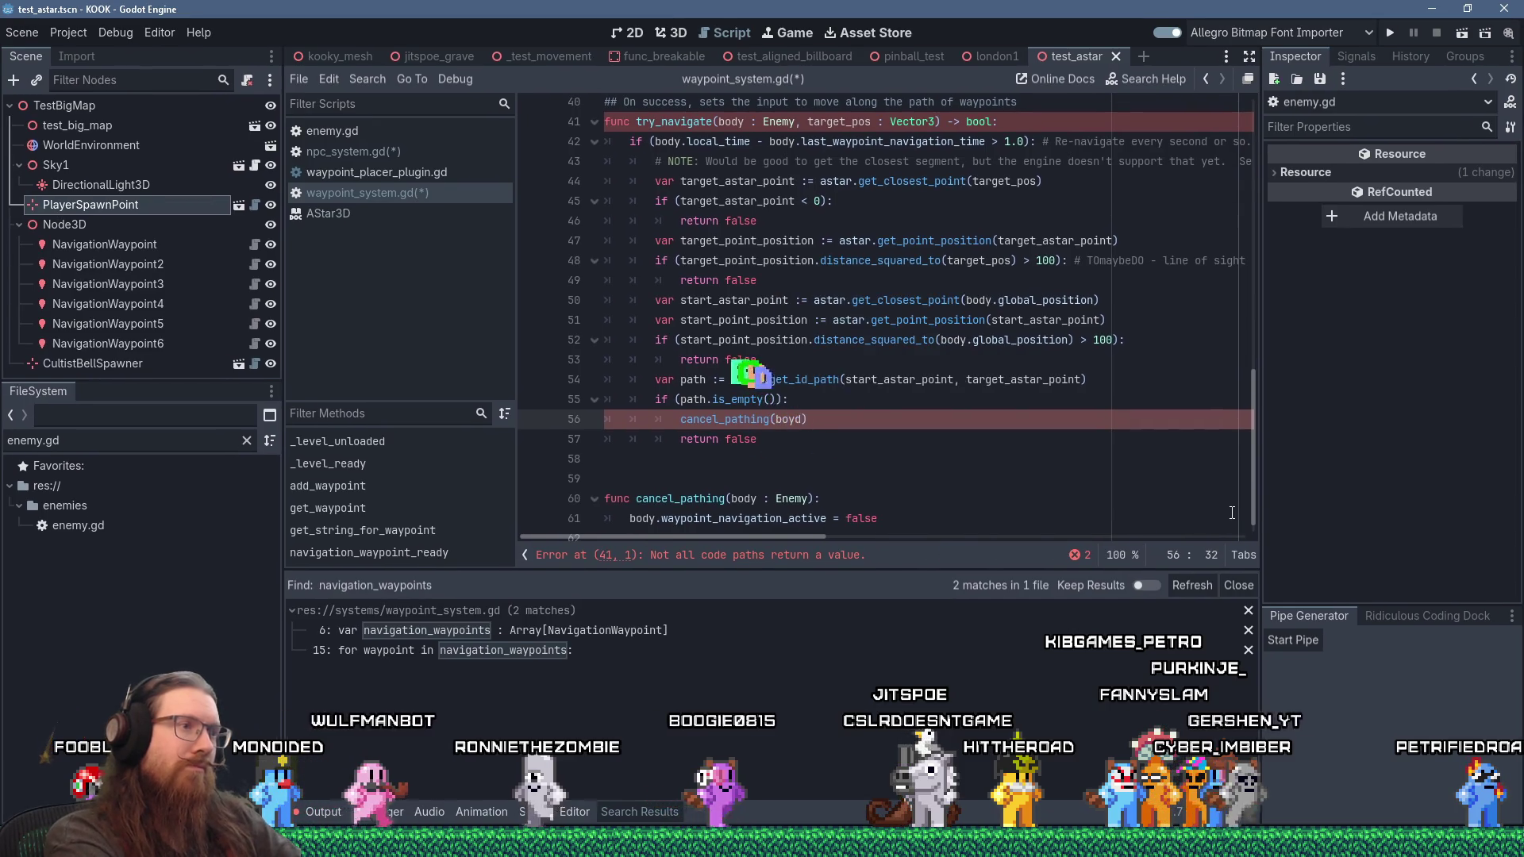
key("Down")
key("Down")
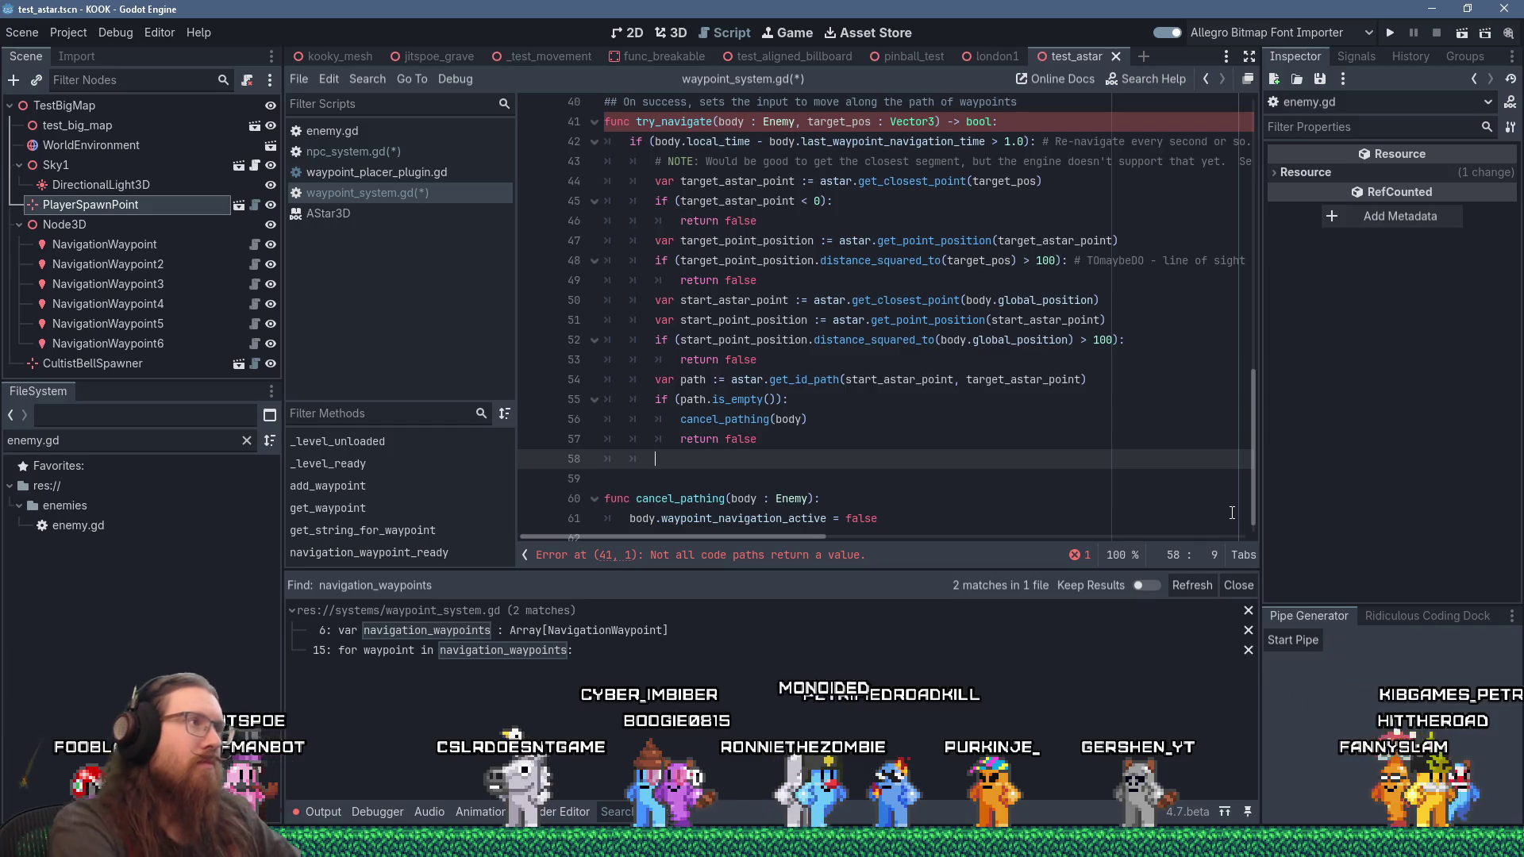
left_click(349, 148)
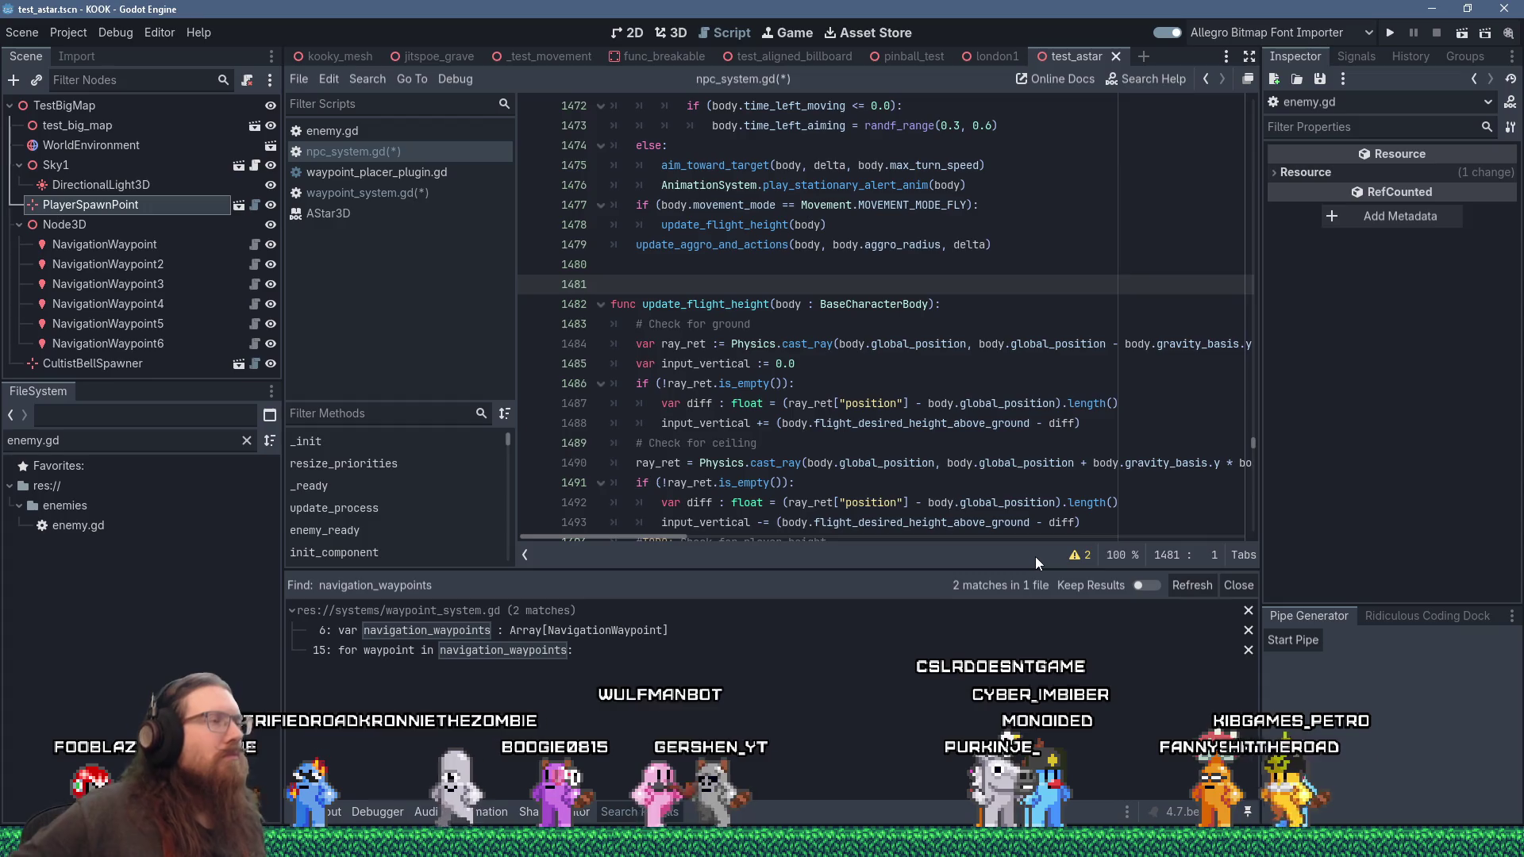
Step: In enemy.gd, add var target_navigation_waypoint_id := -1 and save
left_click(407, 134)
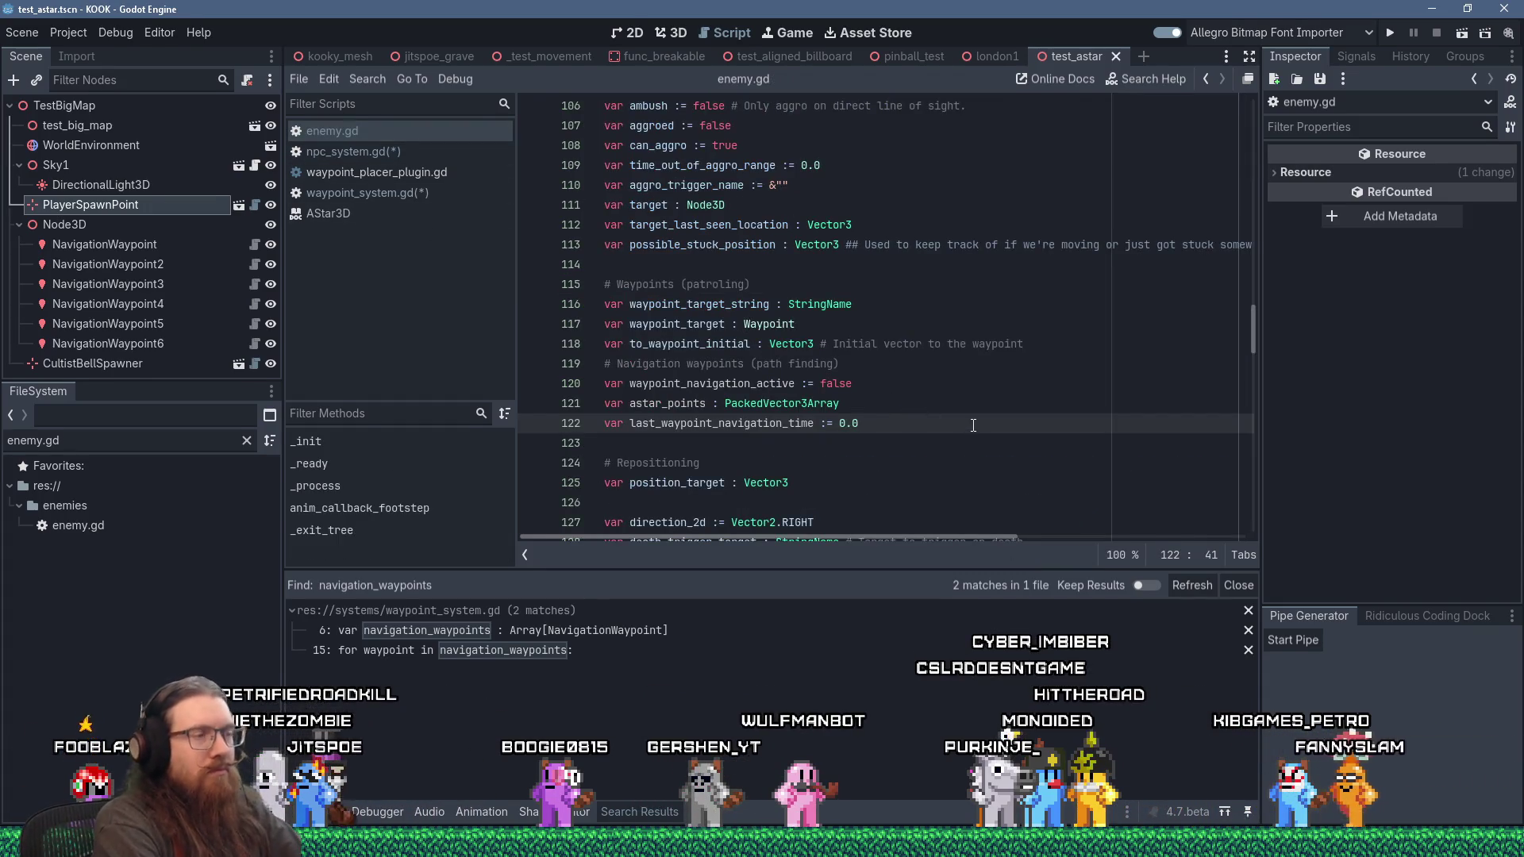
key("Return")
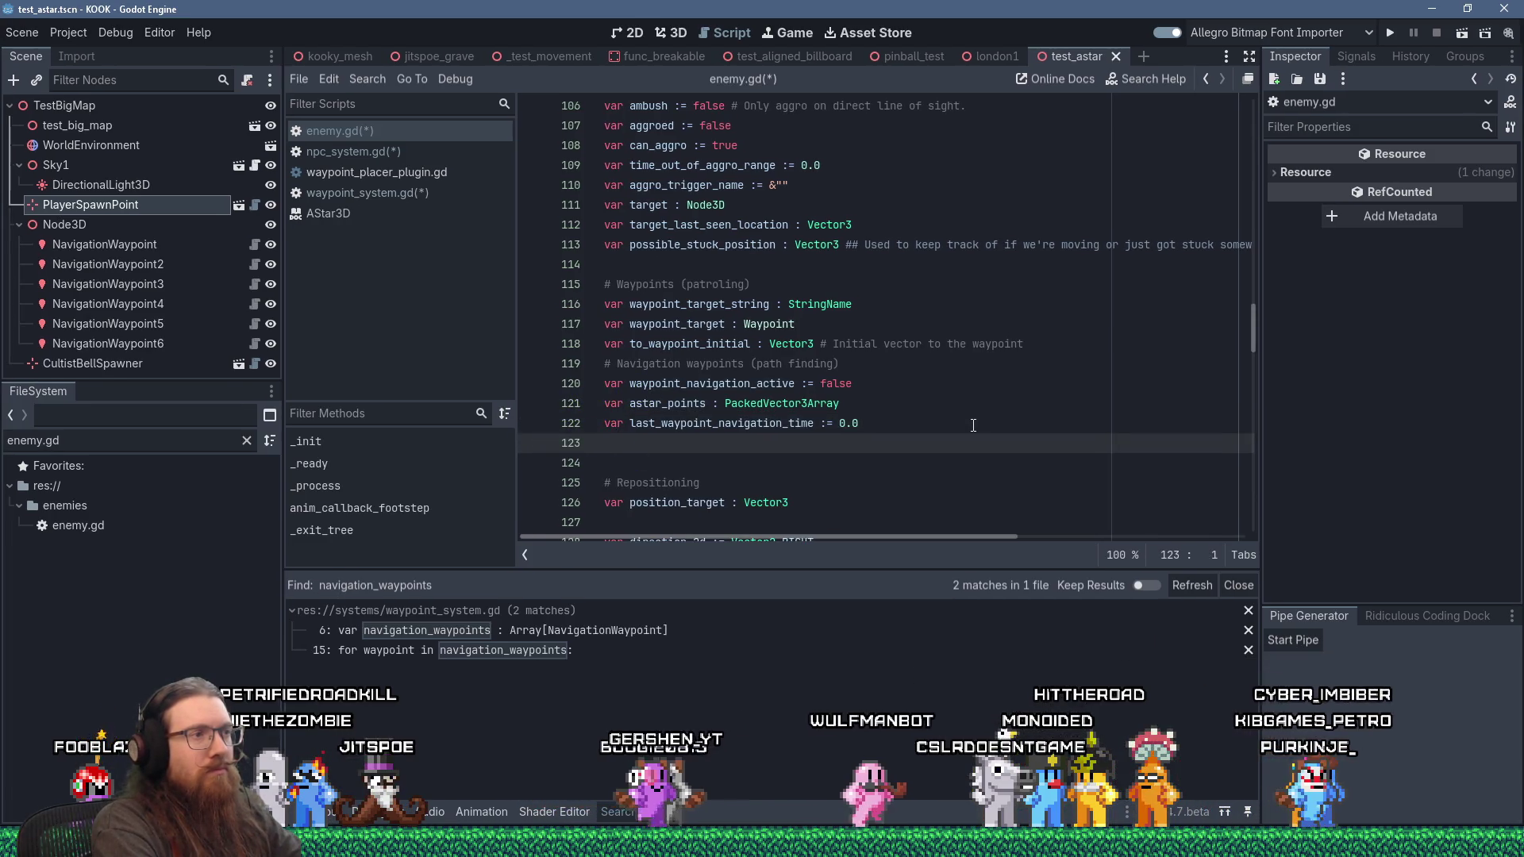
type("var target_waypo")
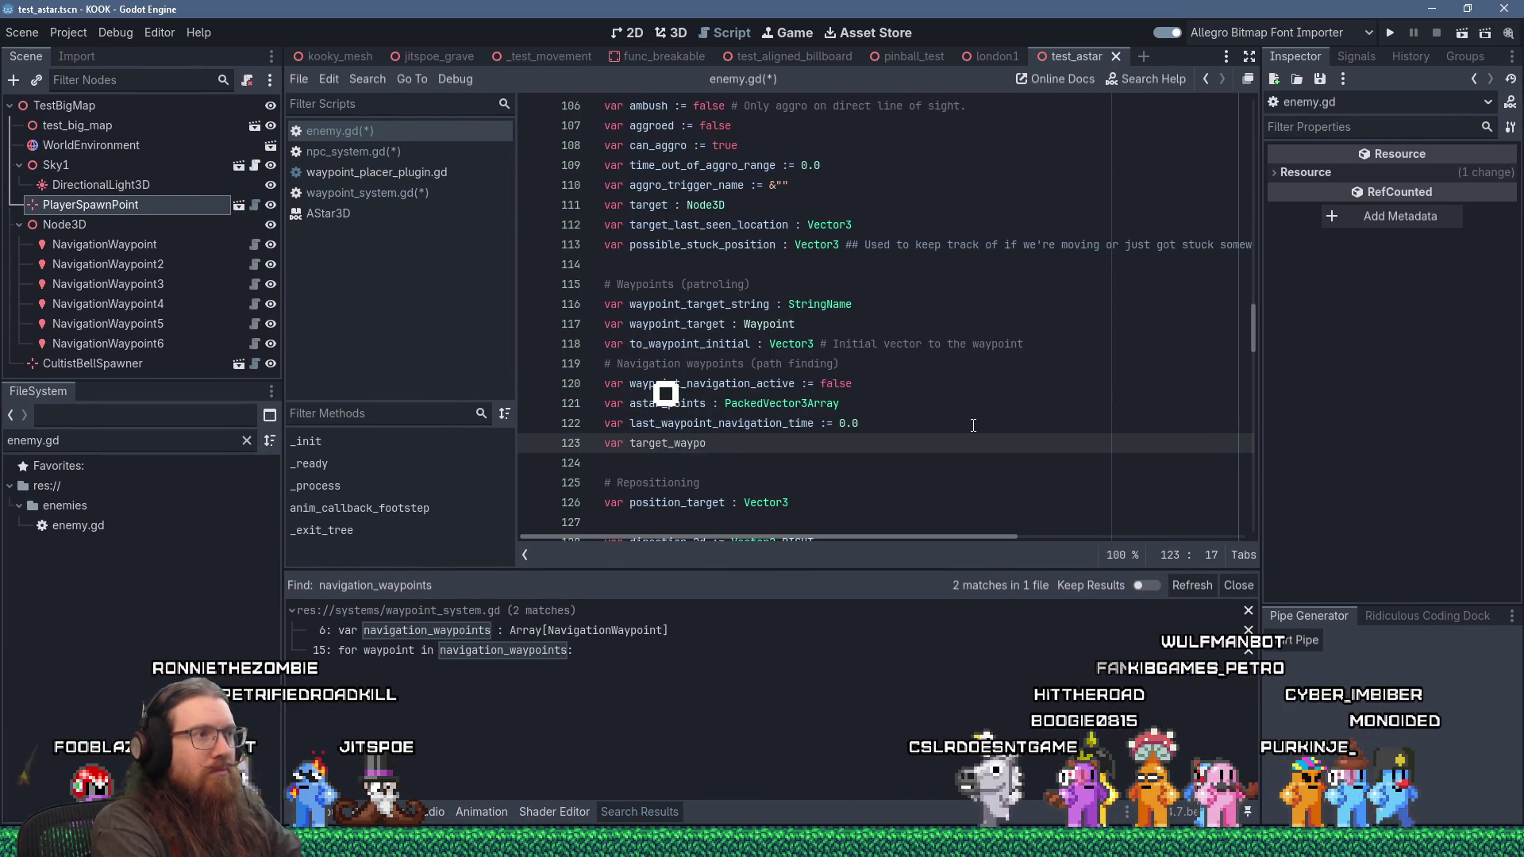
key("BackSpace")
key("BackSpace")
key("BackSpace")
key("BackSpace")
key("BackSpace")
type("na")
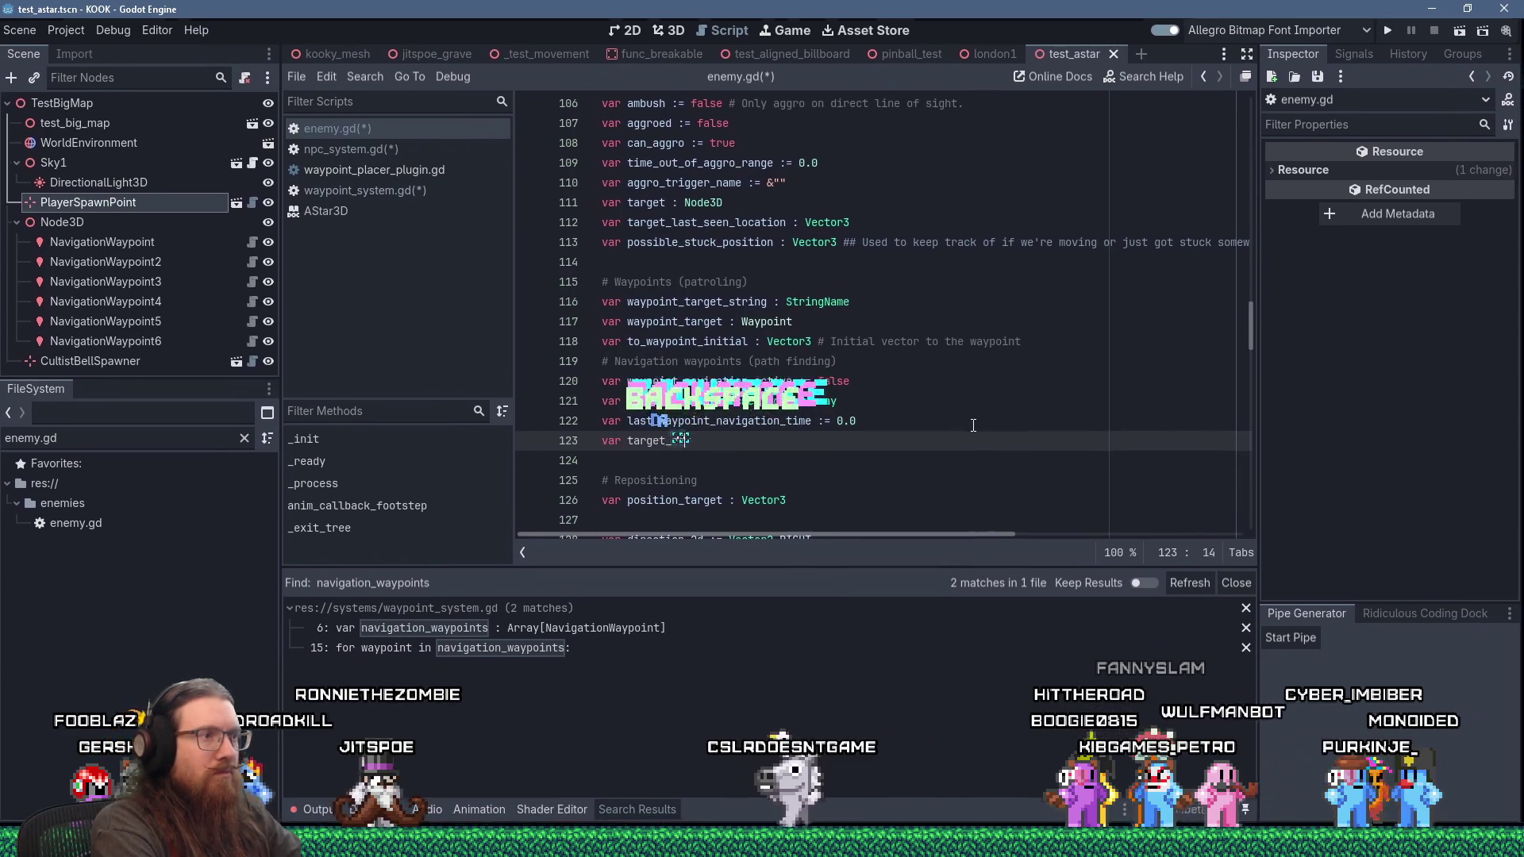
type("vigation_waypoint_id")
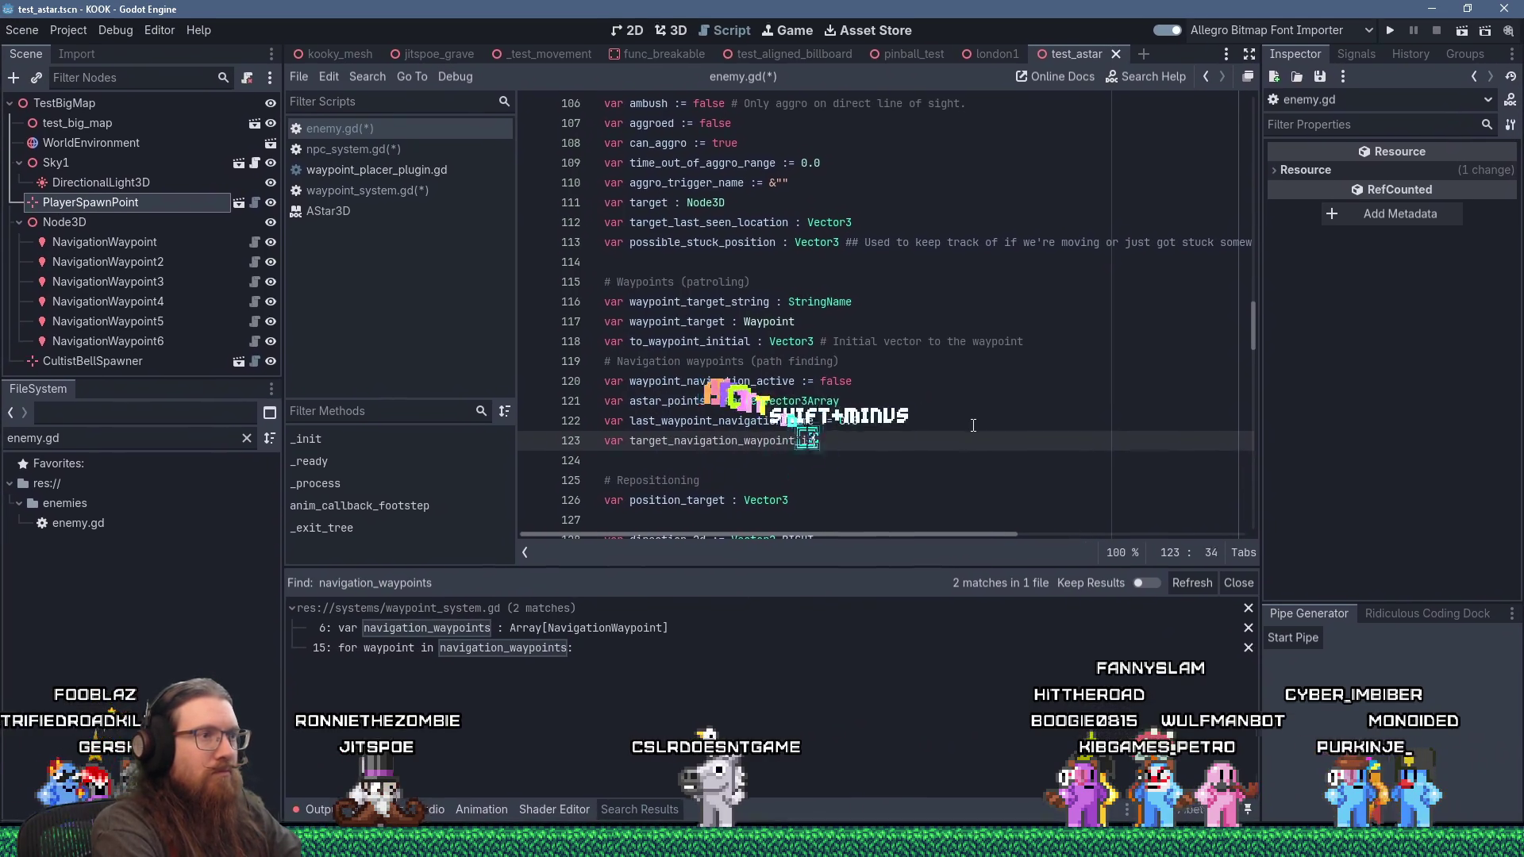
type(" := -1")
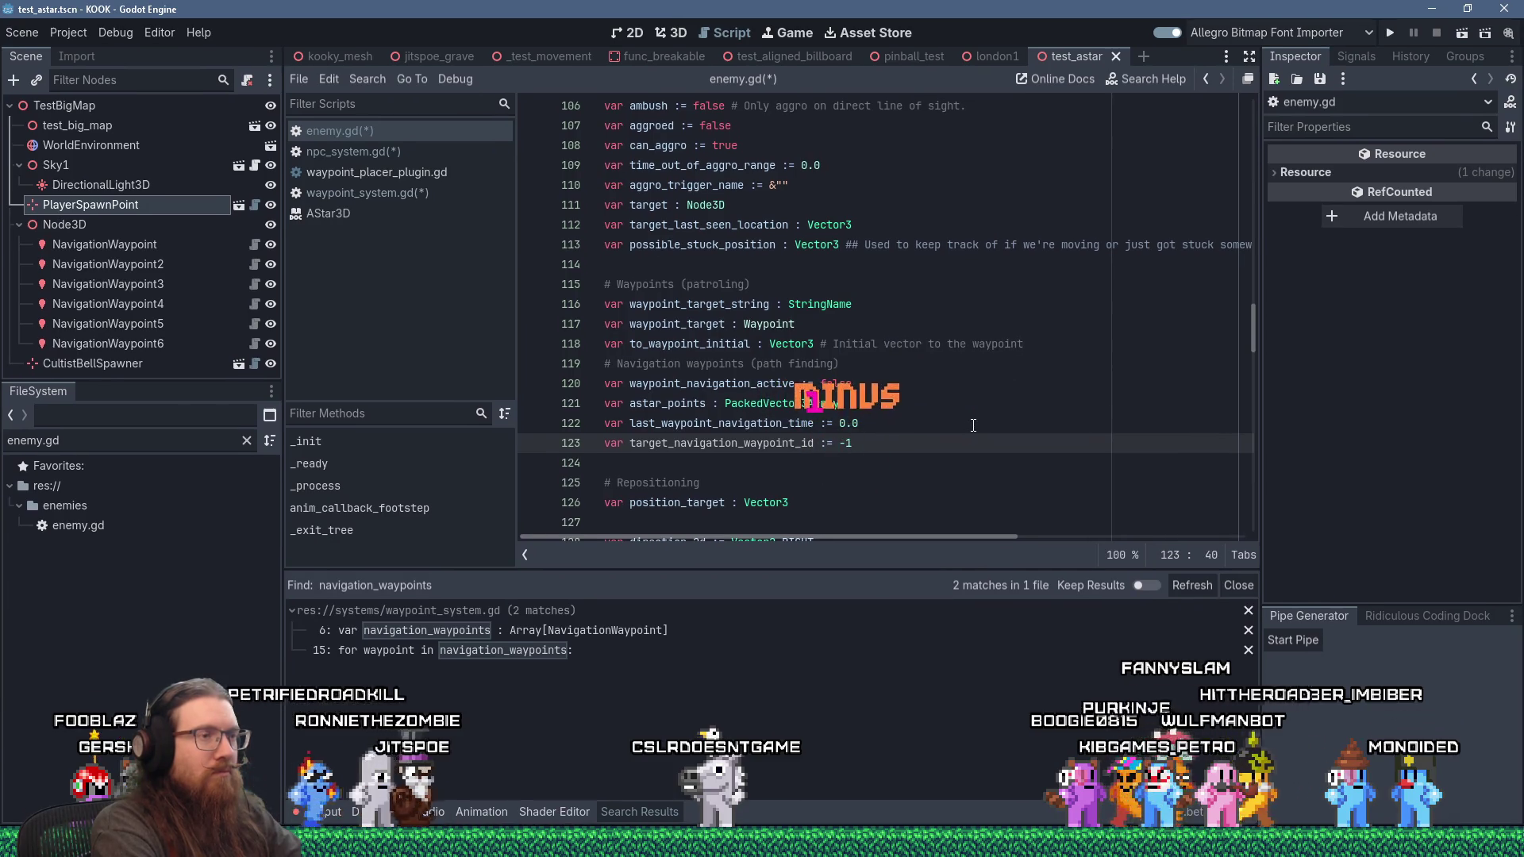
key("Return")
key("ctrl+s")
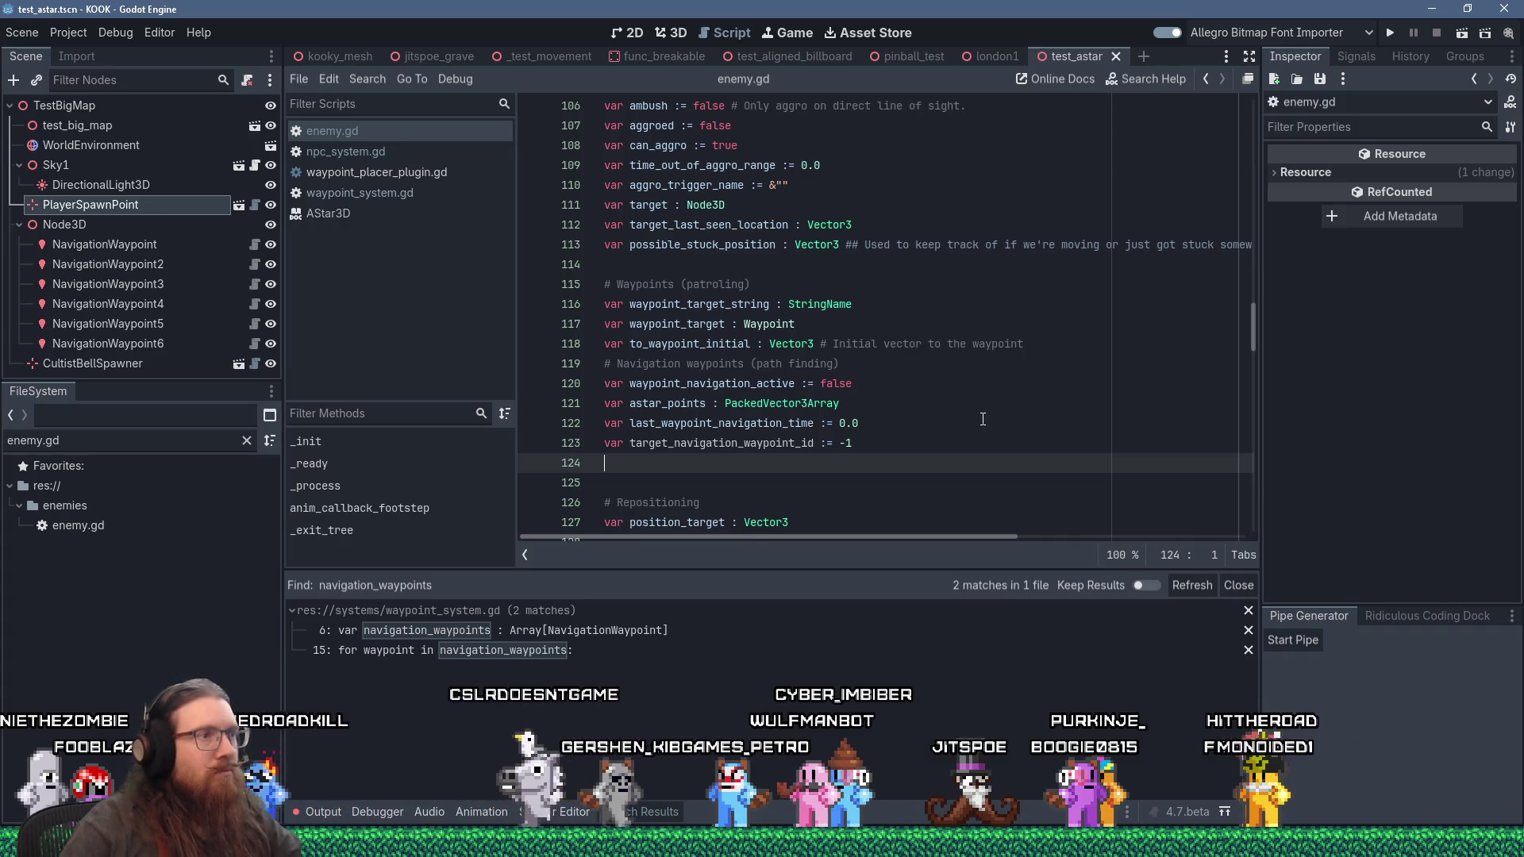
Step: Delete the waypoint_navigation_active line and move target_navigation_waypoint_id under the navigation waypoints comment
left_click(740, 383)
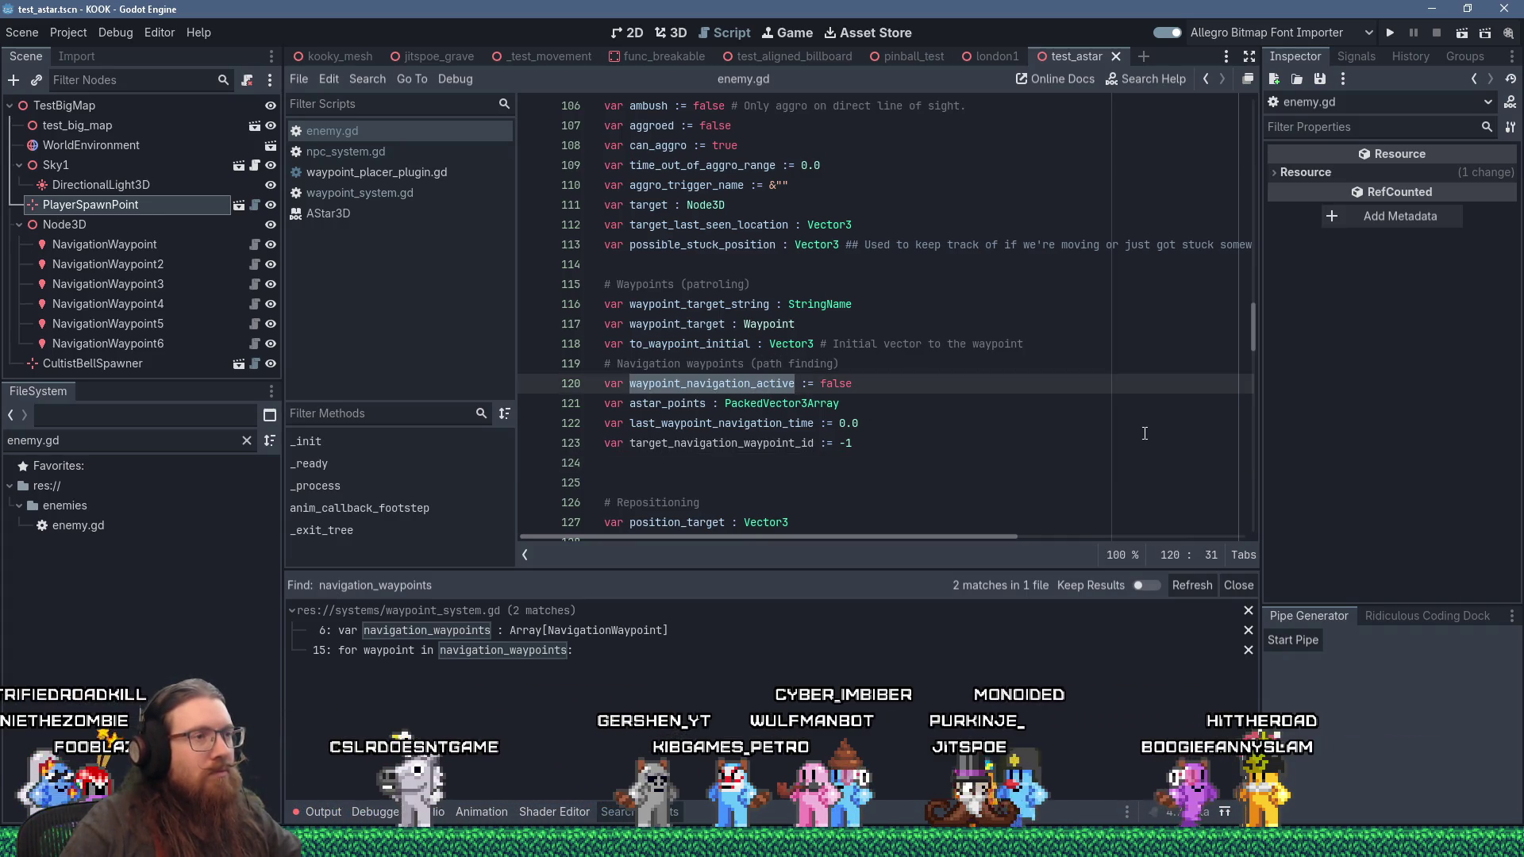
mouse_move(797, 443)
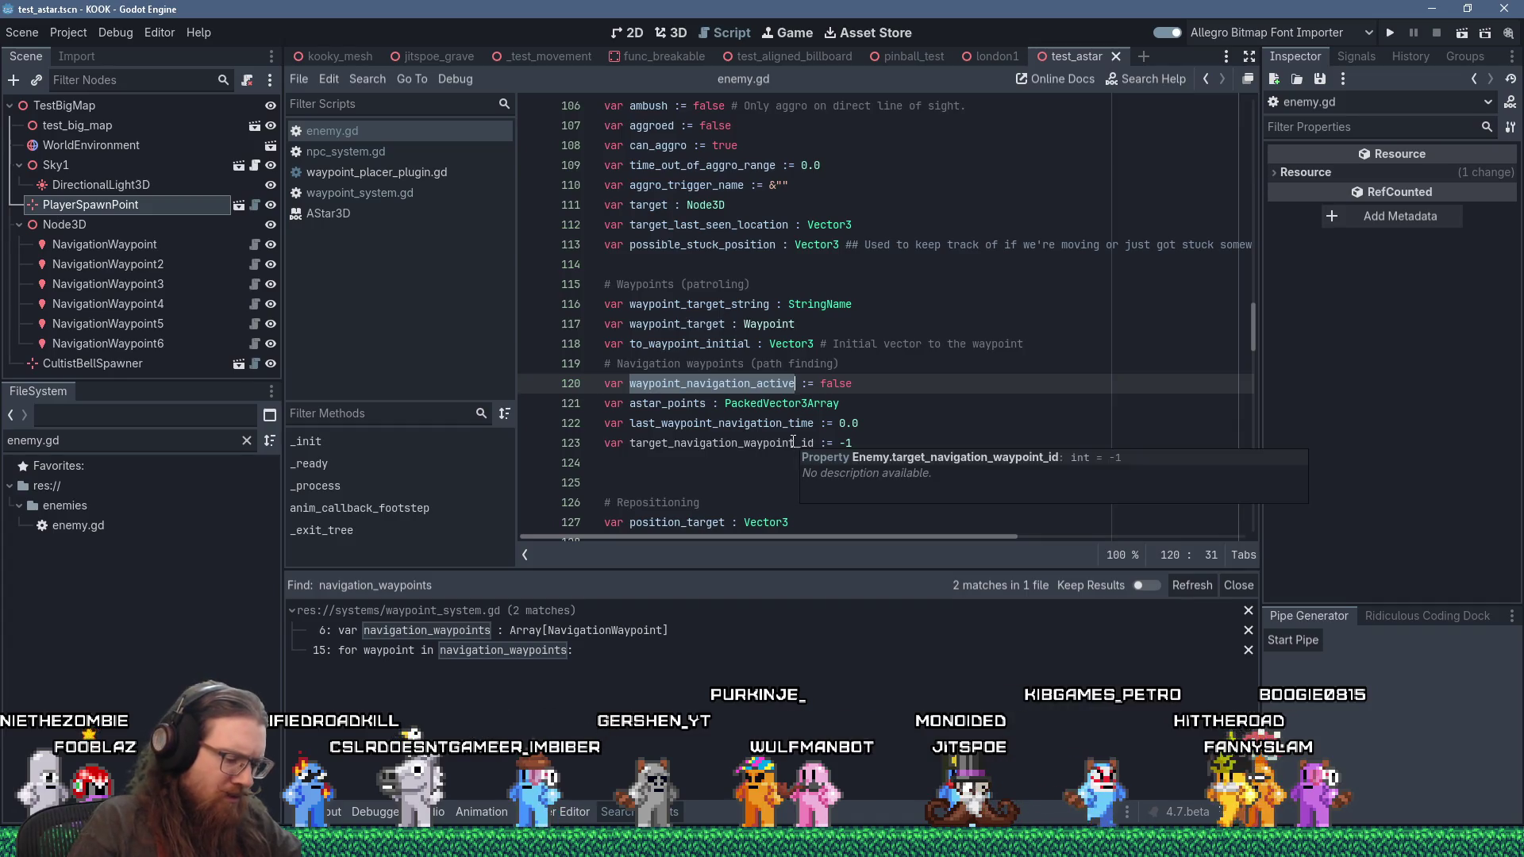
left_click(901, 375)
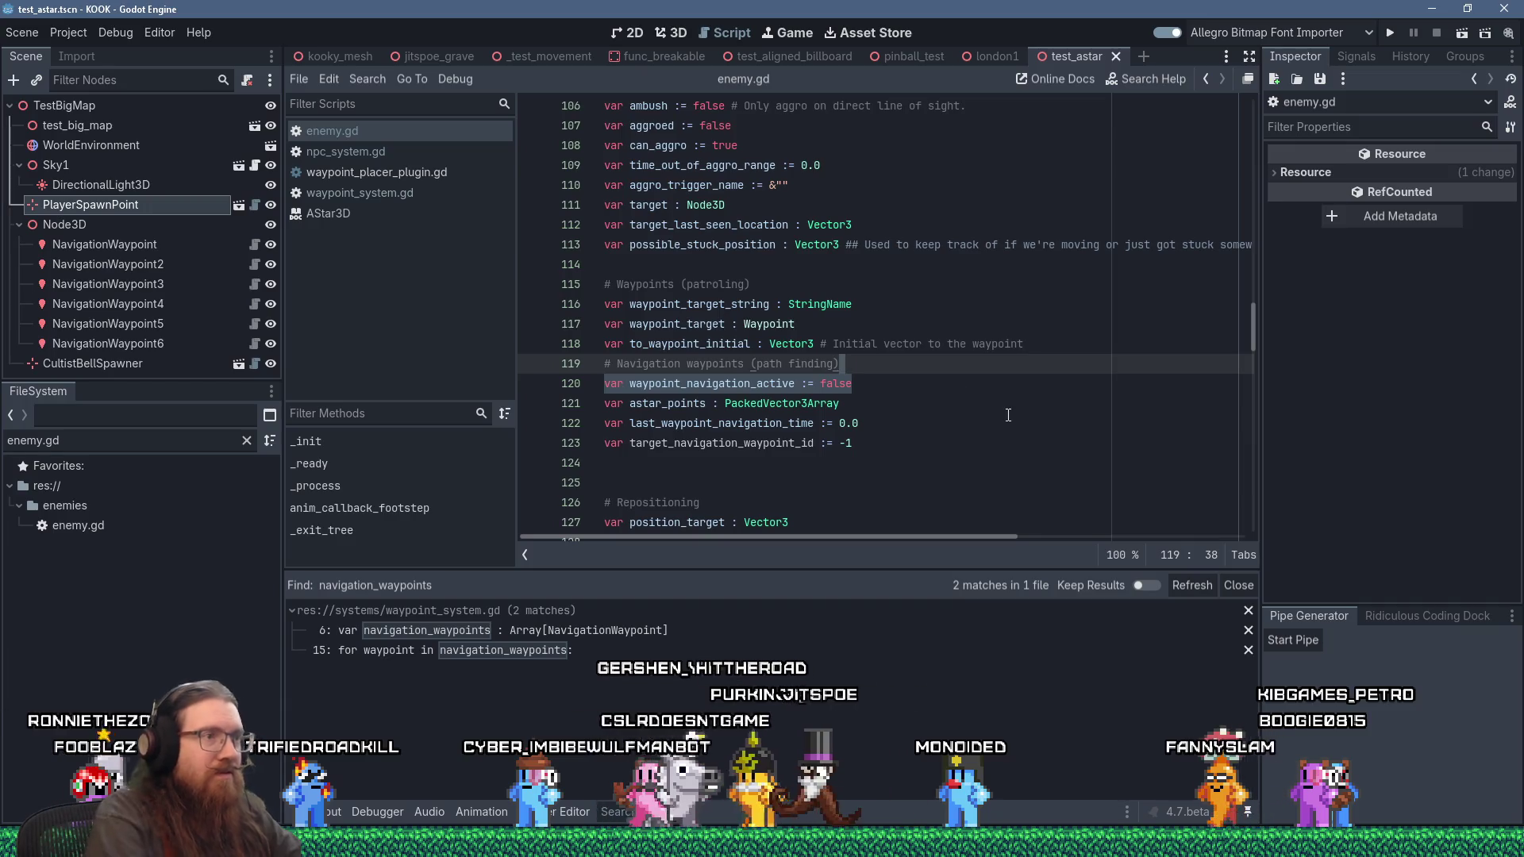
key("ctrl+shift+k")
key("Down")
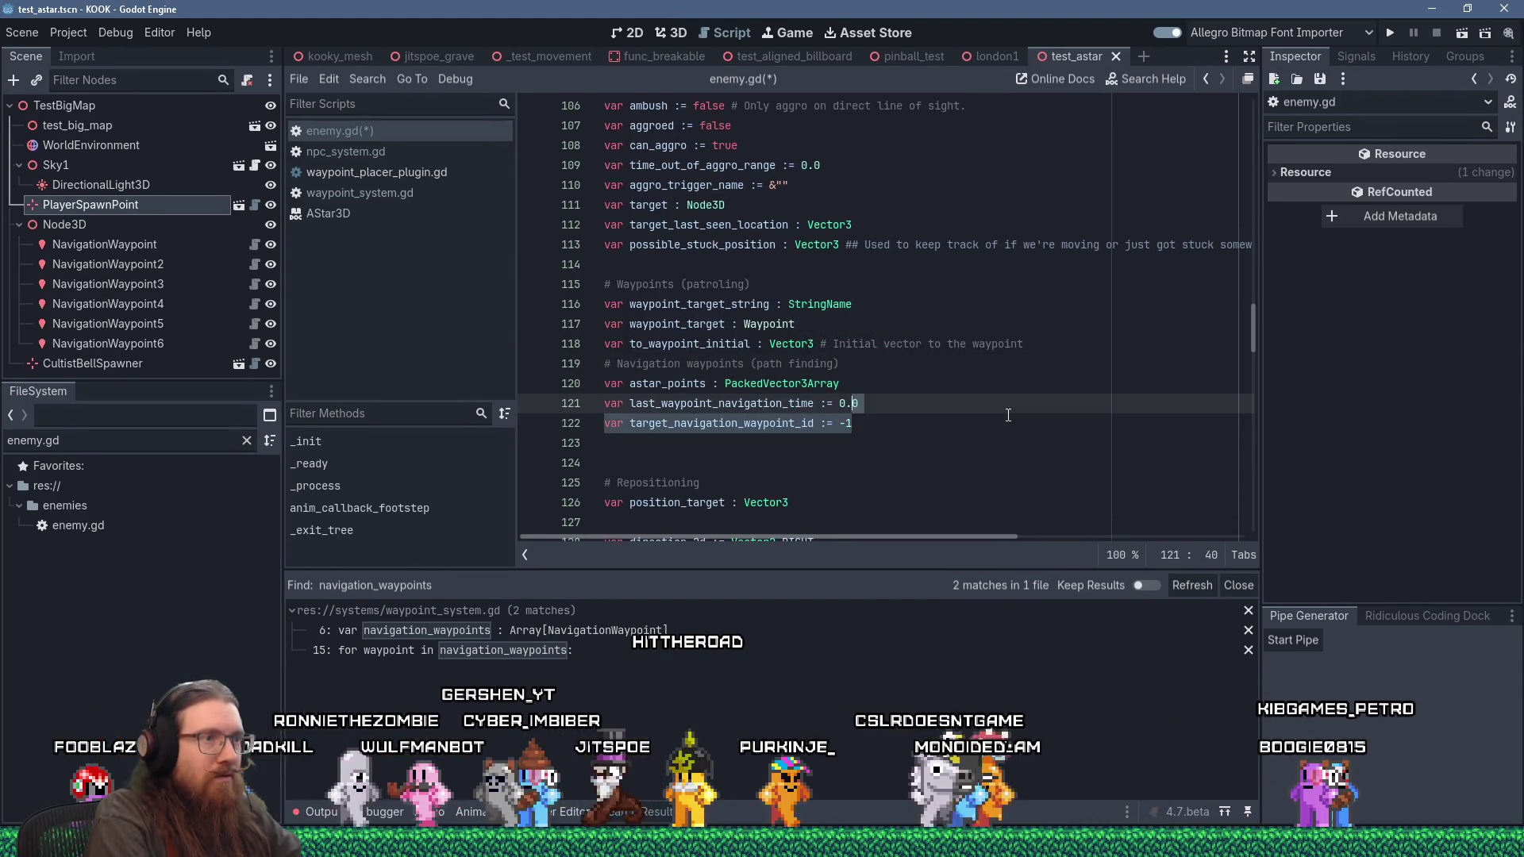
key("shift+Delete")
key("Up")
key("Up")
key("shift+Insert")
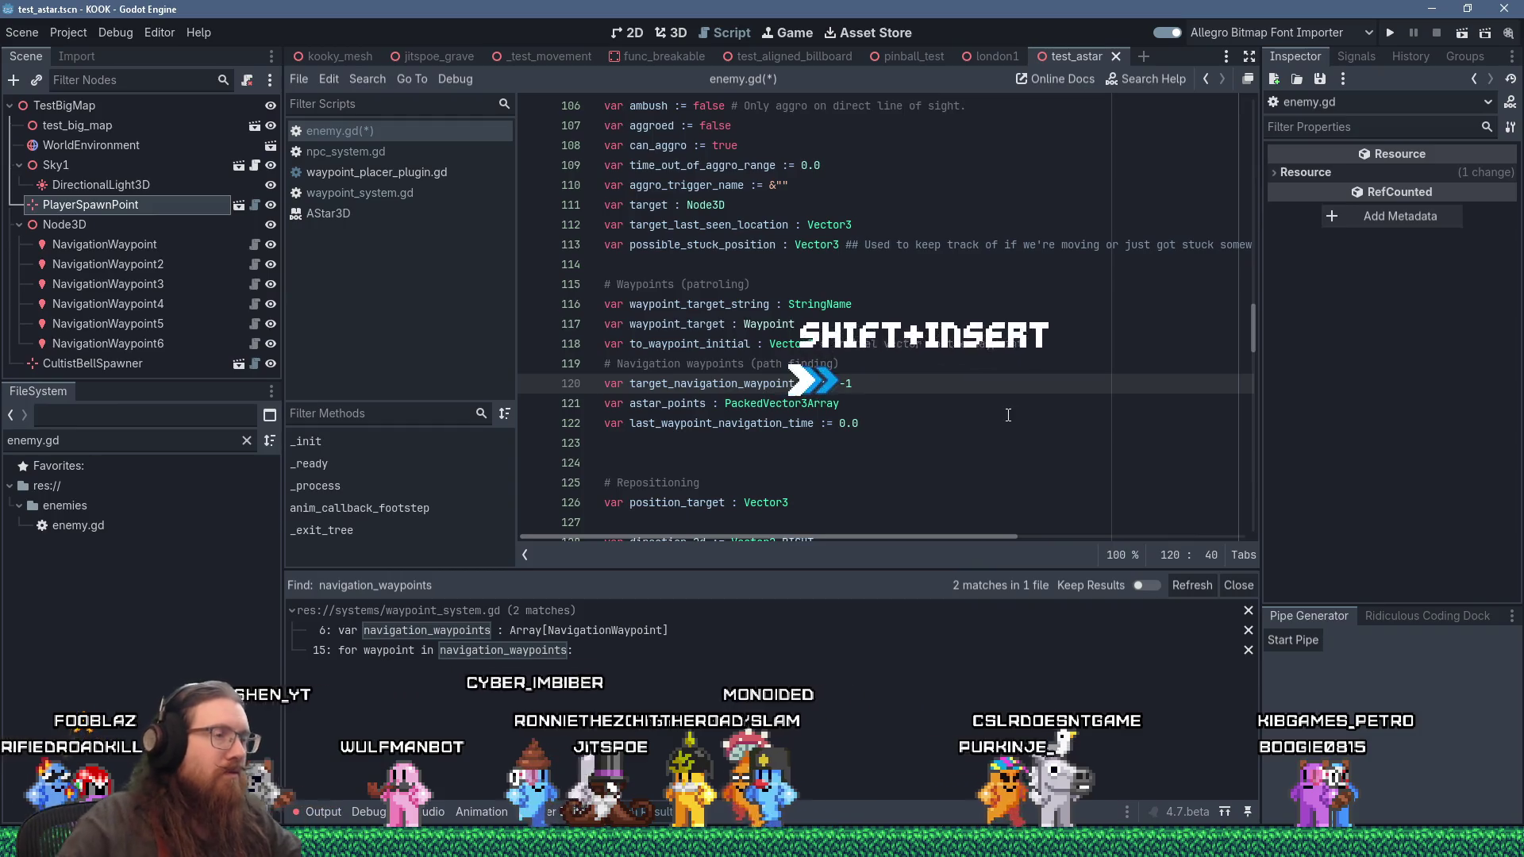
left_click(1008, 417)
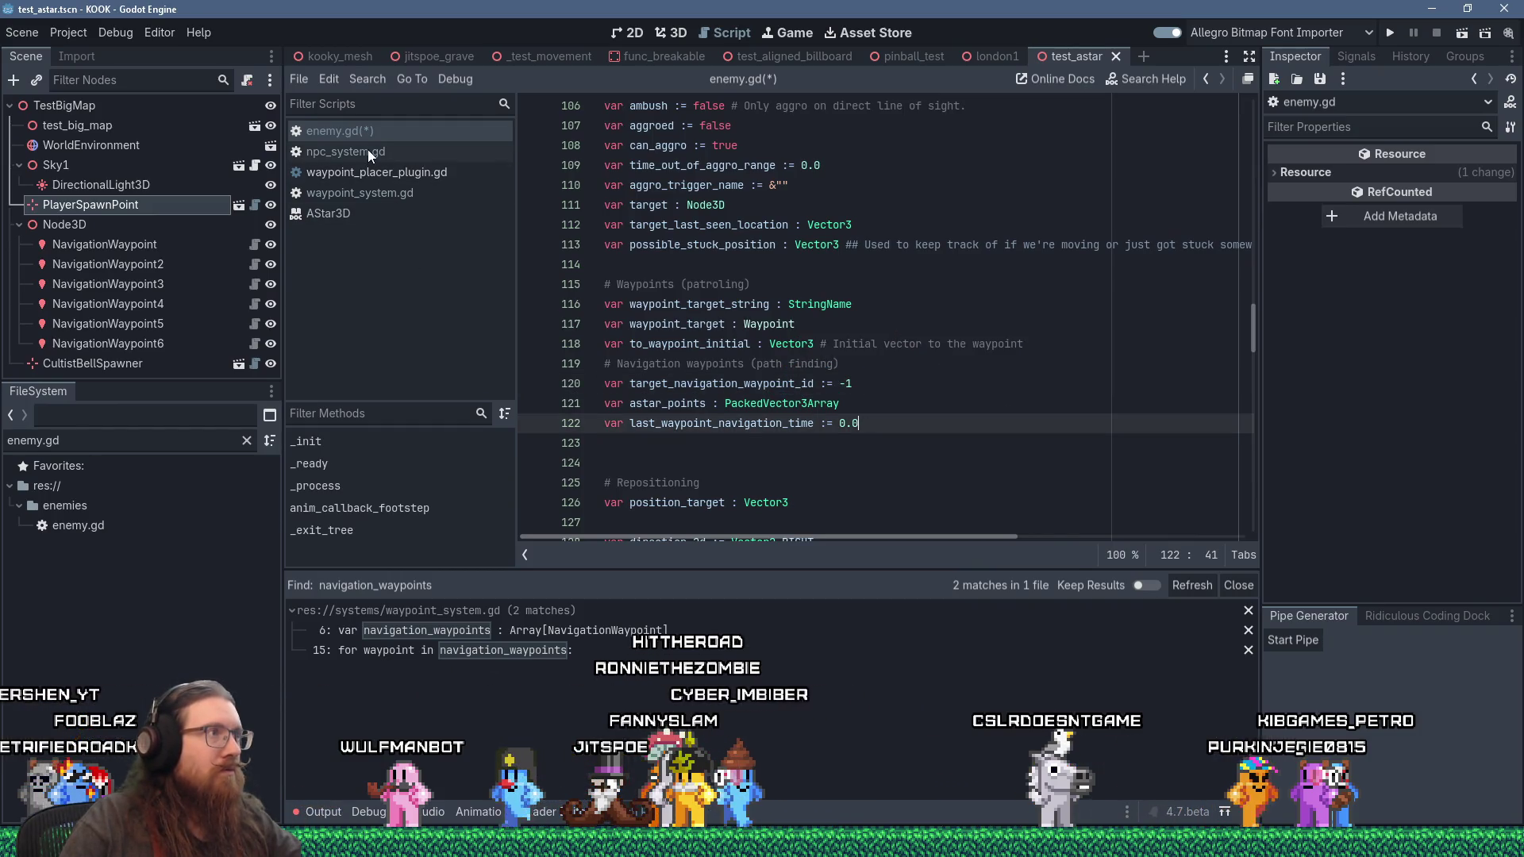
Step: In cancel_pathing, replace waypoint_navigation_active = false with target_navigation_waypoint_id = -1
left_click(368, 150)
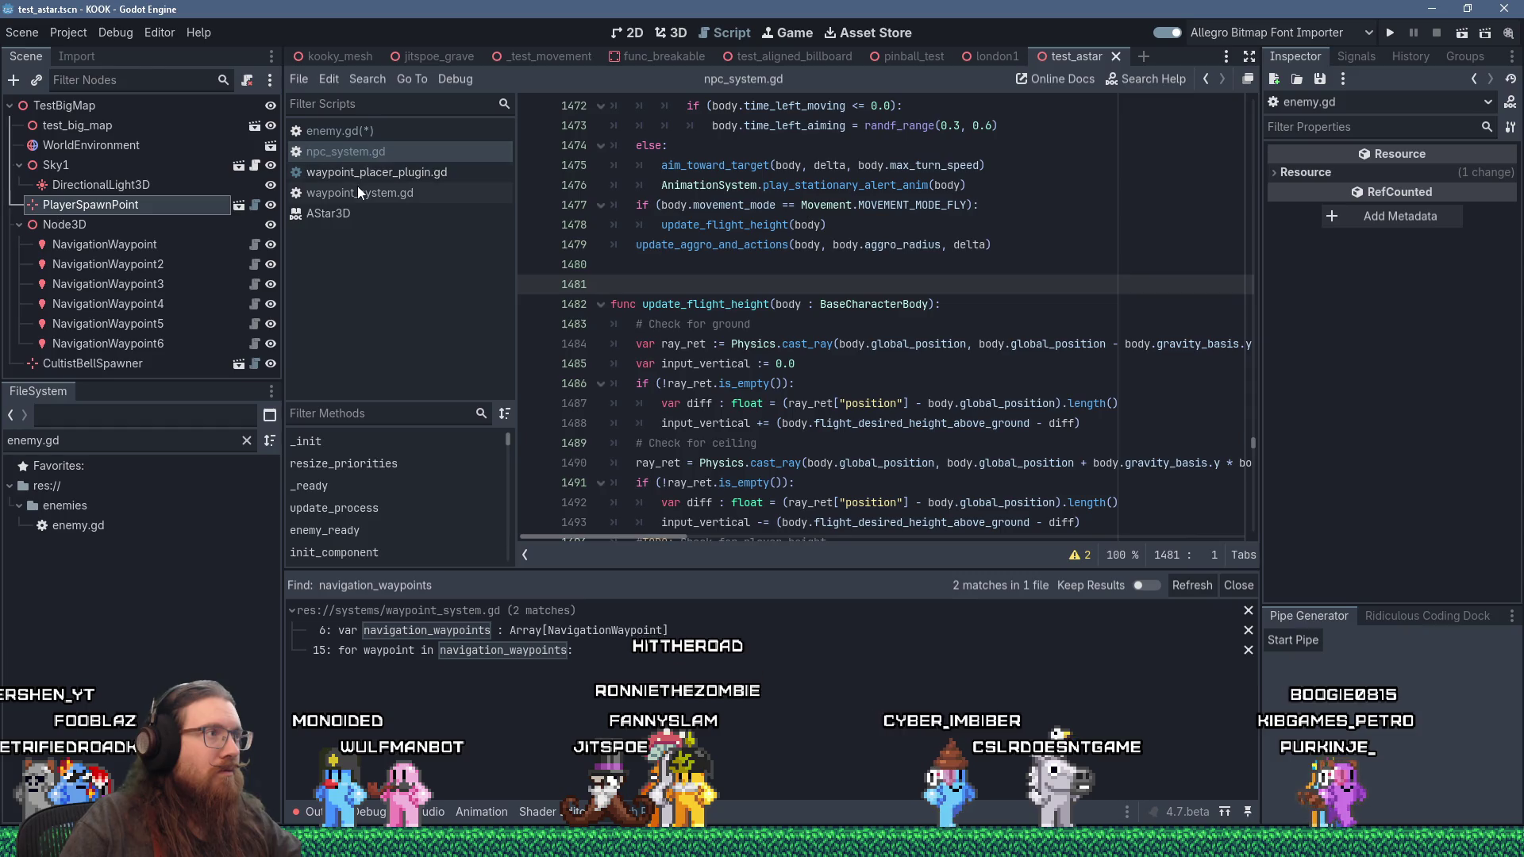
left_click(359, 192)
scroll(709, 396, "down", 1)
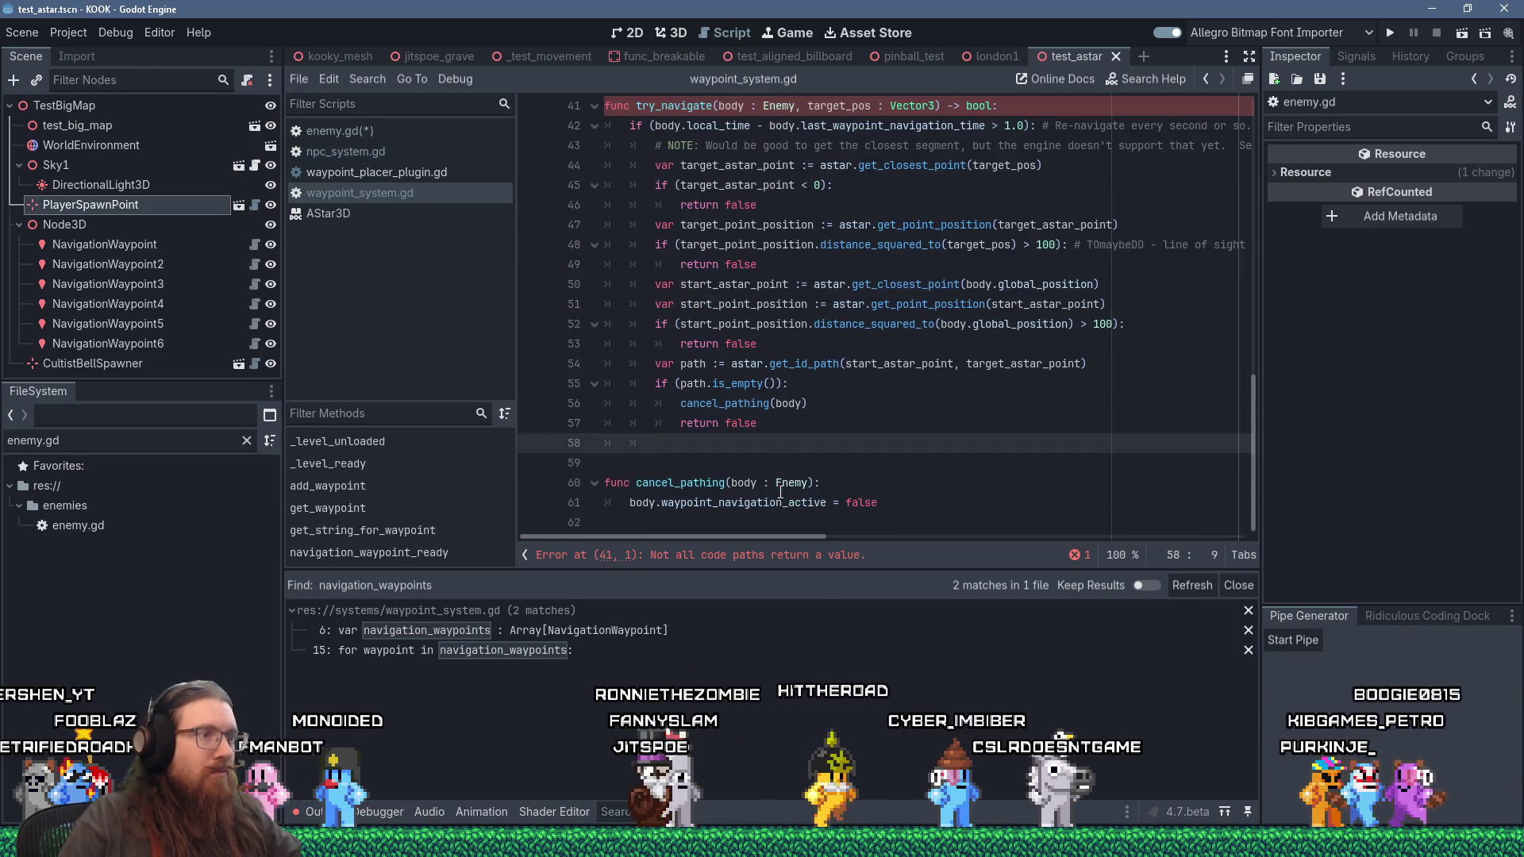
double_click(828, 503)
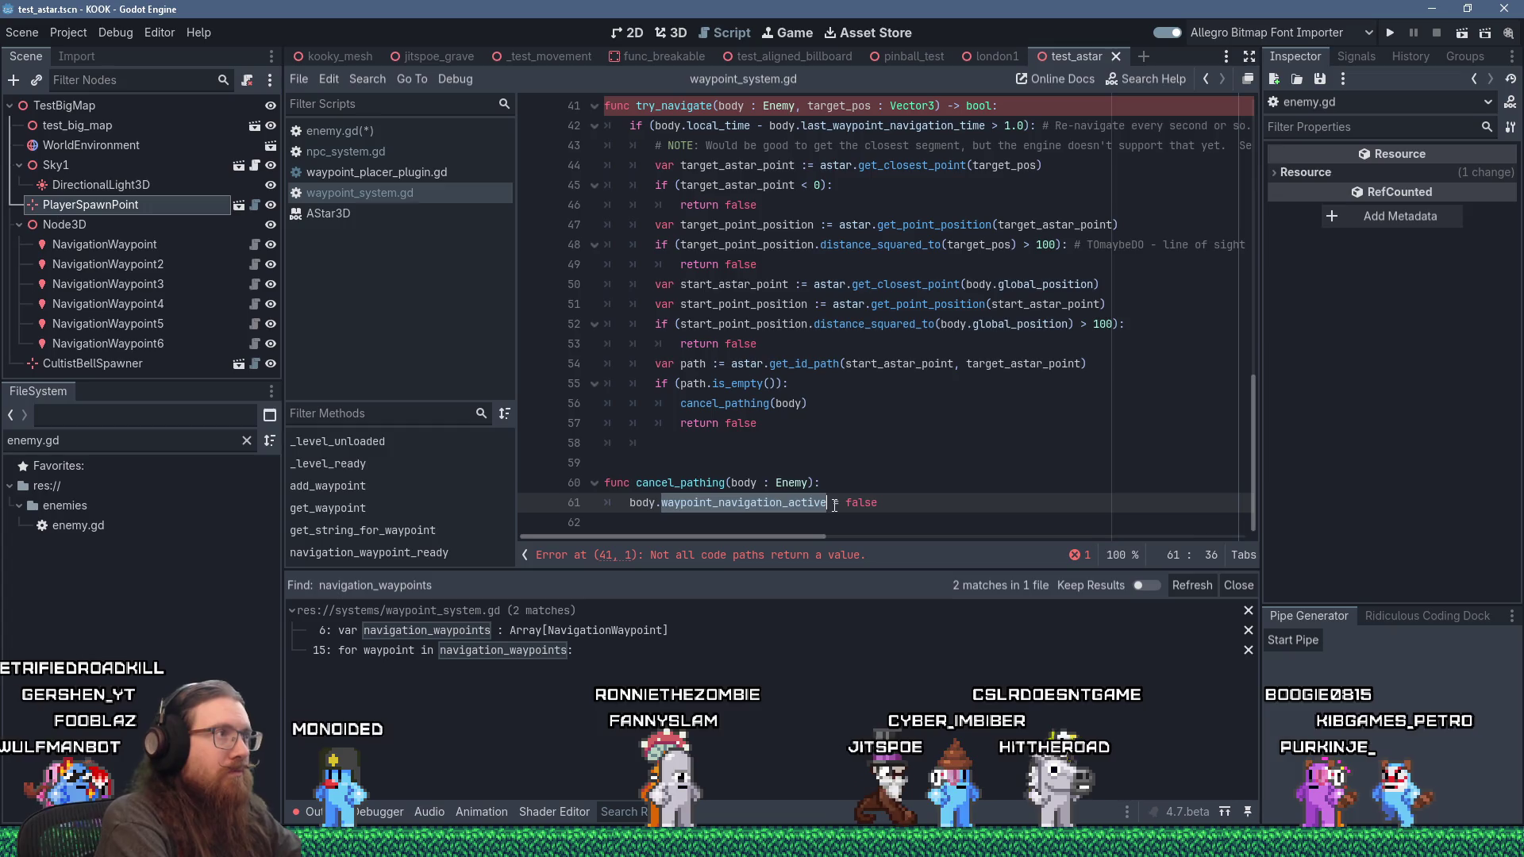
type("target")
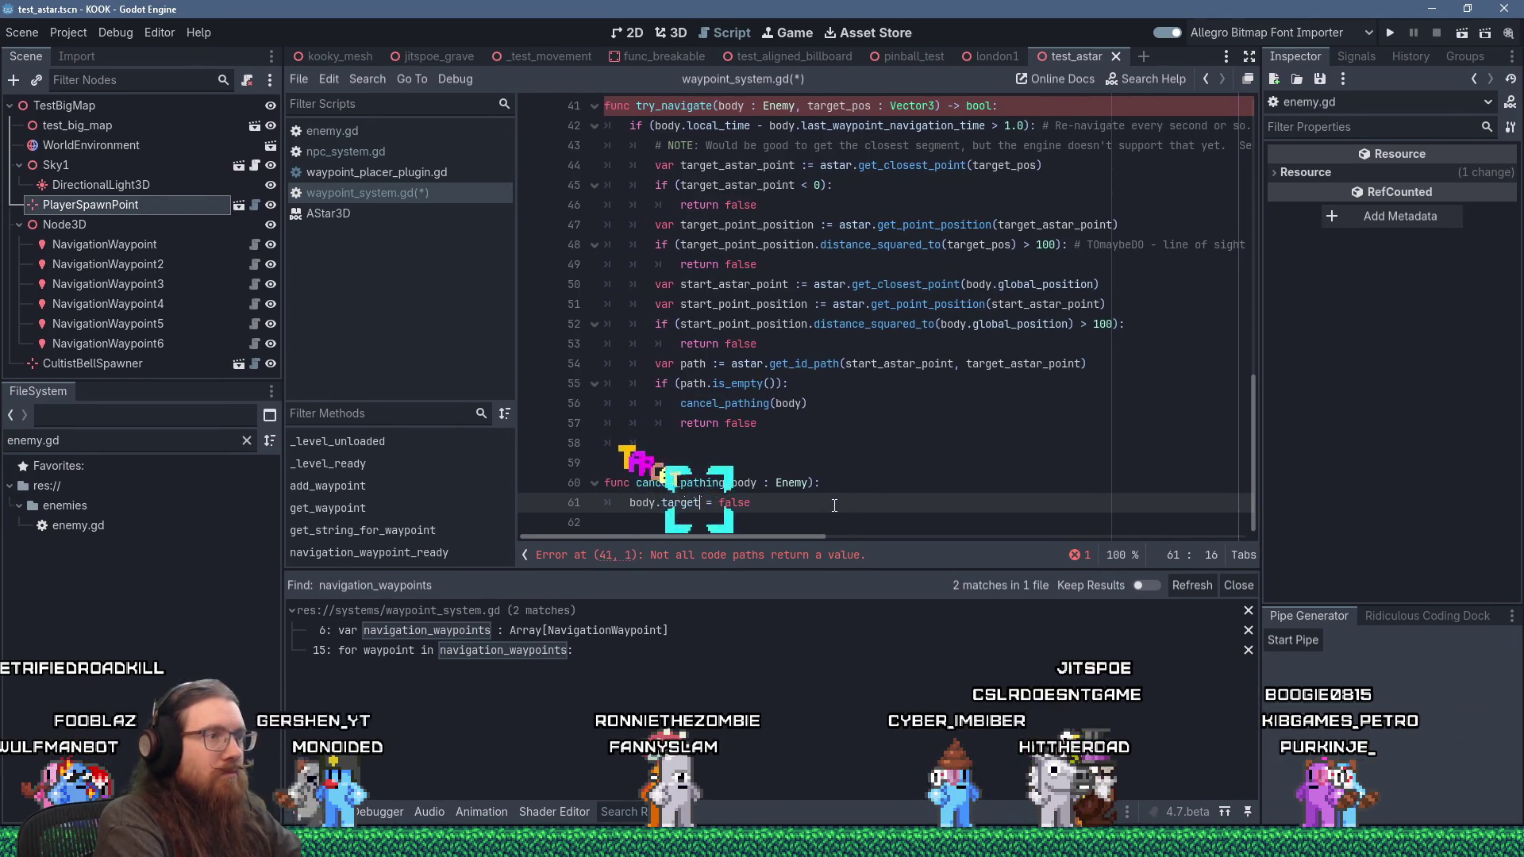
type("_")
key("Return")
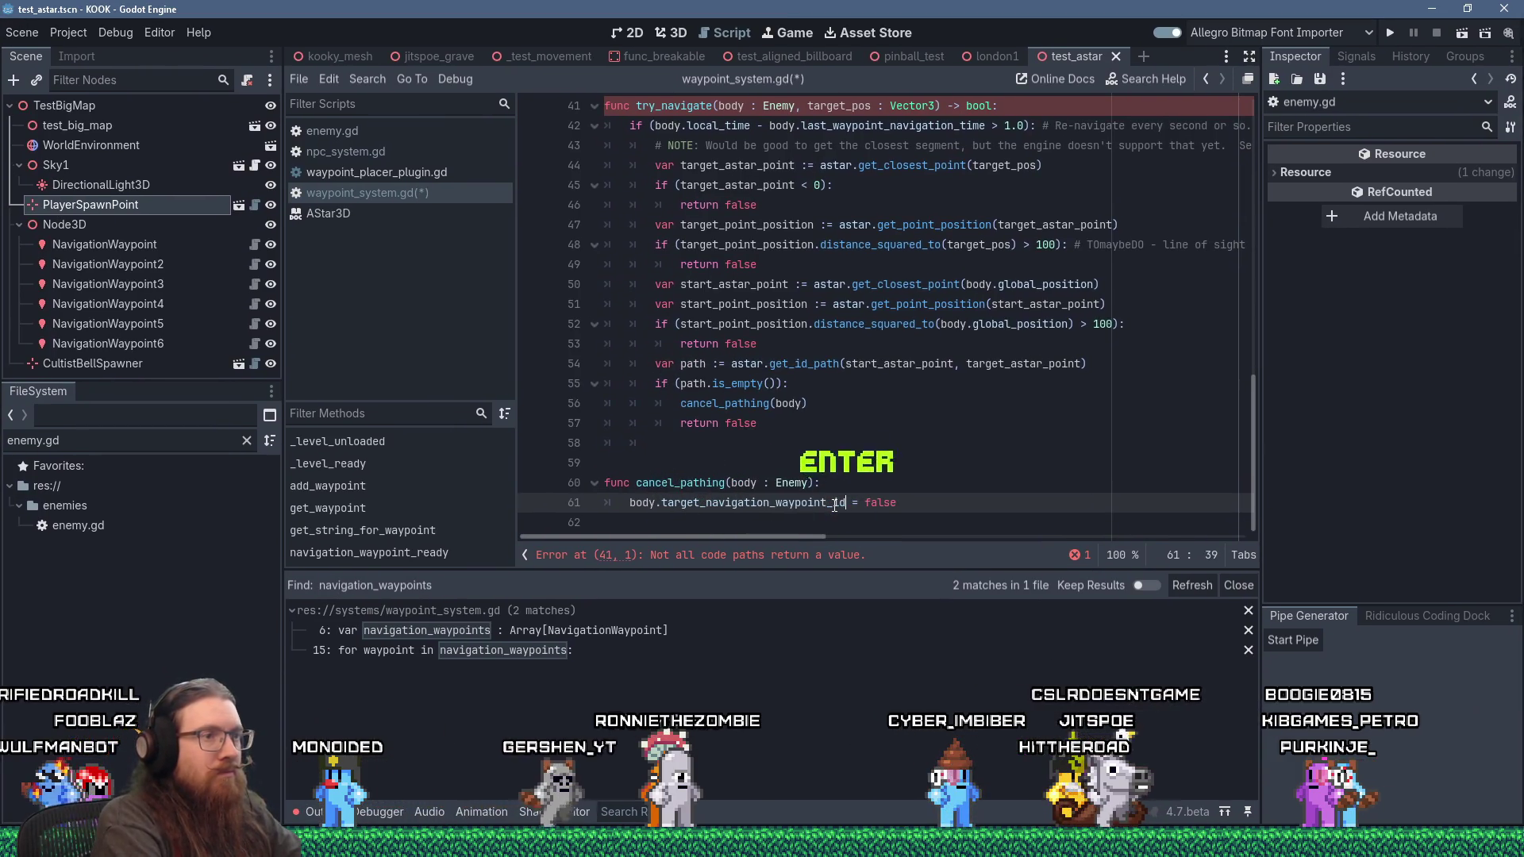
key("Right")
key("Right")
type("-1")
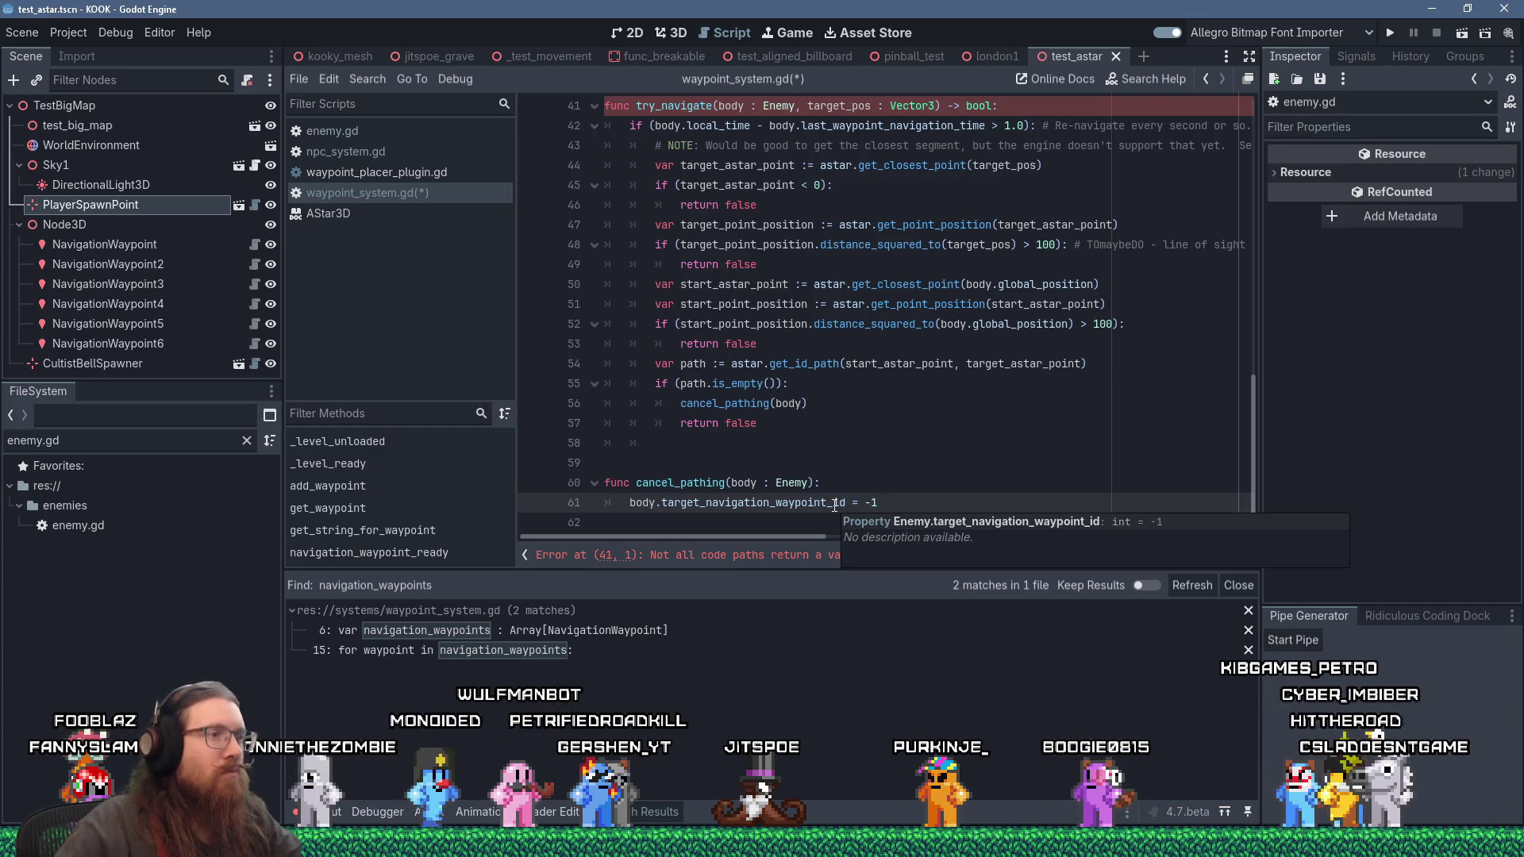
left_click(802, 425)
left_click(800, 455)
left_click(802, 441)
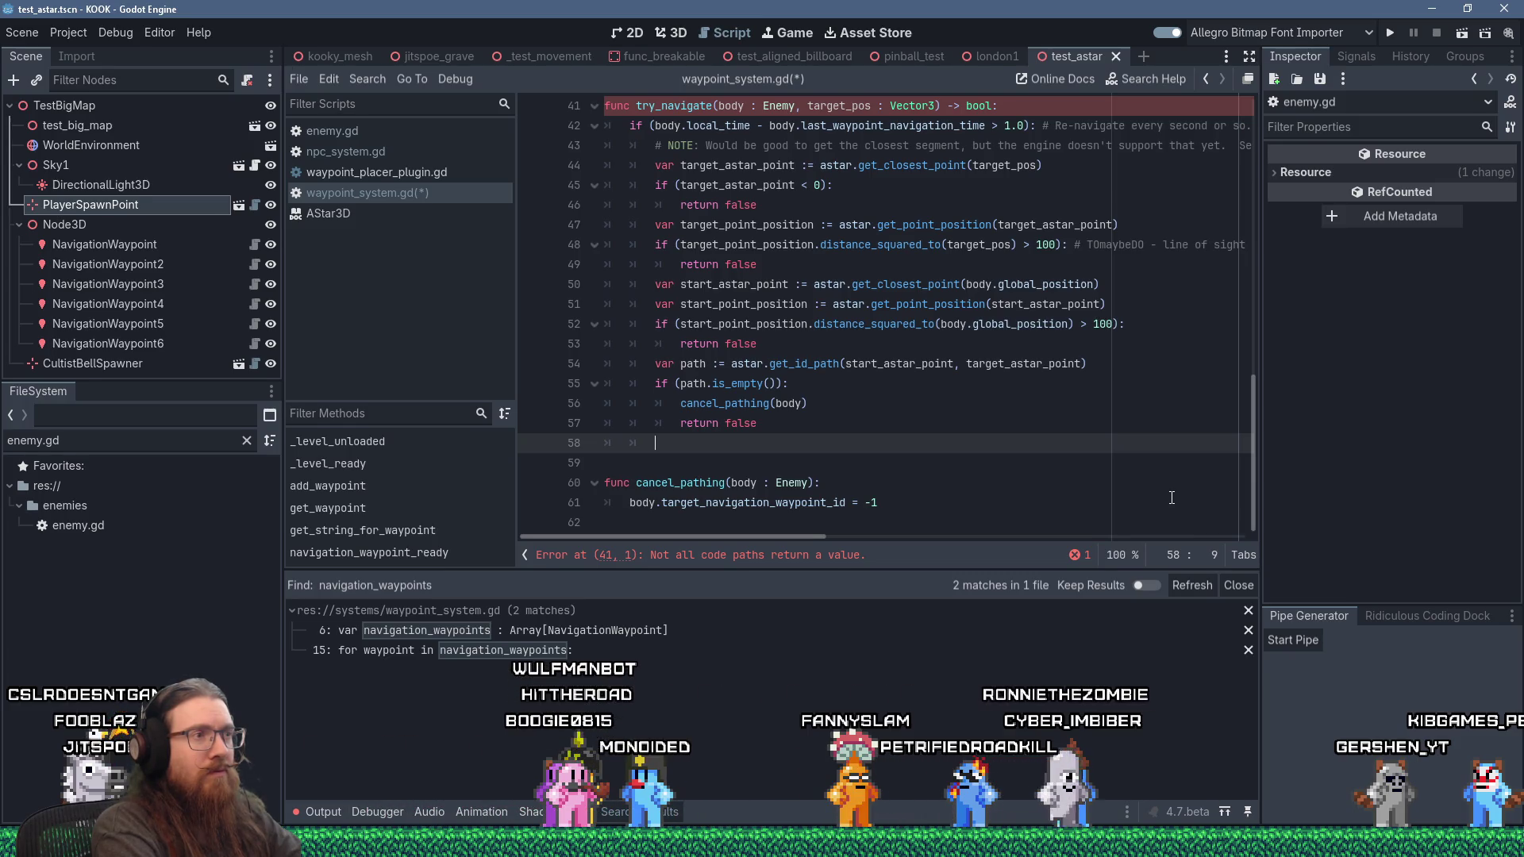
type("var second_point")
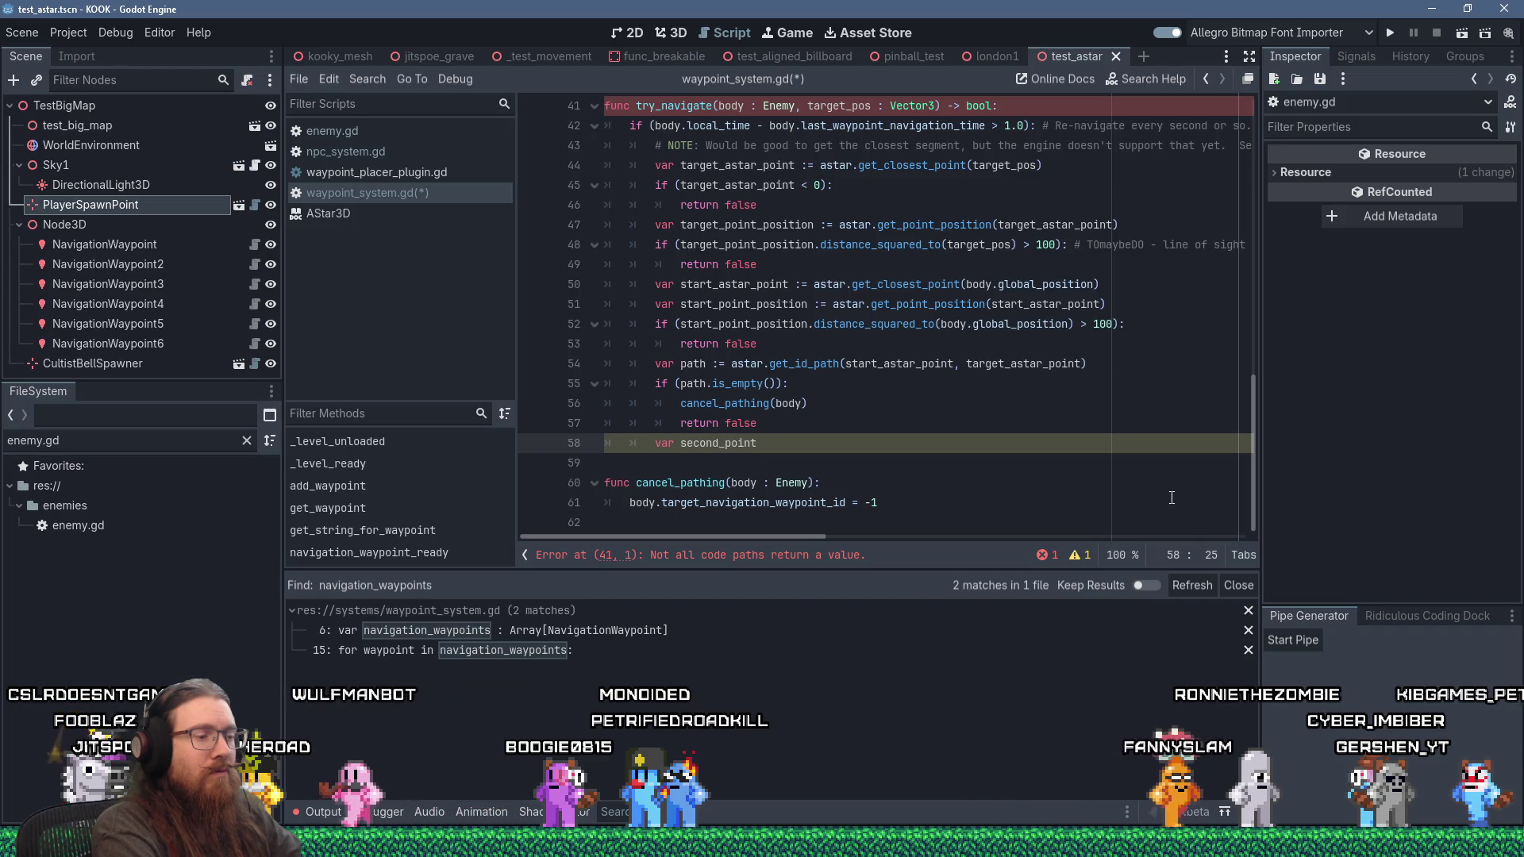
Step: Change the path.is_empty() check to path.size() < 2
key("Up")
key("Up")
key("Up")
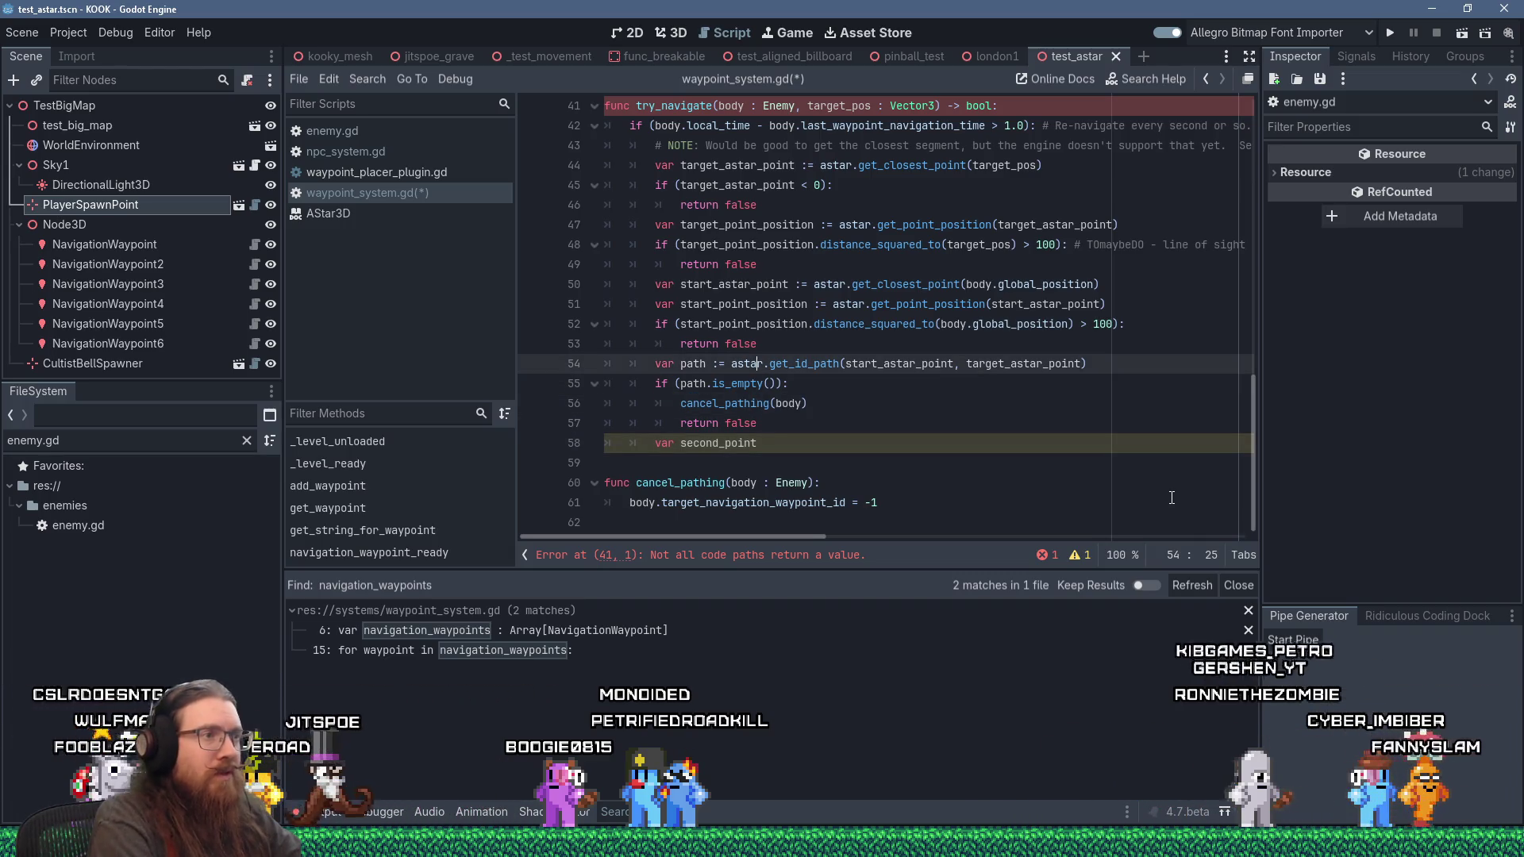
key("ctrl+Left")
key("ctrl+shift+Right")
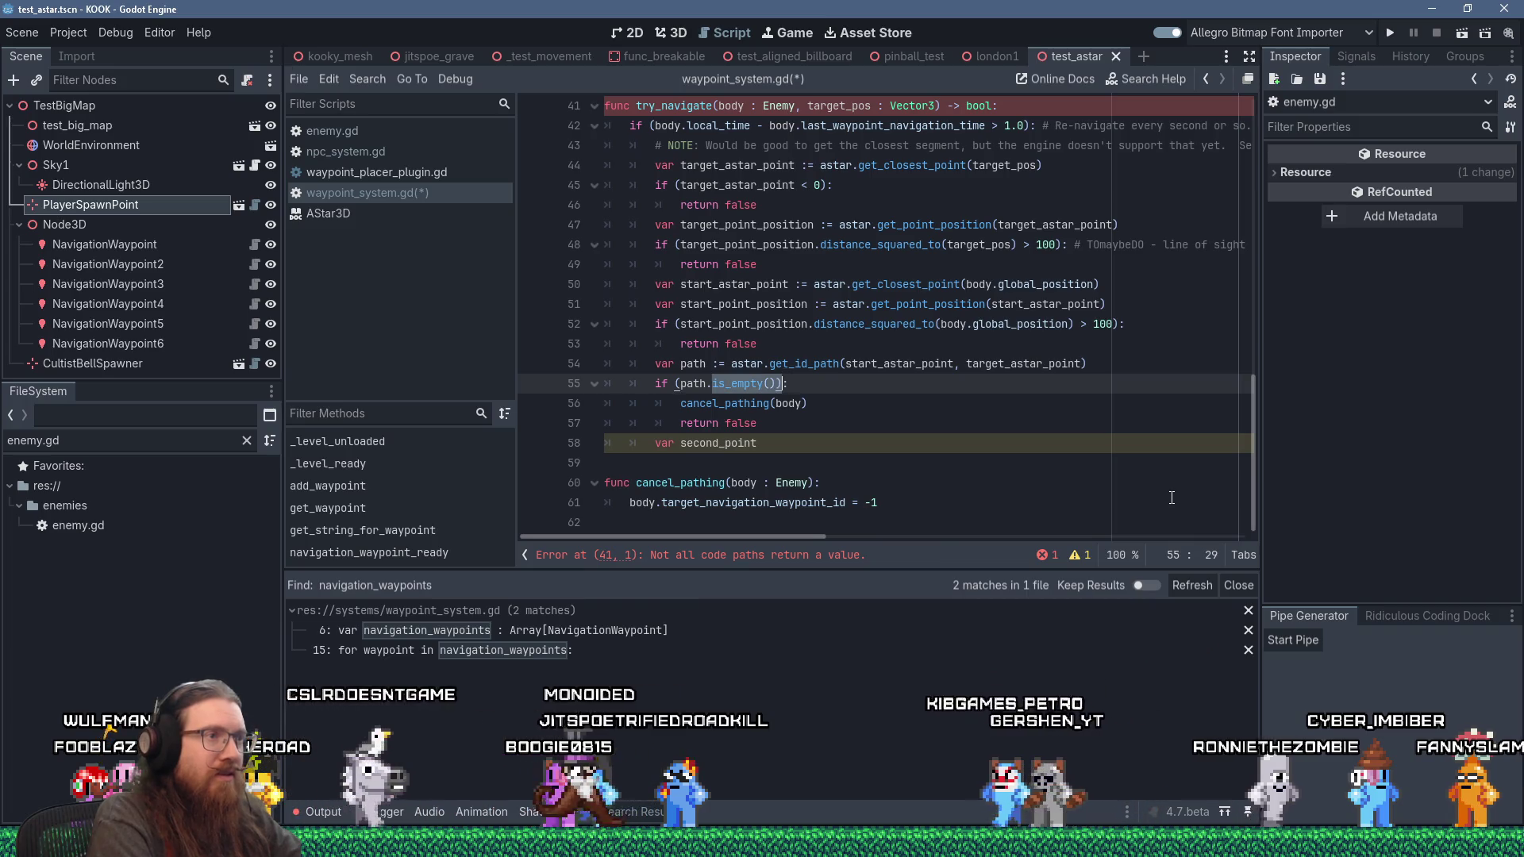
type("size() < 2")
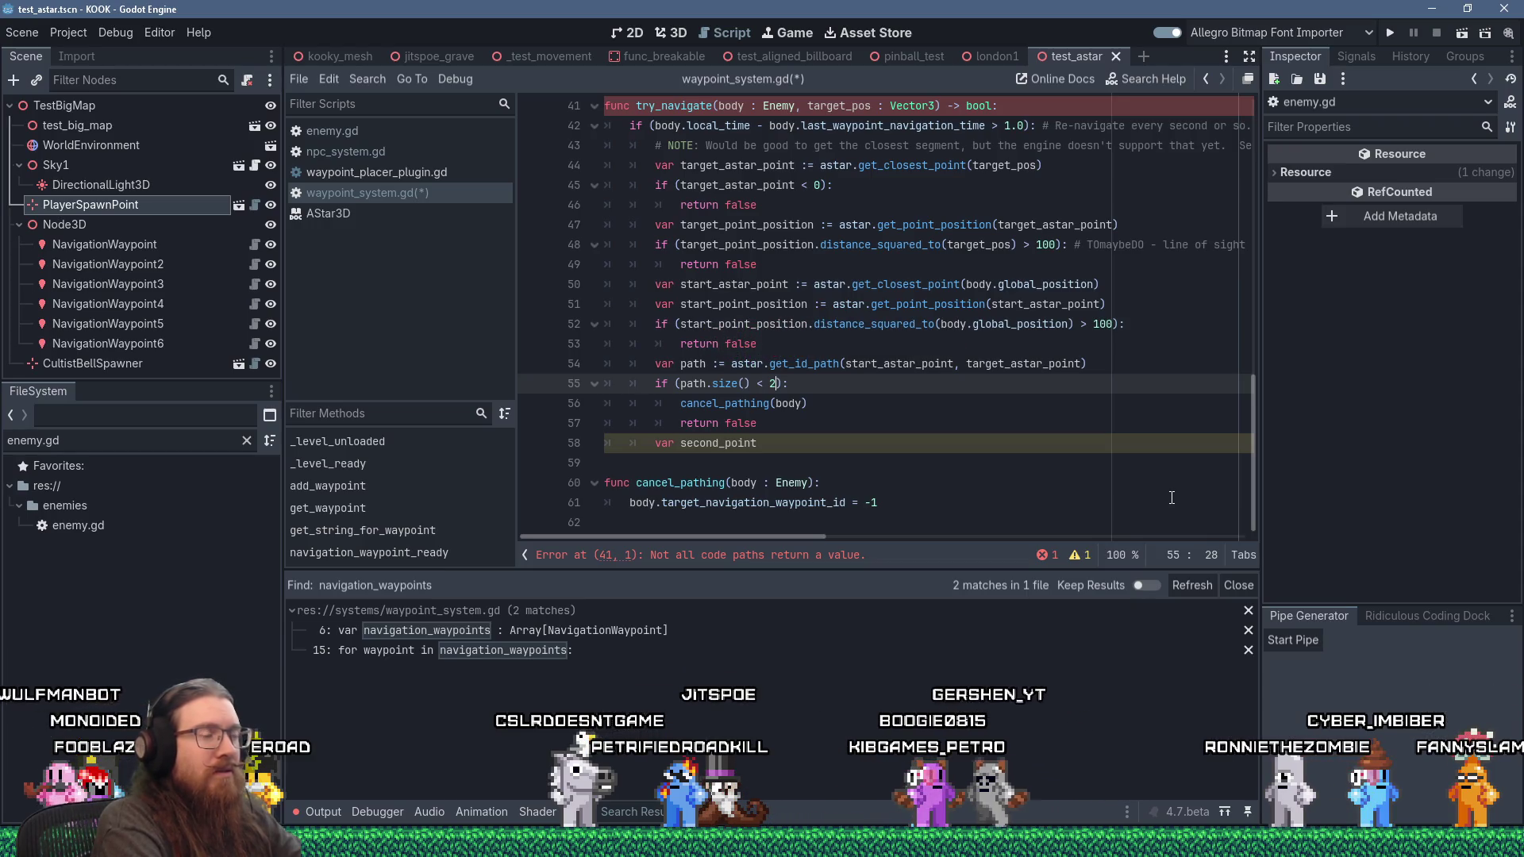
Step: Write var second_point_id = path and start a new body.waypoint line above it
key("Down")
key("Down")
key("Down")
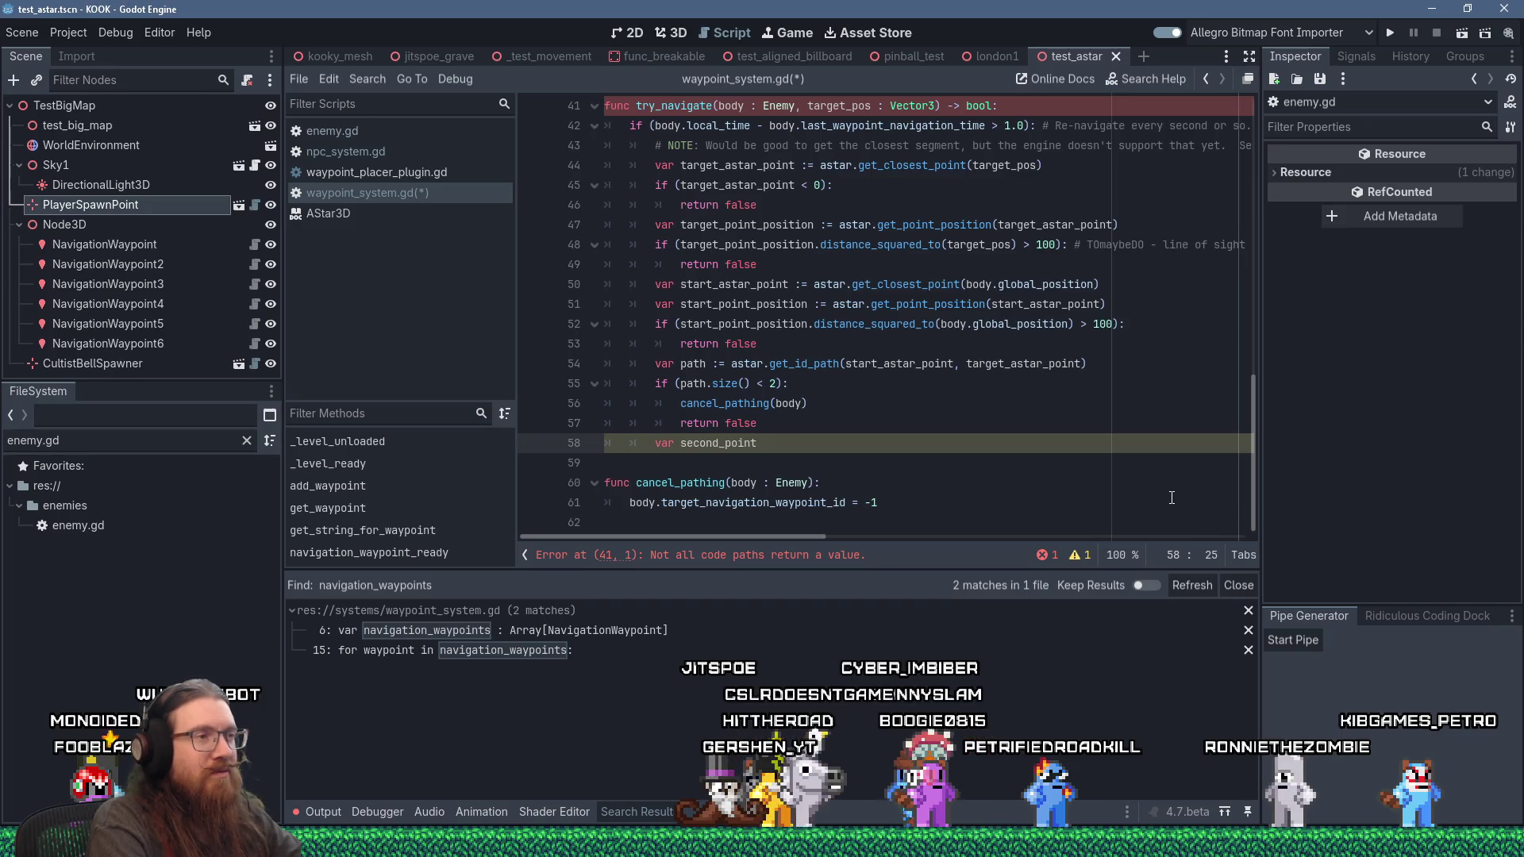
type("[")
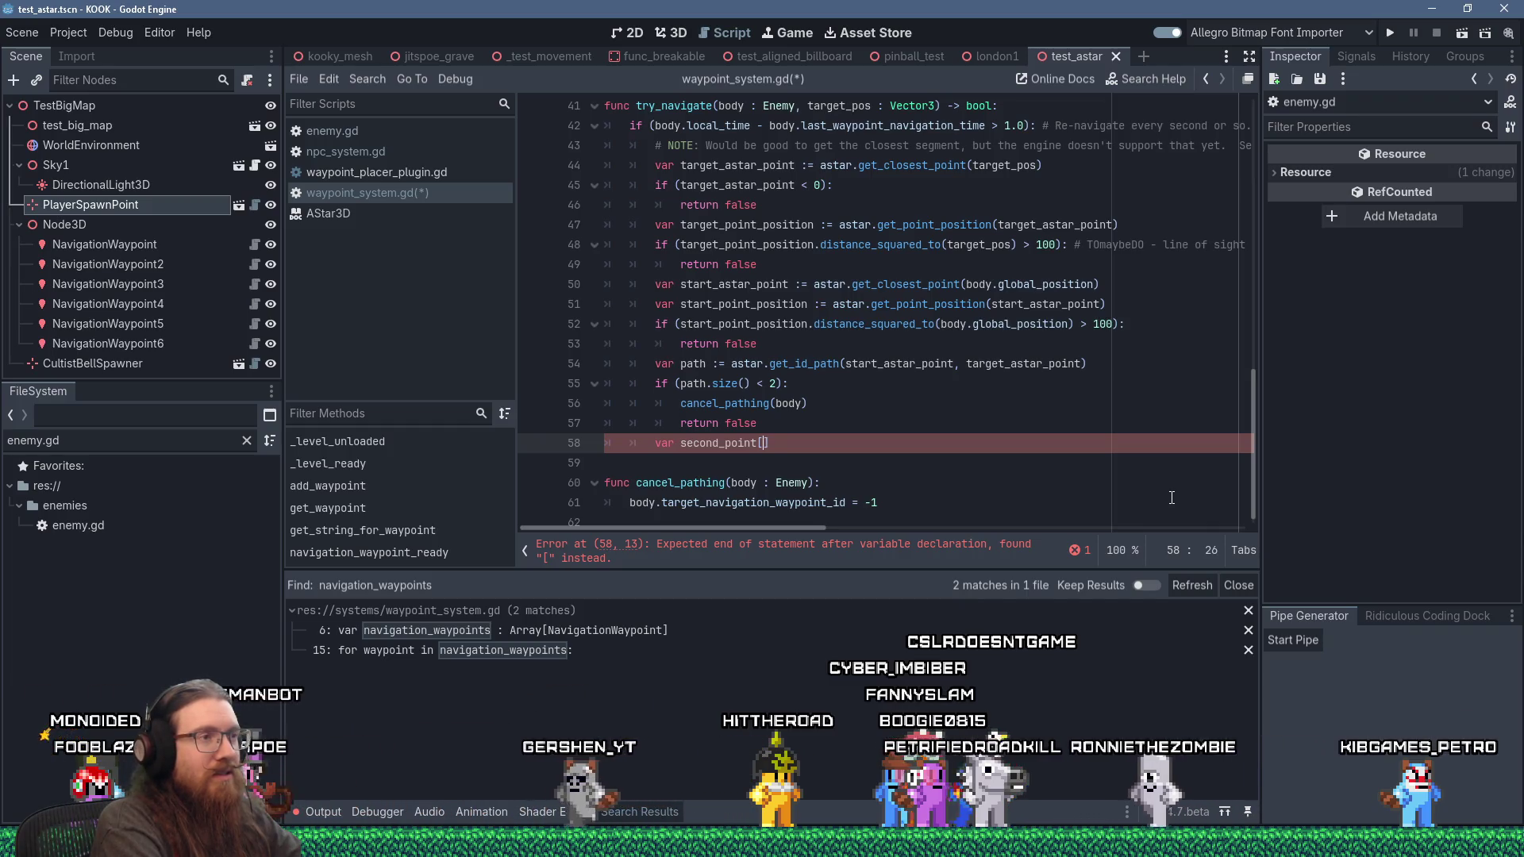
key("BackSpace")
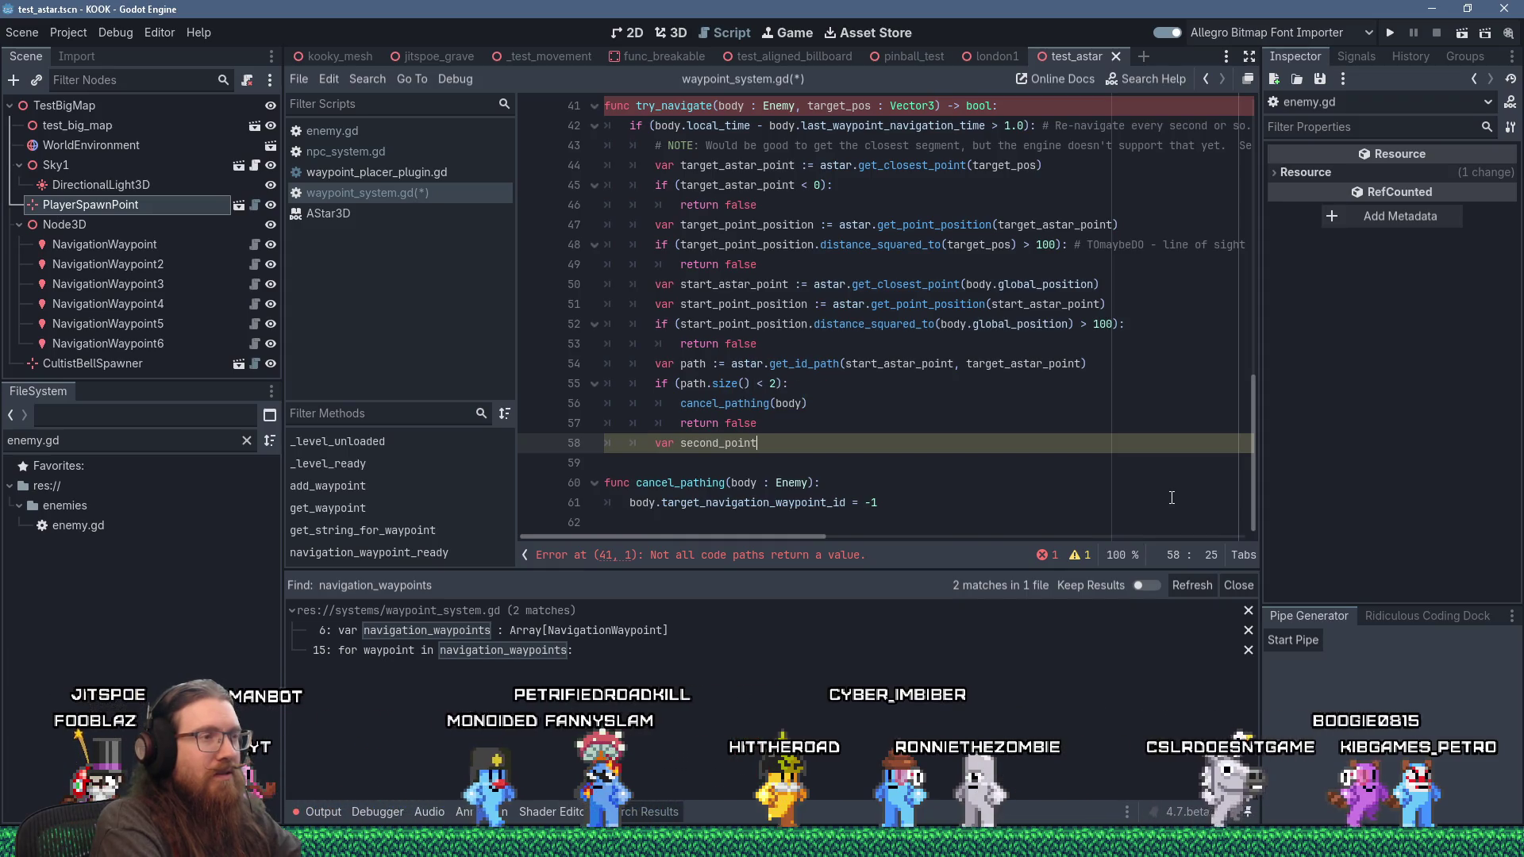
type("_id ")
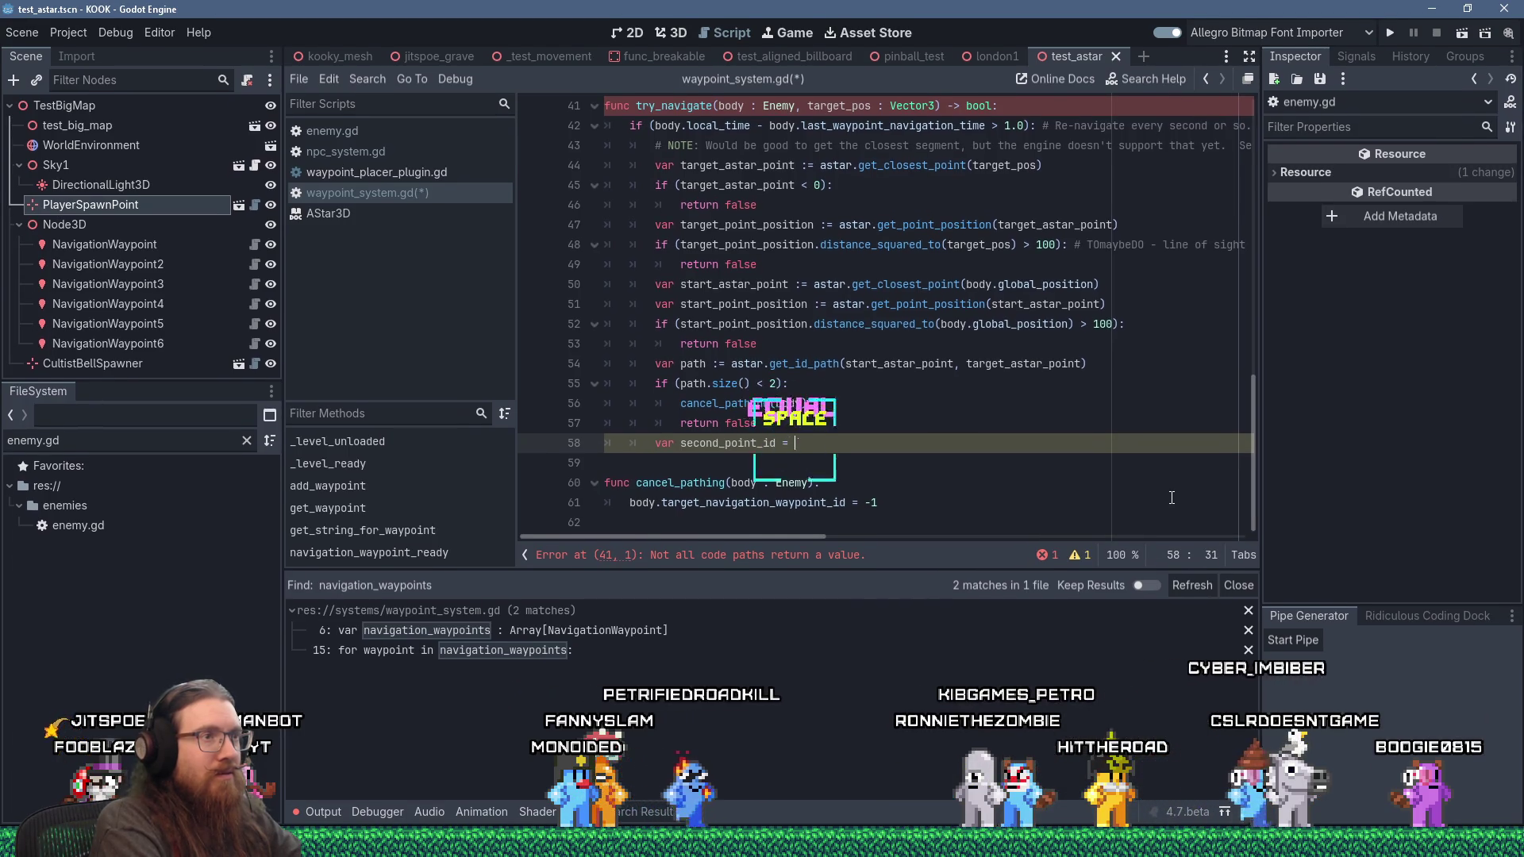
type("= astar.")
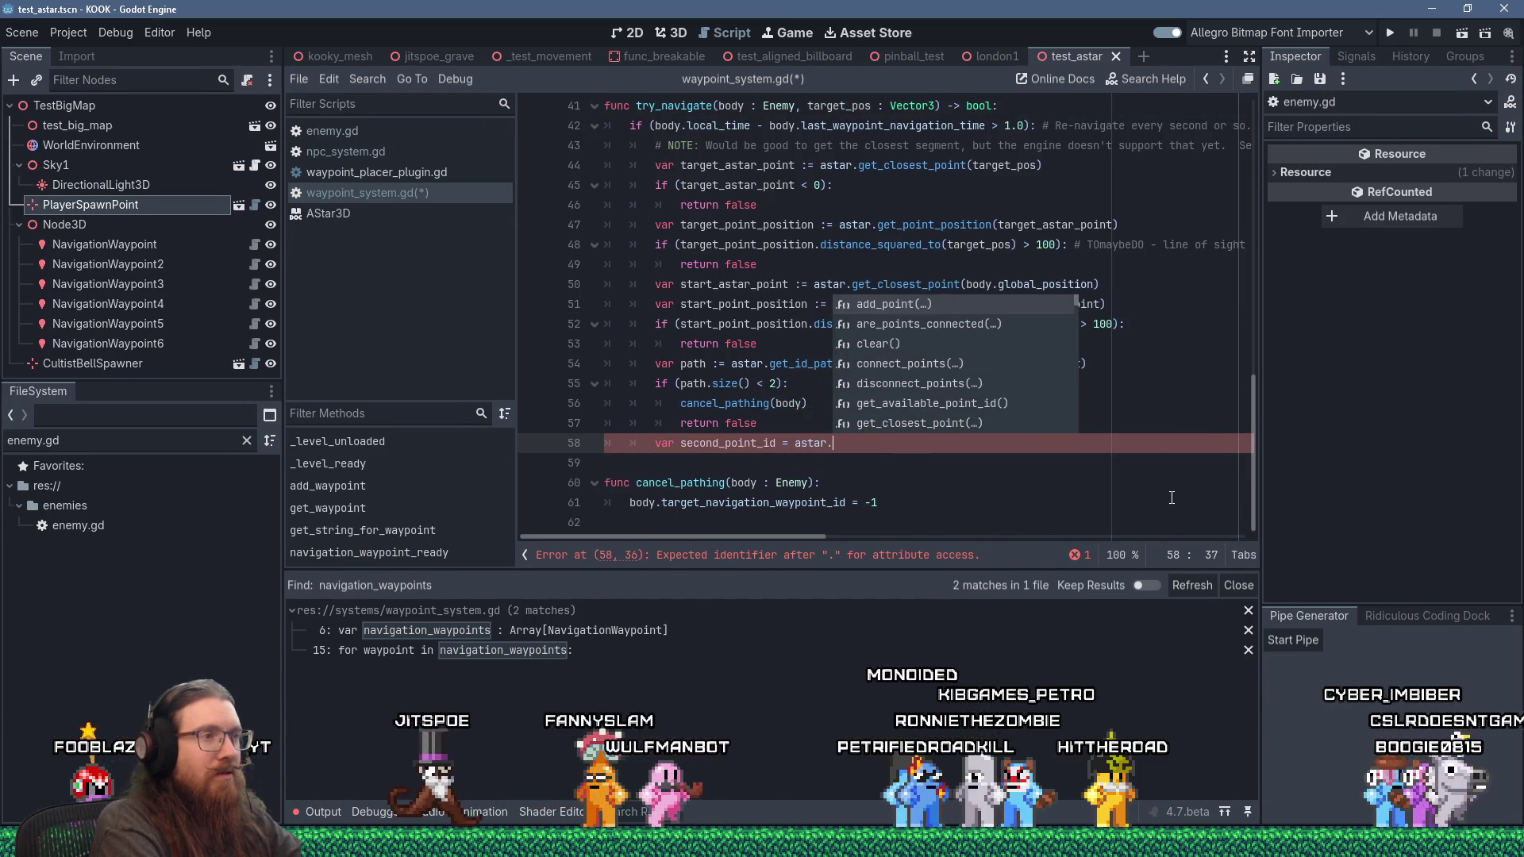
key("ctrl+Left")
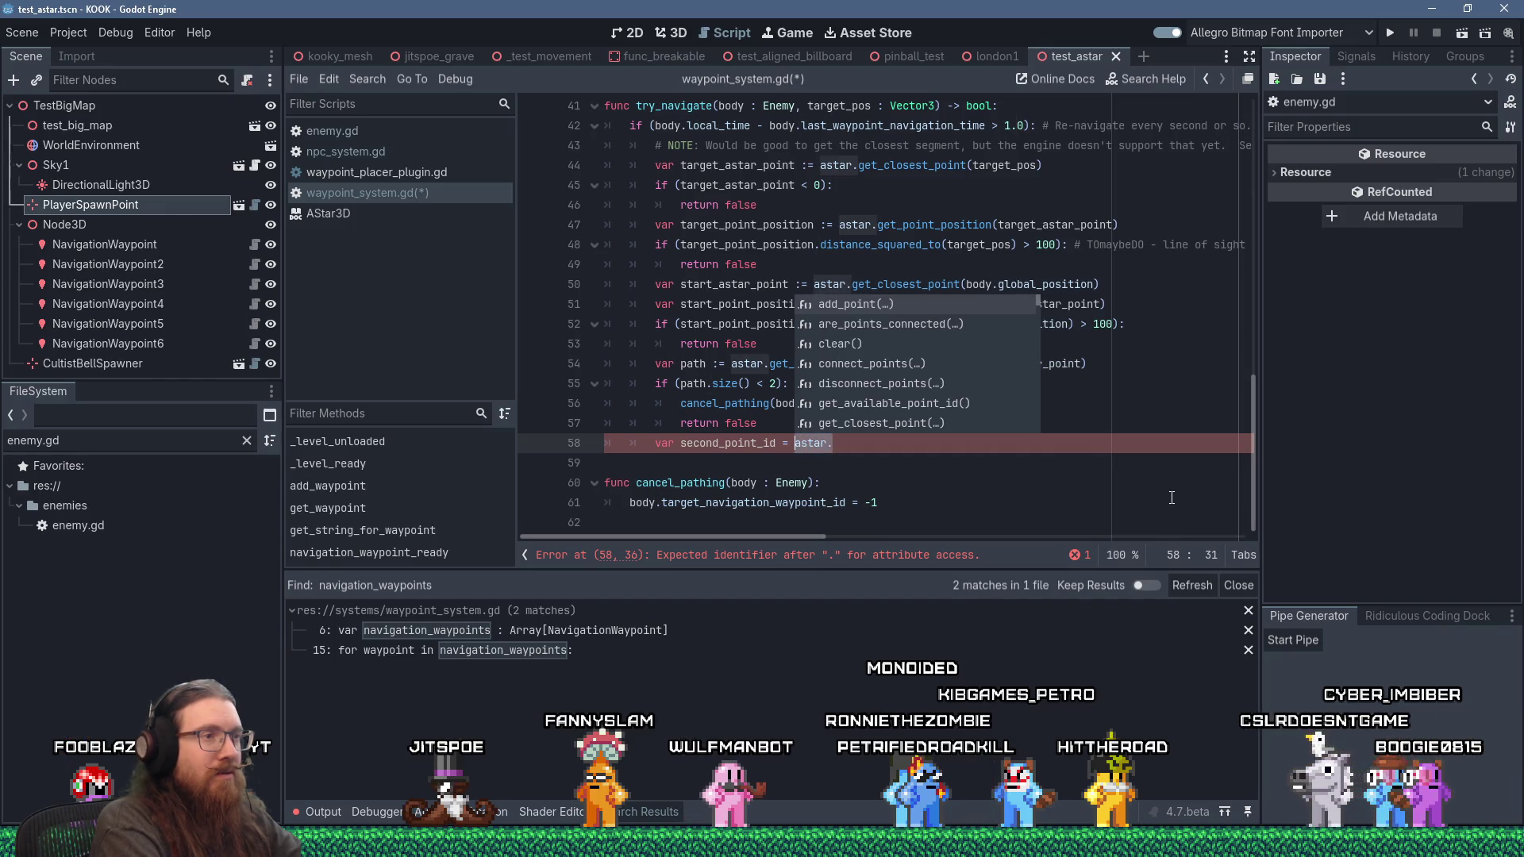
type("path")
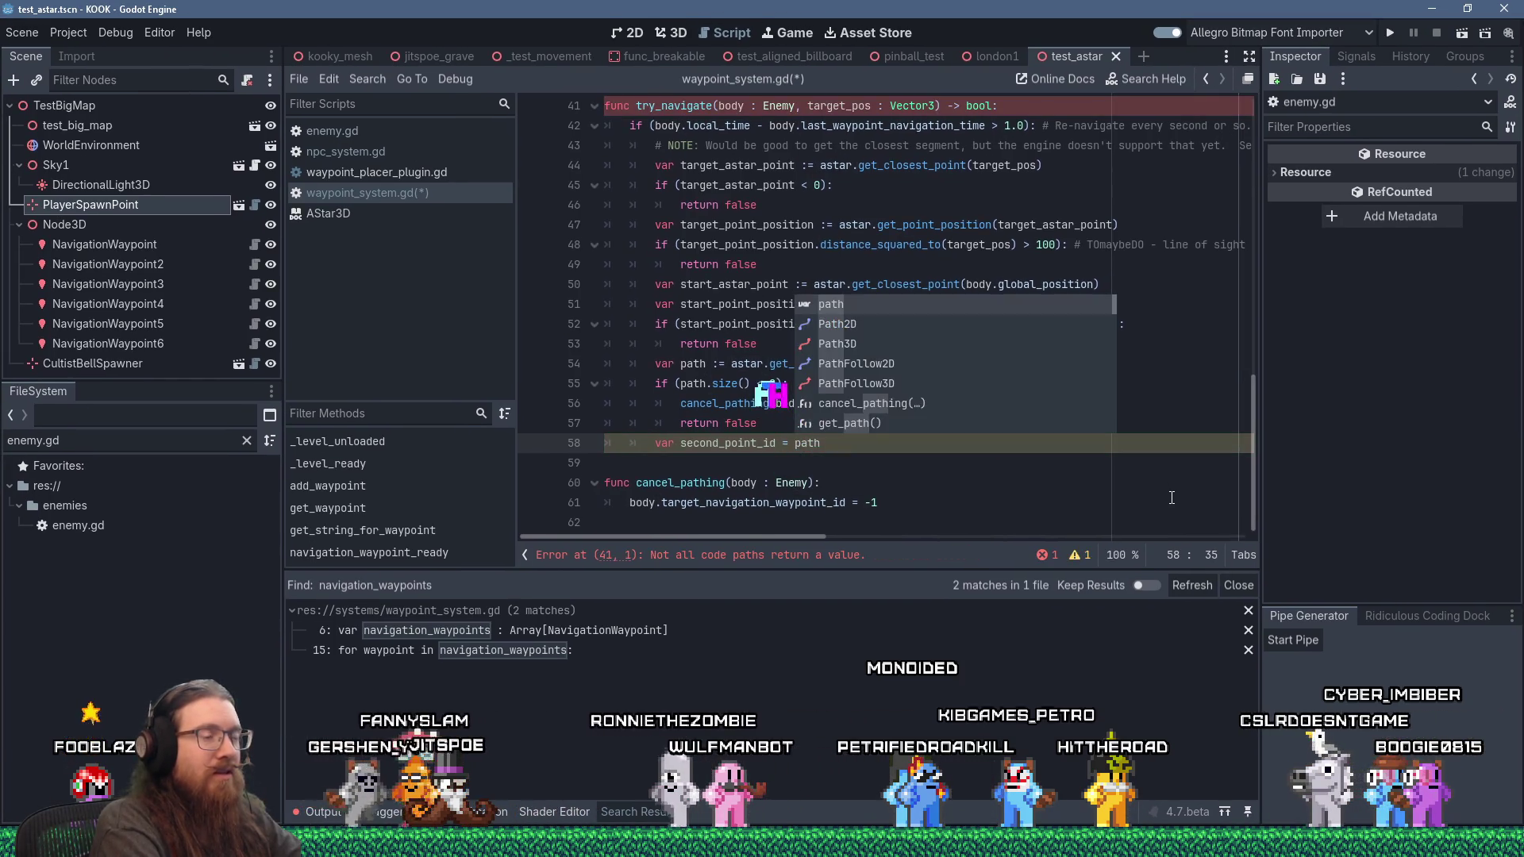
key("Escape")
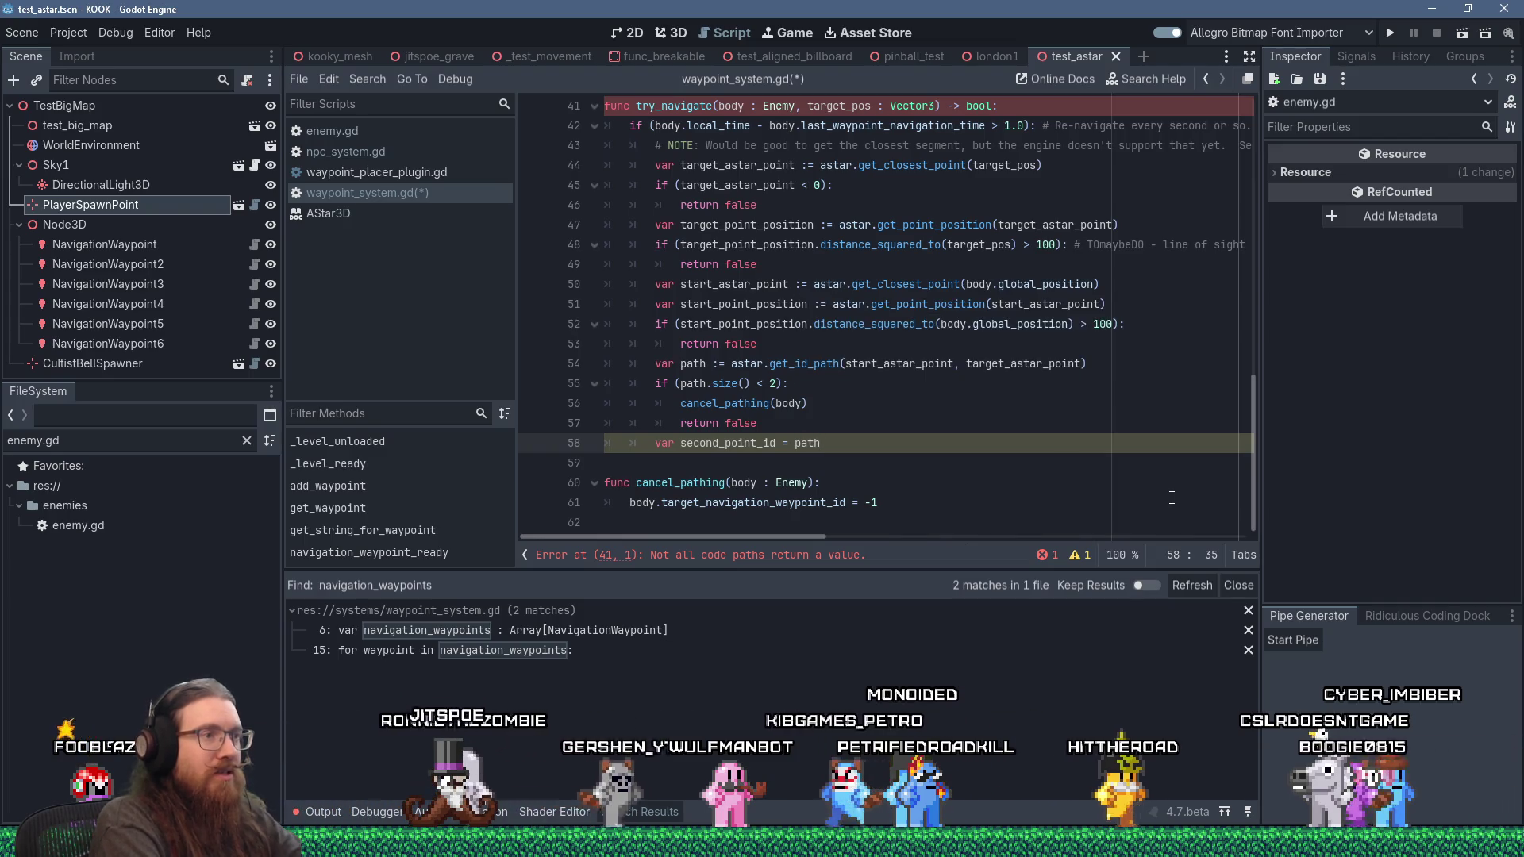
key("ctrl+shift+Return")
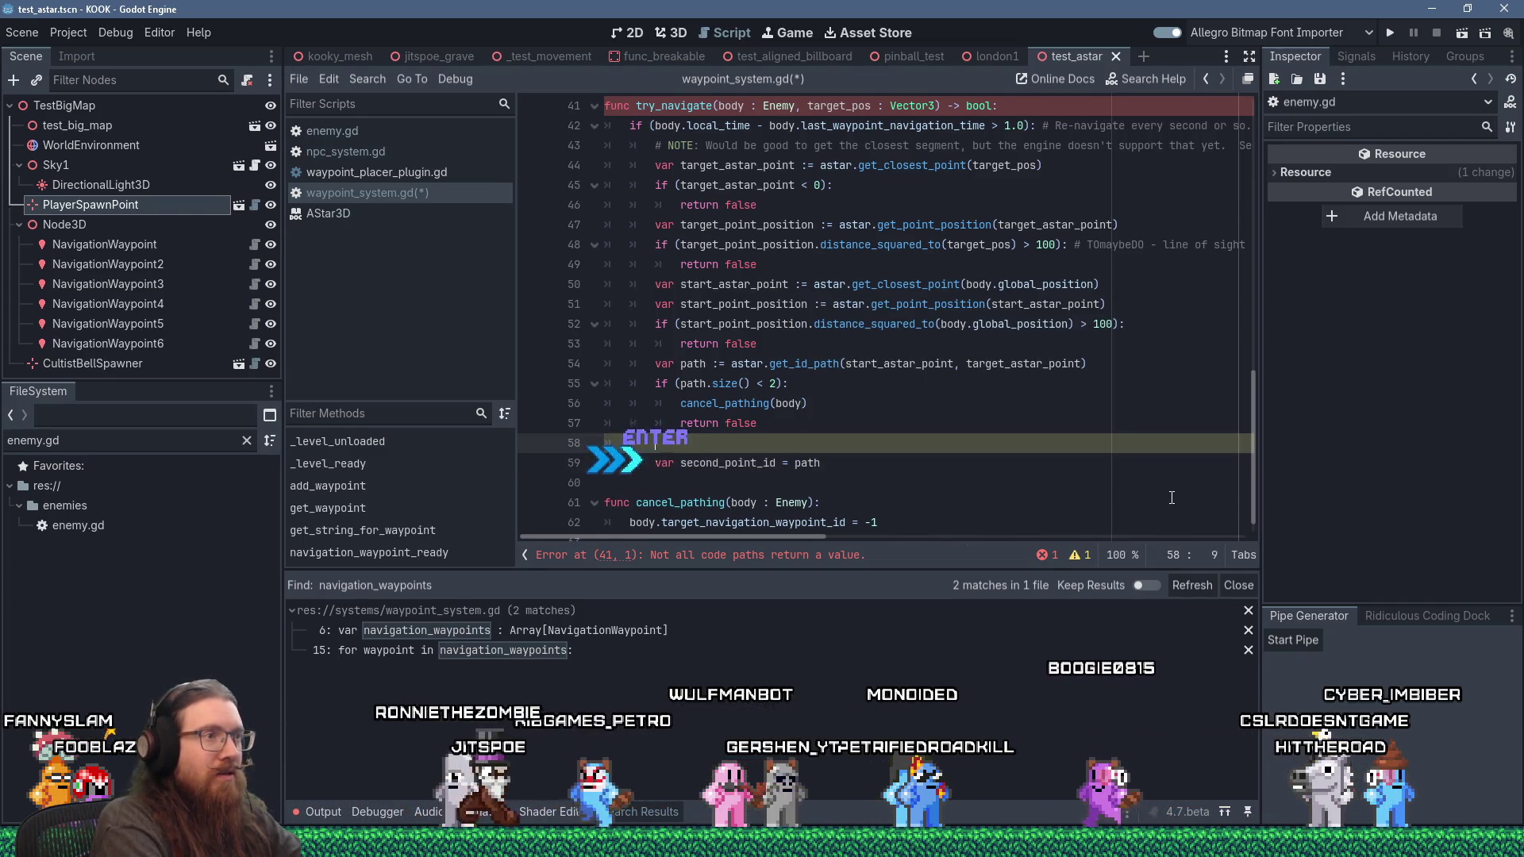
type("body.")
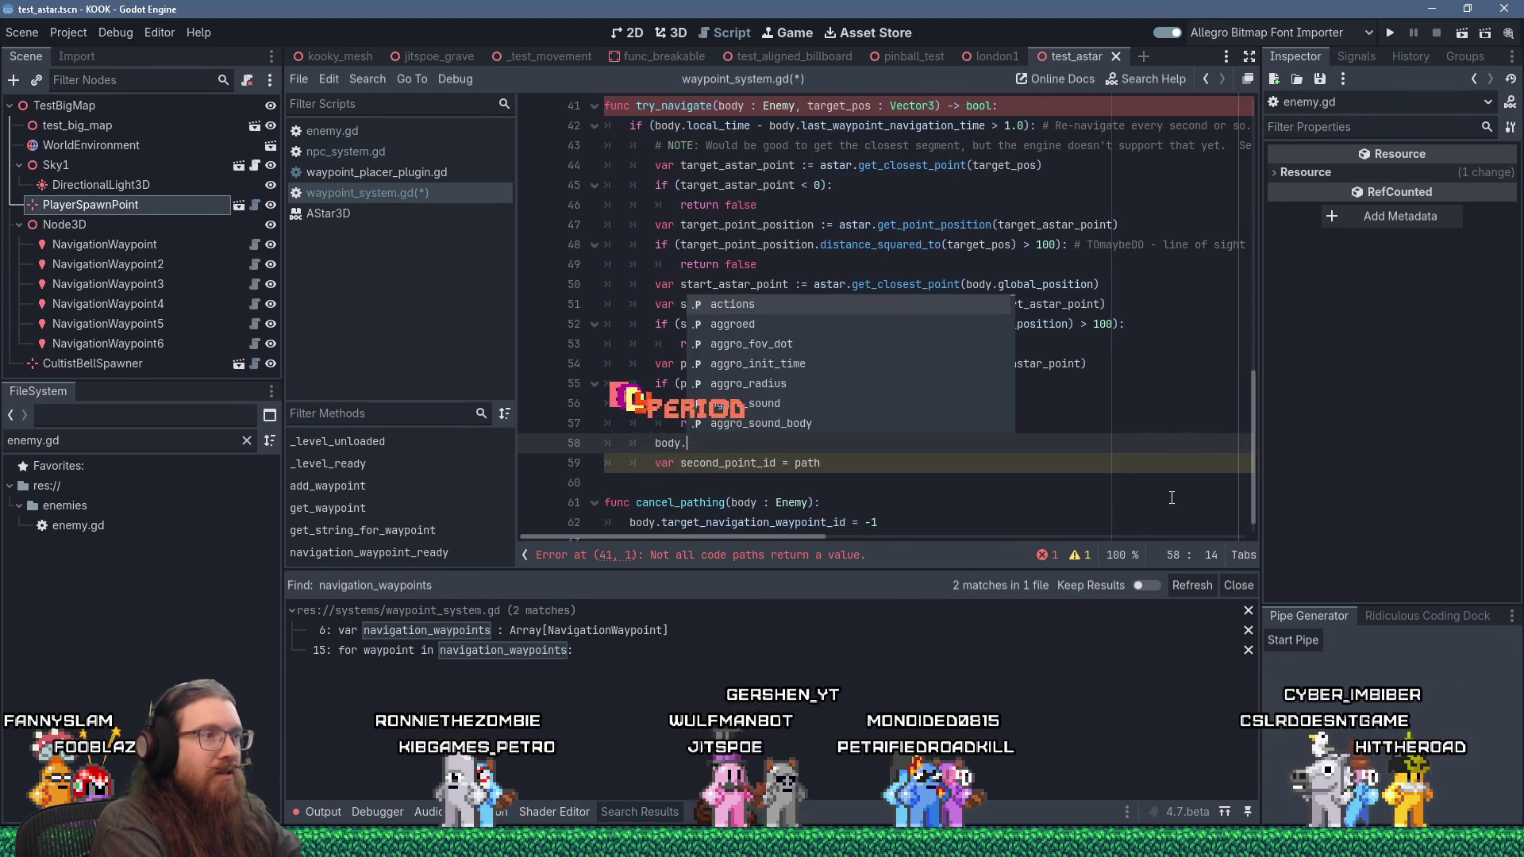
type("waypoint")
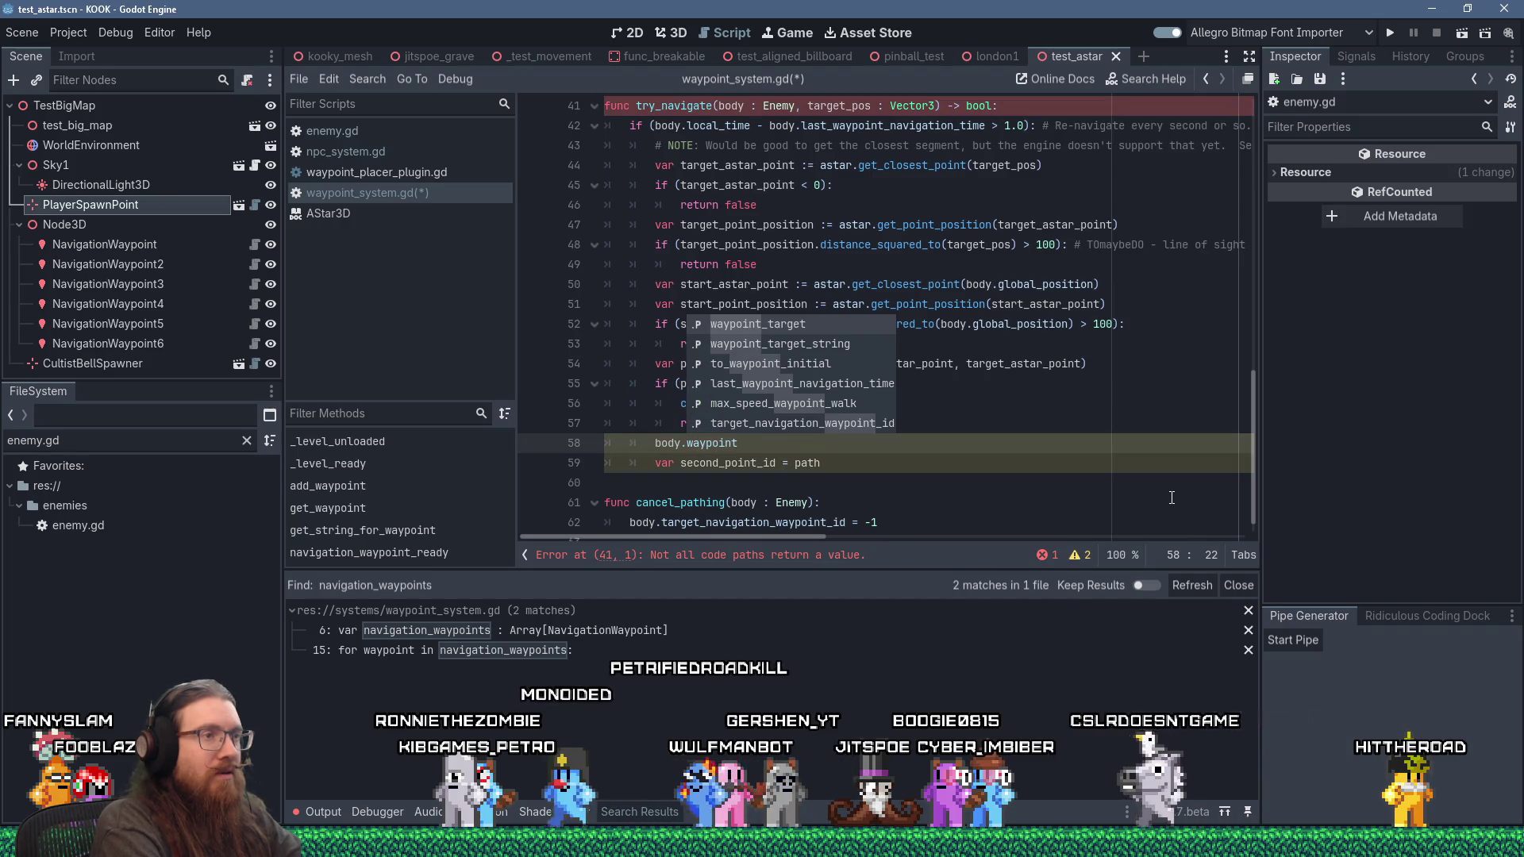
Step: Change line 58 of try_navigate to body.astar_points = path, using the astar_points name from enemy.gd
left_click(382, 136)
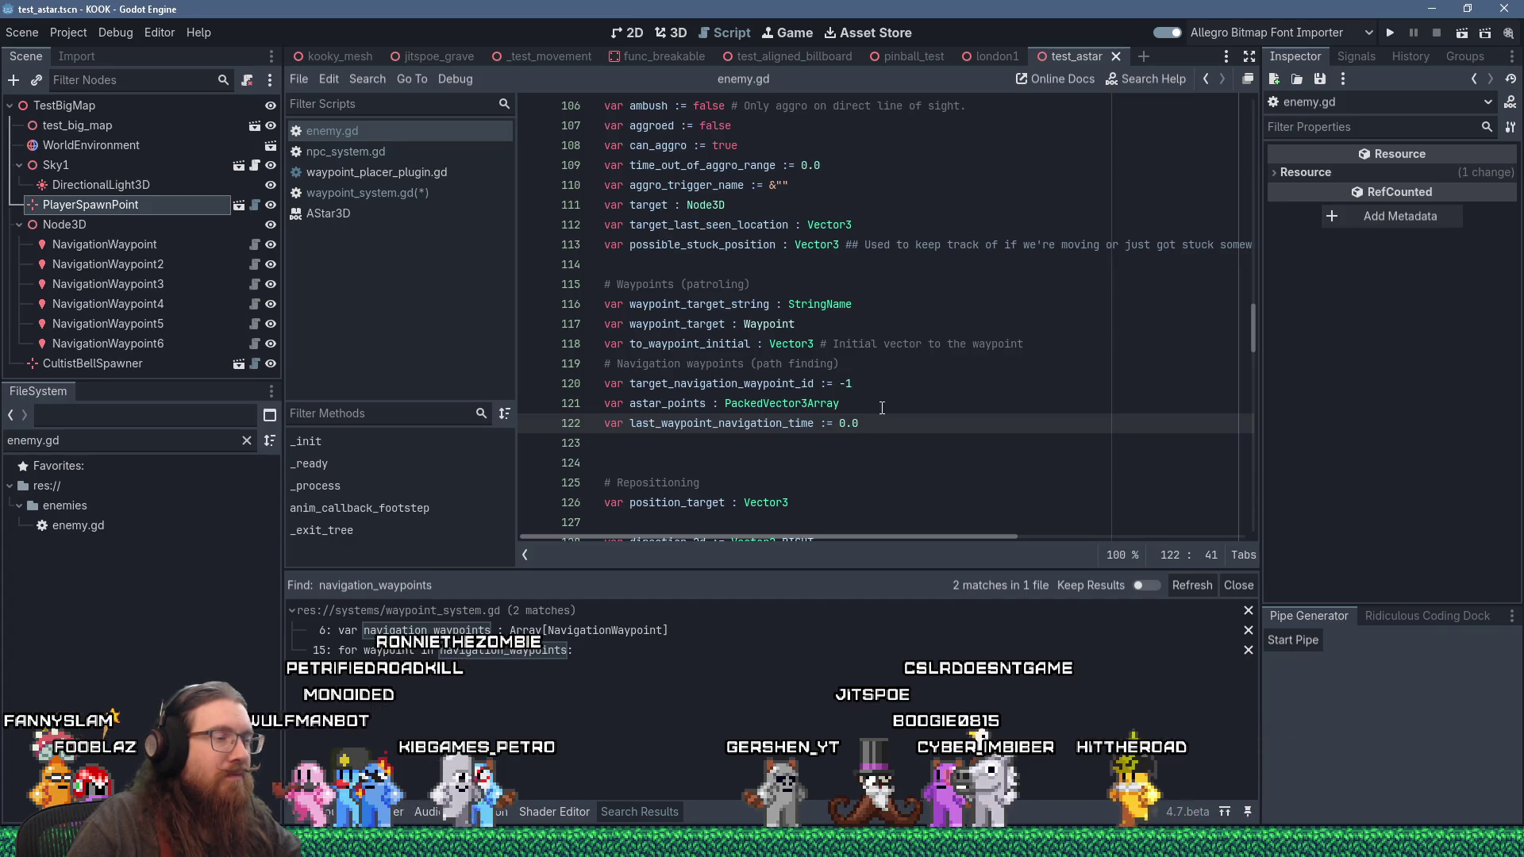
double_click(664, 403)
key("ctrl+c")
right_click(674, 403)
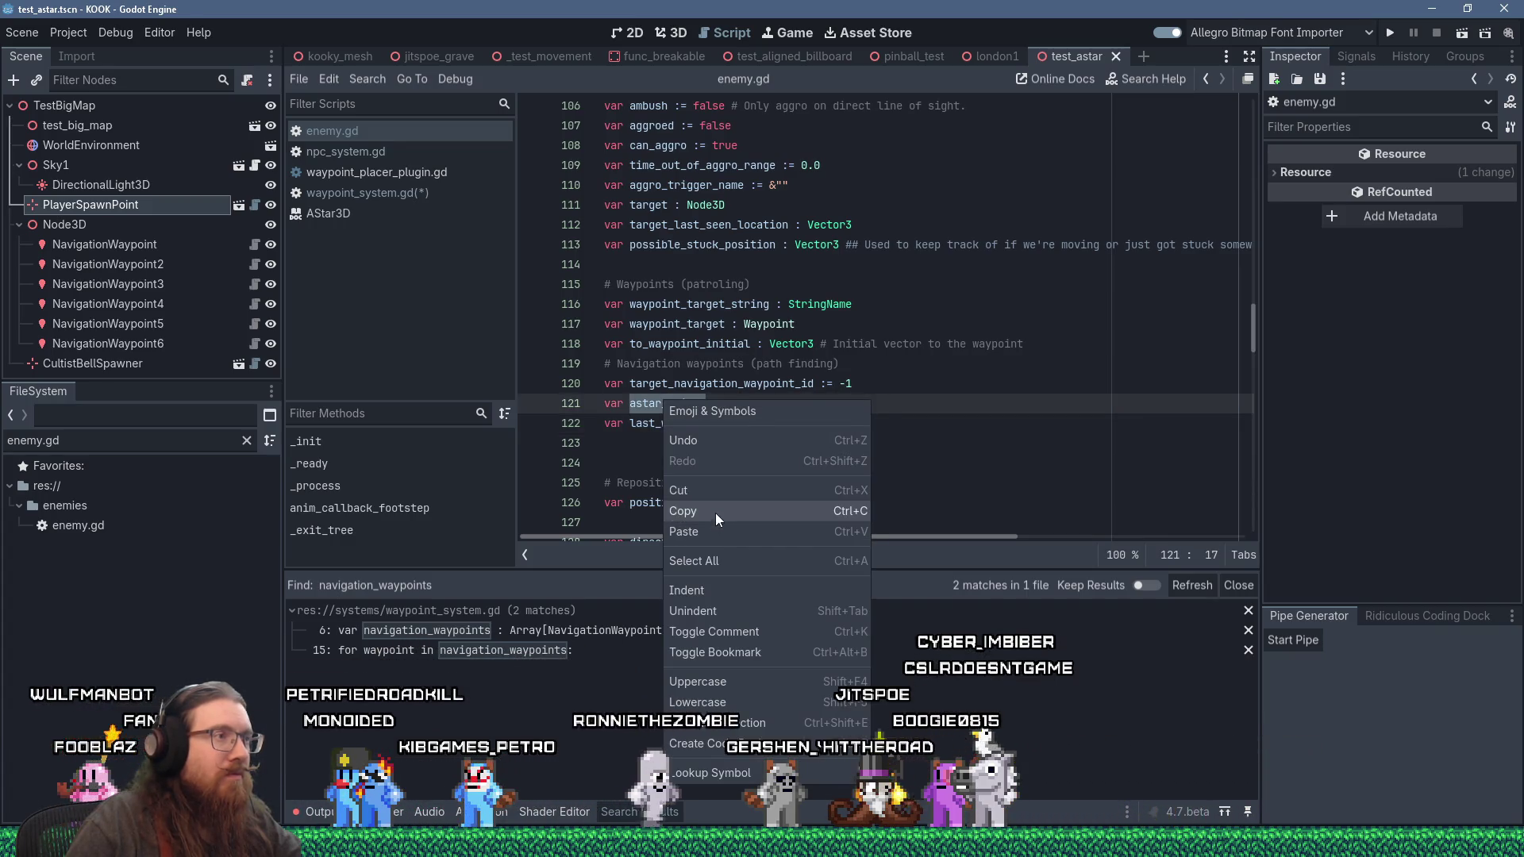
key("Escape")
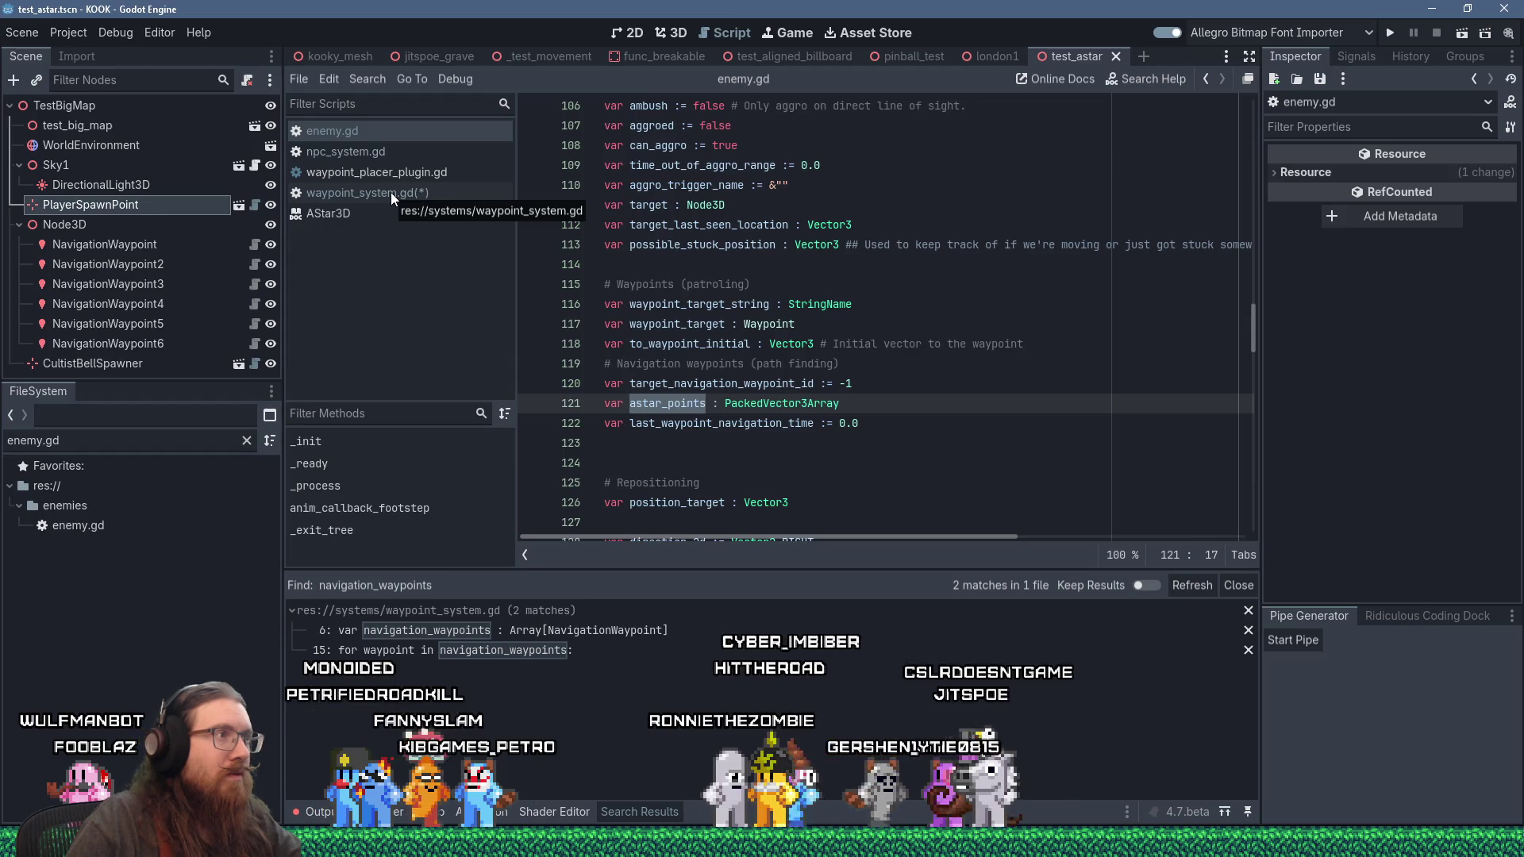
left_click(390, 192)
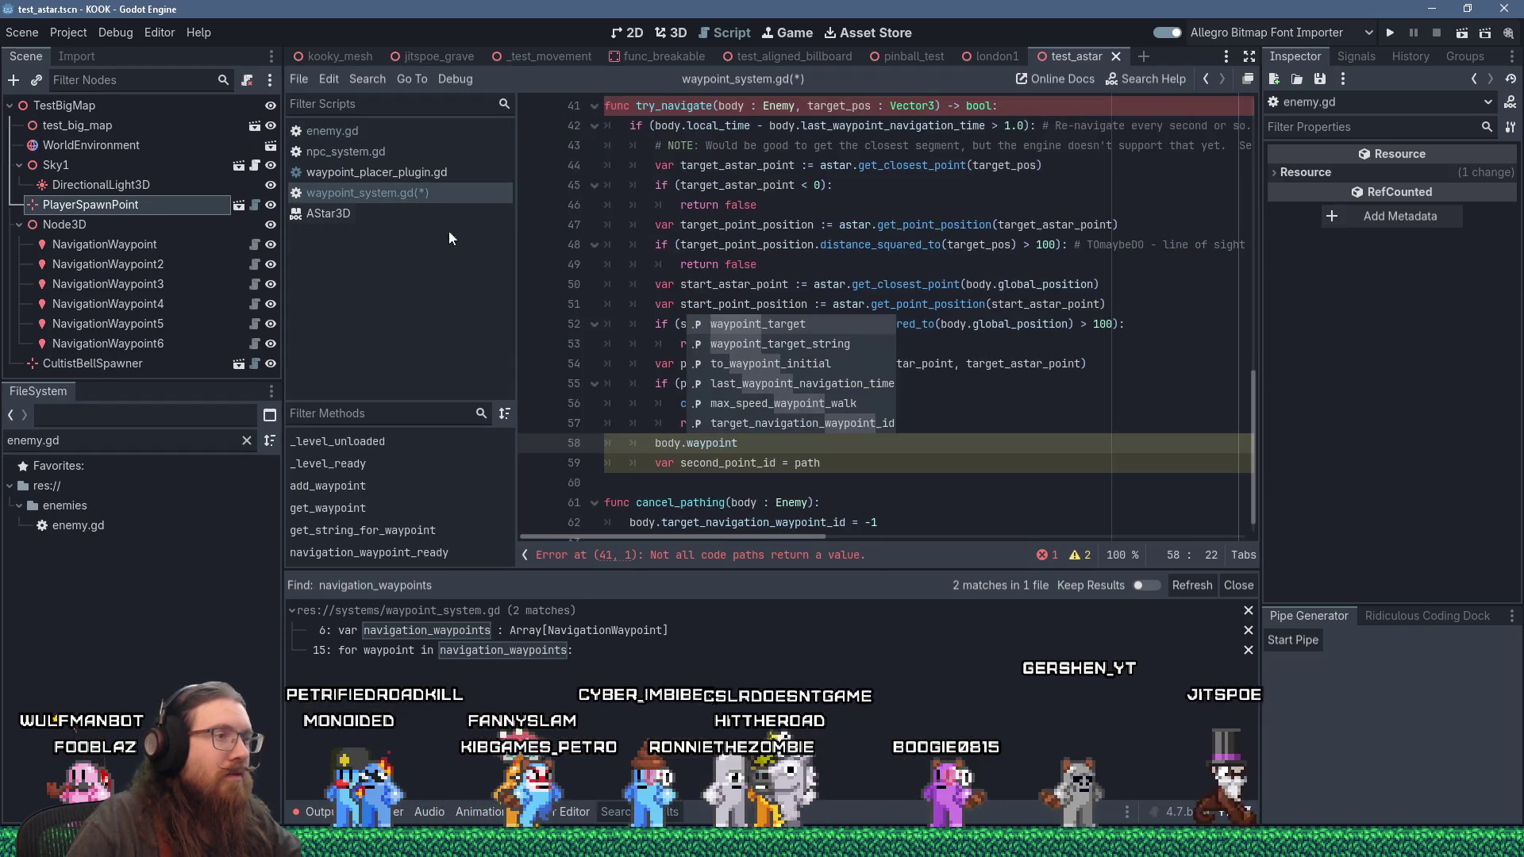
left_click(355, 132)
left_click(630, 403)
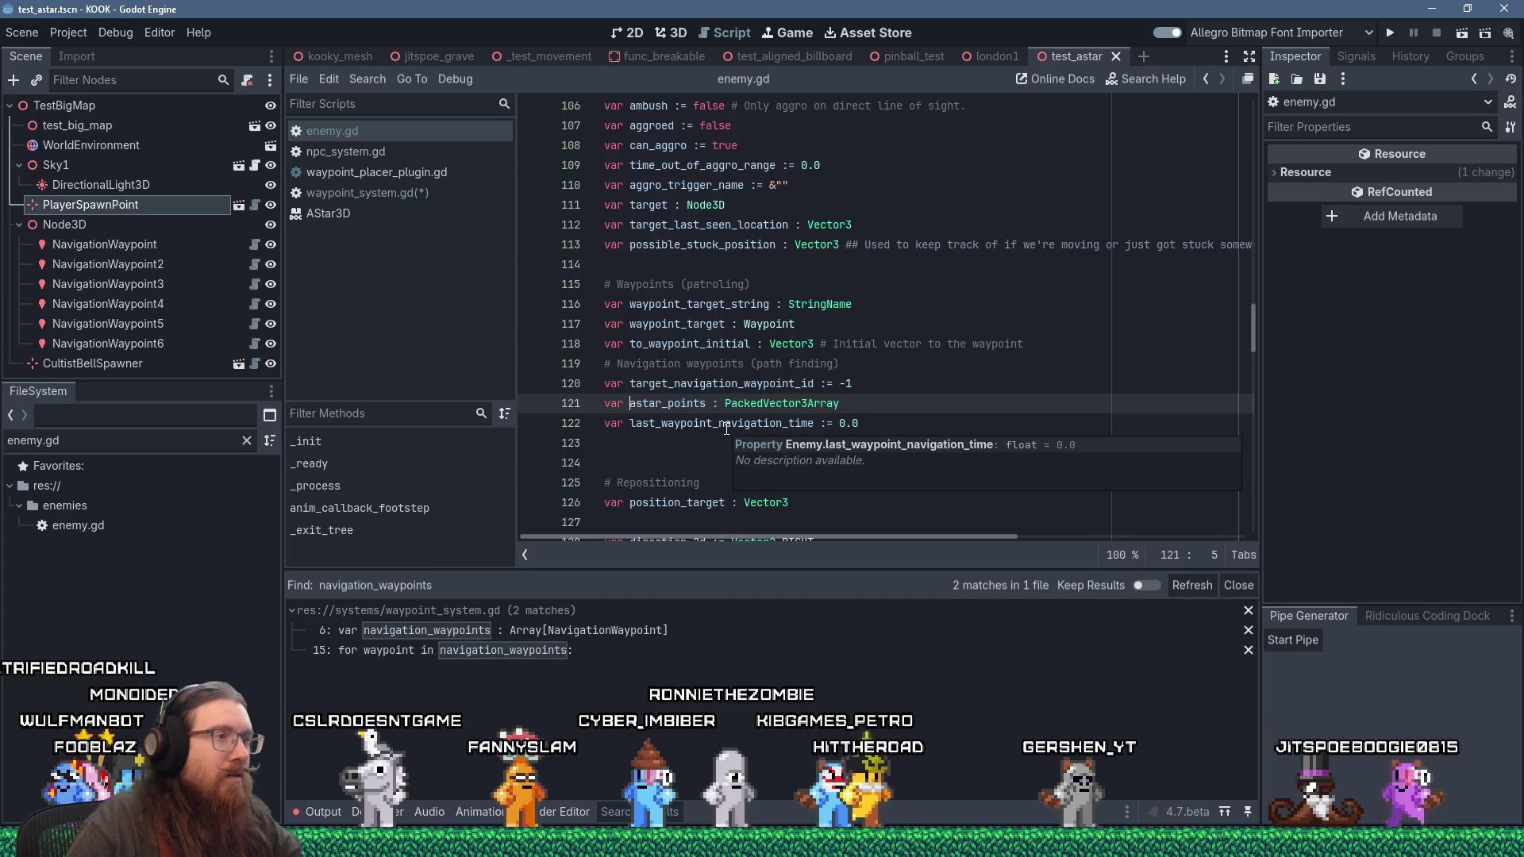
left_click(415, 197)
double_click(691, 445)
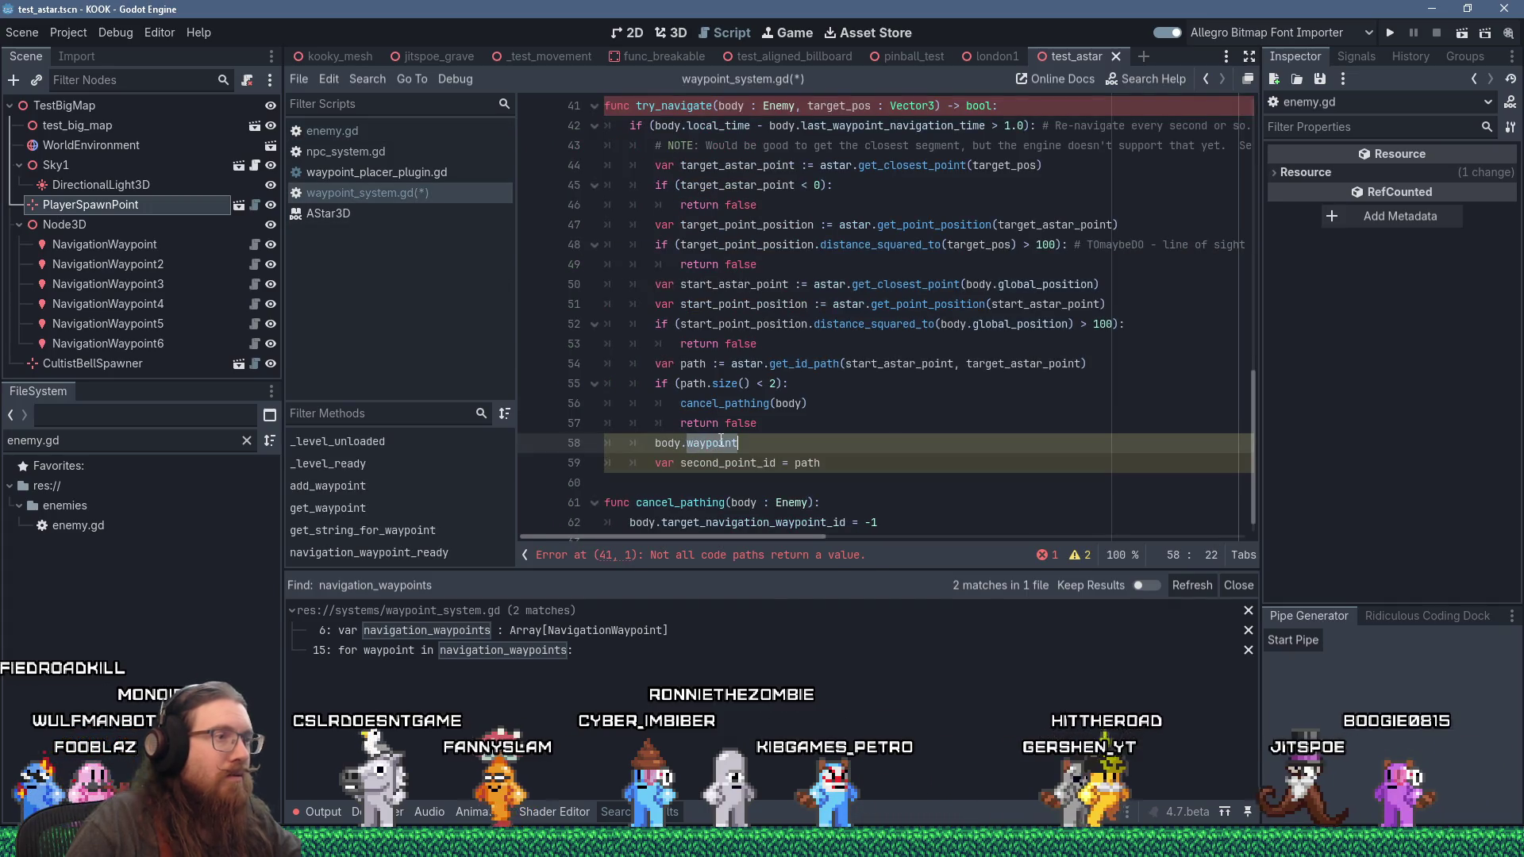
key("ctrl+v")
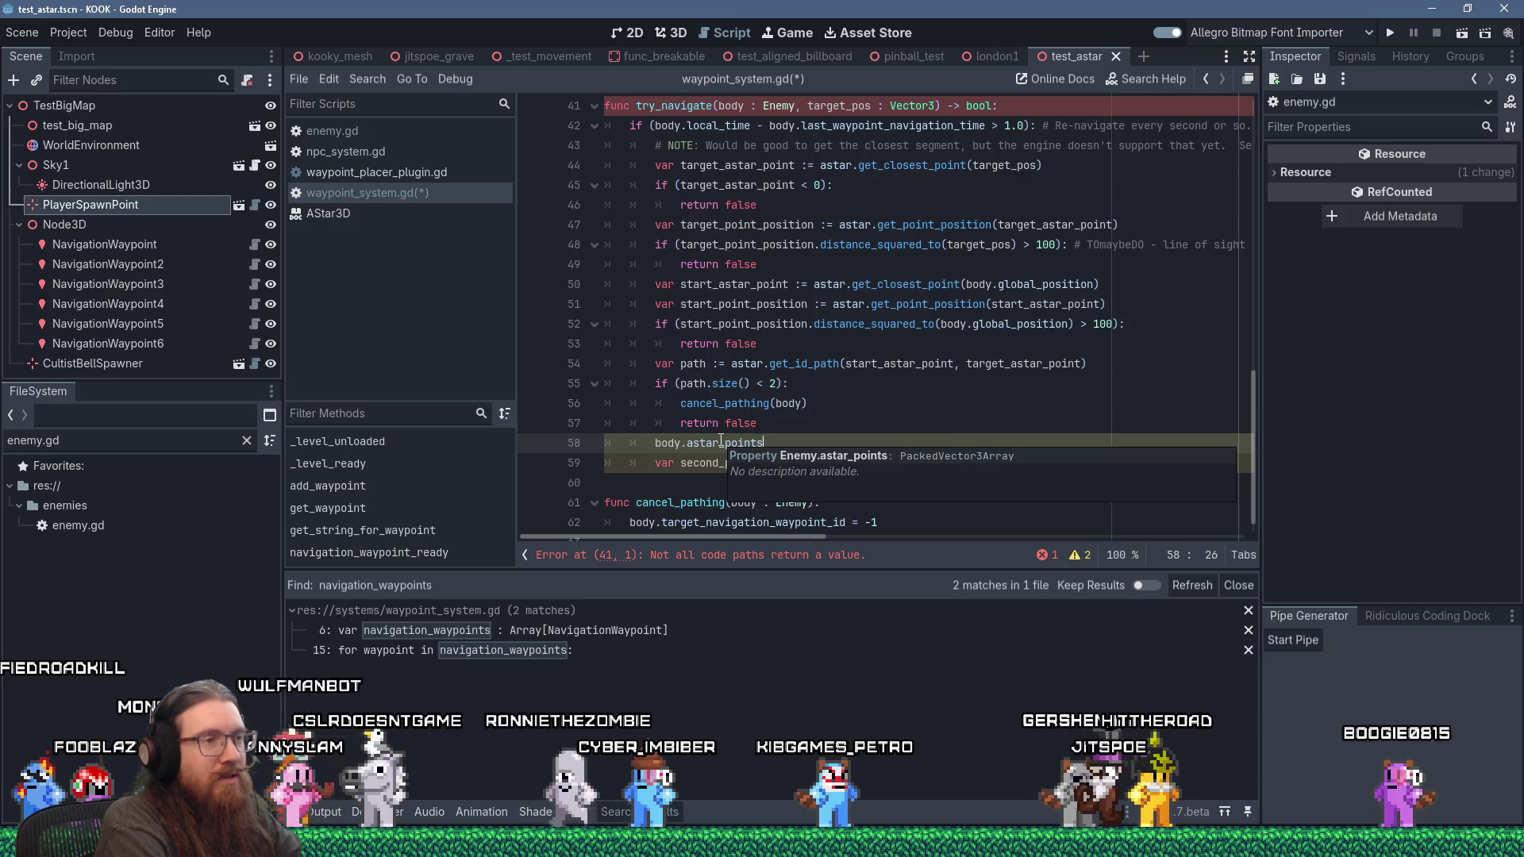
type(" = path")
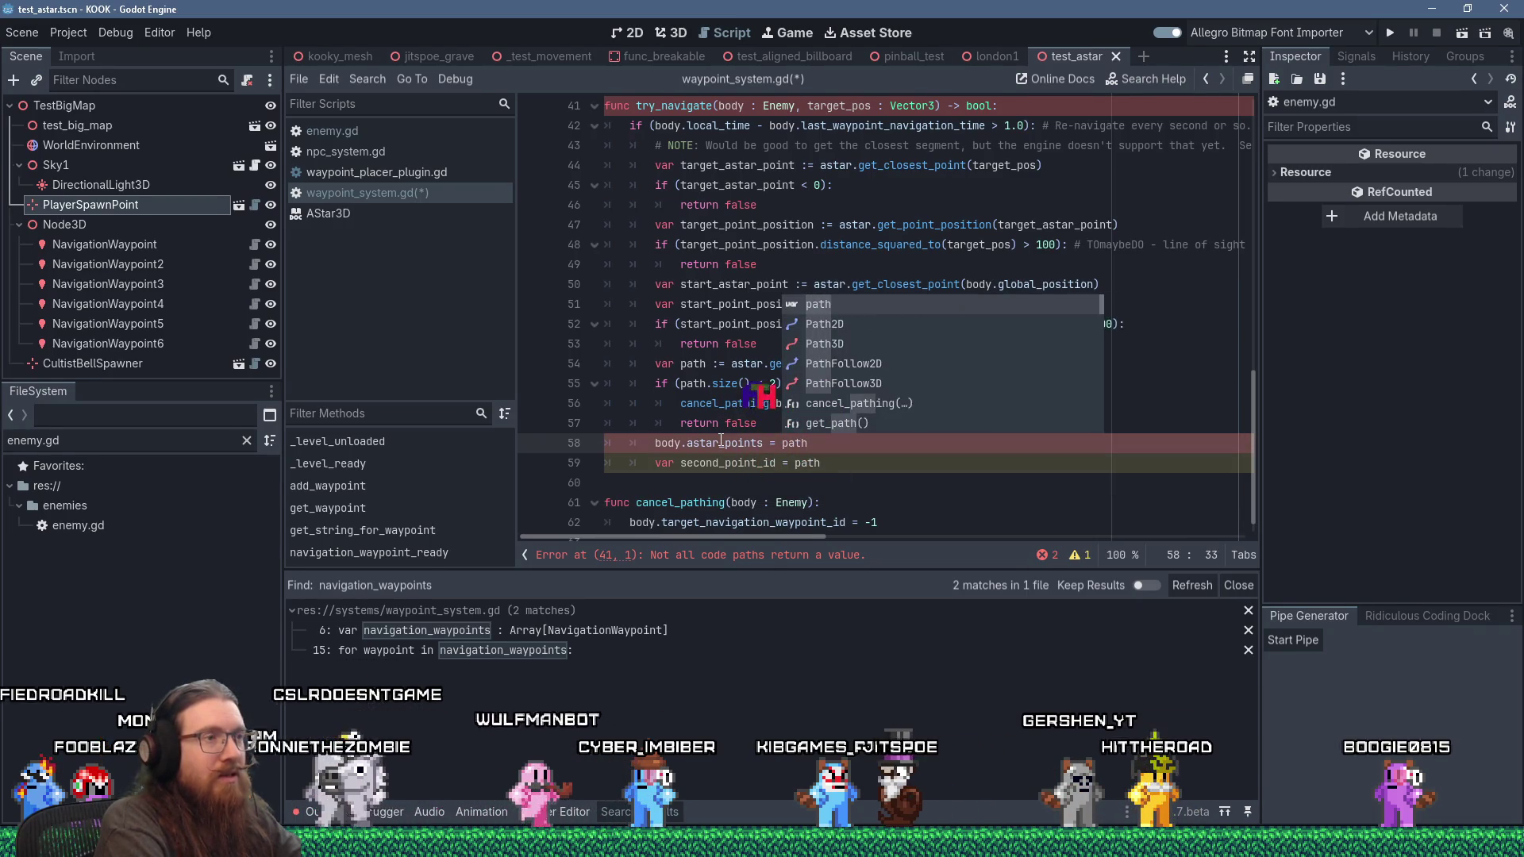
key("Escape")
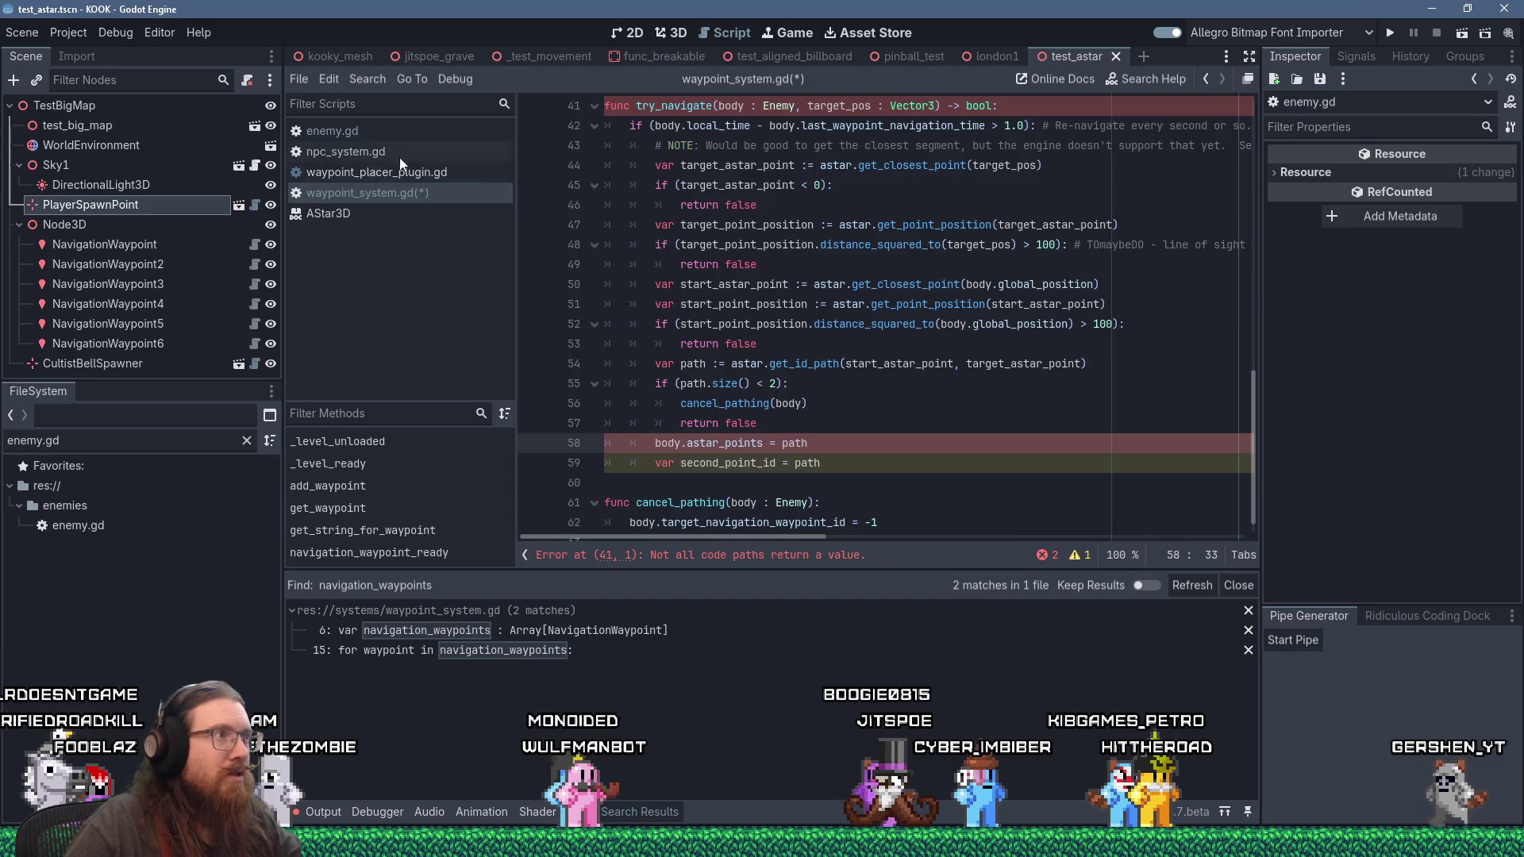
Step: Open the AStar3D reference for get_id_path to see what it returns
left_click(381, 133)
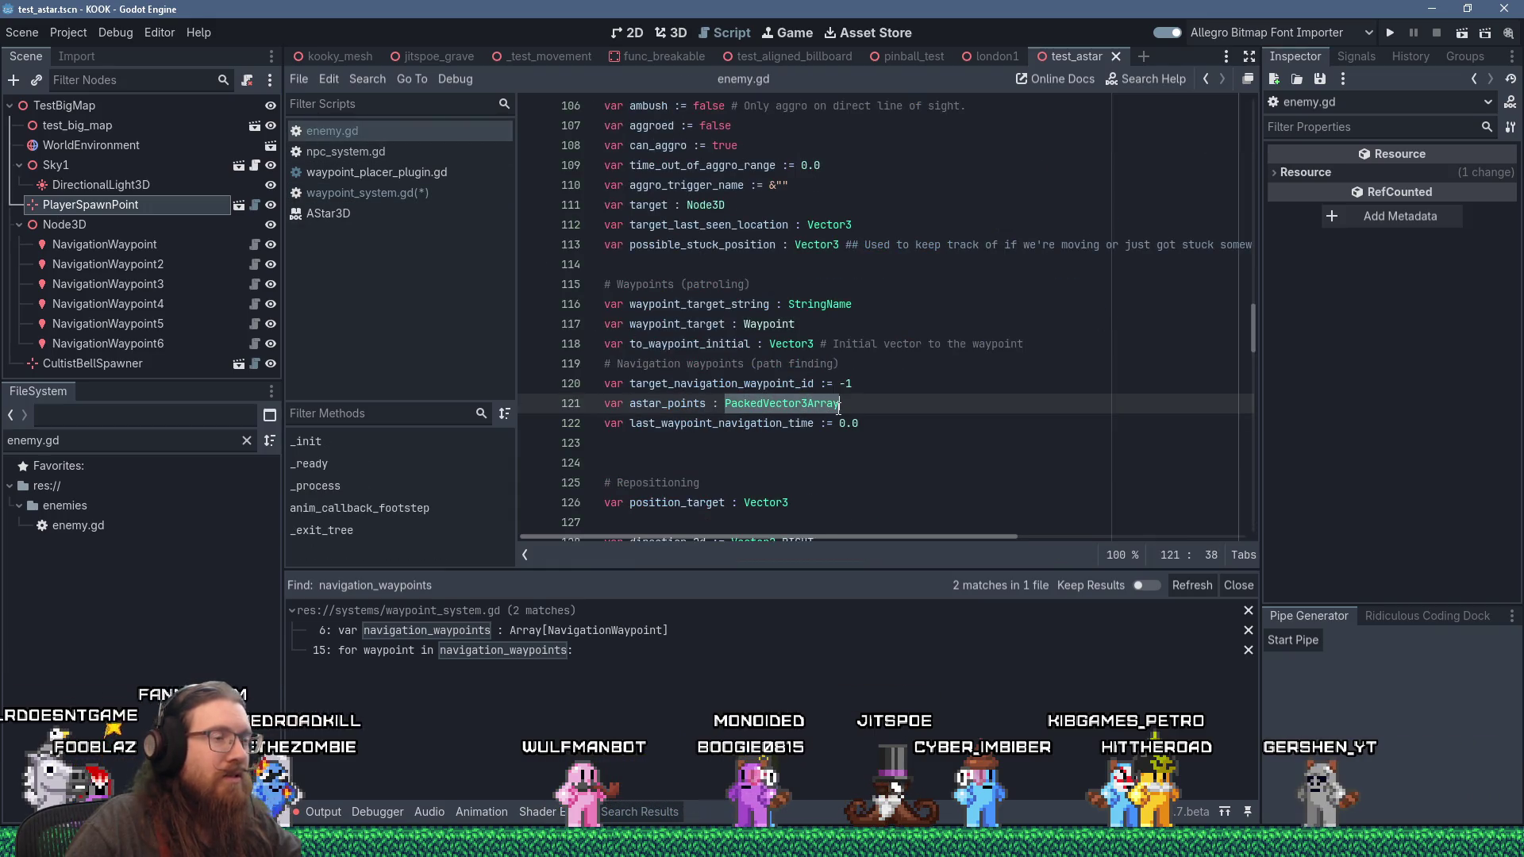
left_click(382, 191)
left_click(786, 426)
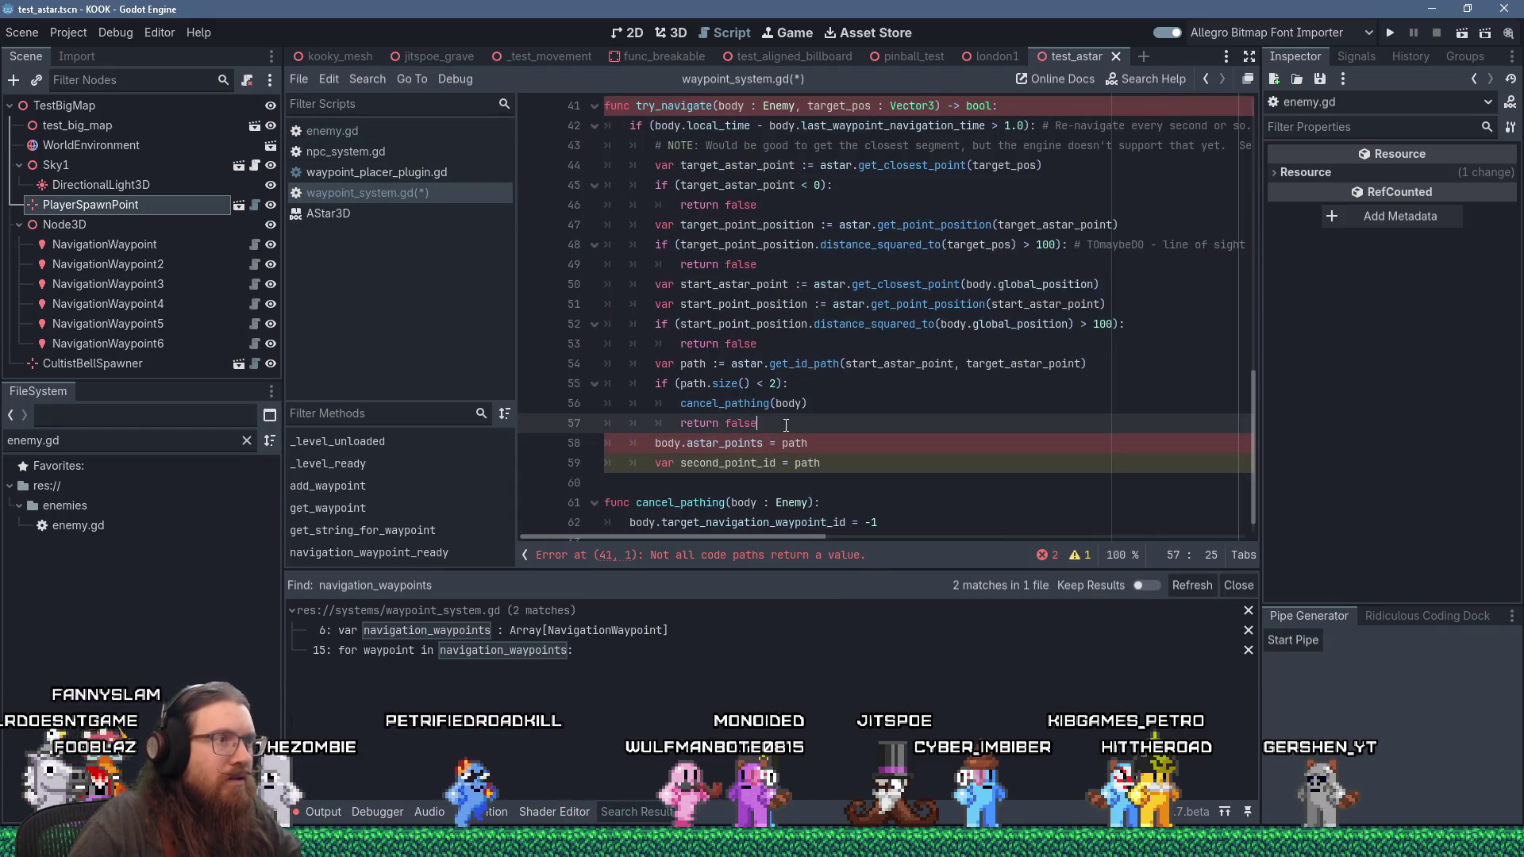
left_click(794, 363, "ctrl")
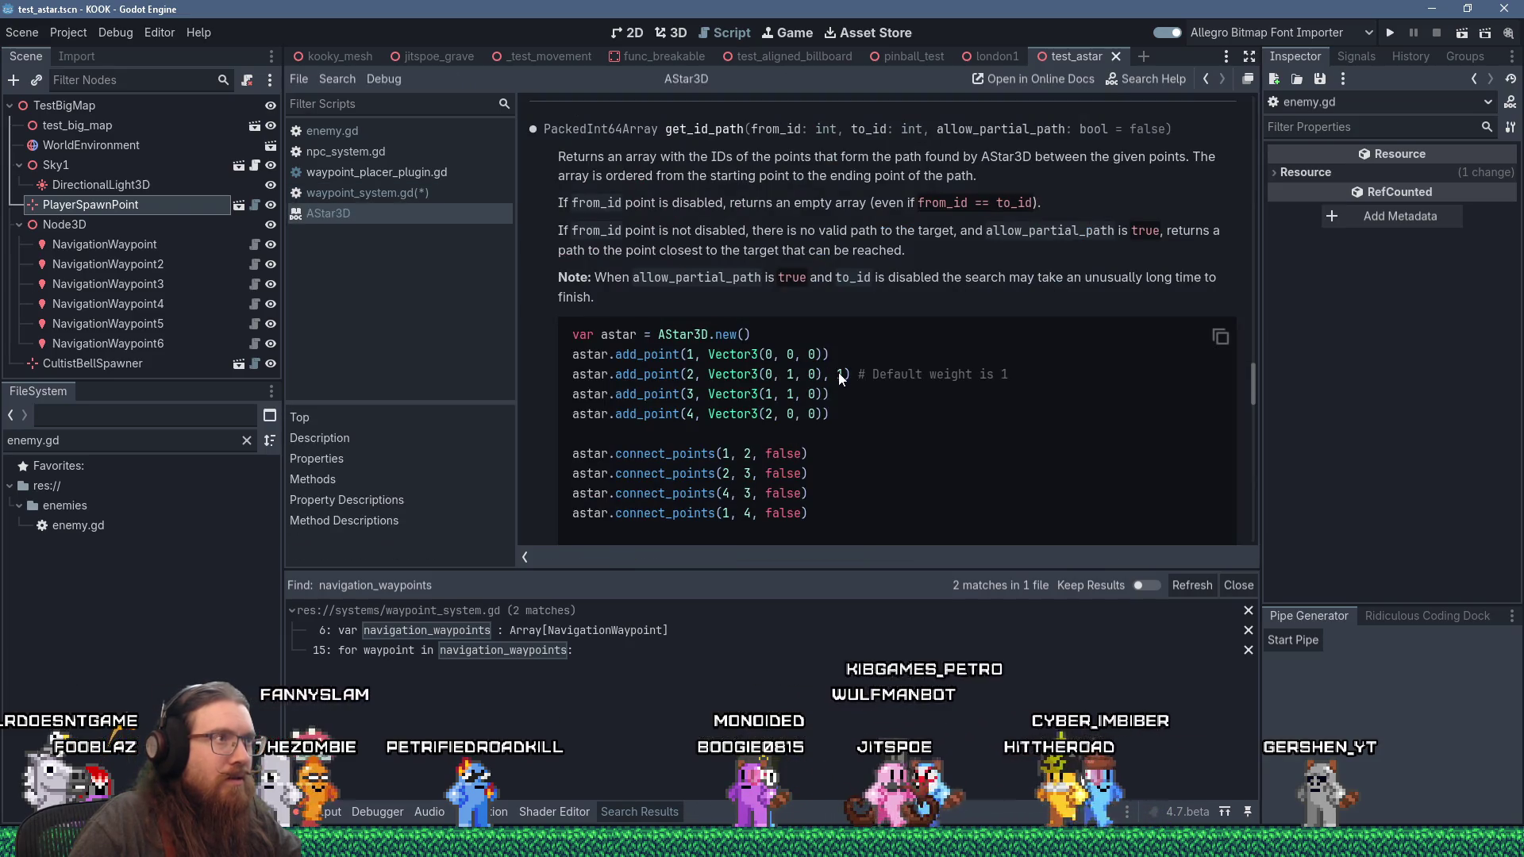
Step: Recheck the get_id_path documentation from its line in waypoint_system.gd
left_click(416, 193)
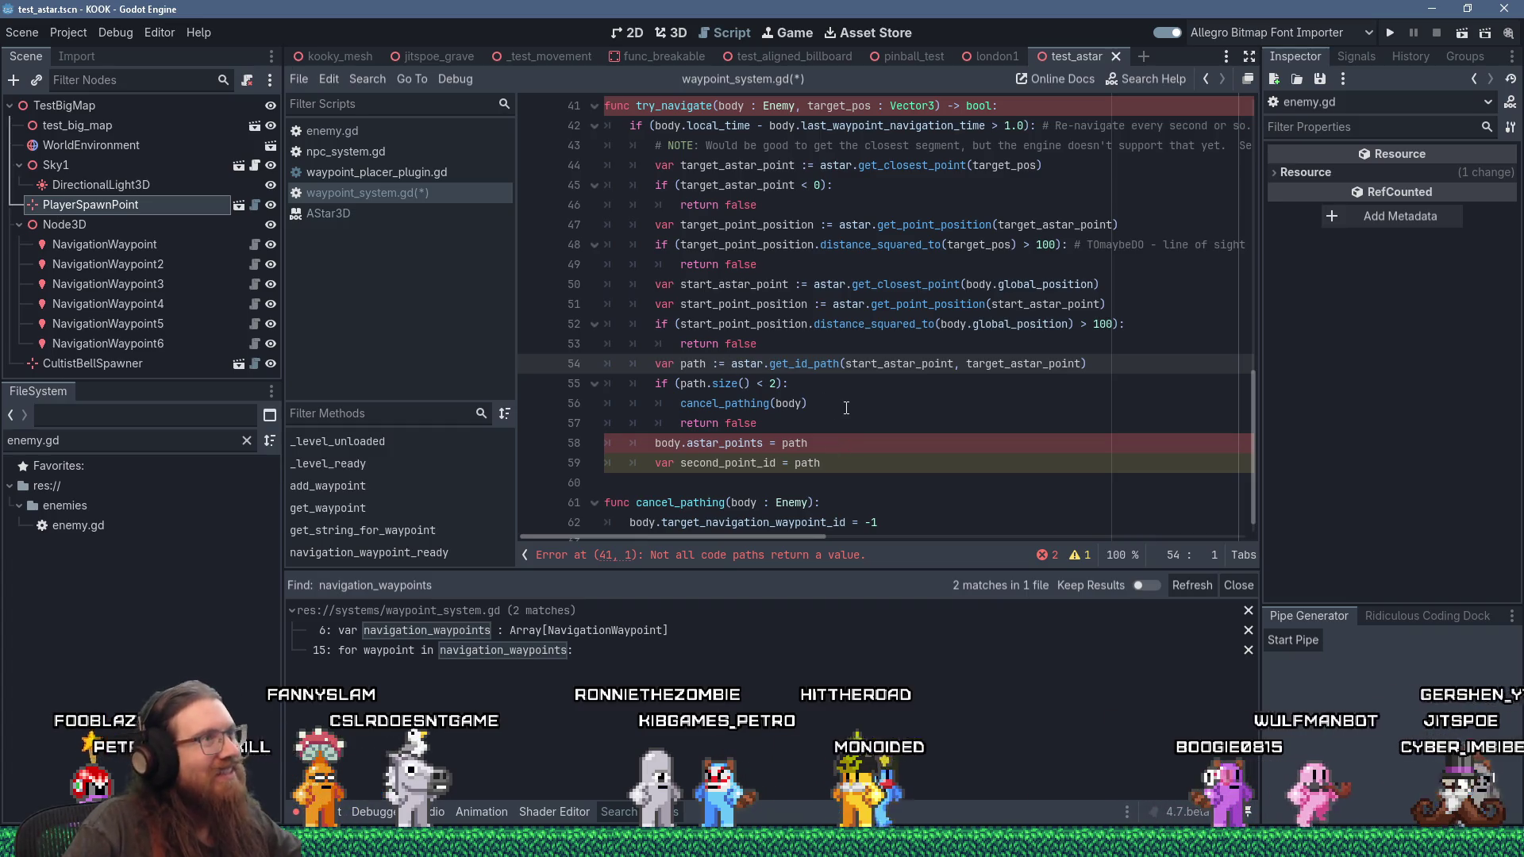
left_click(692, 364)
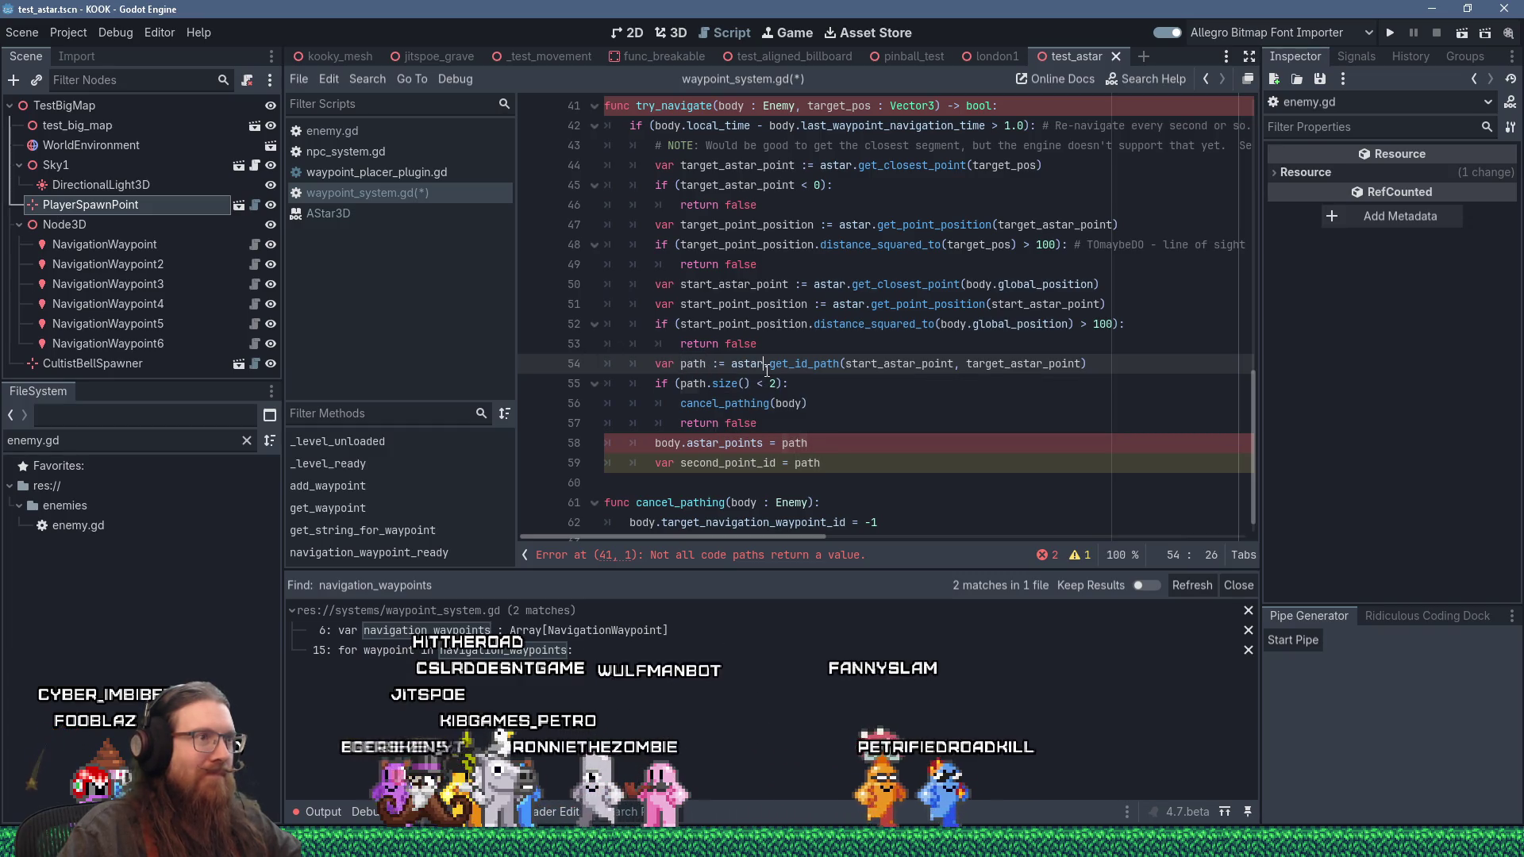
left_click(794, 365, "ctrl")
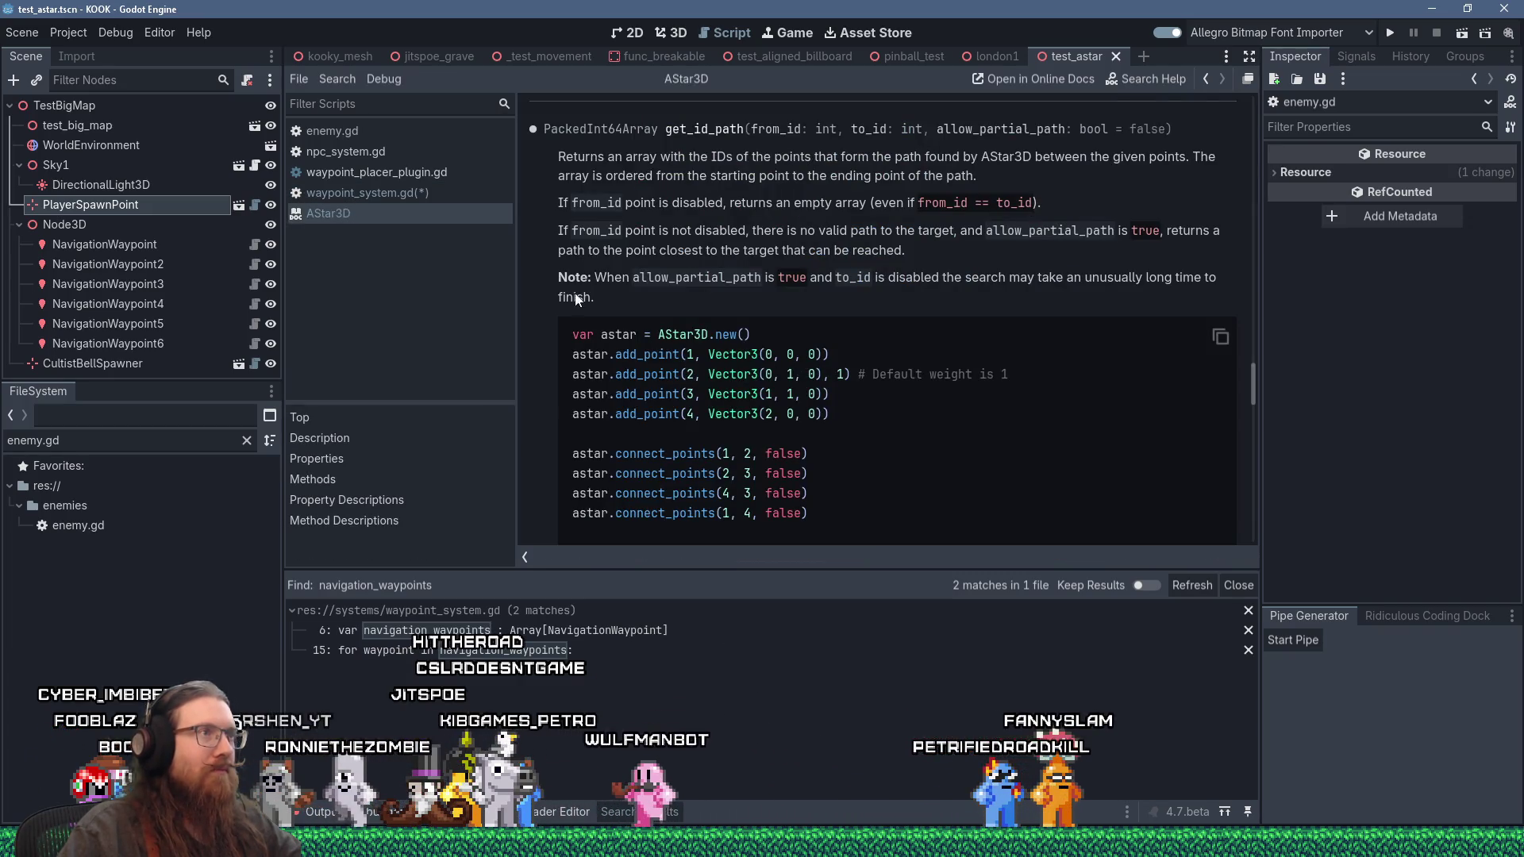
Step: Retype enemy.gd's astar_points as PackedInt64Array, save, and return to waypoint_system.gd
left_click(384, 191)
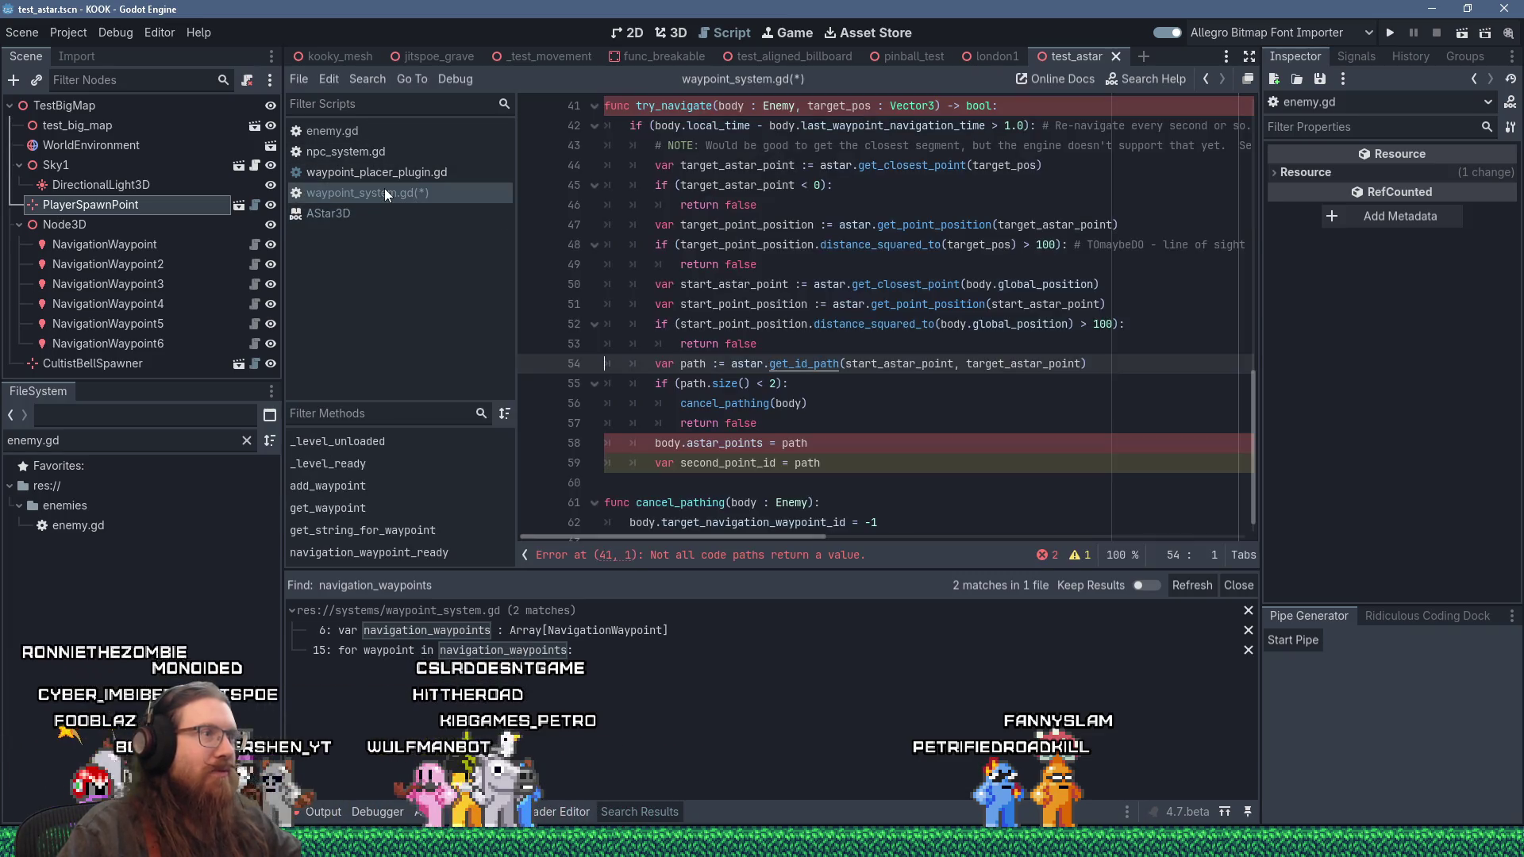
left_click(359, 132)
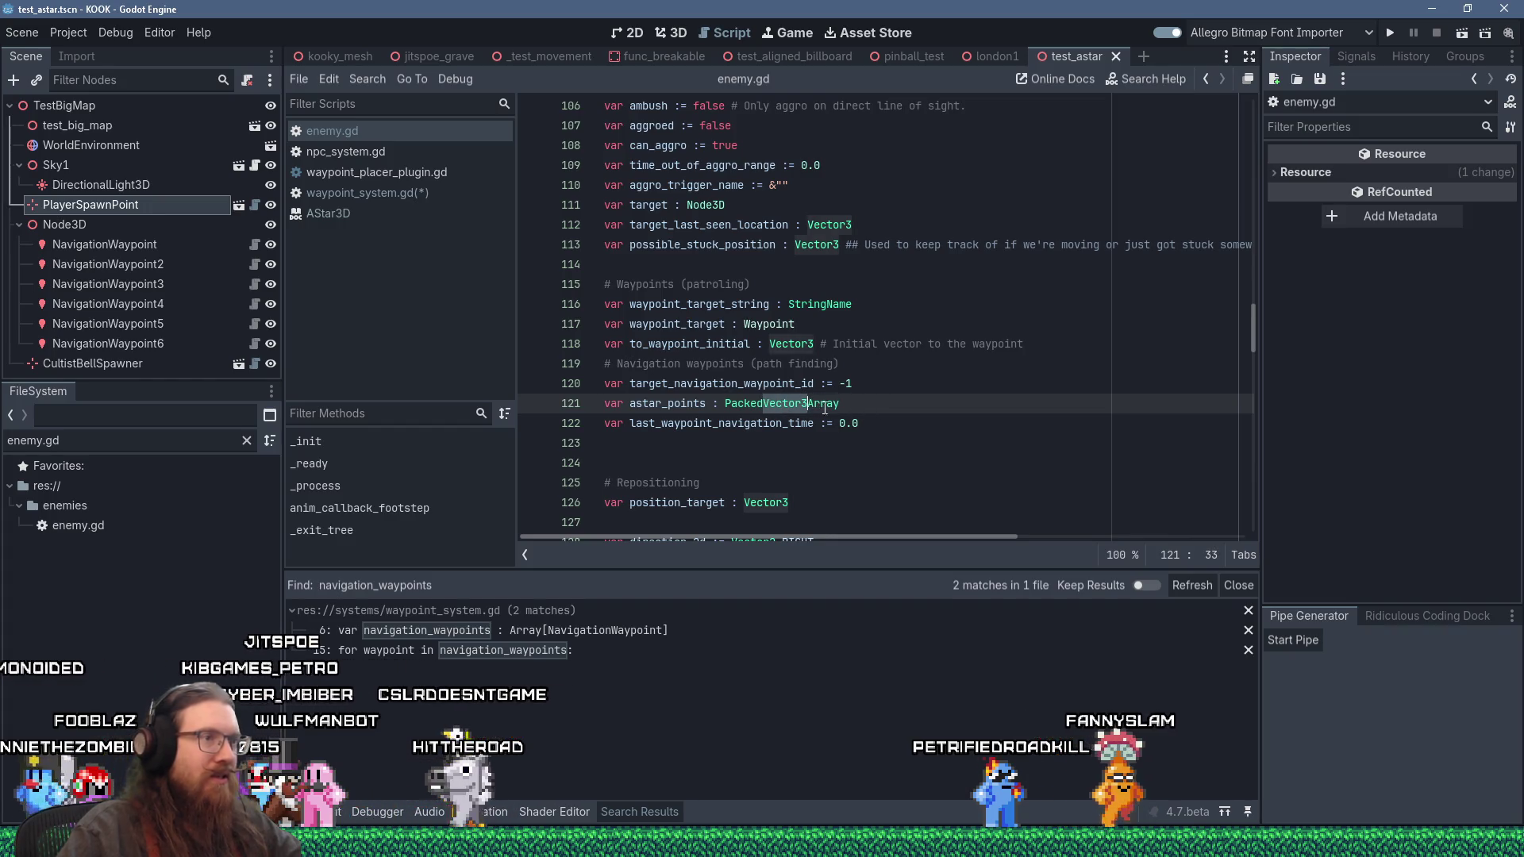
type("Int64A")
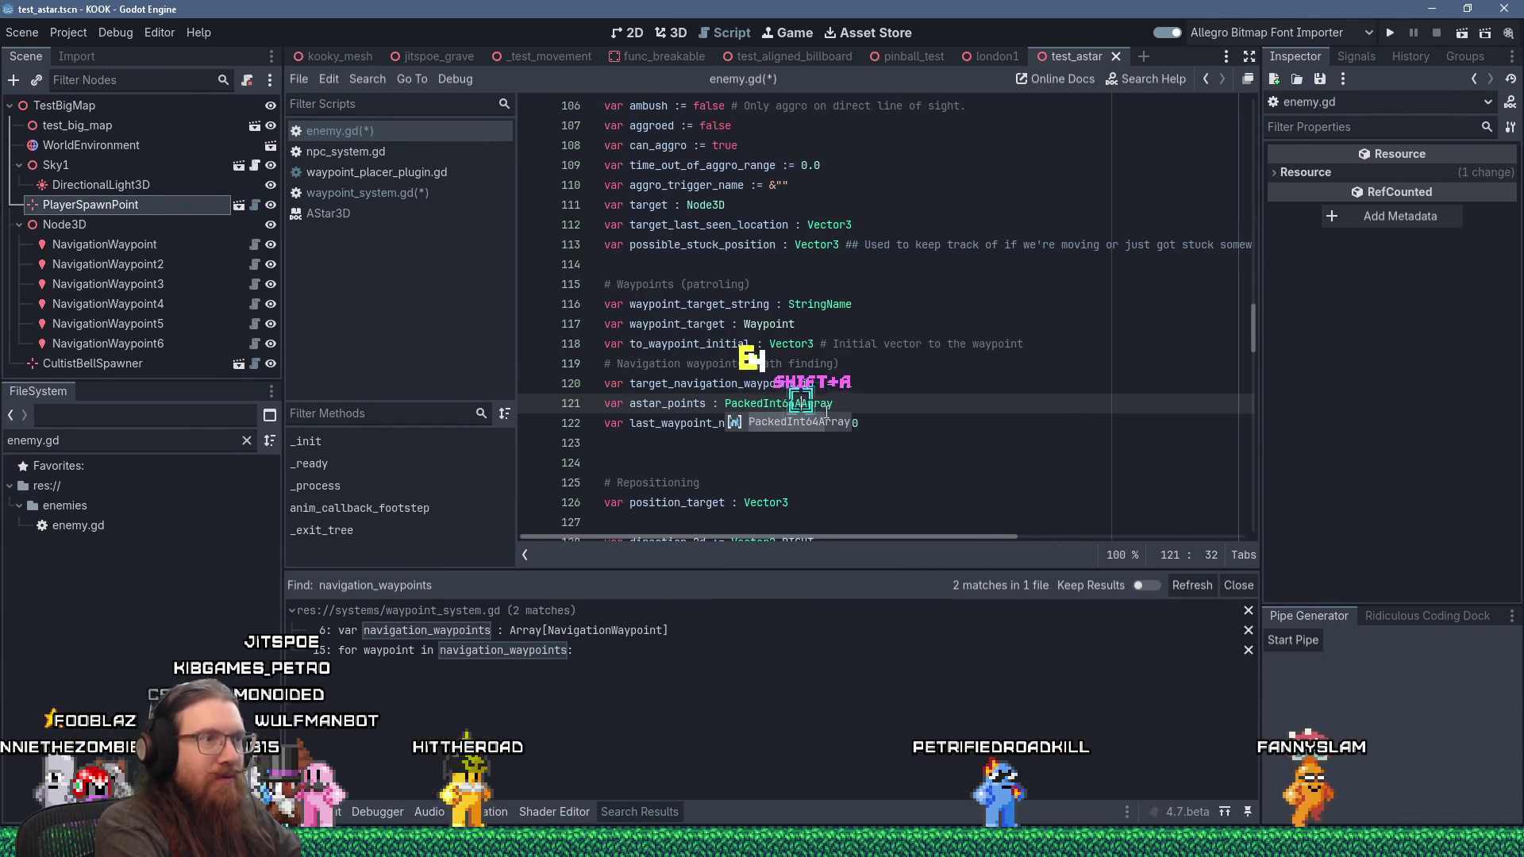
key("Delete")
key("Delete")
key("Delete")
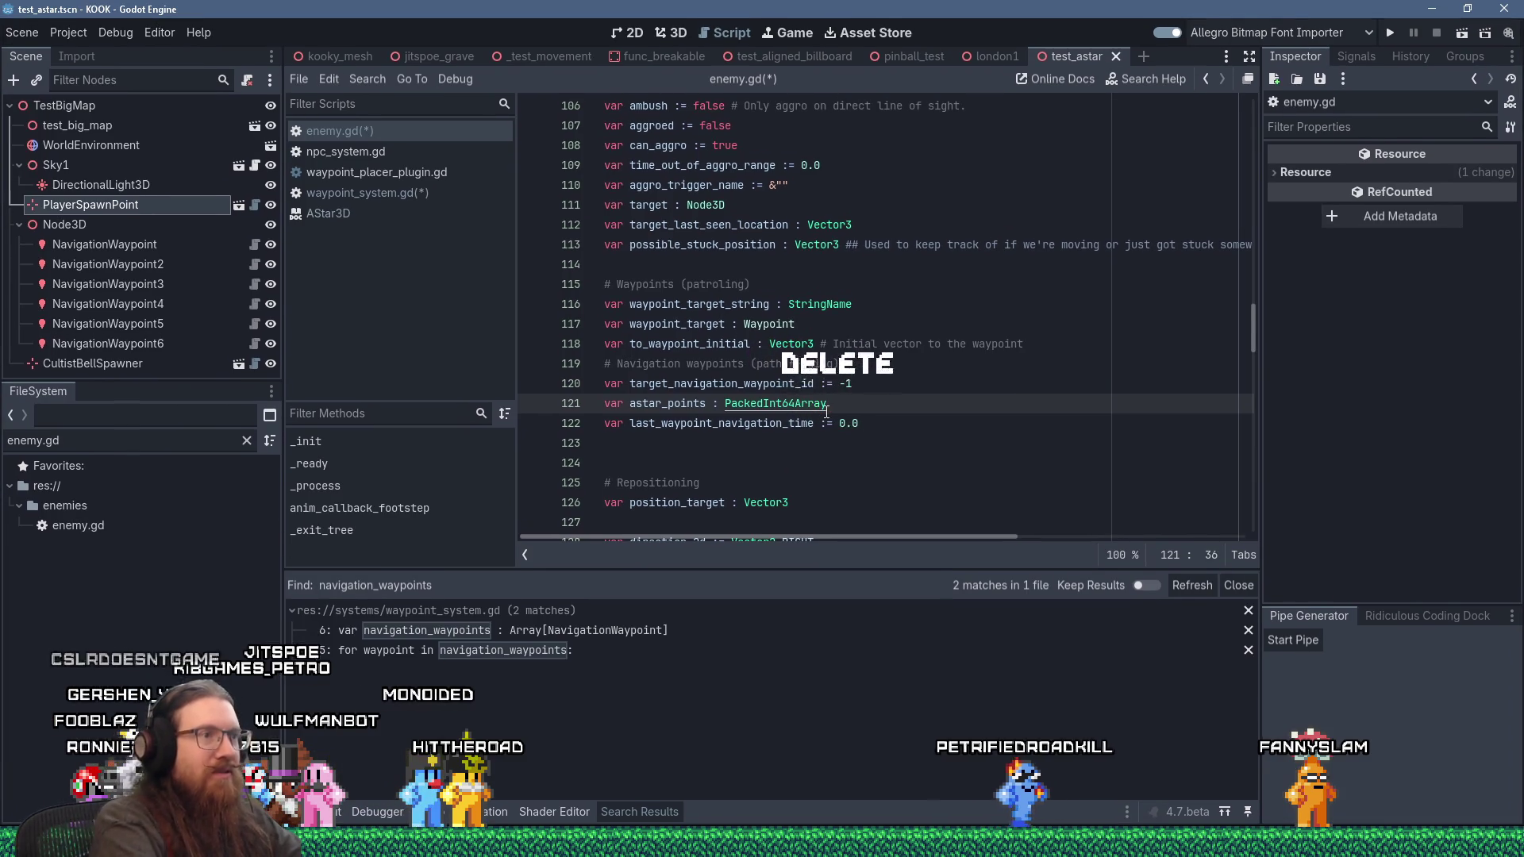
key("ctrl+s")
left_click(1084, 329)
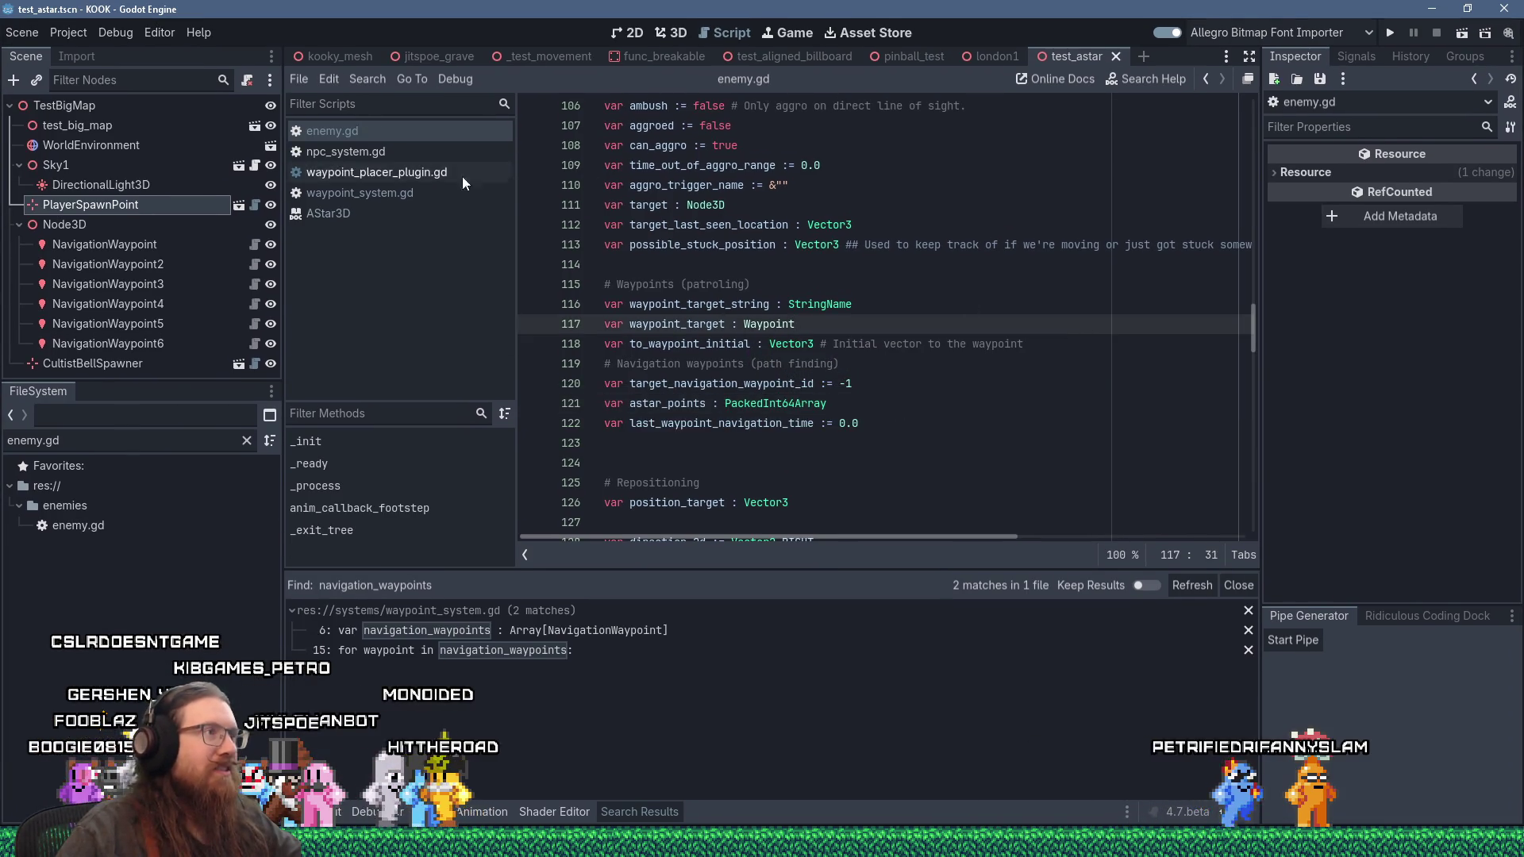
left_click(393, 193)
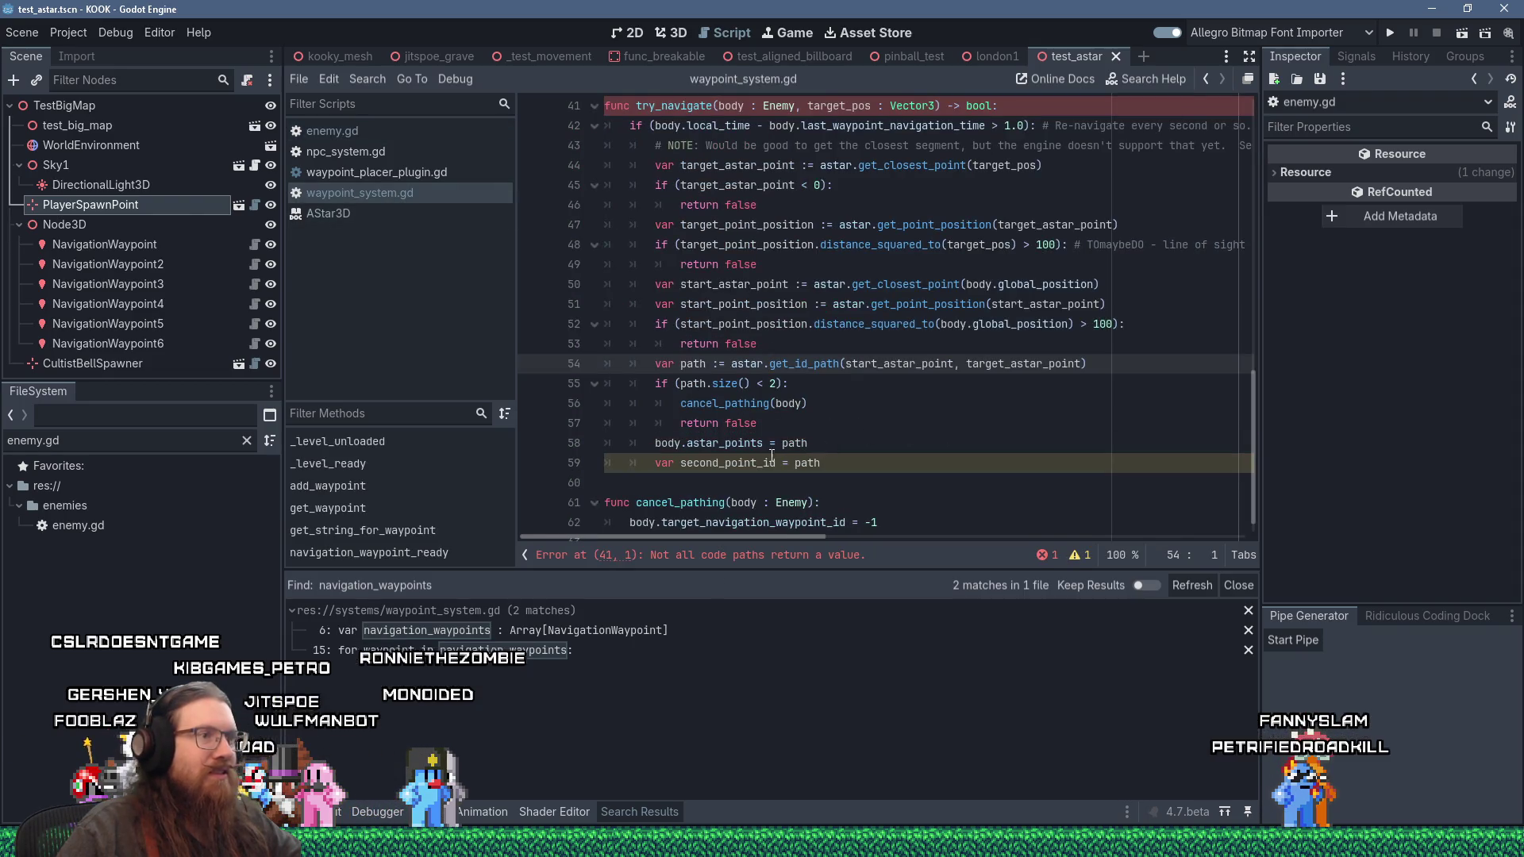
Step: Make line 59 var second_point_id := path[1], then start a comment about choosing the first or second point
double_click(726, 465)
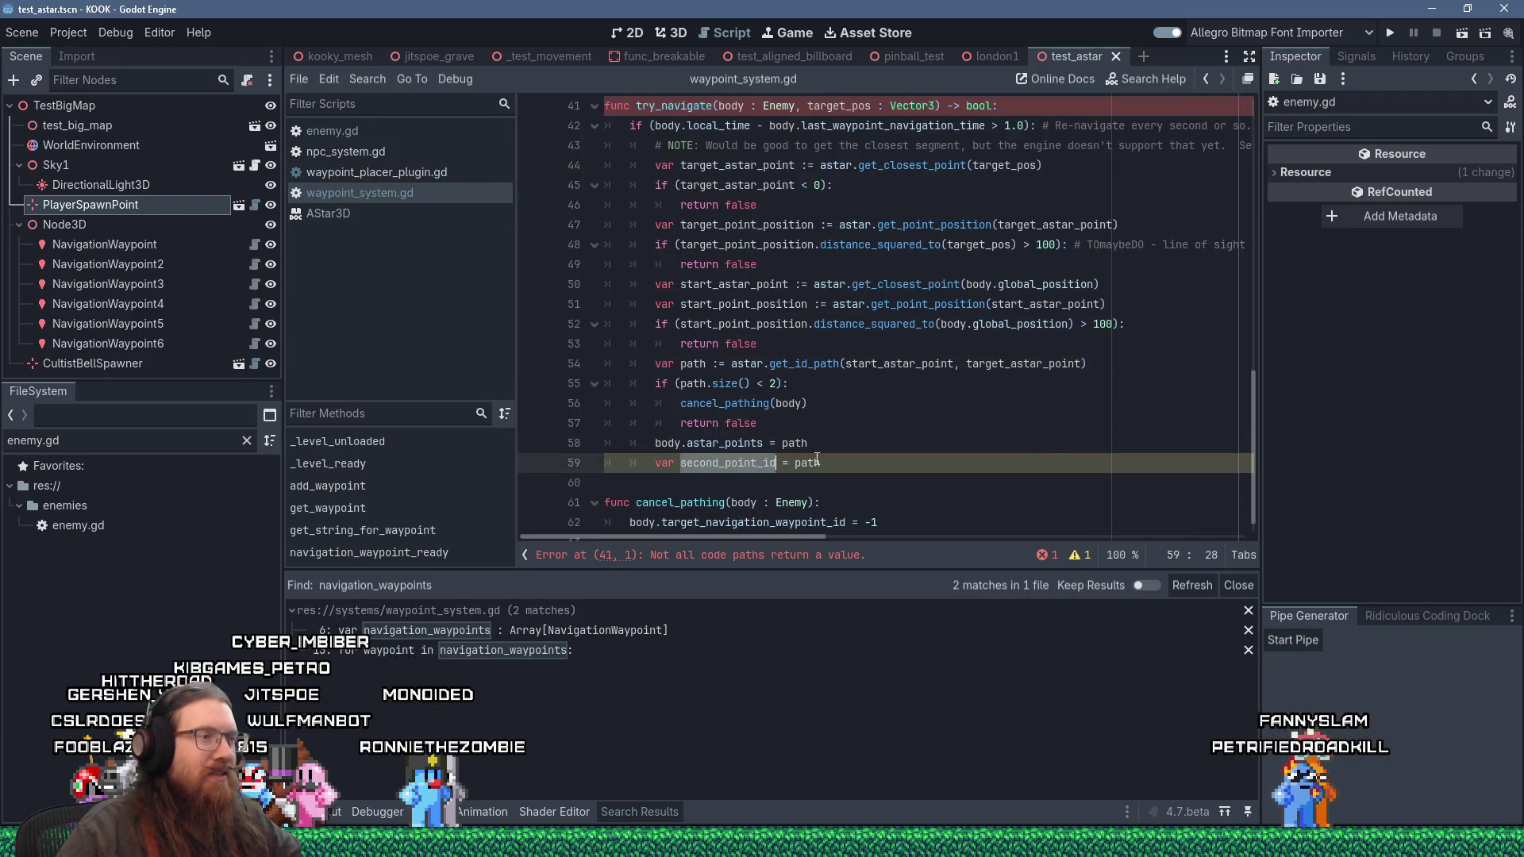
left_click(1059, 457)
type("[1]")
key("Left")
key("Left")
key("Left")
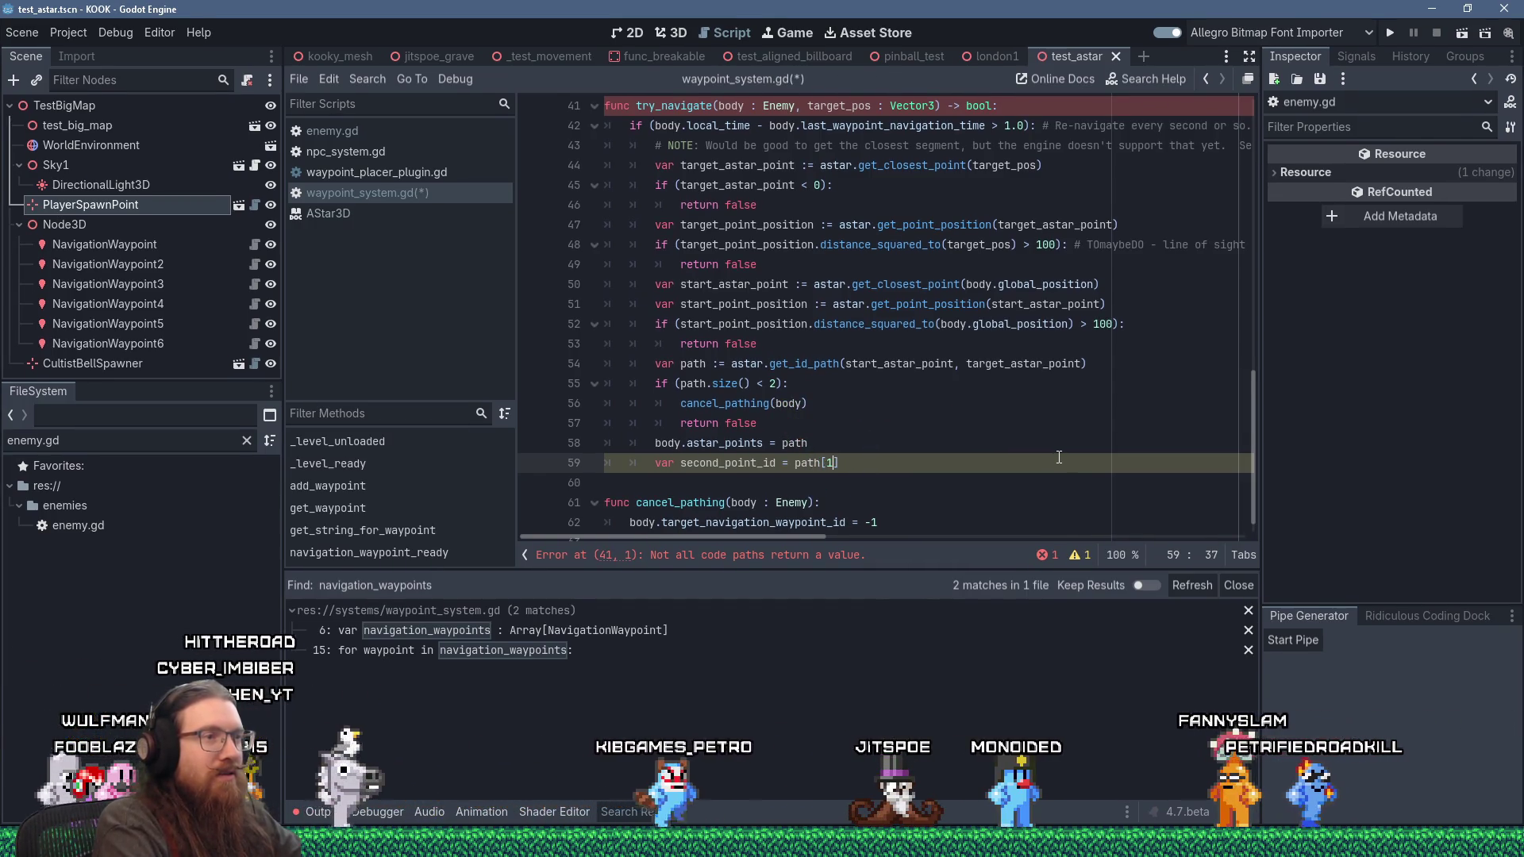
type(":")
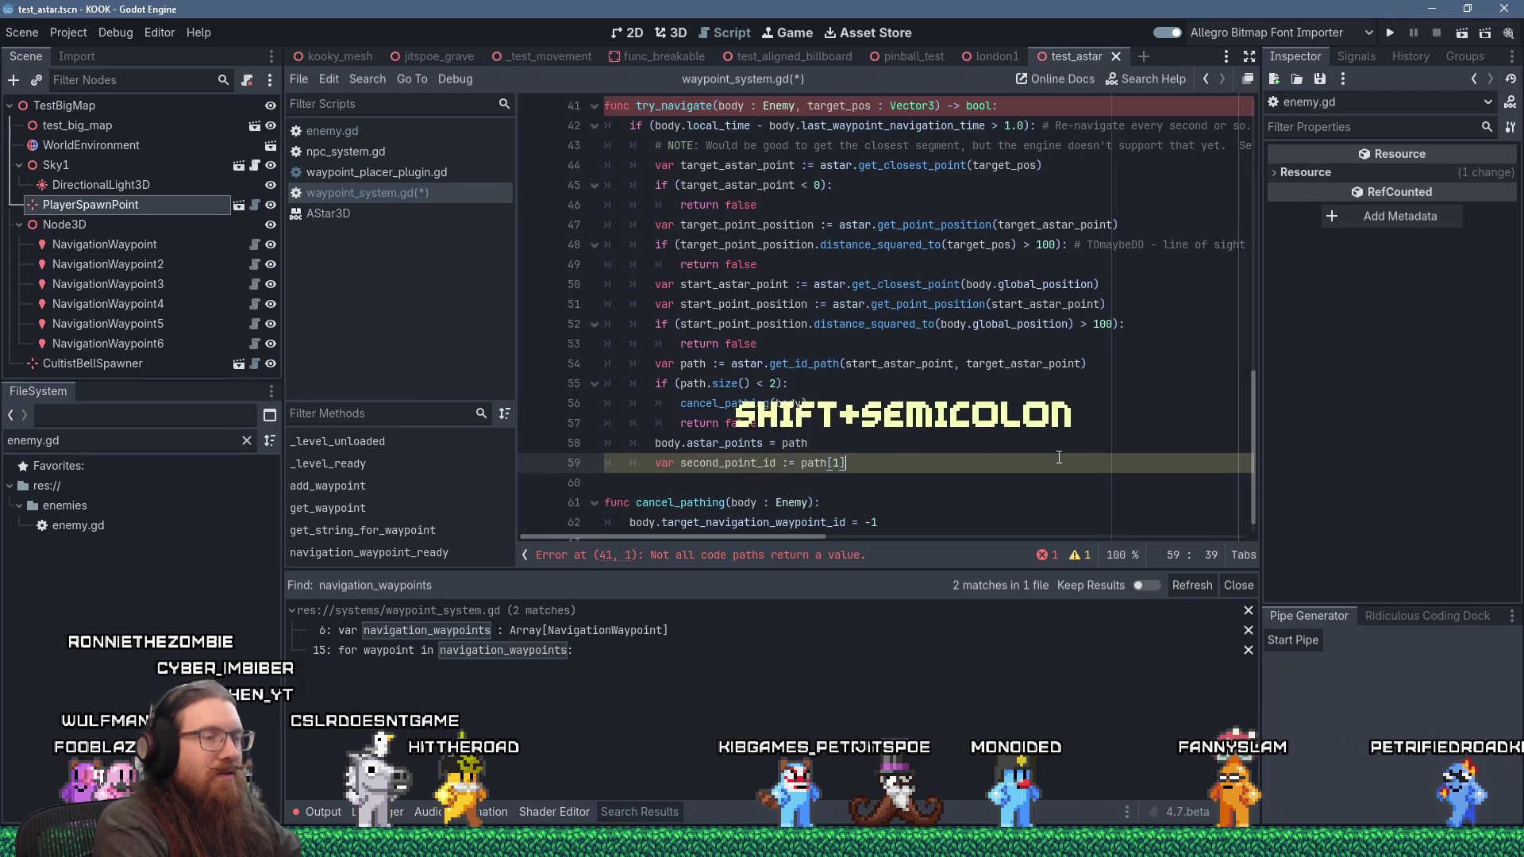
key("End")
key("Return")
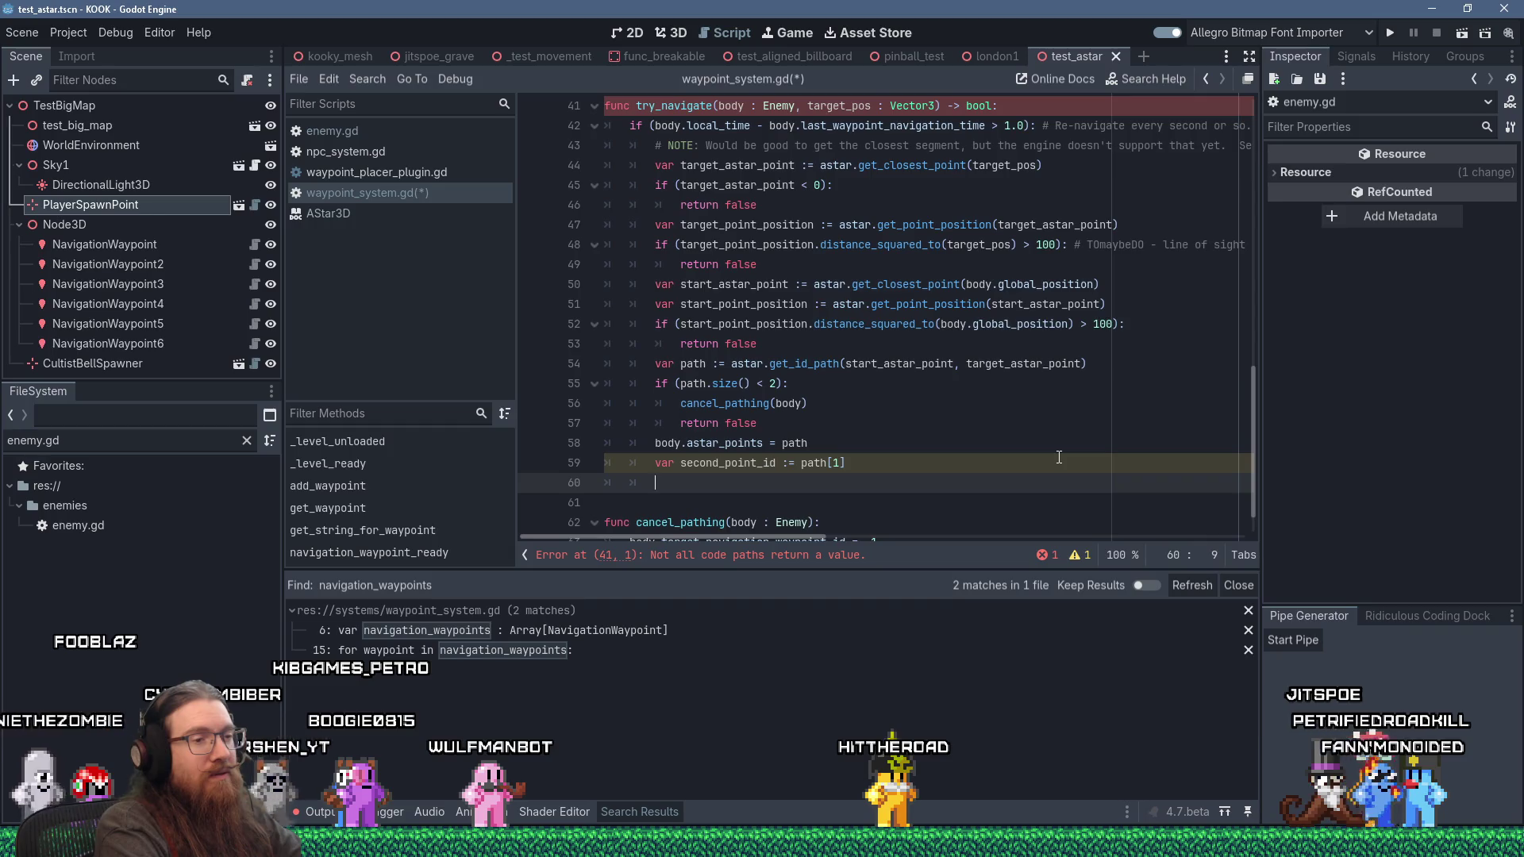
type("Figure out if")
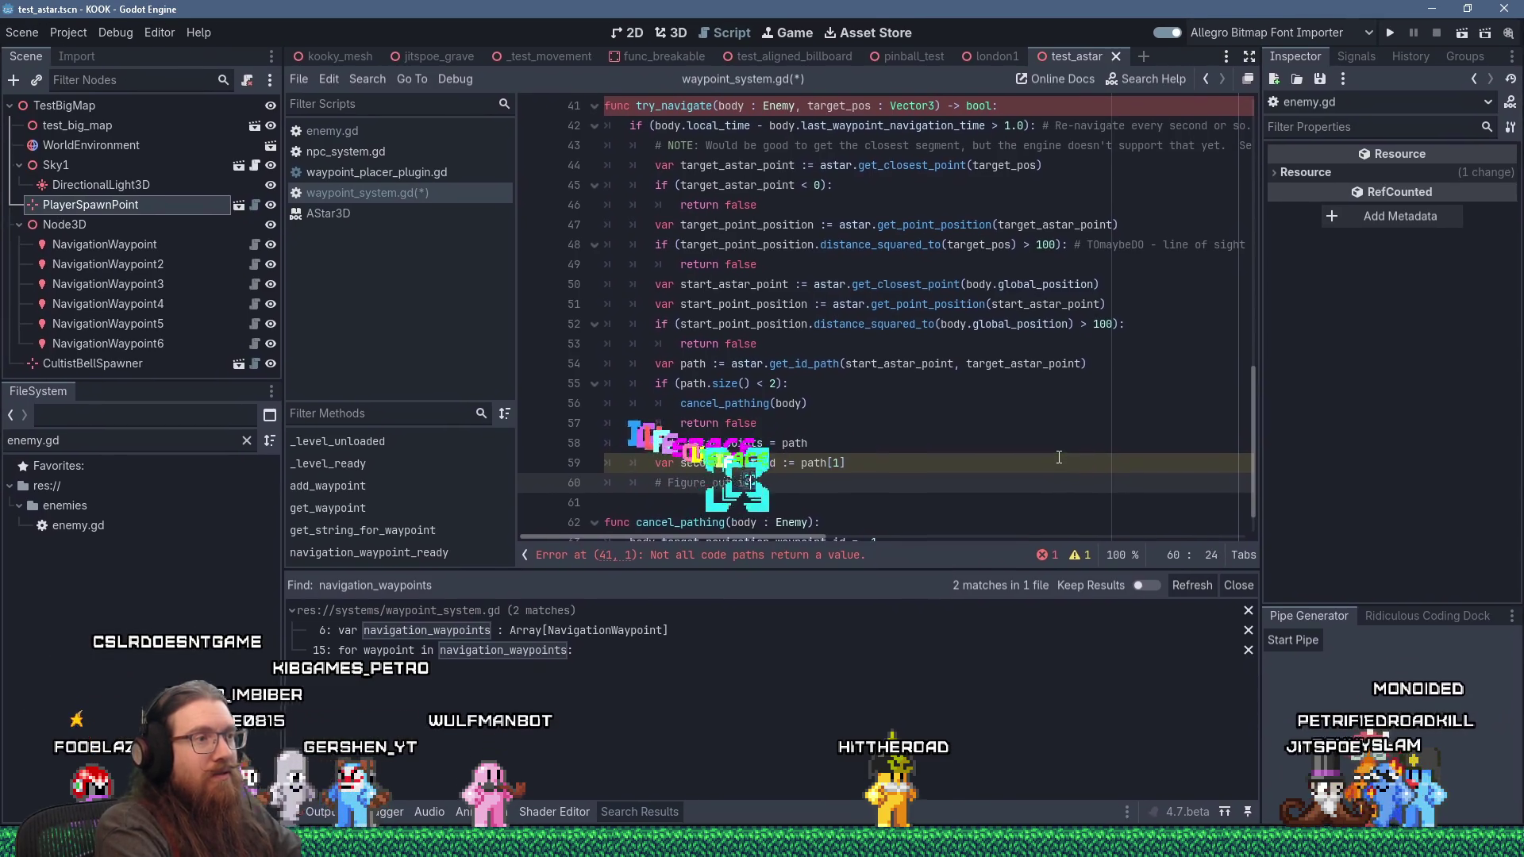
type(" we need to move t")
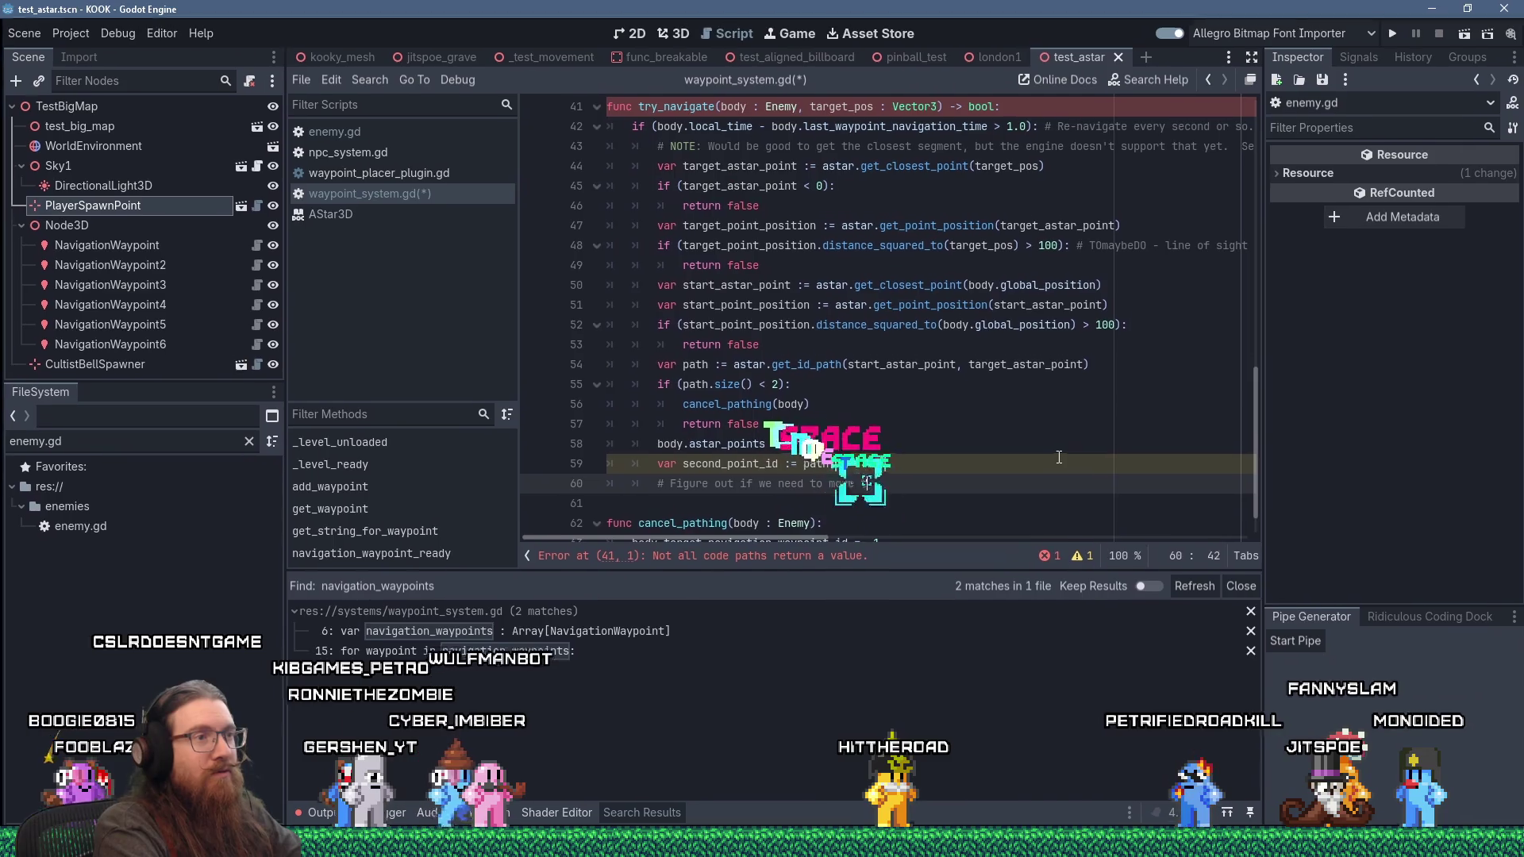
type("oward the first or se")
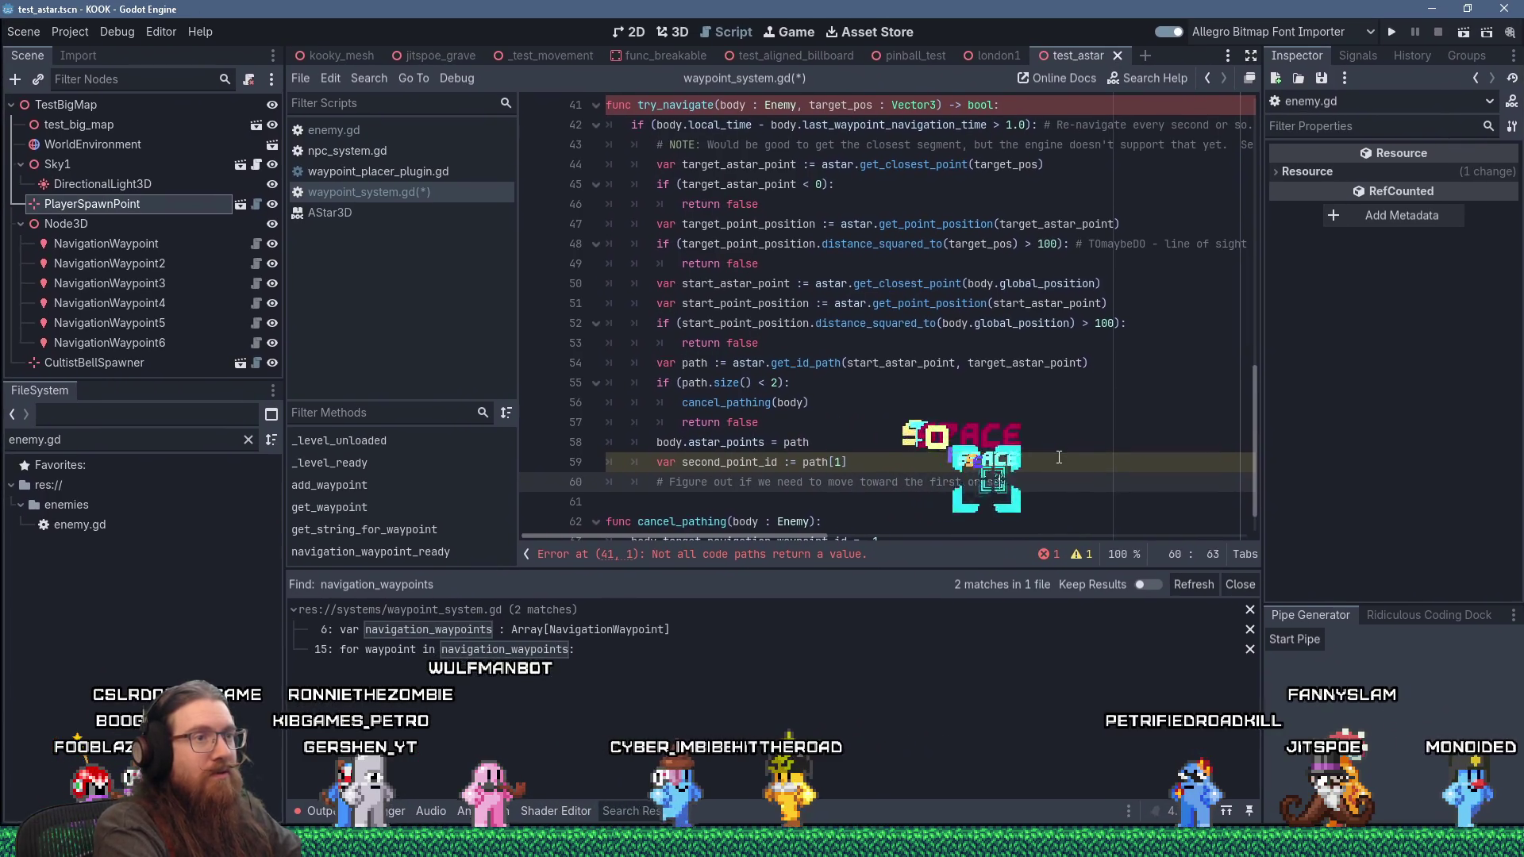
type("cond point")
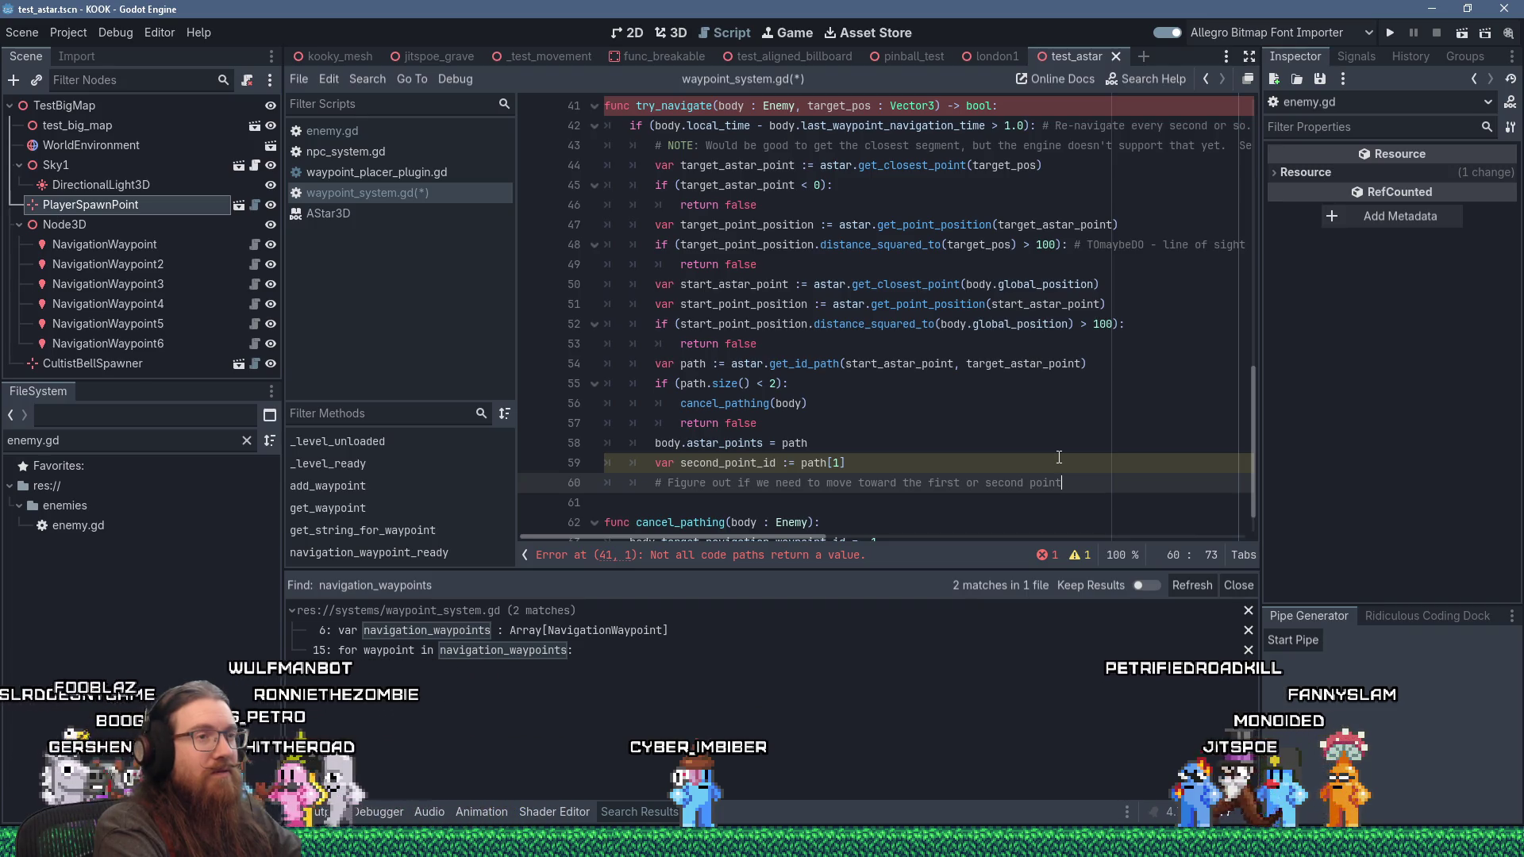
type(".  If we")
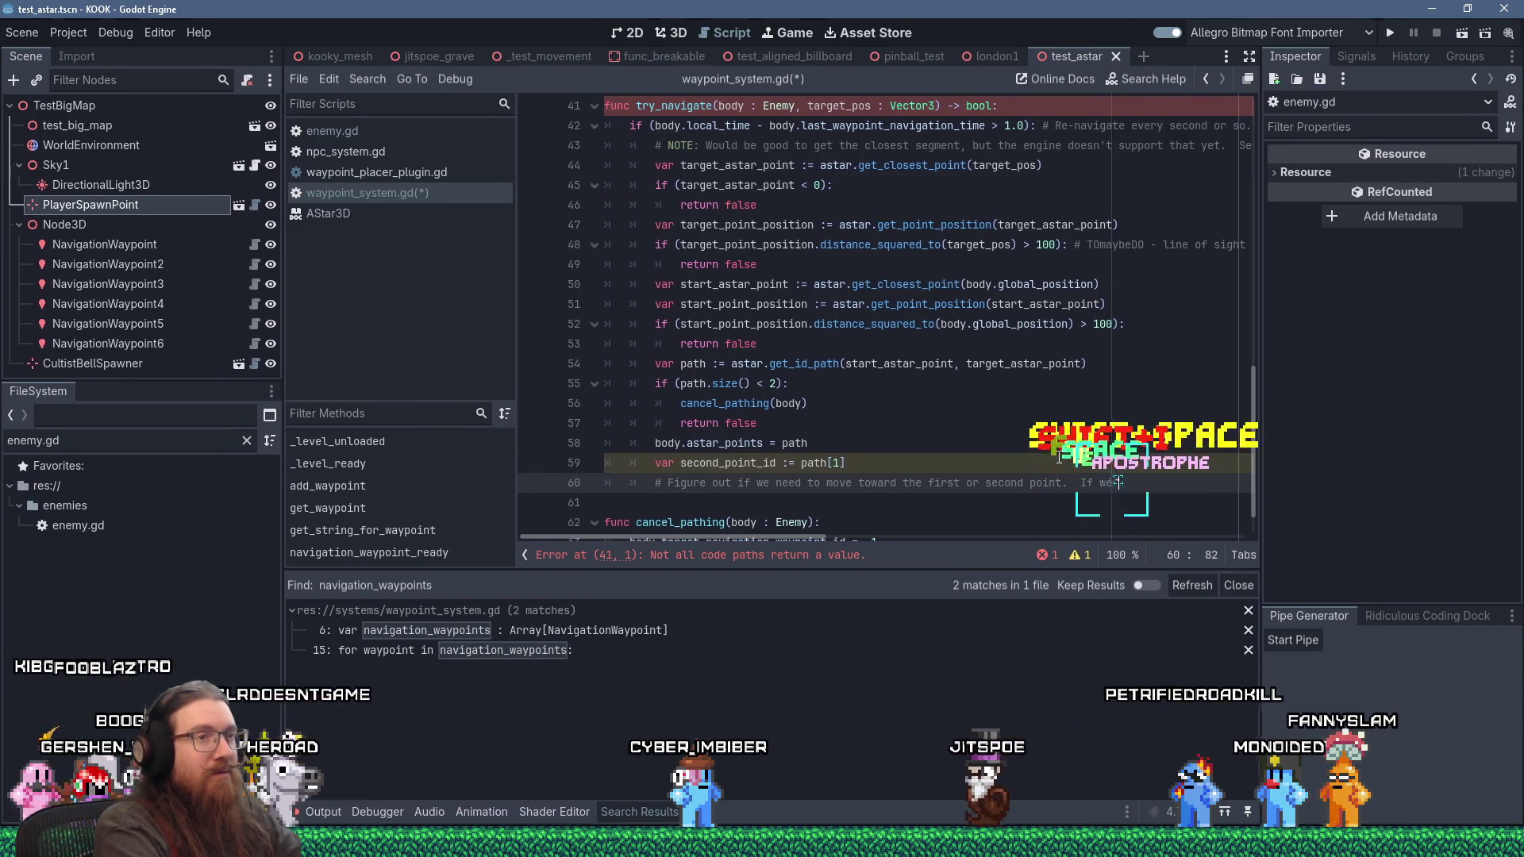
type("'re between them")
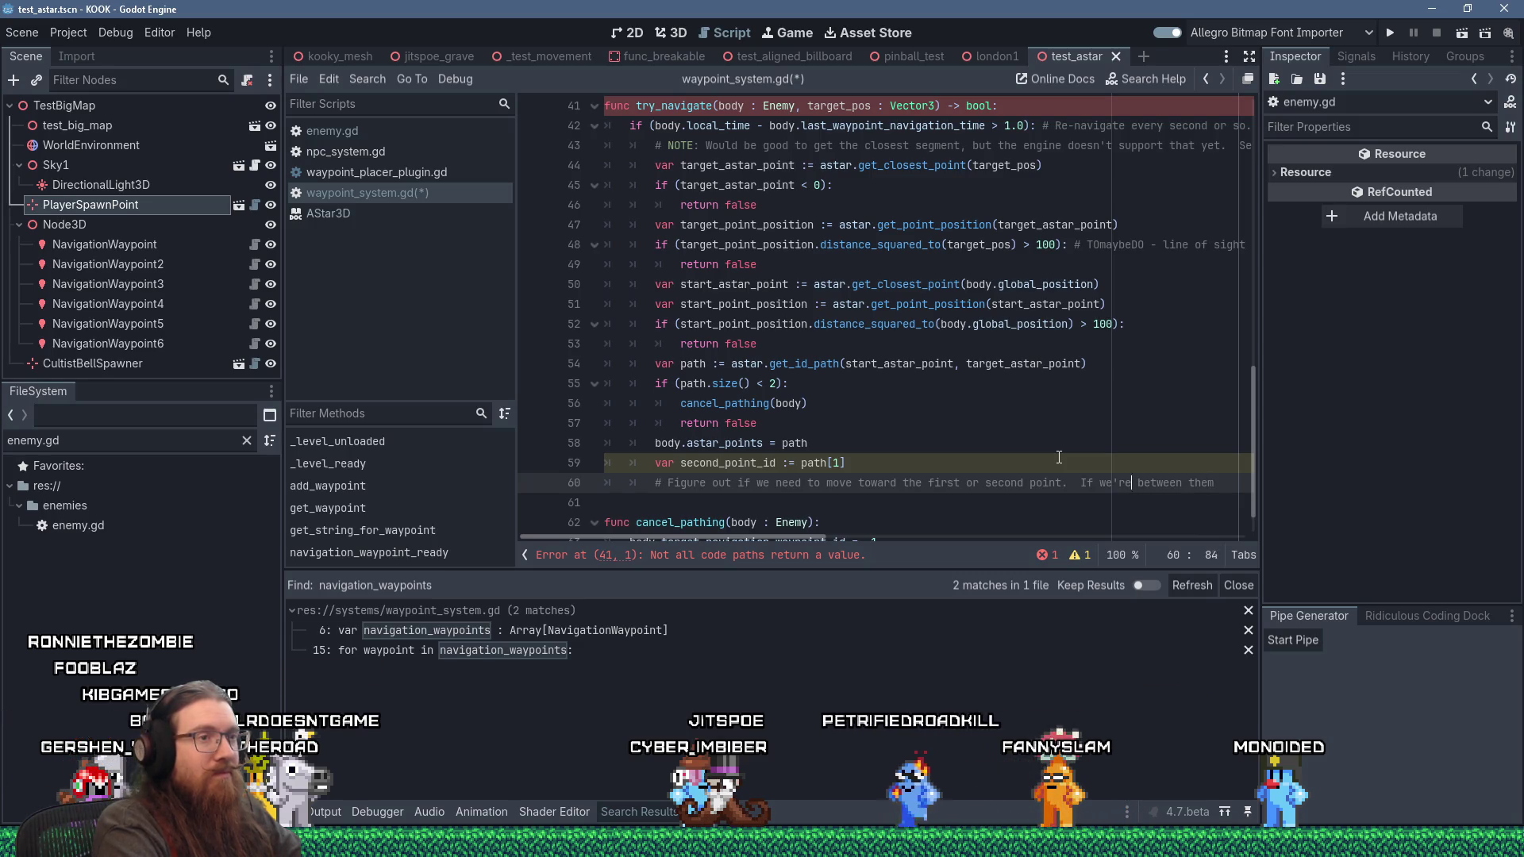
Step: Add a second comment line saying to target the second point
key("Return")
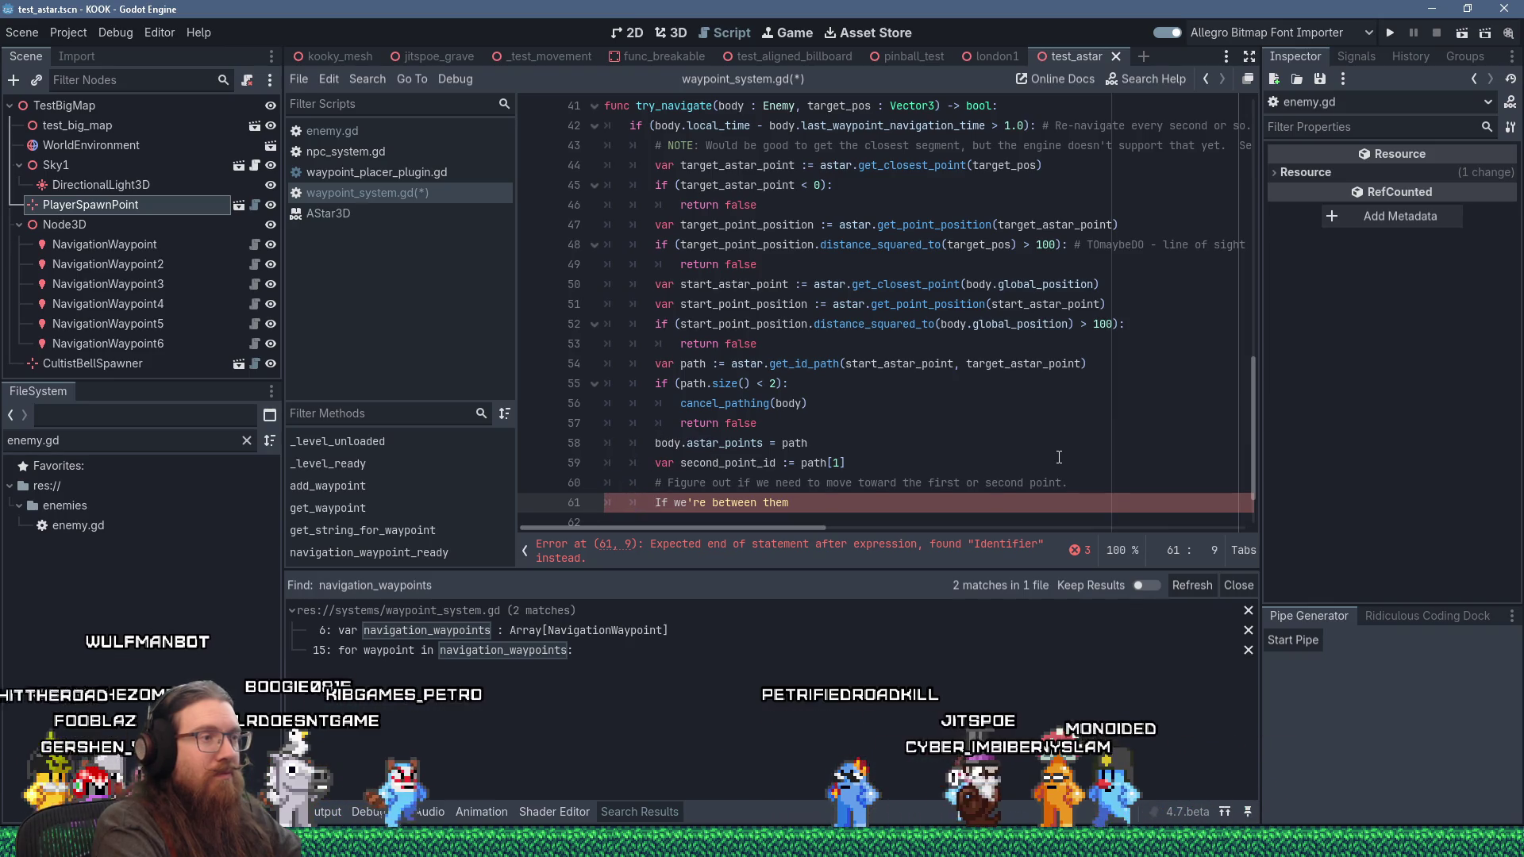
type("#")
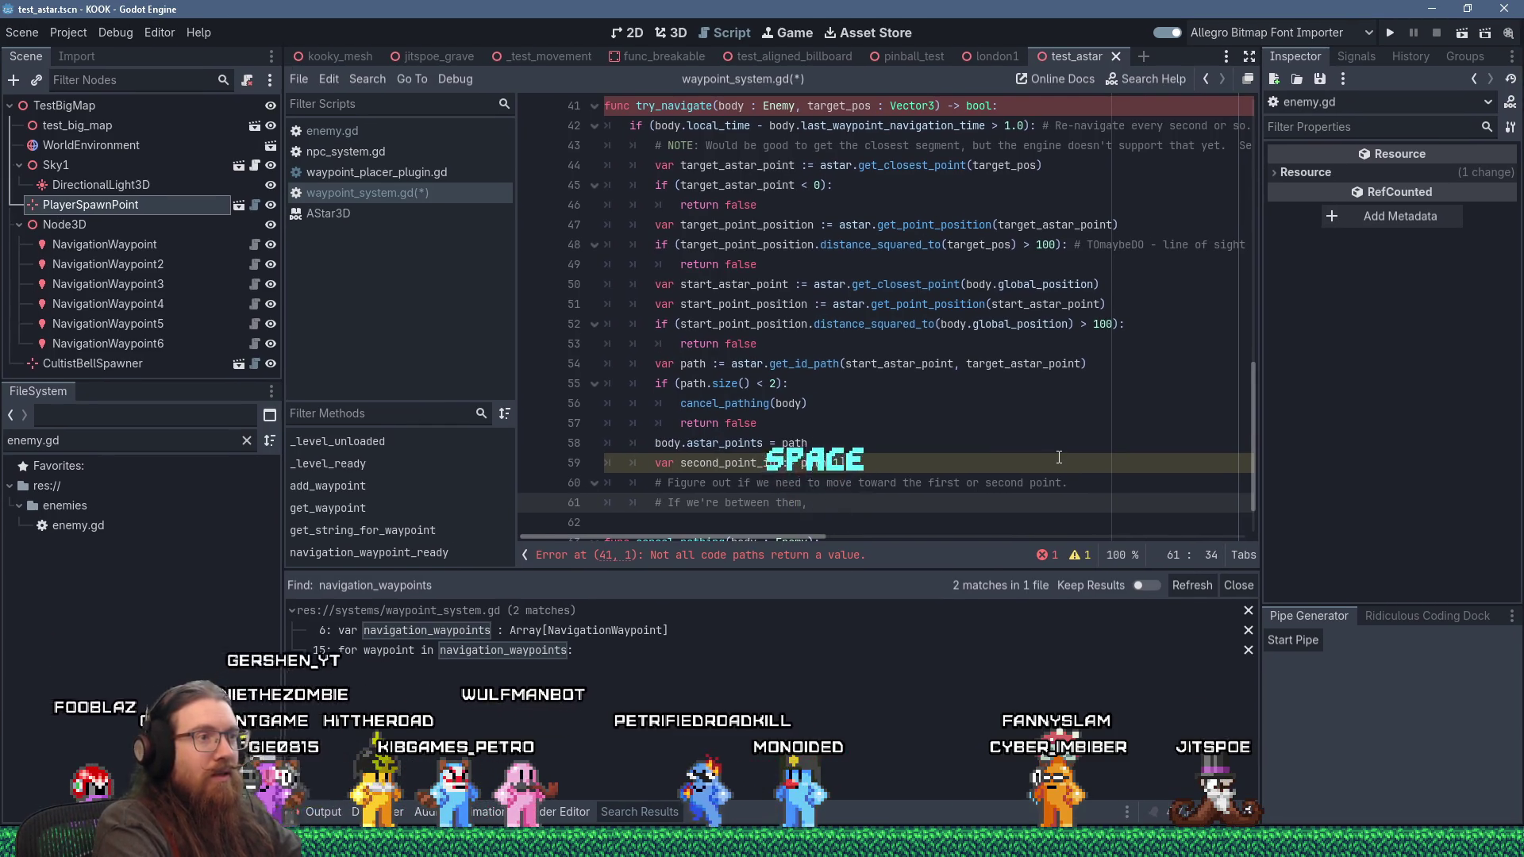
type(" move to the")
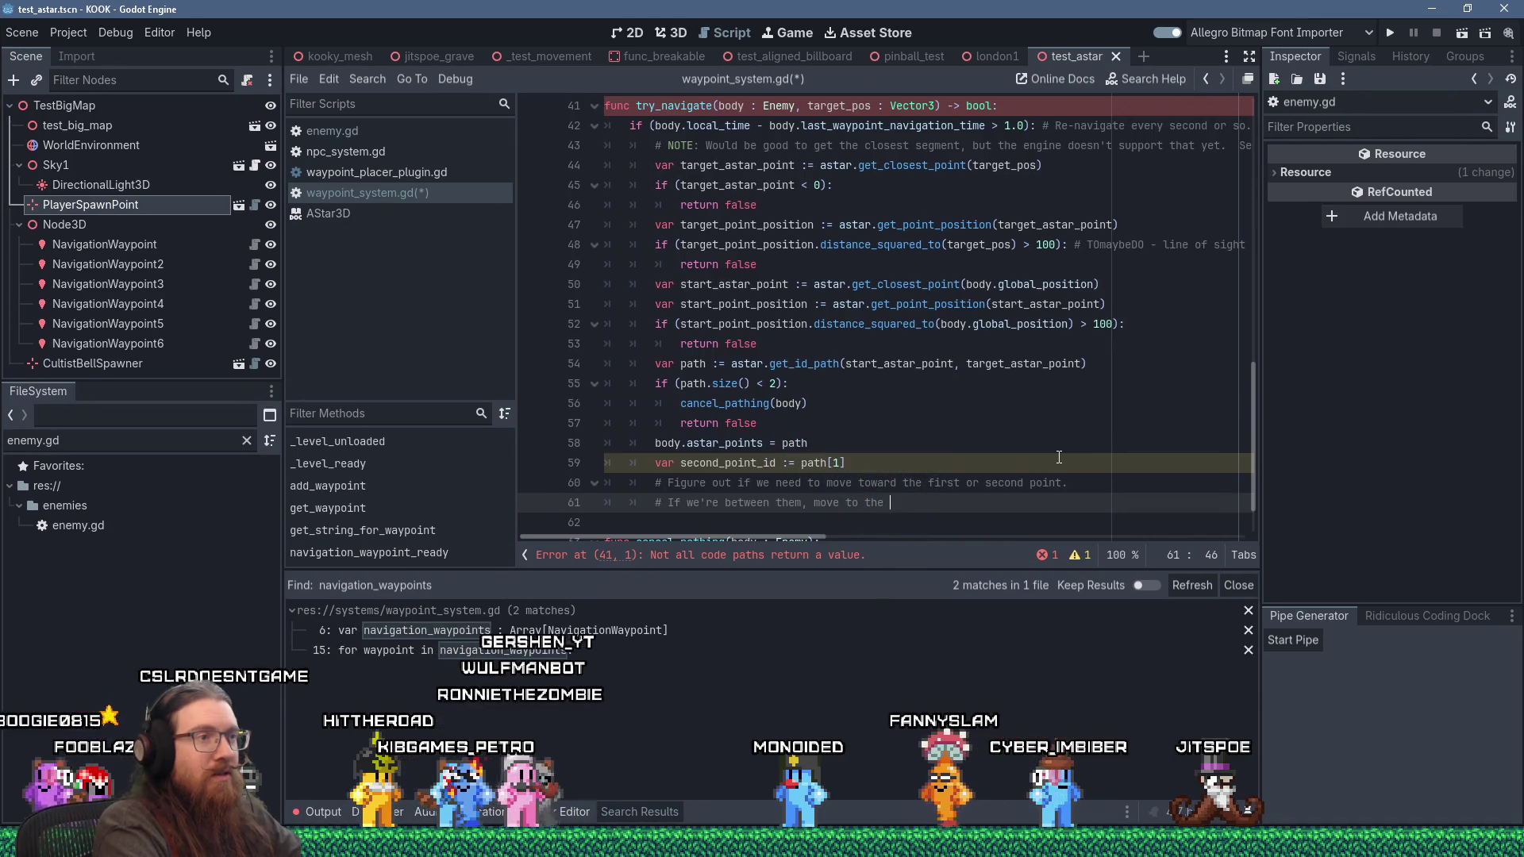
key("ctrl+shift+Left")
key("ctrl+shift+Left")
key("ctrl+shift+Left")
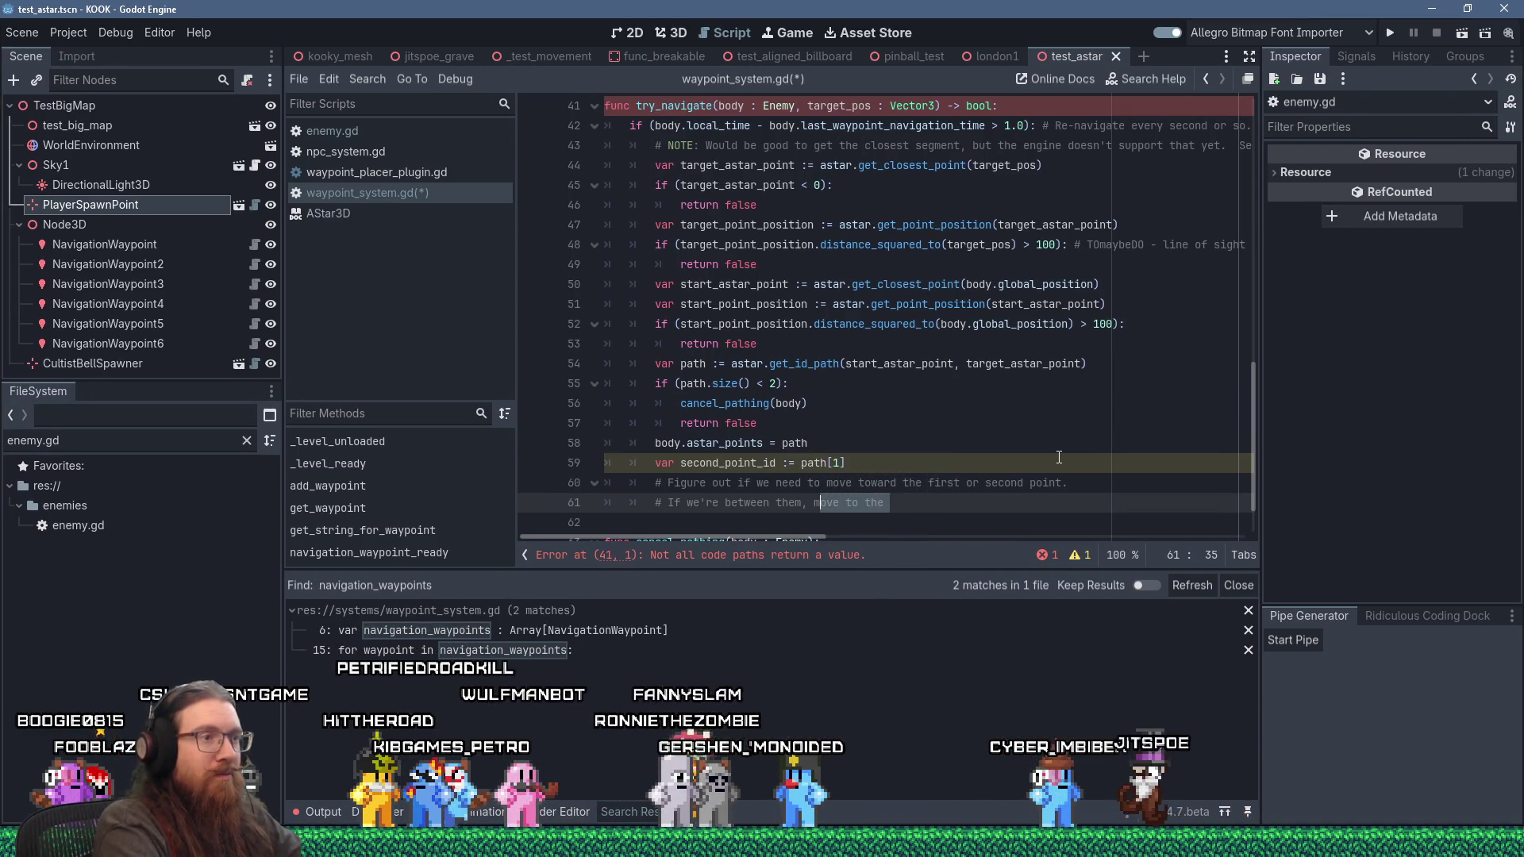
type("target the second poin")
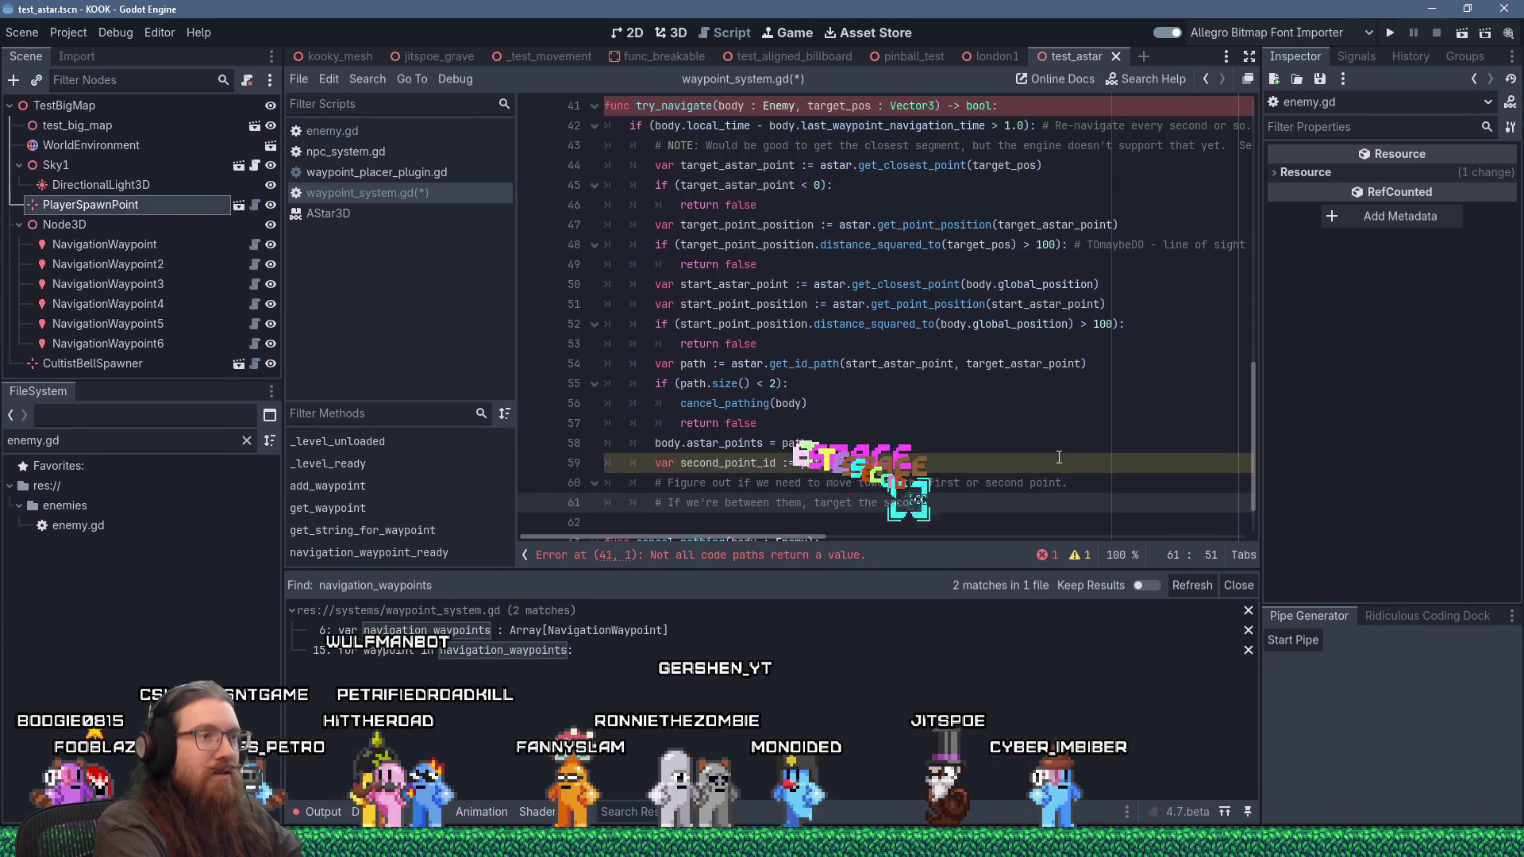
type("t.")
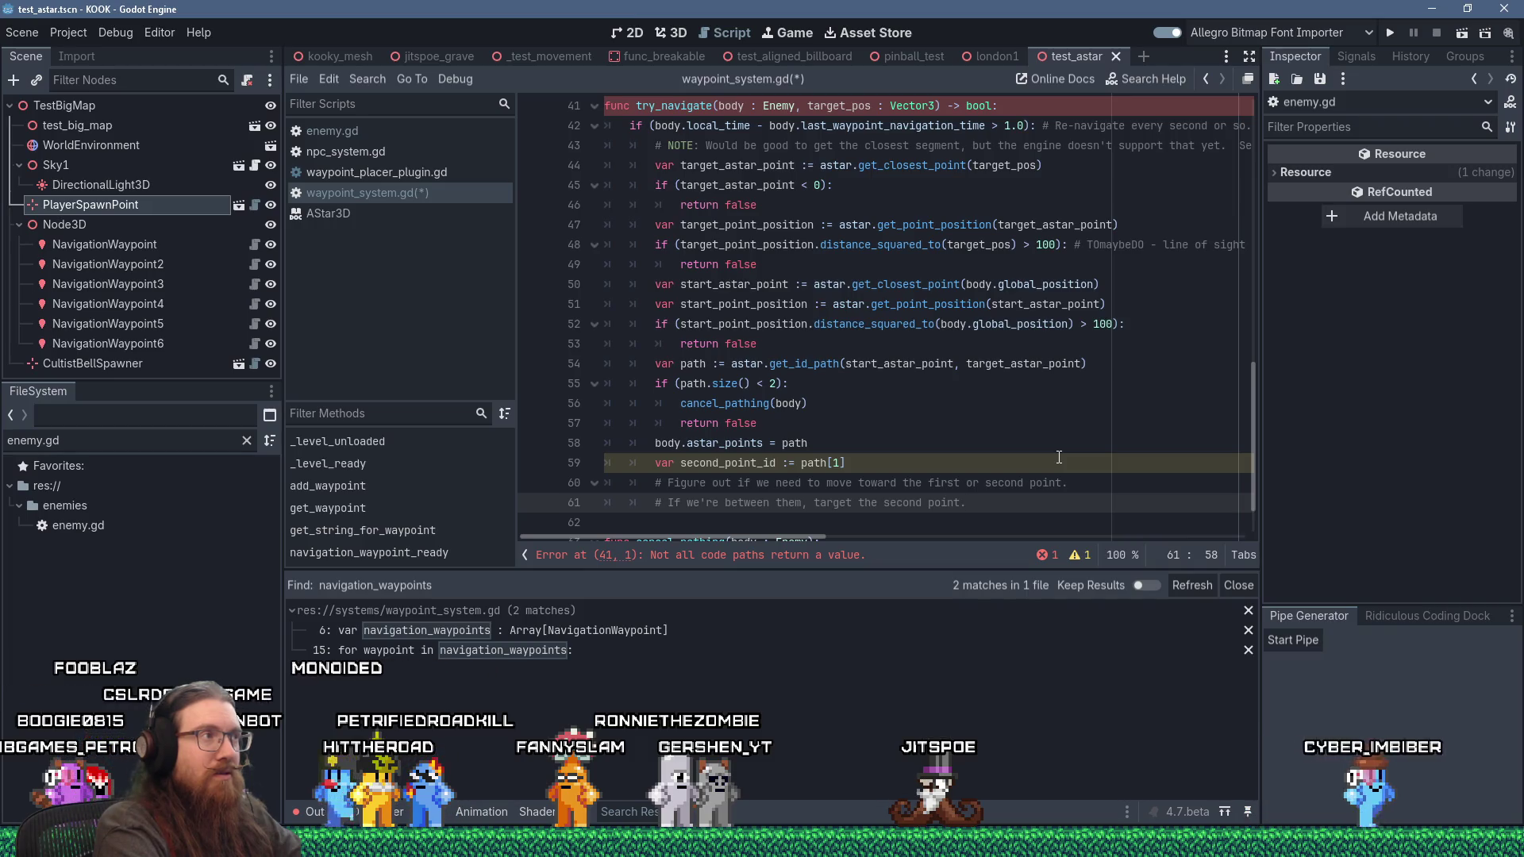
left_click(369, 138)
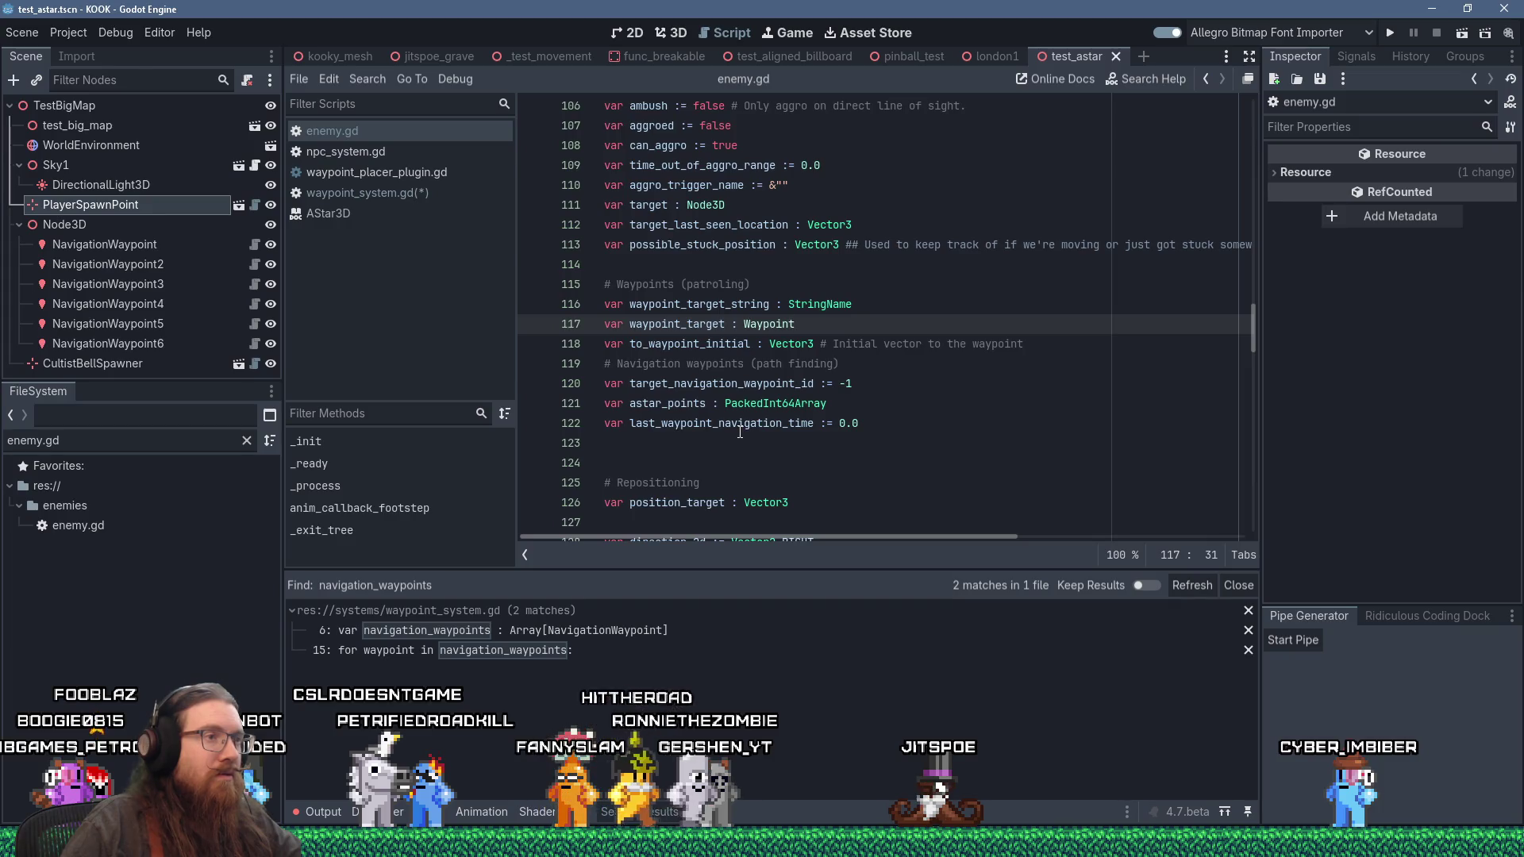
Step: Rename line 120's variable to target_navigation_waypoint_index, comment it as an astar points index, and save
mouse_move(739, 429)
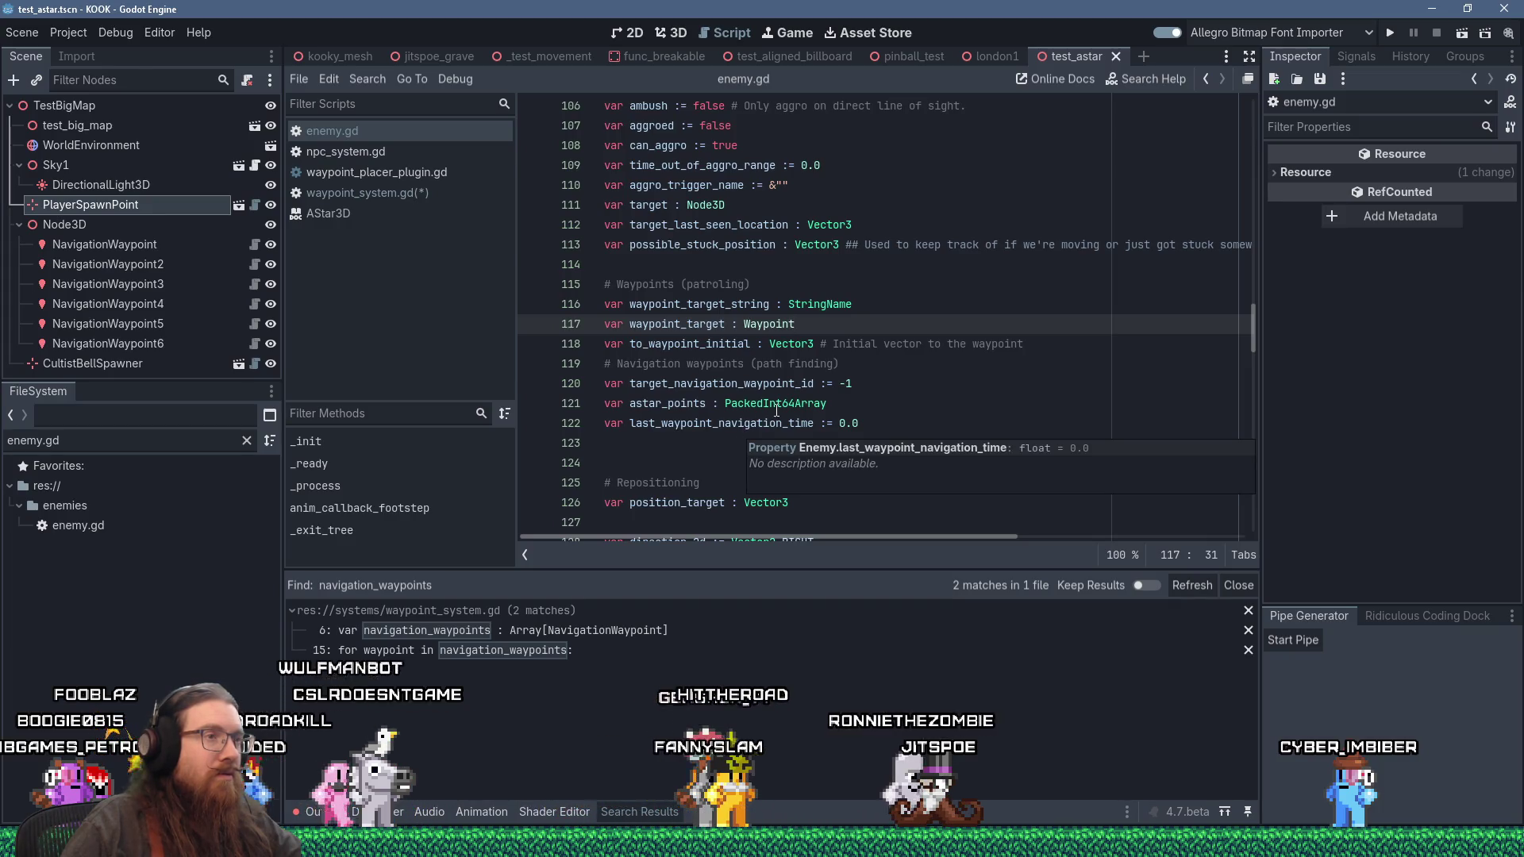
left_click(815, 384)
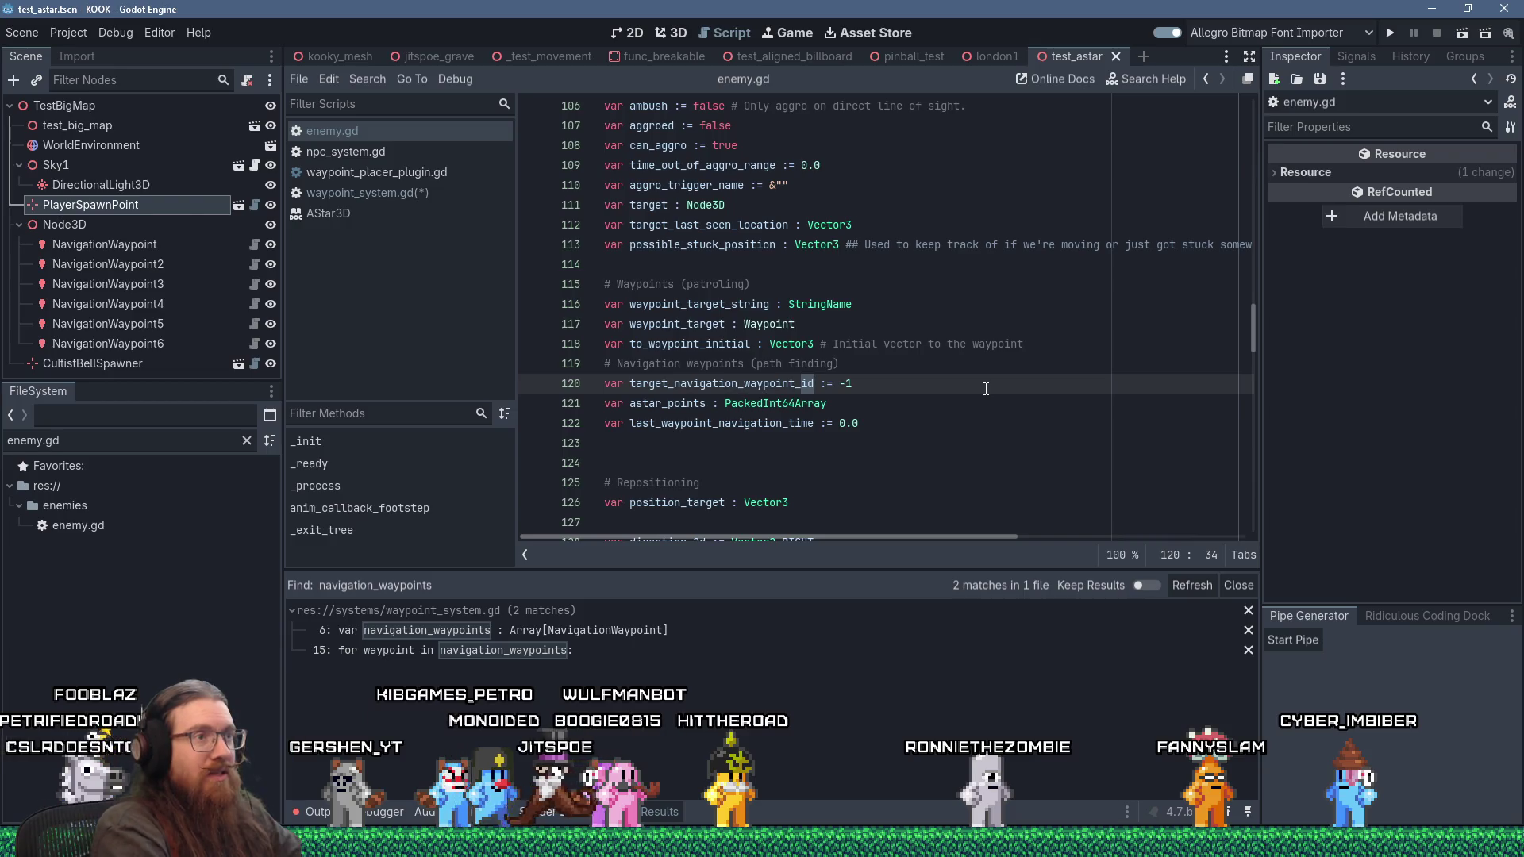
type("index")
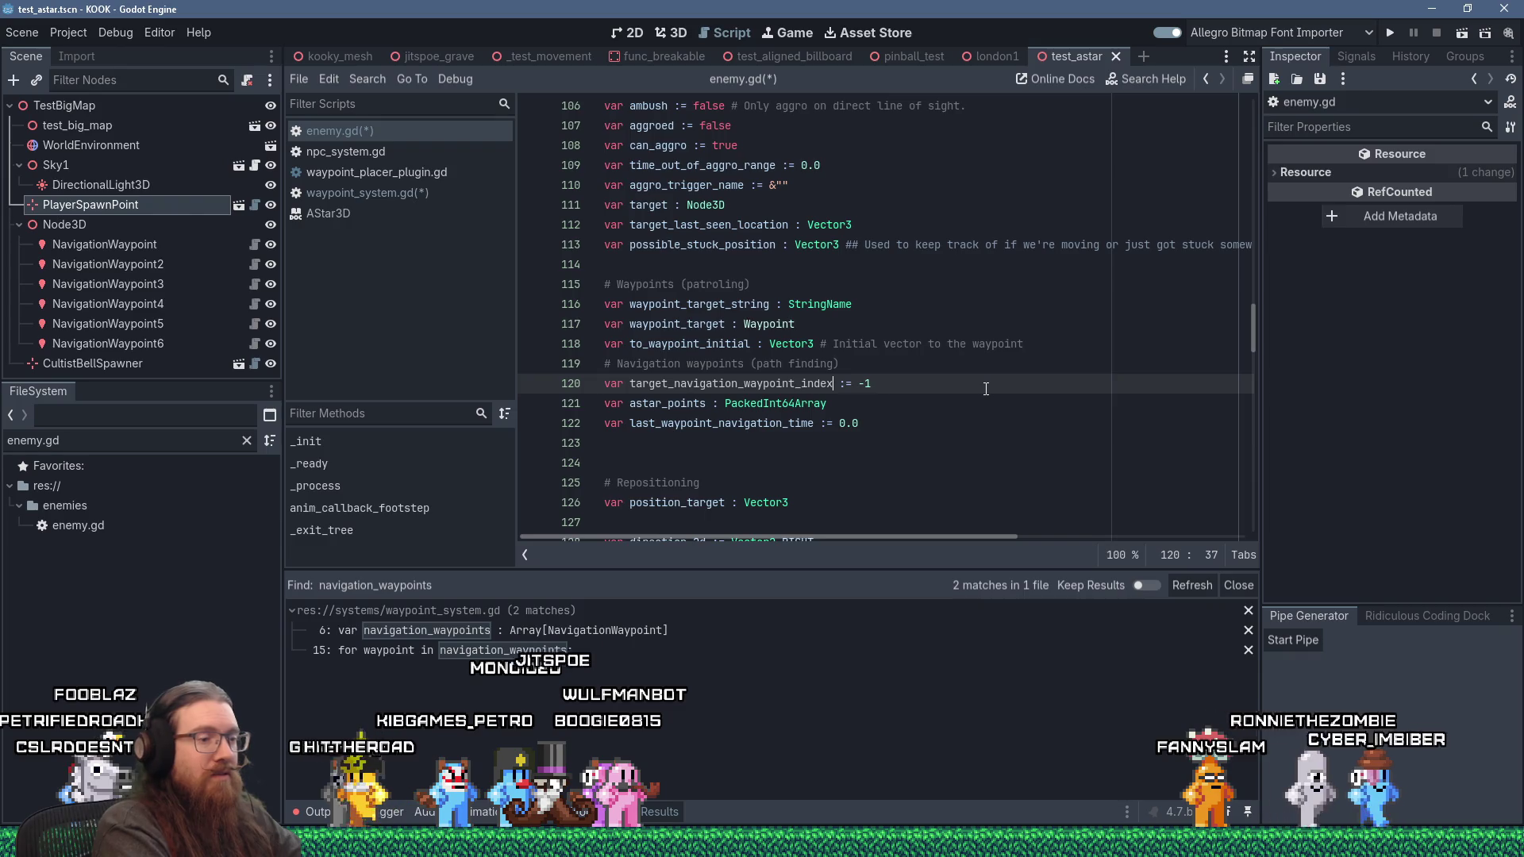
key("End")
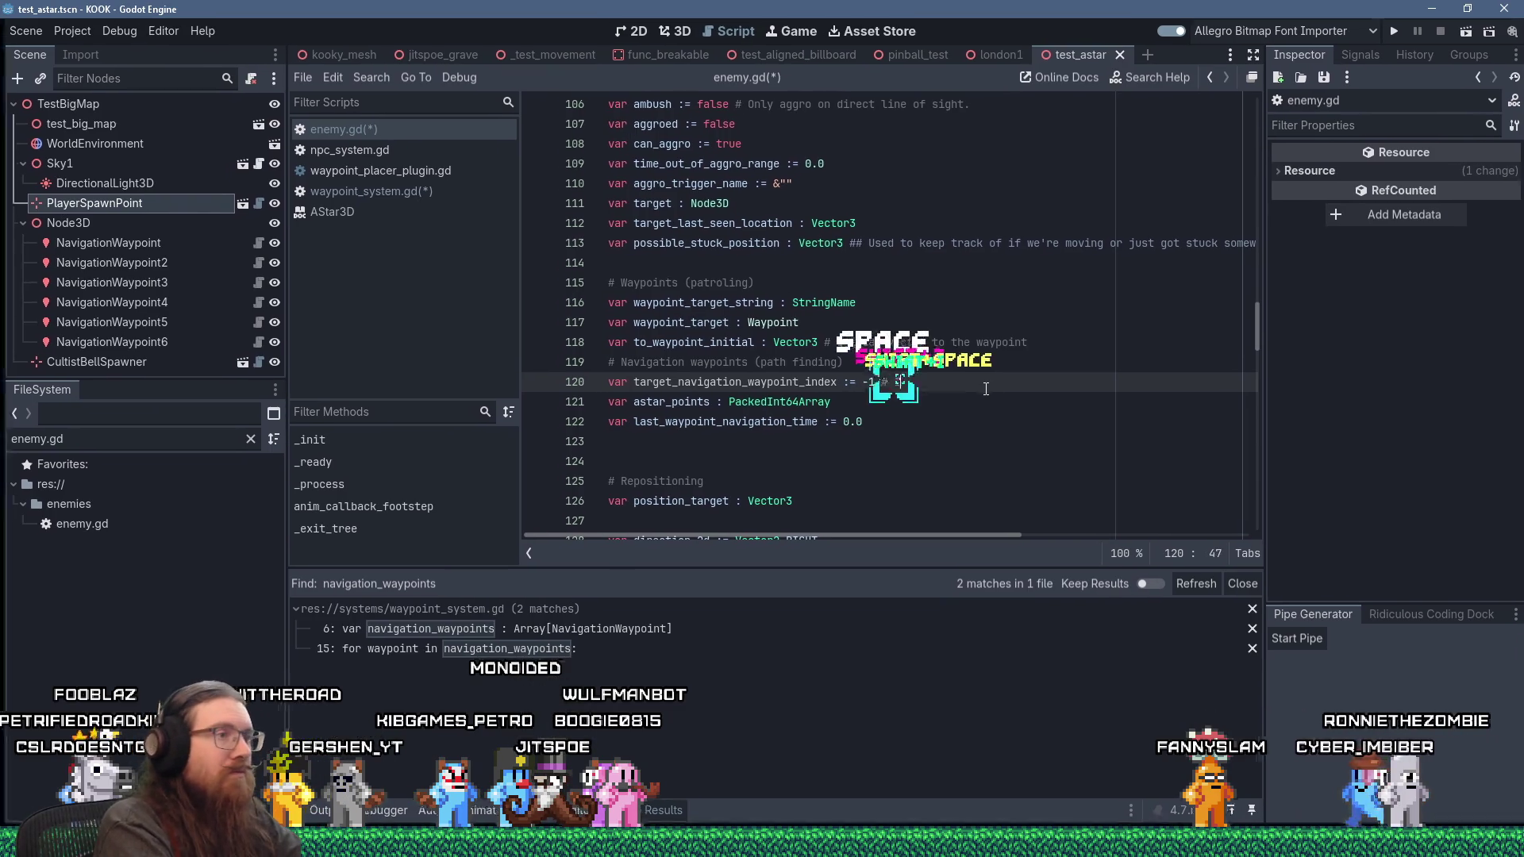
type("Index into ")
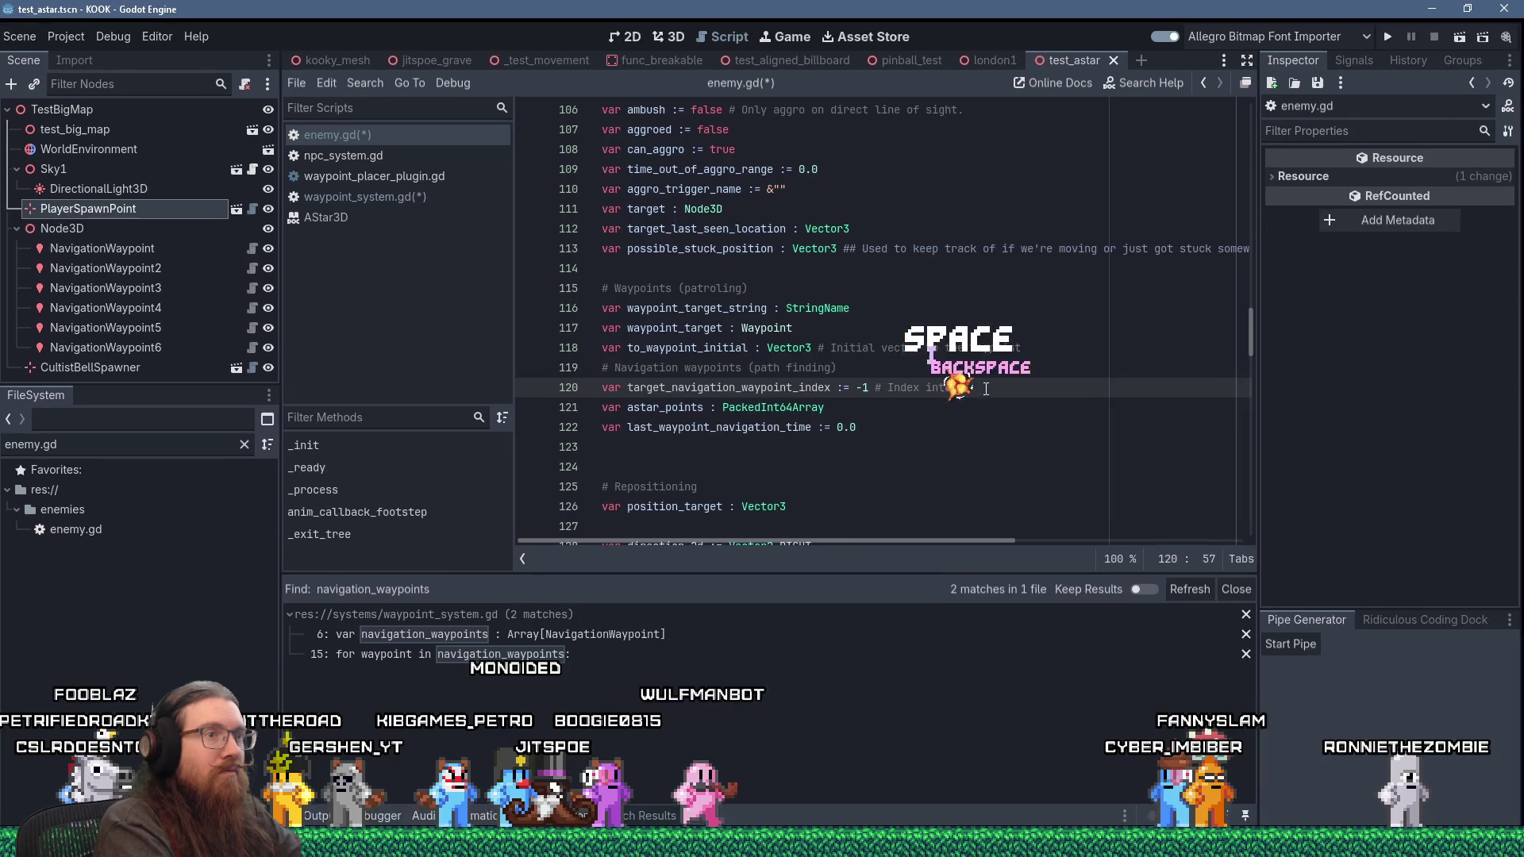
type("astar points")
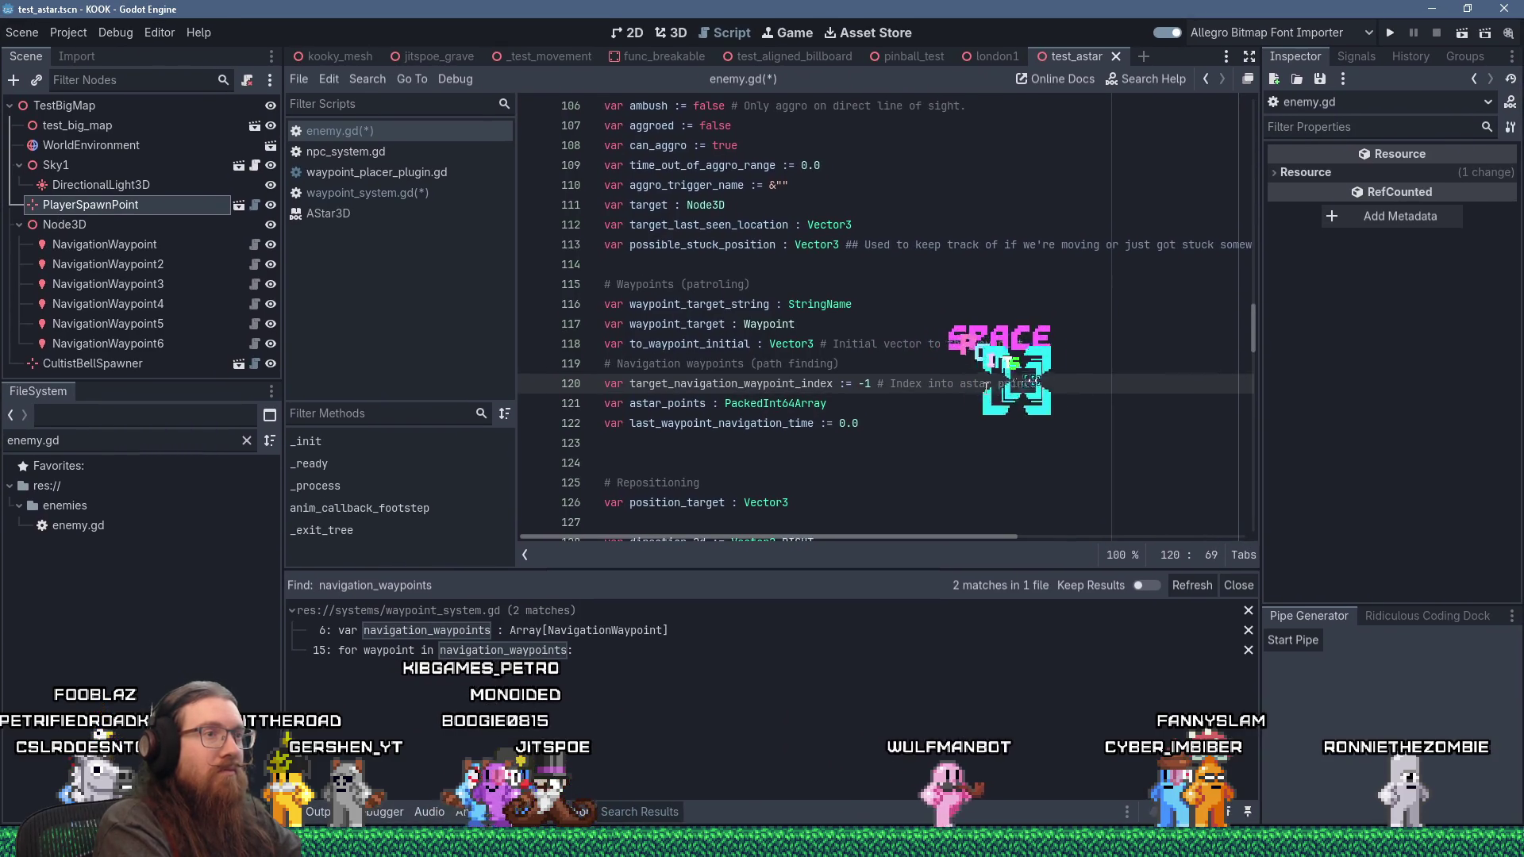
type(" t")
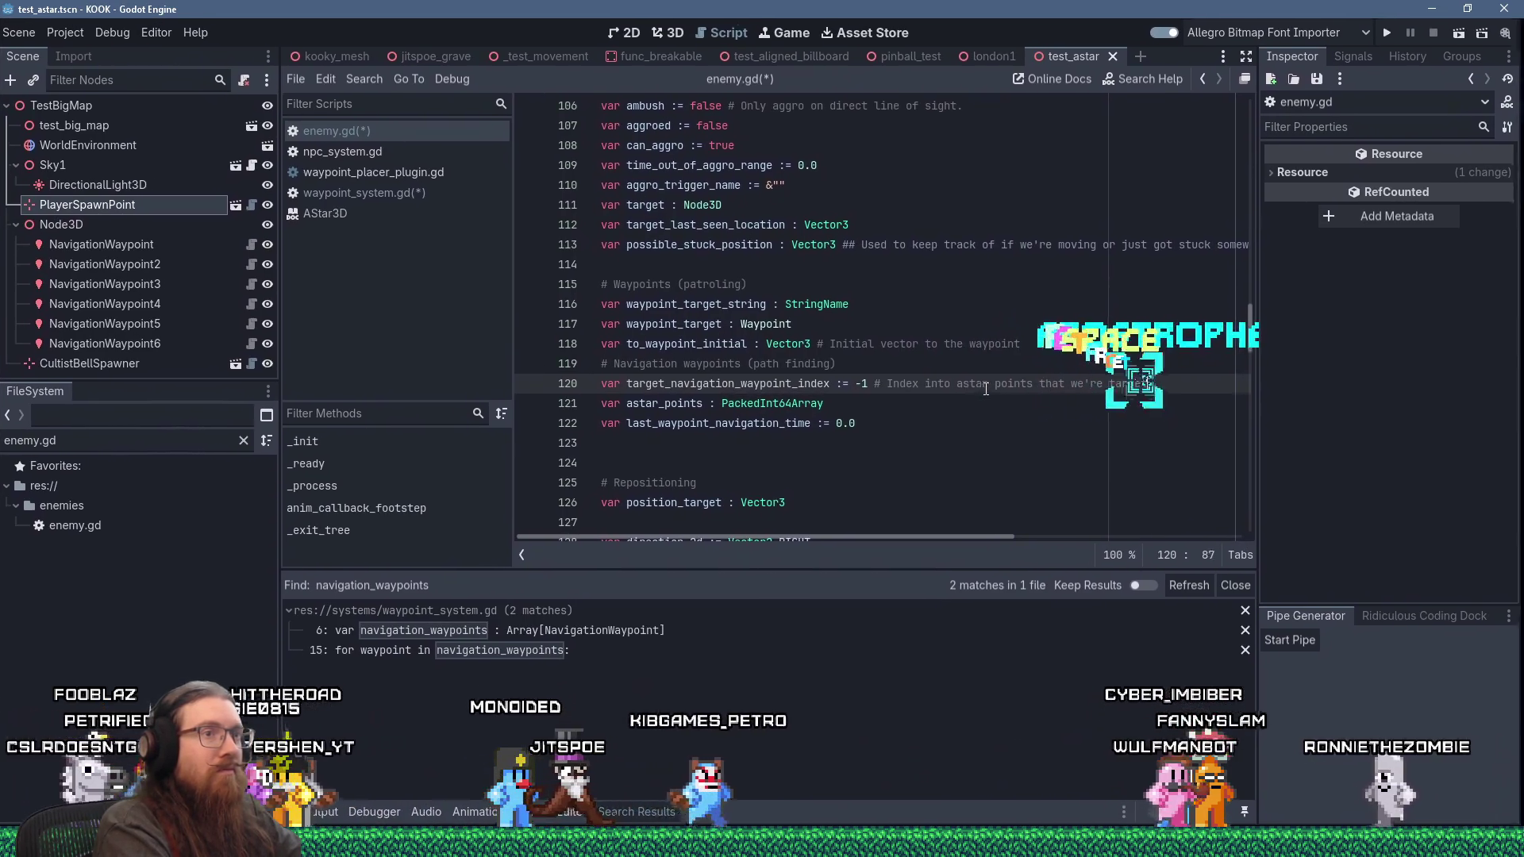
type("hat we're tryinting")
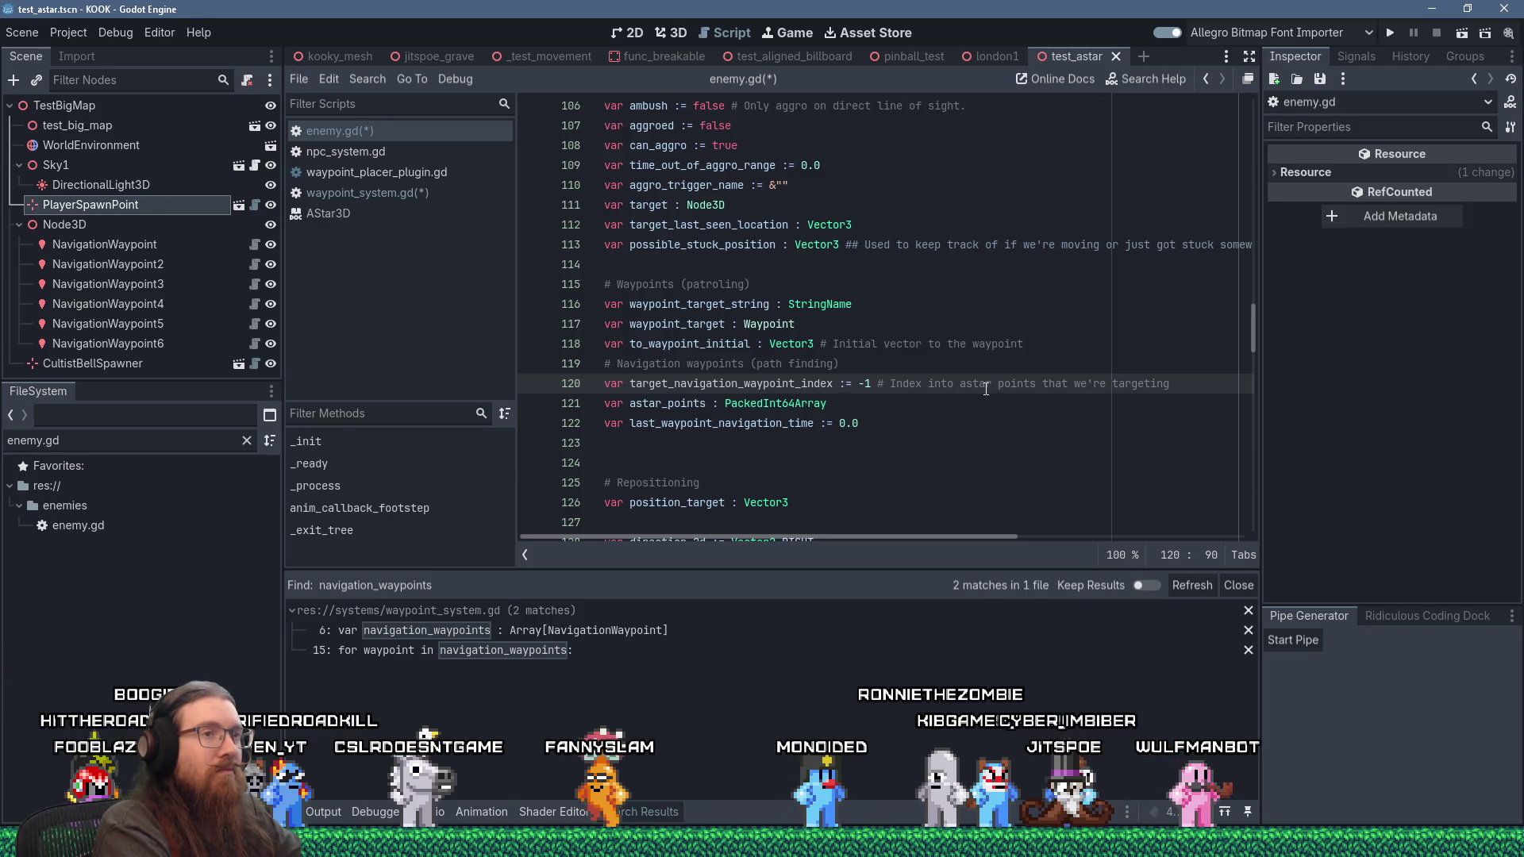
key("ctrl+s")
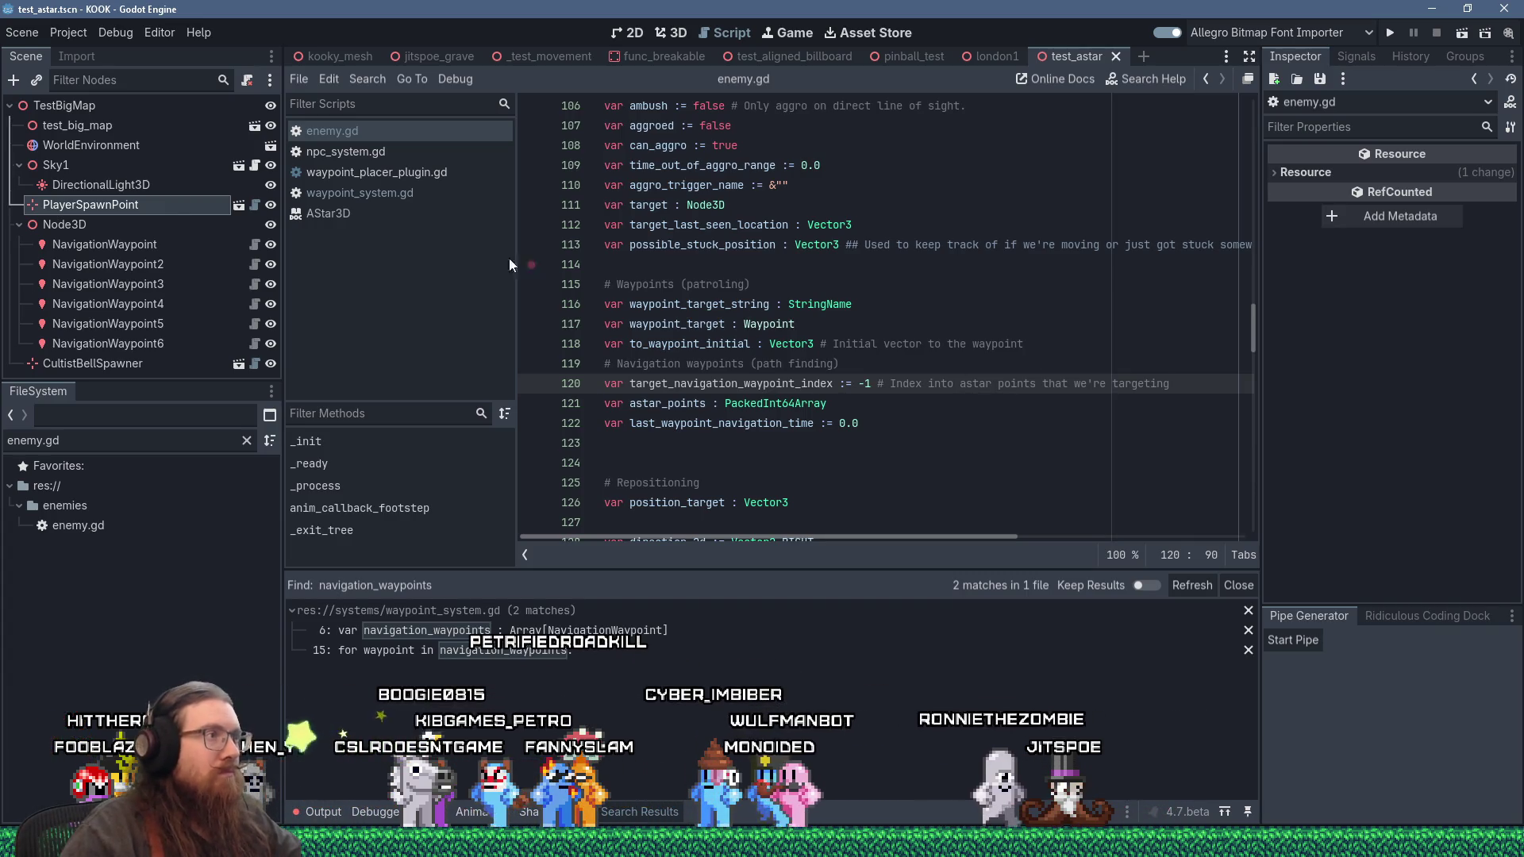
left_click(382, 200)
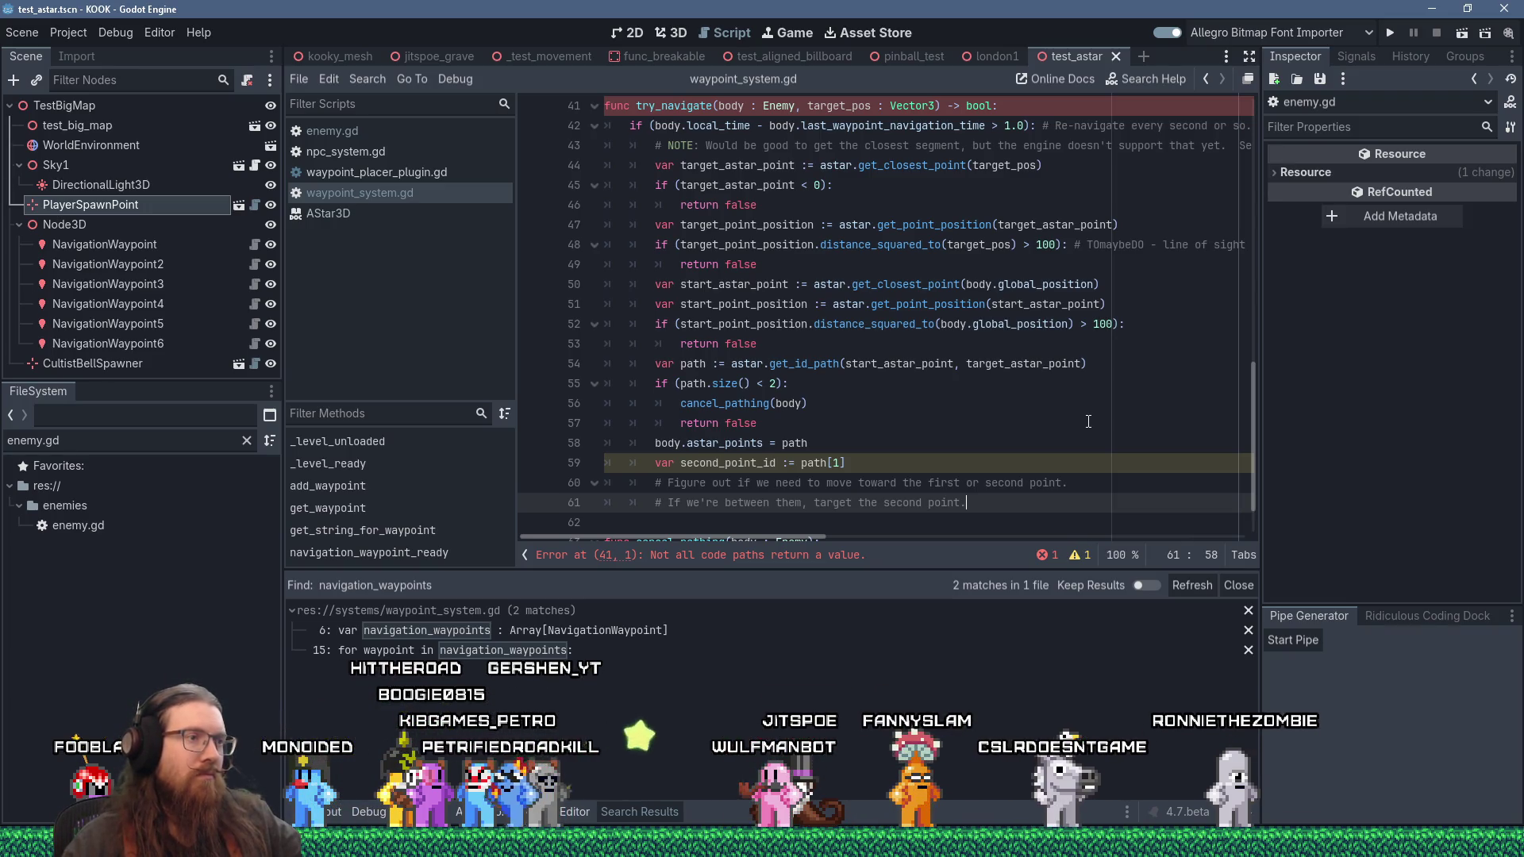
Step: Add var second_point_position := astar.get_point_position(second_point_id), then start var first_to_second := second_point_position
key("Return")
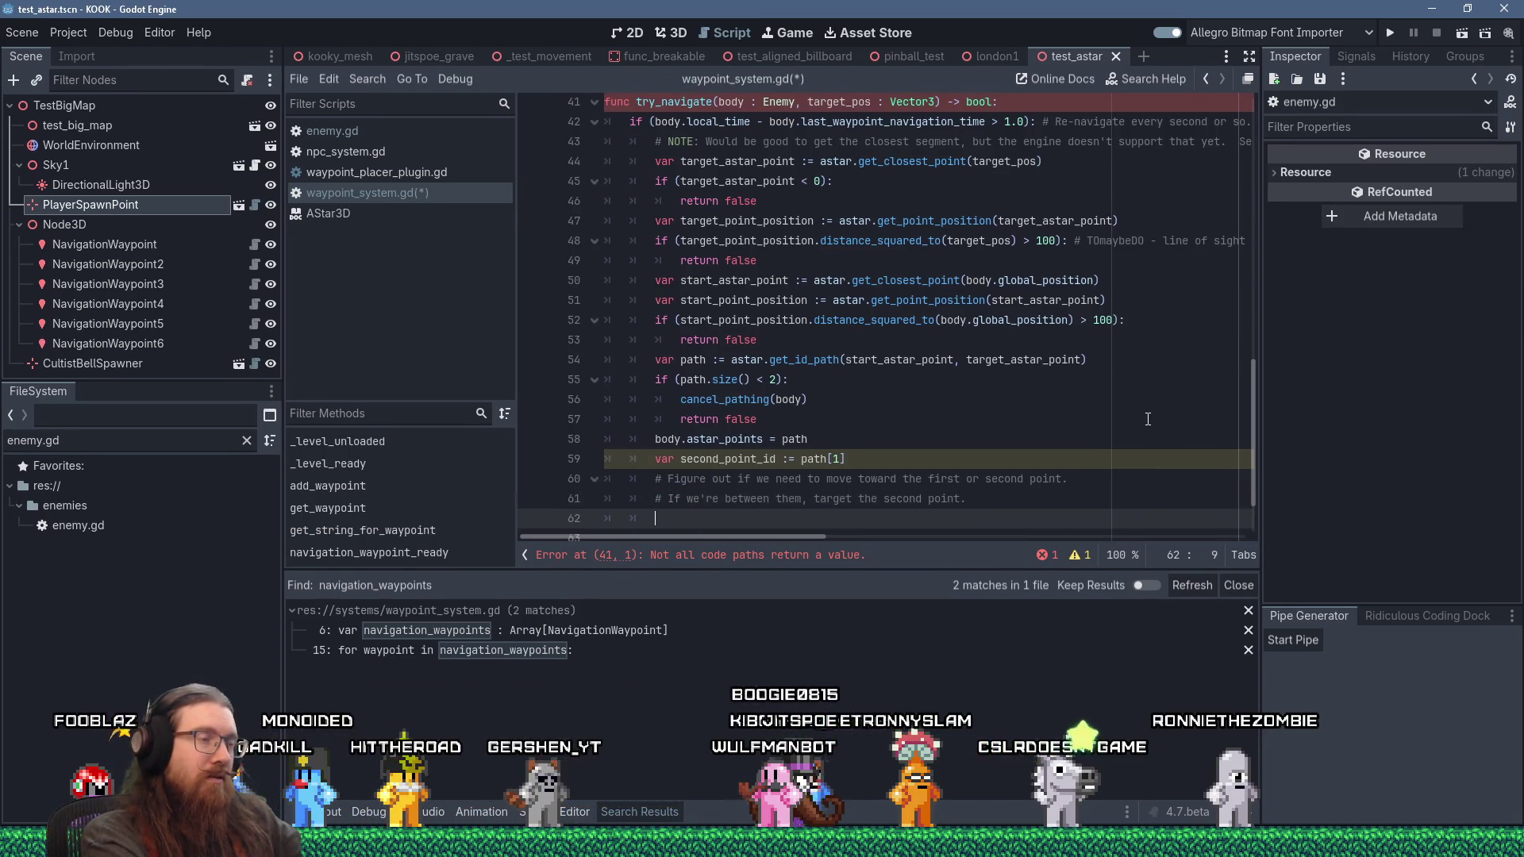
type("var second")
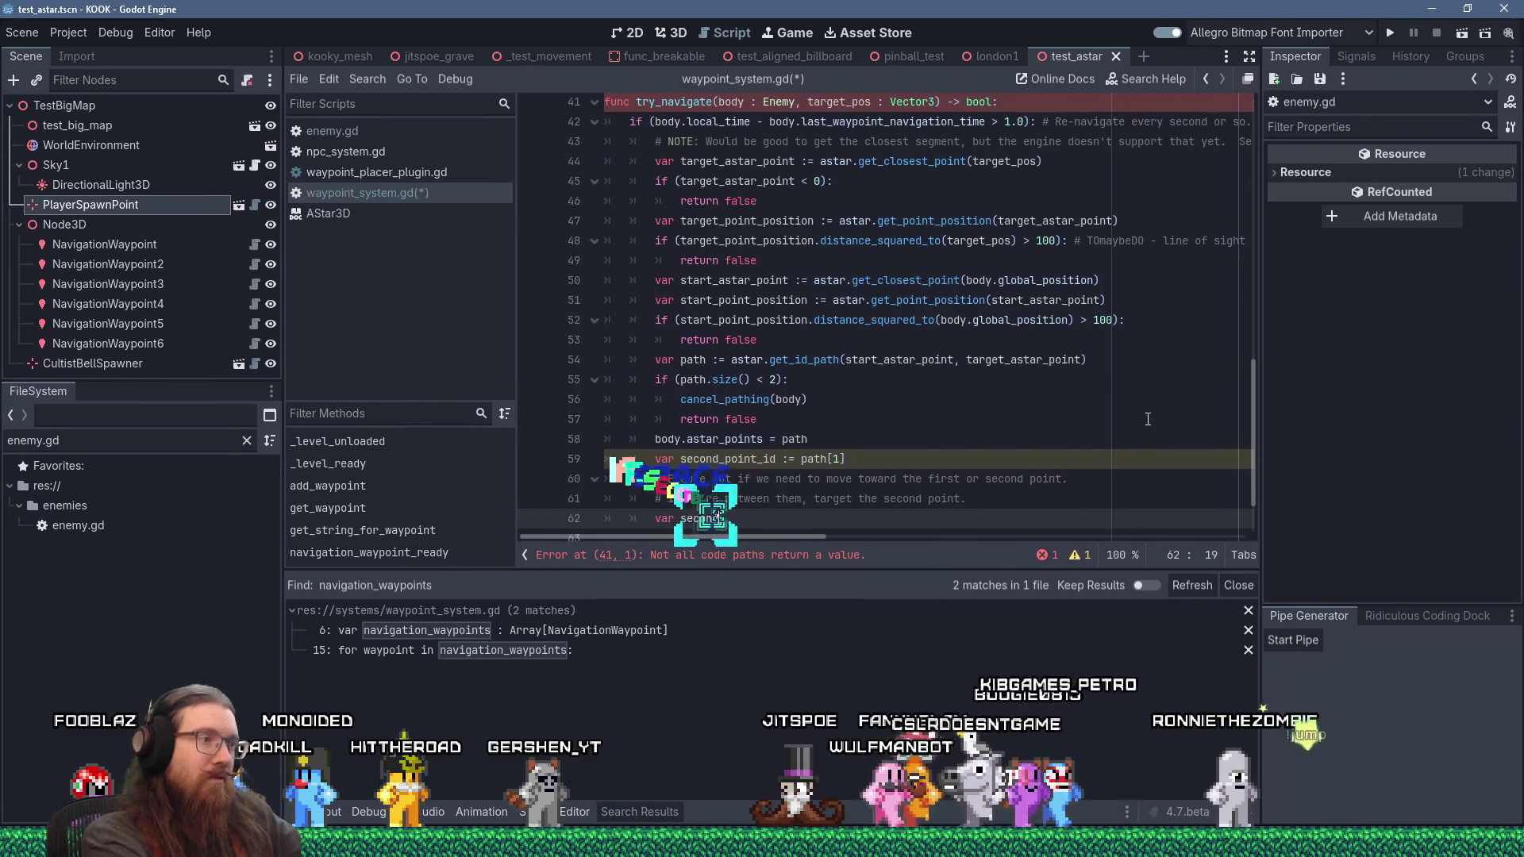
type("_position")
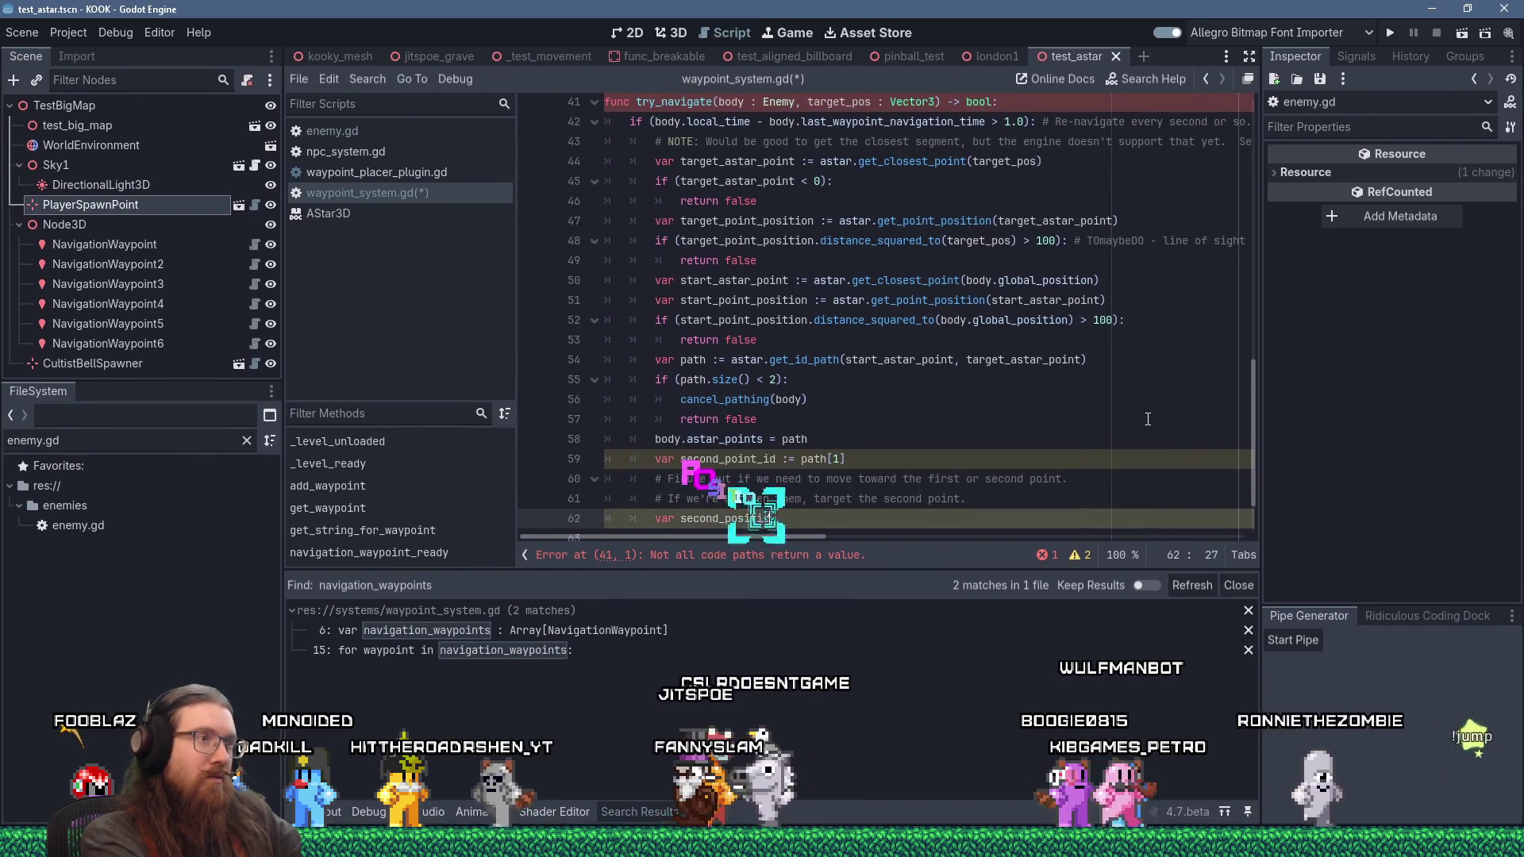
key("Left")
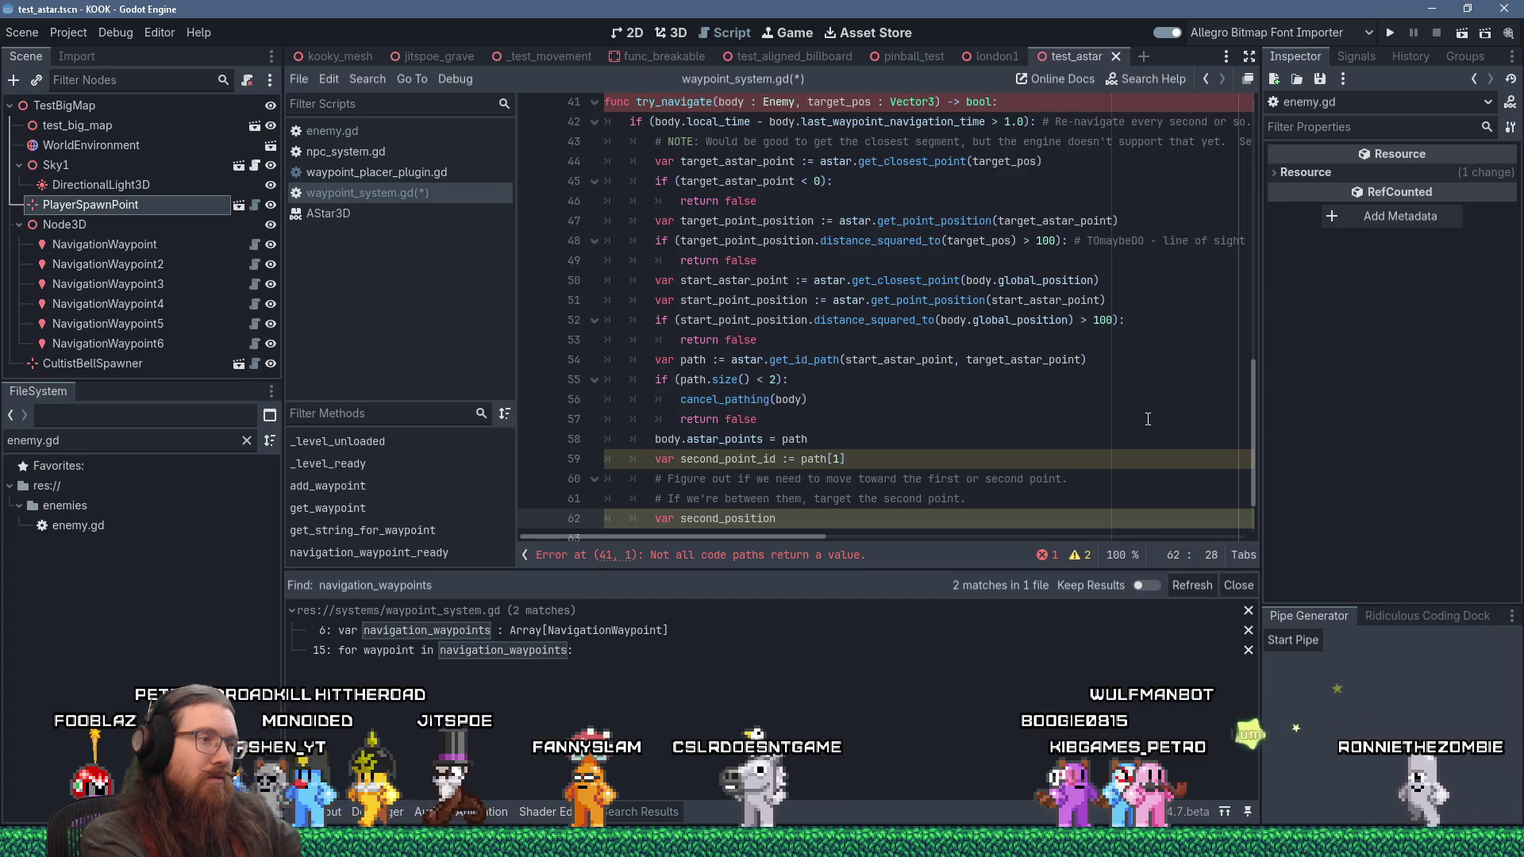
key("Left")
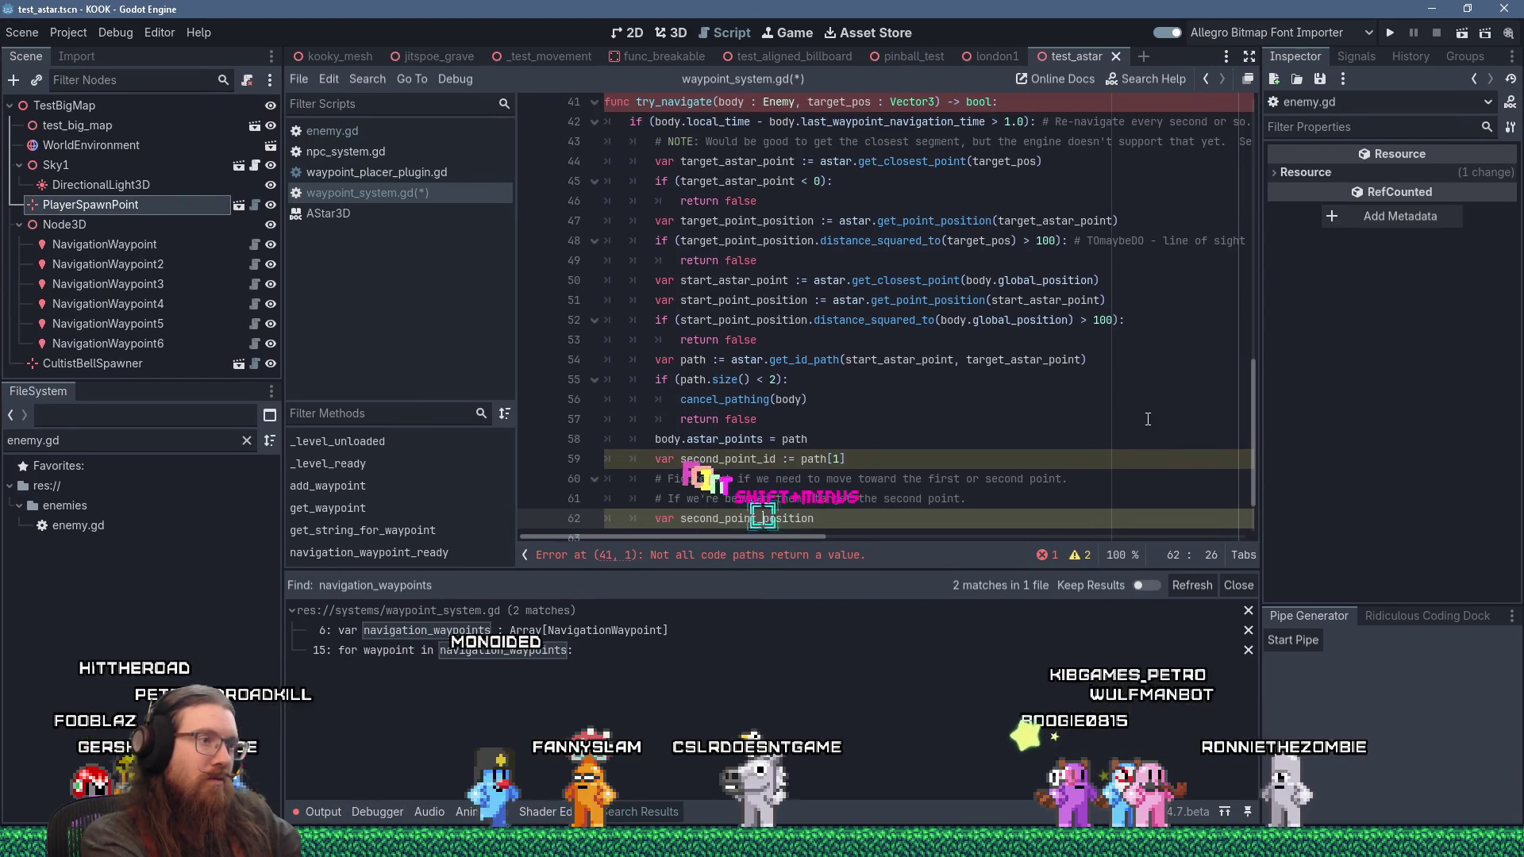
type(" := a")
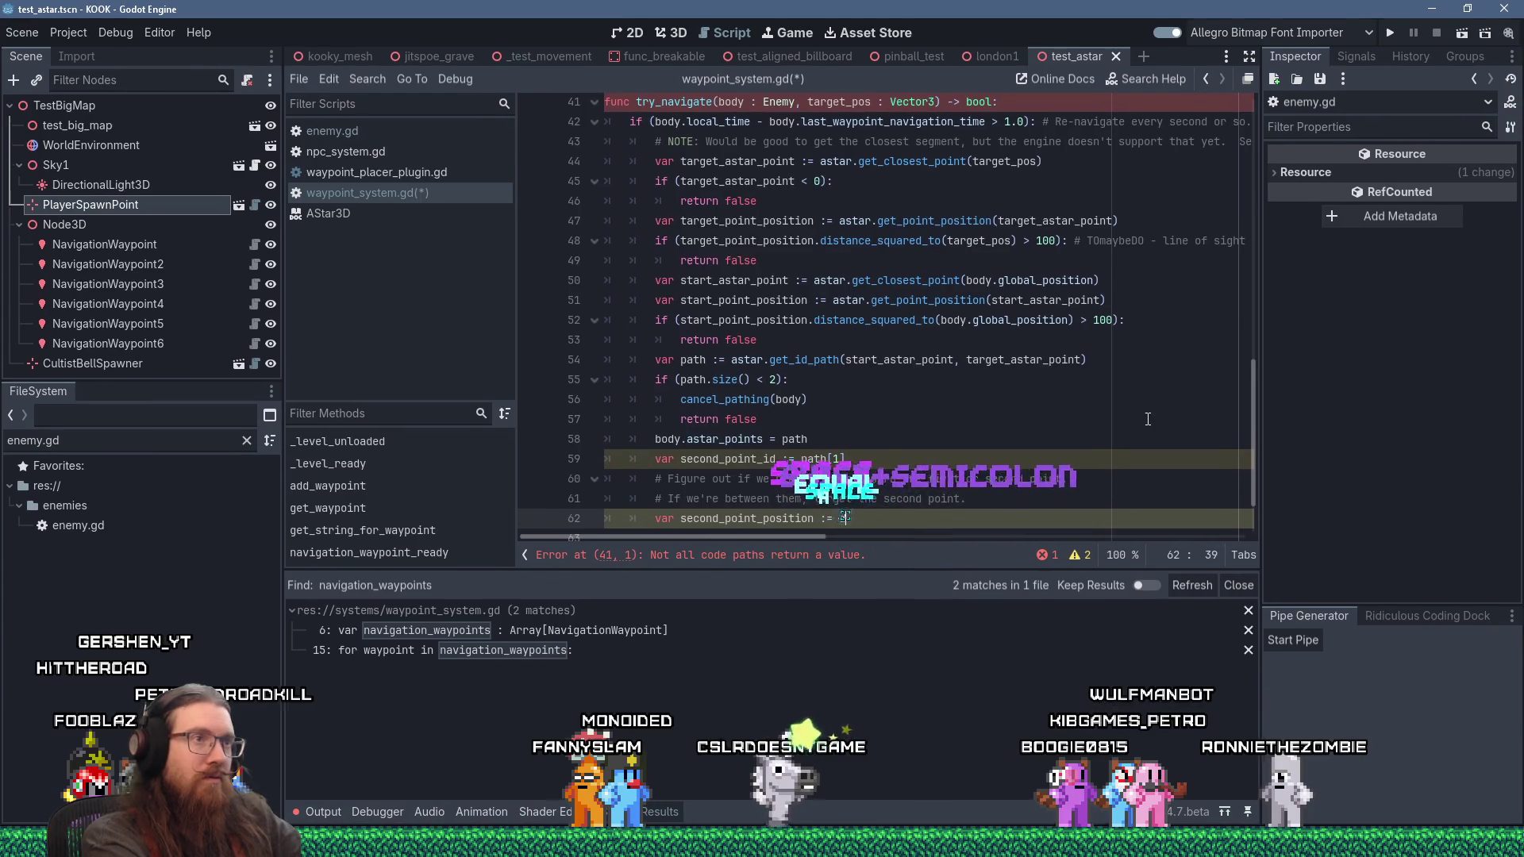
type("star.get_point_pos")
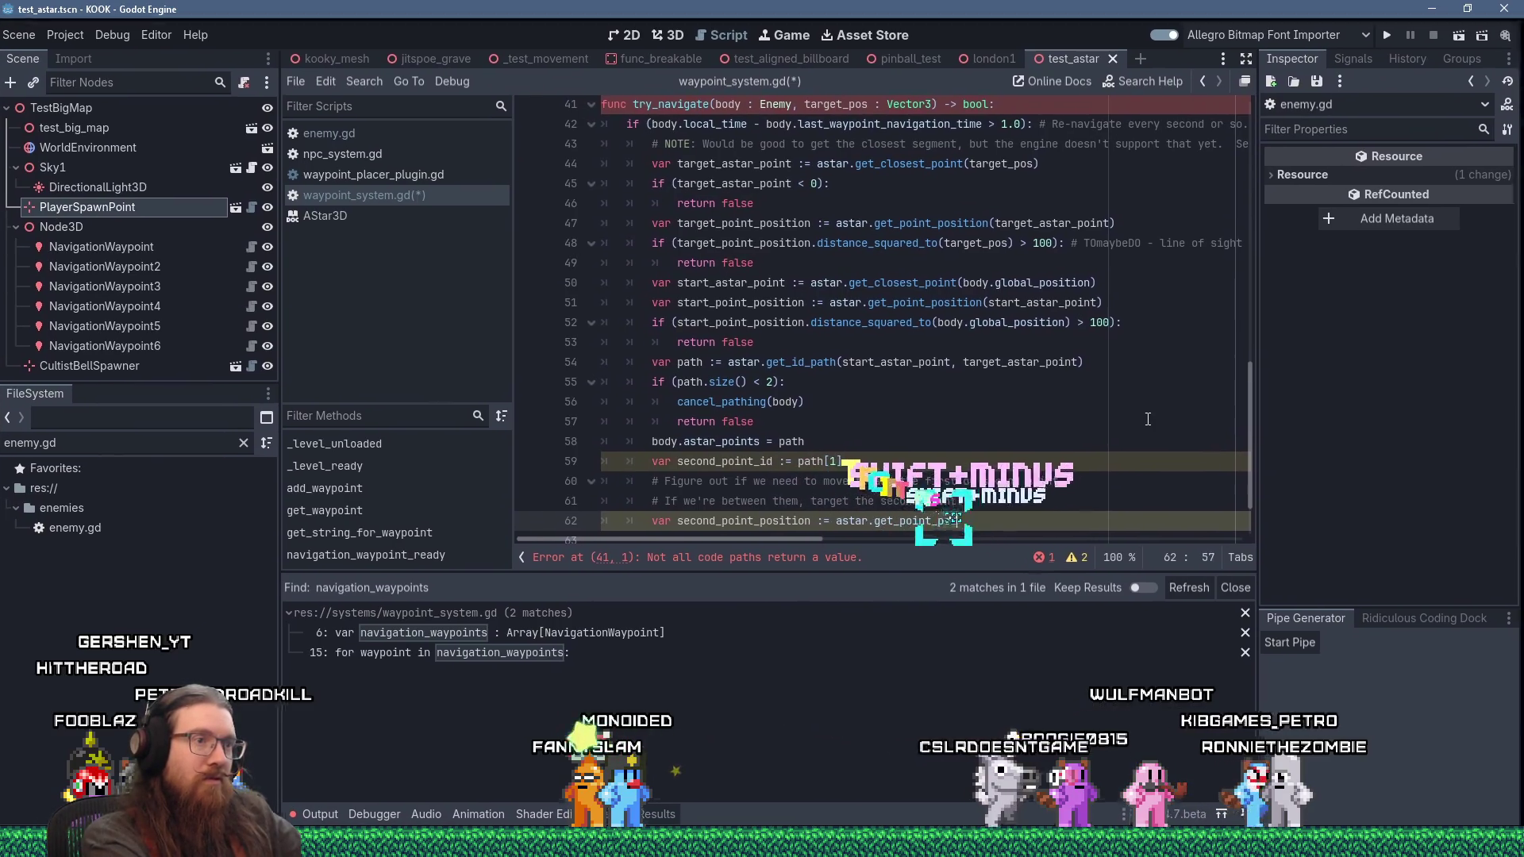
type("ition(")
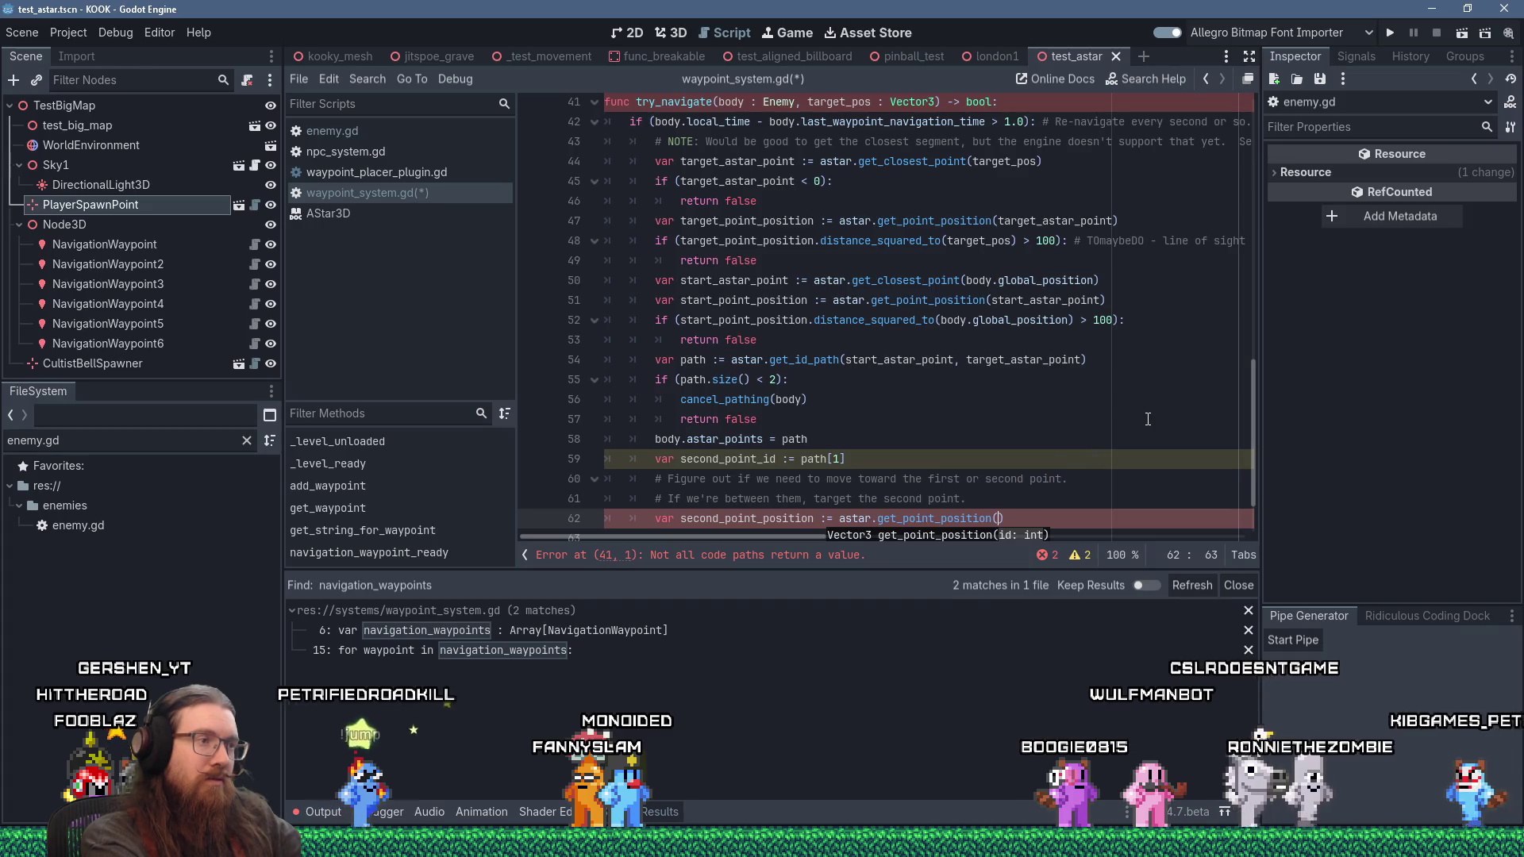
type("second_point_id")
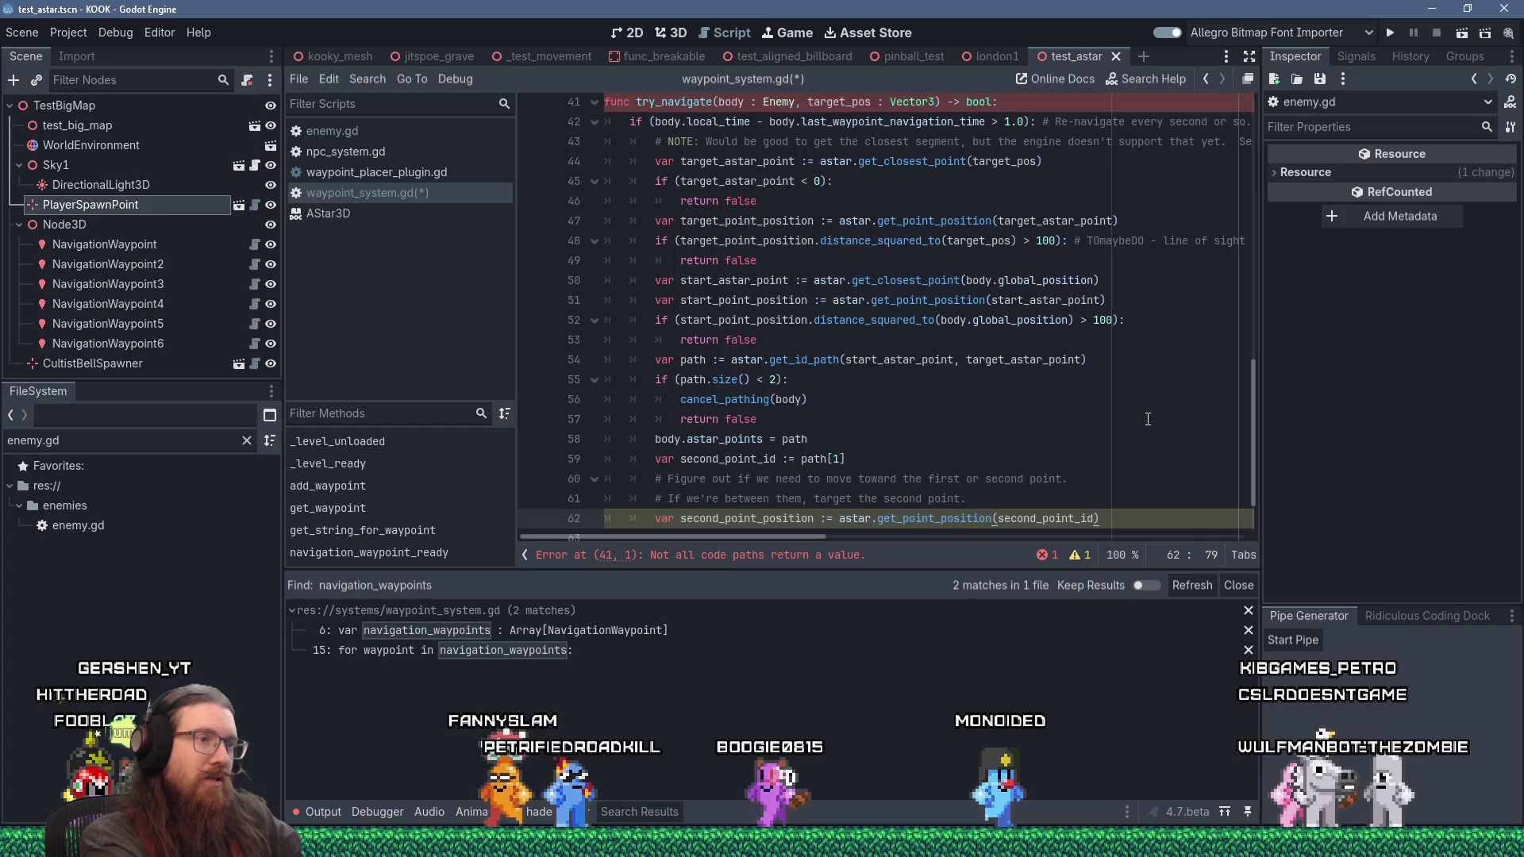
key("Return")
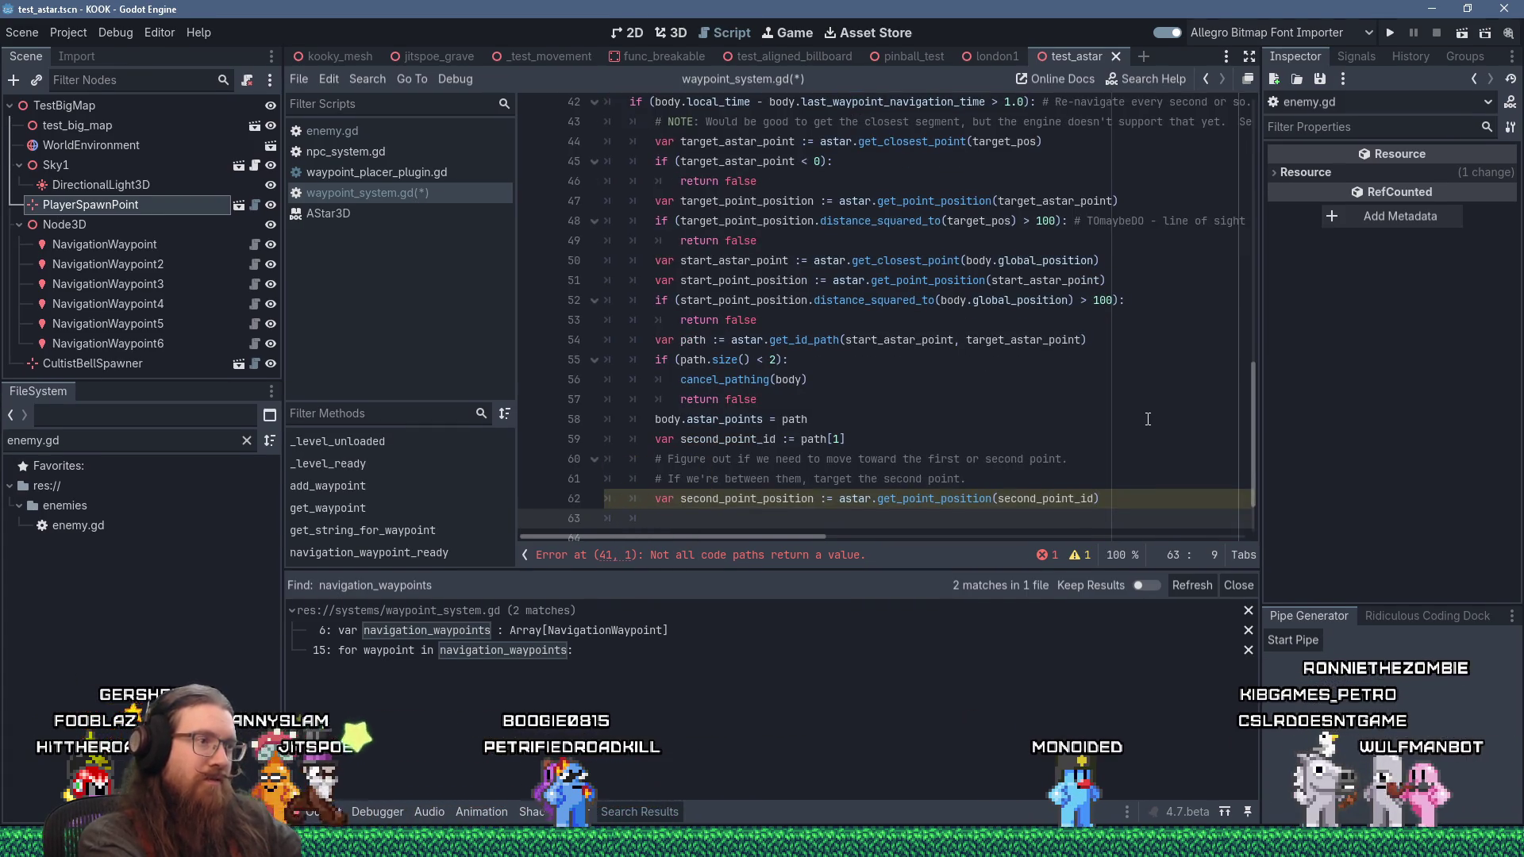
type("var ")
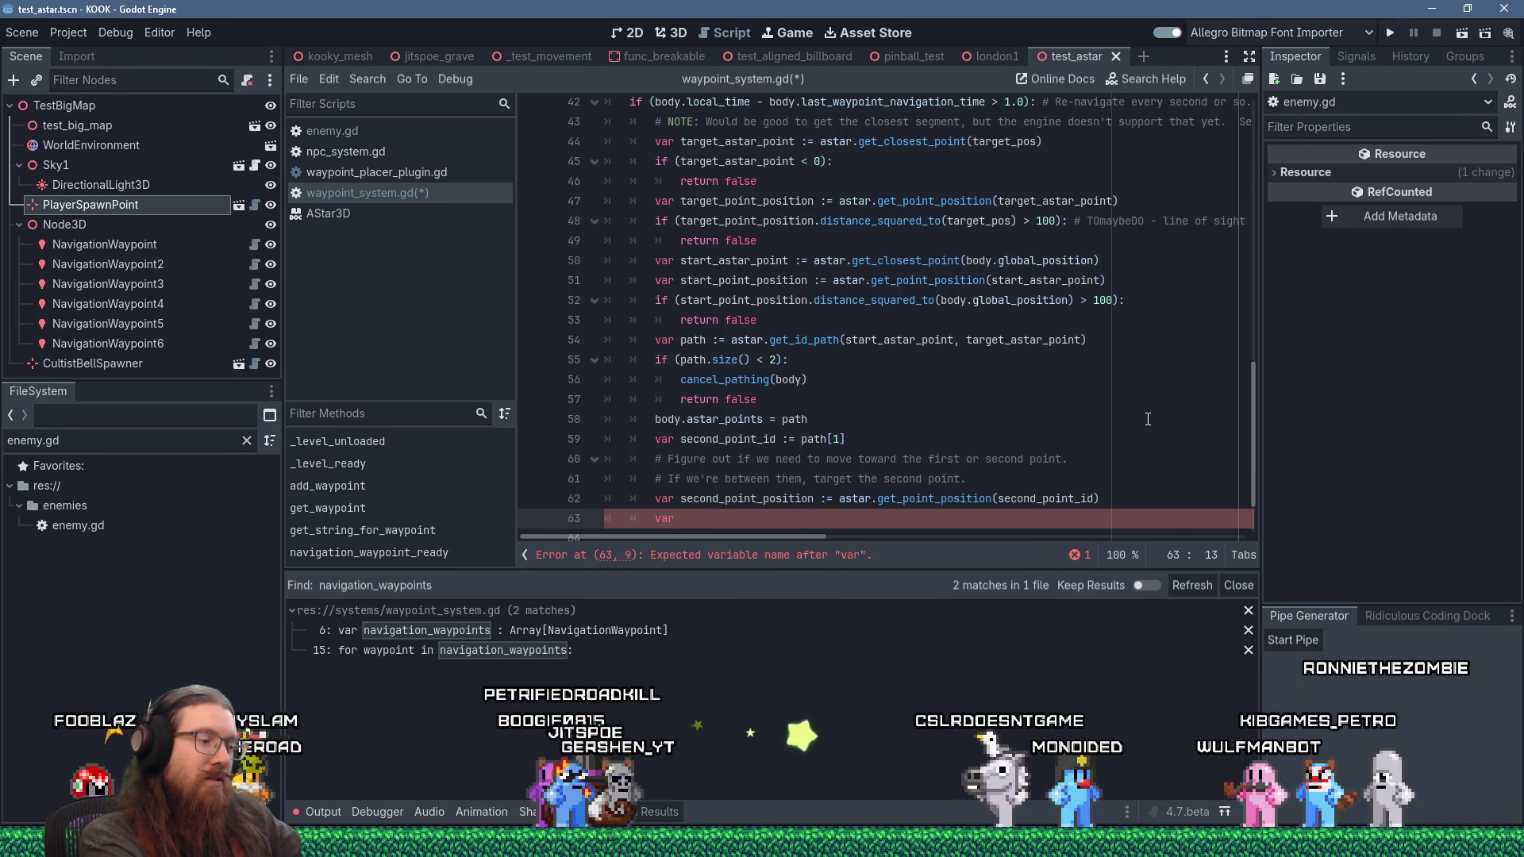
type("first_to")
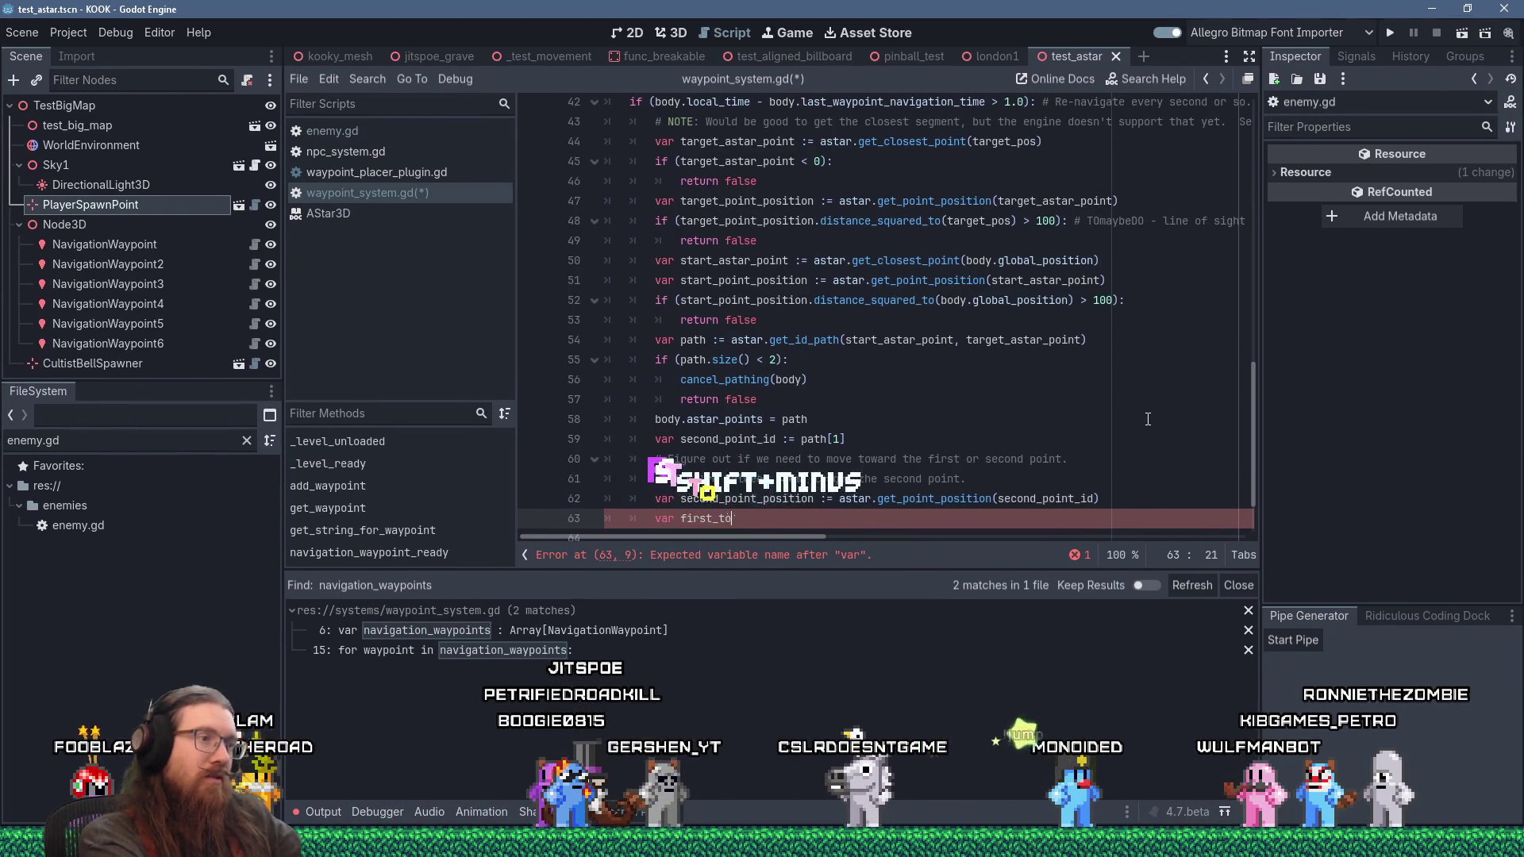
type("_second := ")
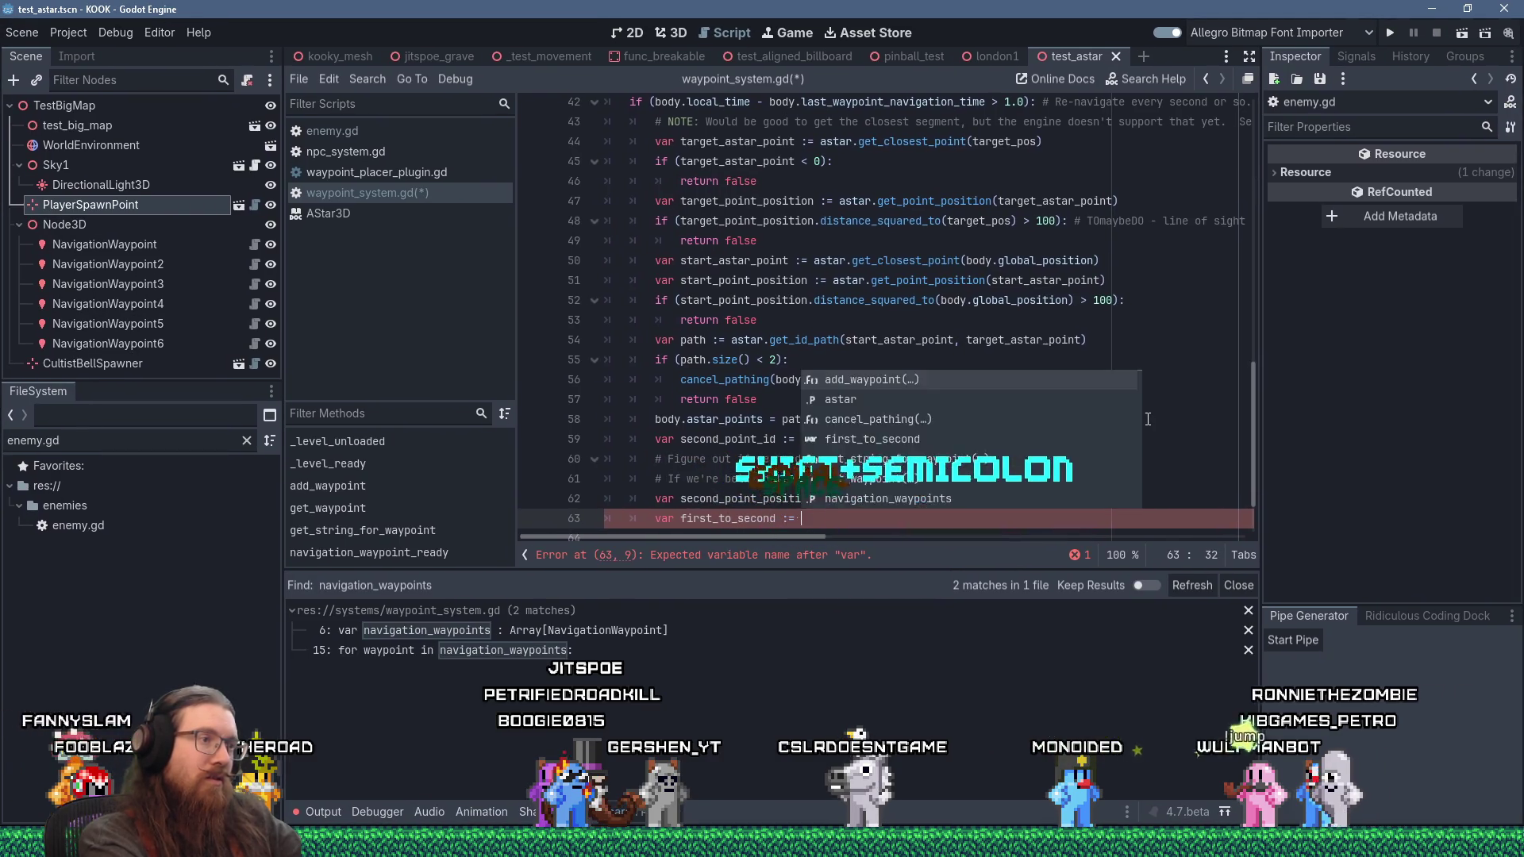
type("second_point_position")
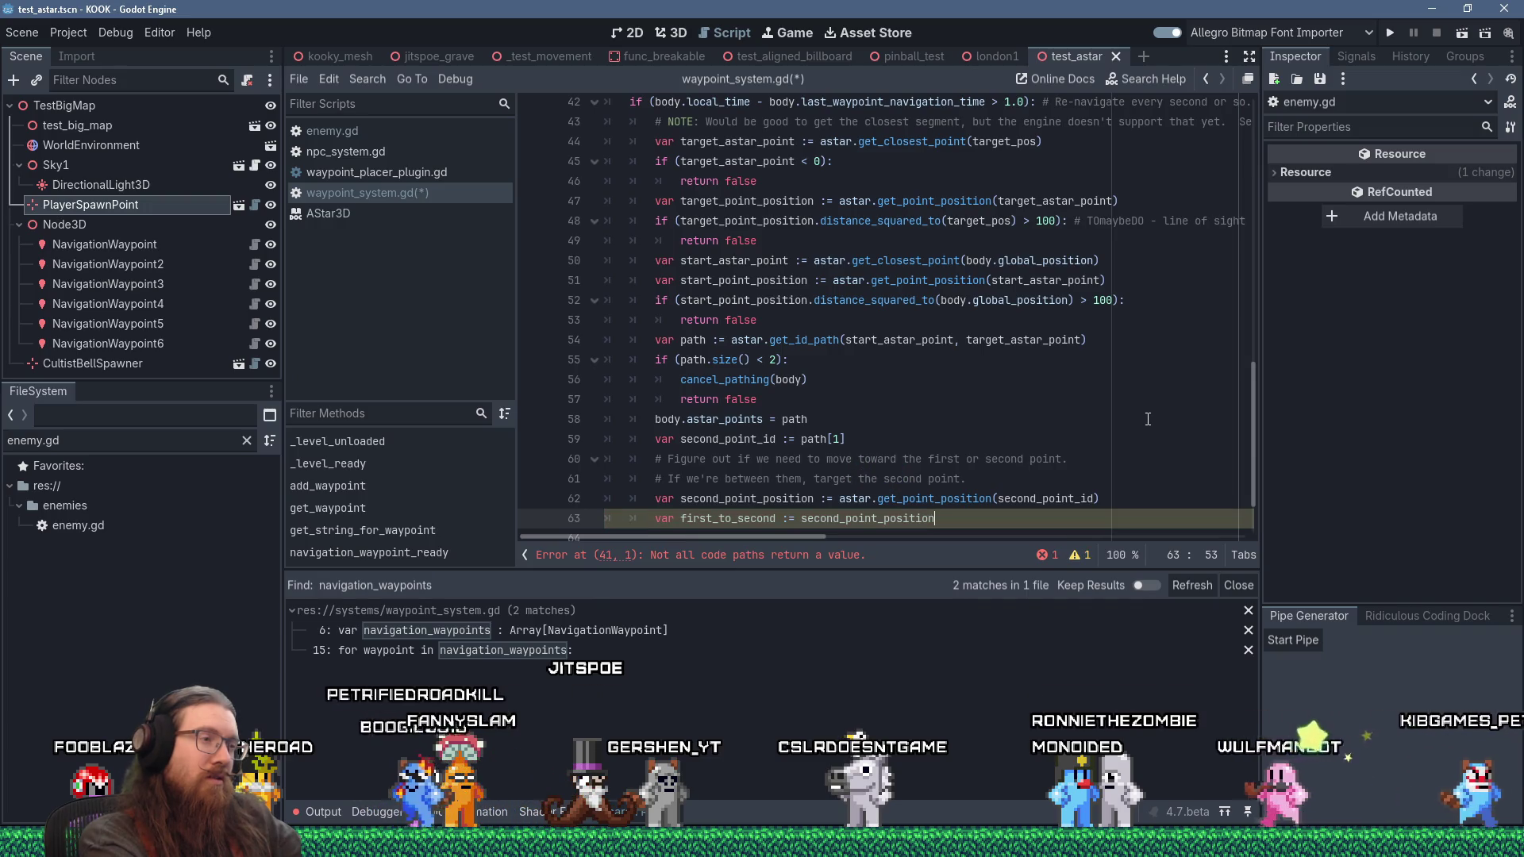